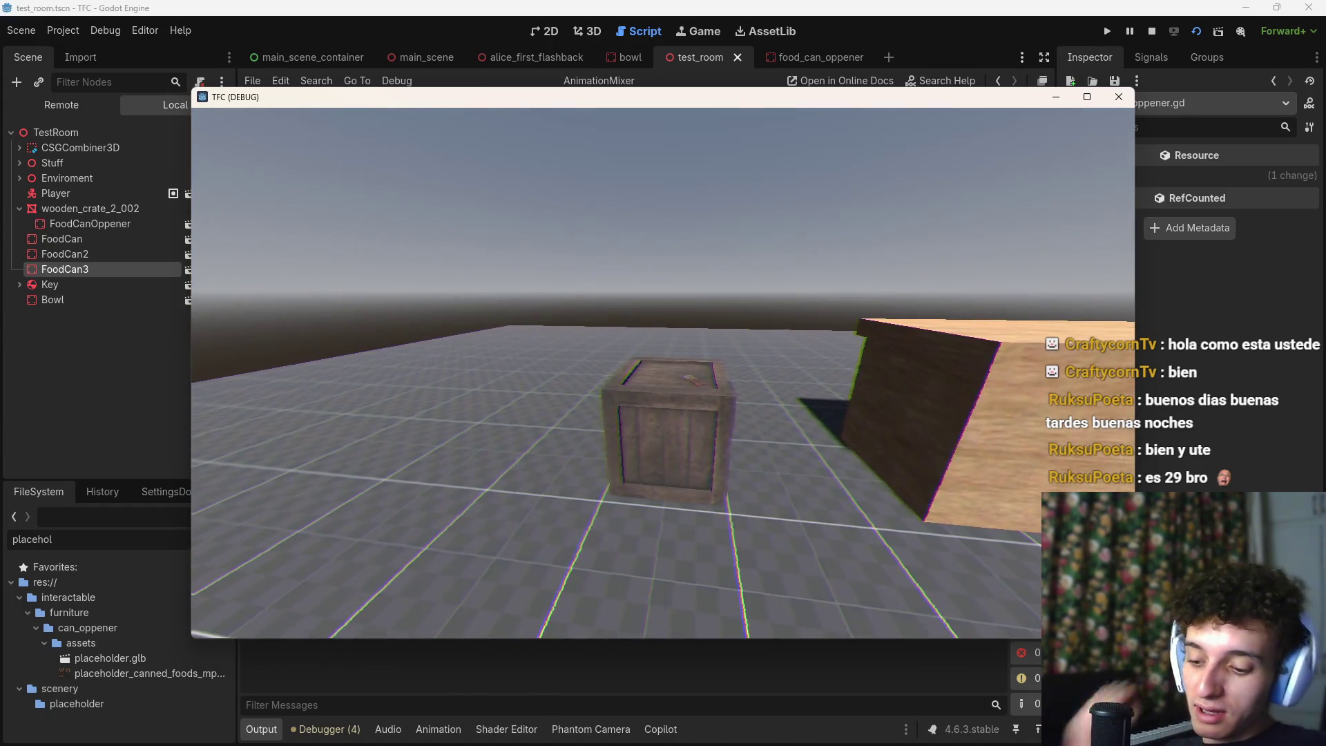
Stop the debug run and move the place-can animation wait line up, saving the script
key("F8")
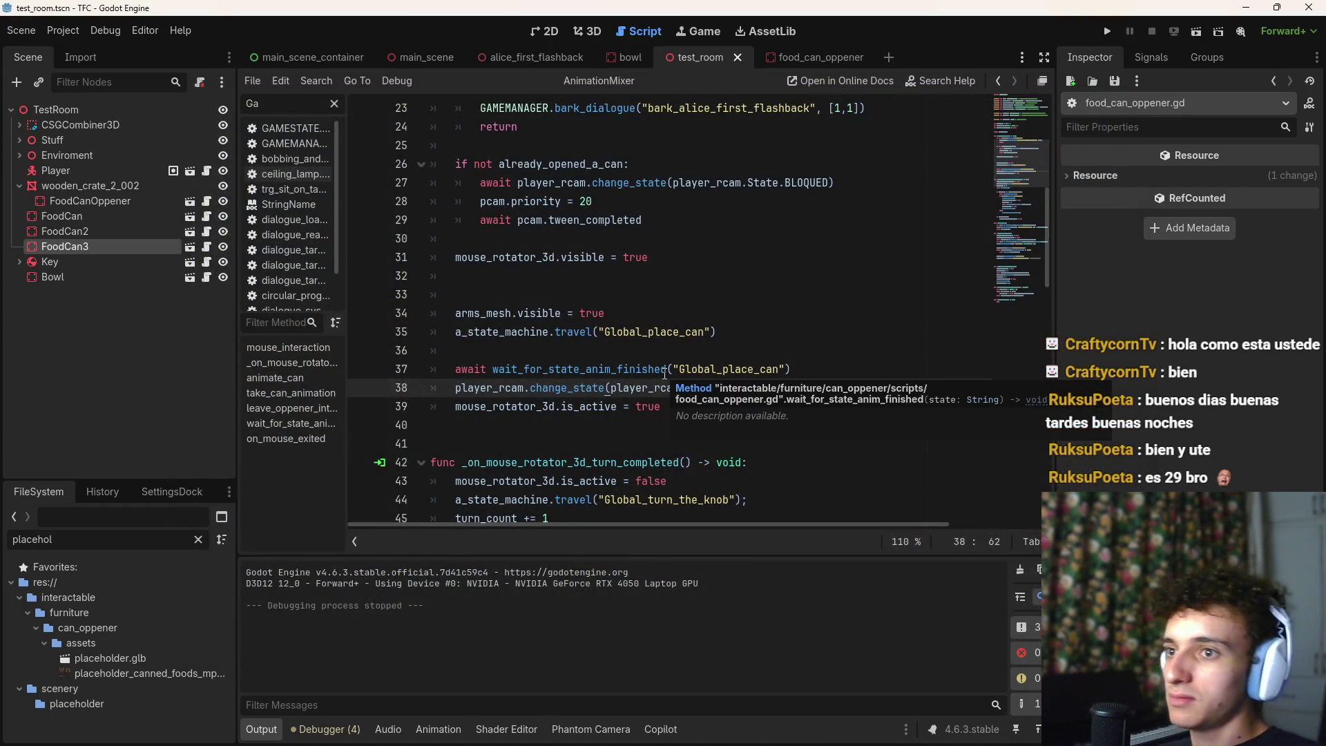
left_click(828, 369)
key("ctrl+s")
key("ctrl+s")
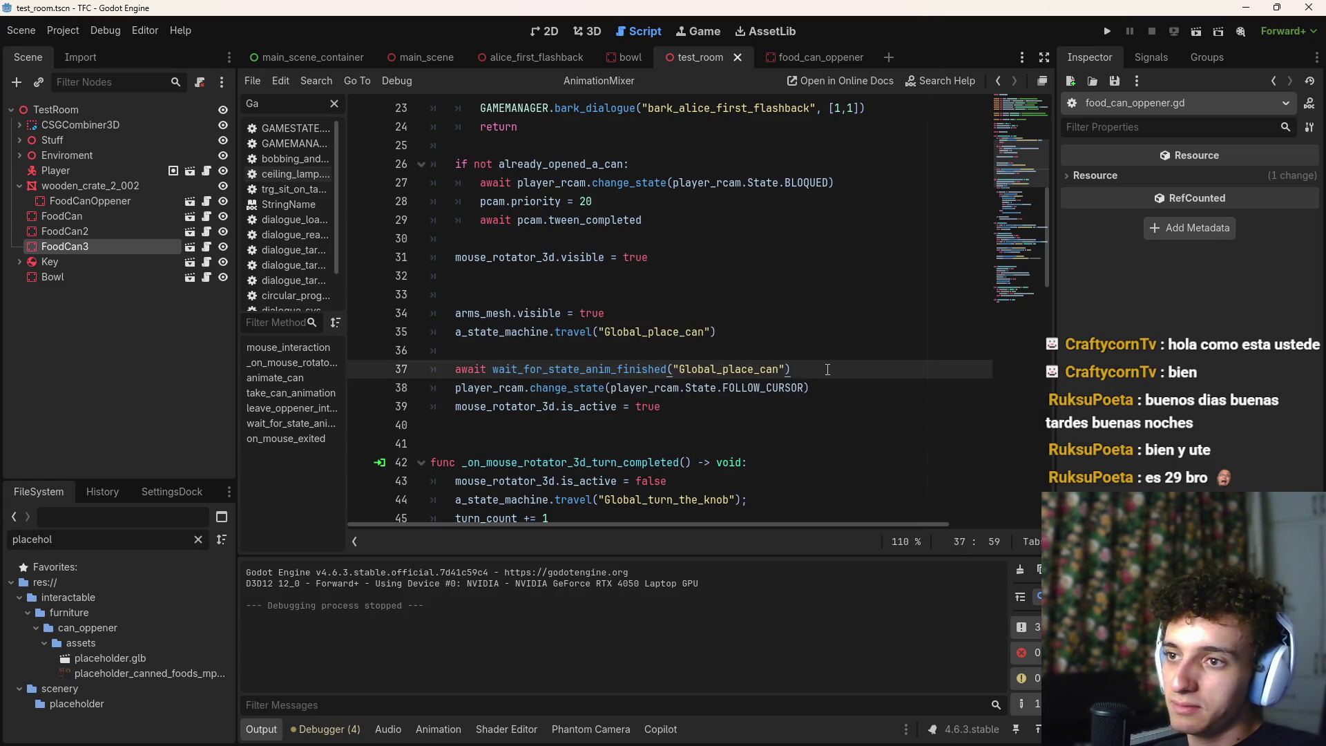
left_click(853, 390)
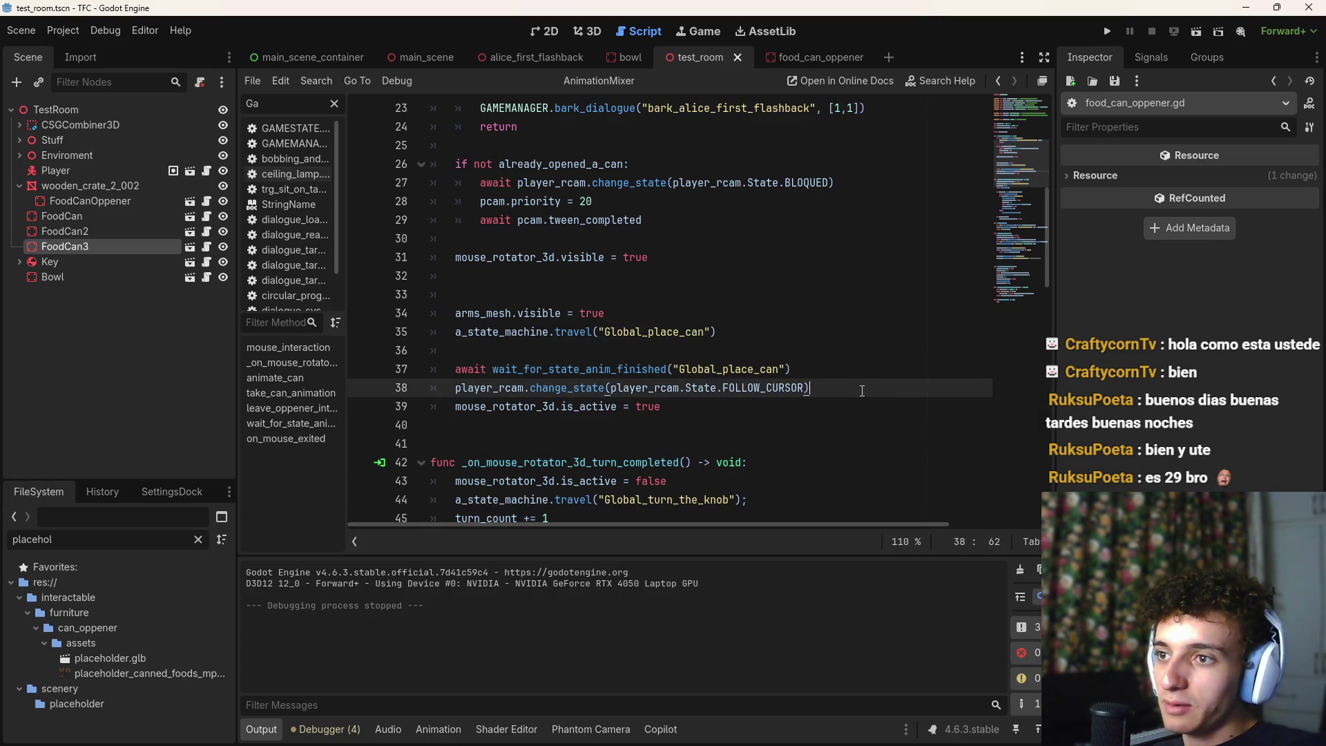
triple_click(852, 388)
left_click(861, 373)
key("Return")
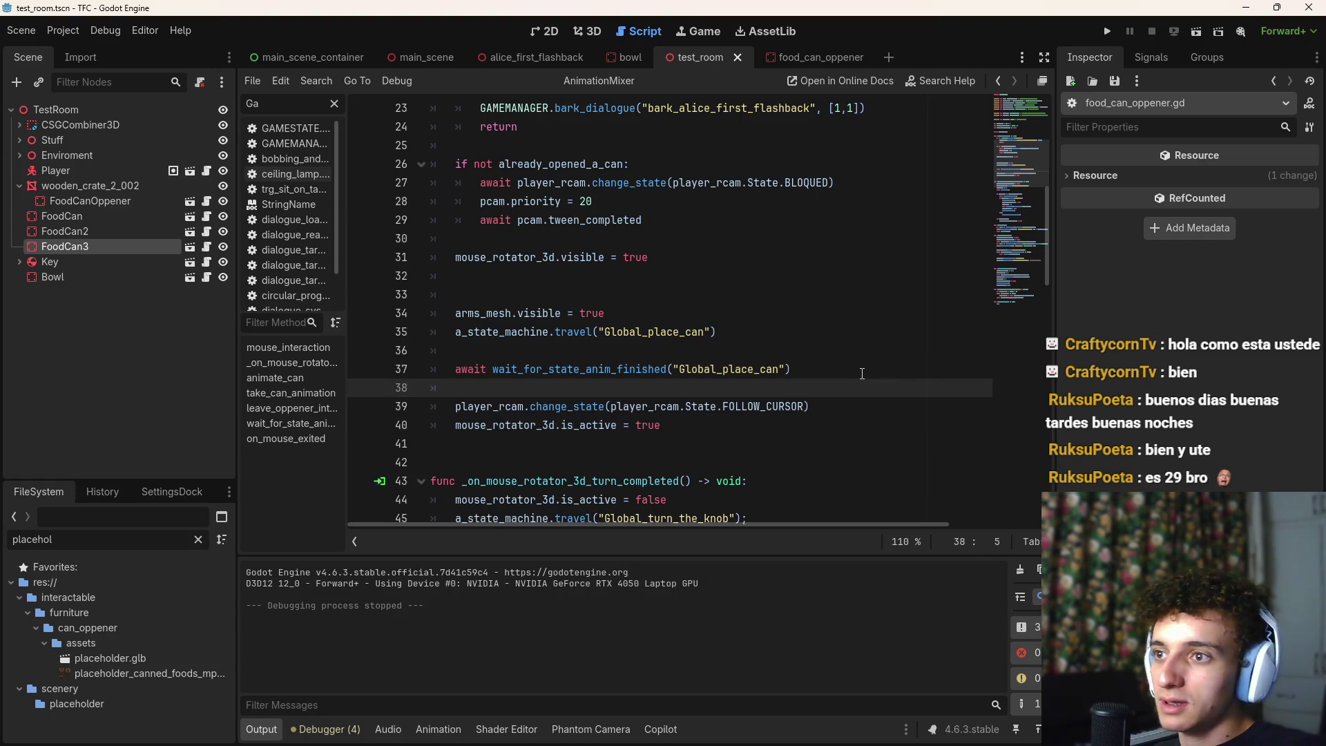
key("BackSpace")
key("alt+Up")
key("Up")
key("ctrl+s")
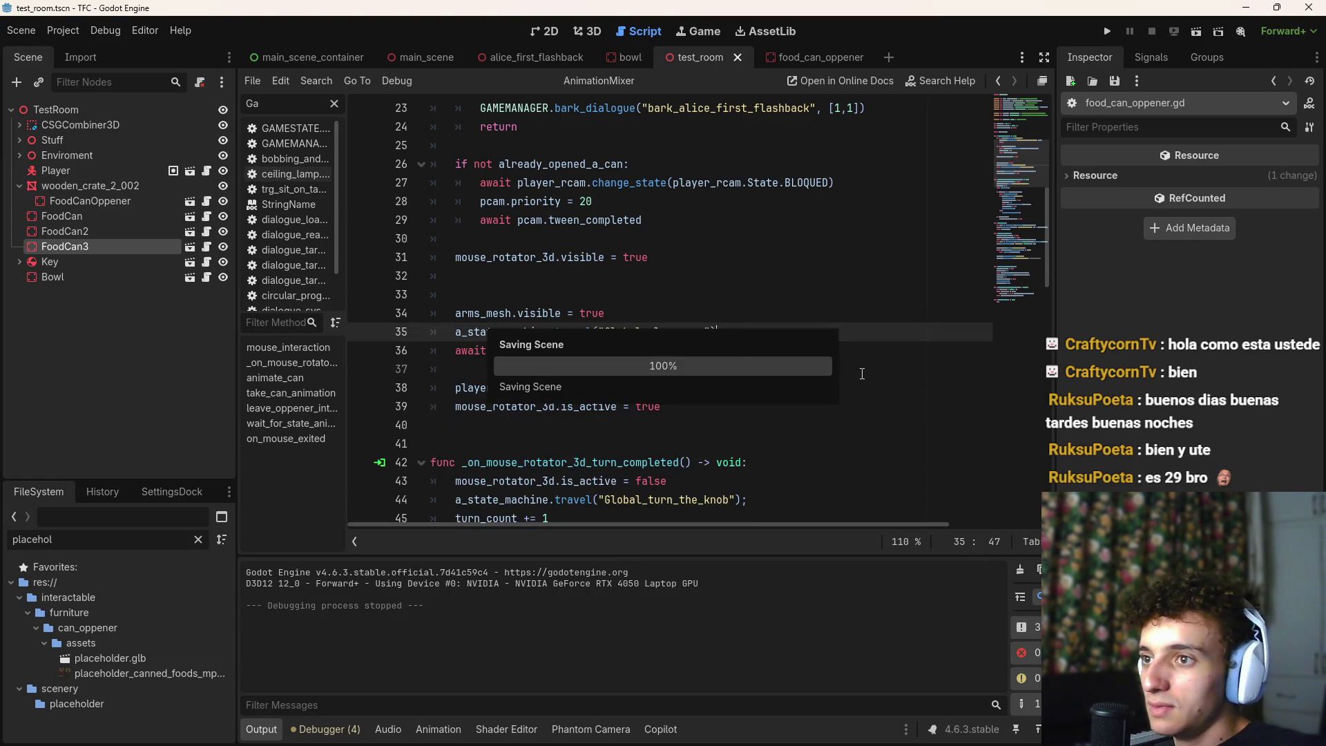
Remove the blank line beside the arms visibility line and save food_can_opener.gd
left_click(572, 295)
key("BackSpace")
key("BackSpace")
key("alt+Down")
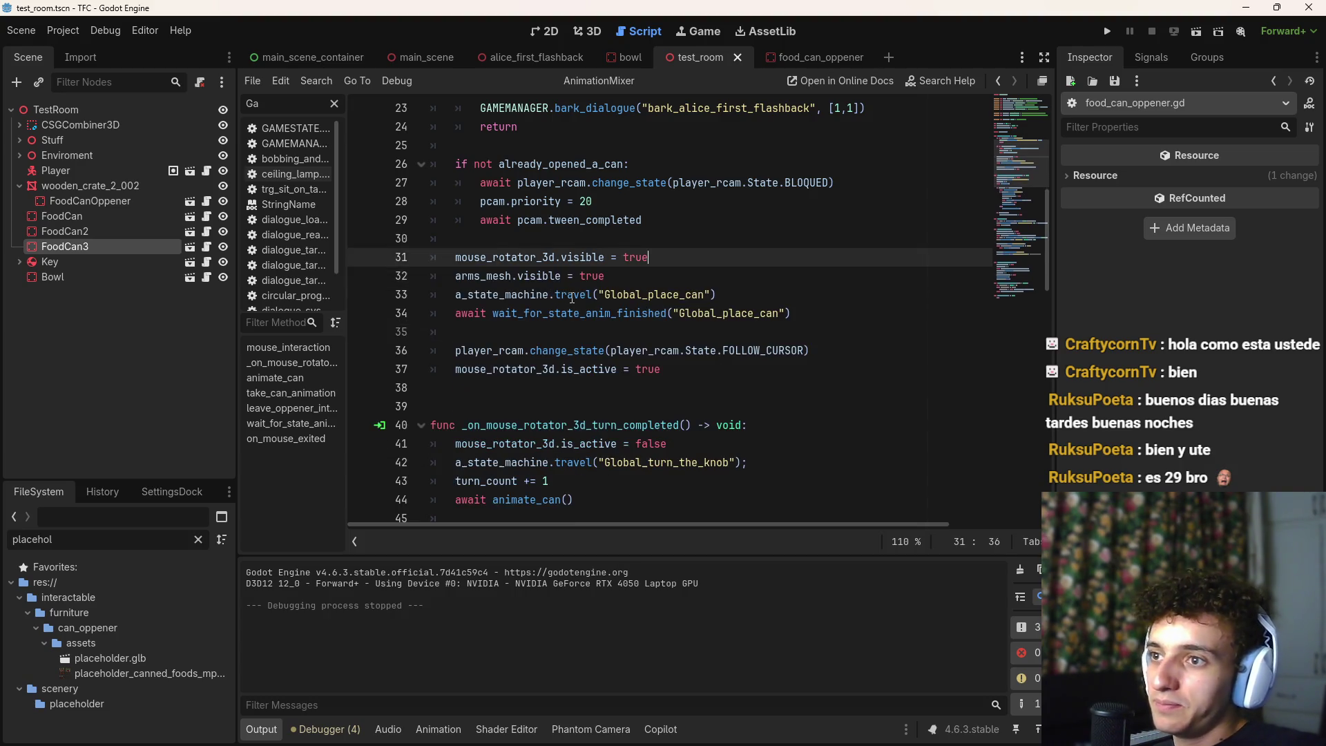
type("}")
key("ctrl+s")
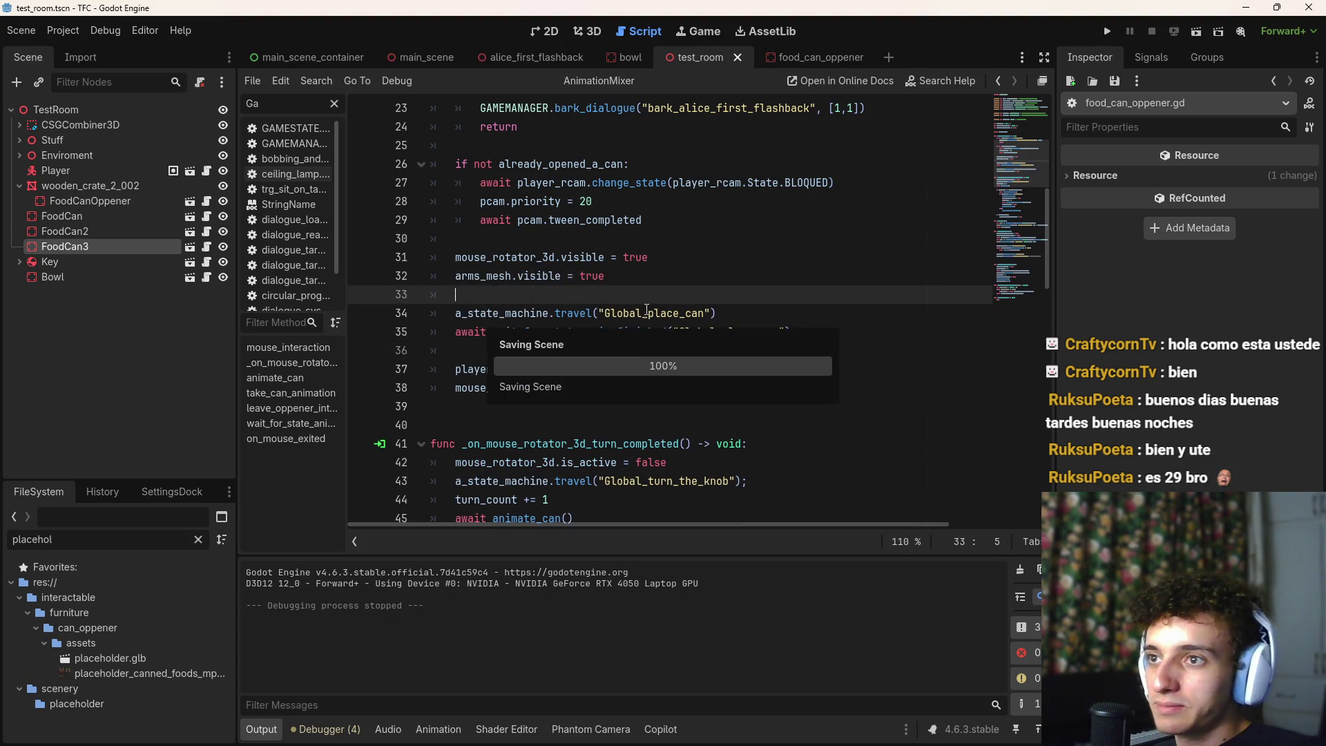
key("ctrl+s")
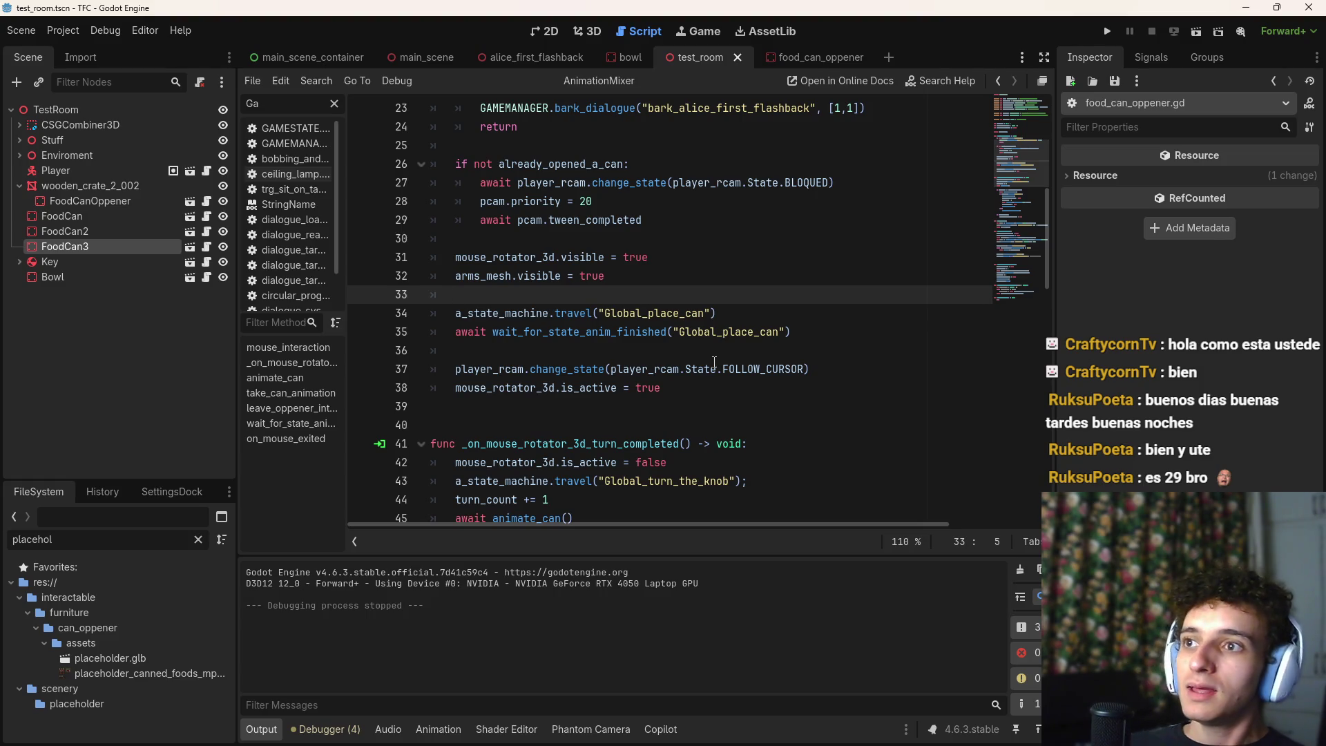
mouse_move(721, 739)
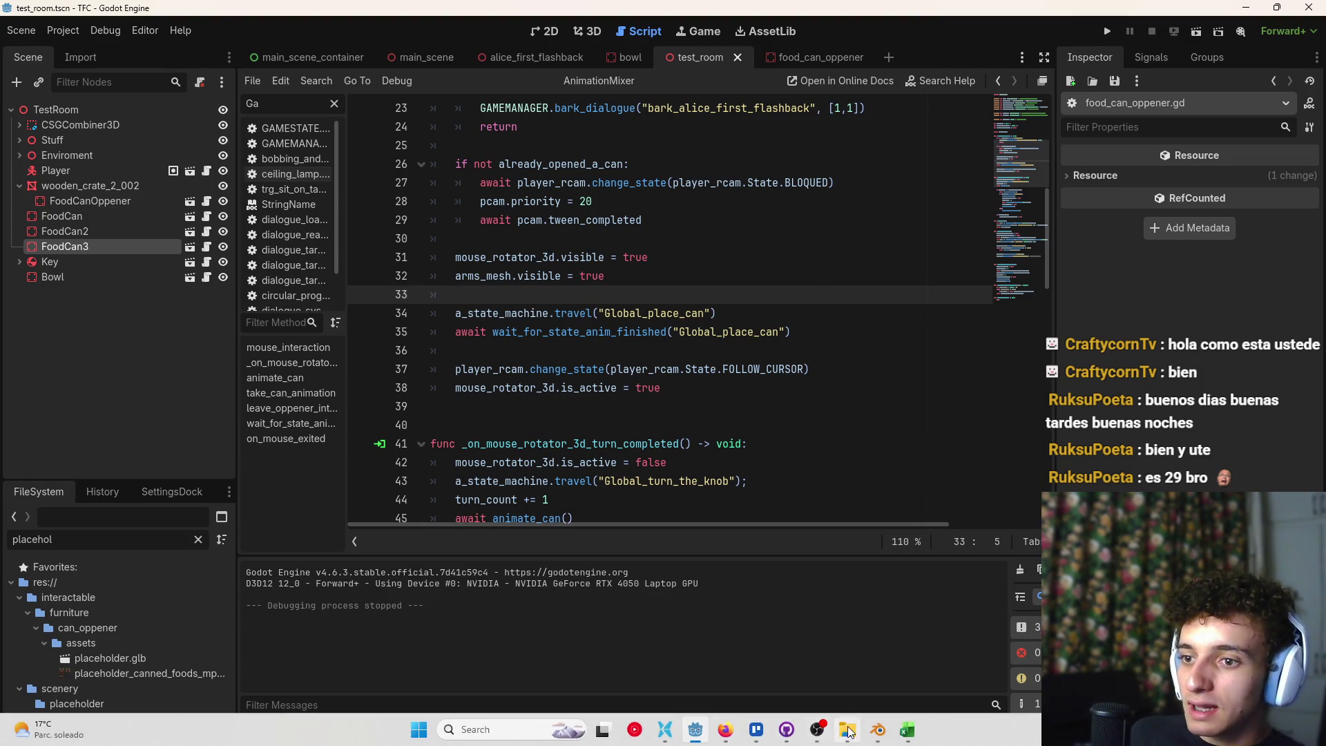
left_click(907, 730)
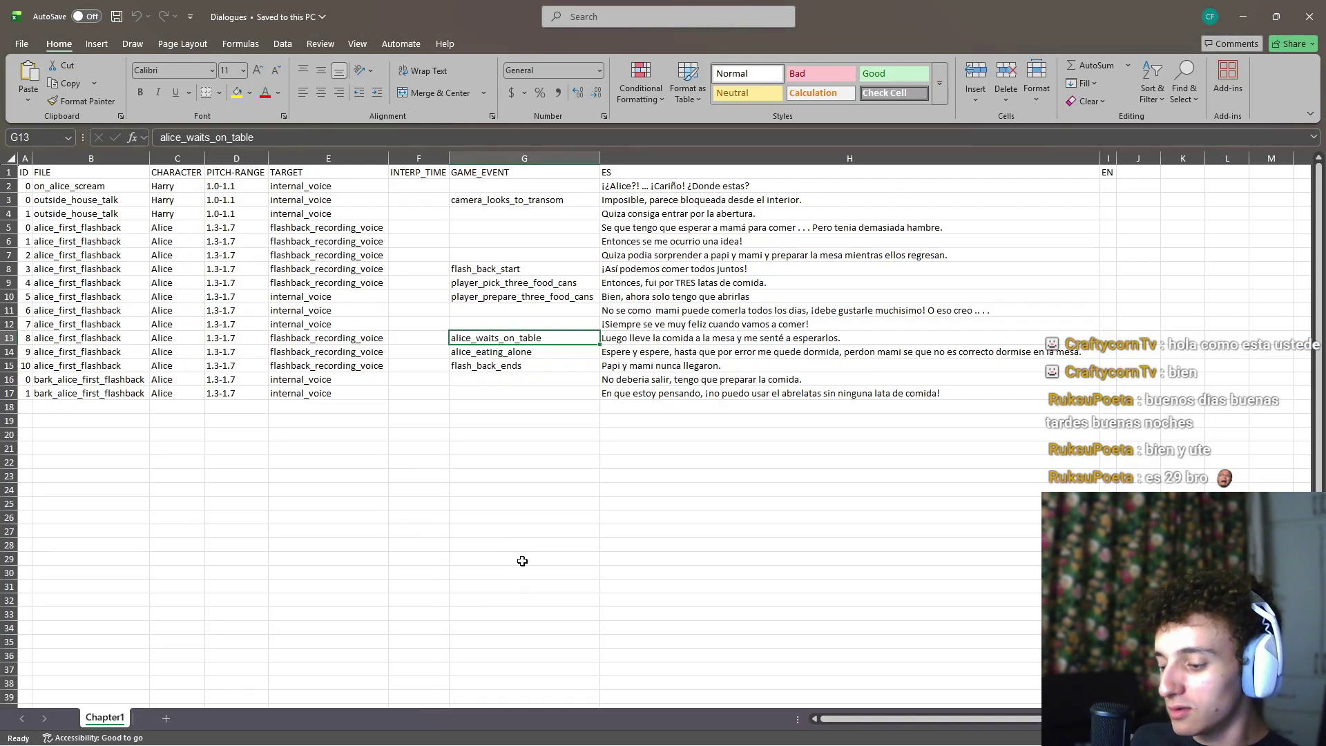
Open Command Prompt via Win+R and try running python after two misspelled attempts
key("super+r")
type("cmd")
key("Return")
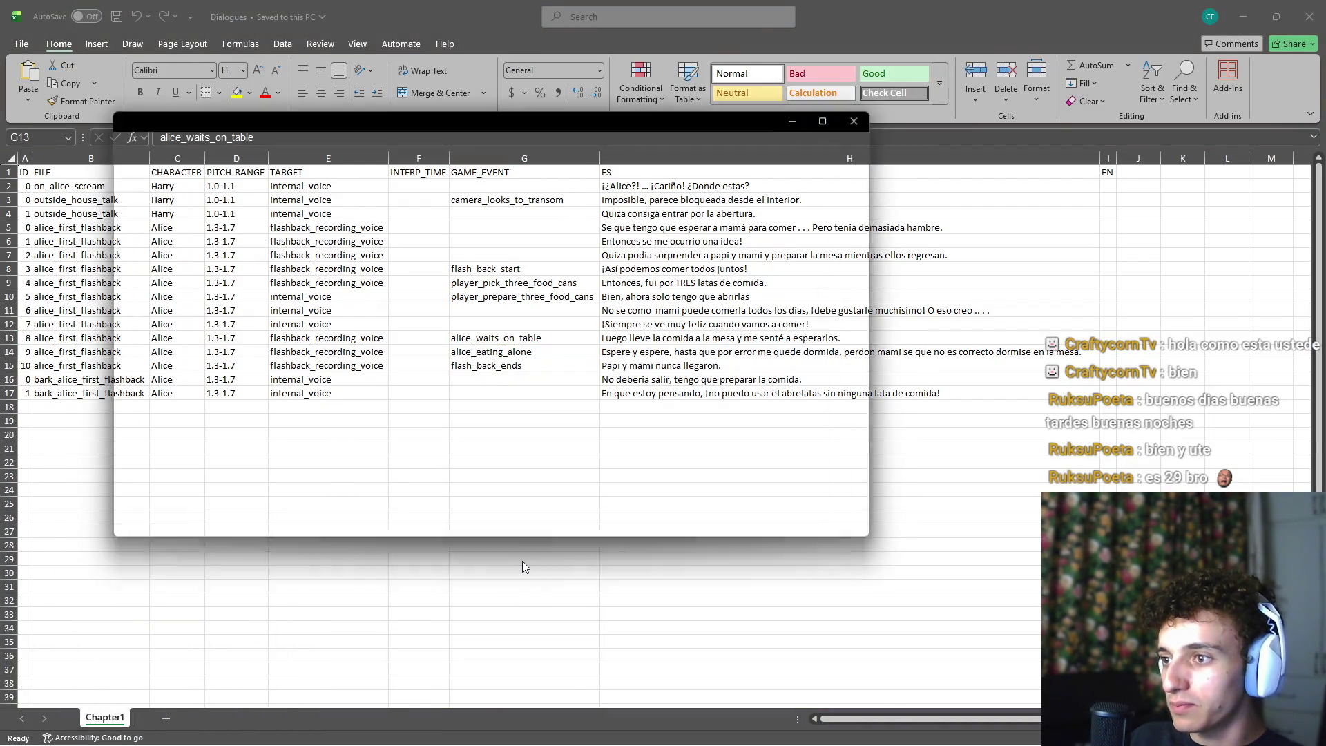
type("oin")
key("Return")
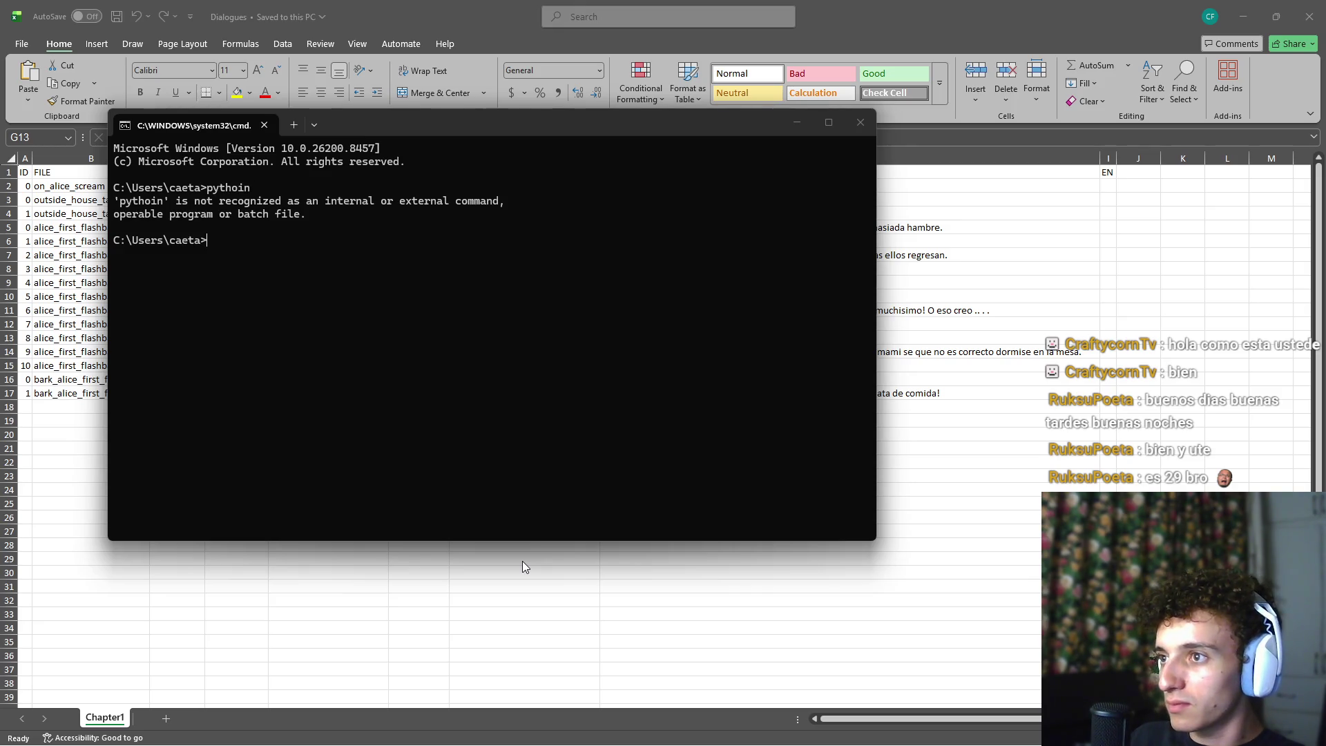
type("pythoin")
key("BackSpace")
key("BackSpace")
key("Return")
type("pytho")
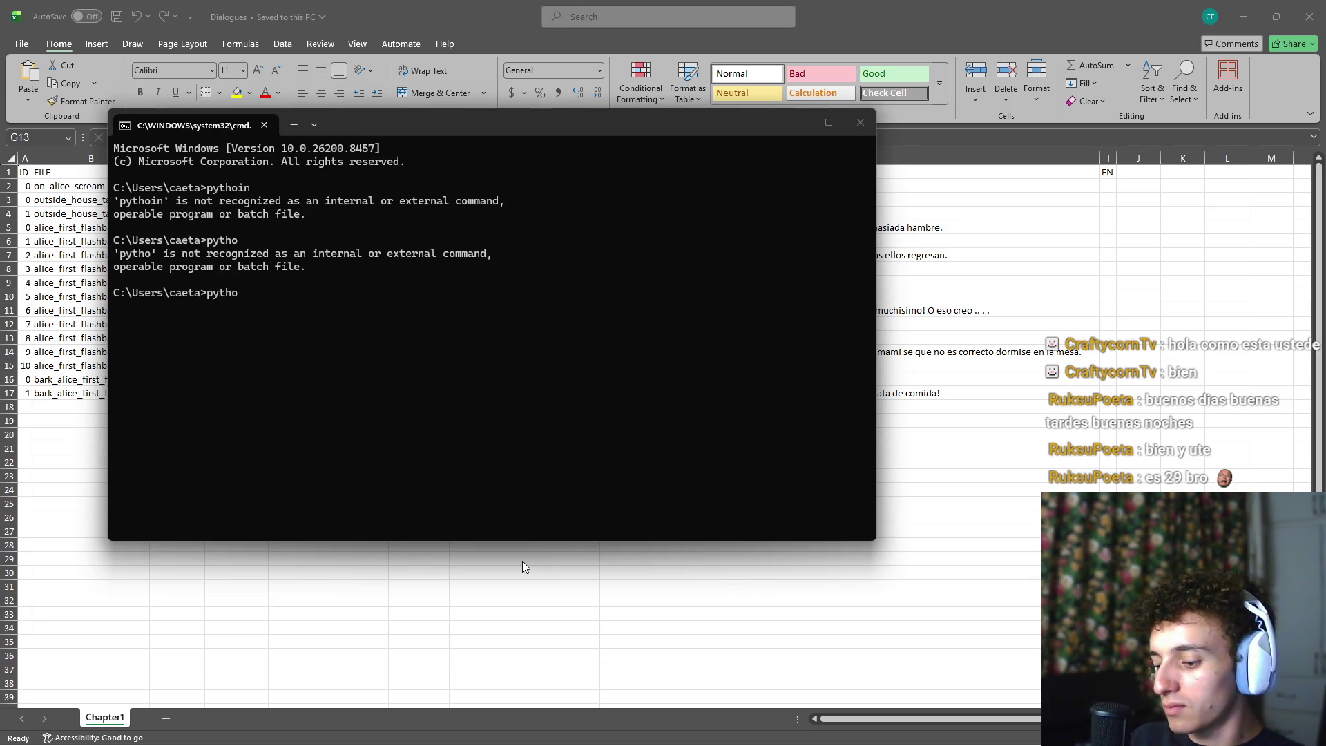
key("Return")
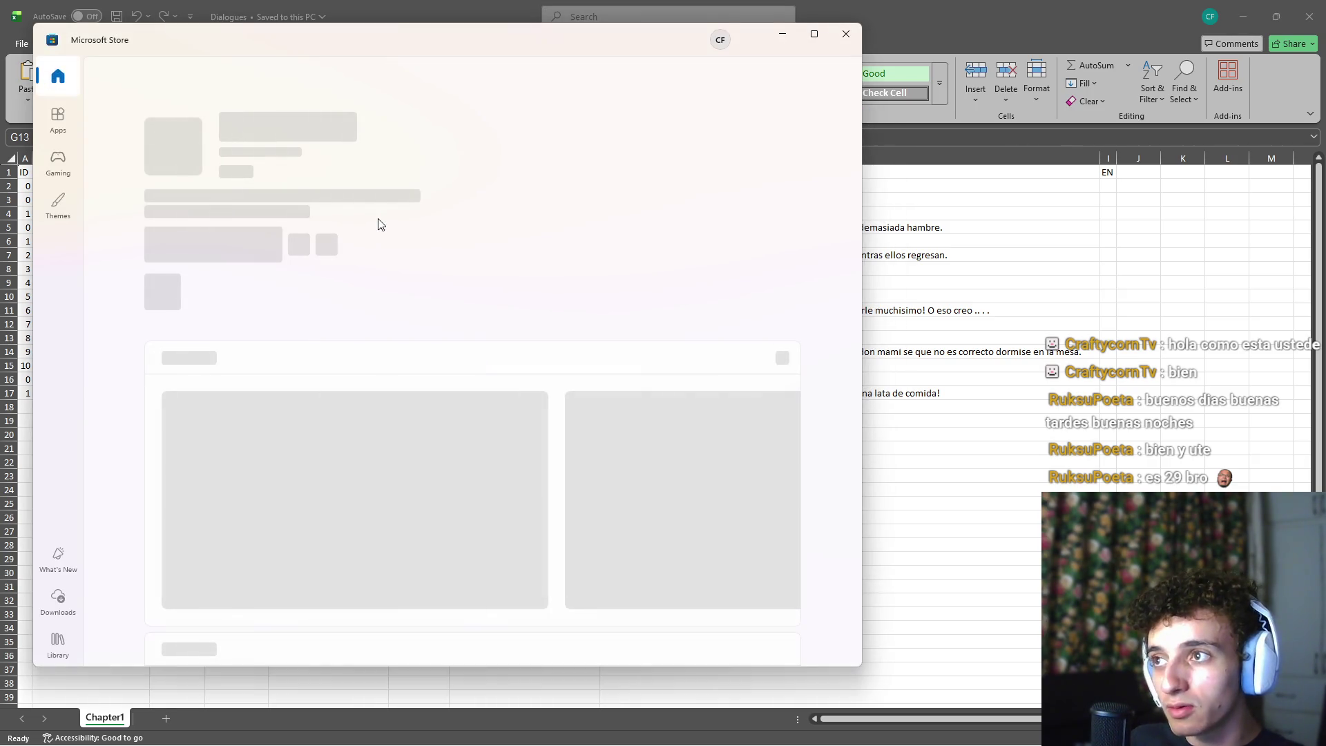
Get Python Install Manager from the Microsoft Store and switch back to Excel
left_click(269, 242)
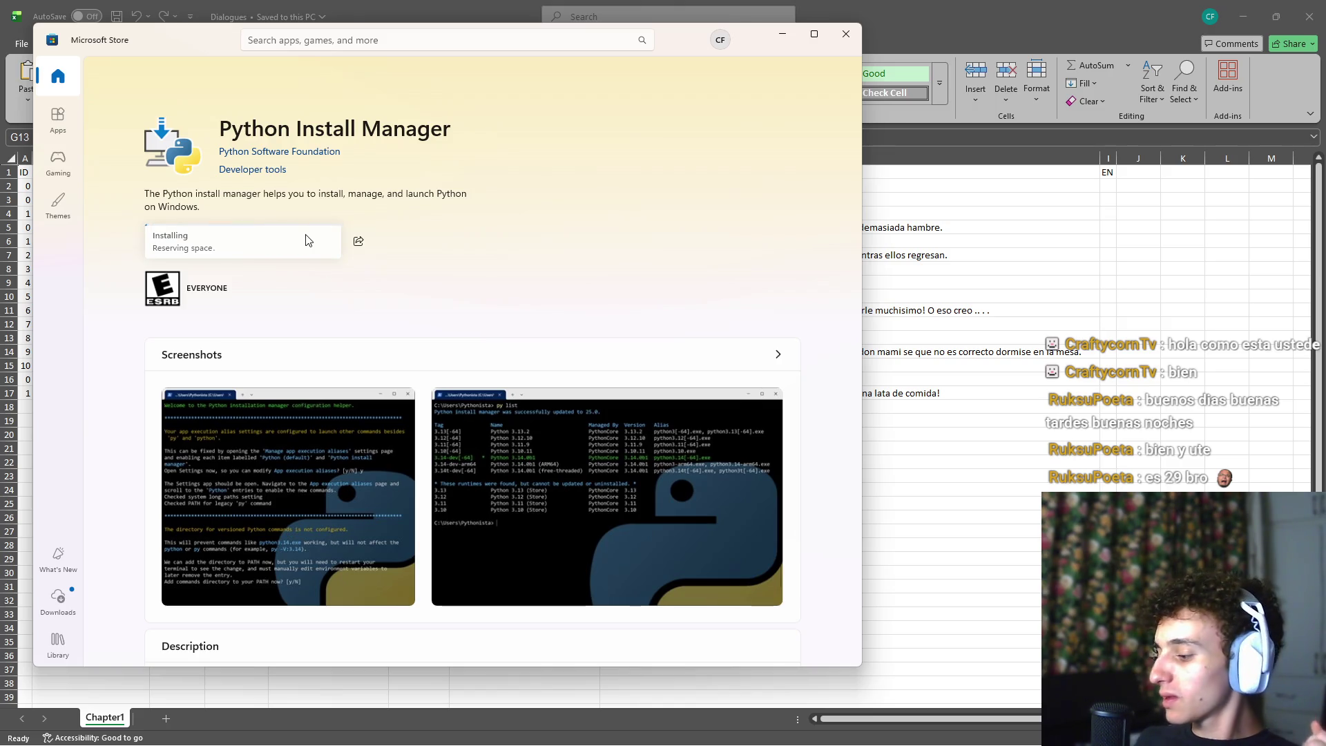
key("alt+Tab")
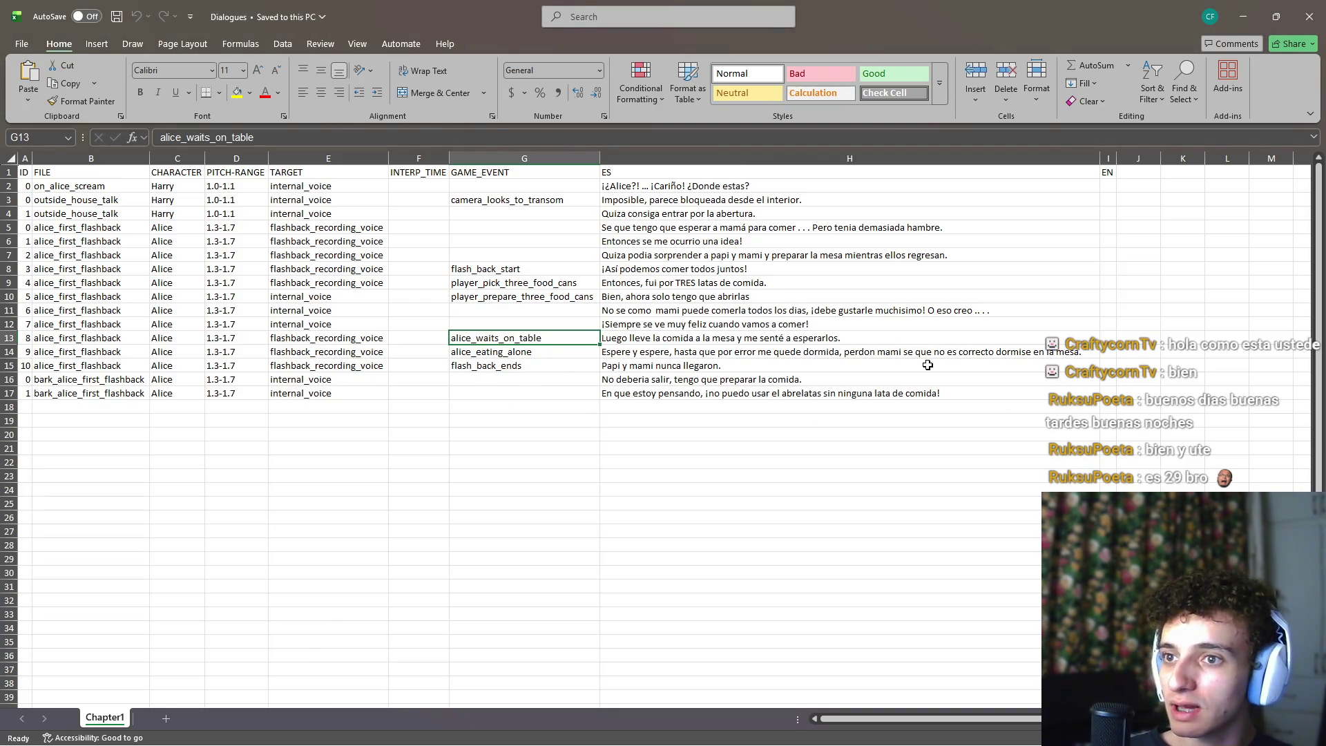
Delete the comma after 'dormida' in H14's Spanish line
left_click(945, 354)
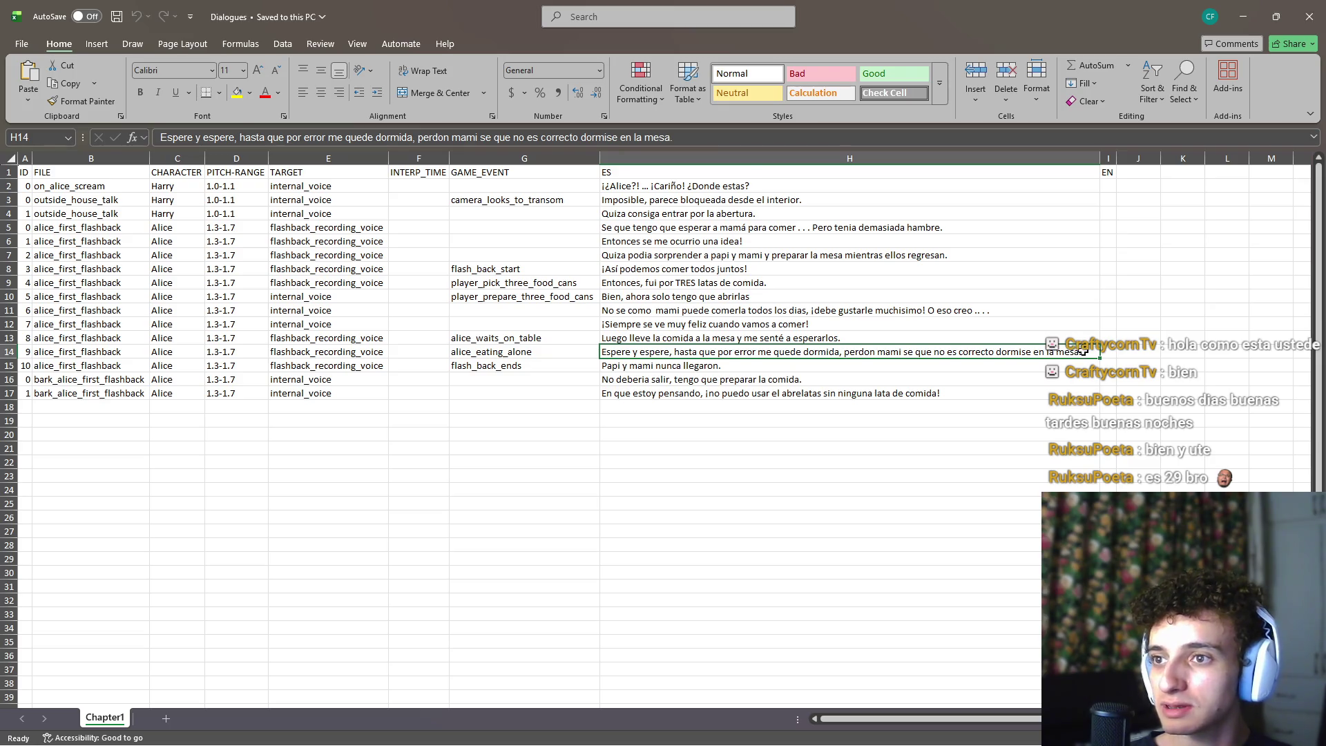
double_click(836, 353)
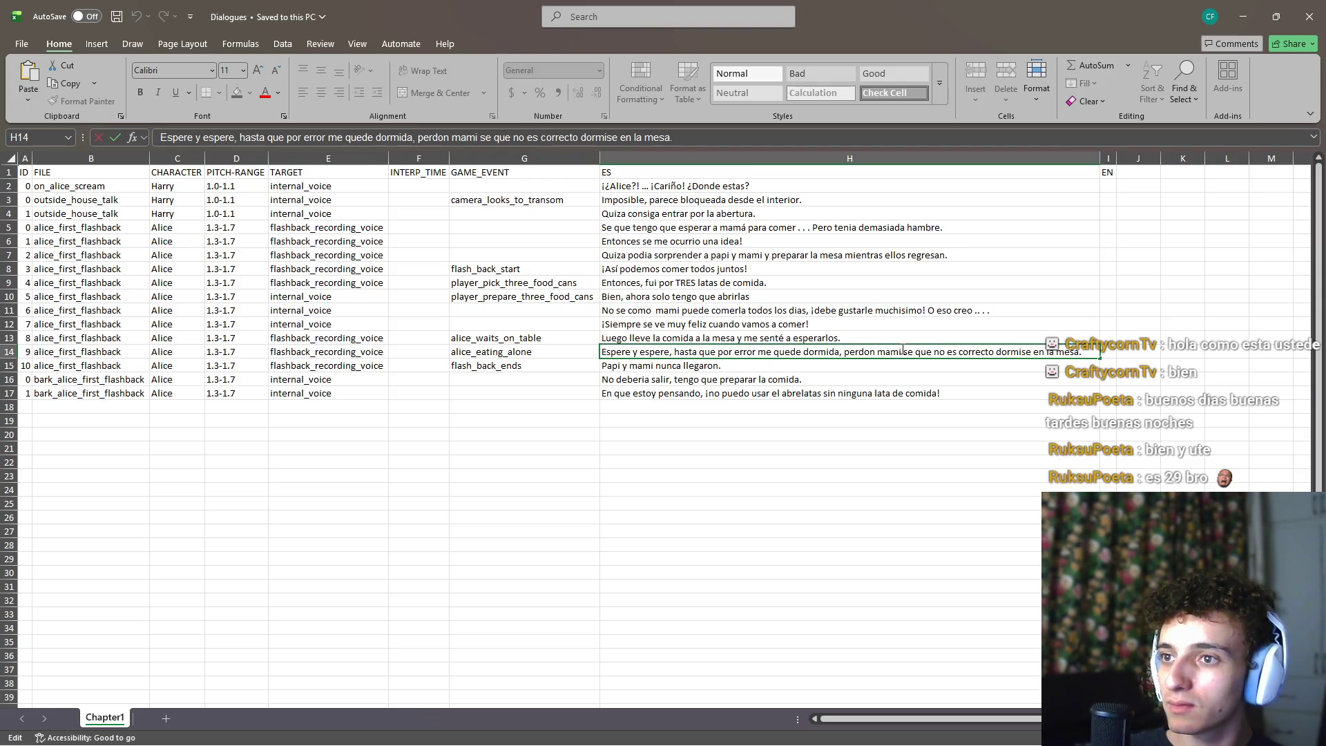
key("BackSpace")
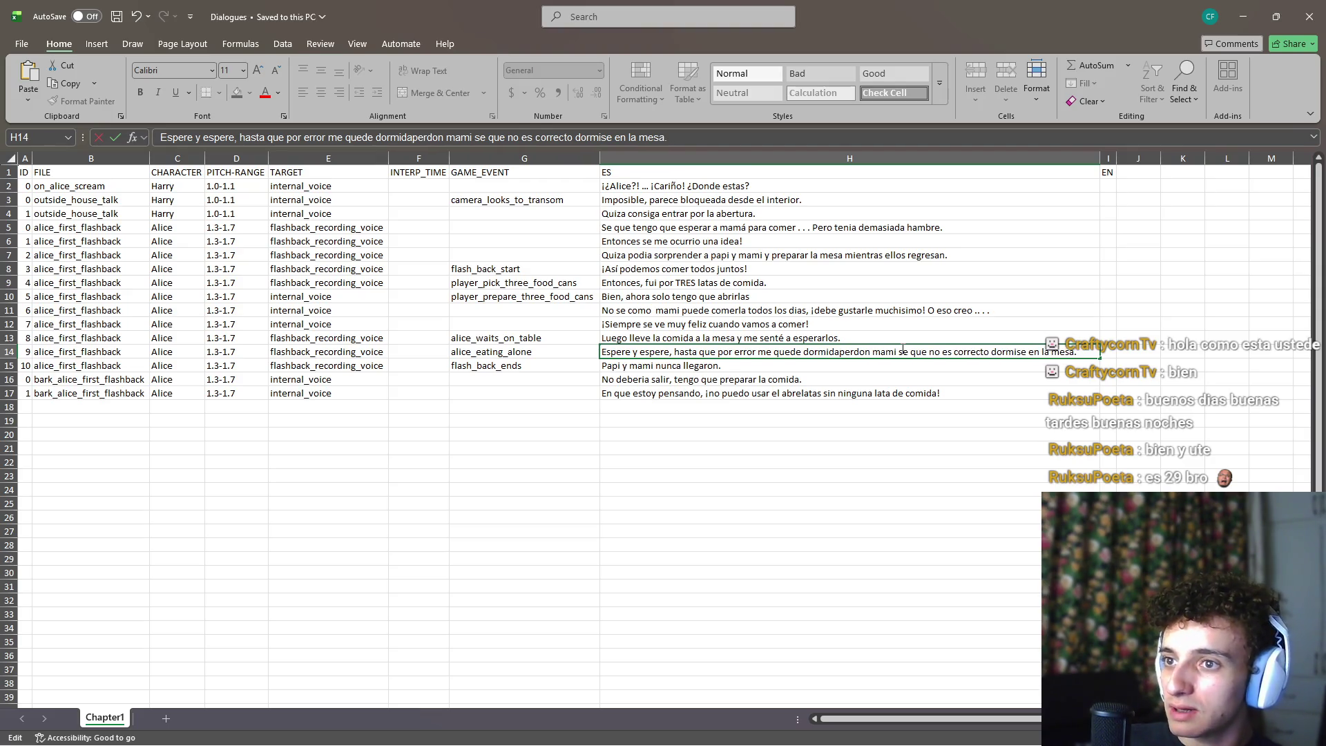
key("Return")
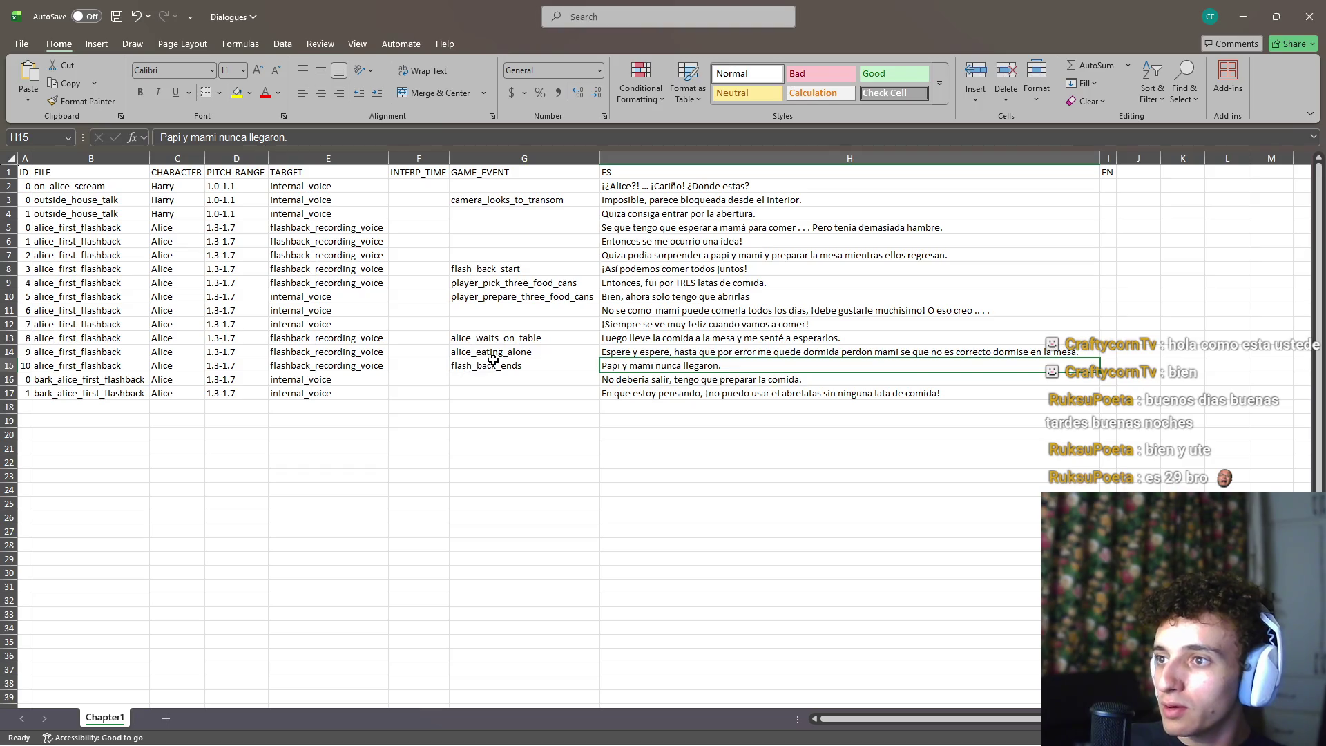
Insert a blank row at row 14
left_click(493, 354)
left_click(312, 351)
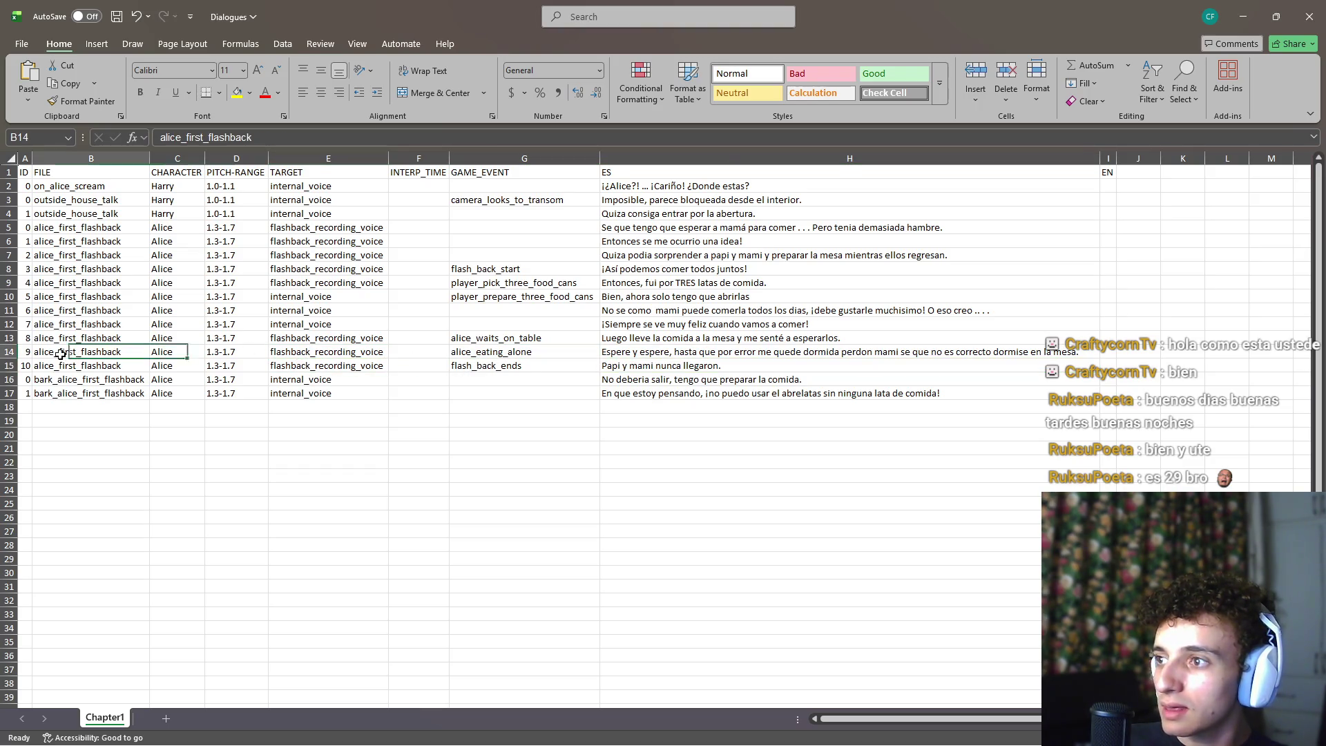
left_click(9, 352)
right_click(11, 351)
left_click(48, 489)
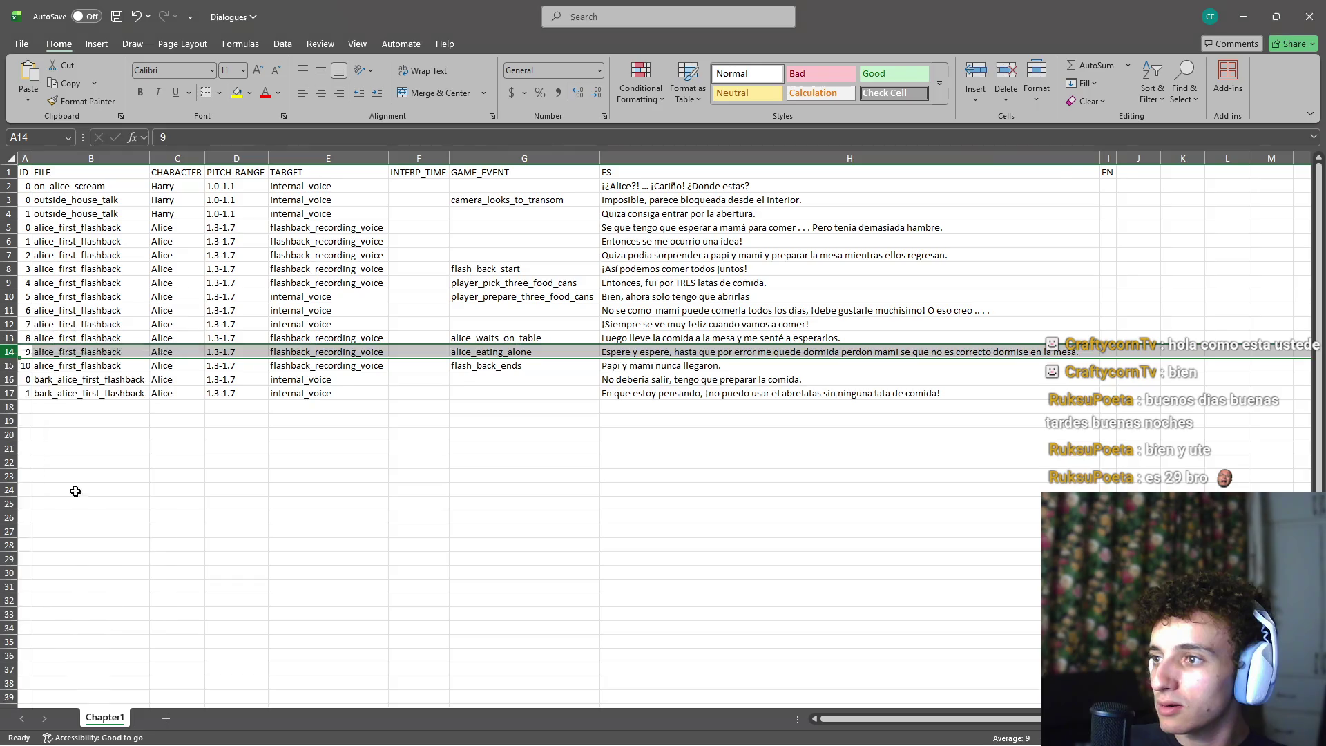
Move the ID 9 file-through-target cells and alice_eating_alone event down into row 15
left_click_drag(28, 367, 790, 371)
left_click(338, 389)
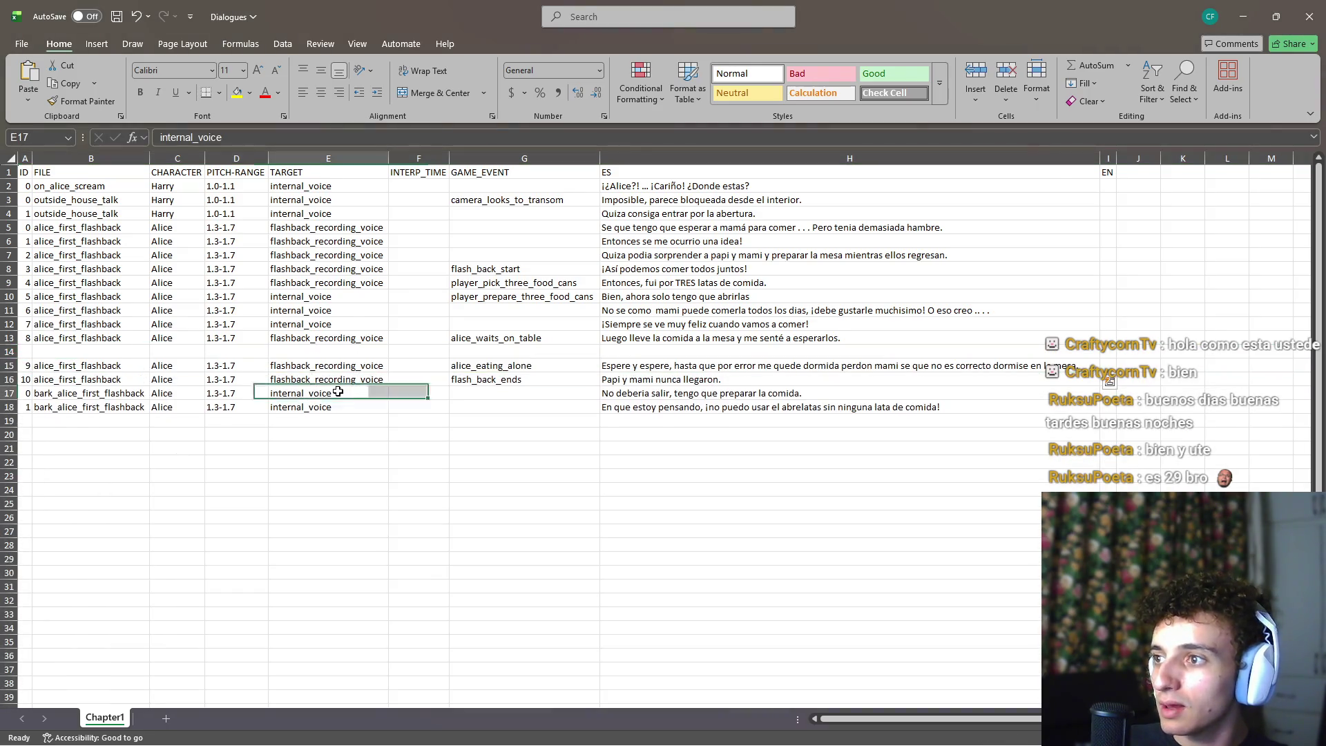
left_click_drag(104, 366, 1051, 366)
key("ctrl+c")
left_click_drag(230, 353, 230, 346)
left_click(489, 354)
left_click_drag(501, 365, 500, 378)
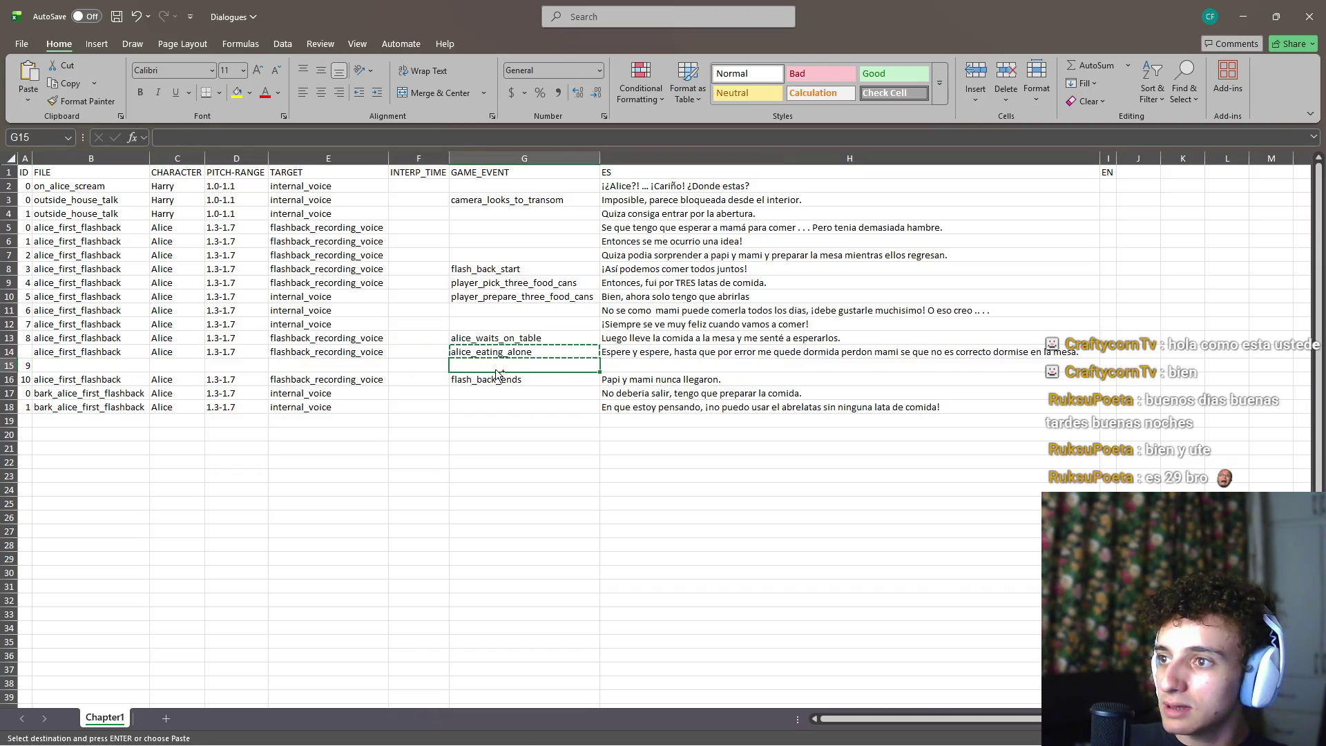
left_click_drag(75, 352, 325, 352)
key("ctrl+c")
left_click_drag(174, 363, 174, 376)
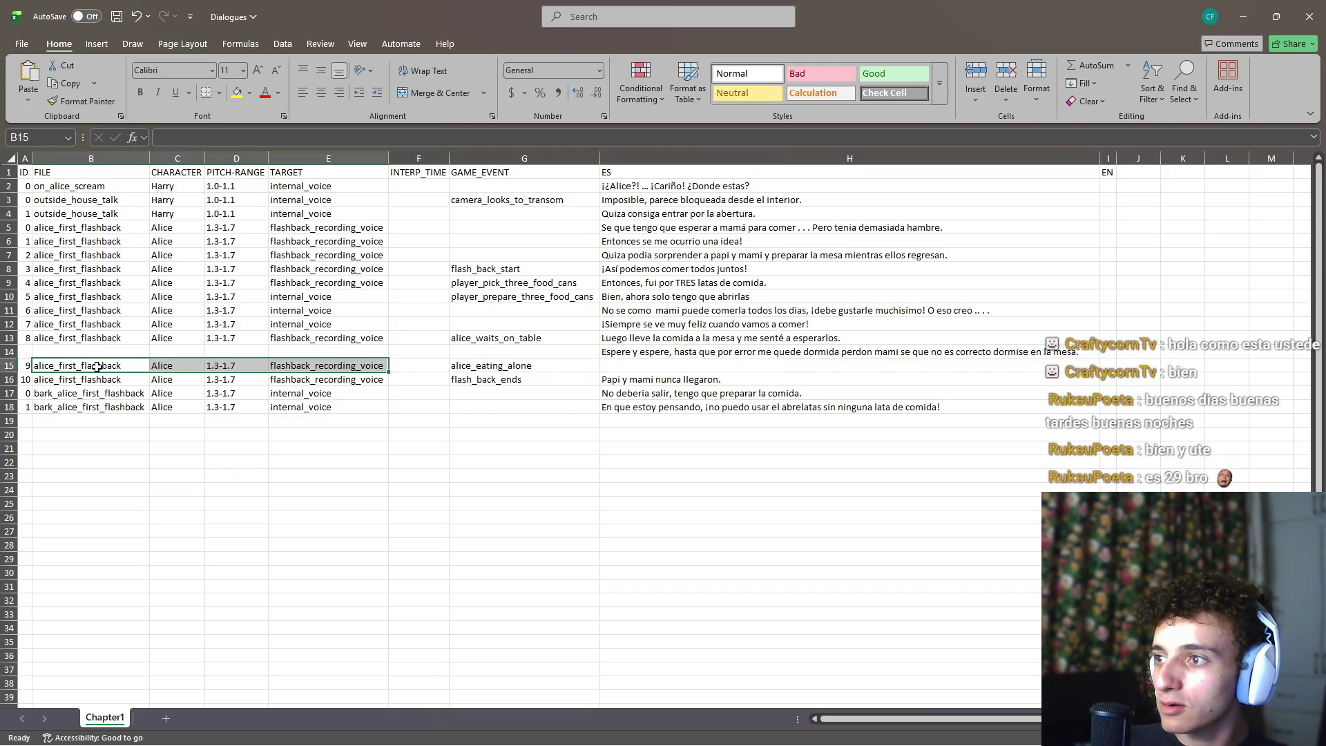
left_click(498, 366)
End H14 at 'dormida.' and move the second sentence to H15, capitalised as 'Perdon'
left_click(639, 372)
left_click(639, 352)
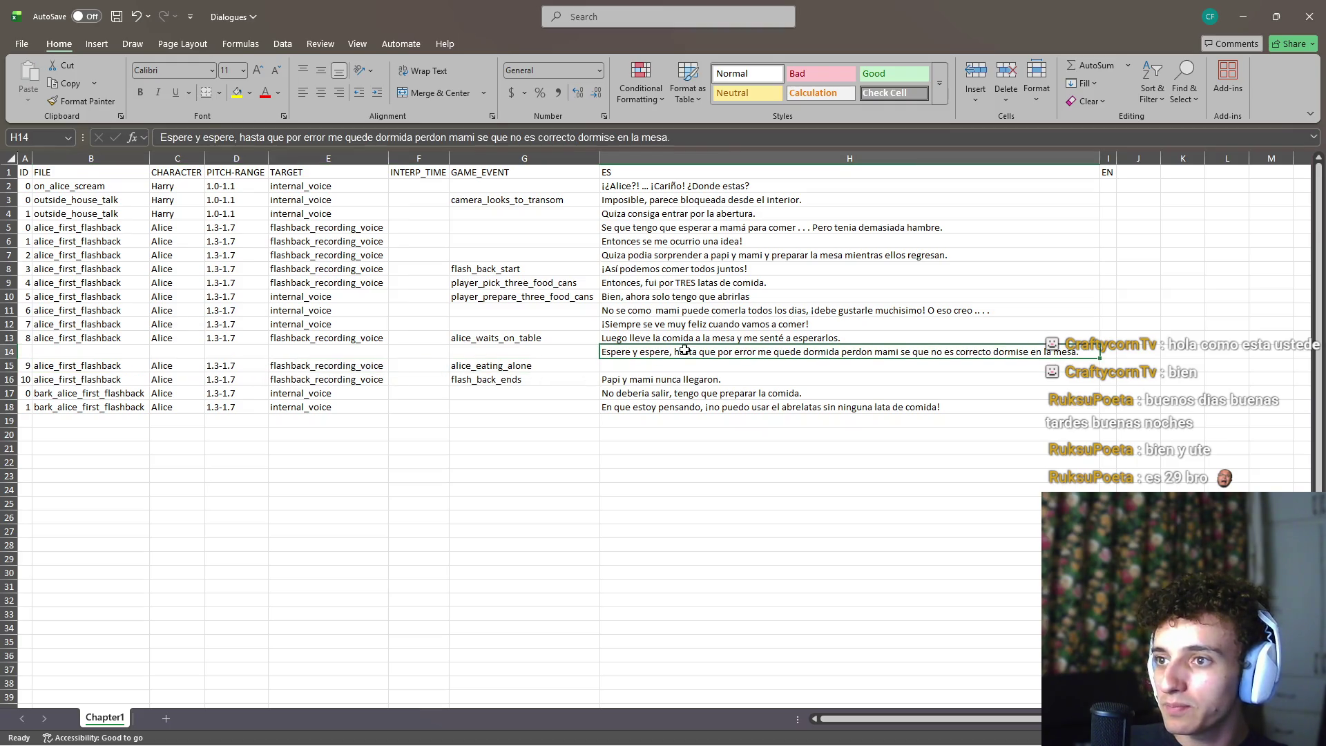
double_click(818, 351)
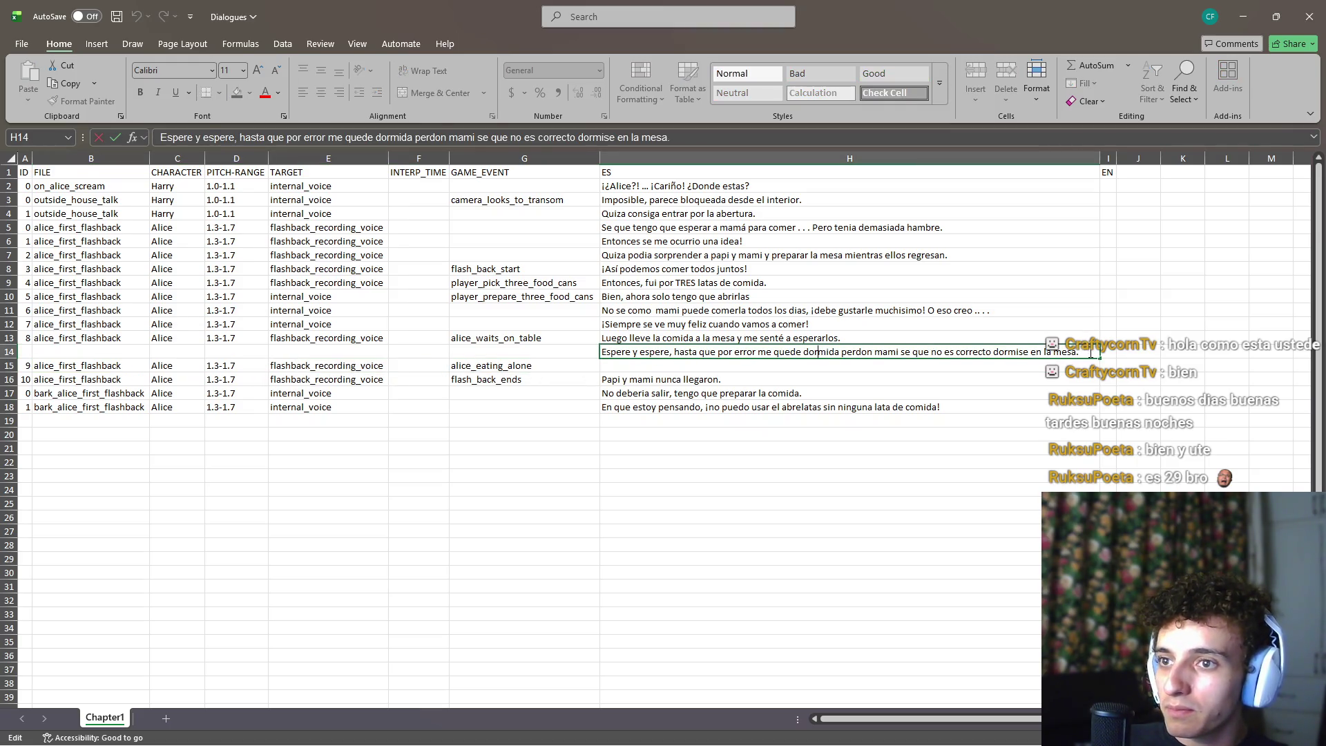
left_click_drag(1091, 354, 841, 353)
key("Delete")
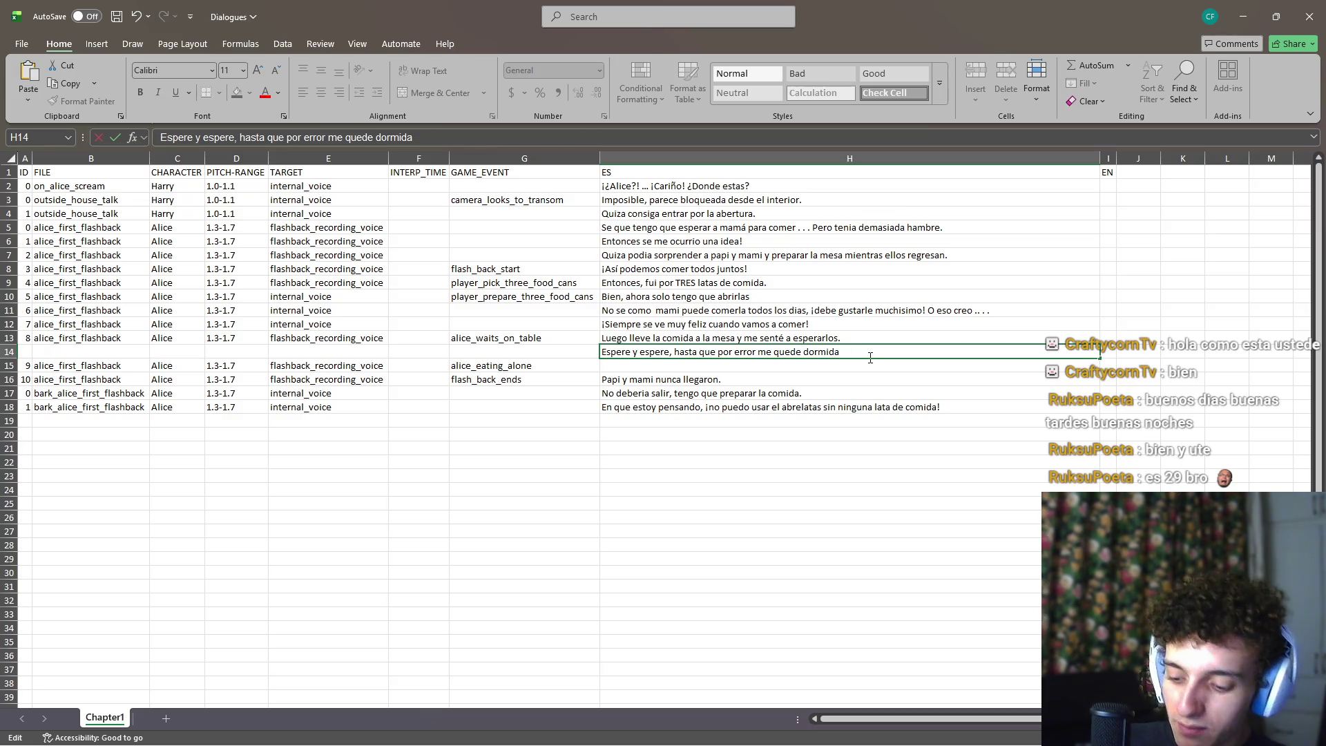
type(".")
key("Return")
key("ctrl+v")
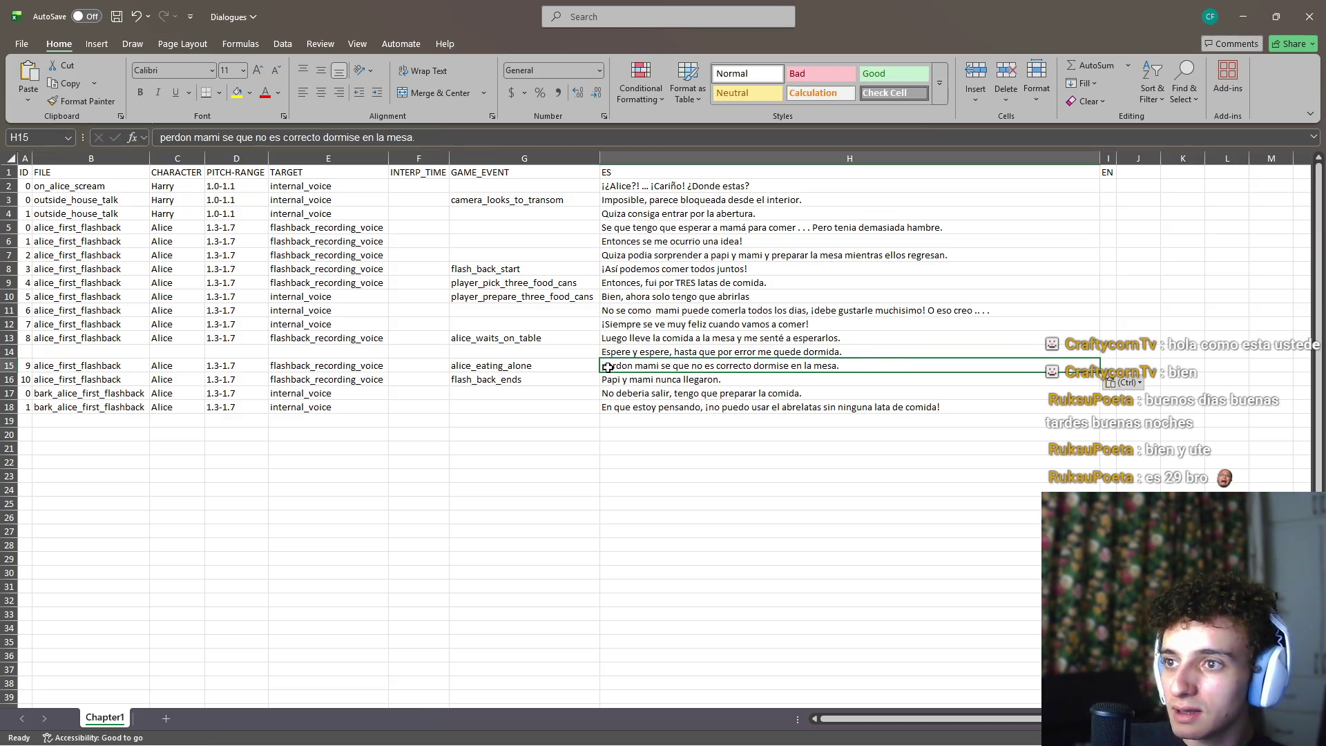
double_click(608, 367)
key("BackSpace")
type("P")
key("Return")
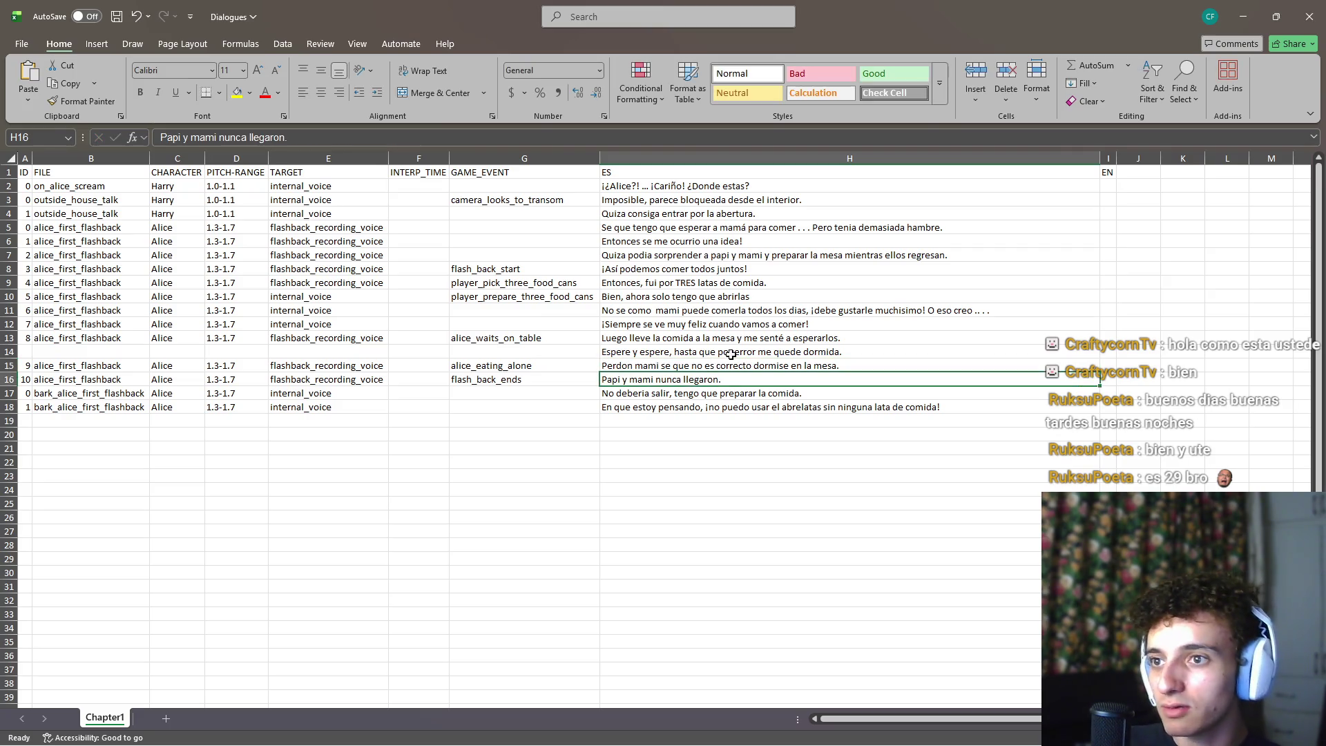
Copy row 15's file-through-target values into row 14 and save the workbook
left_click(528, 364)
left_click_drag(361, 365, 90, 365)
key("ctrl+c")
left_click(90, 351)
key("ctrl+v")
left_click(514, 366)
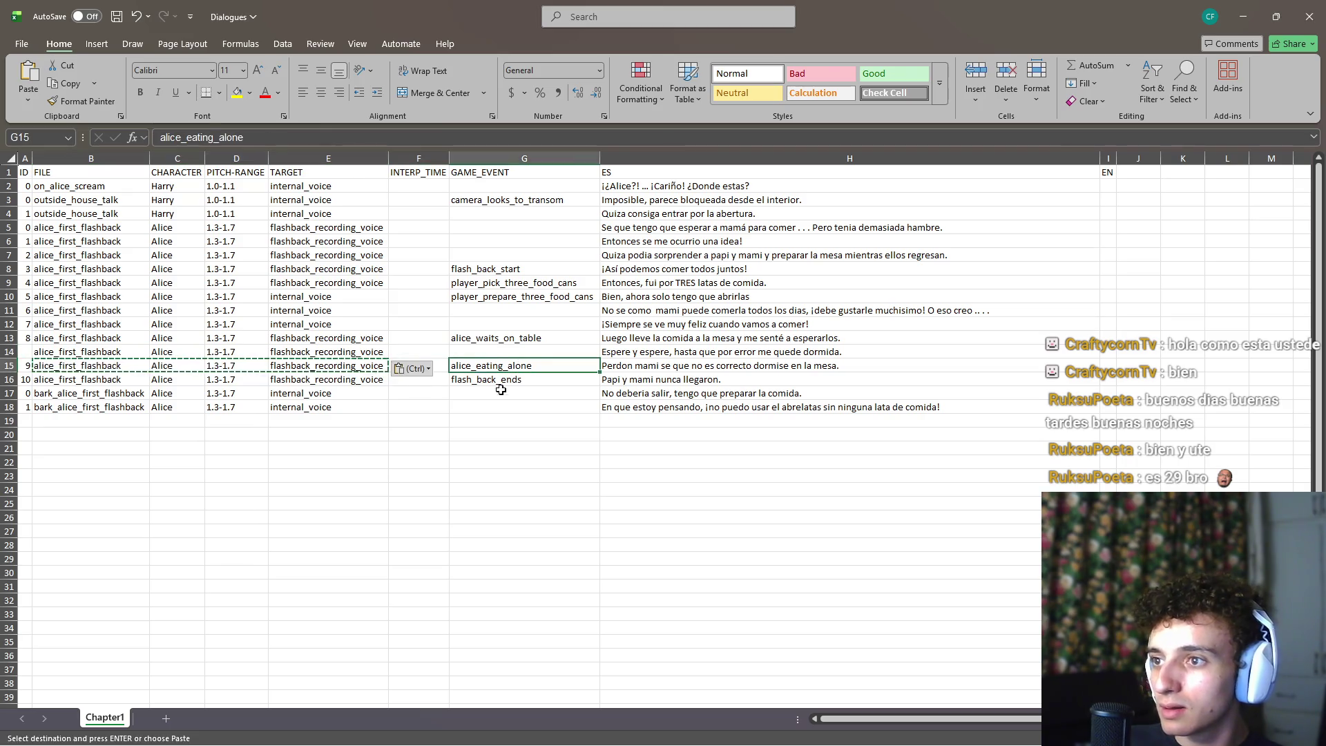
key("Escape")
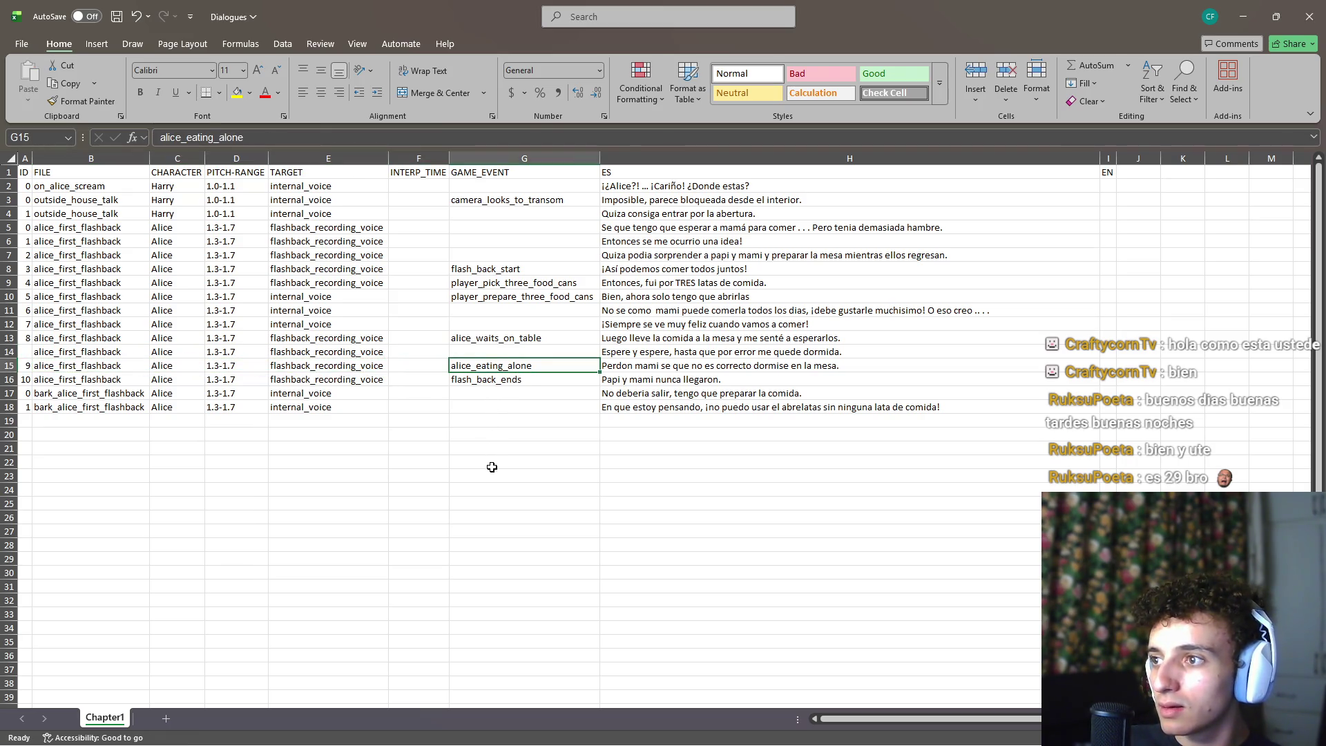
key("ctrl+s")
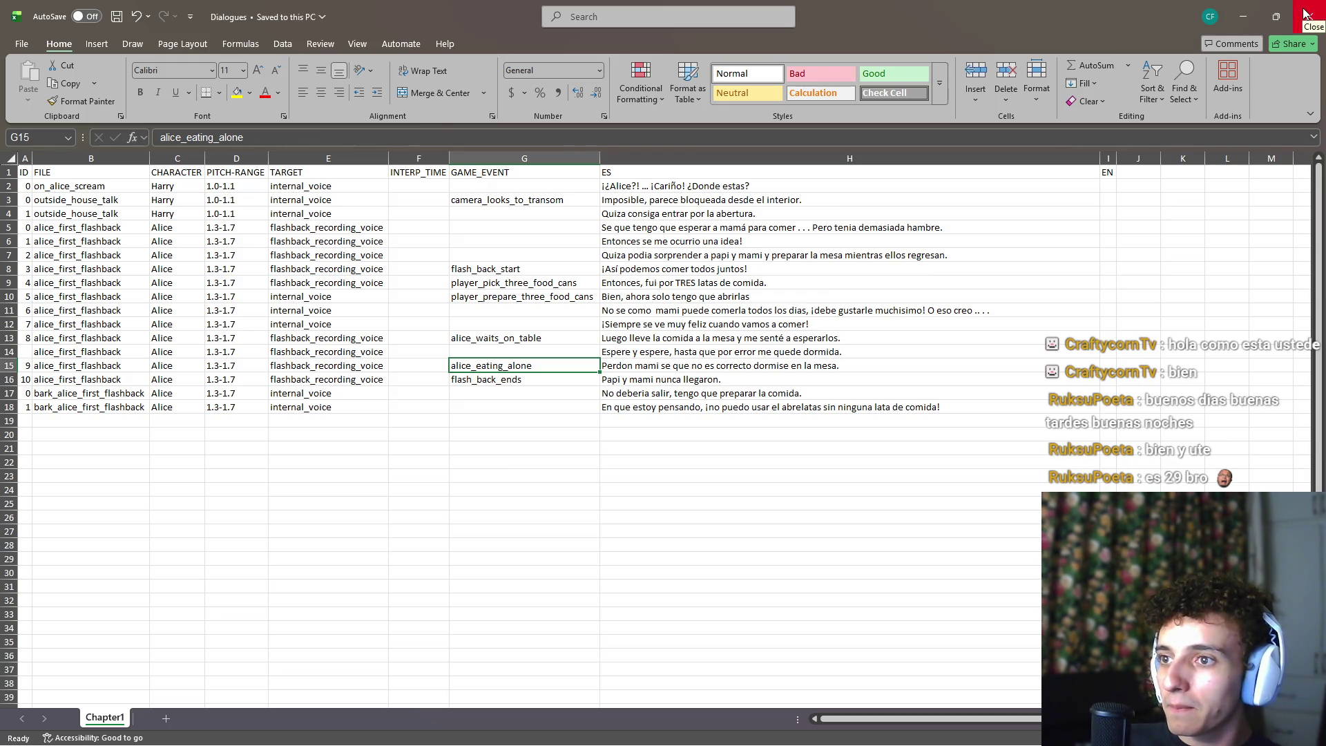
Insert a blank row 17 above the bark lines, then launch Python Install Manager
left_click(725, 394)
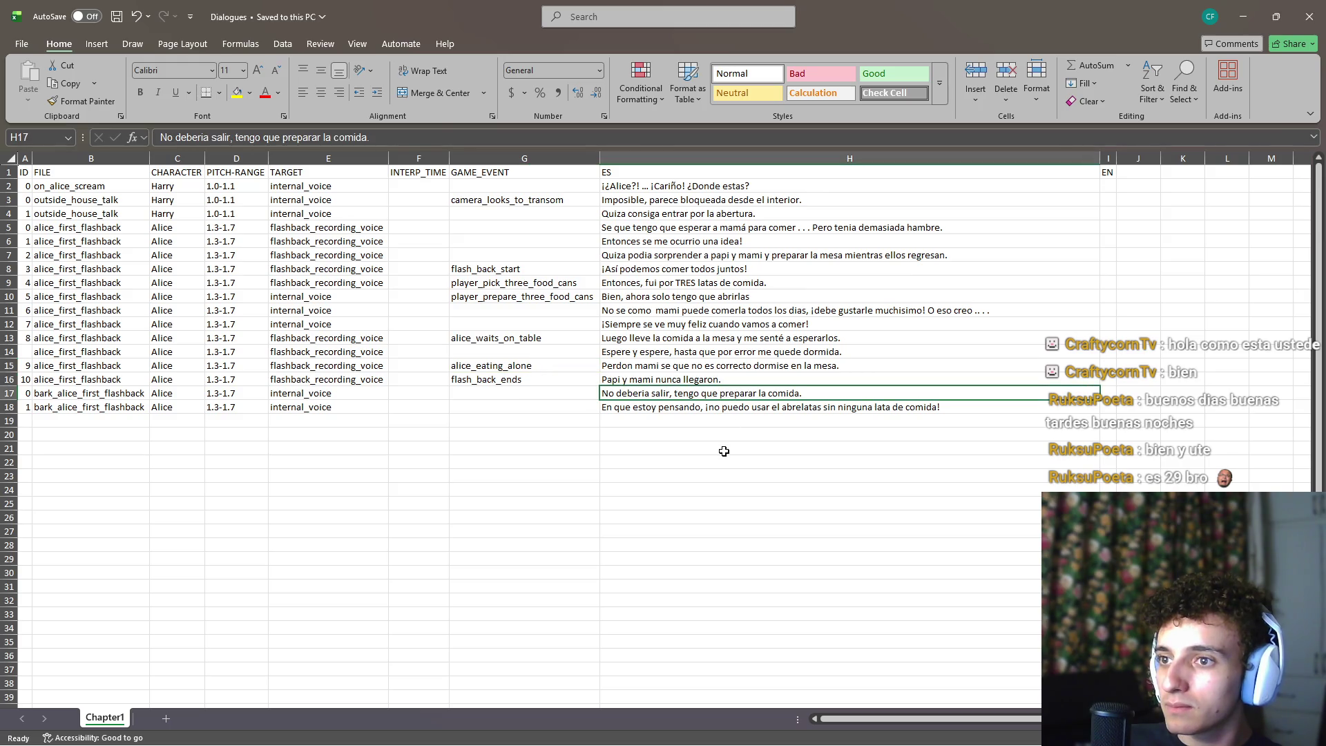
left_click(696, 407)
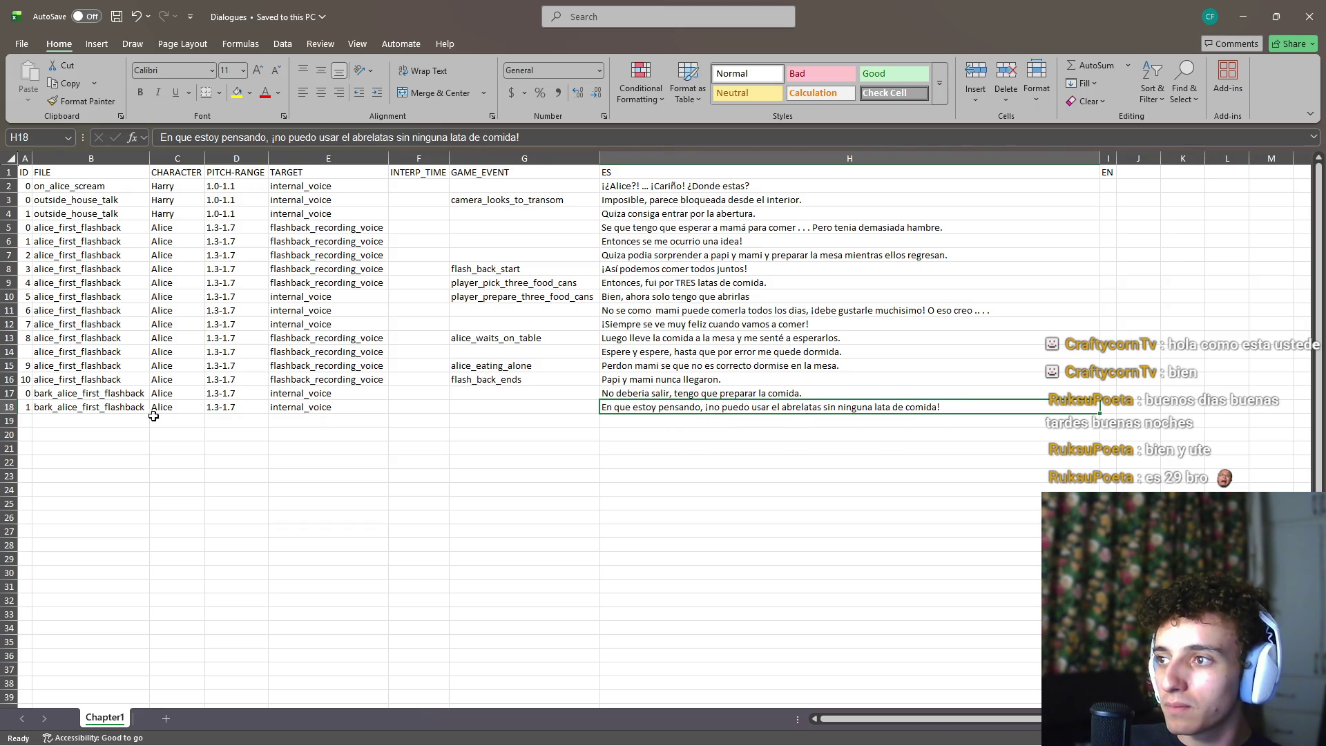
left_click(78, 394)
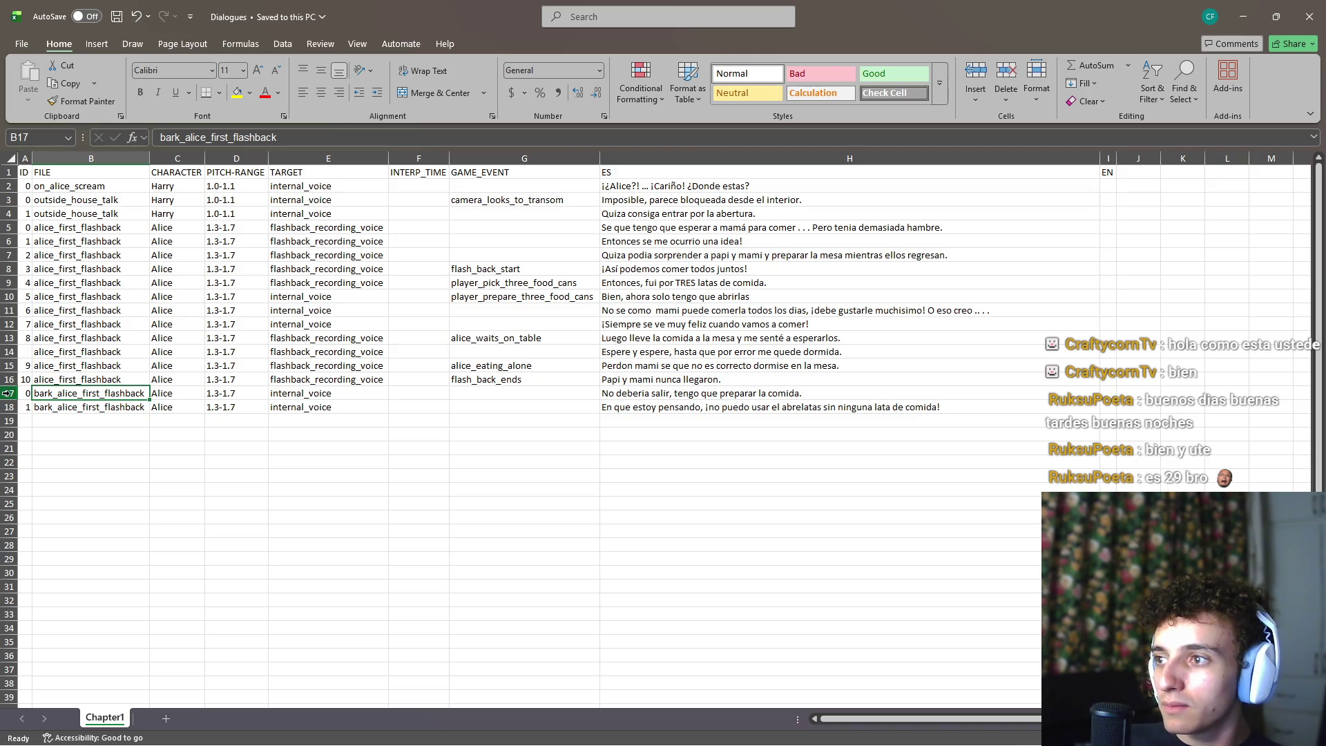
left_click(8, 393)
right_click(14, 398)
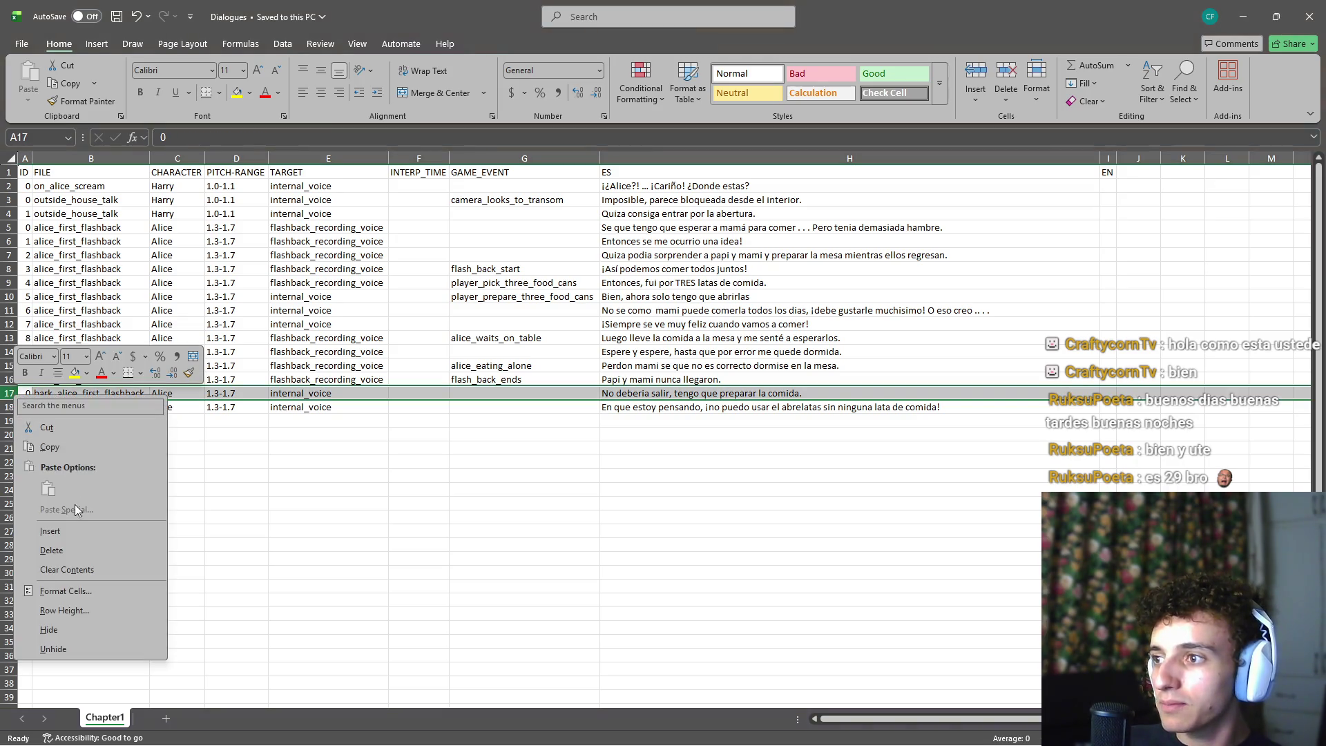
left_click(60, 530)
left_click(226, 475)
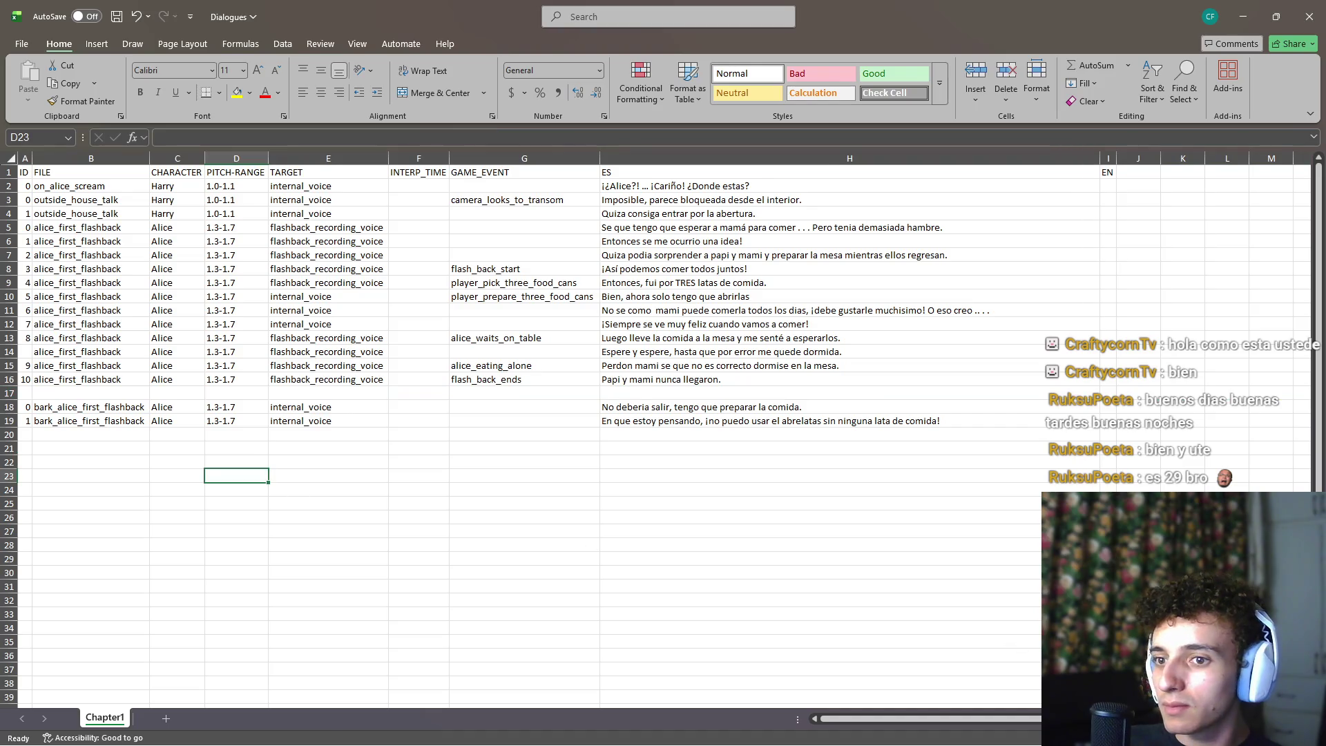
key("alt+Tab")
left_click(208, 251)
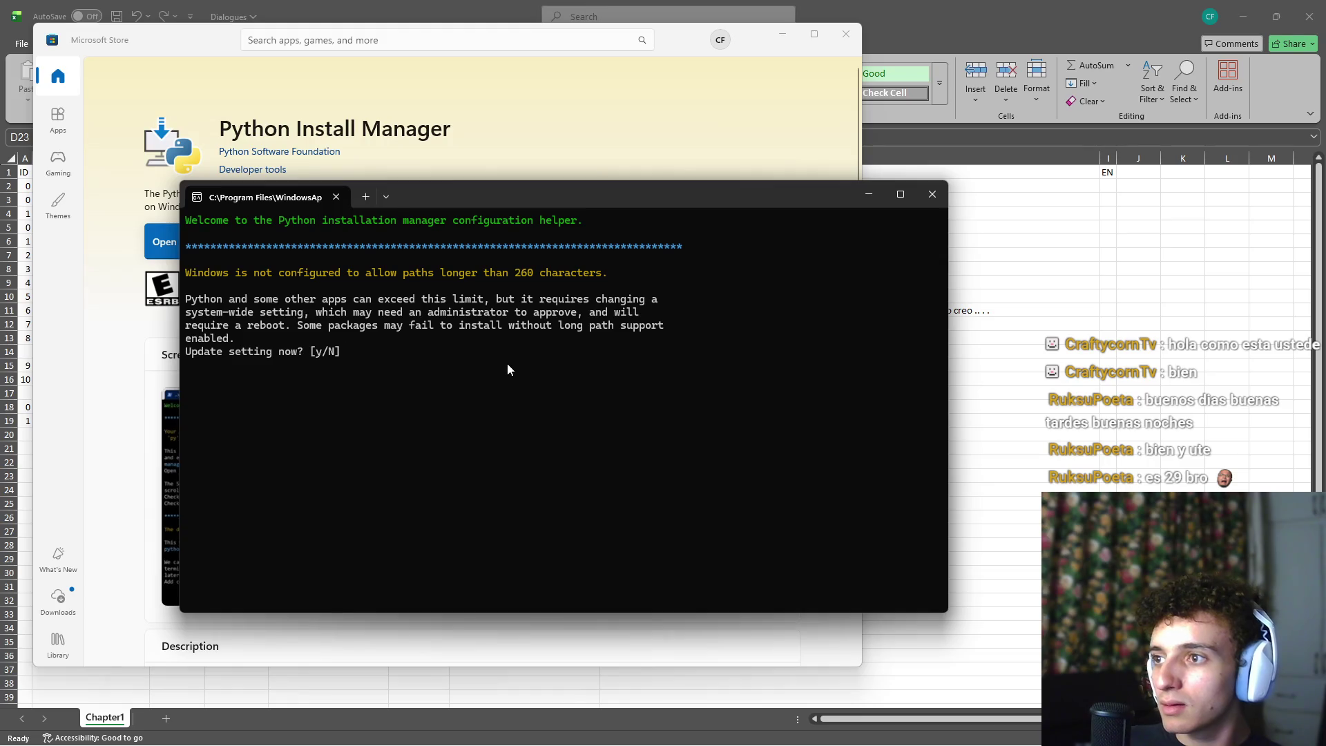
Answer y to enable long path support and add the commands directory to PATH
type("y")
key("Return")
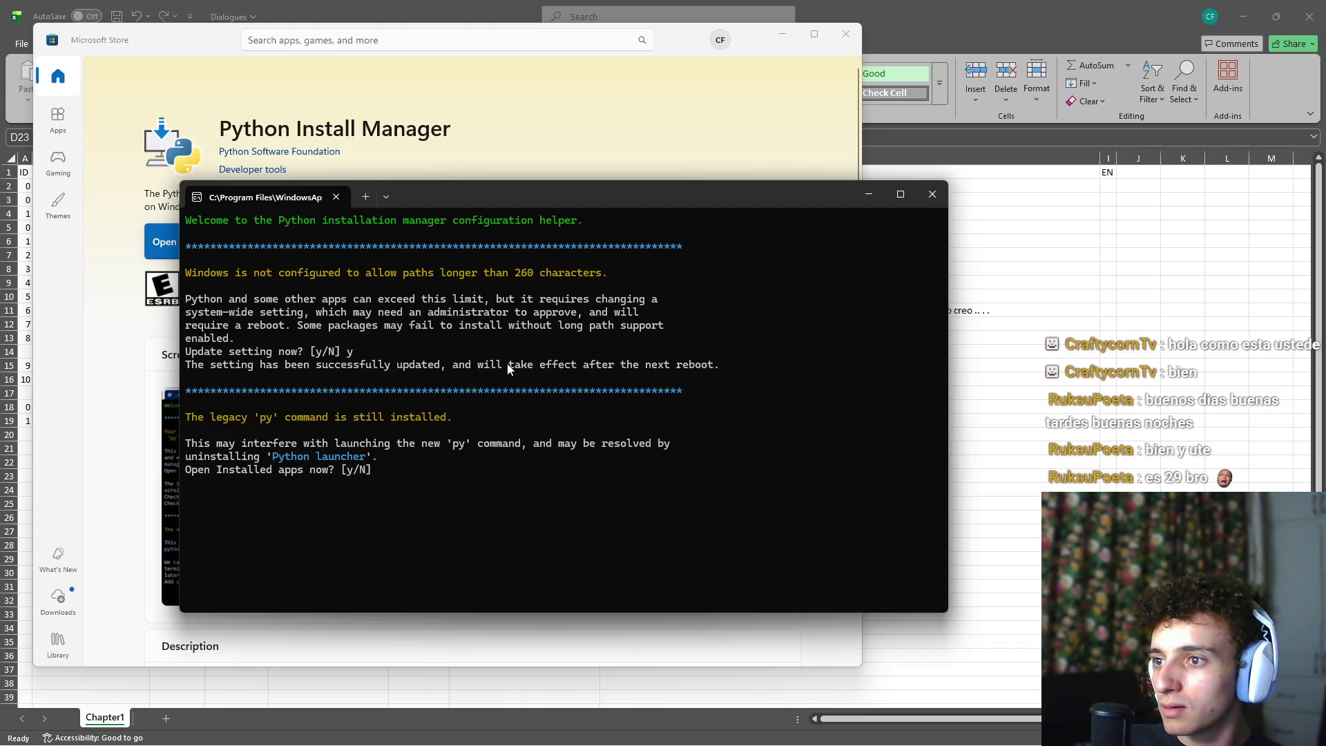
type("y")
key("Return")
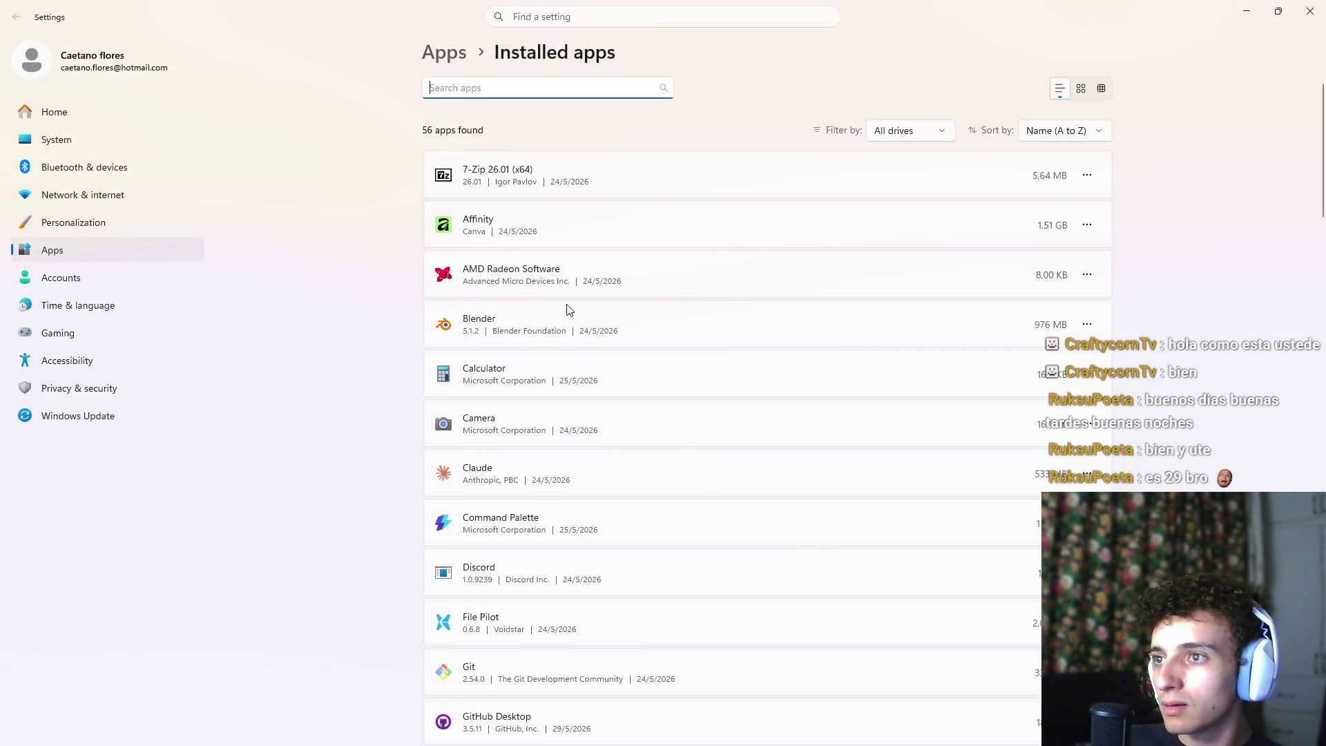
key("alt+Tab")
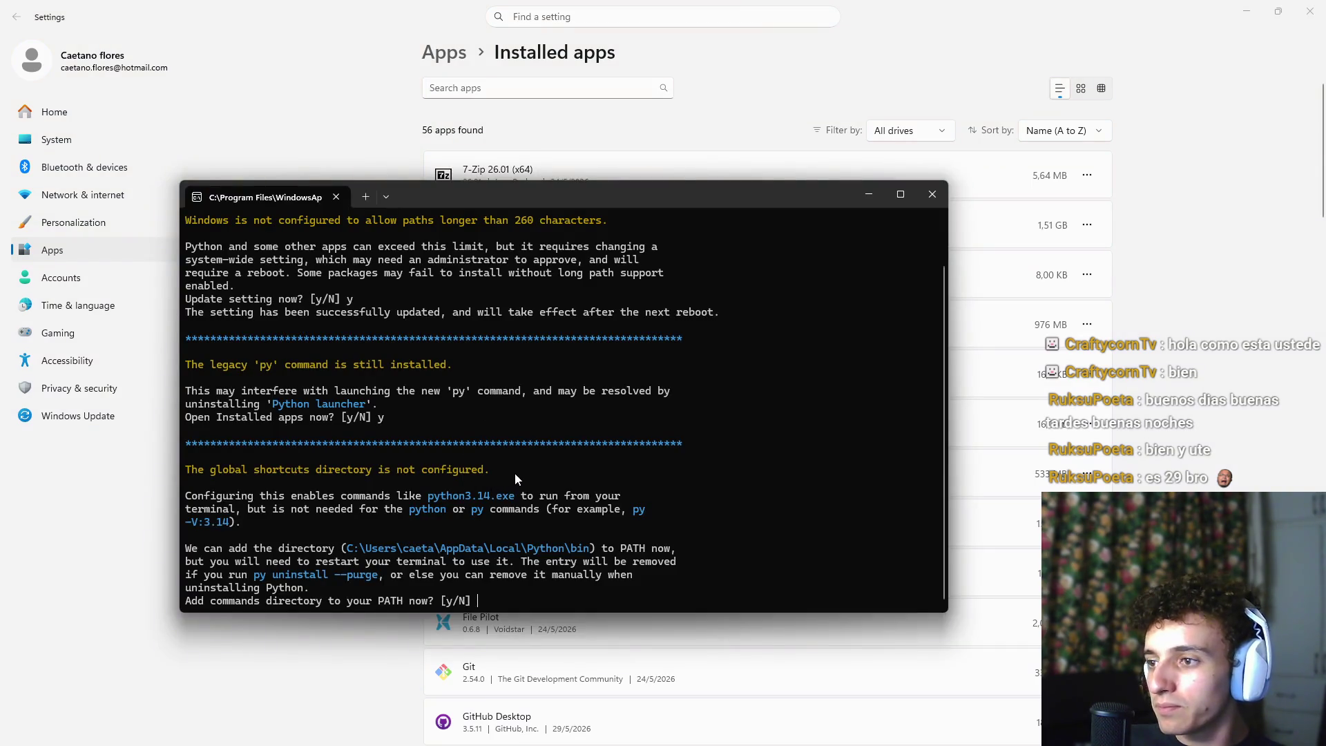
type("y")
key("Return")
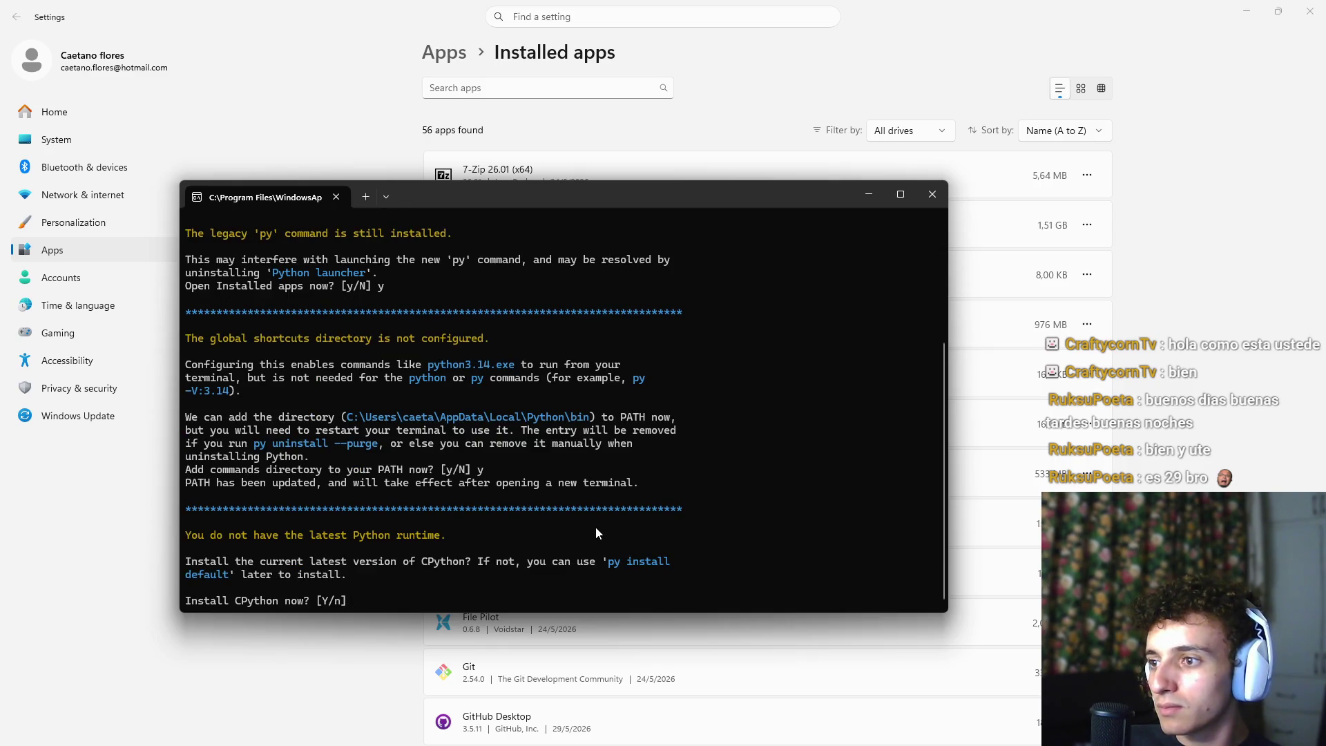
Decline installing CPython and online help, then close the Settings and Store windows
type("n")
key("Return")
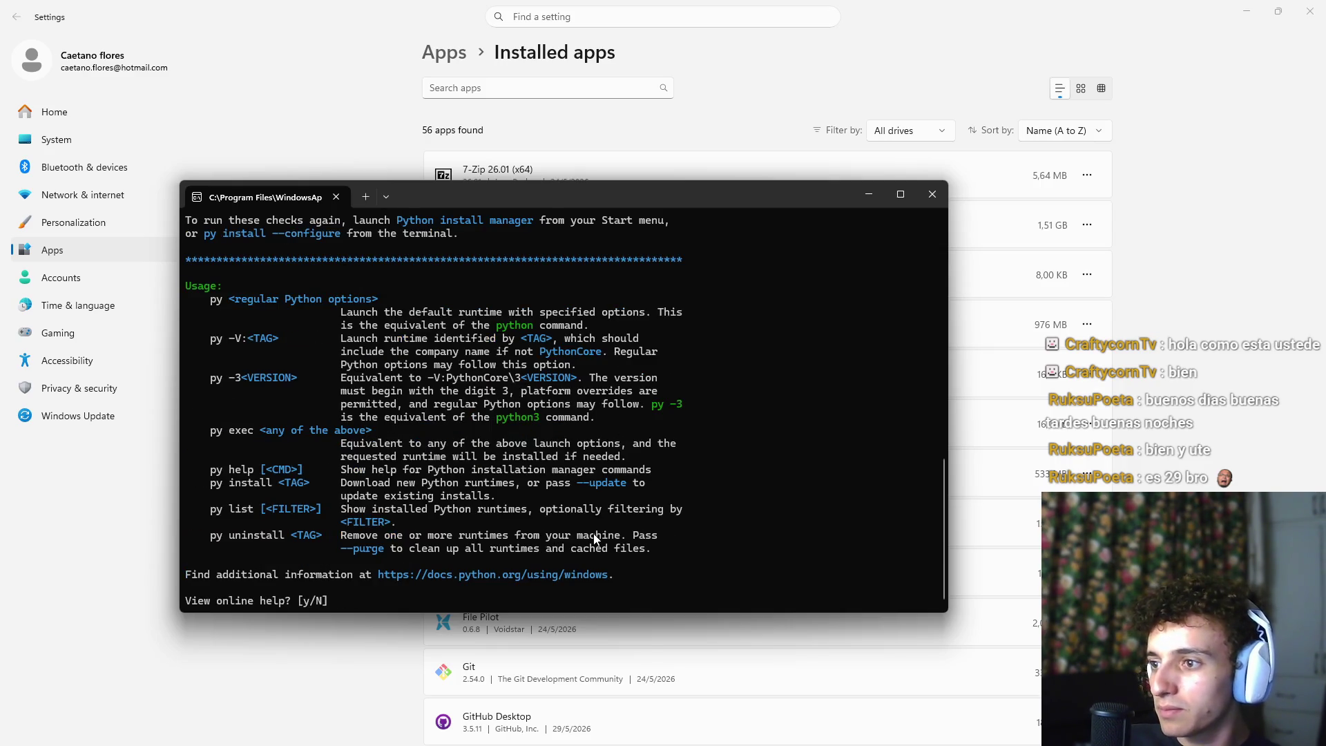
key("Return")
left_click(1310, 11)
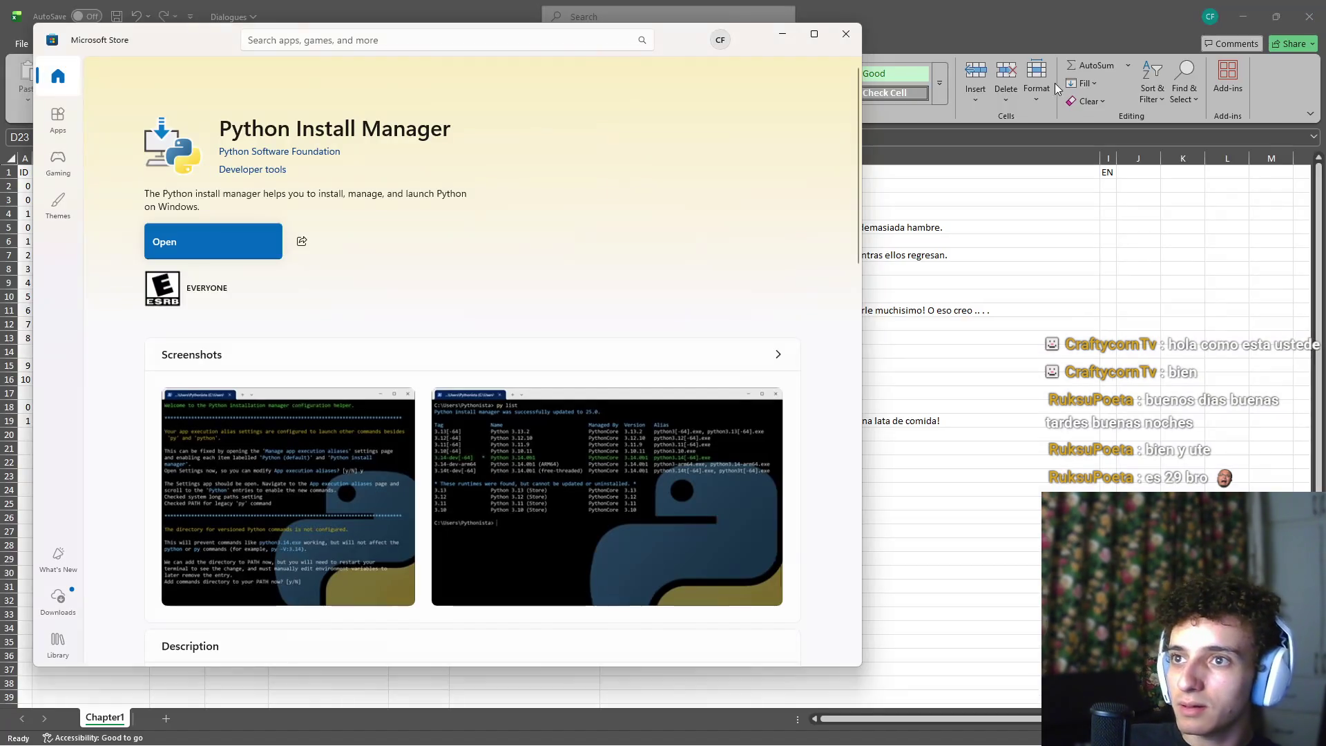
left_click(845, 33)
left_click(330, 451)
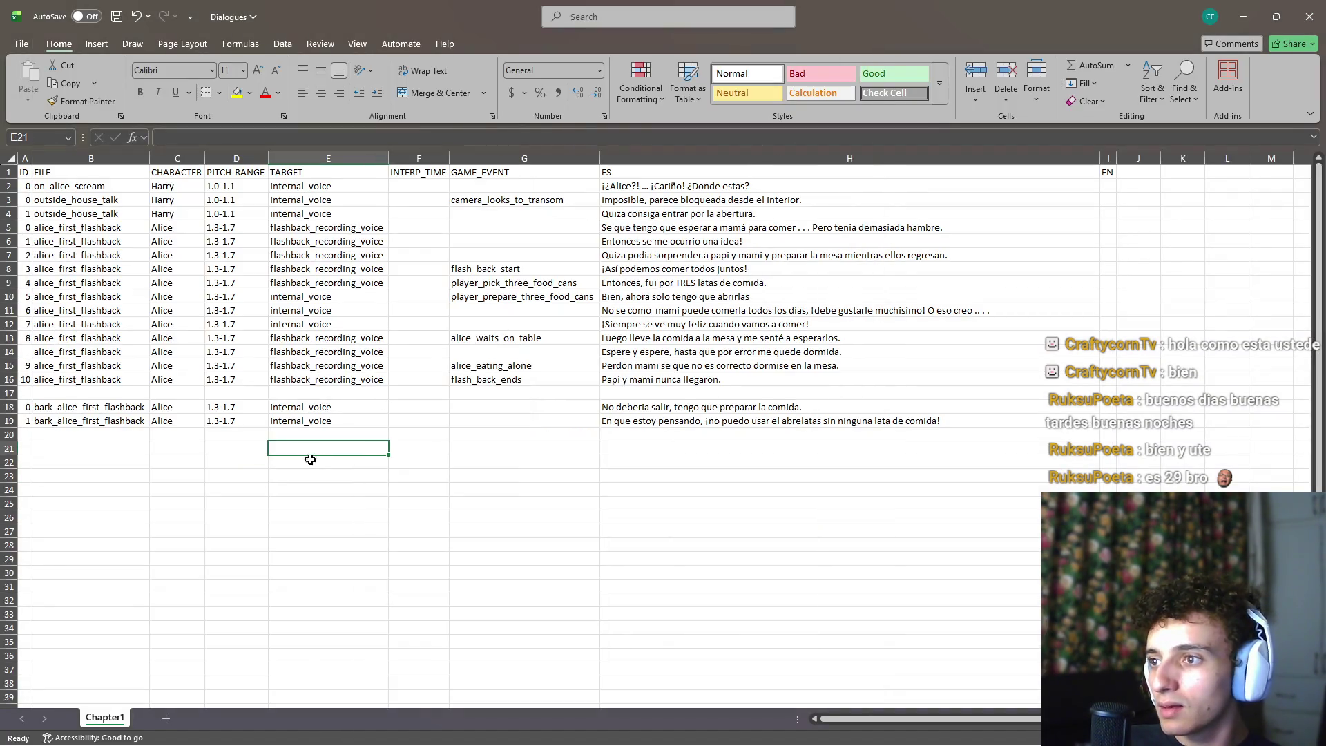
Cut the second bark row and paste it into blank row 17
left_click_drag(46, 402, 863, 408)
key("ctrl+x")
left_click(136, 393)
key("ctrl+v")
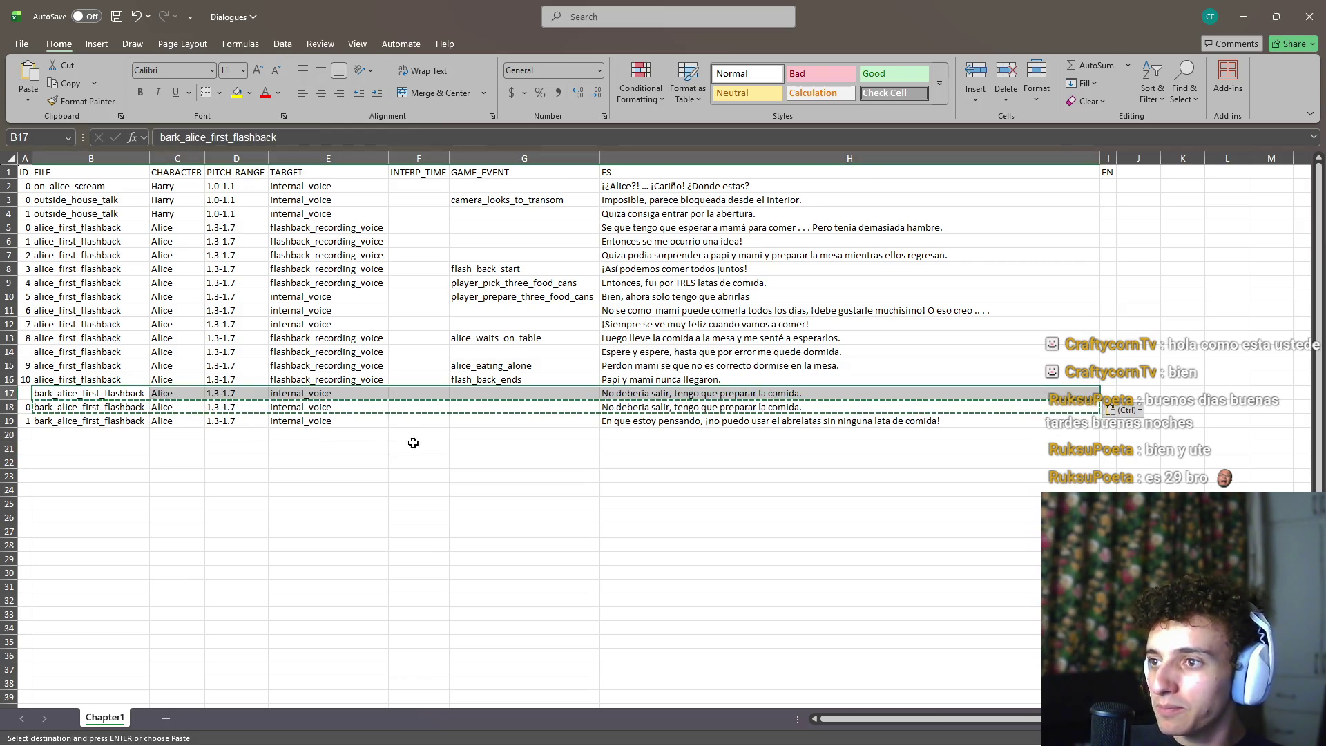
Try rewording H17 as 'tengo que tomar la comida', then cancel the edit
double_click(706, 393)
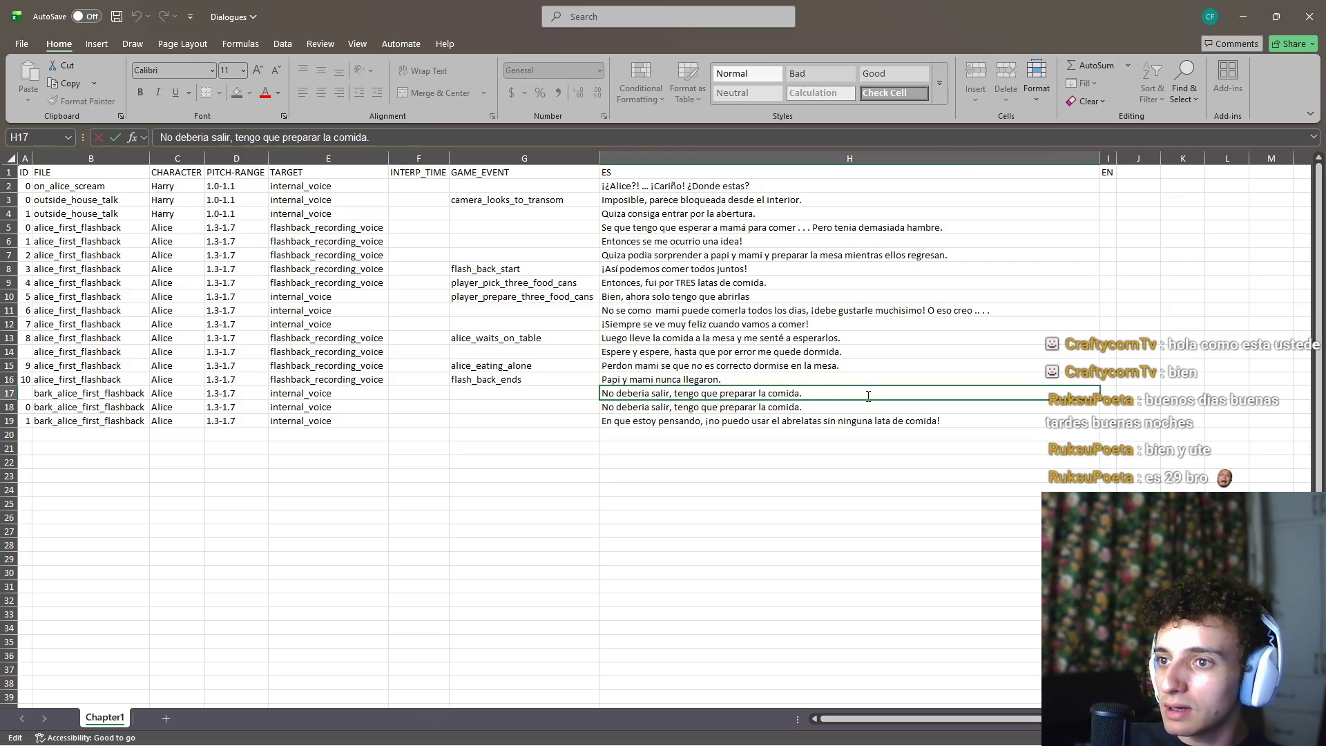
left_click_drag(868, 395, 598, 399)
key("BackSpace")
type("Aún no,")
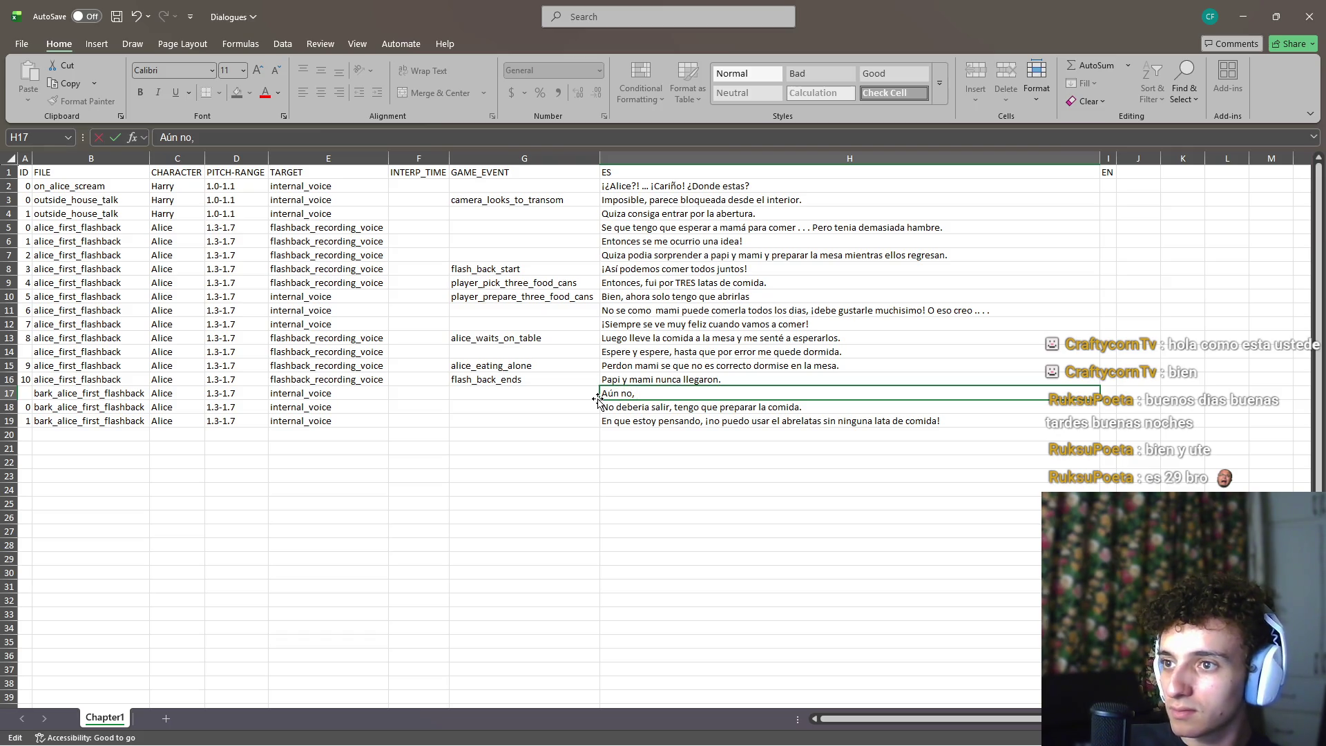
type("tengo ")
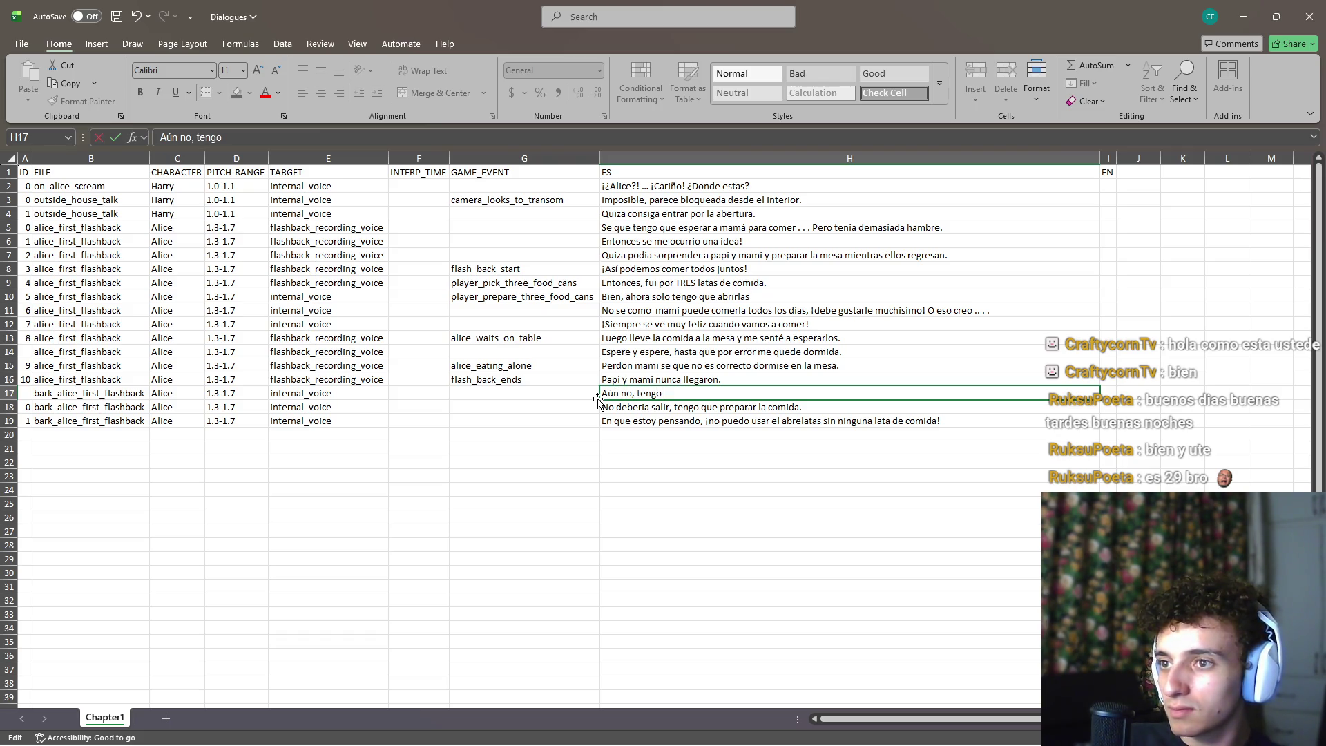
type("que tomar la c")
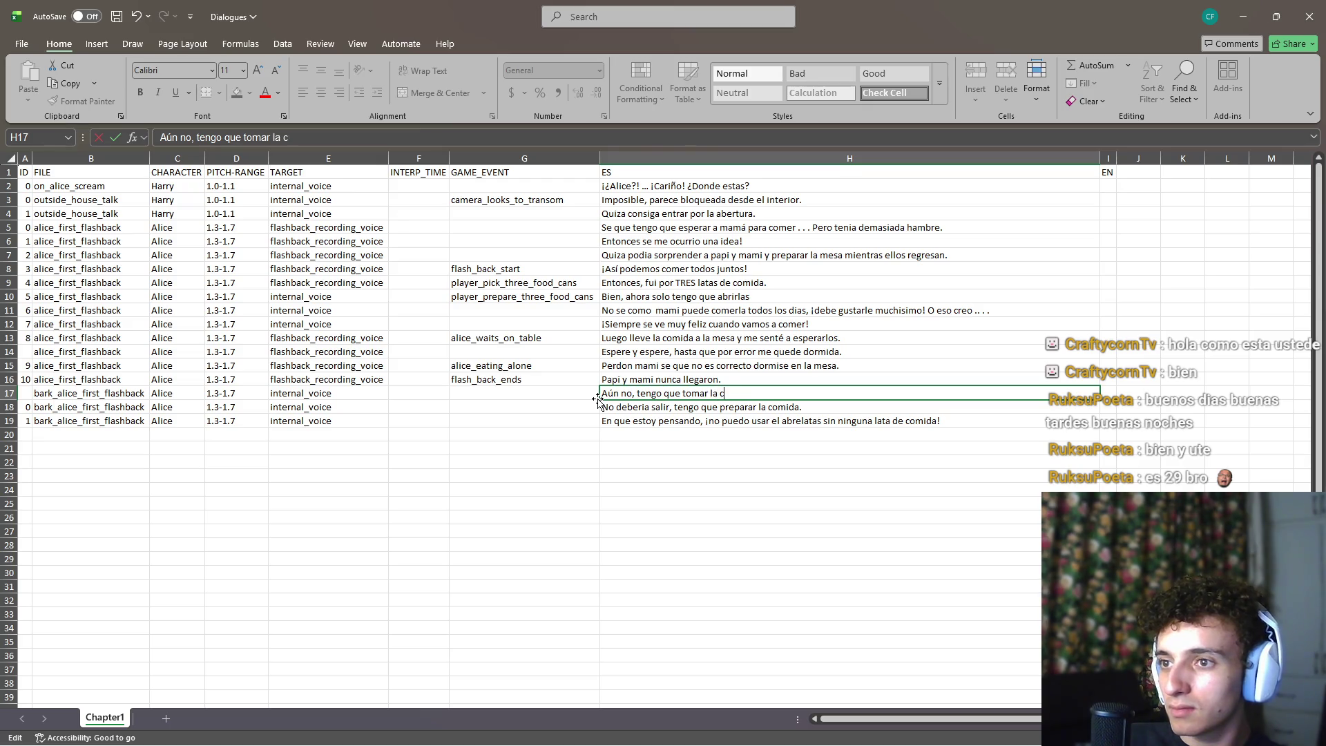
type("omida que esta en la")
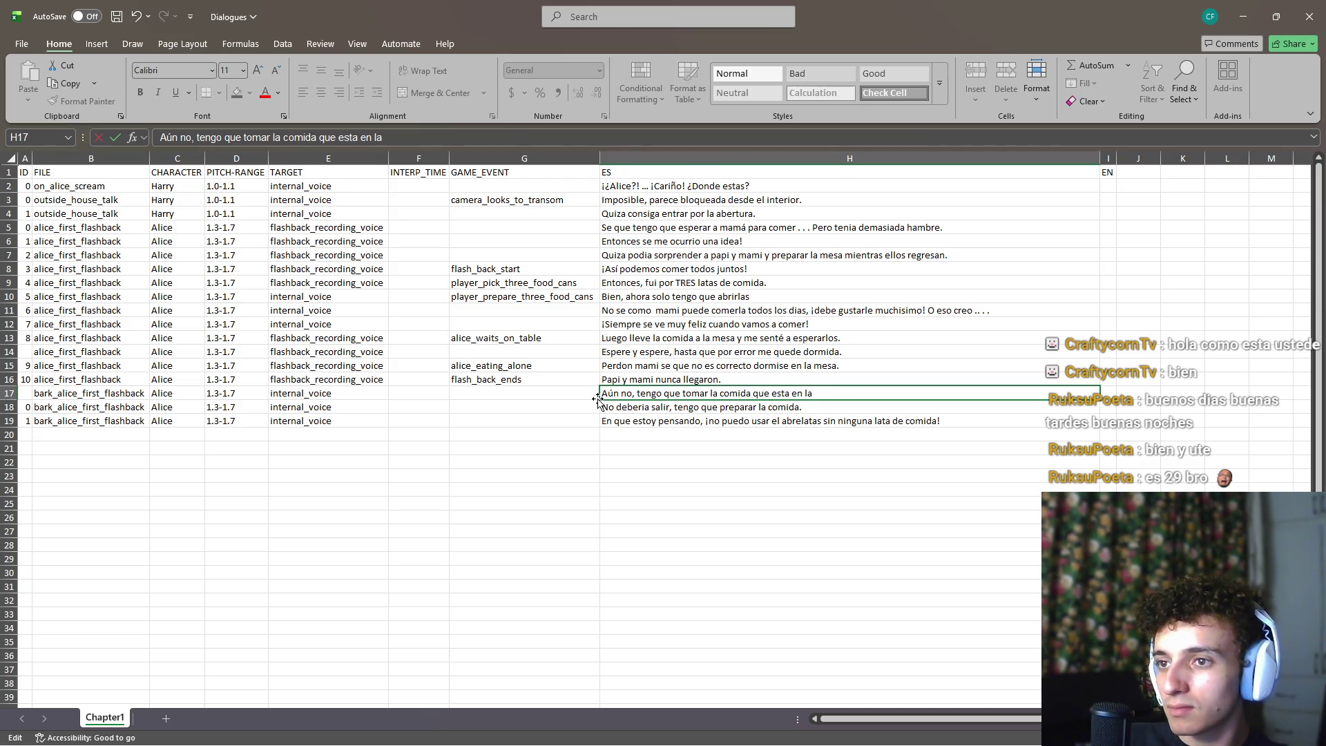
key("BackSpace")
key("BackSpace")
key("BackSpace")
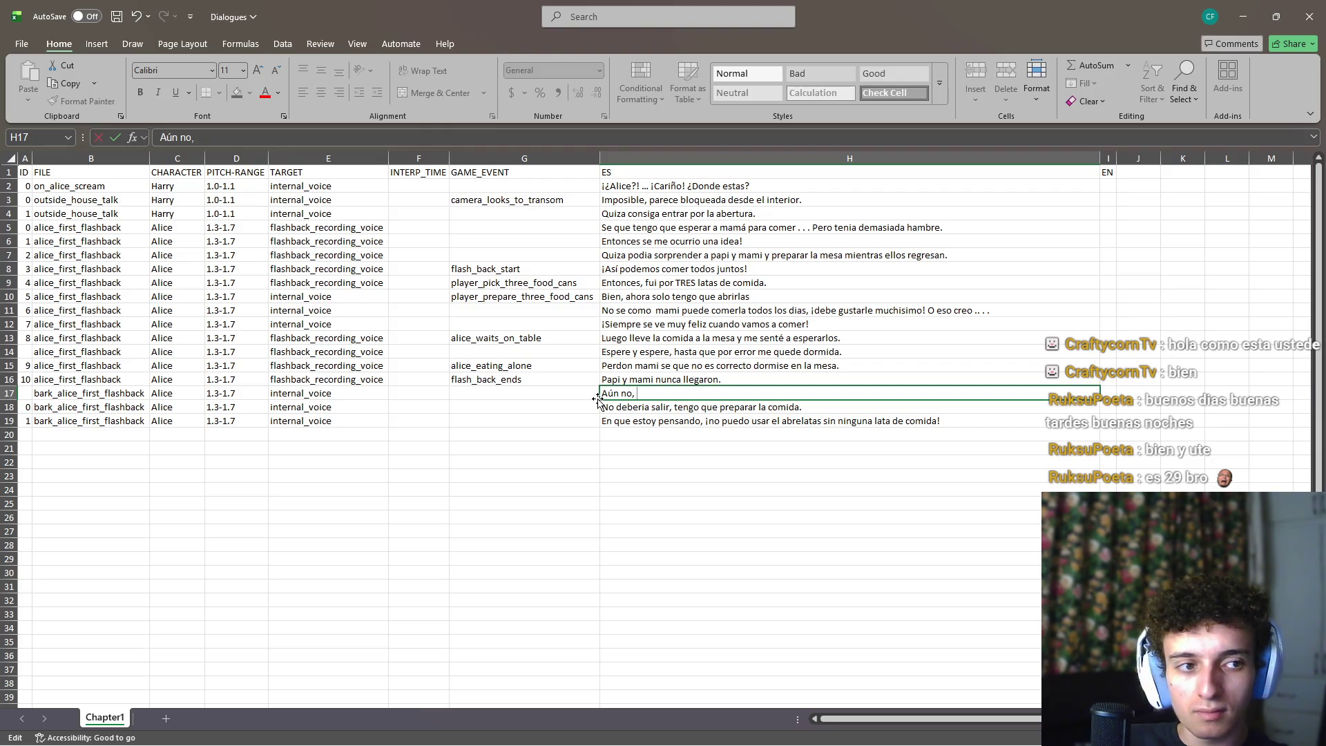
type("tengo que")
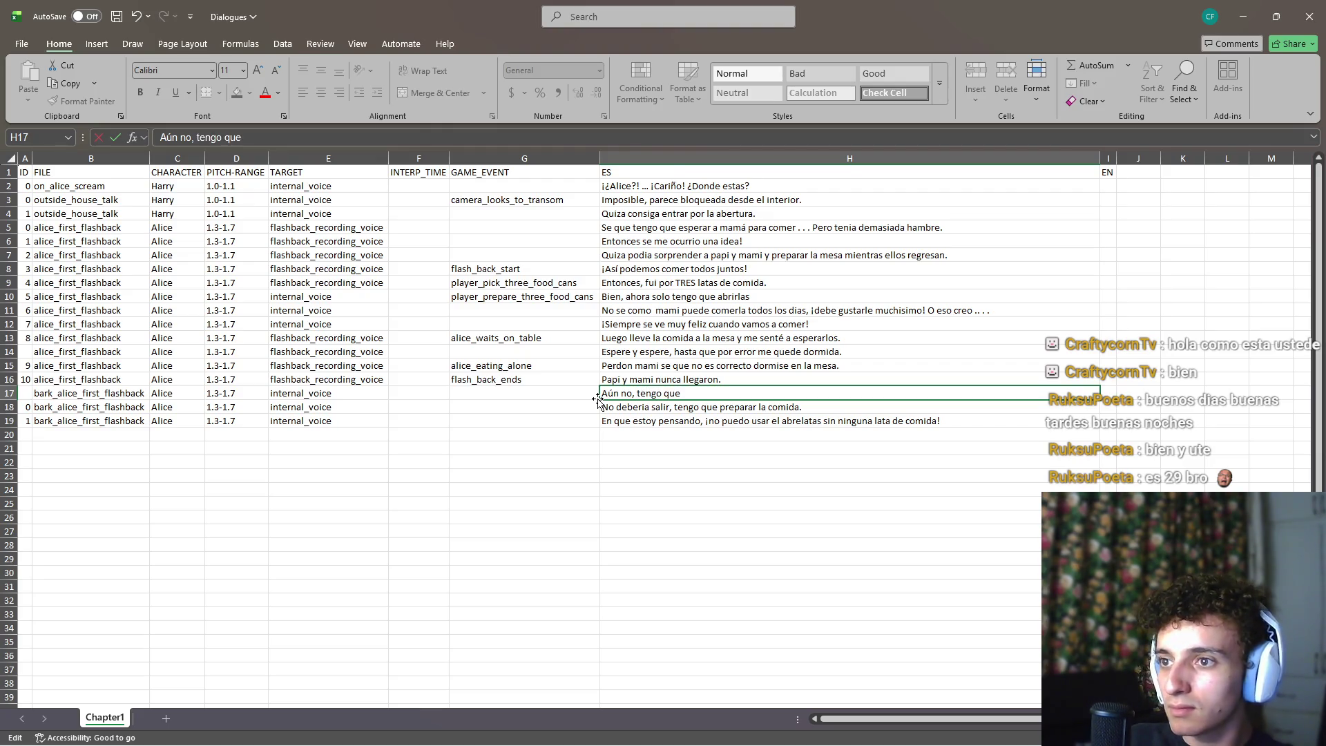
type(" tomar")
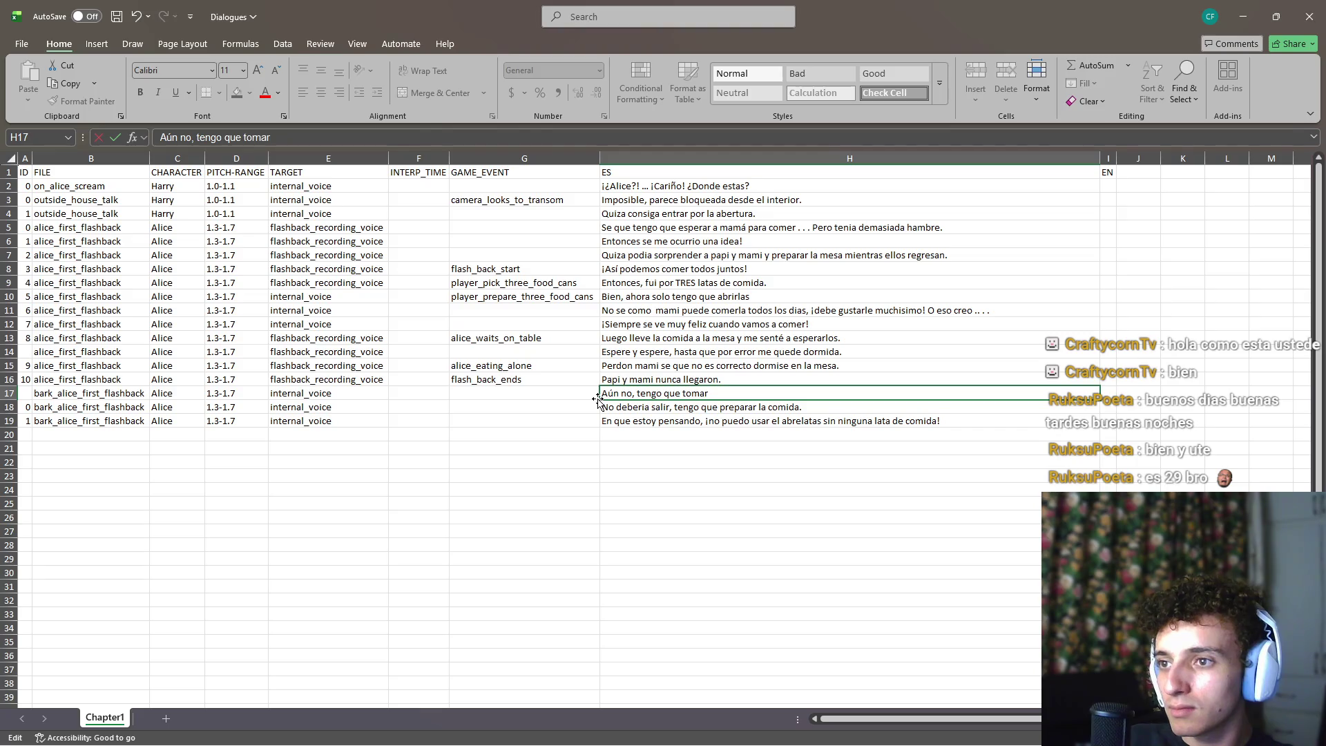
key("BackSpace")
key("BackSpace")
key("BackSpace")
type("tengo que")
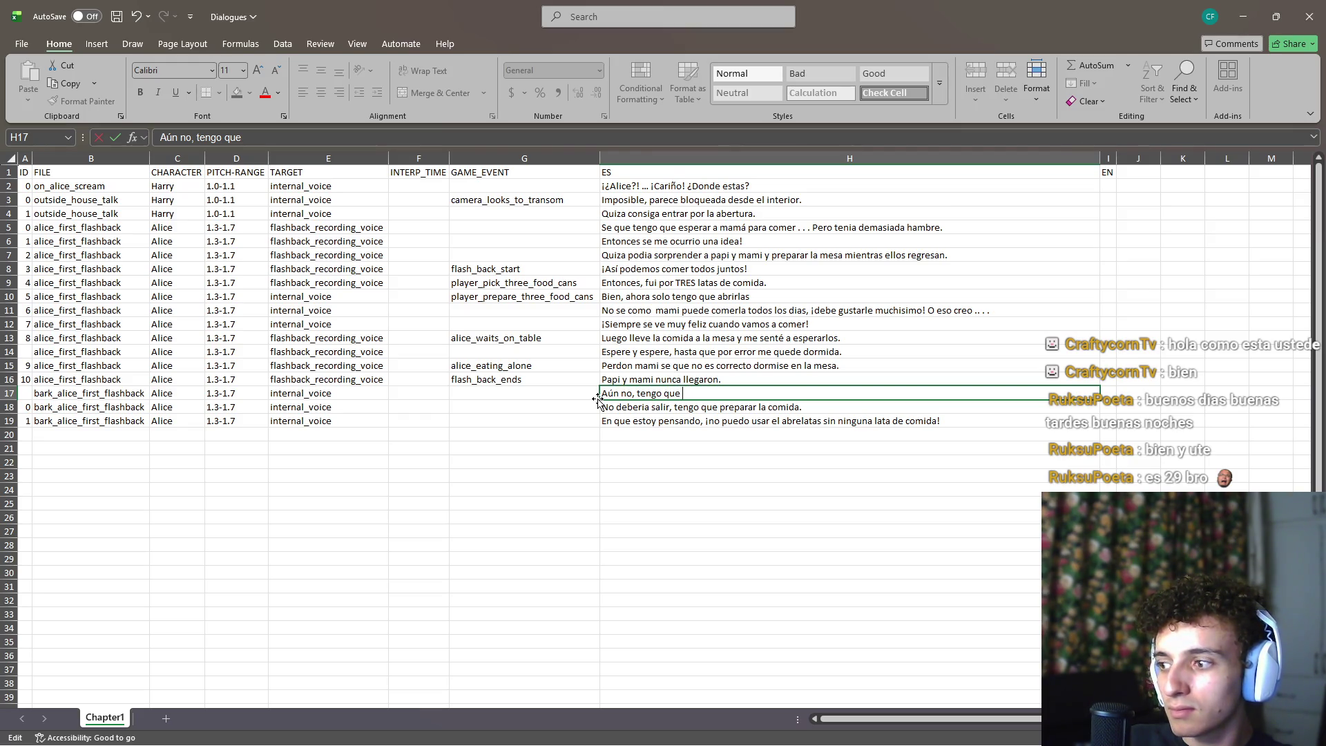
key("Escape")
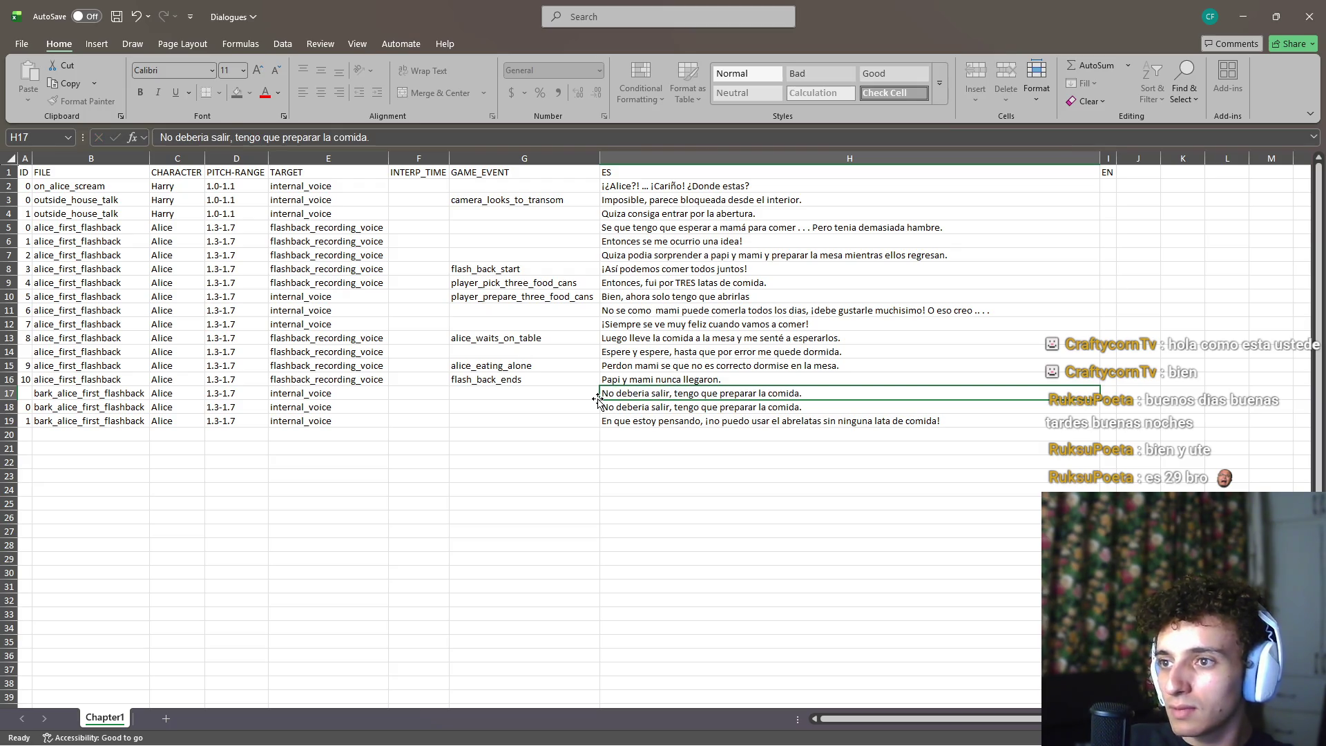
Delete the duplicated row 17 and save Dialogues.xlsx
left_click(300, 394)
left_click(24, 393)
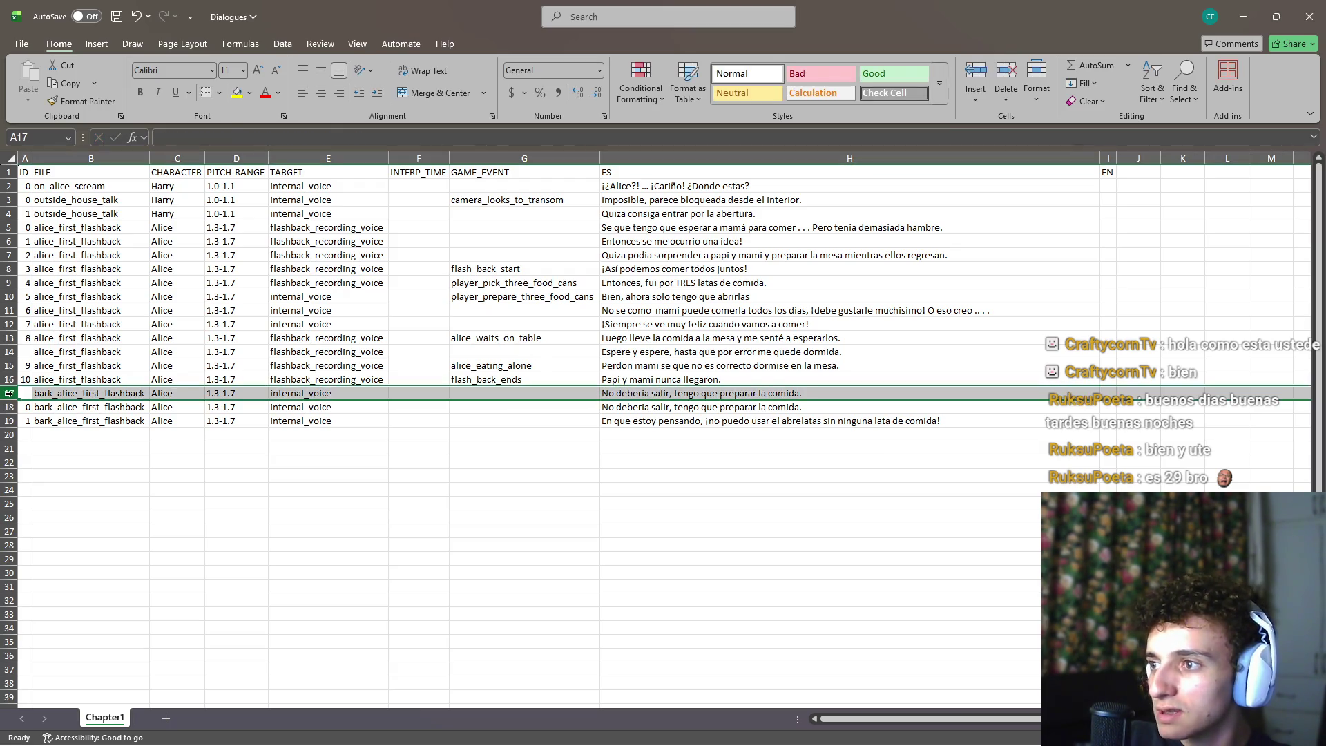
key("ctrl+minus")
left_click(304, 515)
key("ctrl+s")
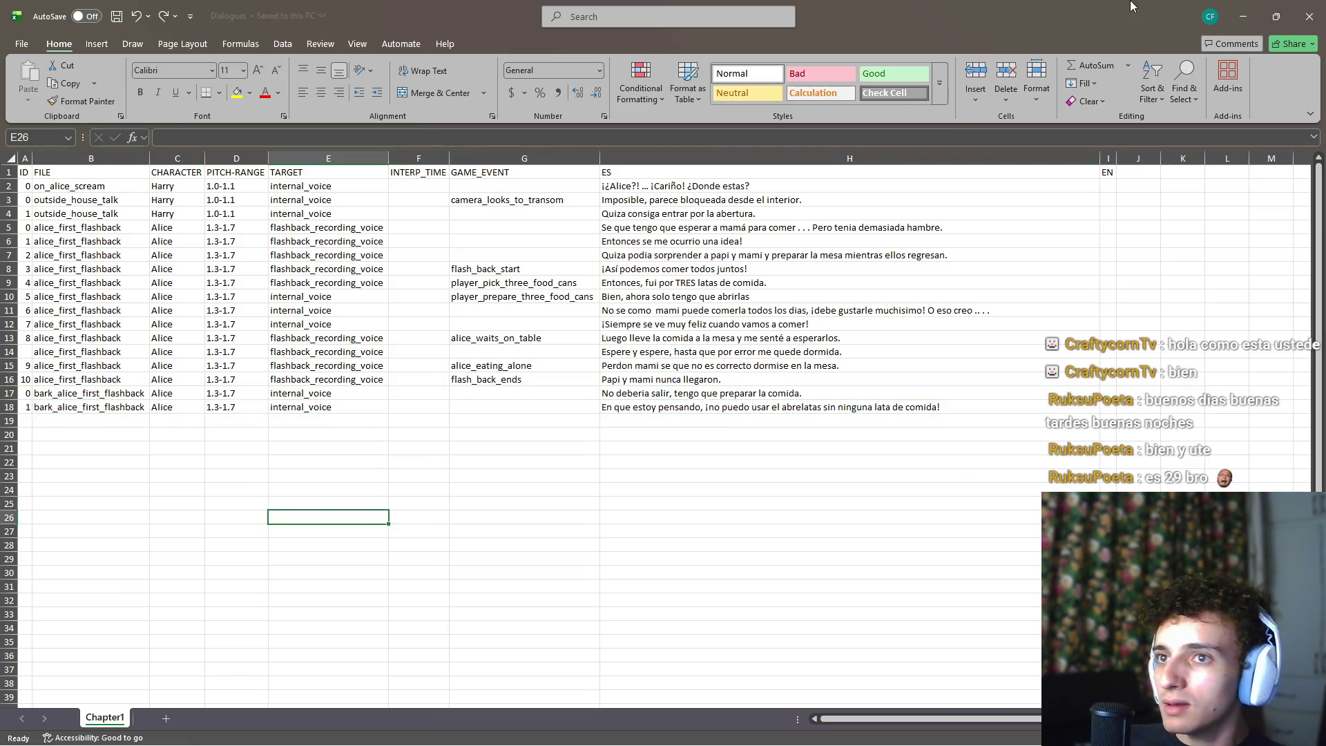
Close the workbook and show the TFC_DIALOGUES folder in the file manager's lower pane
left_click(1308, 12)
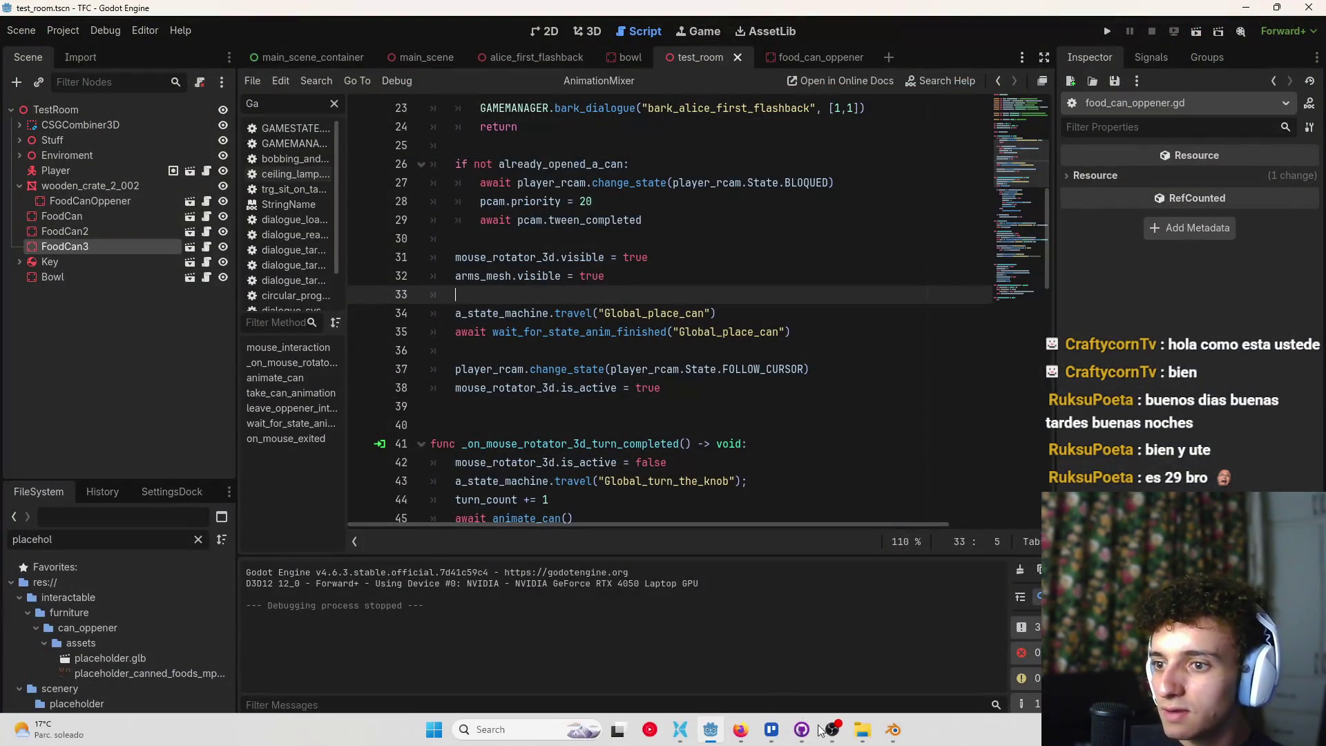
left_click(863, 730)
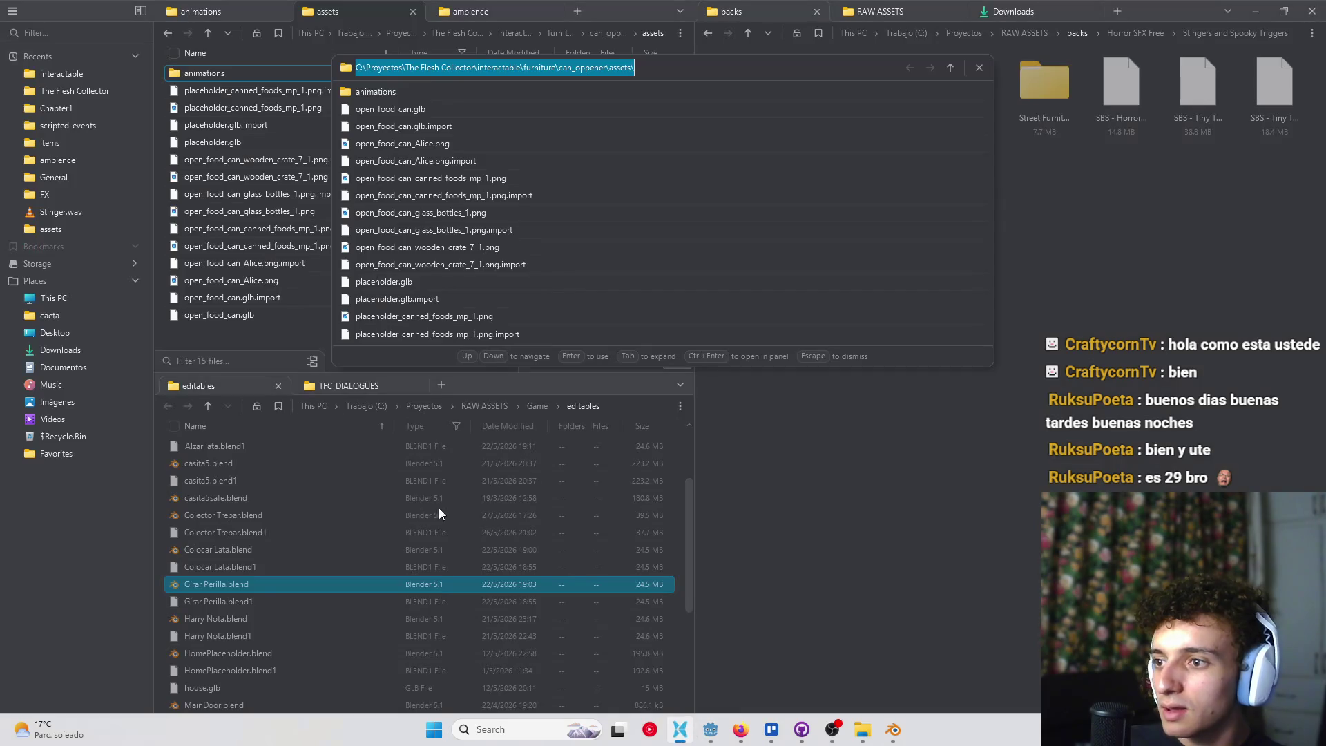
left_click(618, 407)
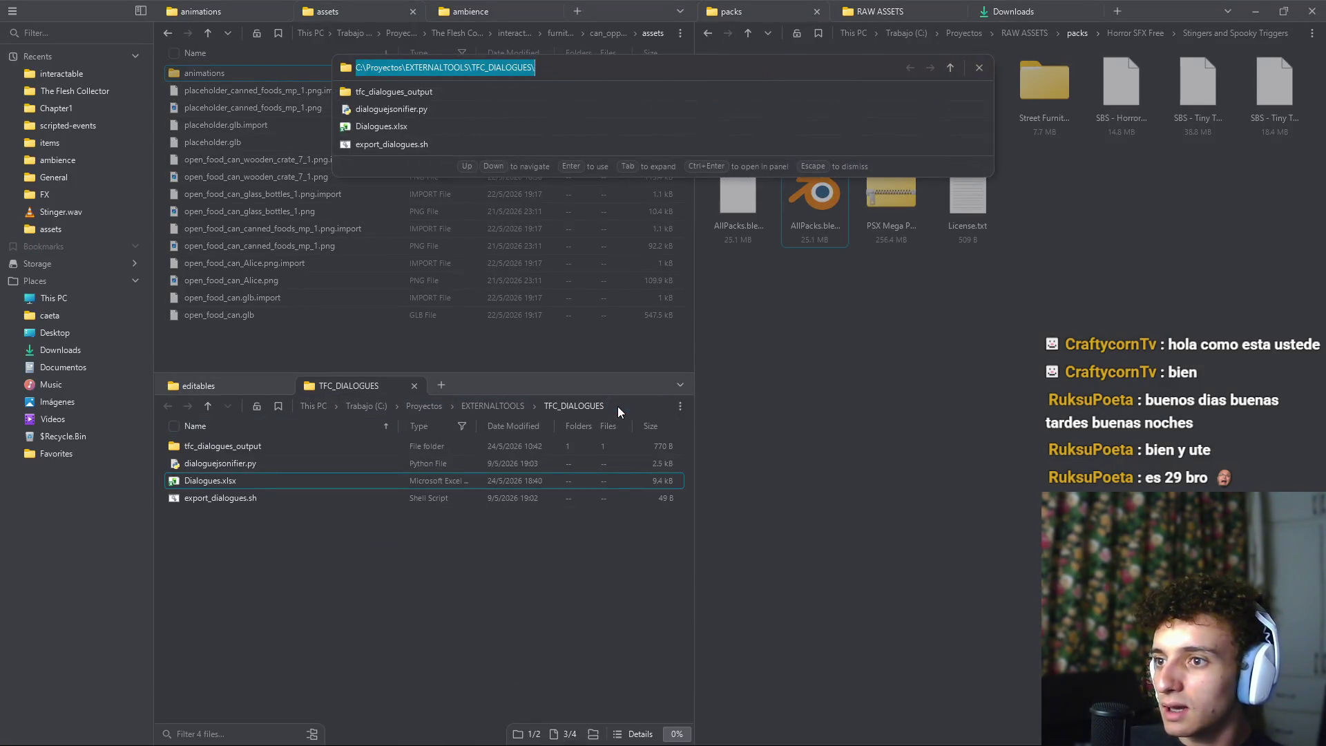
key("ctrl+v")
key("Return")
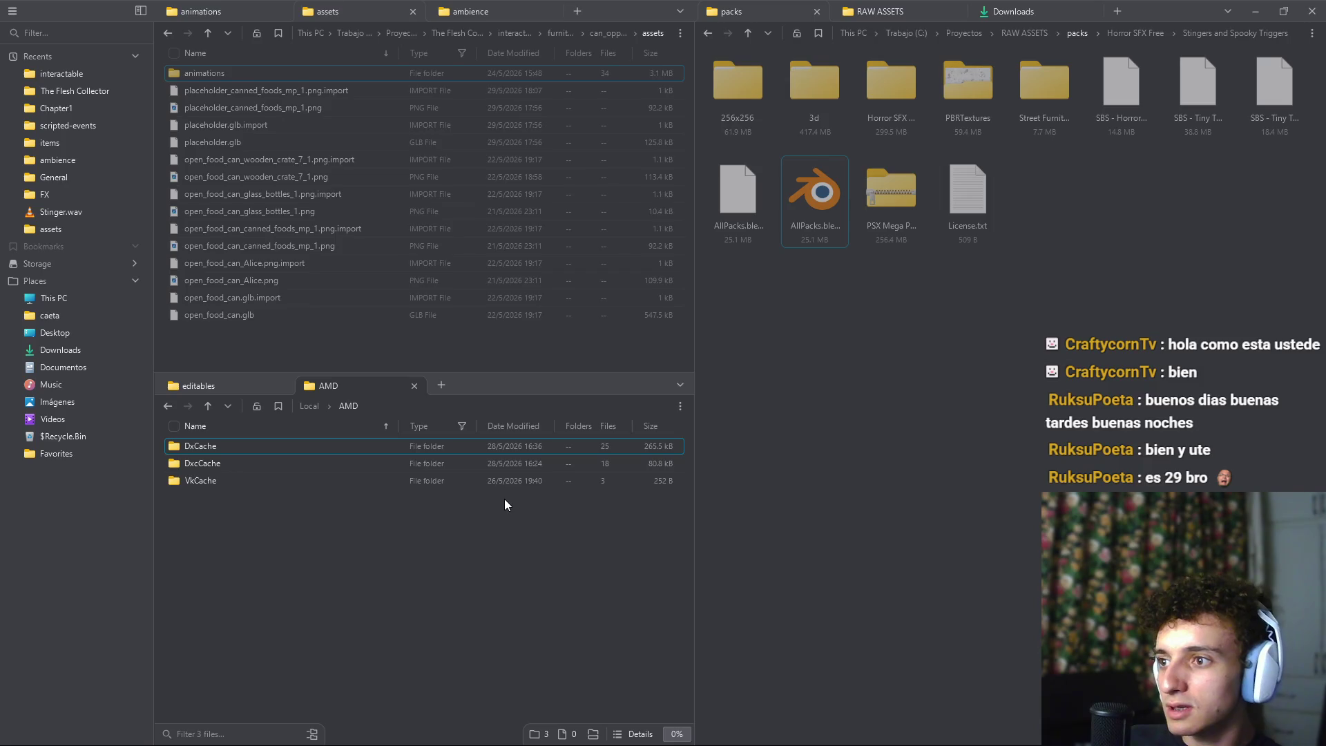
left_click(167, 406)
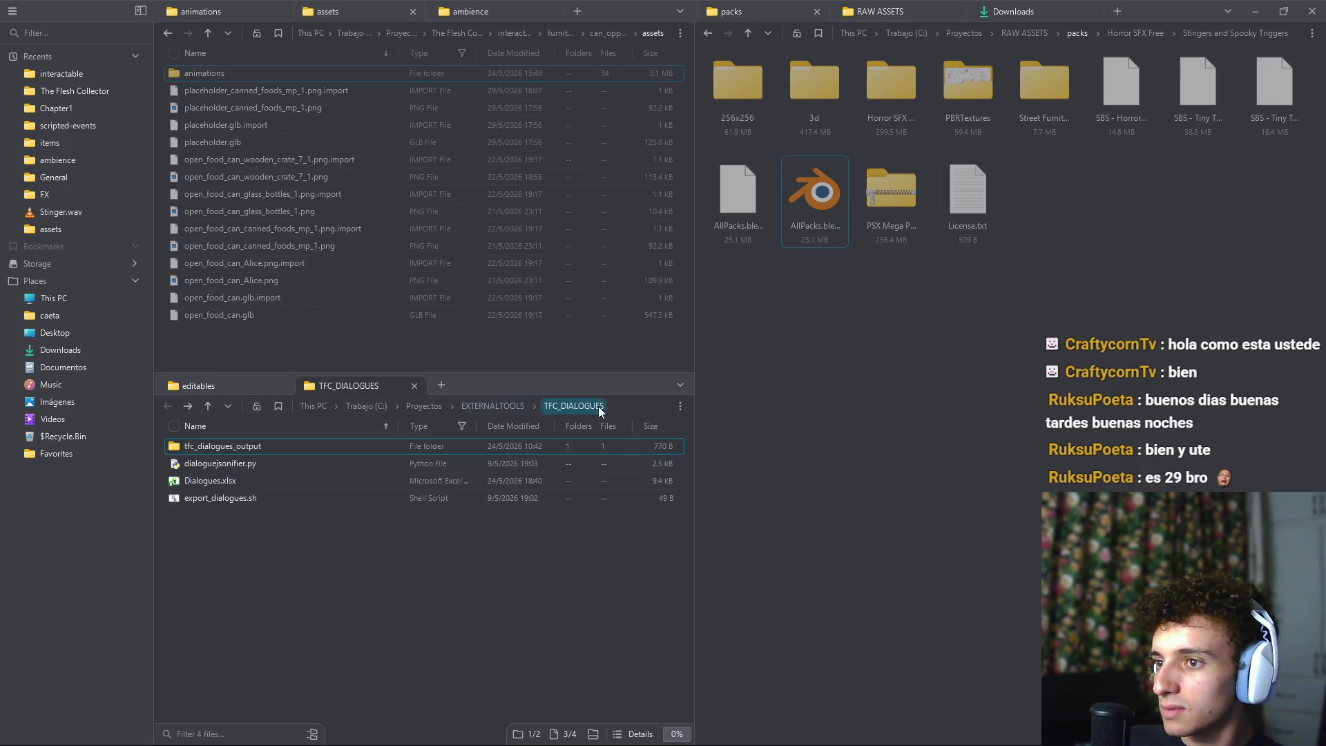
left_click(630, 407)
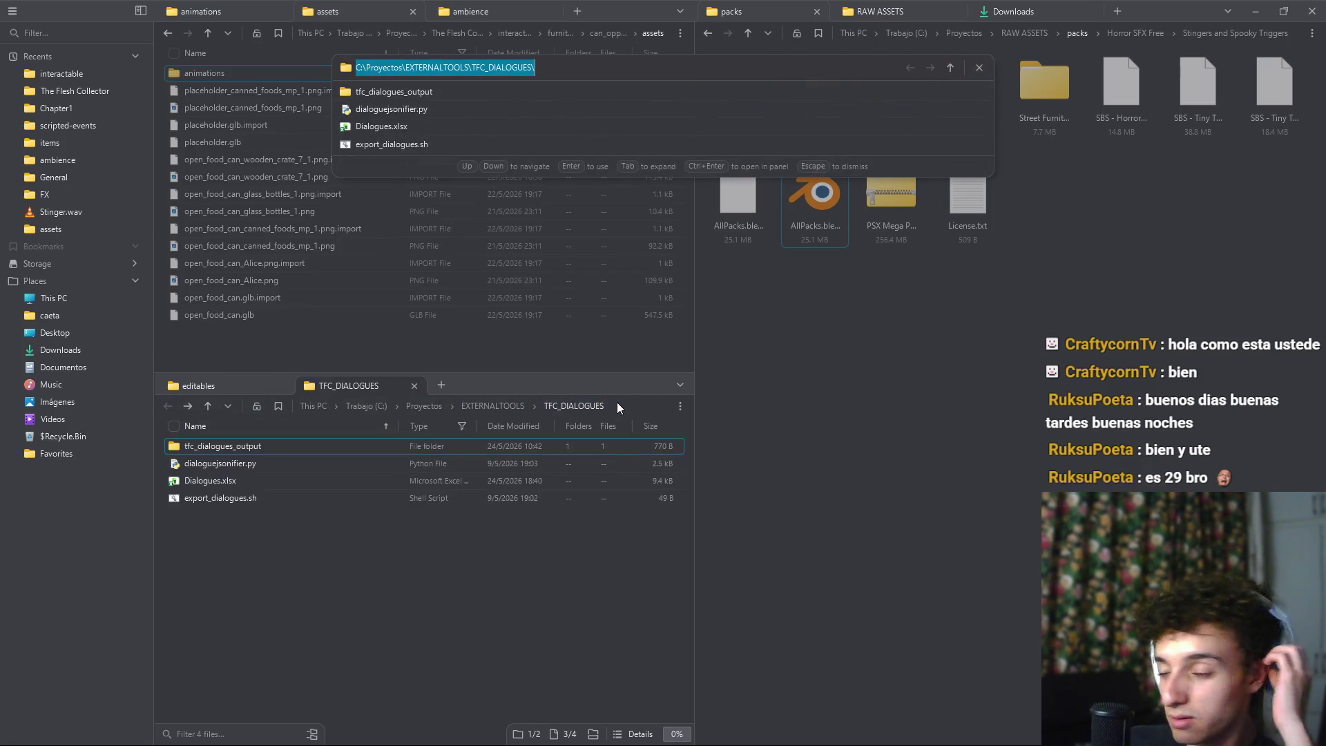
key("BackSpace")
key("Escape")
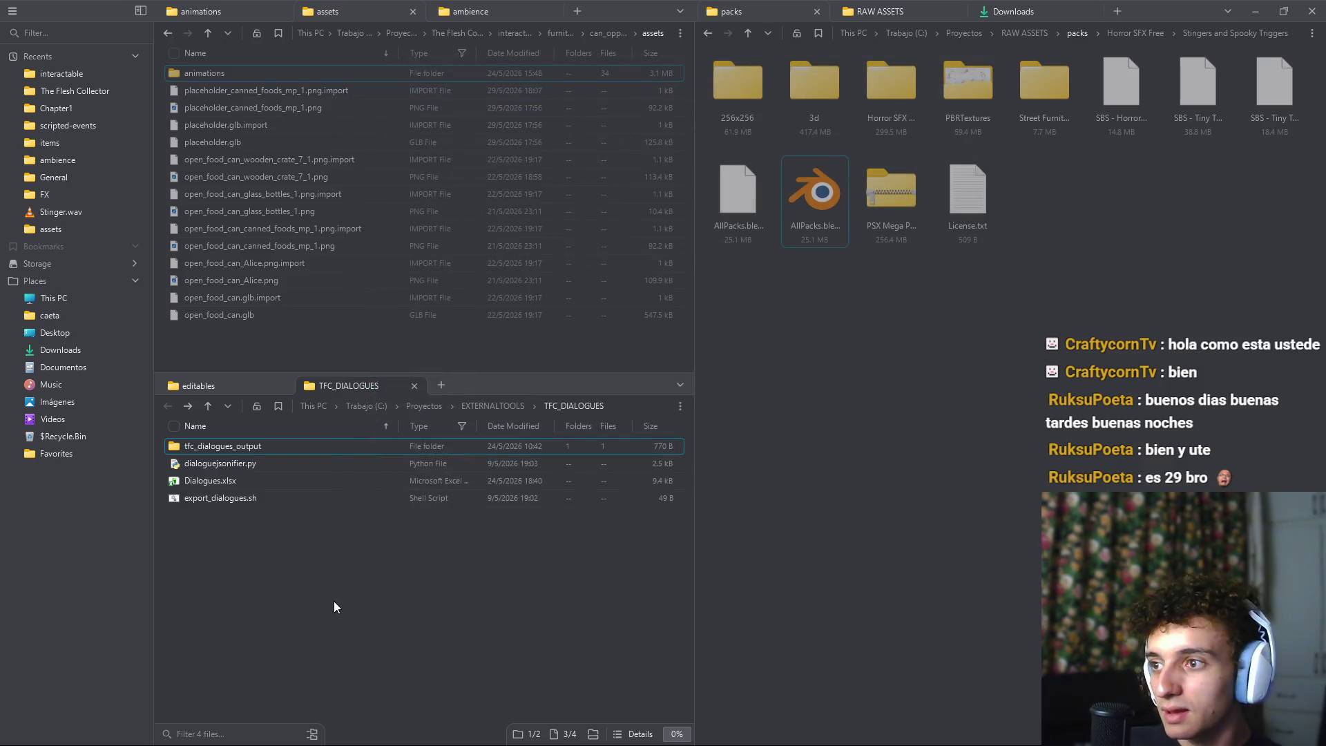
Run export_dialogues.sh to export the dialogues
right_click(346, 580)
left_click(280, 561)
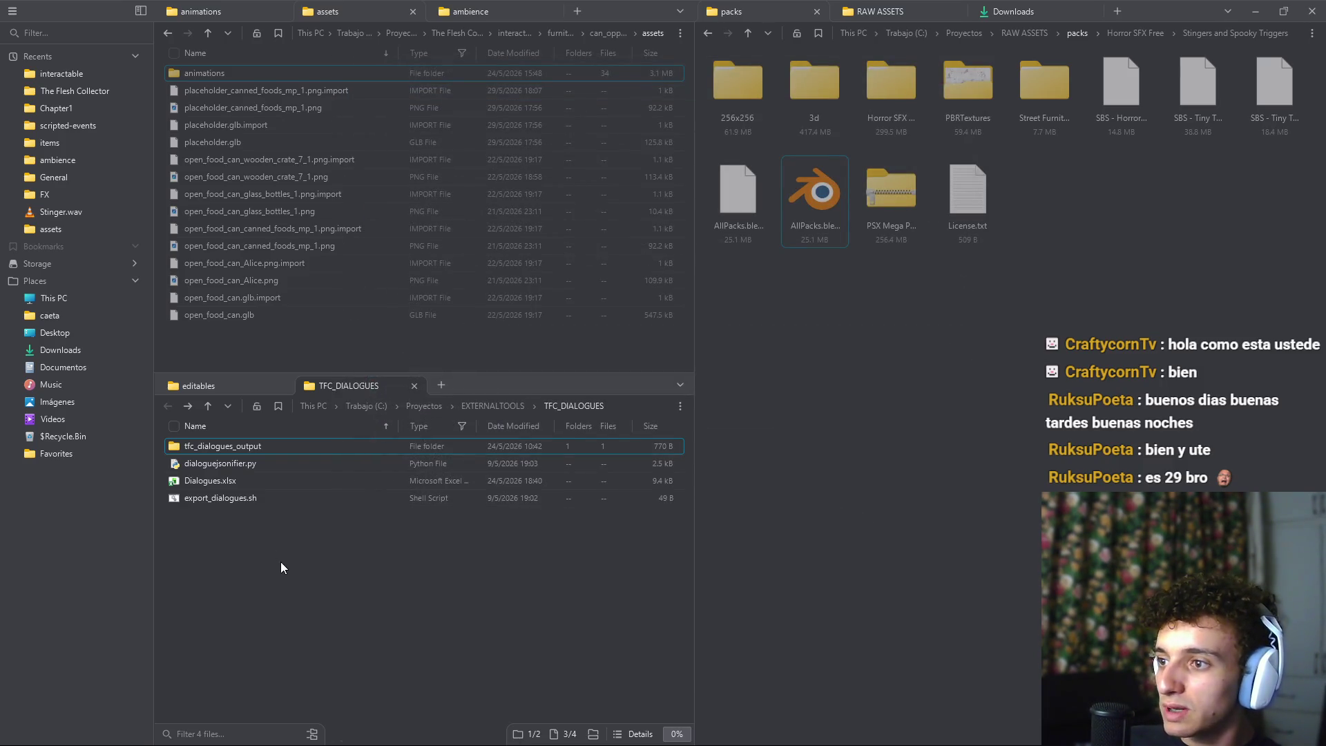
double_click(250, 500)
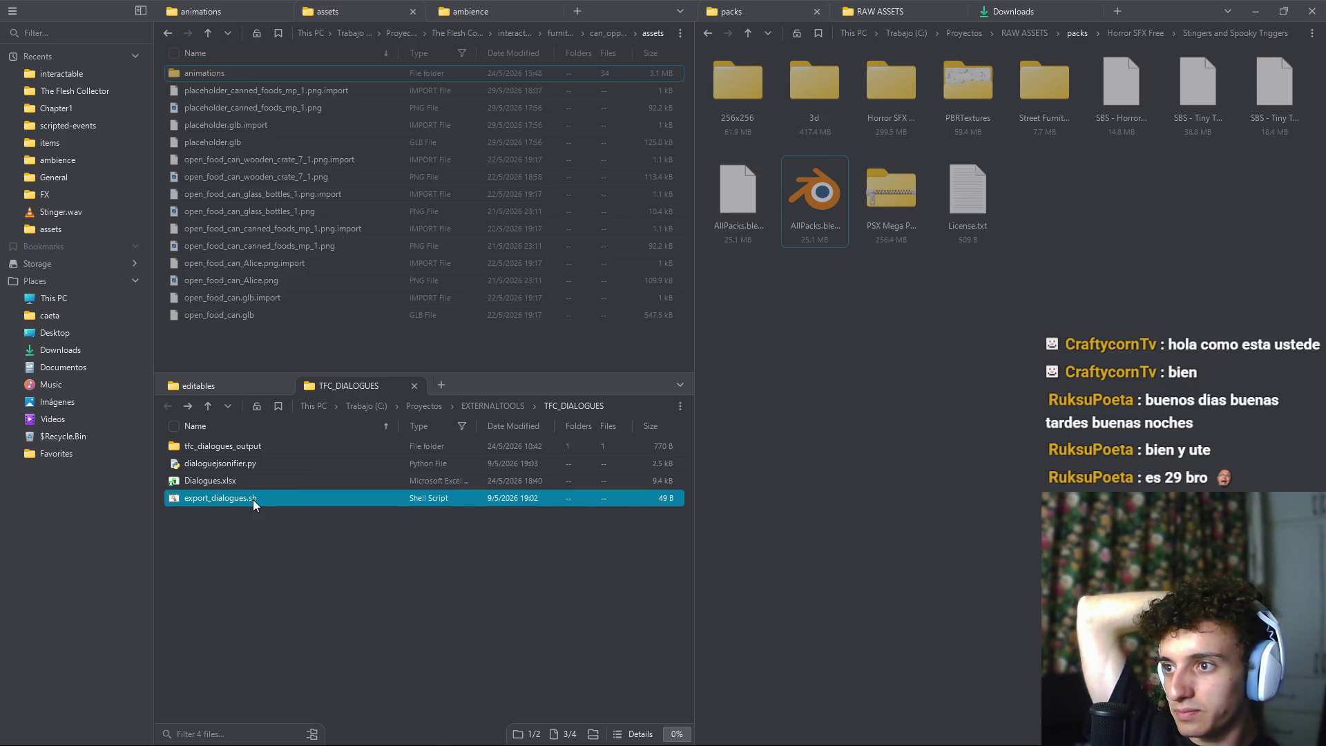
Review export_dialogues.sh in a text editor, confirming it runs dialoguejsonifier.py through .venv Python
right_click(253, 500)
left_click(304, 424)
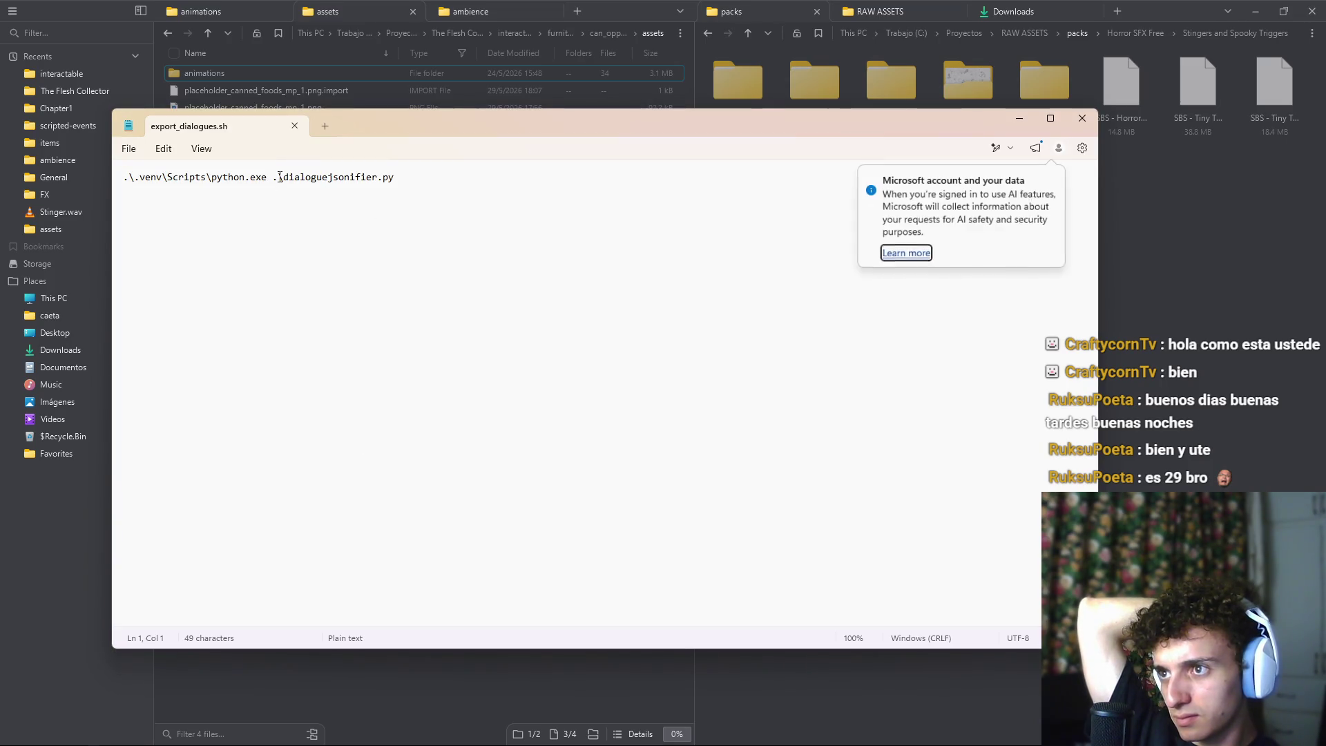
left_click_drag(273, 178, 423, 178)
left_click(447, 178)
key("ctrl+a")
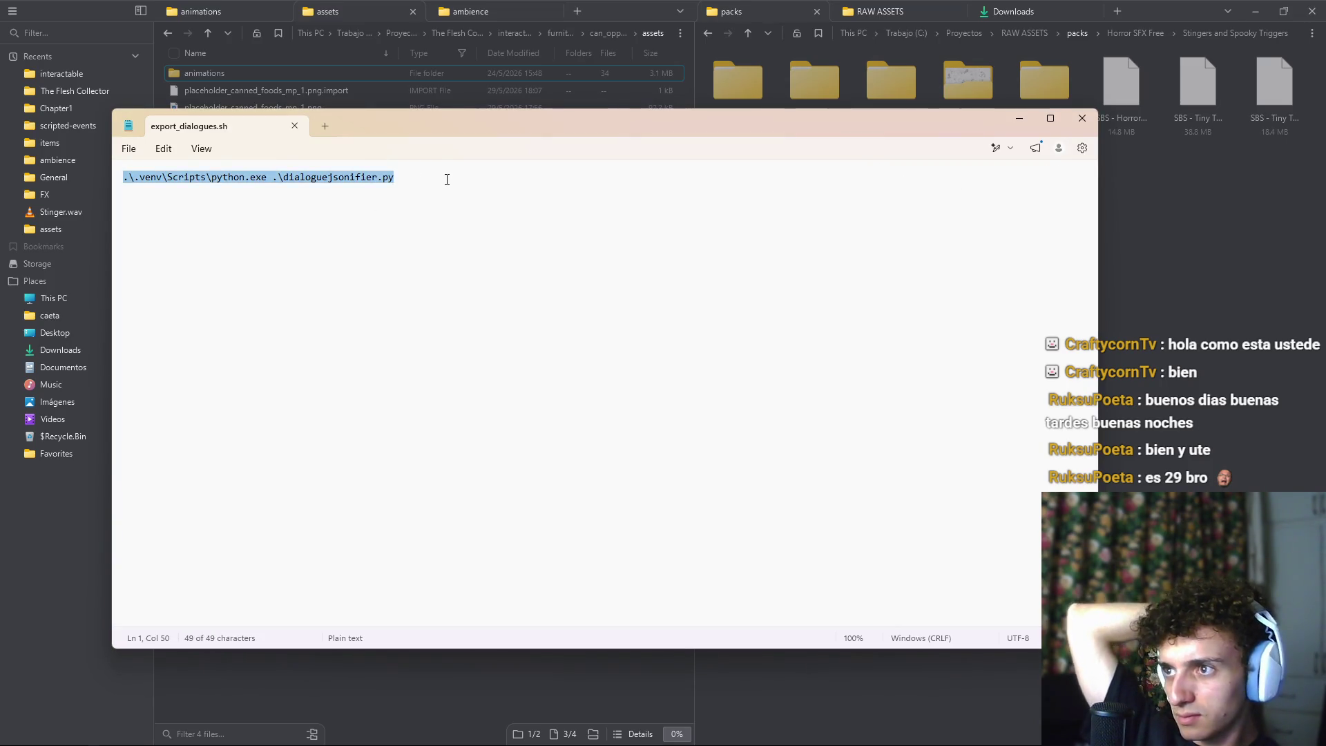
left_click(1091, 126)
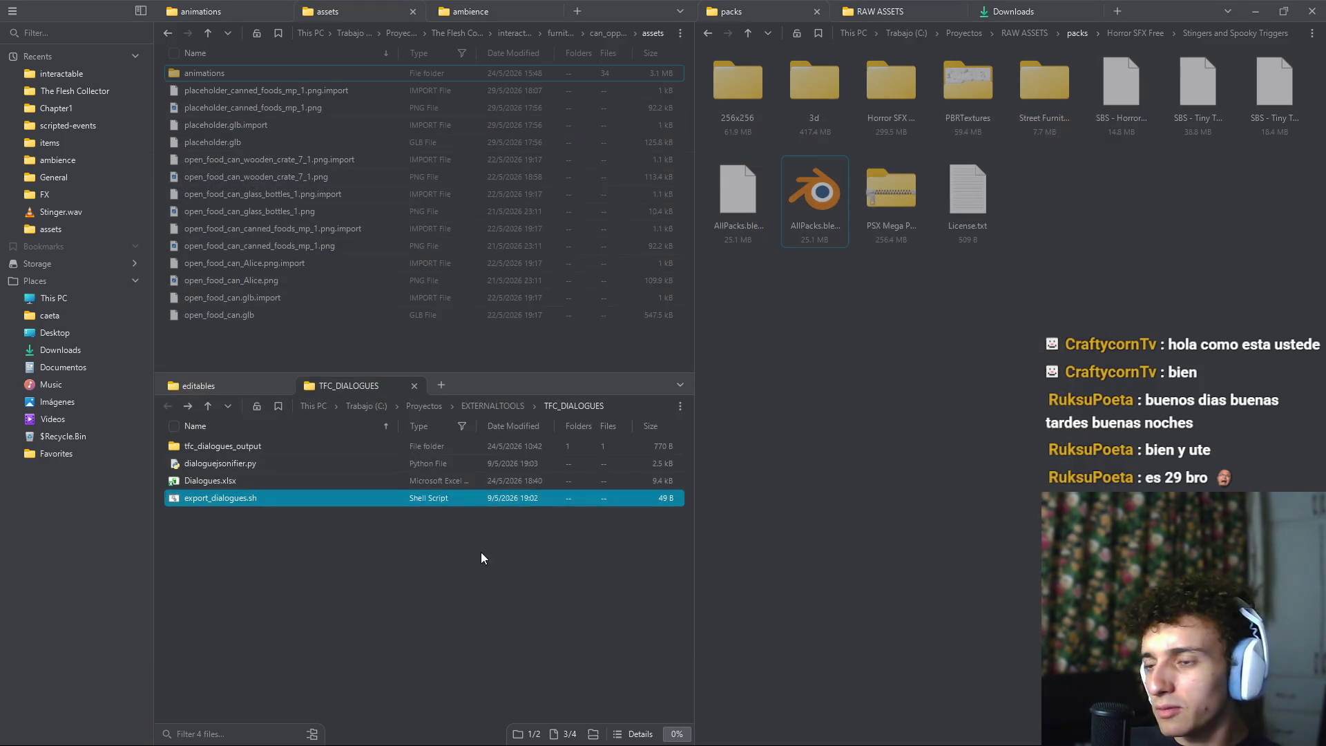
right_click(319, 575)
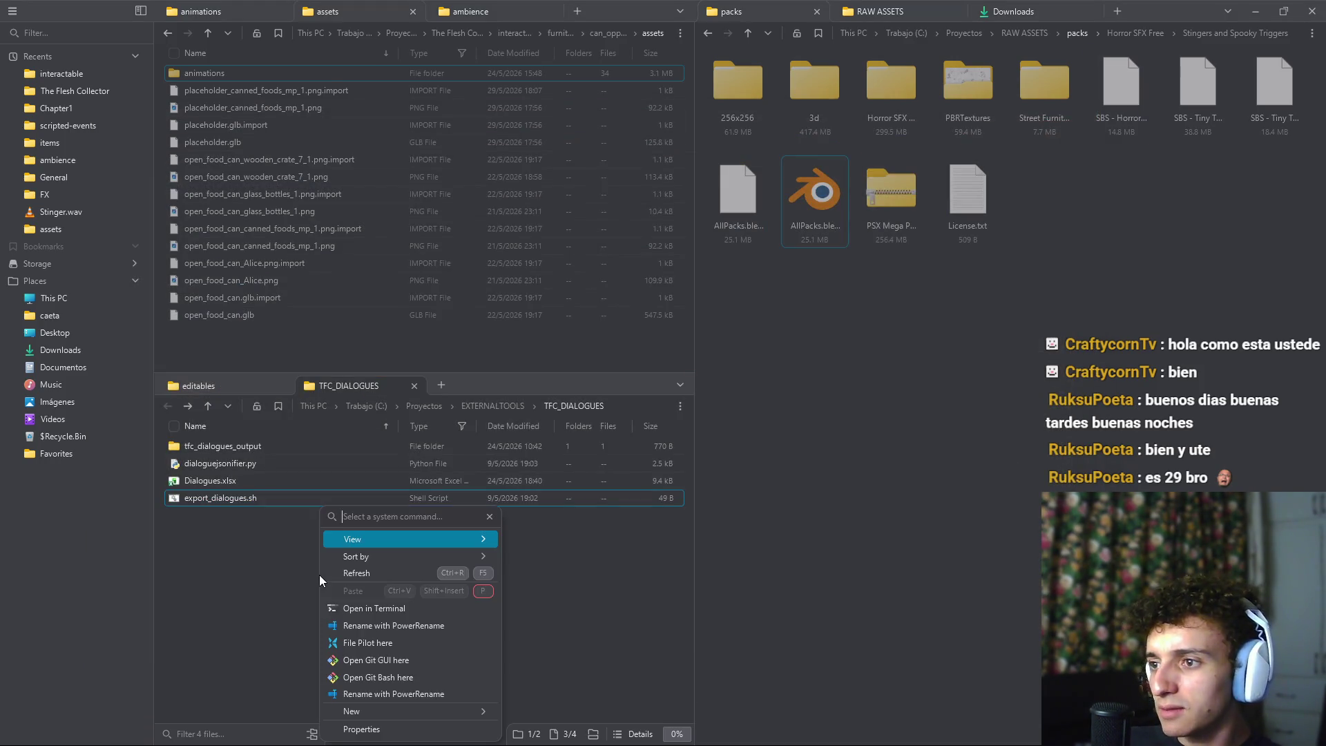
Open TFC_DIALOGUES in VS Code with 'code .', trust its authors, and open a PowerShell terminal
left_click(393, 608)
type("c")
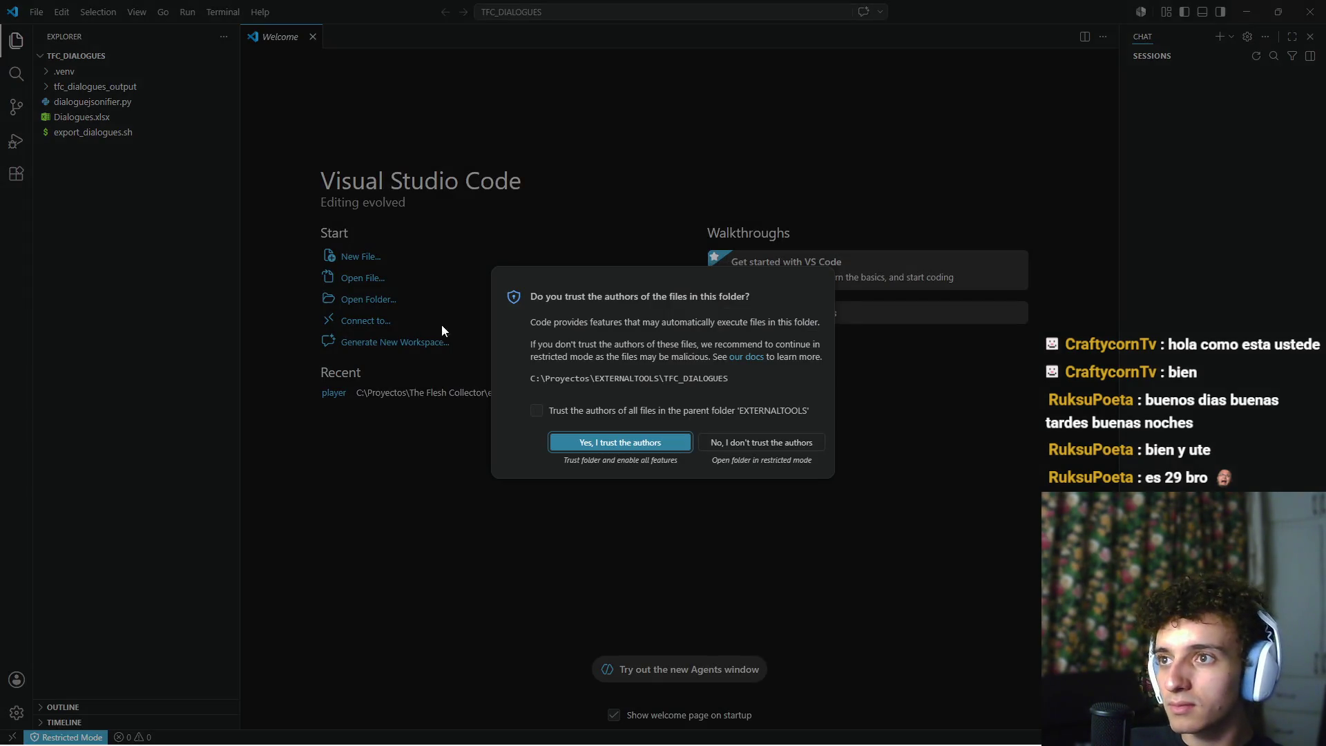
left_click(603, 443)
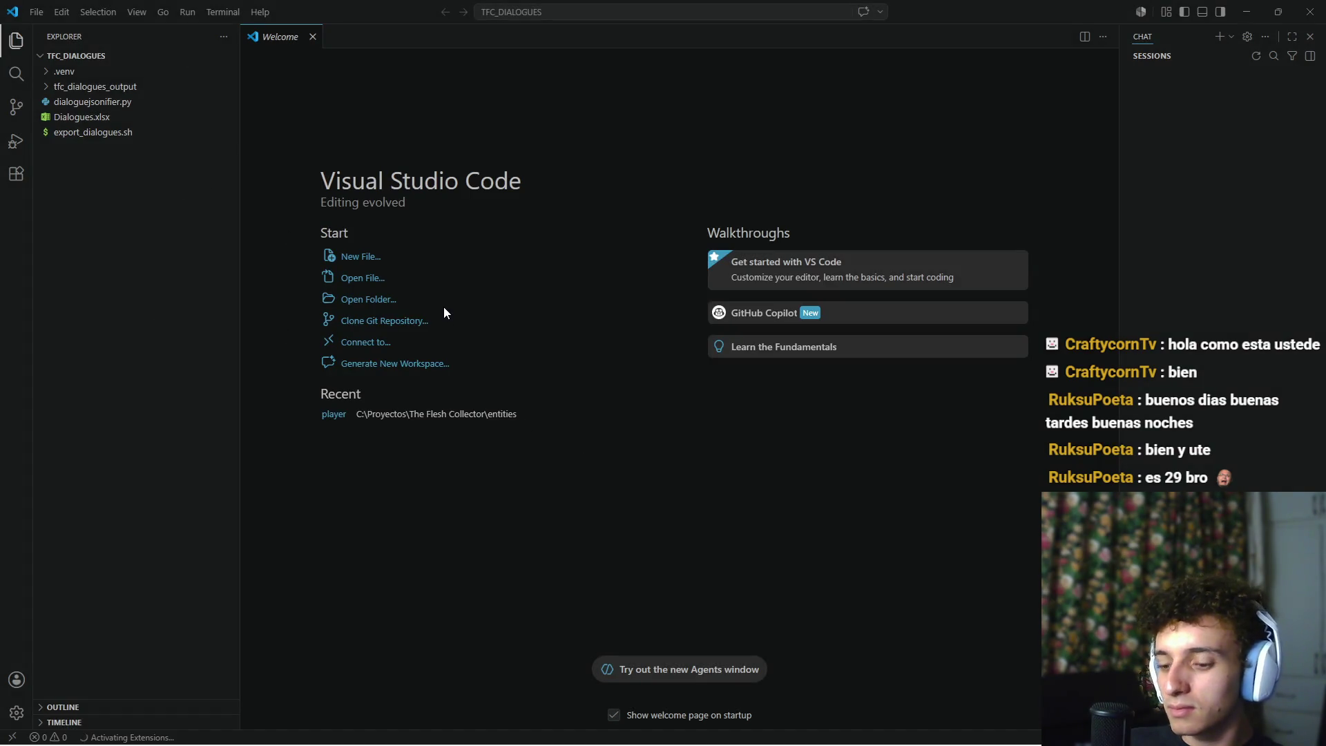
key("ctrl+grave")
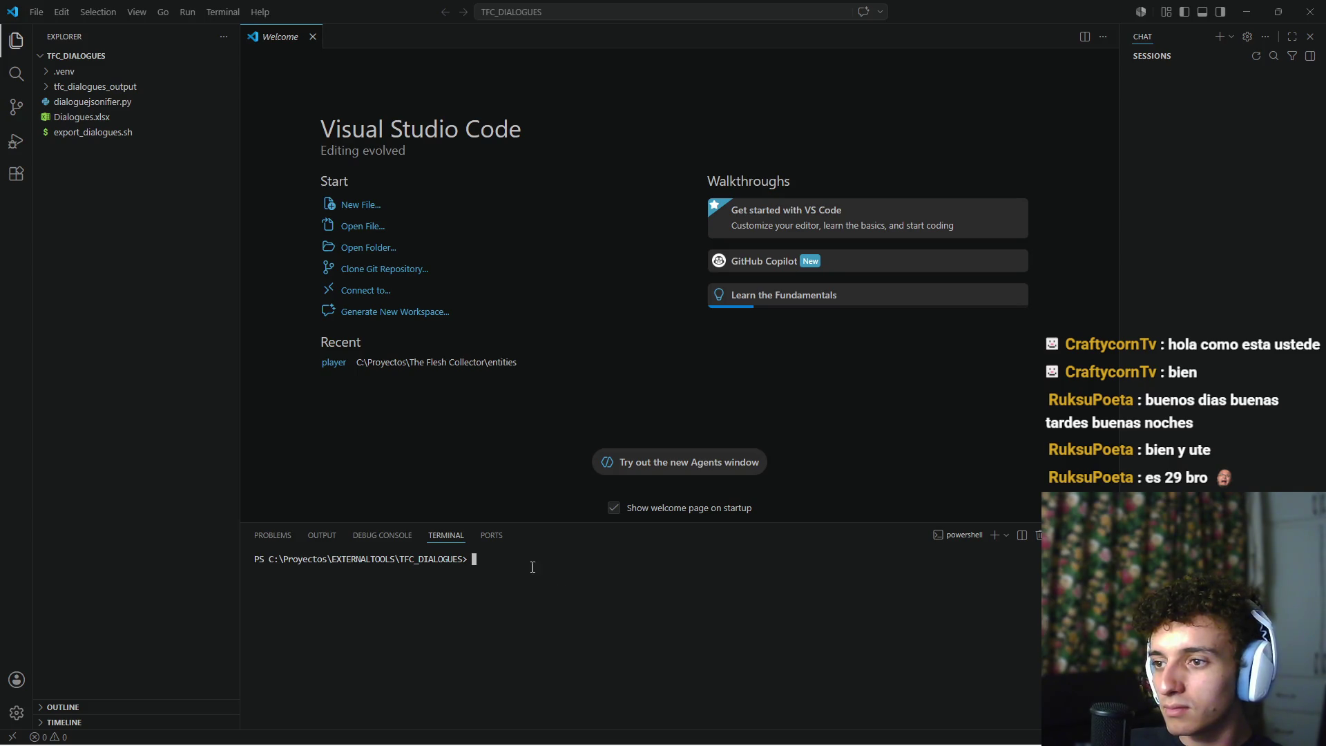
key("alt+Tab")
key("alt+Tab")
key("alt+Tab")
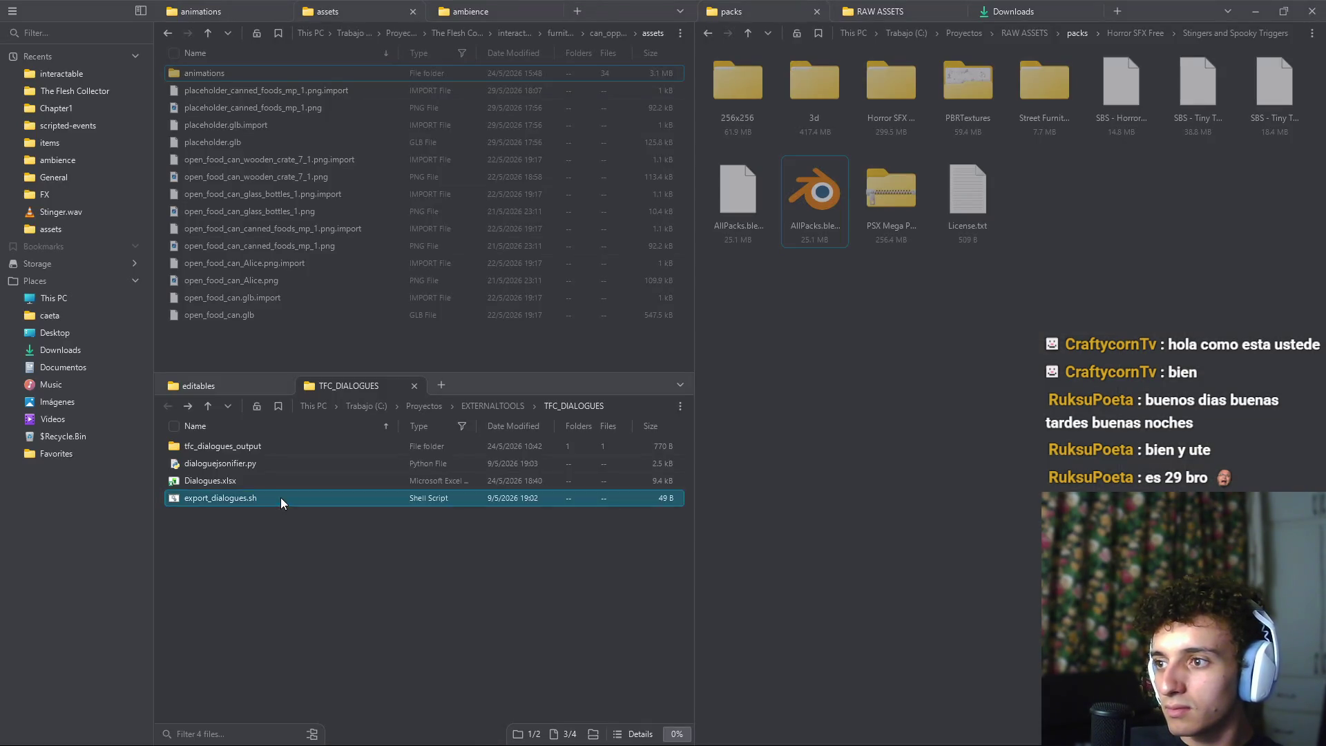
Copy the Python export command line from export_dialogues.sh in a text editor
left_click(280, 497)
right_click(280, 497)
left_click(366, 424)
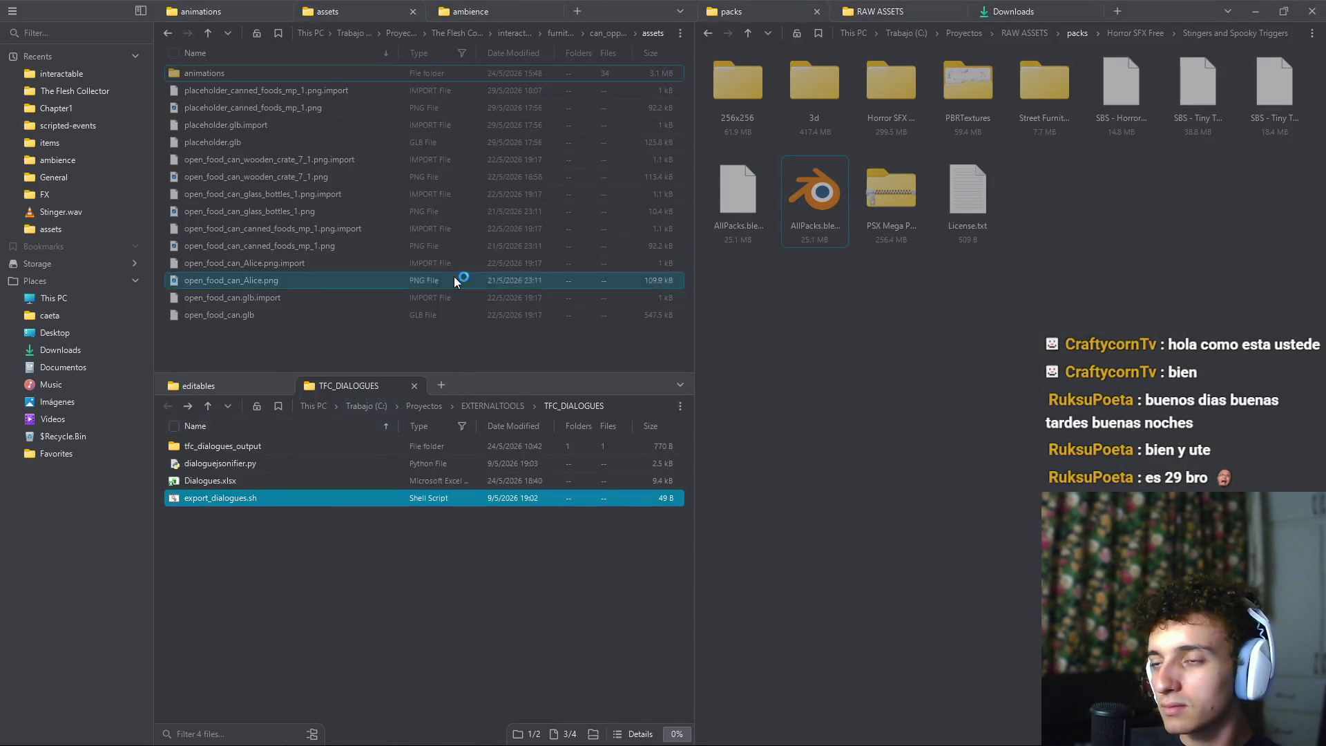
right_click(370, 183)
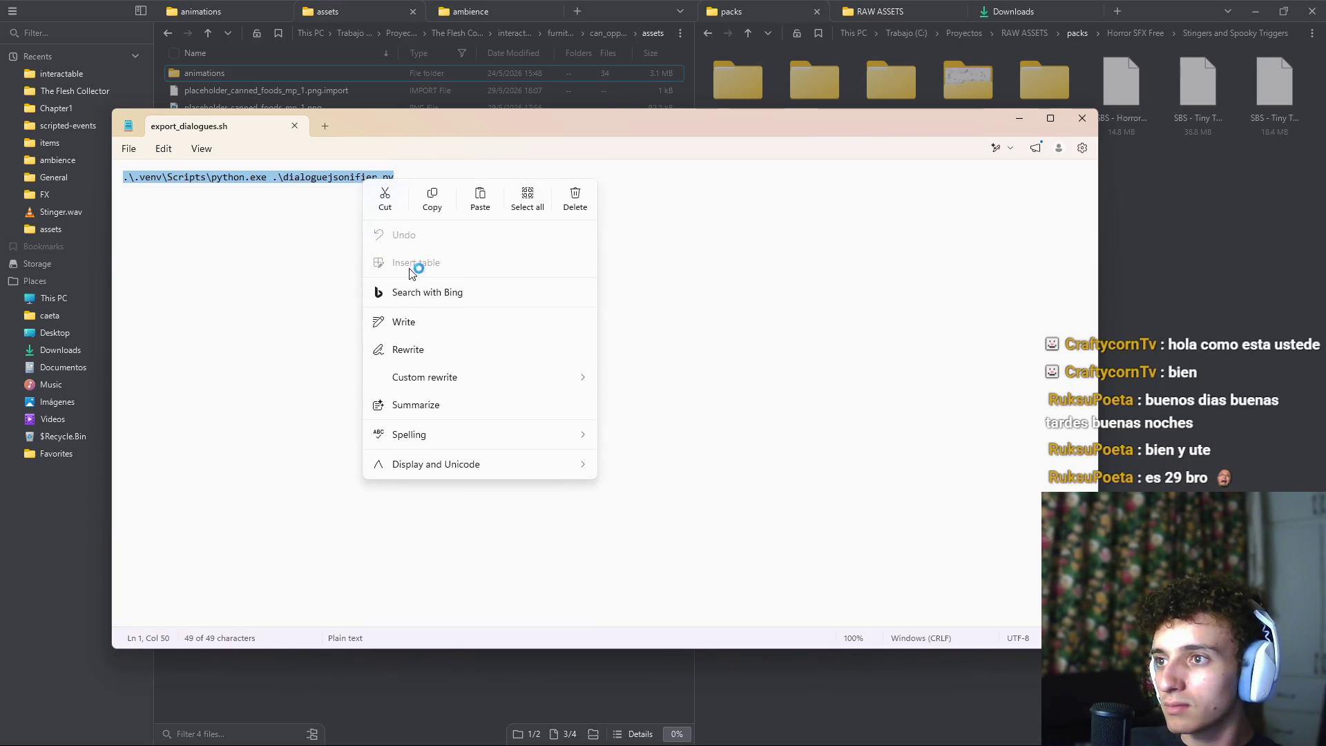
left_click(285, 179)
triple_click(311, 181)
right_click(394, 178)
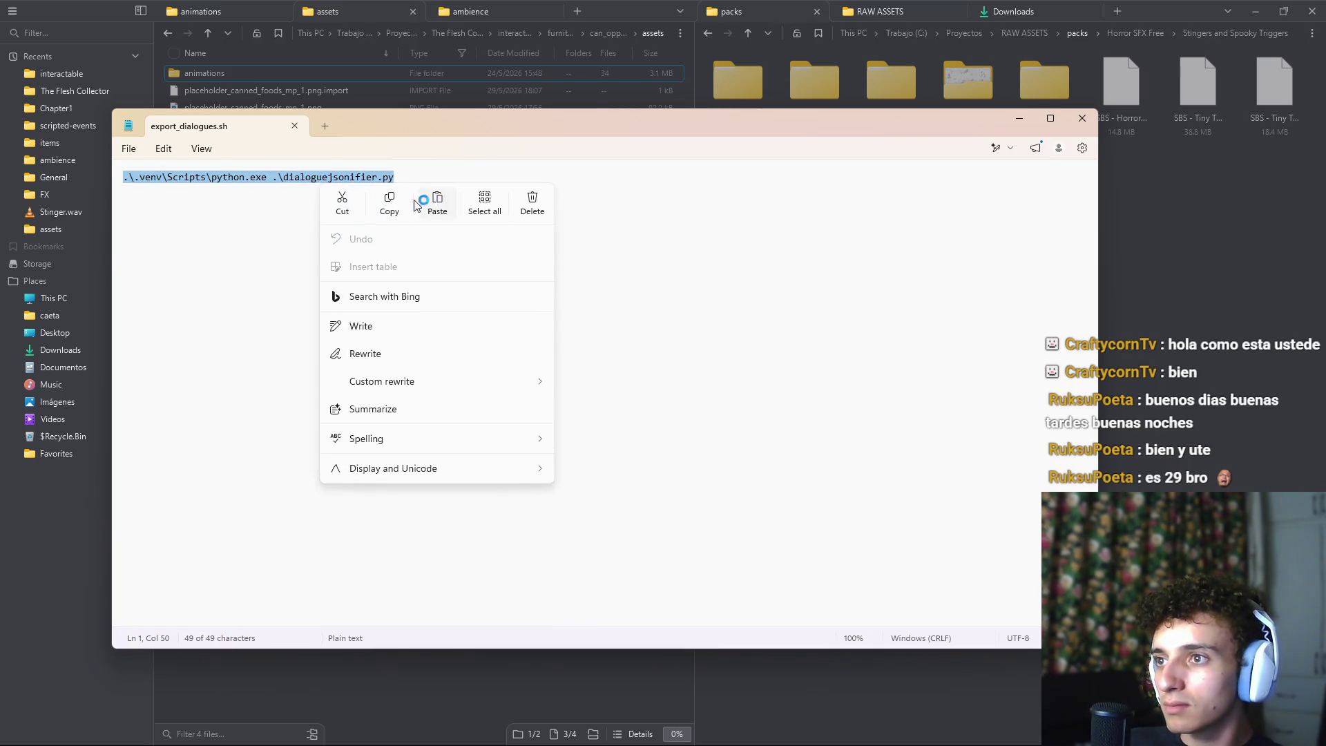
left_click(411, 196)
Paste and run the copied export command in the VS Code terminal, then clear the line
key("alt+Tab")
key("alt+Tab")
key("alt+Tab")
key("ctrl+v")
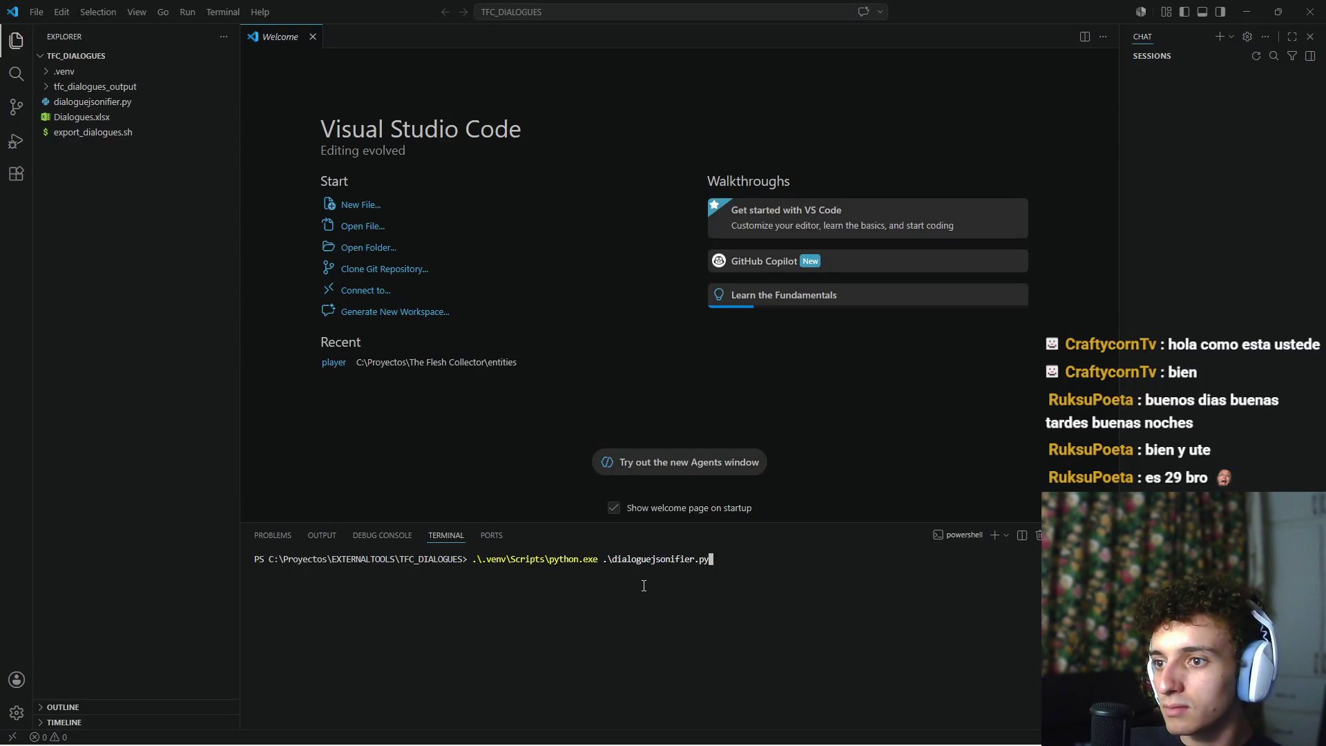
key("Return")
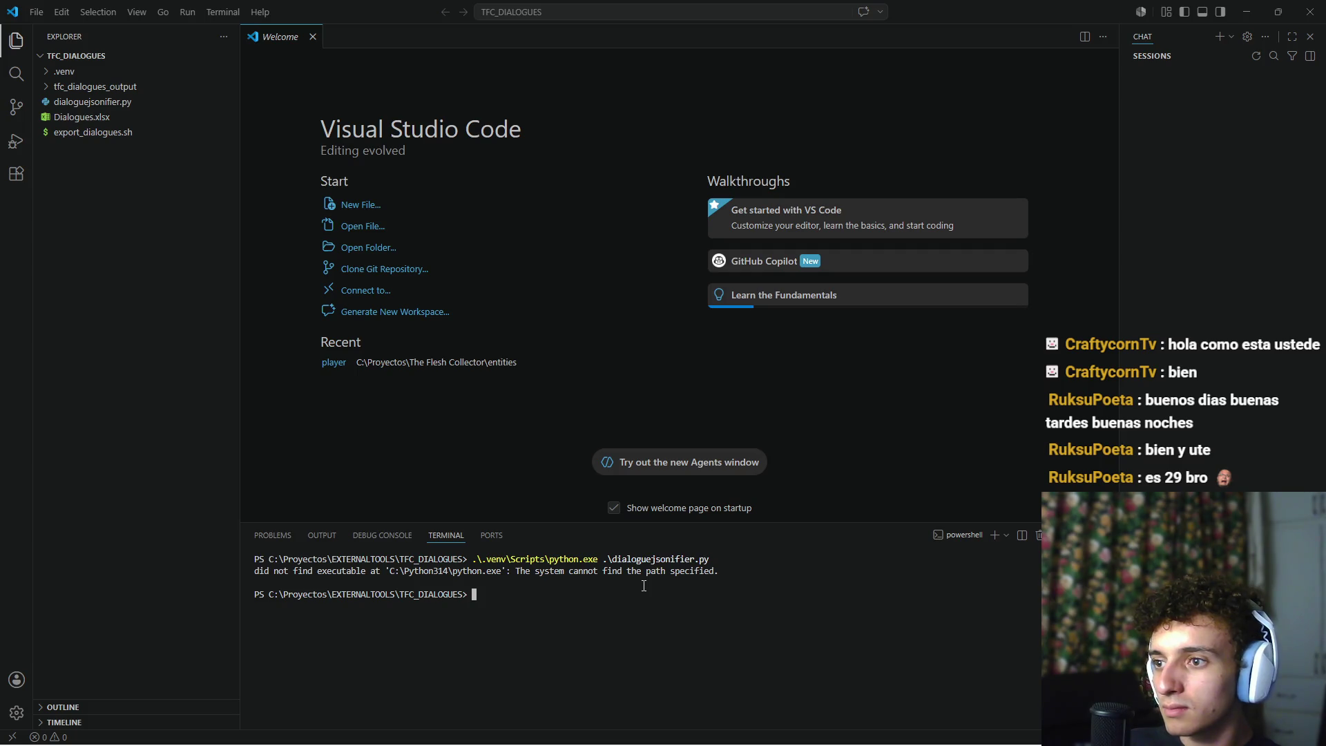
type(".\\")
key("Right")
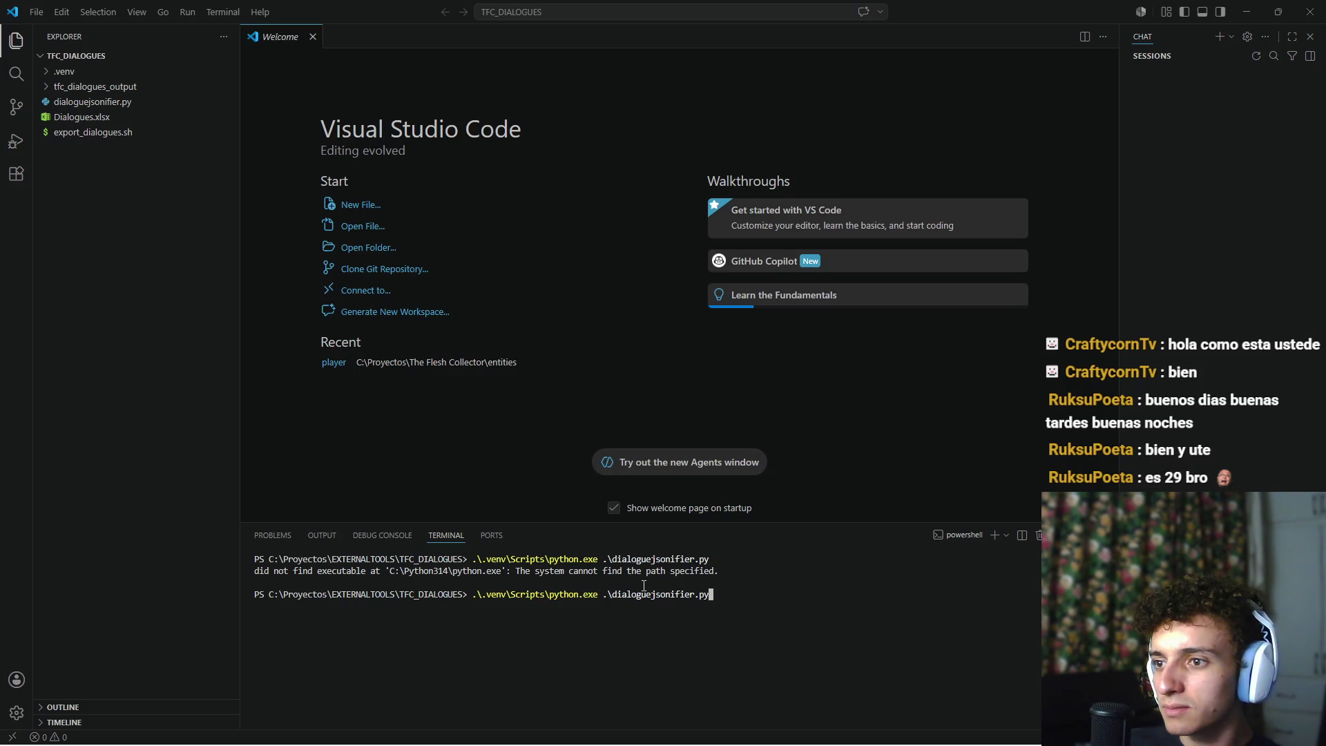
key("Up")
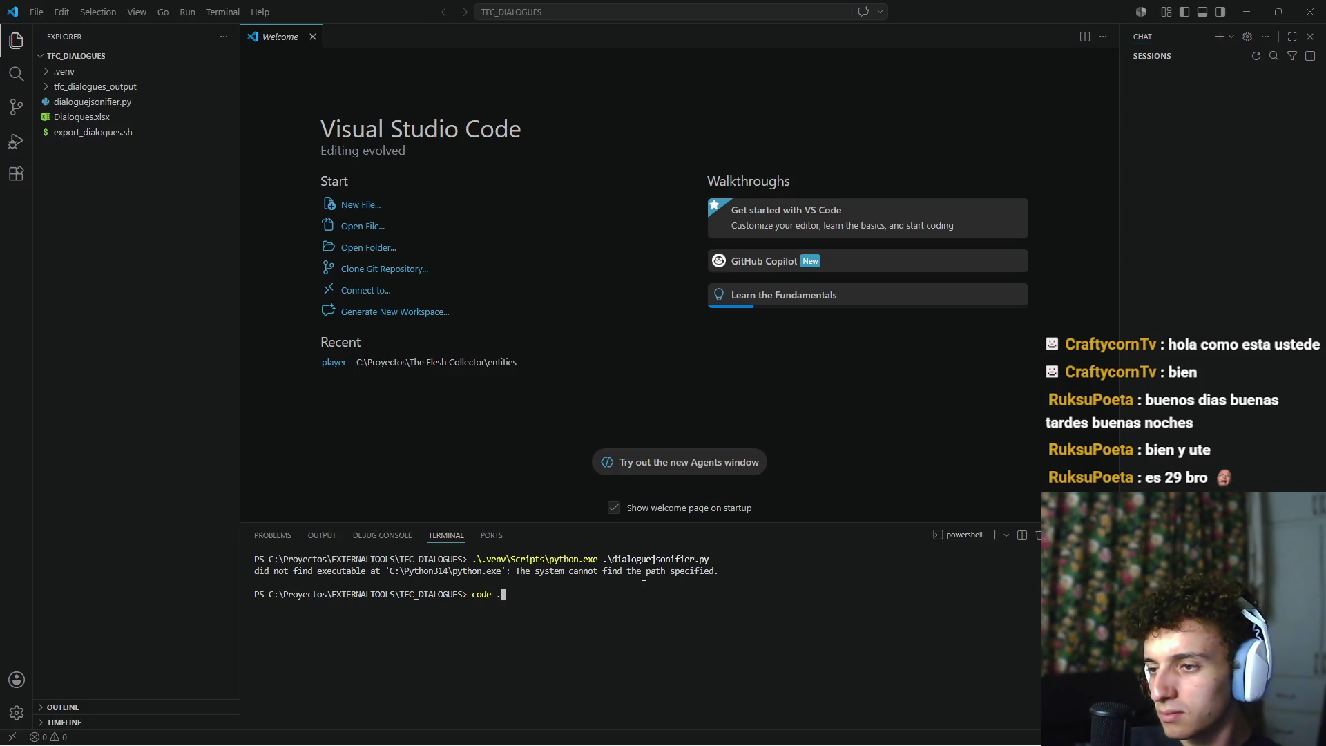
key("BackSpace")
key("BackSpace")
key("BackSpace")
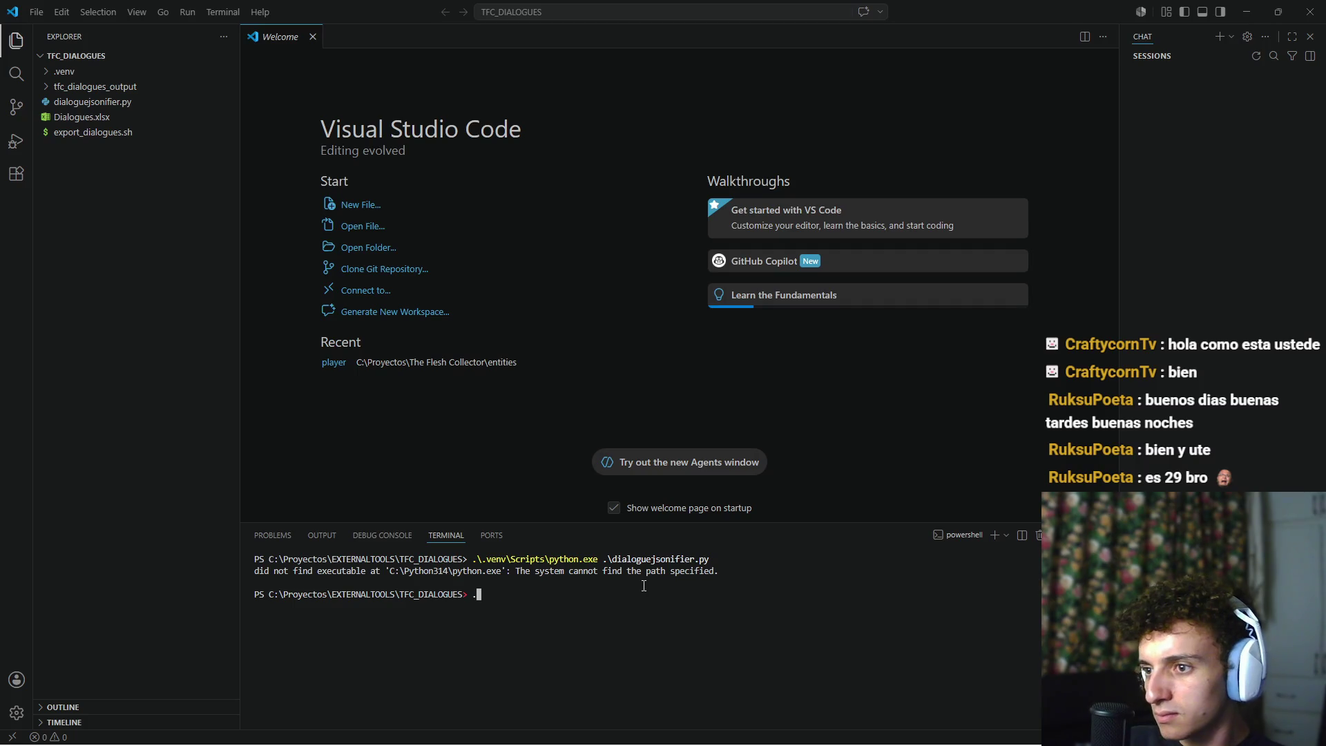
Run .\.venv\Scripts\python.exe .\dialoguejsonifier.py, then switch the terminal to a cmd shell
type("\\.venv\\")
key("Tab")
key("BackSpace")
key("BackSpace")
key("BackSpace")
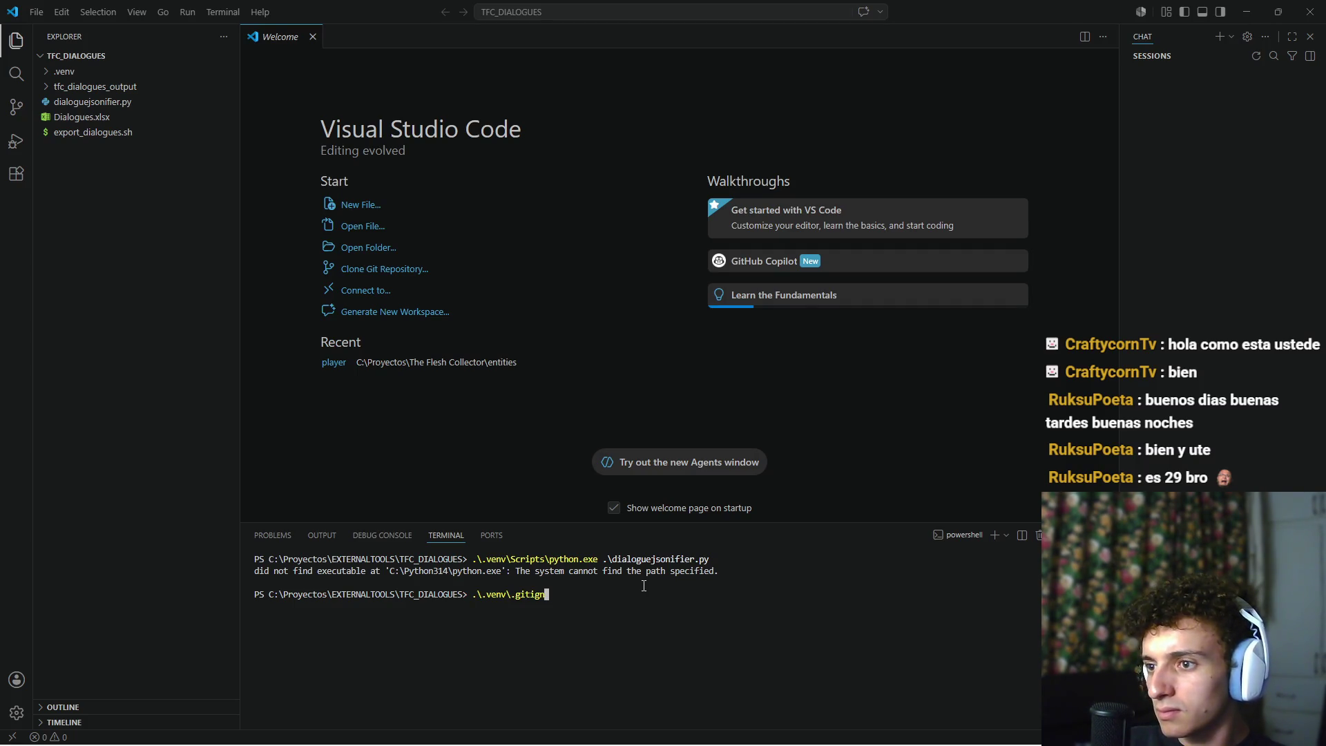
type("Scripts\\")
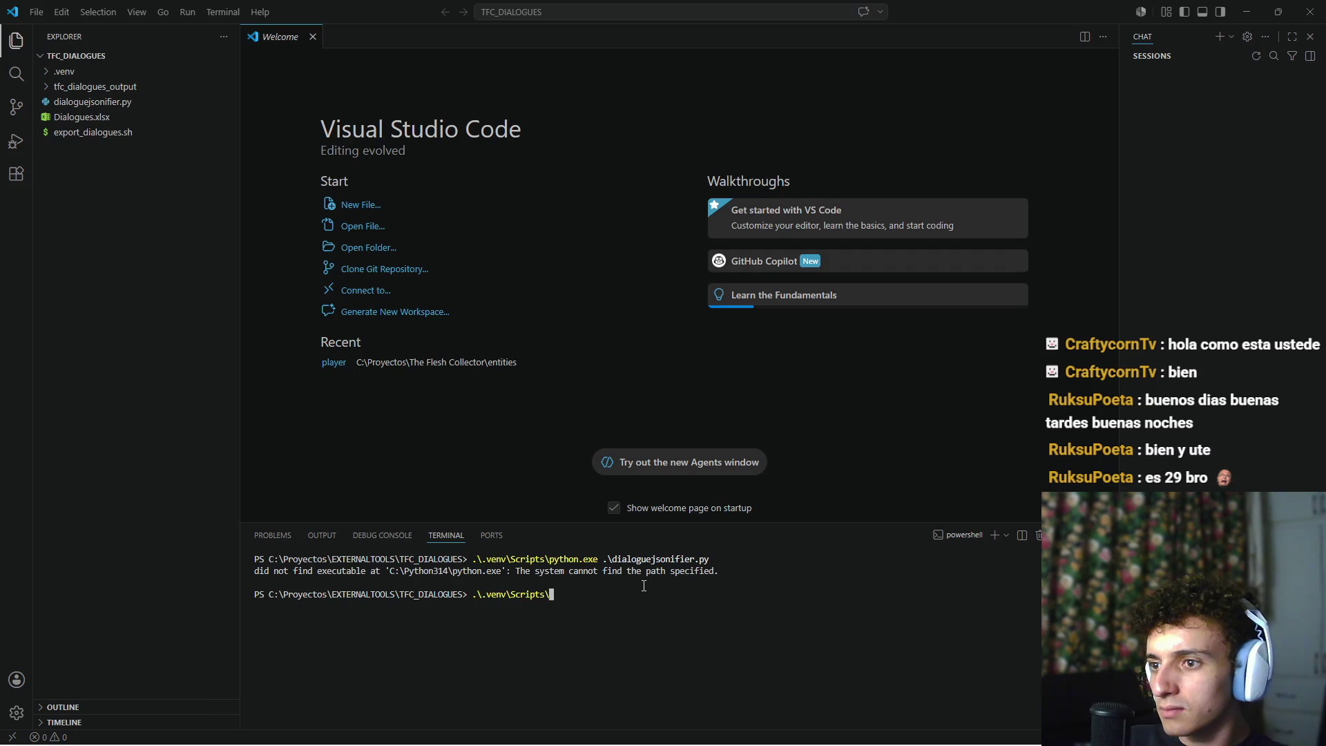
type("p")
key("Tab")
key("Tab")
key("Tab")
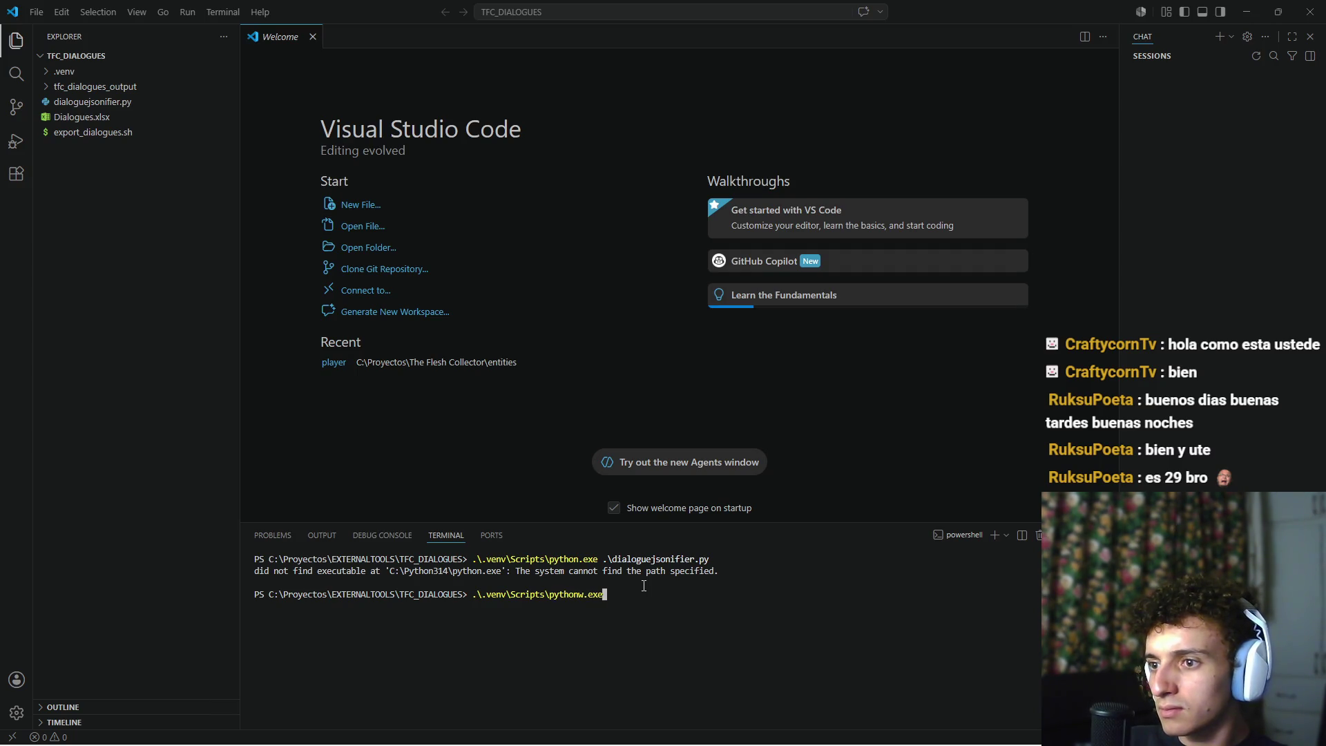
key("BackSpace")
key("BackSpace")
key("BackSpace")
type(".exe ")
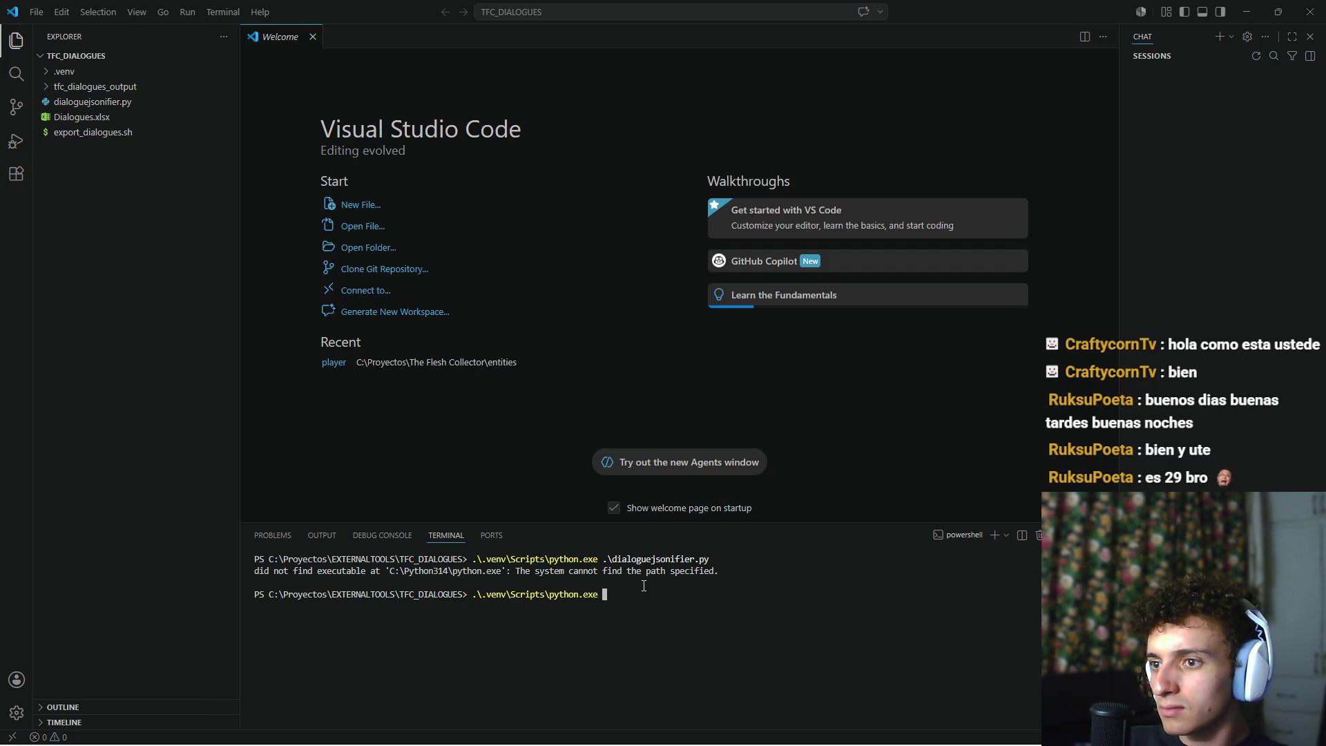
type("..\\.ven")
key("BackSpace")
key("BackSpace")
key("BackSpace")
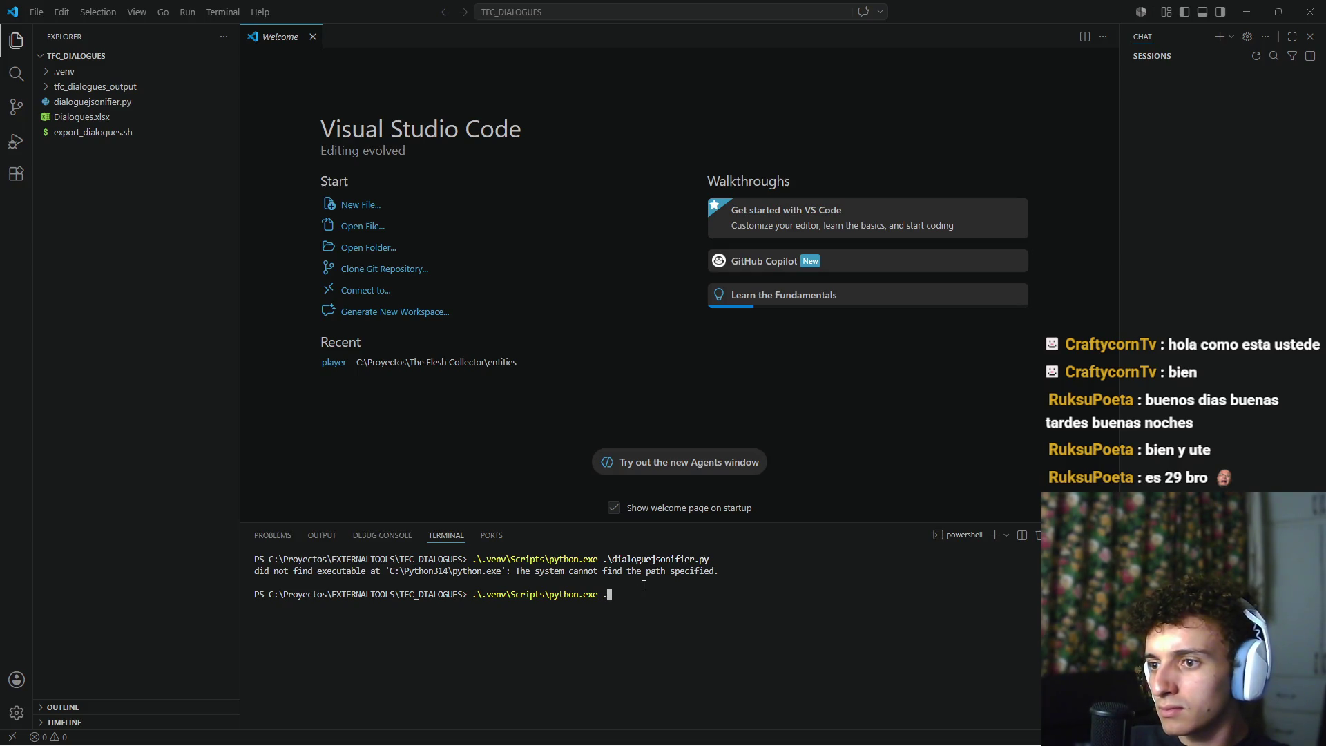
key("Right")
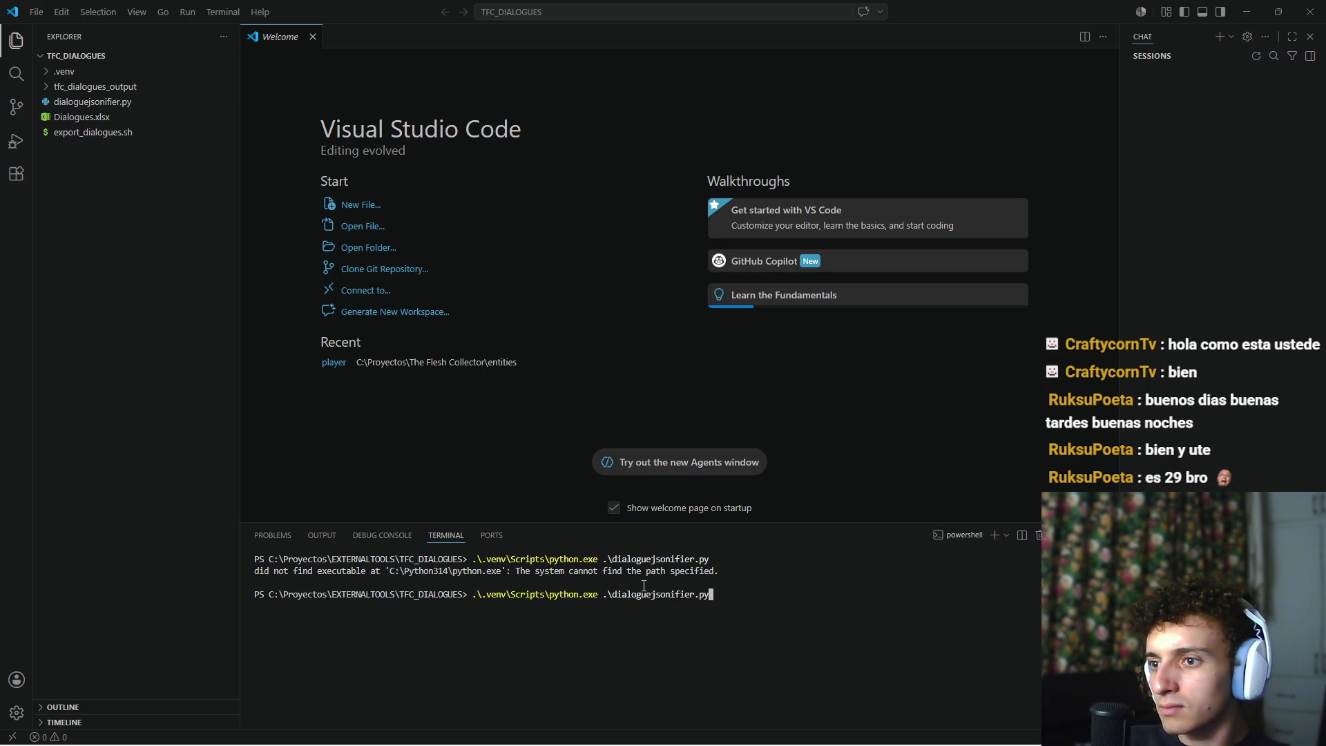
key("Return")
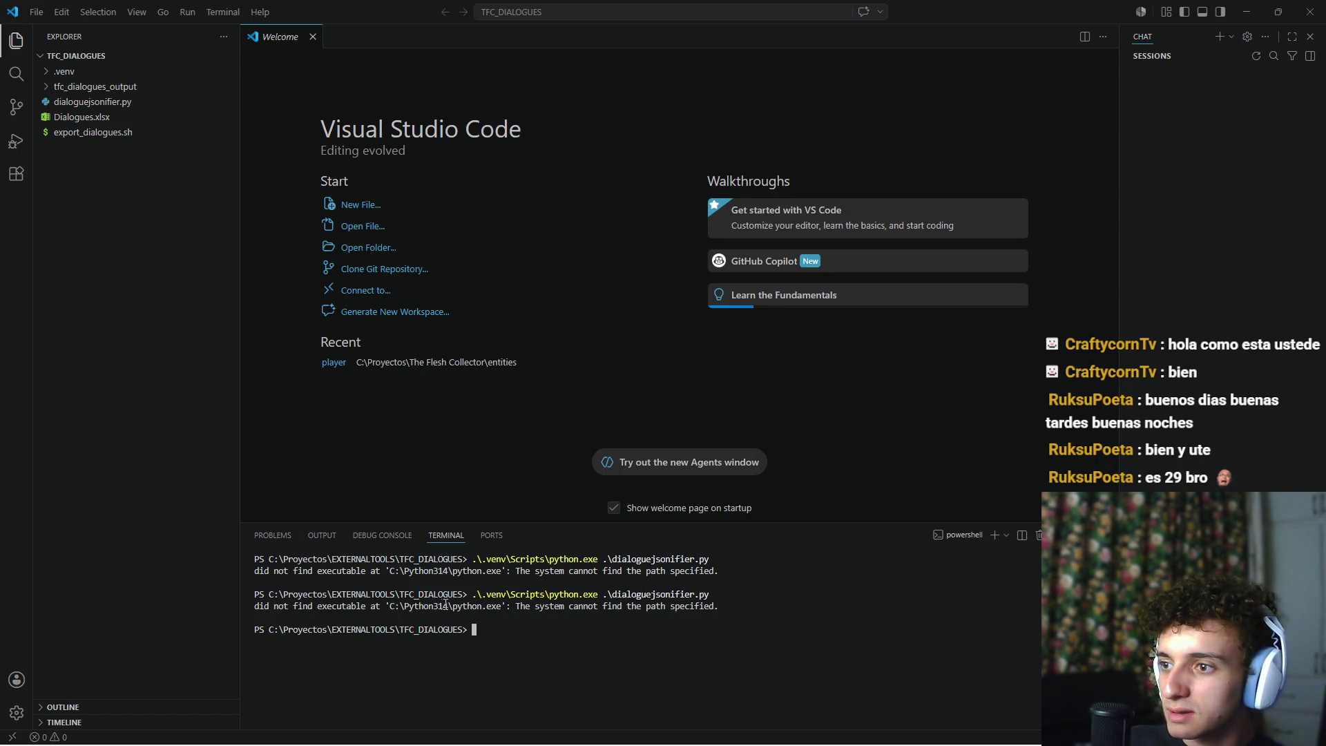
type("cmd")
key("Return")
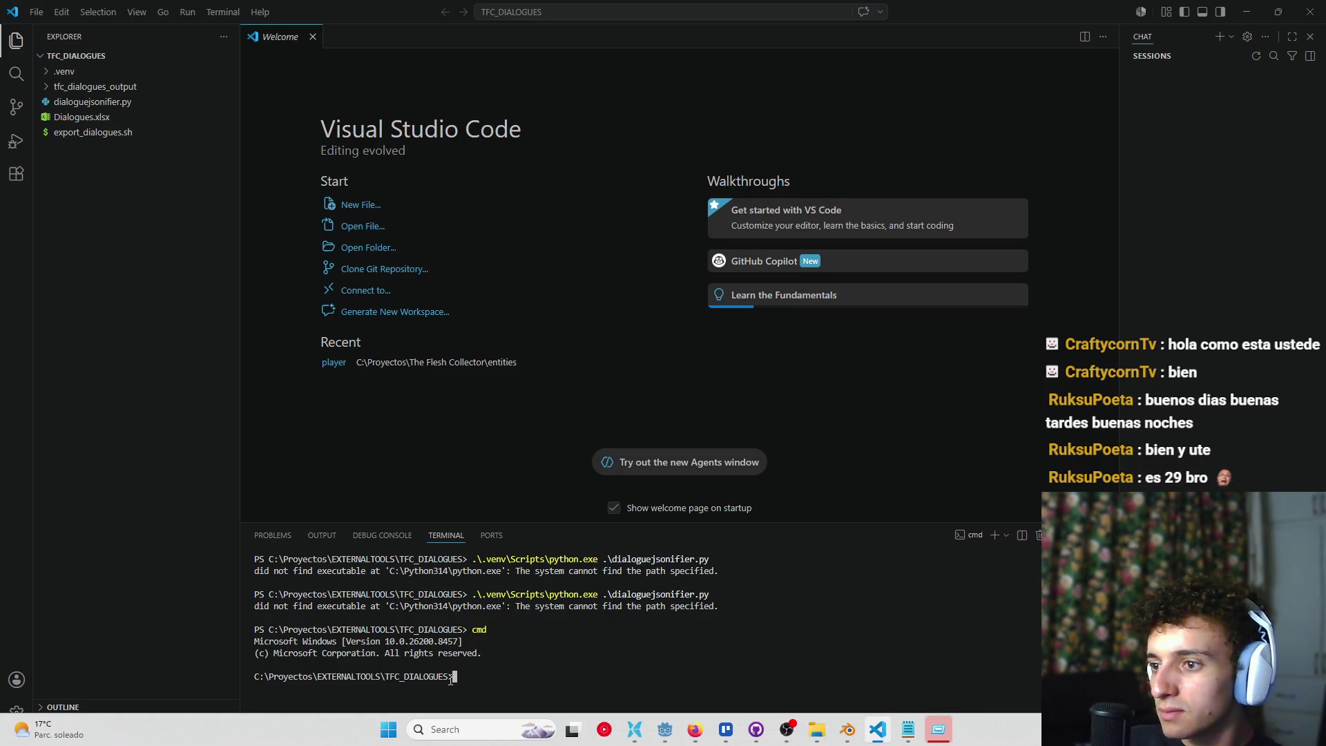
Open a new Command Prompt, confirm Chocolatey v2.7.2 responds, and start typing choco install python
left_click(450, 725)
type("cmd")
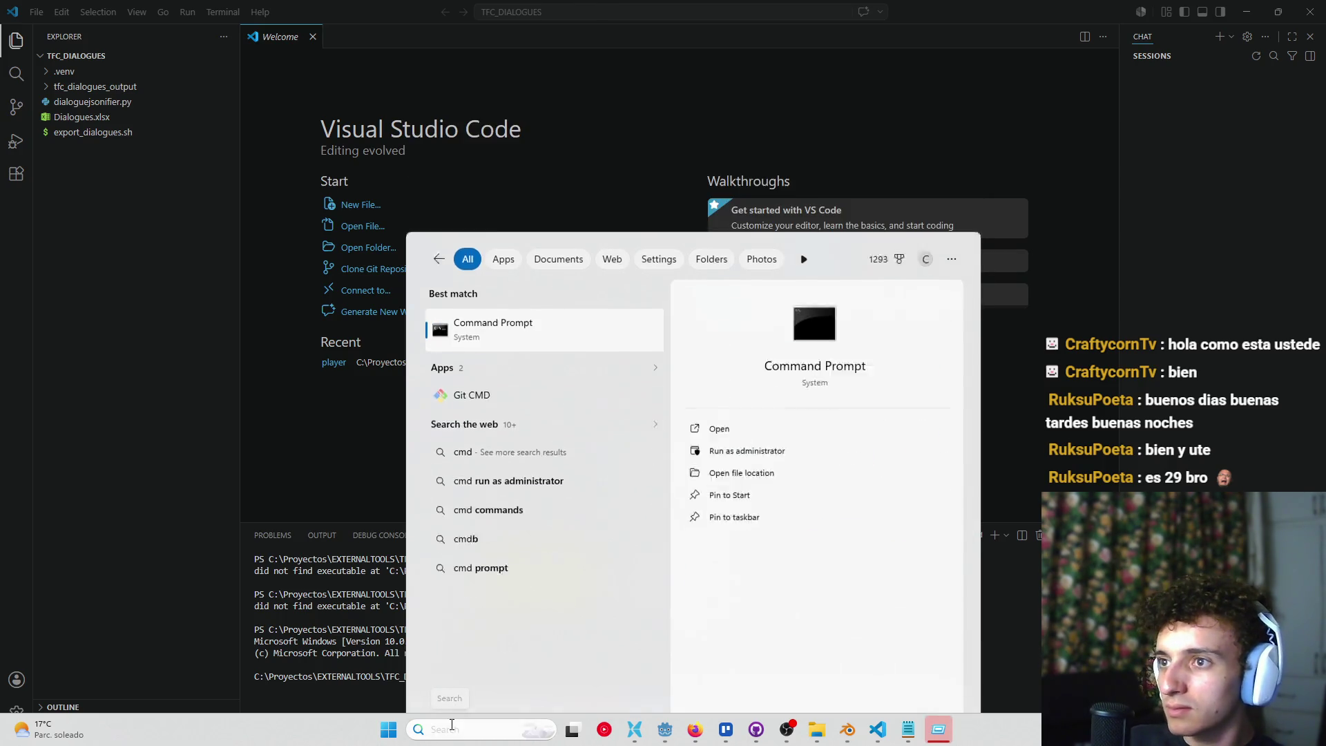
key("Return")
type("choco")
key("Return")
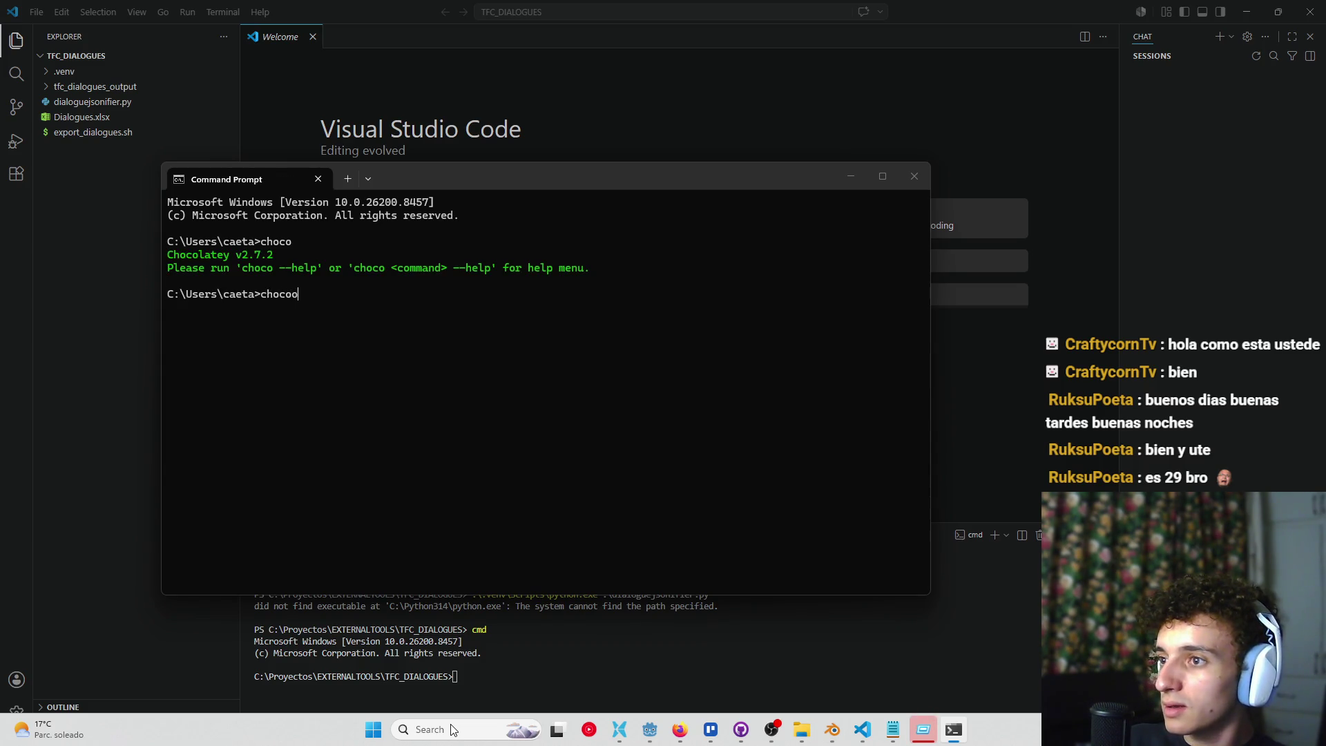
type(" install python")
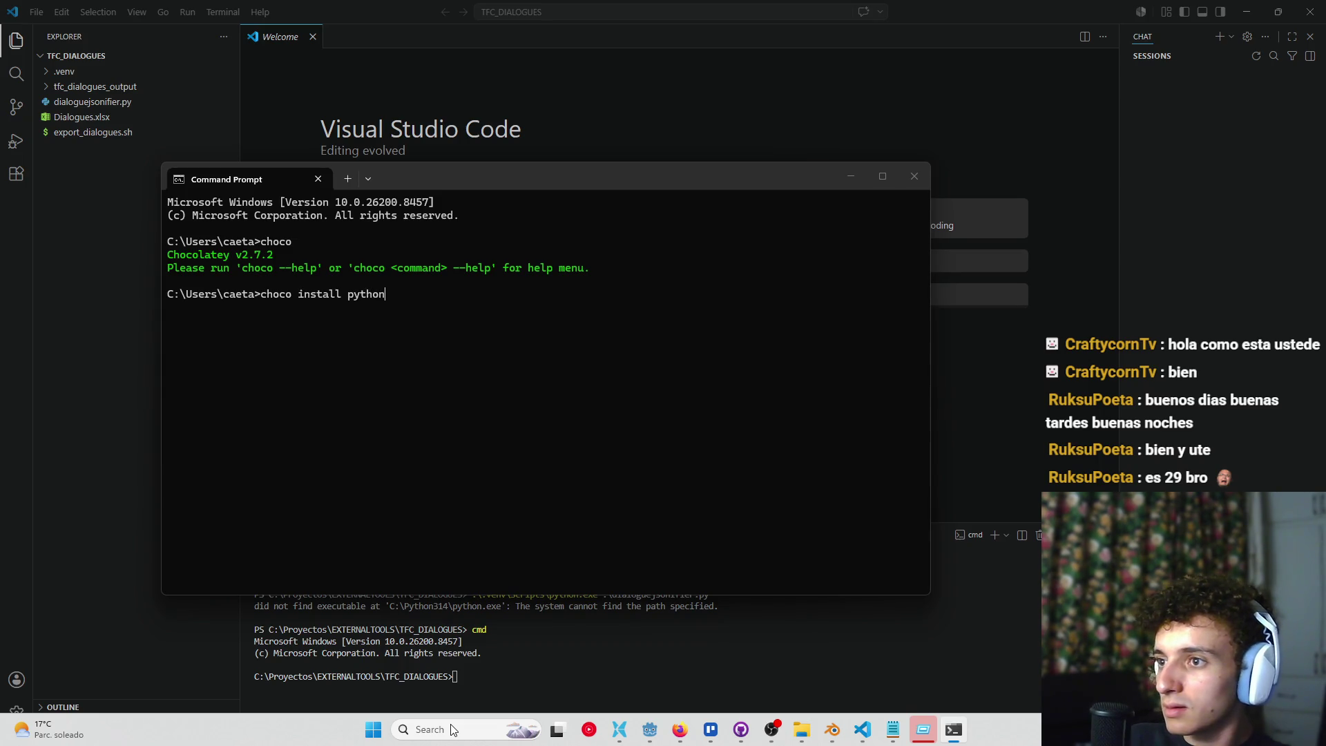
left_click(683, 730)
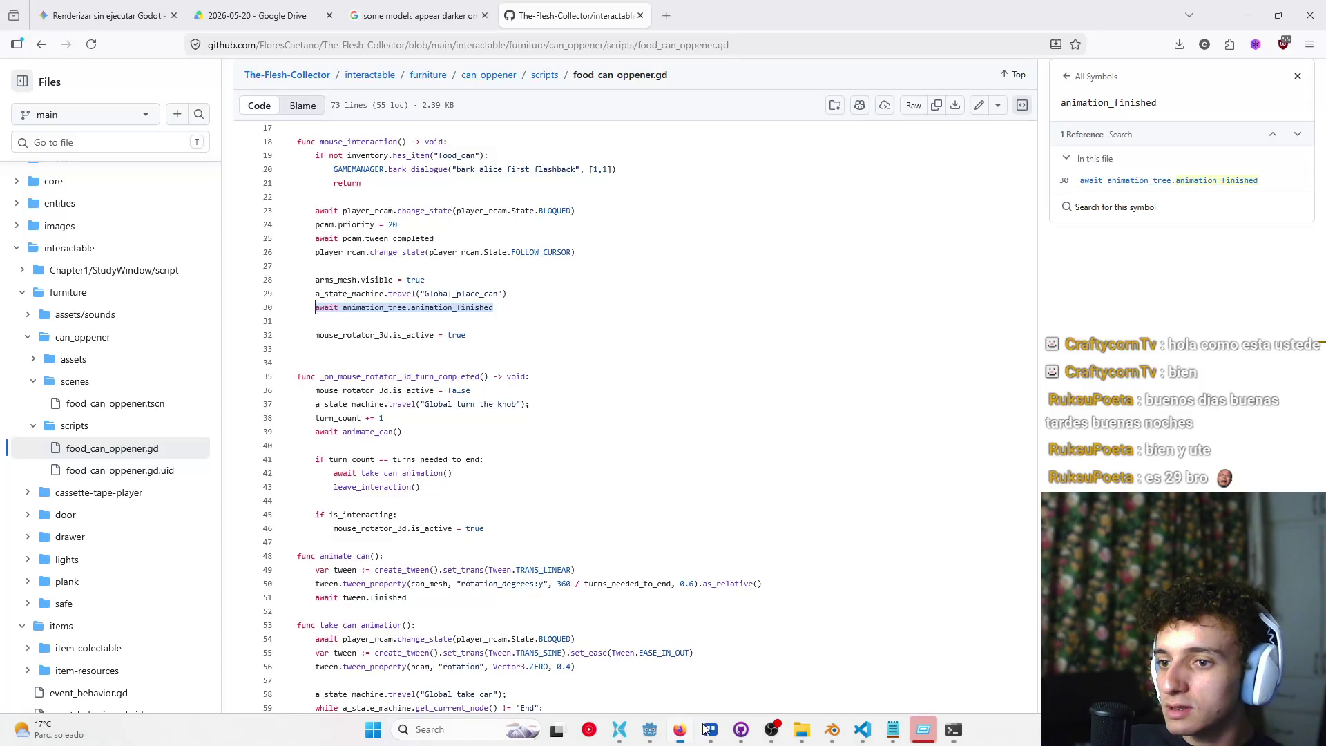
Close the GitHub tab showing food_can_oppener.gd in Firefox
key("super+r")
left_click(636, 45)
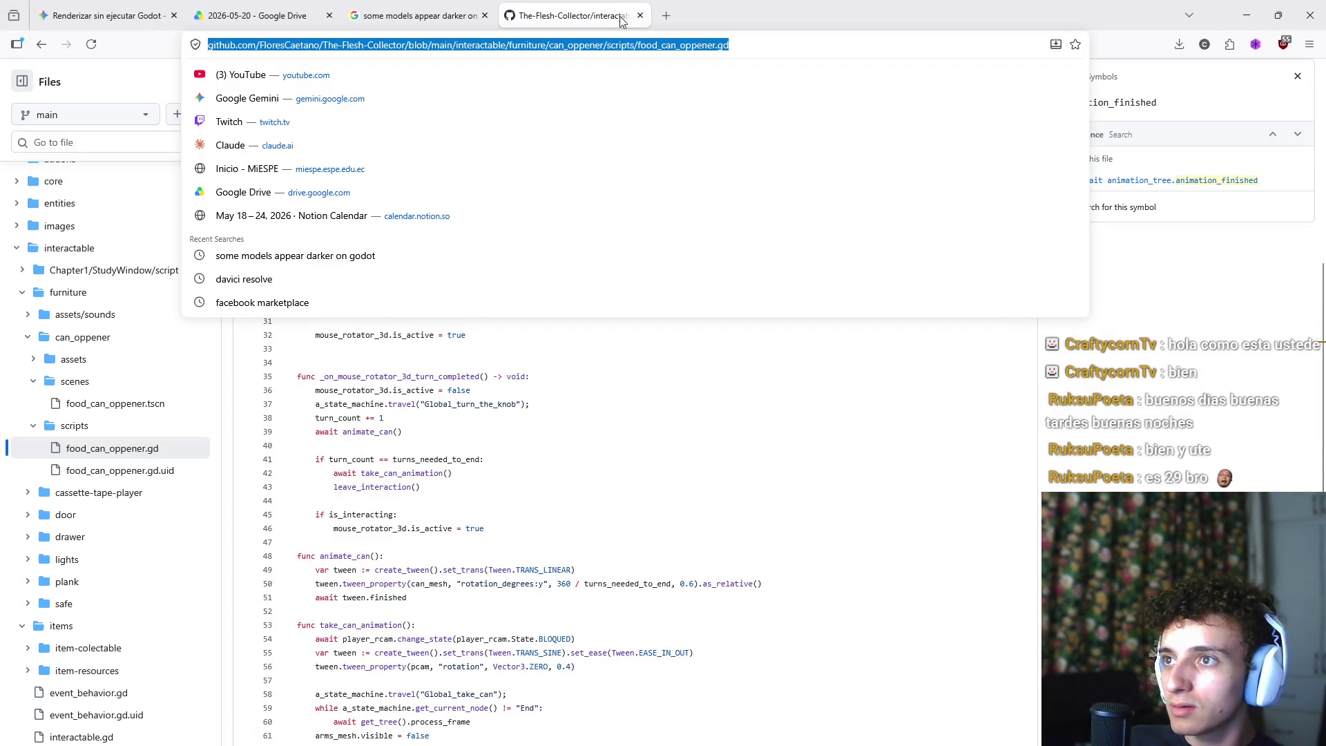
left_click(640, 16)
left_click(420, 43)
Ask Google AI Mode 'Como instalar python con choco' and read the choco install python -y answer
left_click(377, 654)
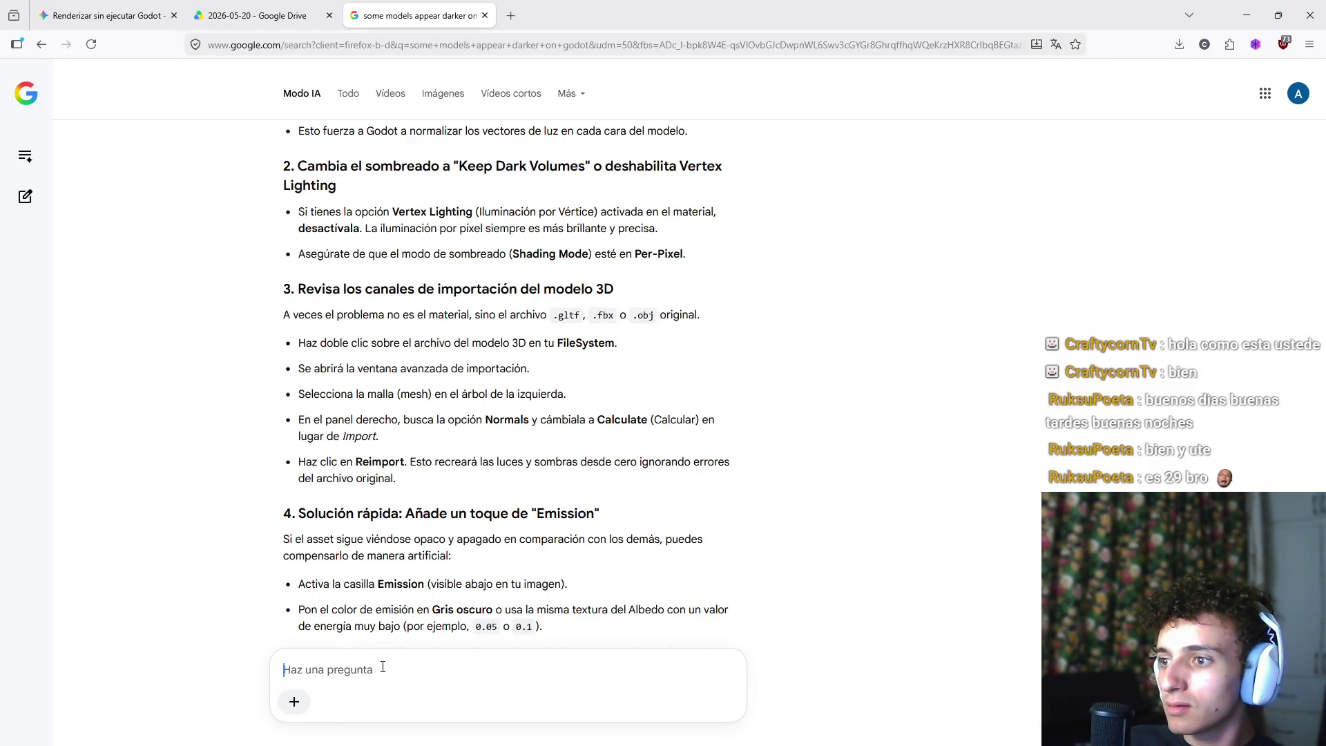
type("Como instl")
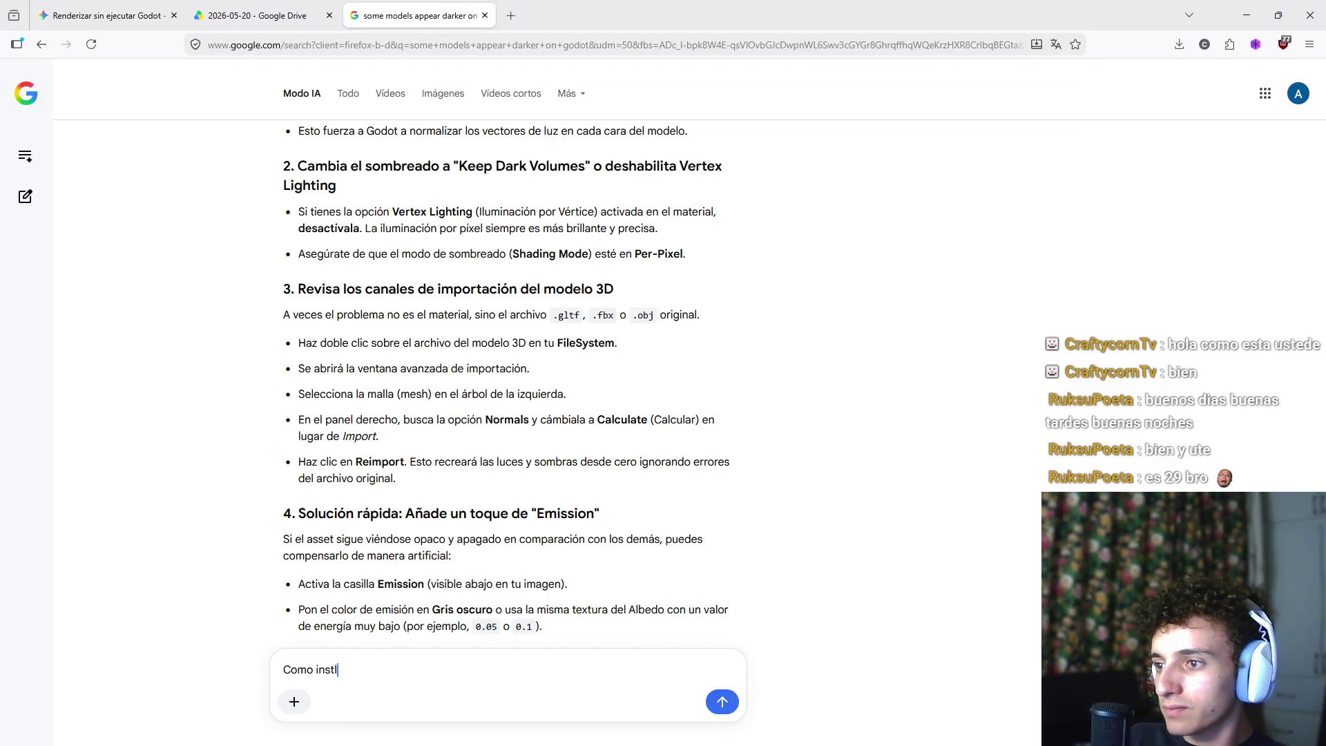
key("BackSpace")
type("alar pyth")
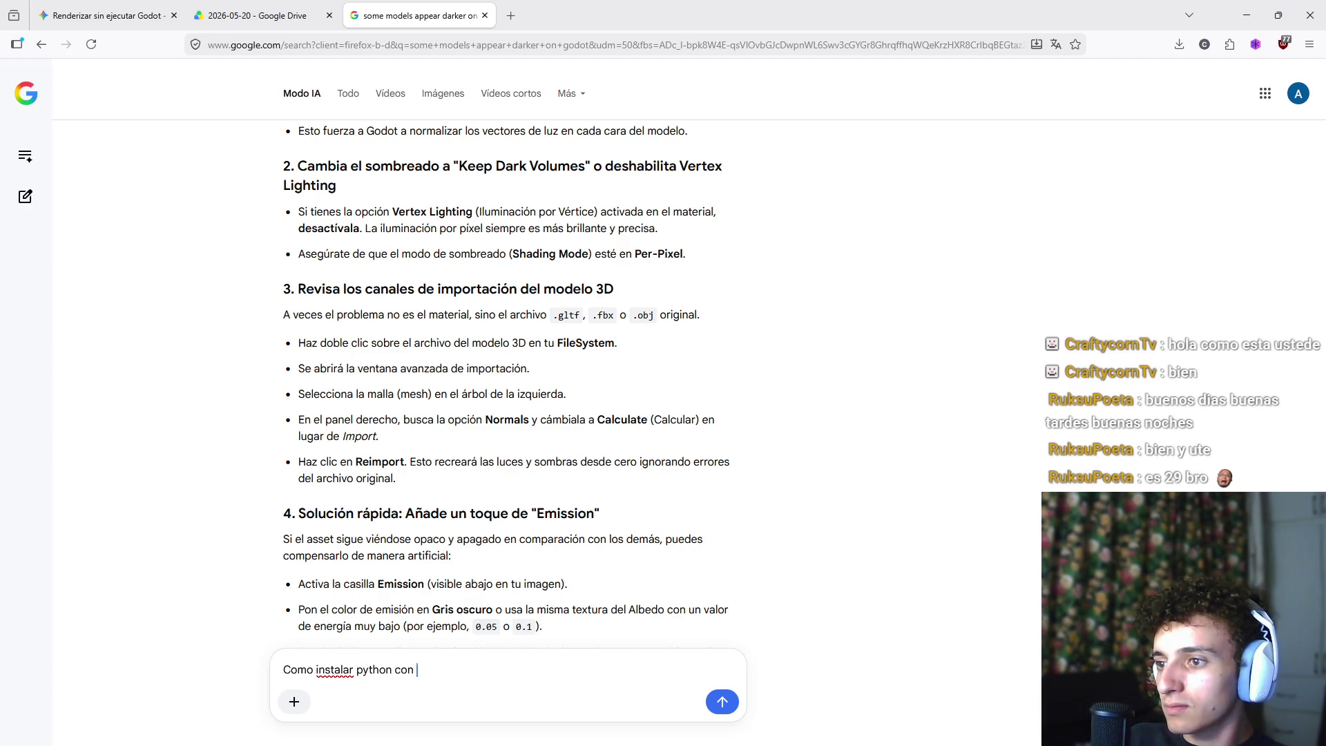
type("on cho")
key("Return")
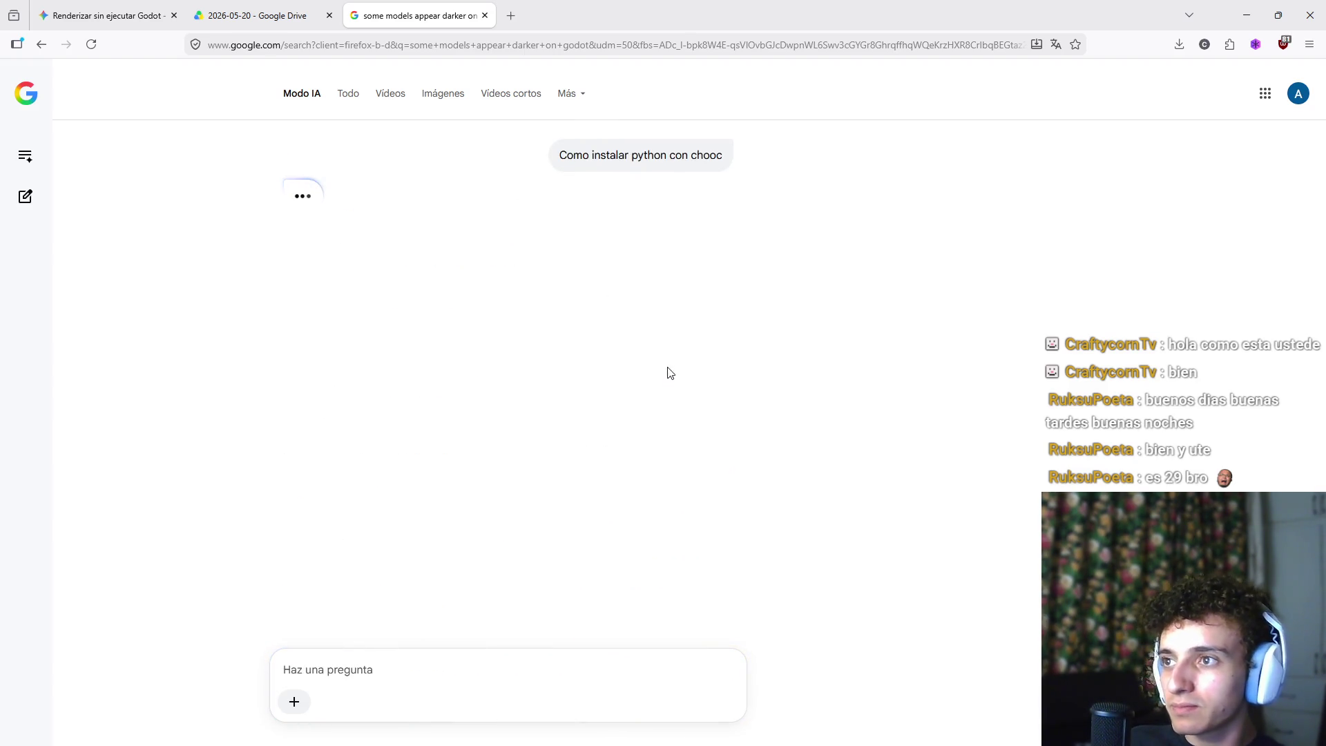
scroll(622, 350, "down", 2)
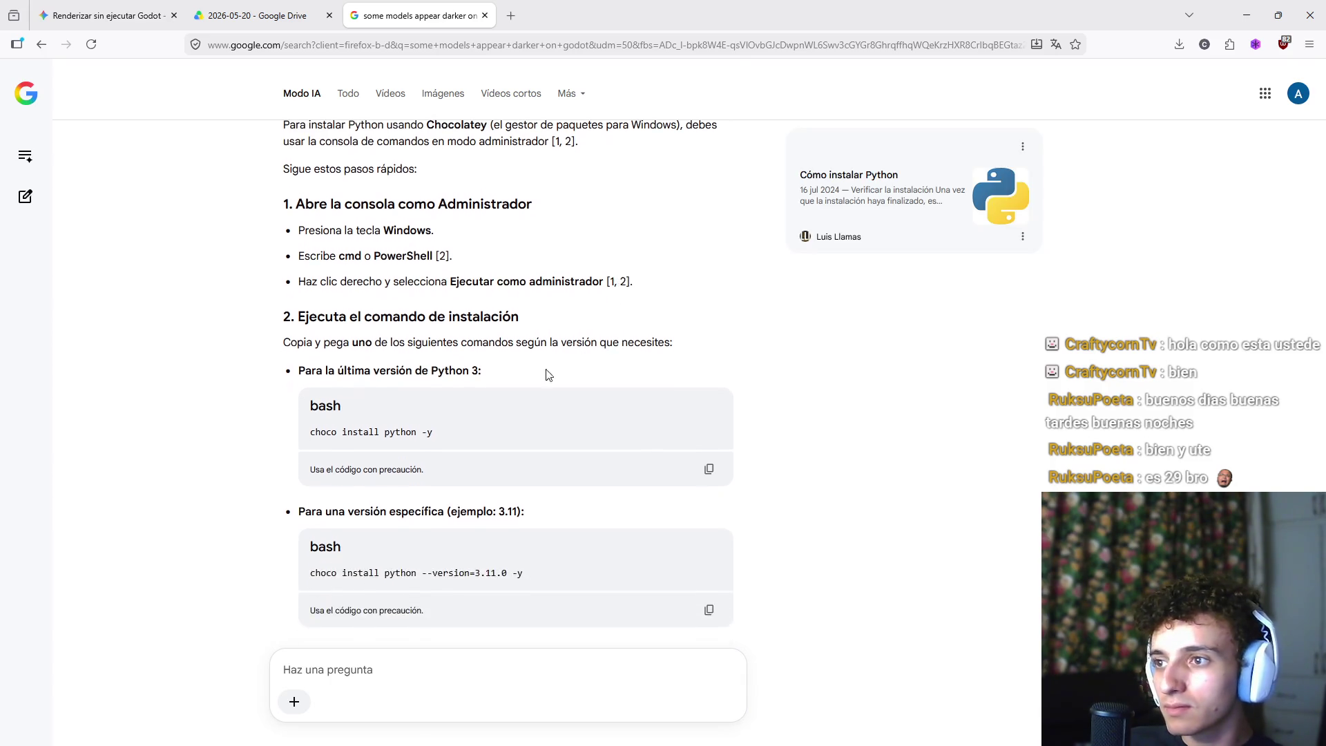
key("super+r")
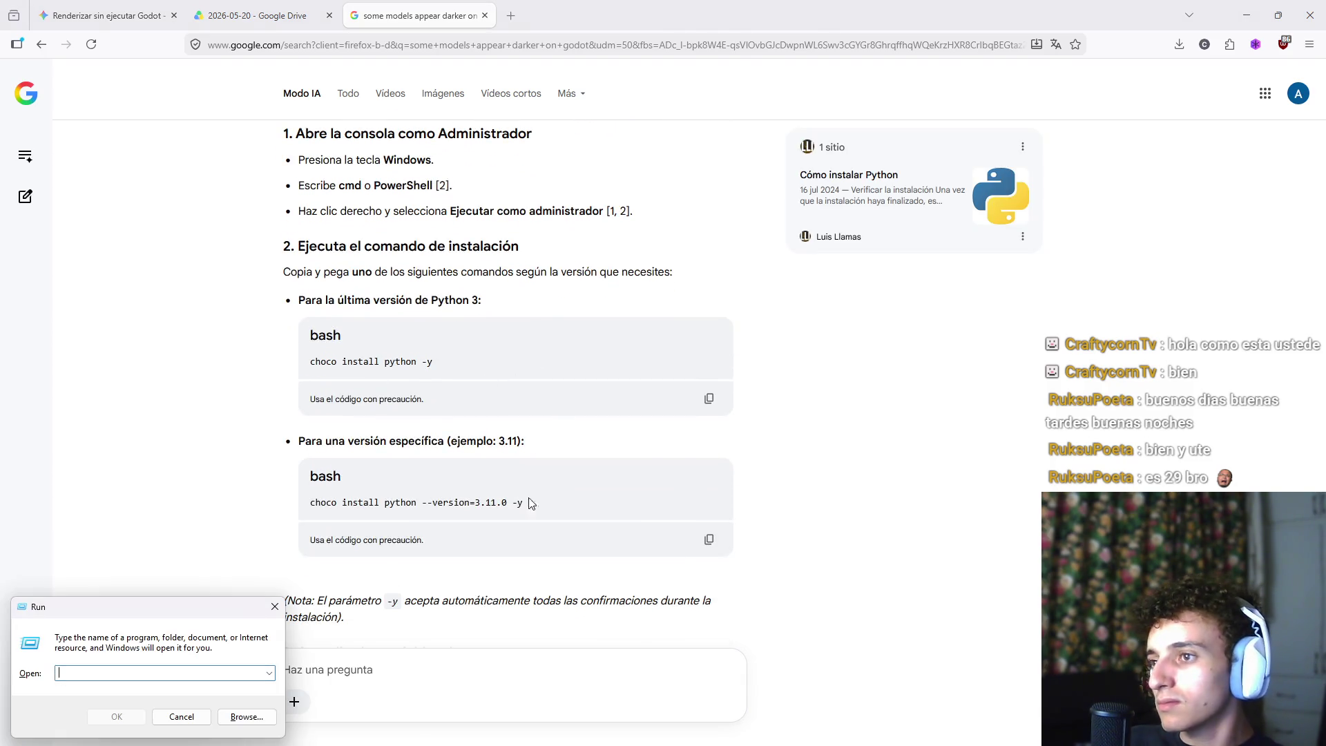
Run choco install python -y in the normal Command Prompt
key("Escape")
key("alt+Tab")
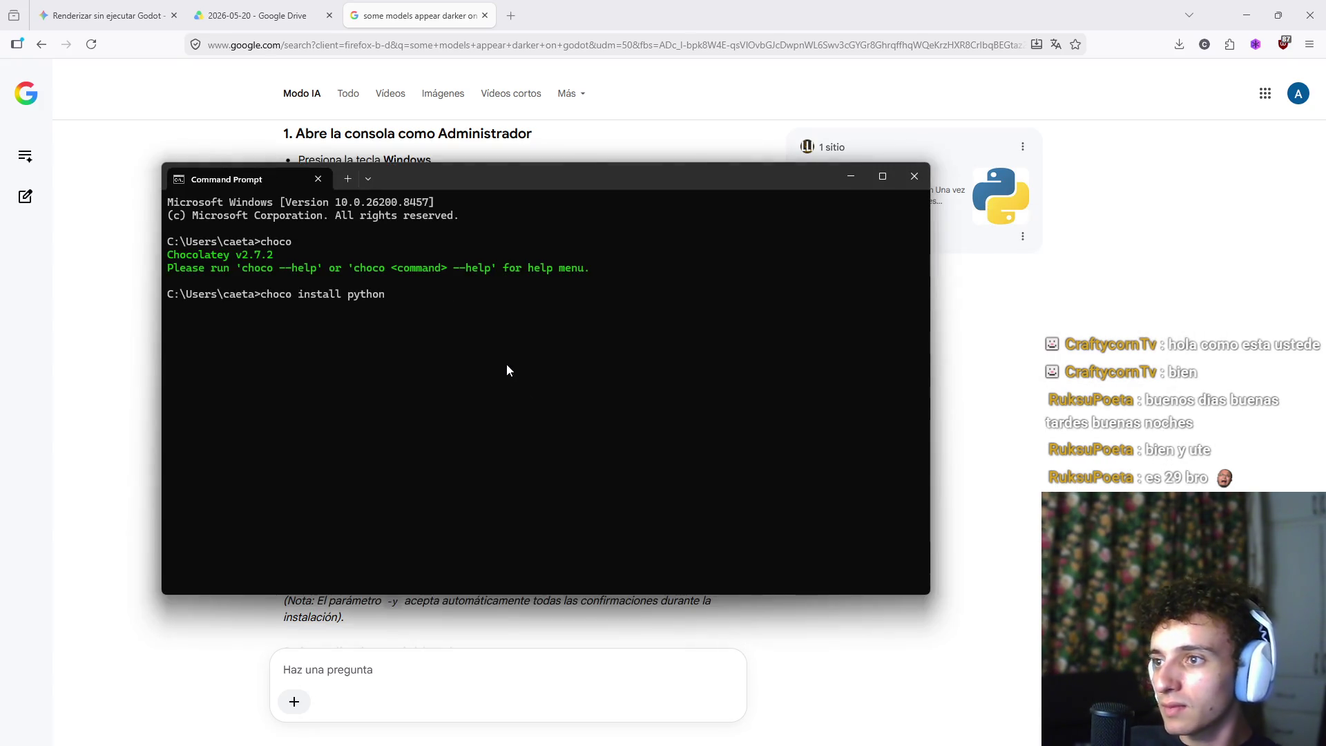
key("Return")
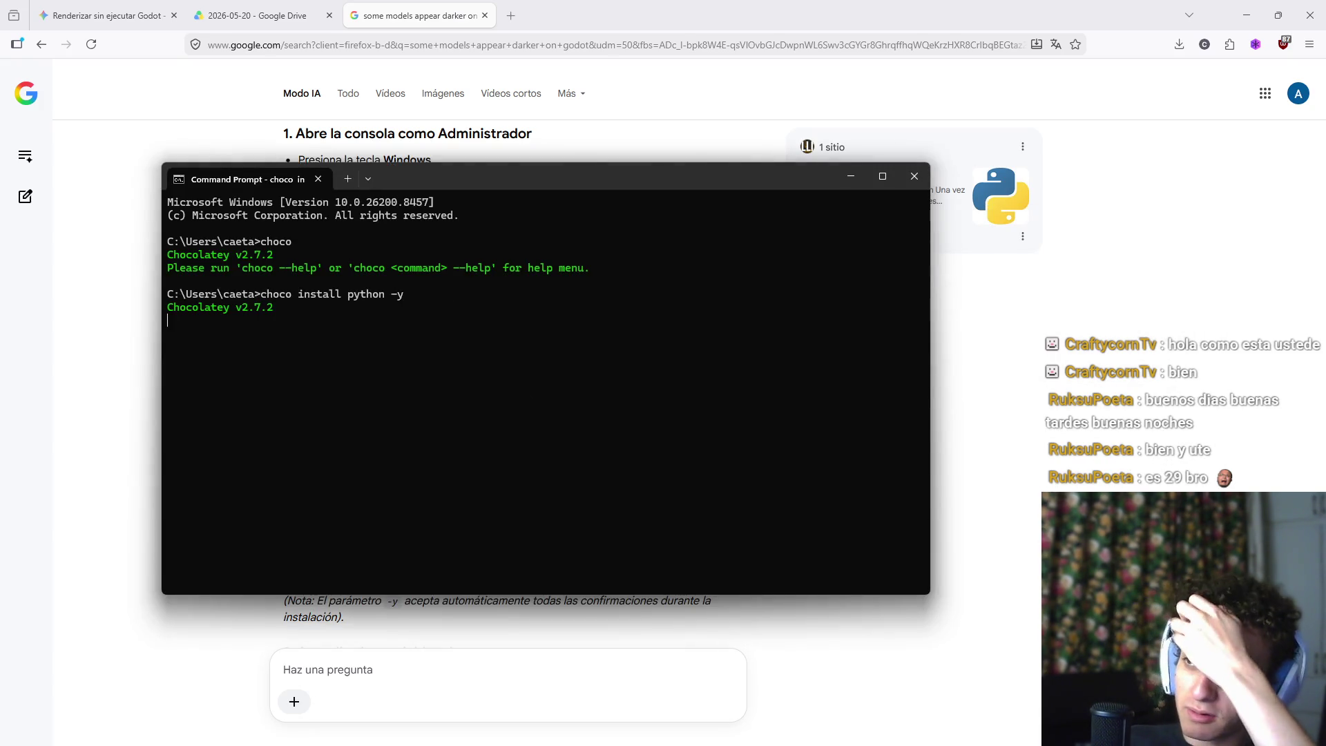
Open an administrator Command Prompt and paste choco install python -y into it
key("alt+Tab")
key("super")
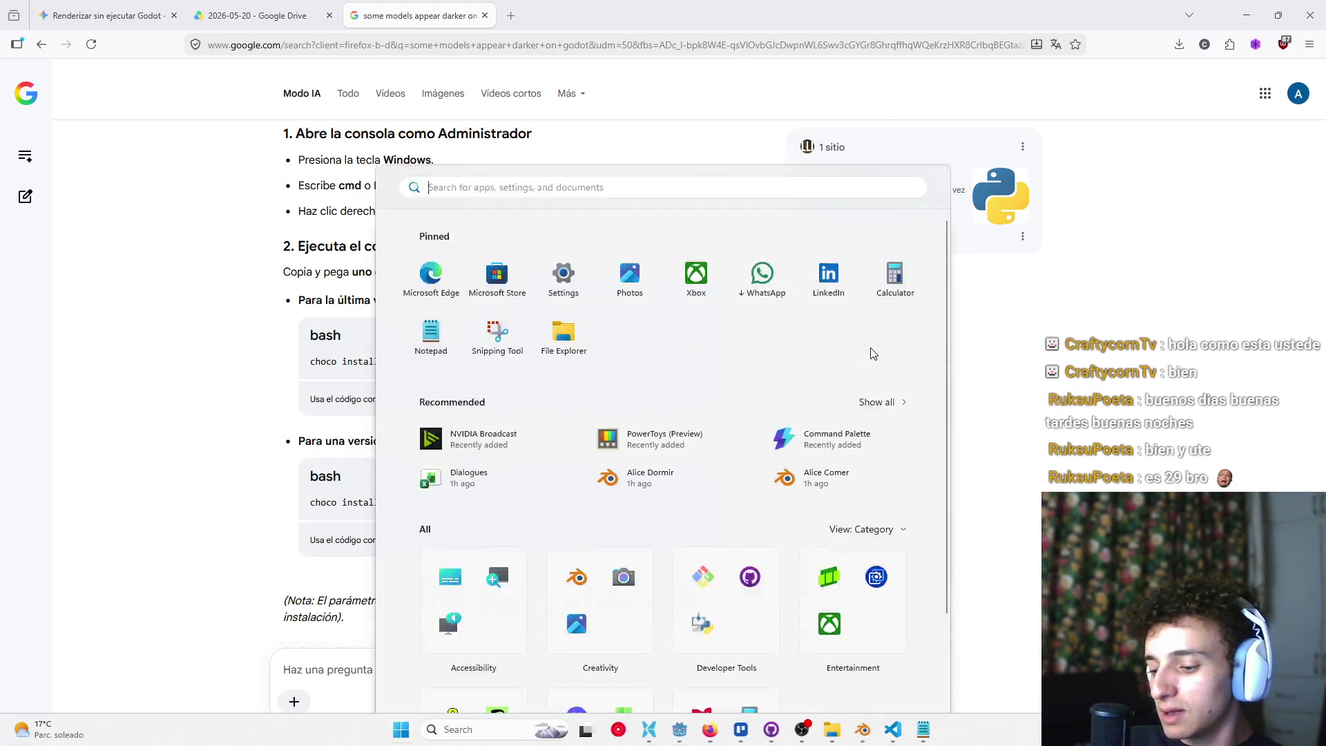
type("cmd")
left_click(749, 356)
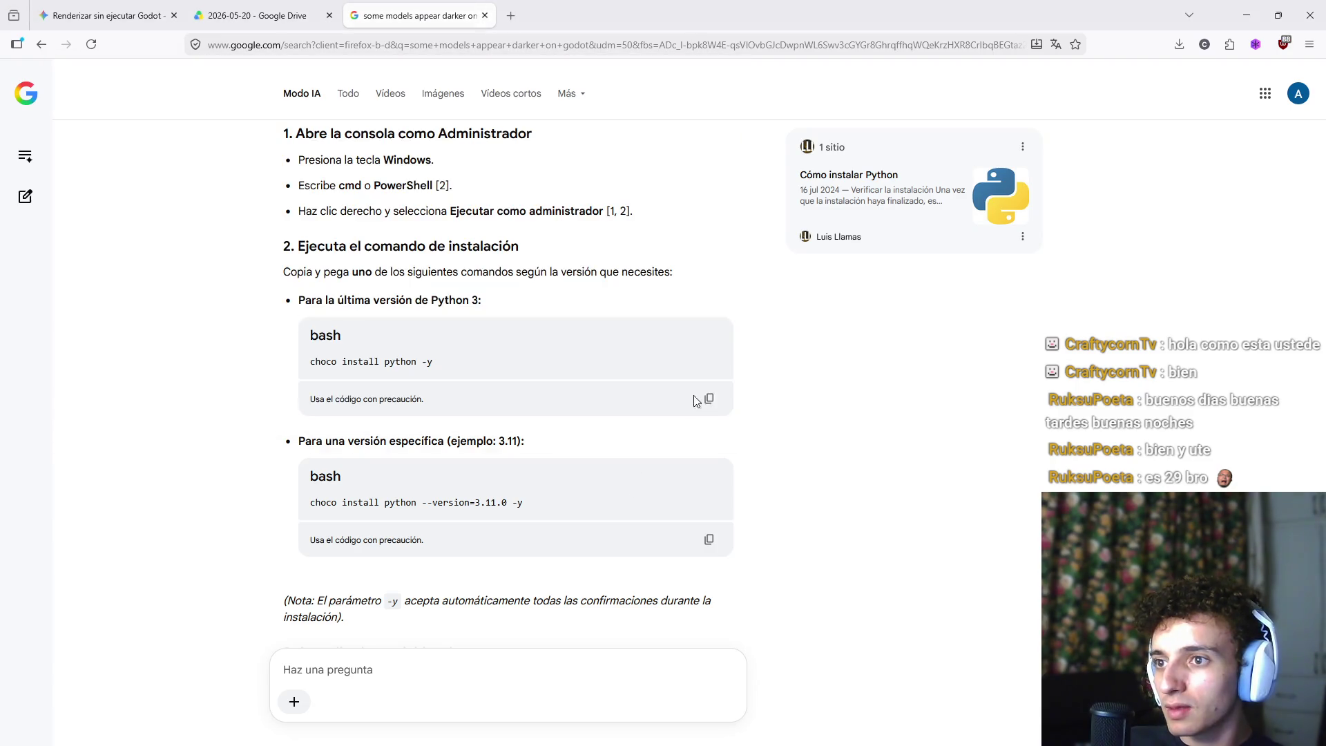
left_click(709, 399)
right_click(458, 341)
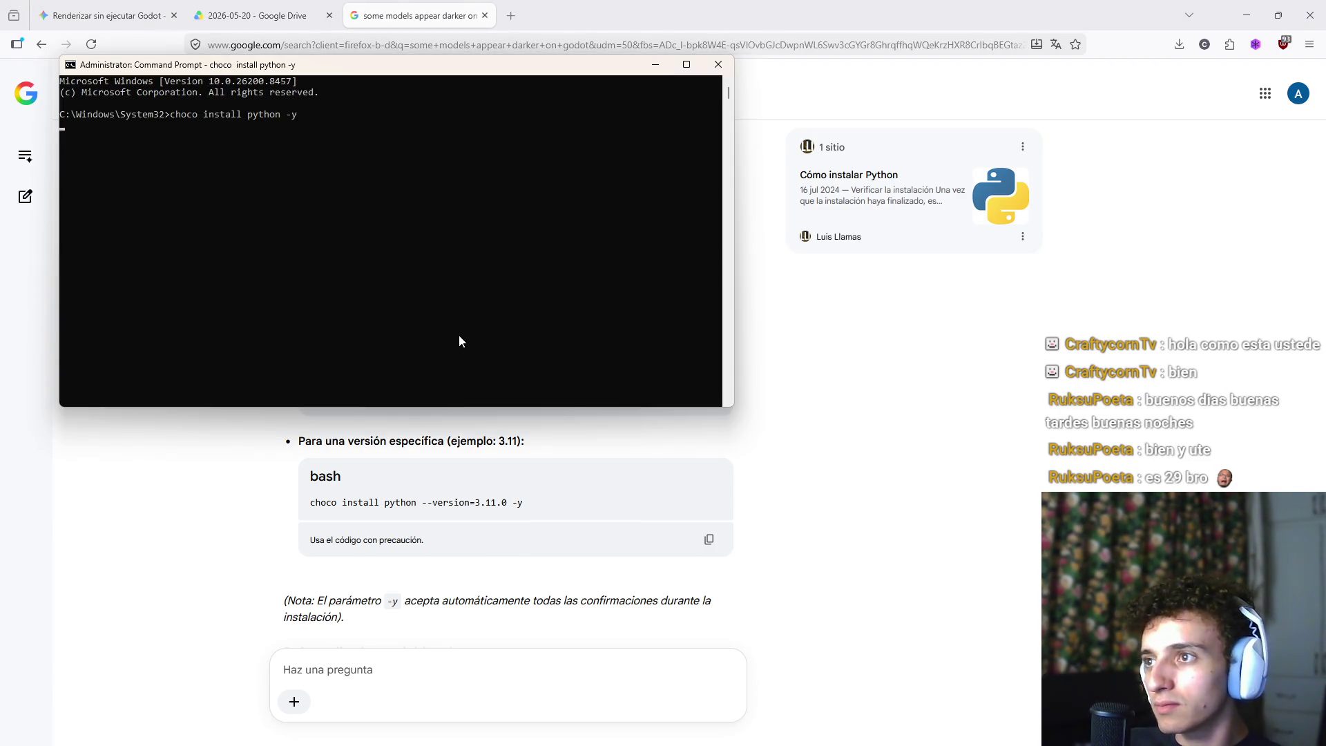
left_click(485, 15)
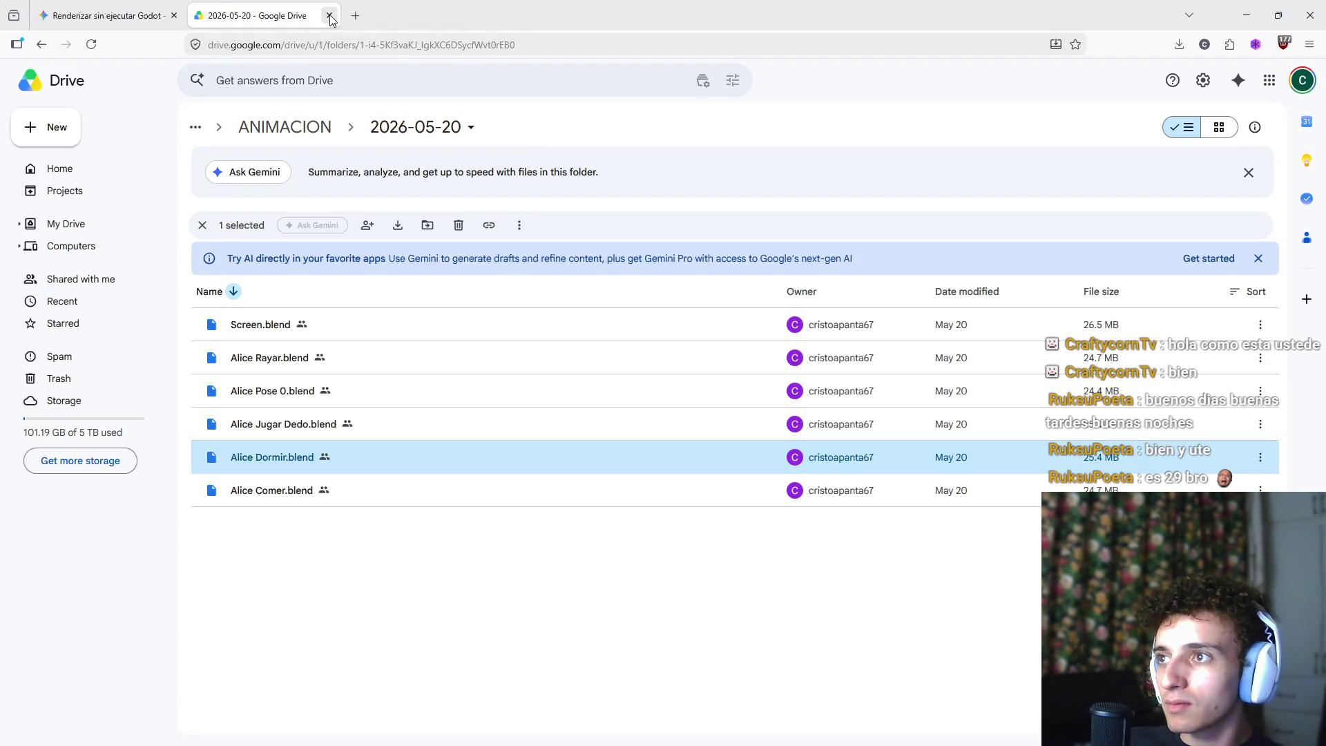
Focus the administrator console stalled at the licence notice, then close the Documents window over it
left_click(1247, 15)
key("alt+Tab")
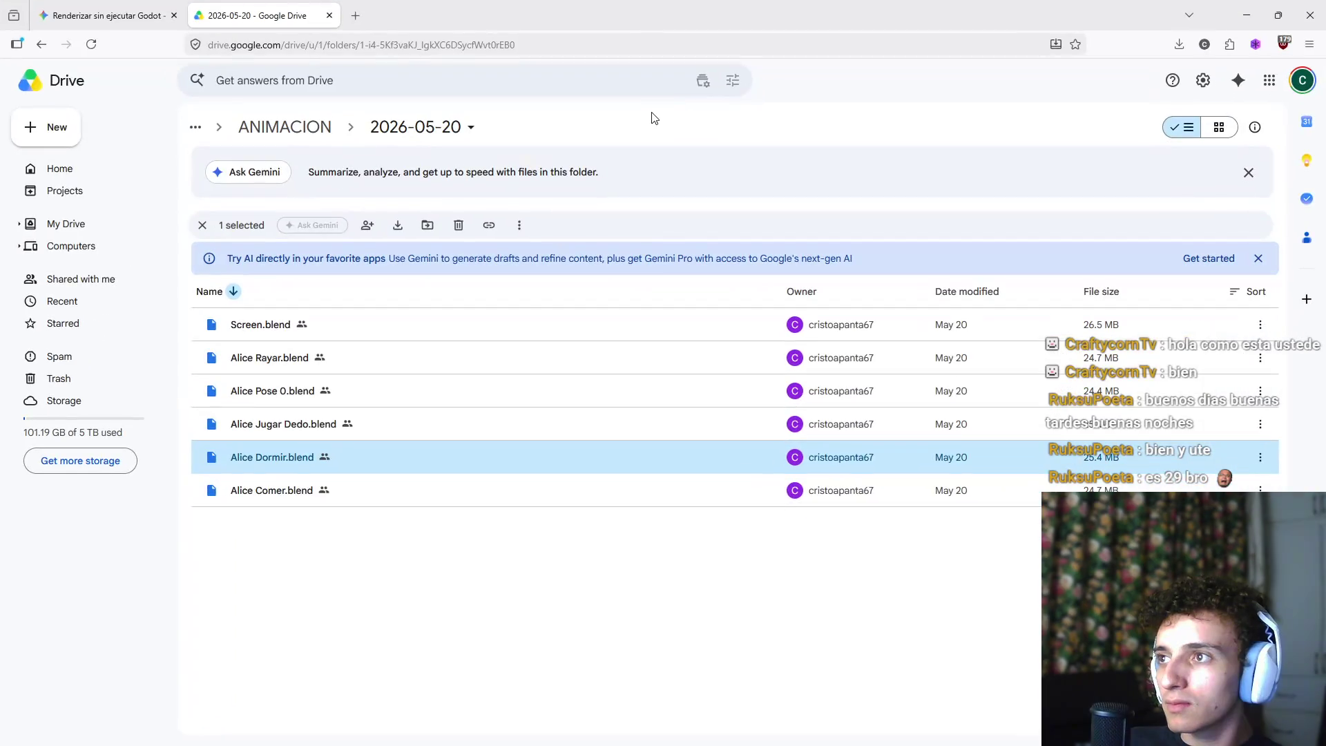
key("alt+Tab")
left_click(509, 202)
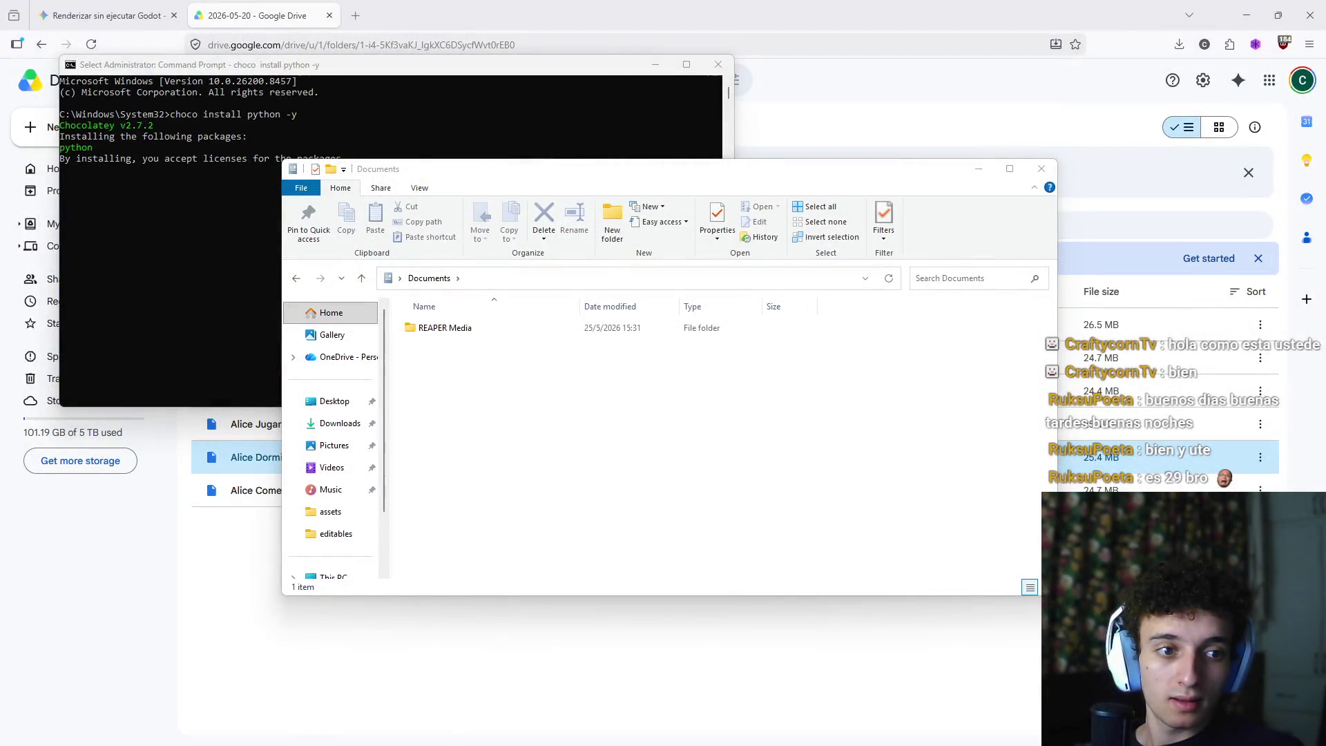
left_click(1041, 168)
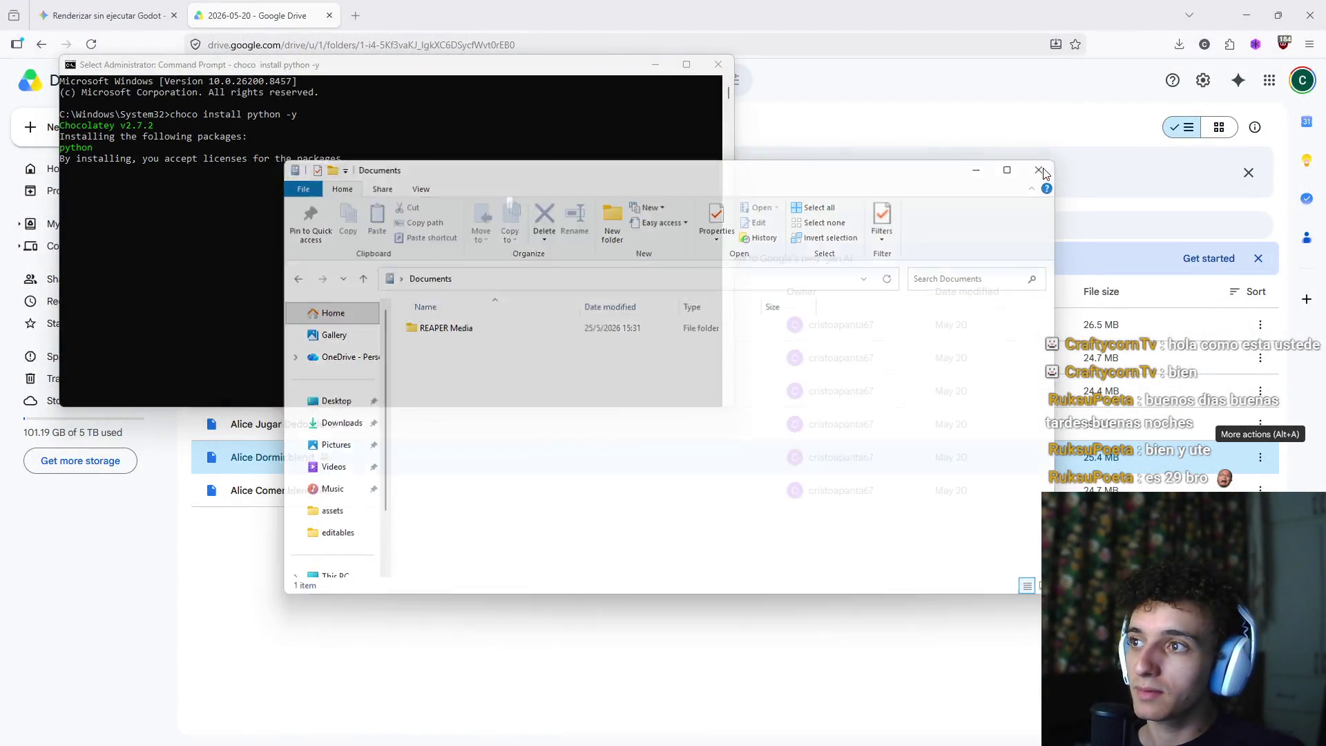
Leave Select mode in the admin console so Chocolatey resumes installing python314 3.14.5
key("Escape")
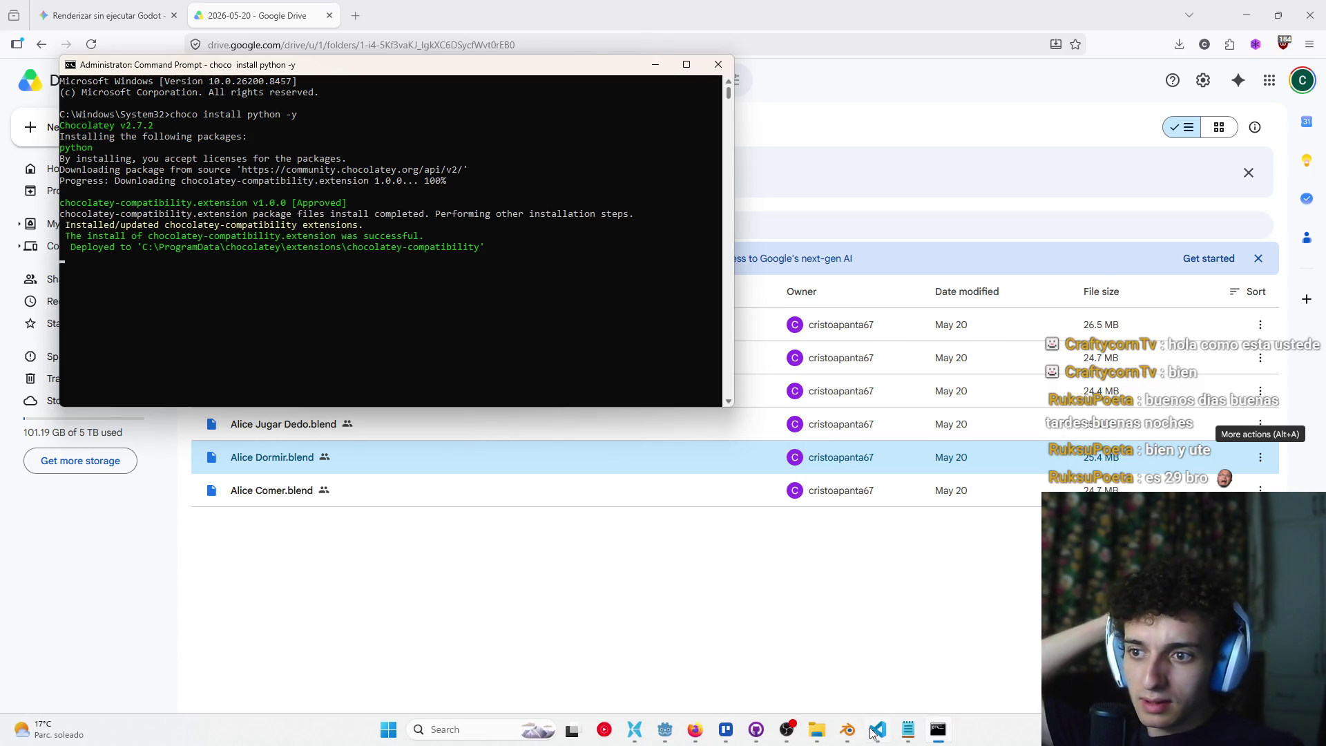
mouse_move(873, 741)
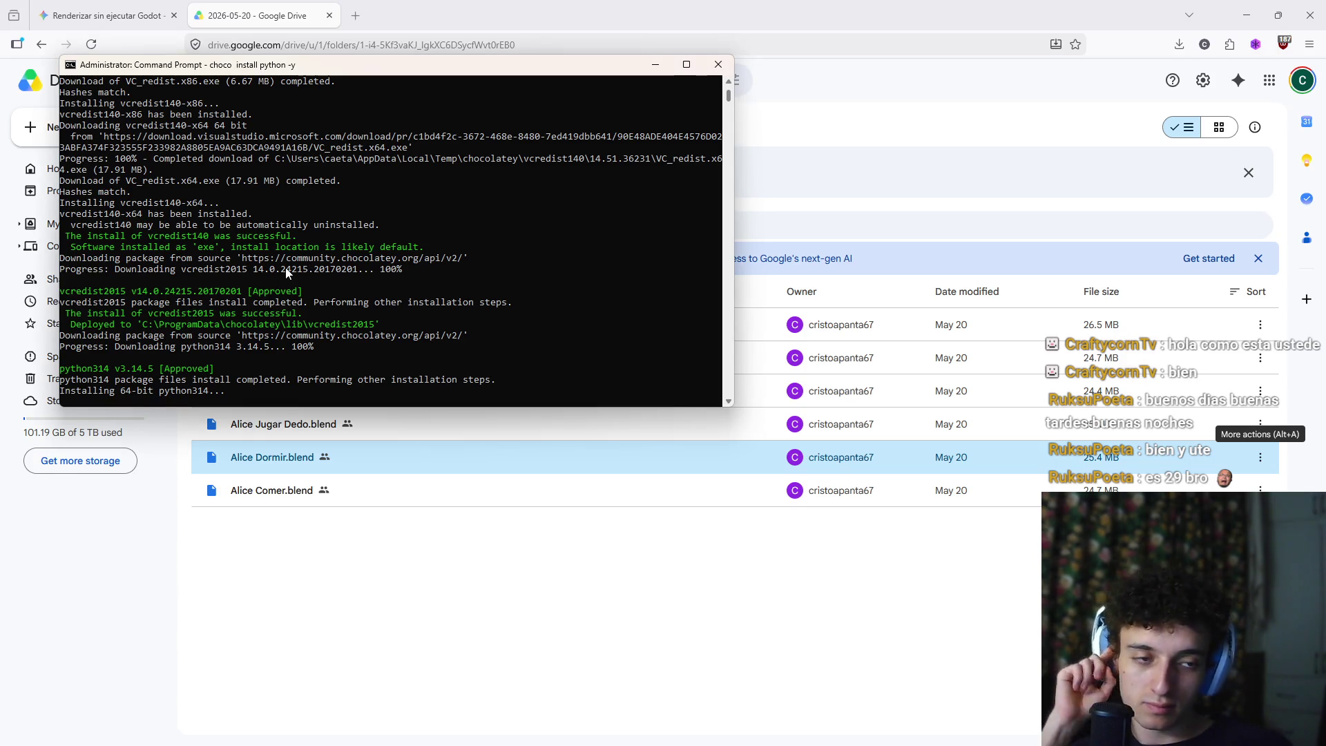
Open YouTube Music, pause the current song, and look through the plugins list
mouse_move(644, 743)
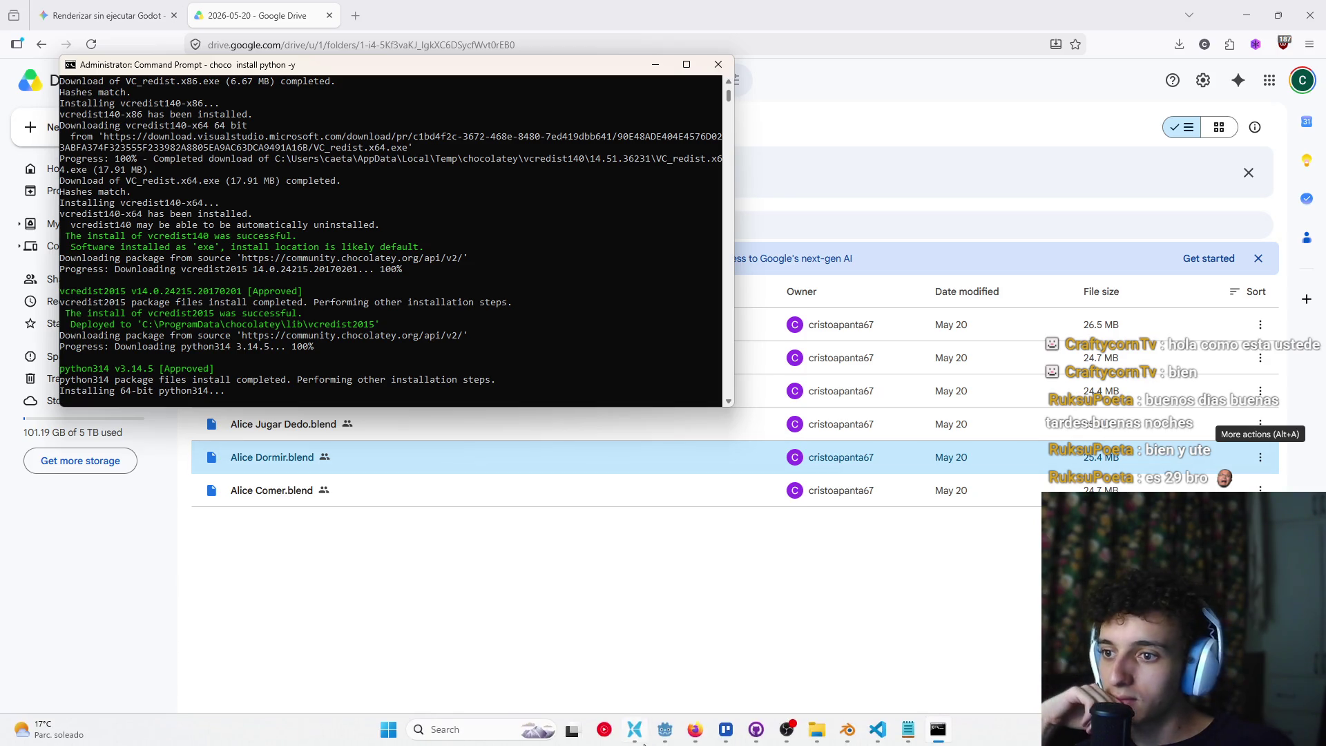
left_click(605, 730)
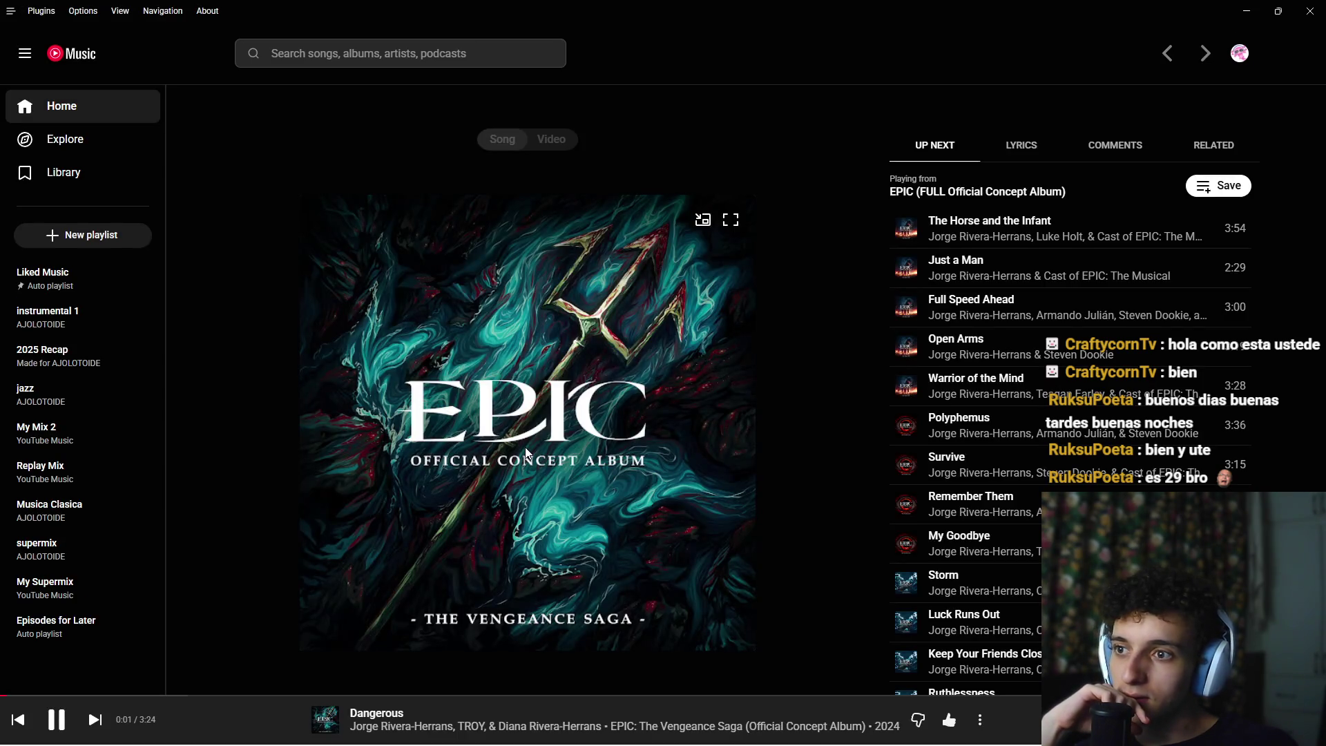
scroll(703, 585, "down", 10)
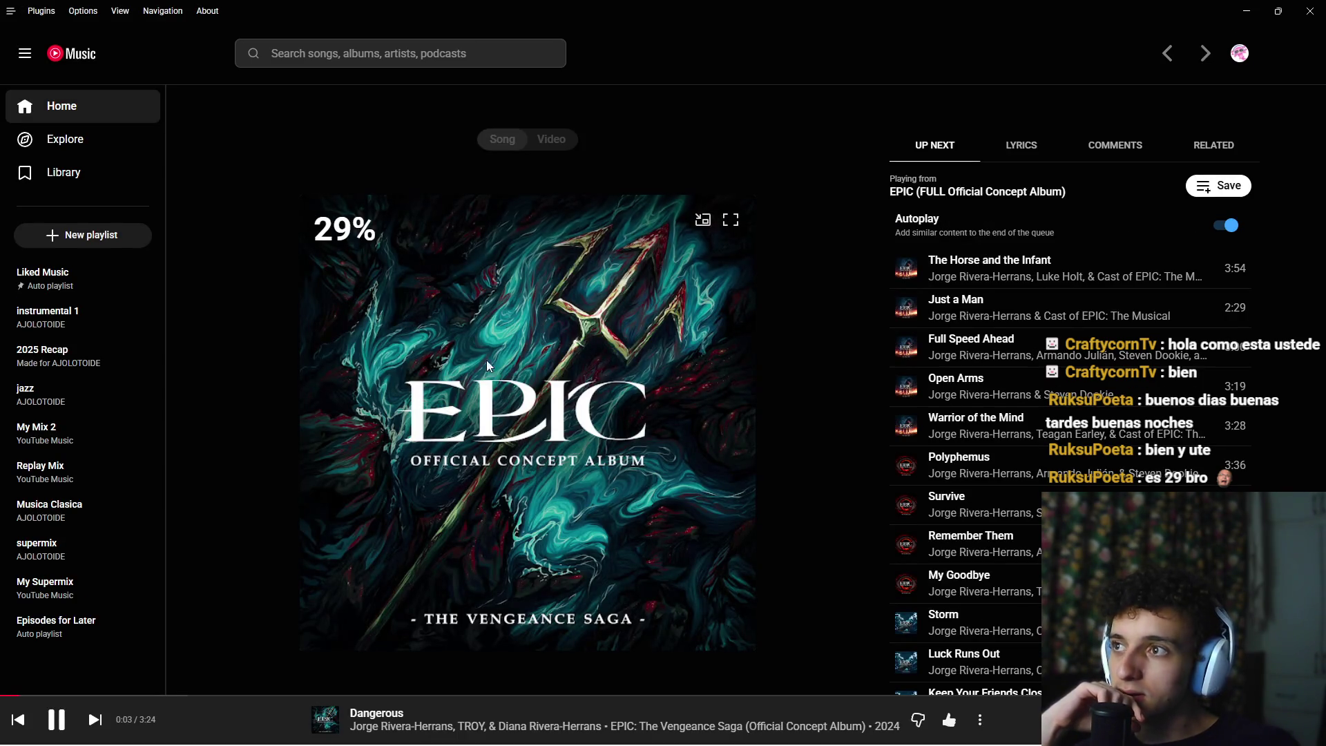
key("space")
left_click(41, 11)
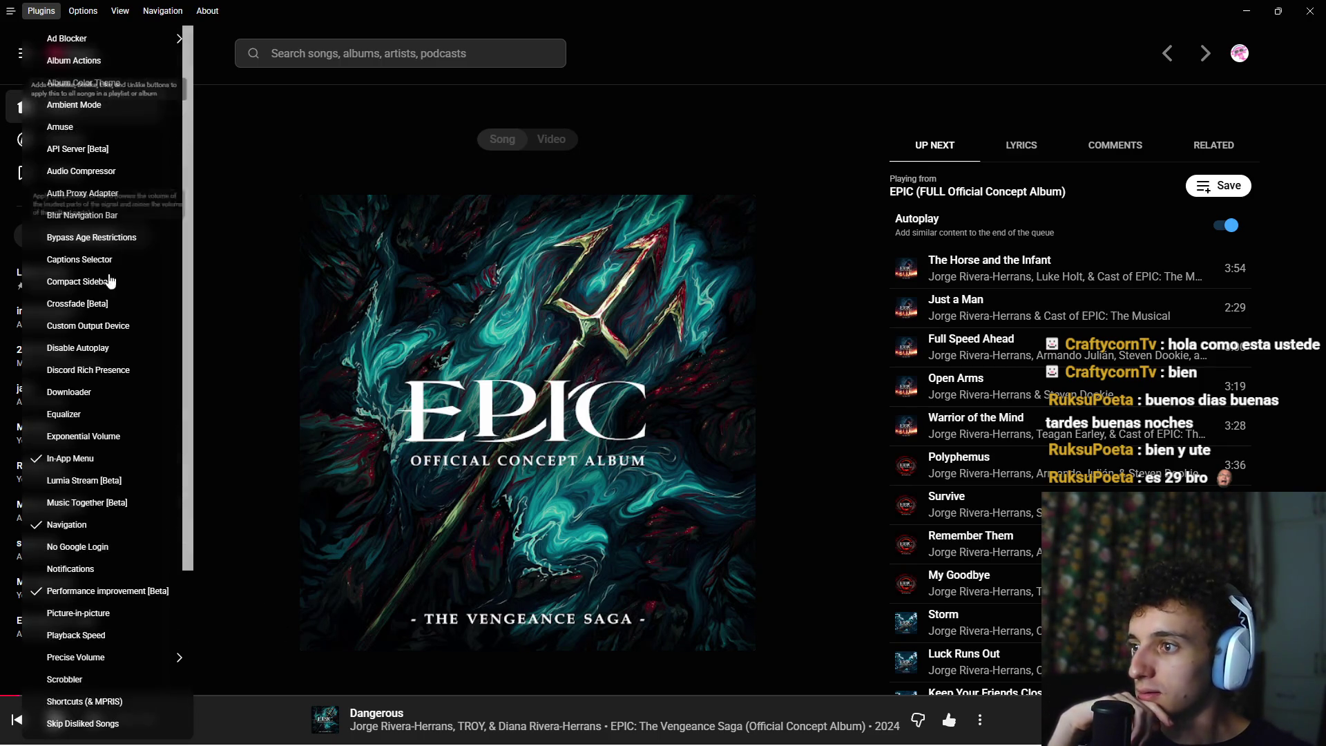
mouse_move(141, 664)
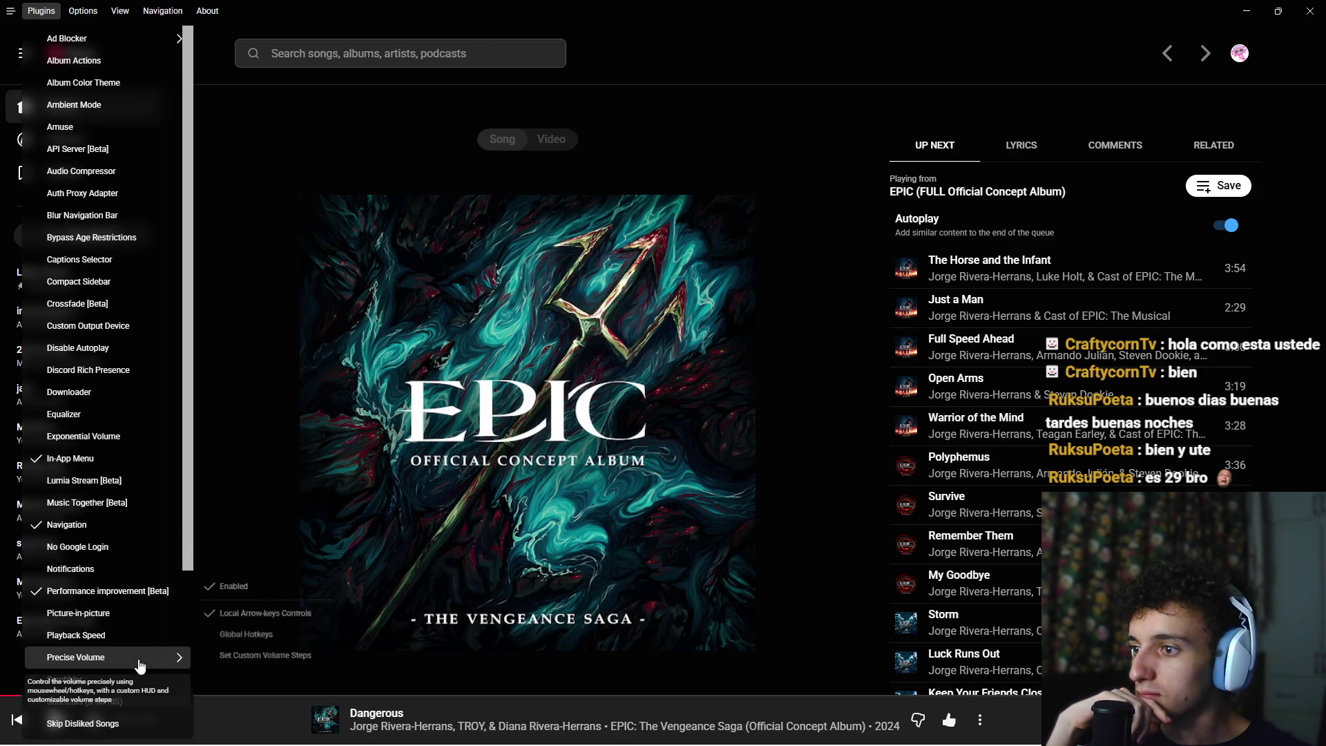
left_click(332, 616)
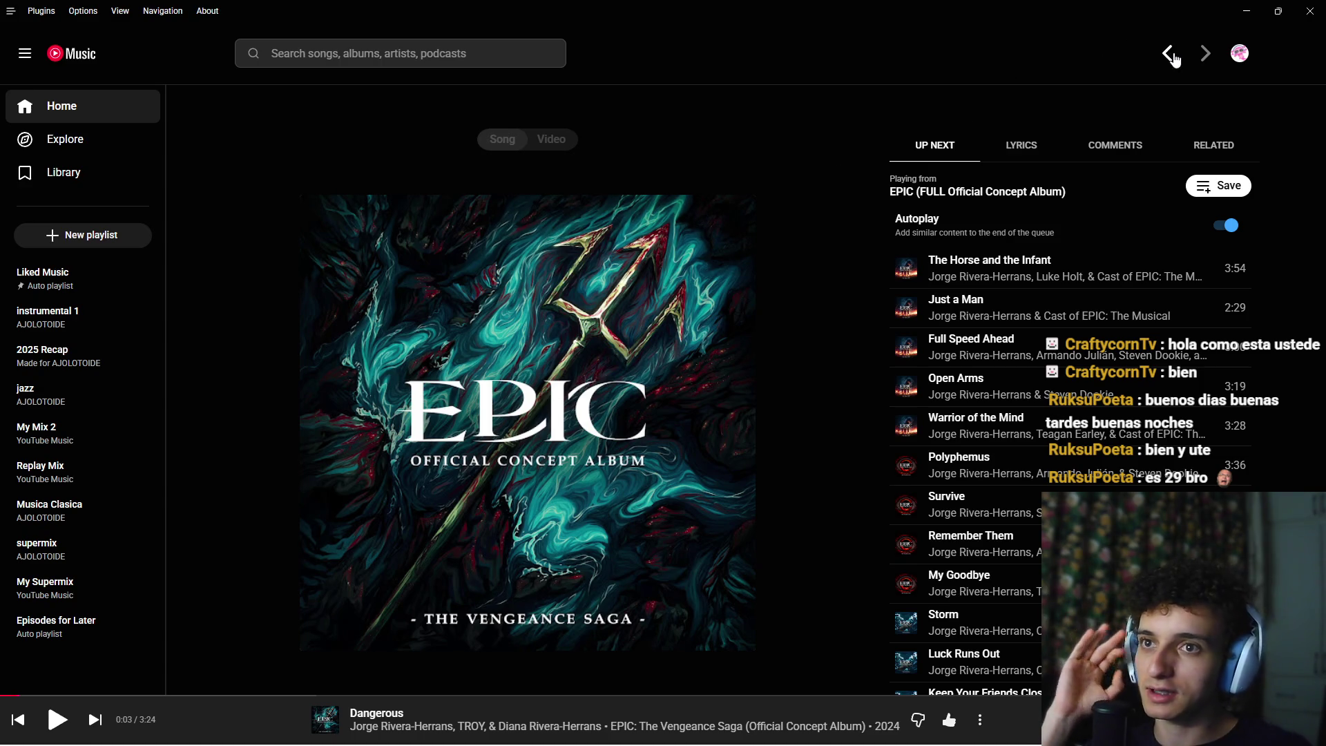
Play Stone Wave Cliffs - Sandfall from the Clair Obscur: Expedition 33 album, then minimize the player
left_click(57, 56)
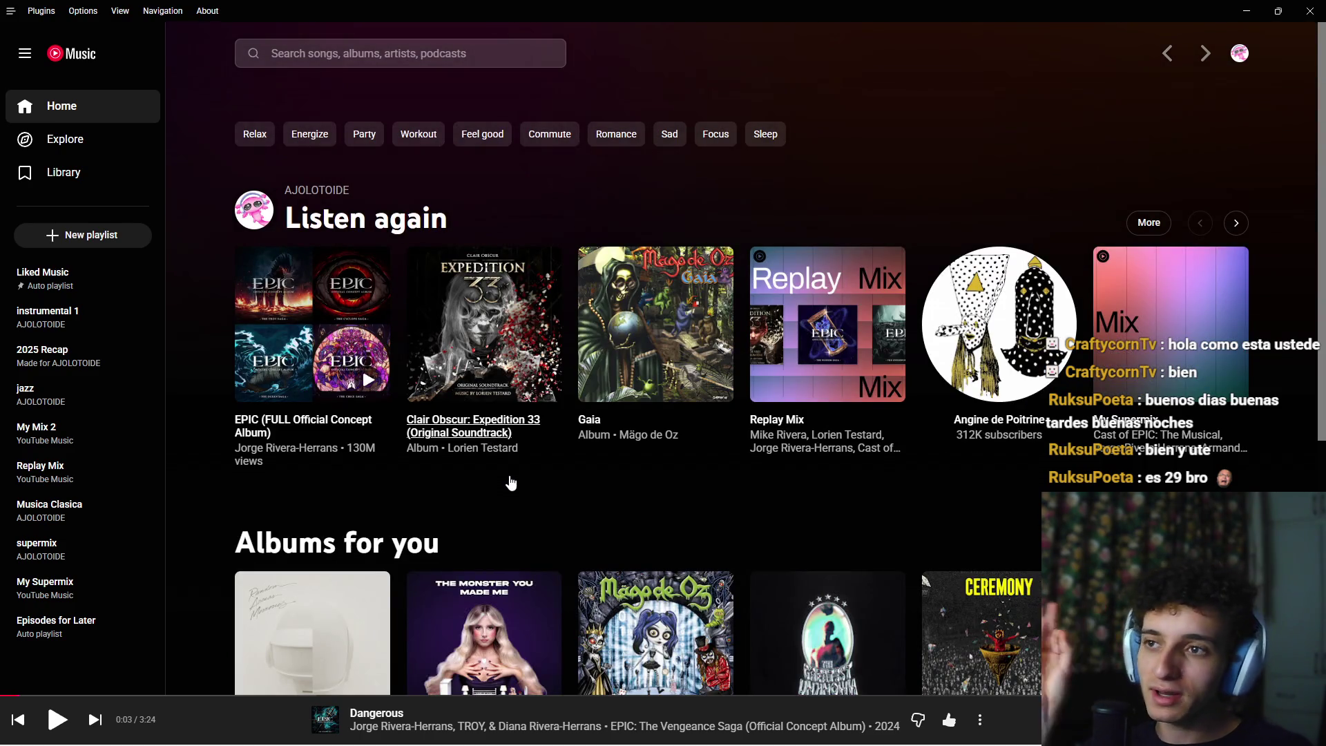
left_click(489, 434)
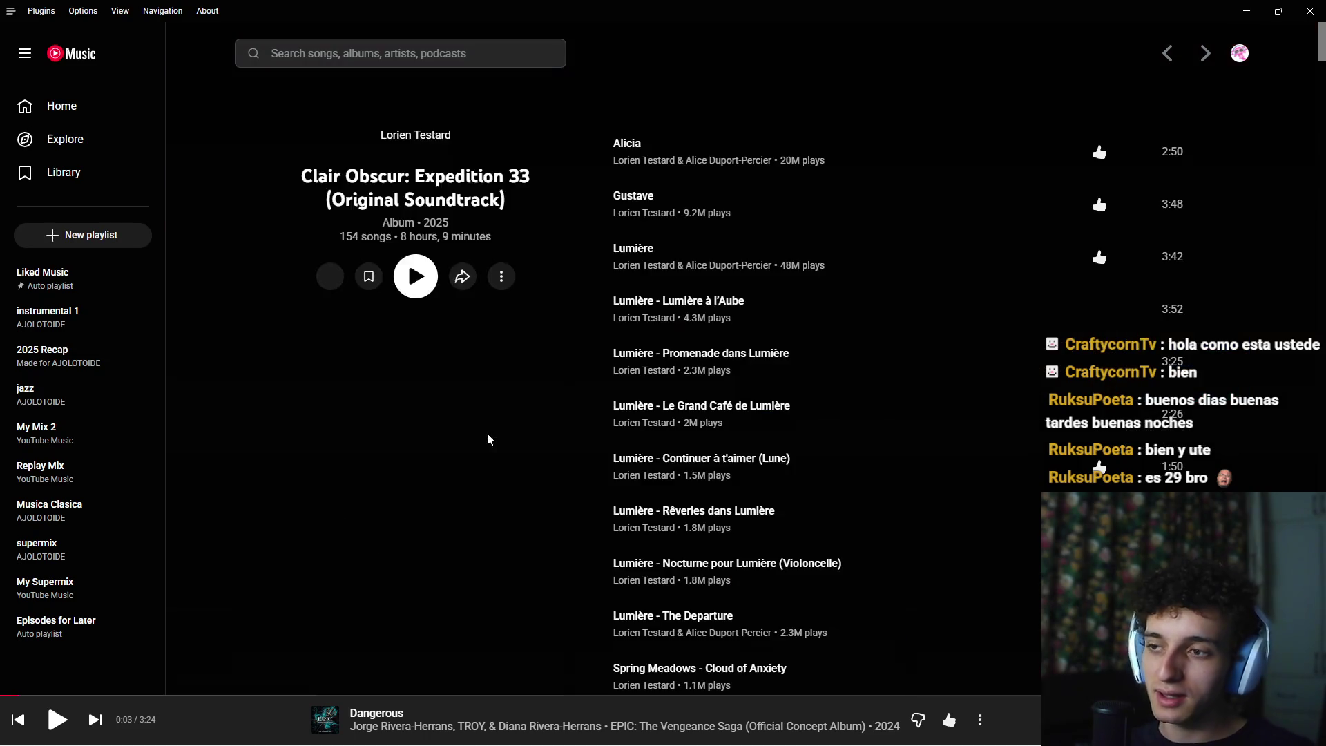
scroll(595, 466, "down", 5)
scroll(600, 470, "down", 20)
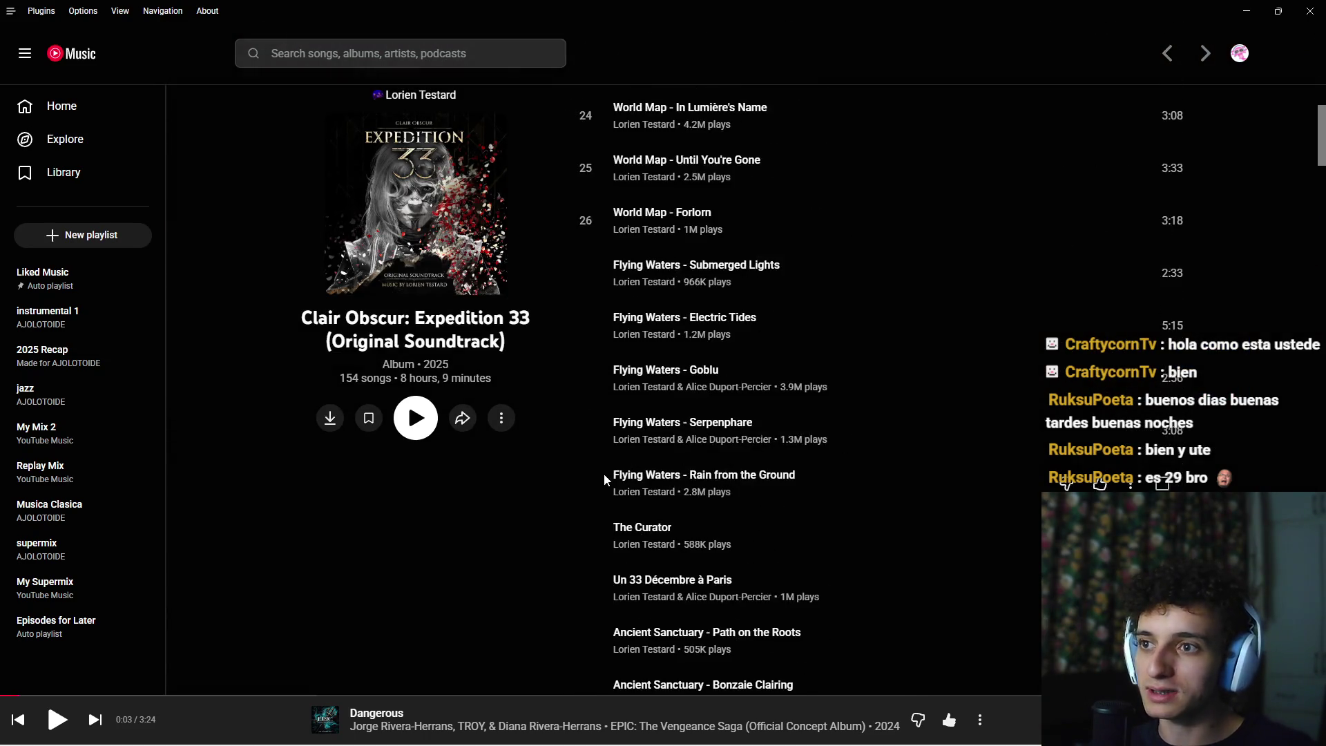
scroll(620, 464, "down", 2)
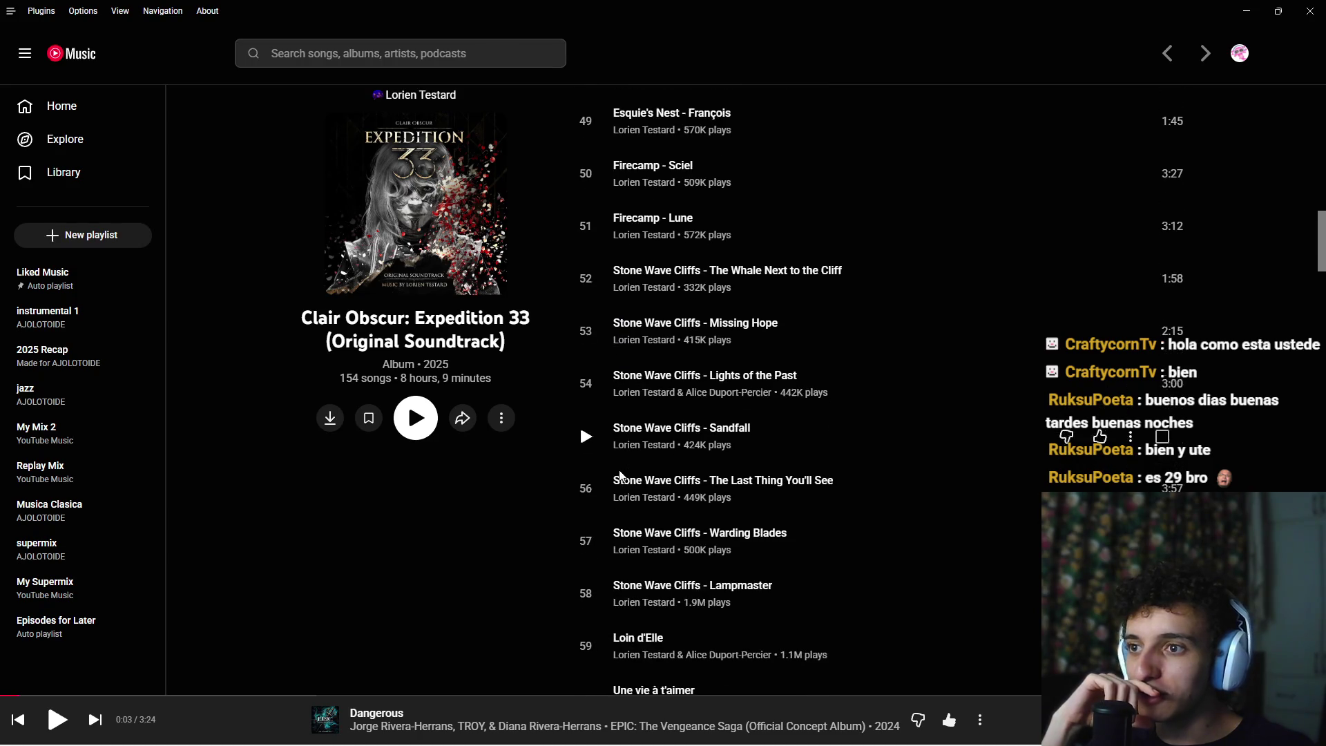
left_click(585, 431)
scroll(619, 473, "down", 4)
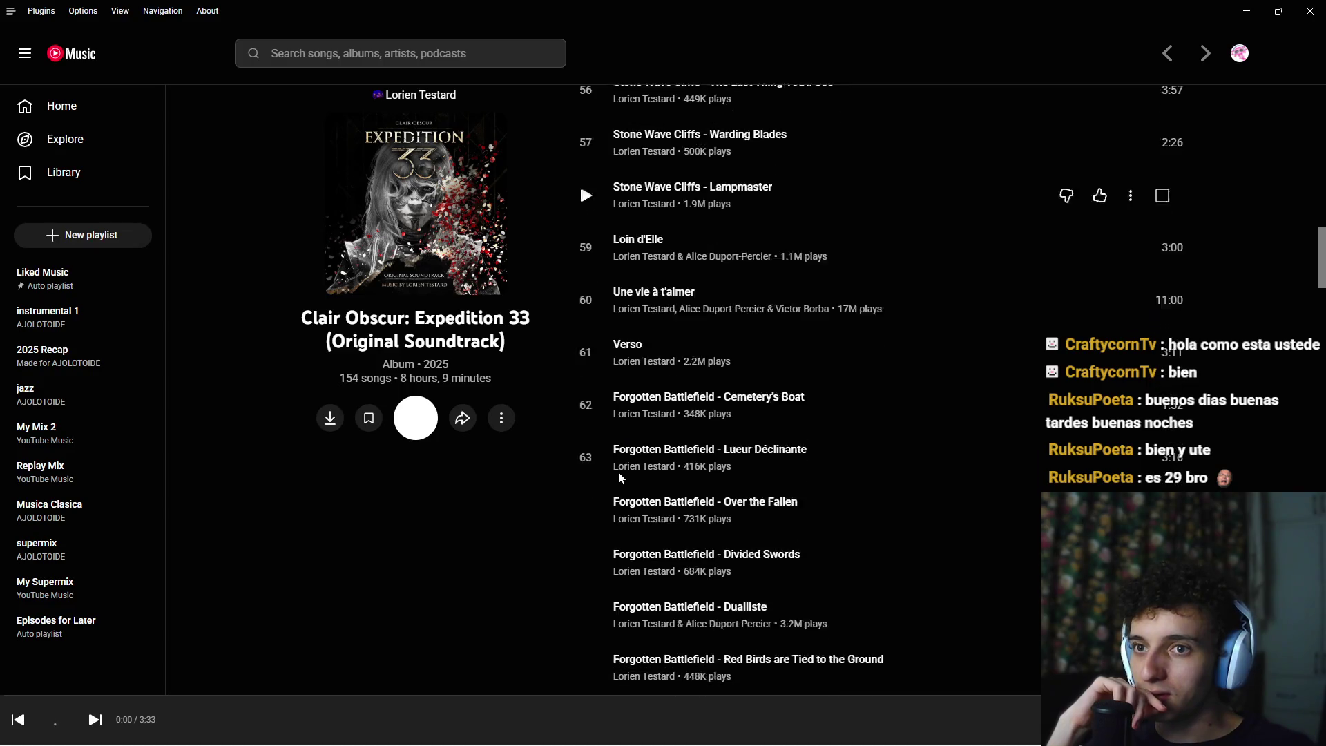
scroll(619, 471, "up", 3)
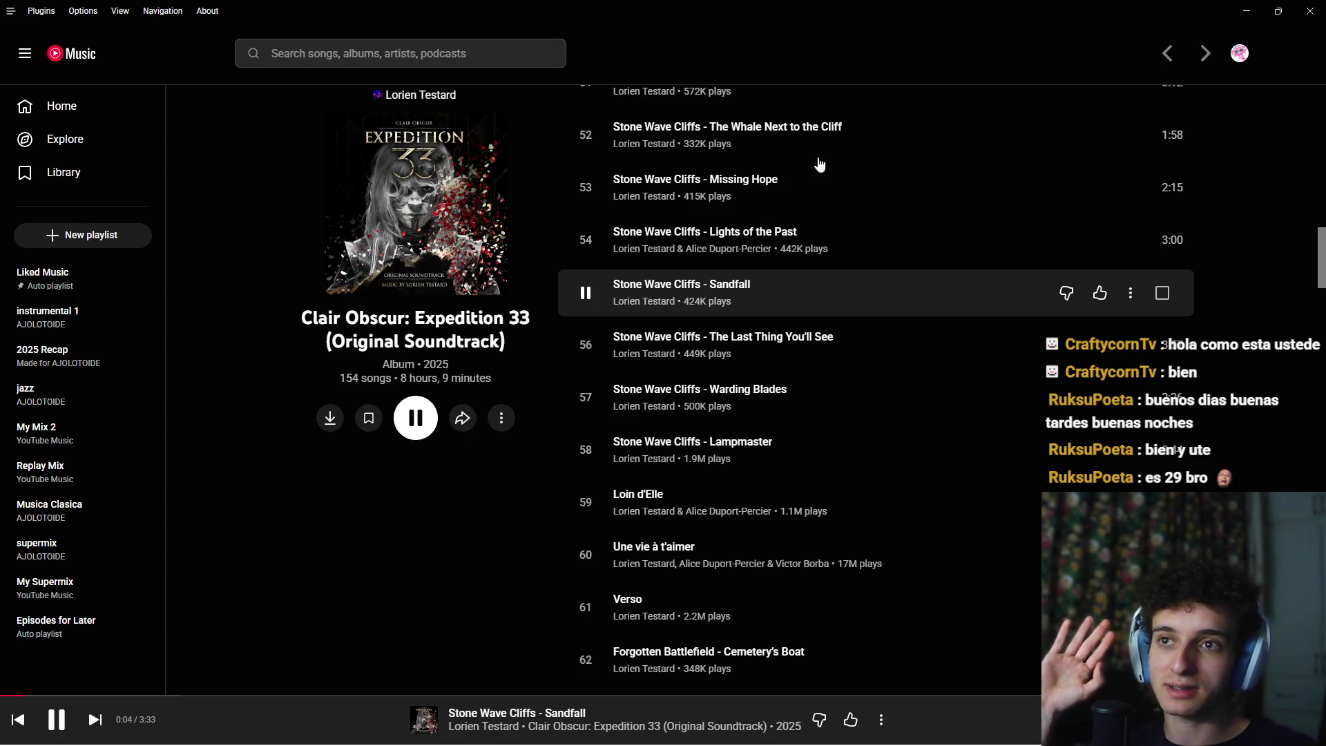
left_click(1246, 11)
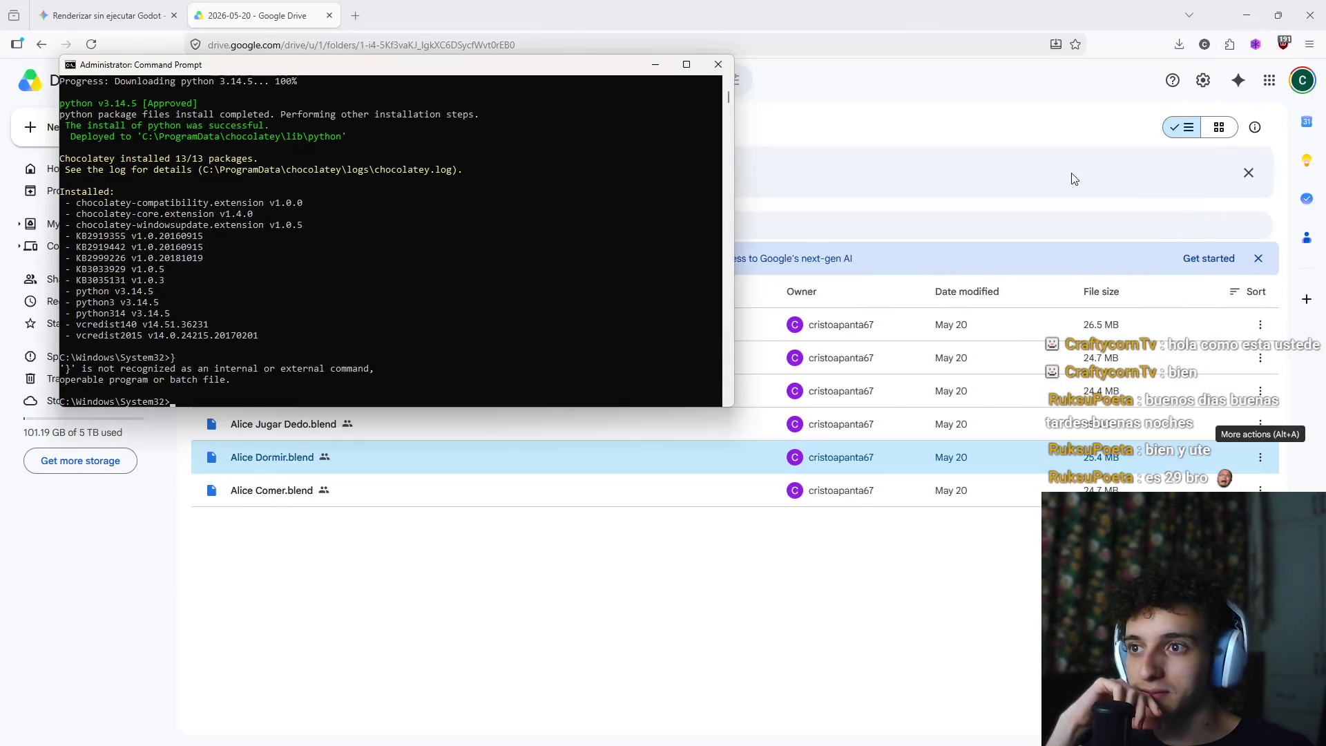
Close the administrator Command Prompt and the Downloads Explorer window, leaving the Google Drive folder showing
scroll(371, 368, "down", 2)
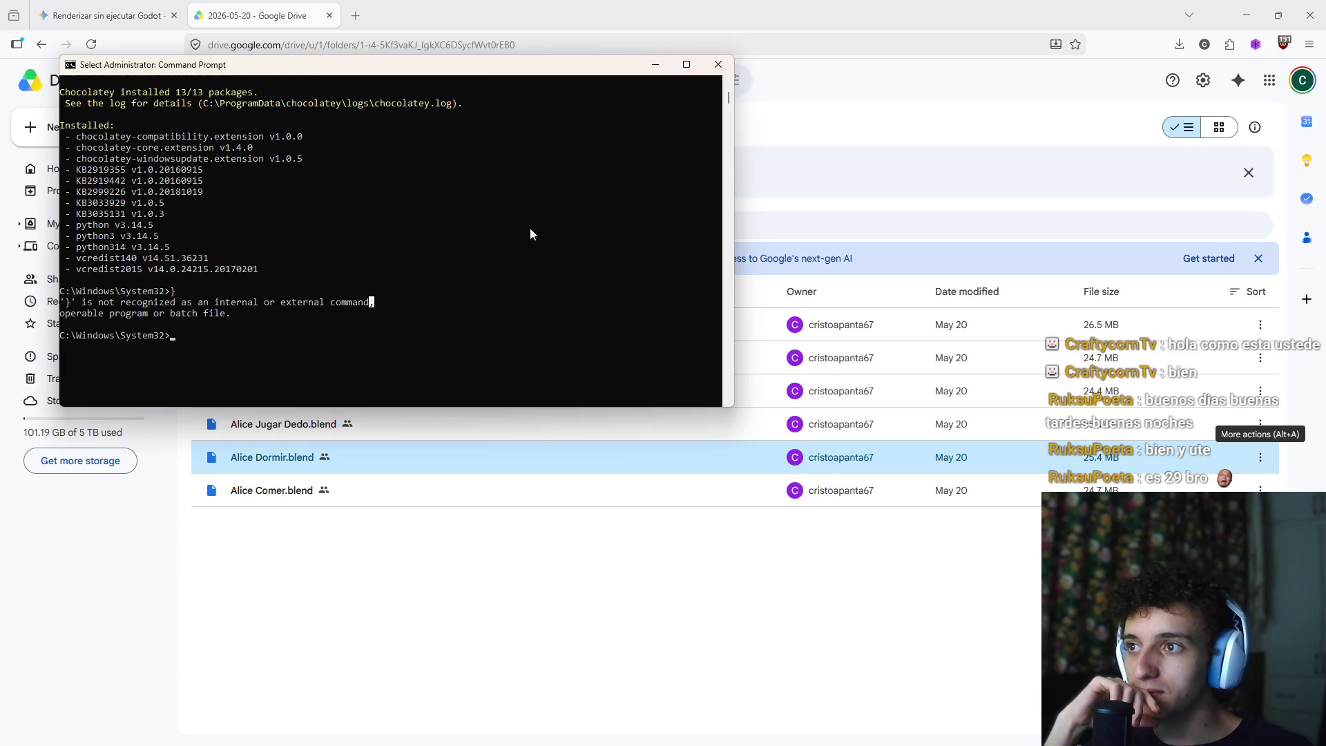
left_click(718, 64)
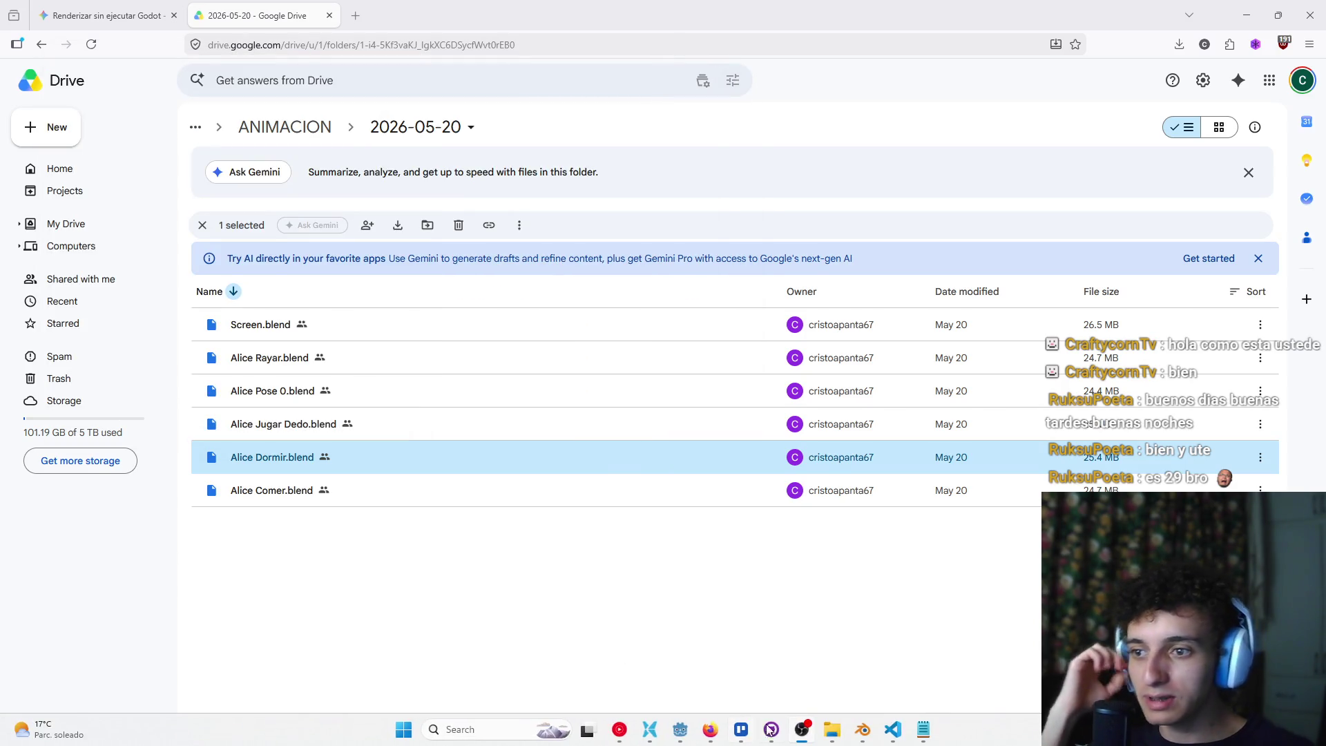
left_click(883, 731)
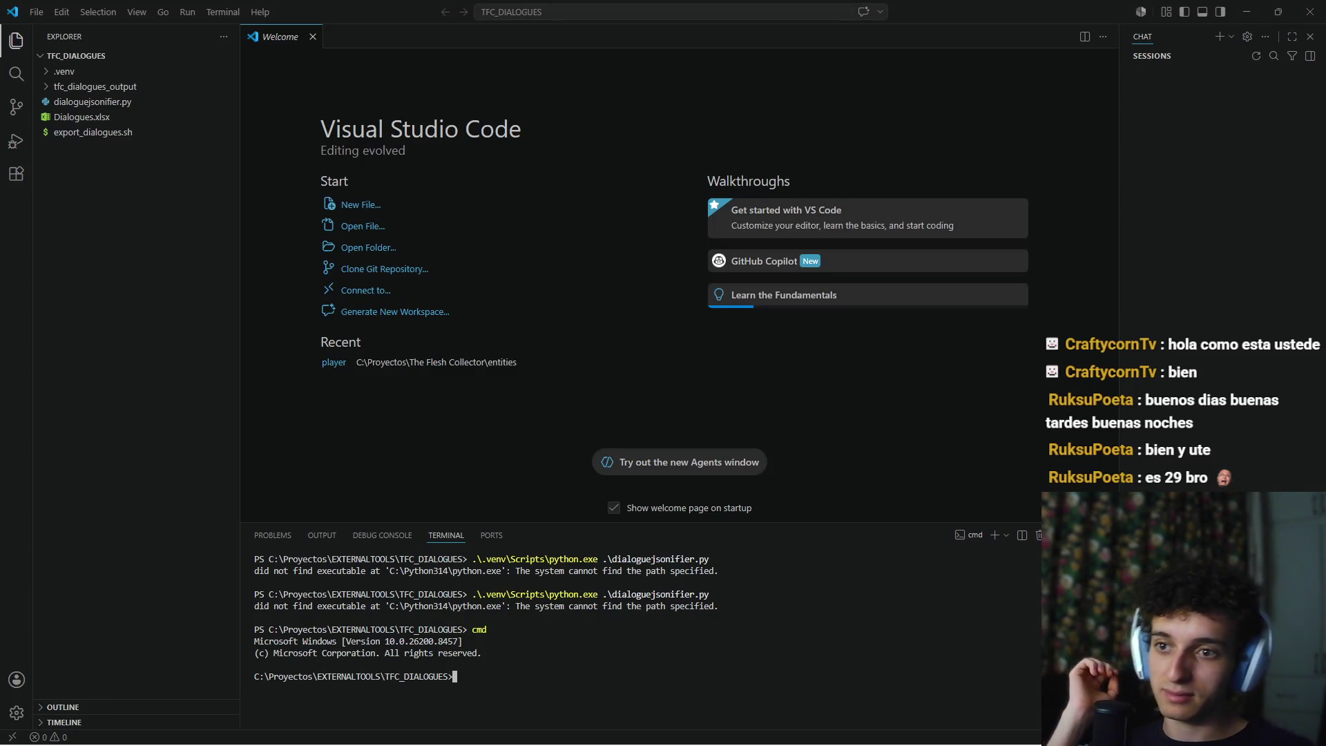
left_click(820, 729)
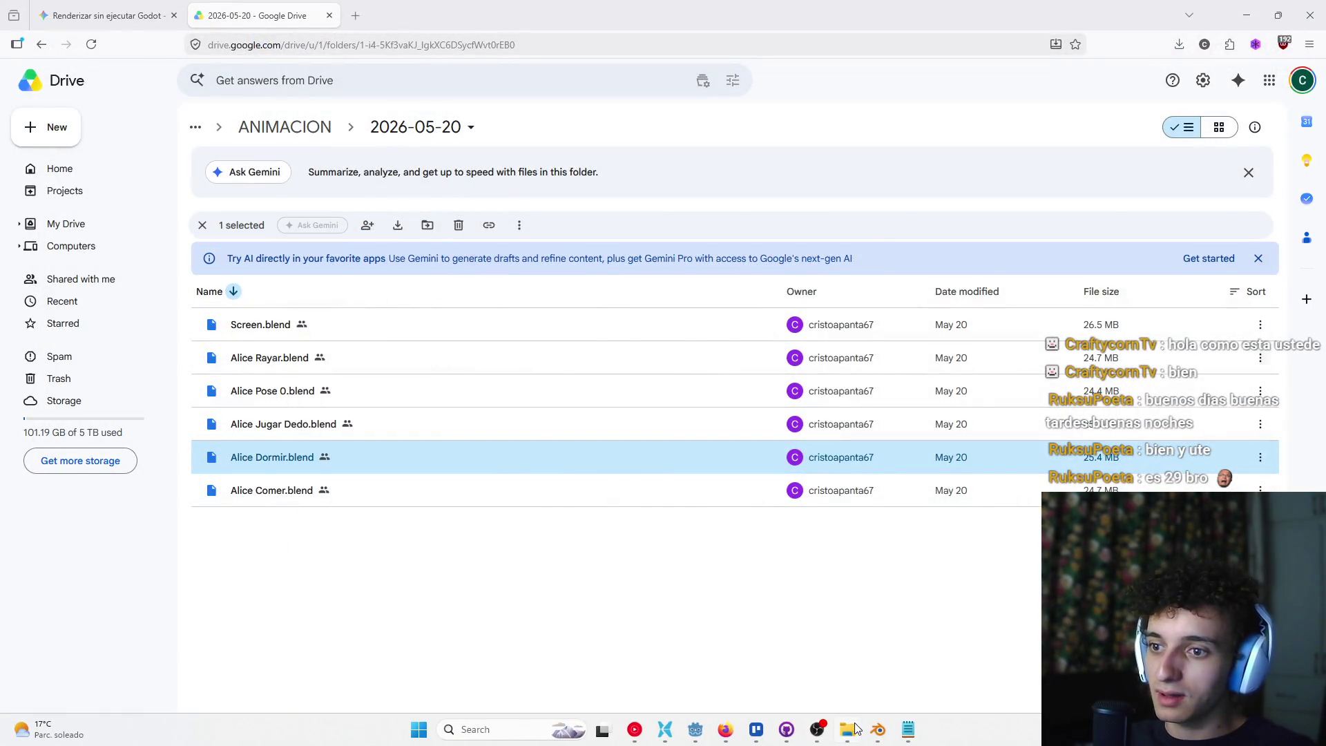
left_click(846, 729)
left_click(1238, 183)
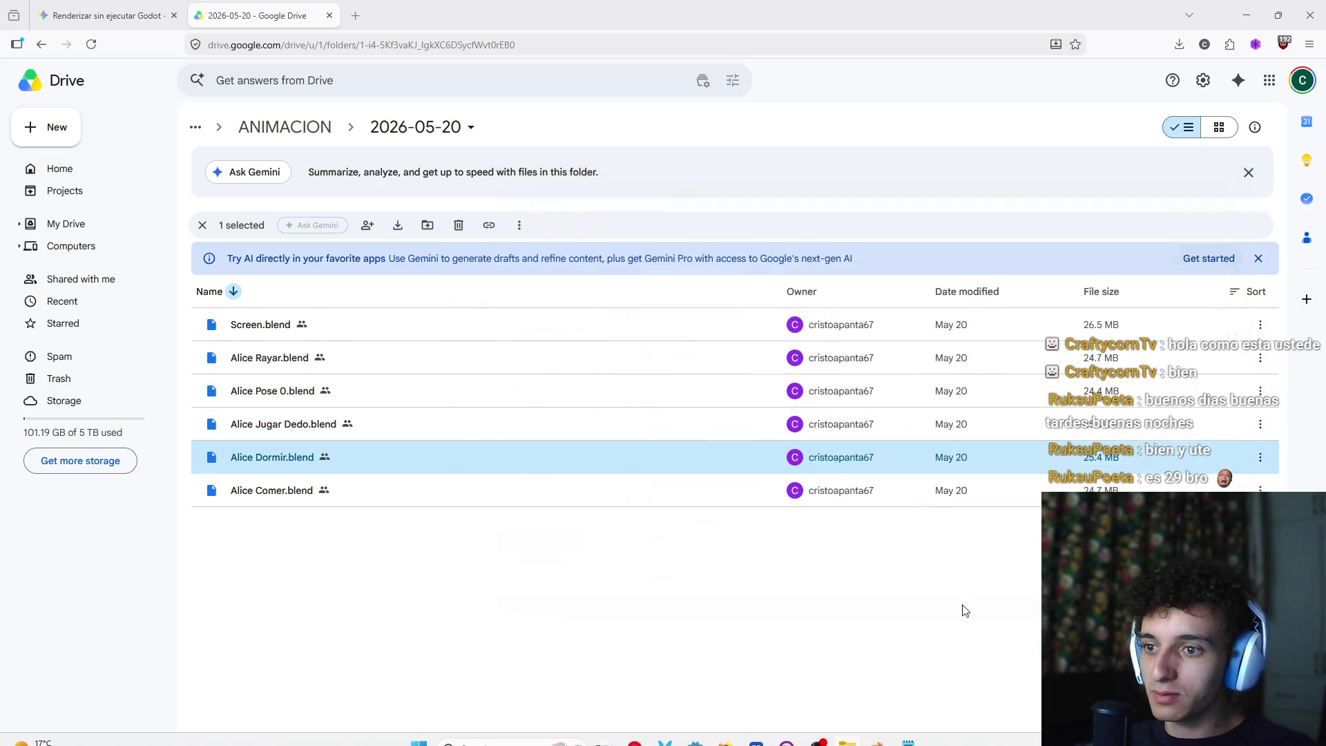
Open the TFC_DIALOGUES folder in VS Code with 'code .' from a terminal there
mouse_move(805, 739)
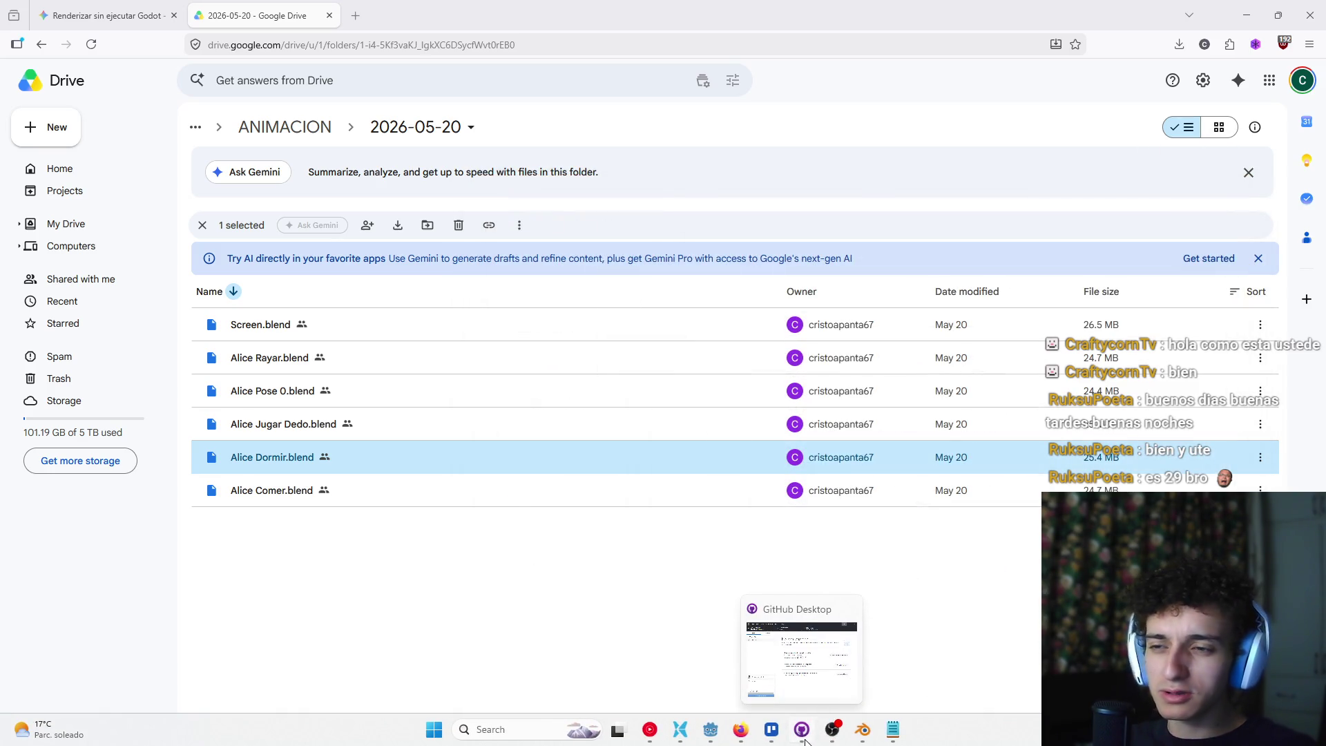
mouse_move(900, 737)
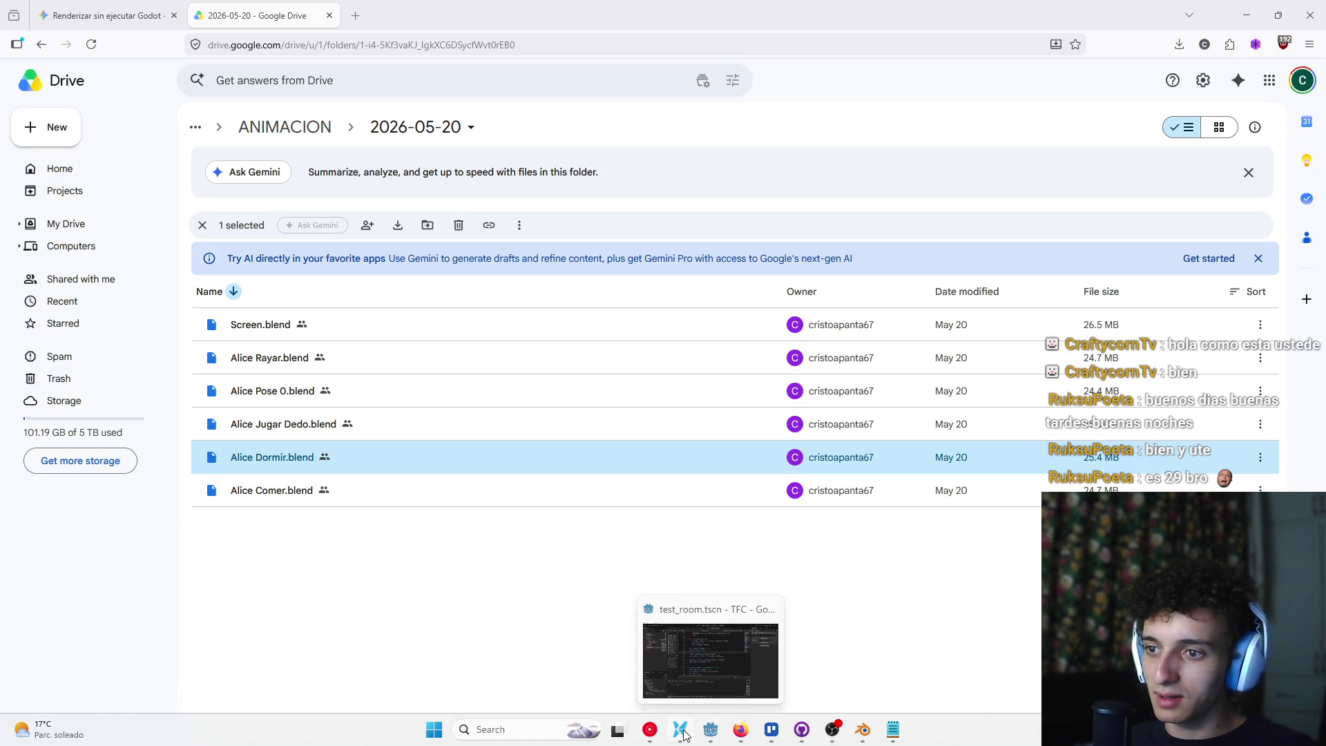
left_click(705, 729)
right_click(428, 596)
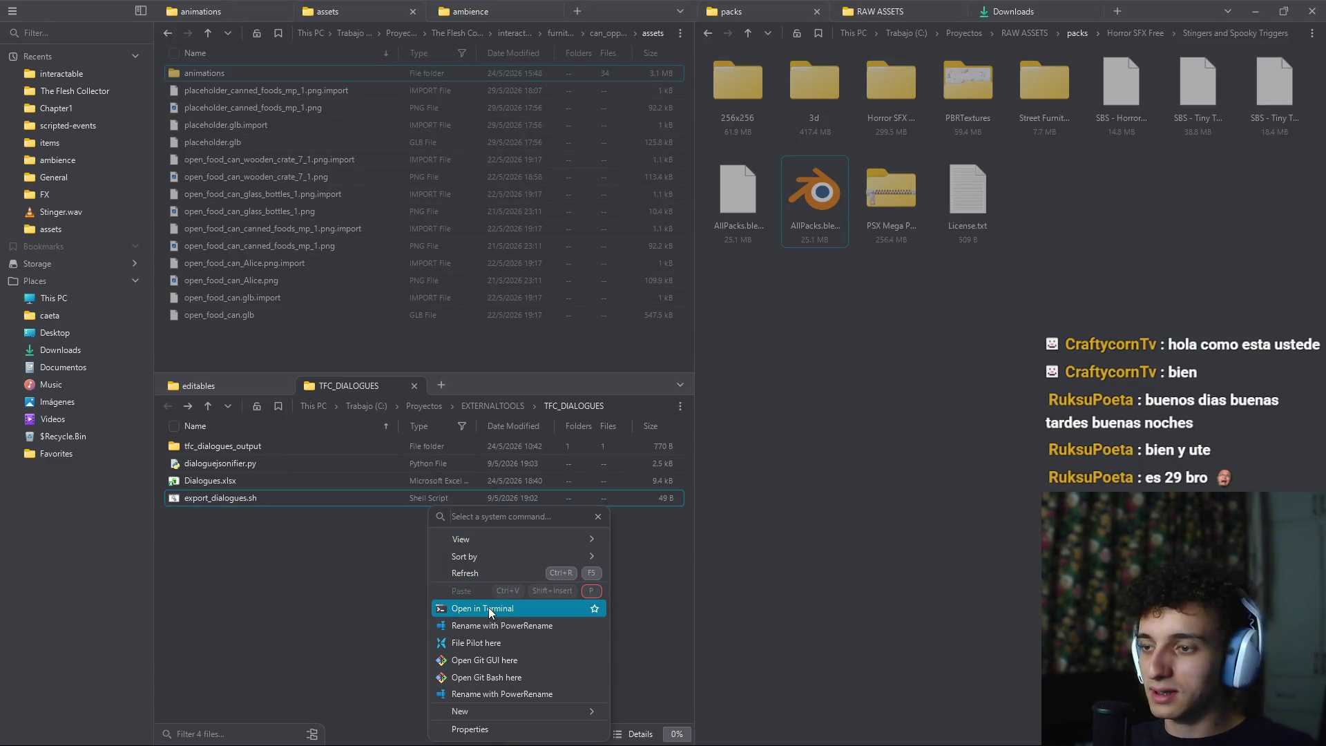
left_click(489, 608)
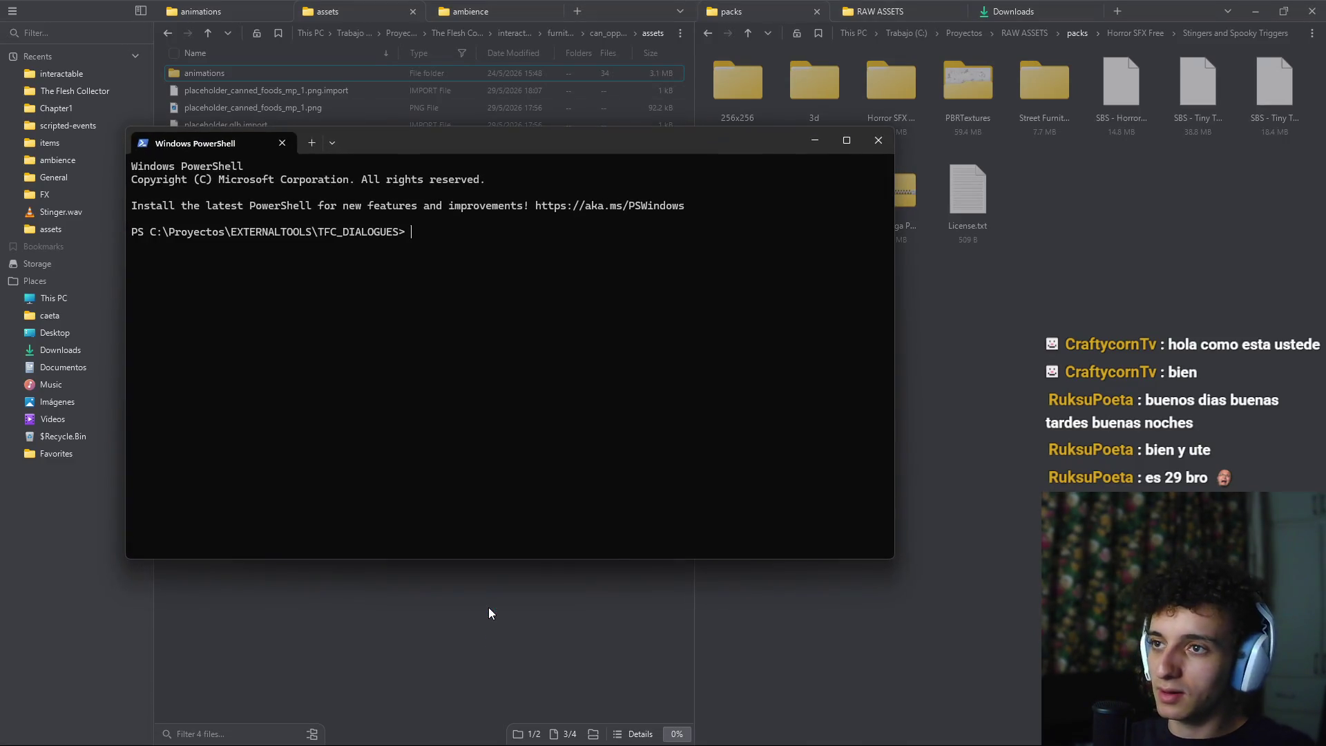
type("code .")
key("Return")
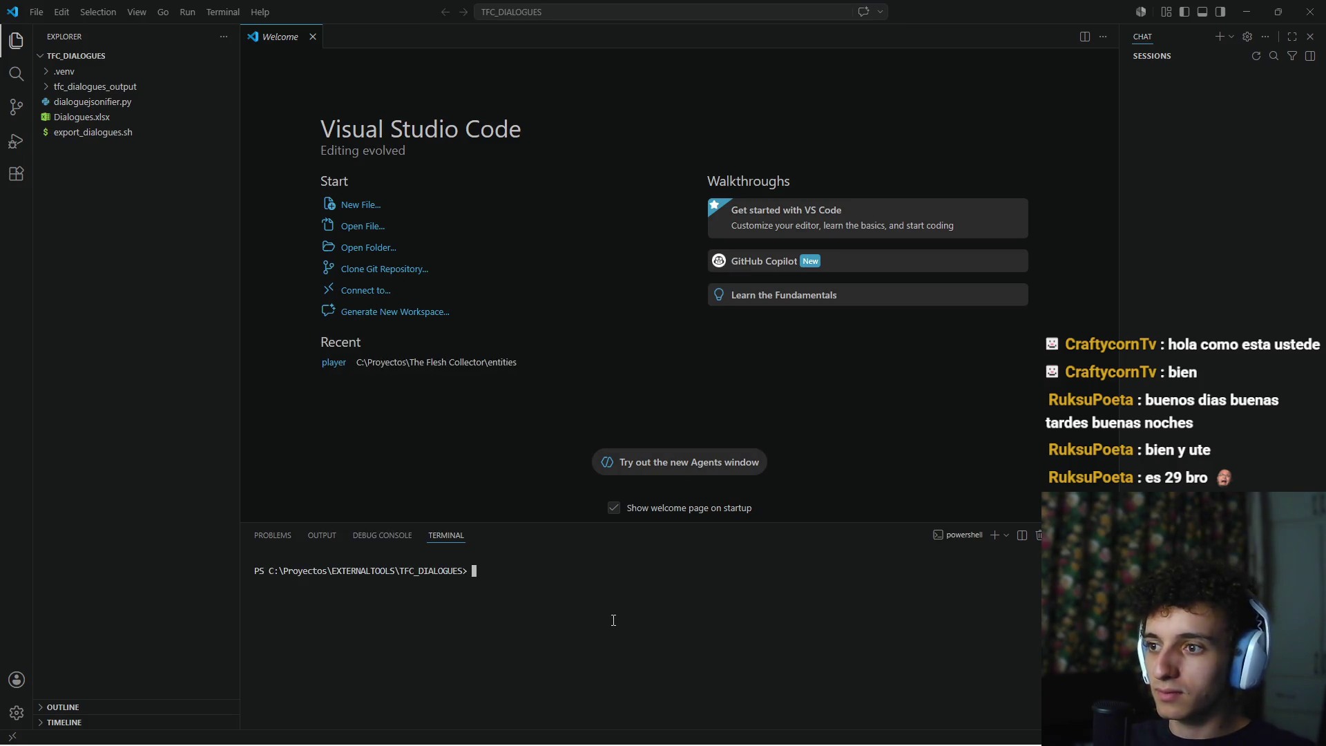
Rerun .\.venv\Scripts\python.exe .\dialoguejsonifier.py, accept the success message, and close VS Code
type("cmd")
key("Up")
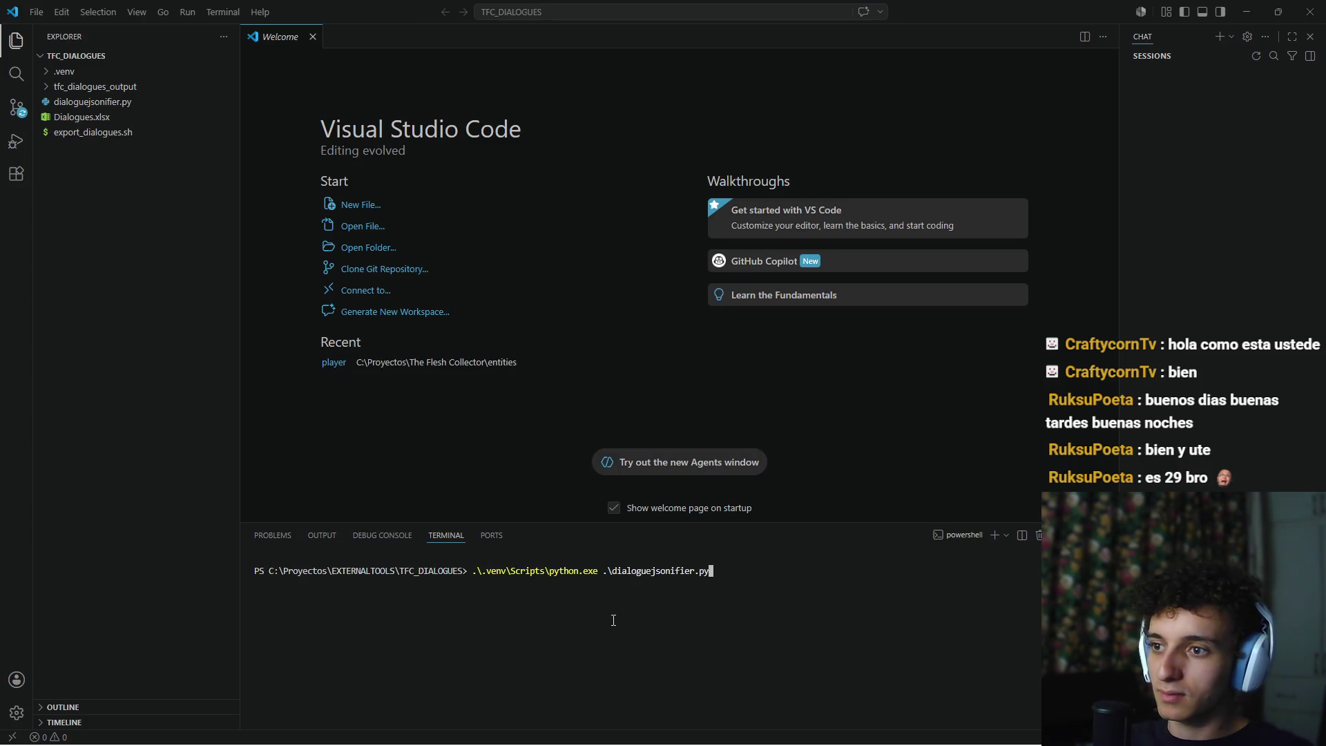
key("Return")
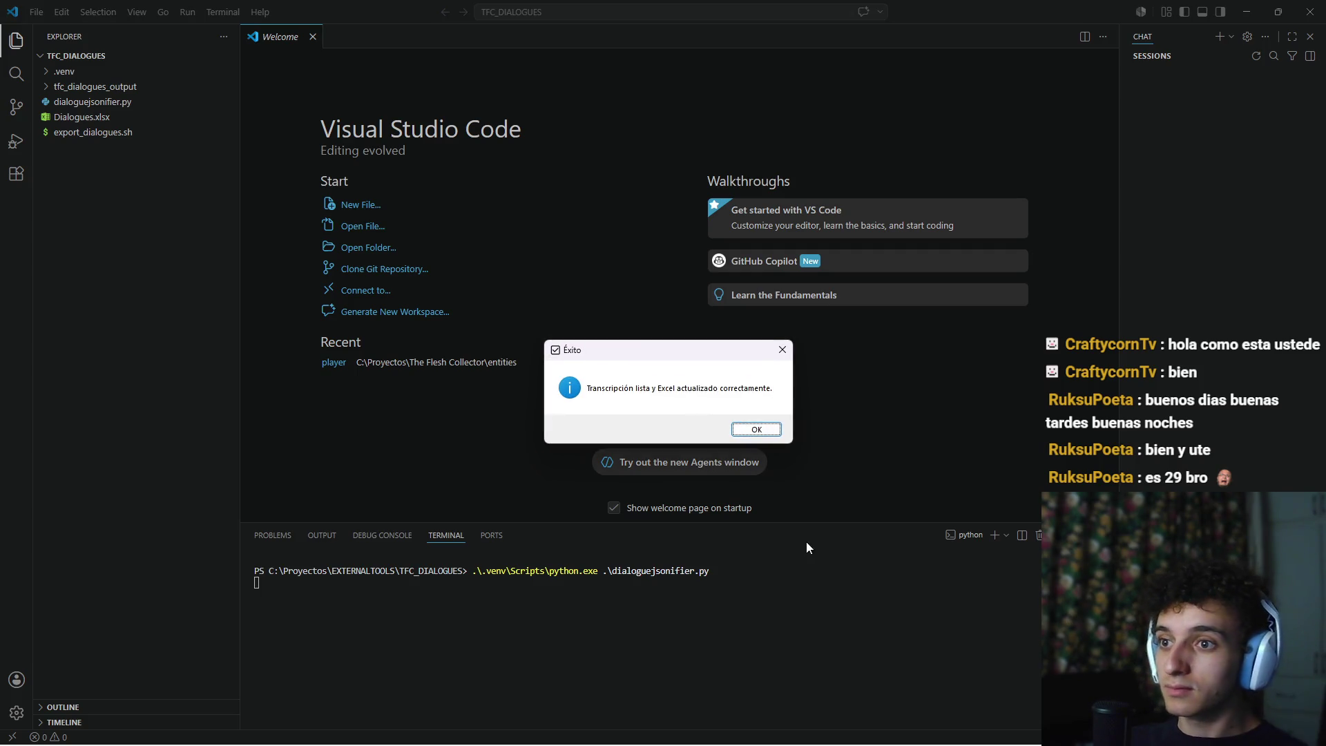
left_click(765, 430)
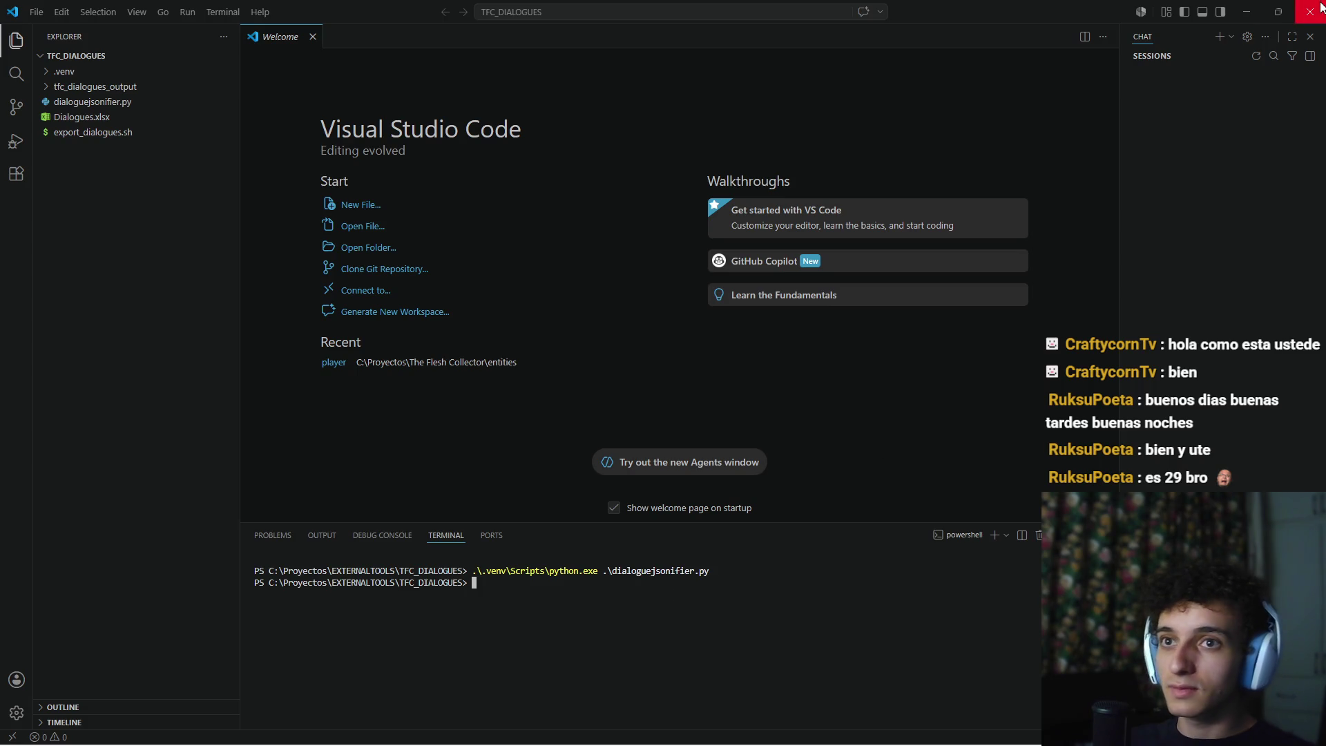
left_click(1310, 12)
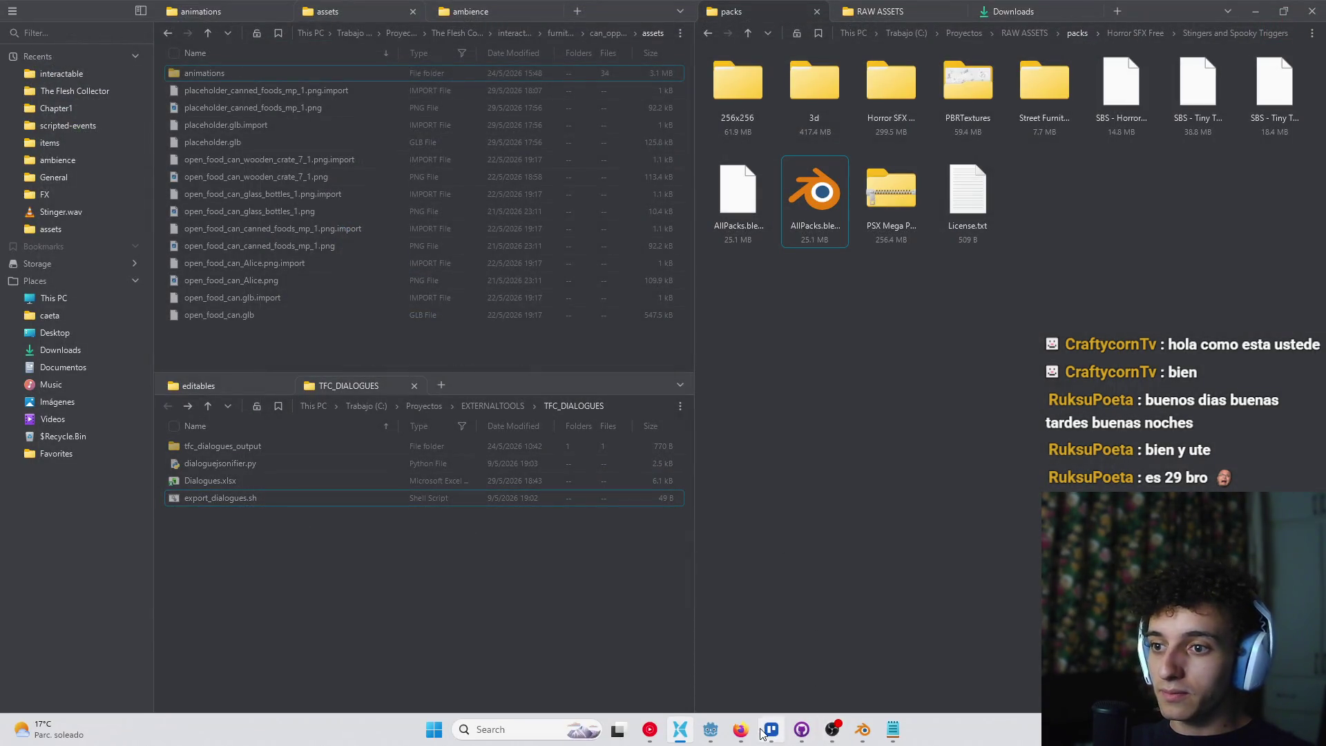
Save the food_can_oppener.gd script and scene in Godot
left_click(709, 729)
left_click(691, 425)
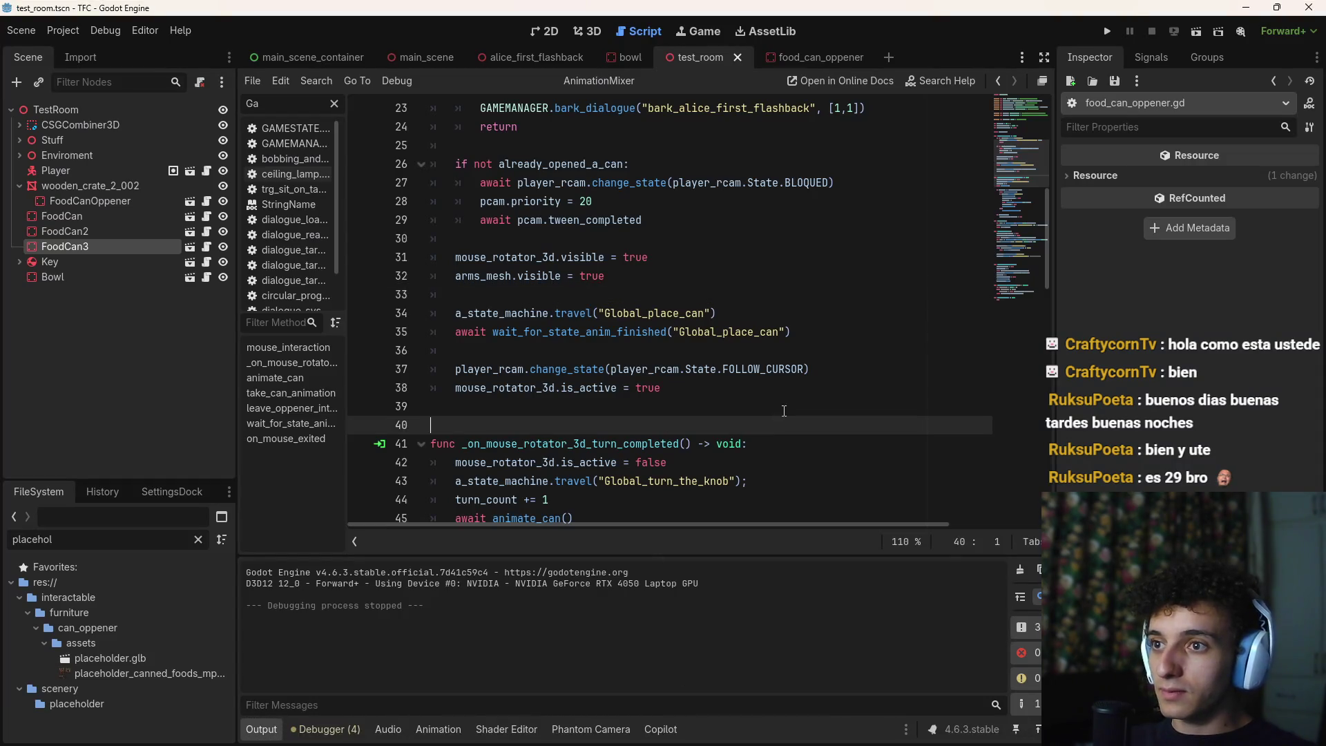
key("ctrl+s")
left_click(656, 350)
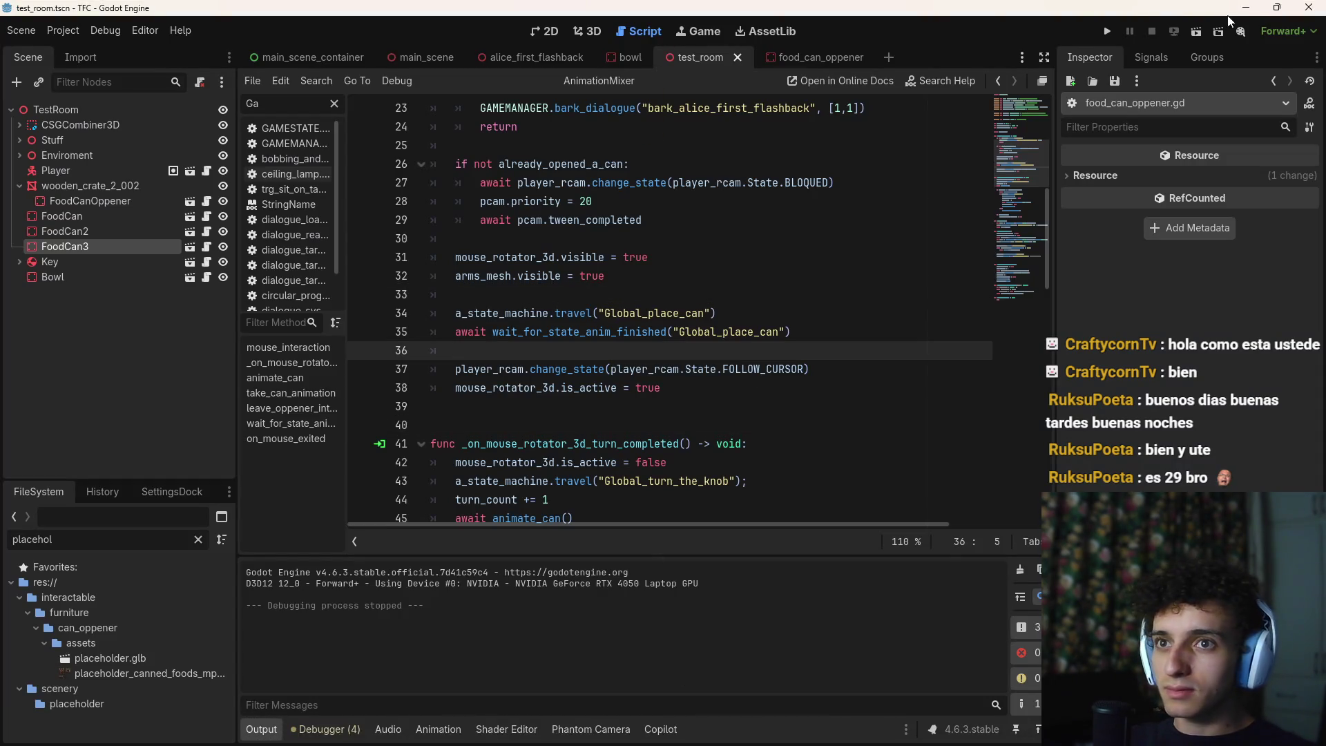
left_click(820, 288)
key("ctrl+s")
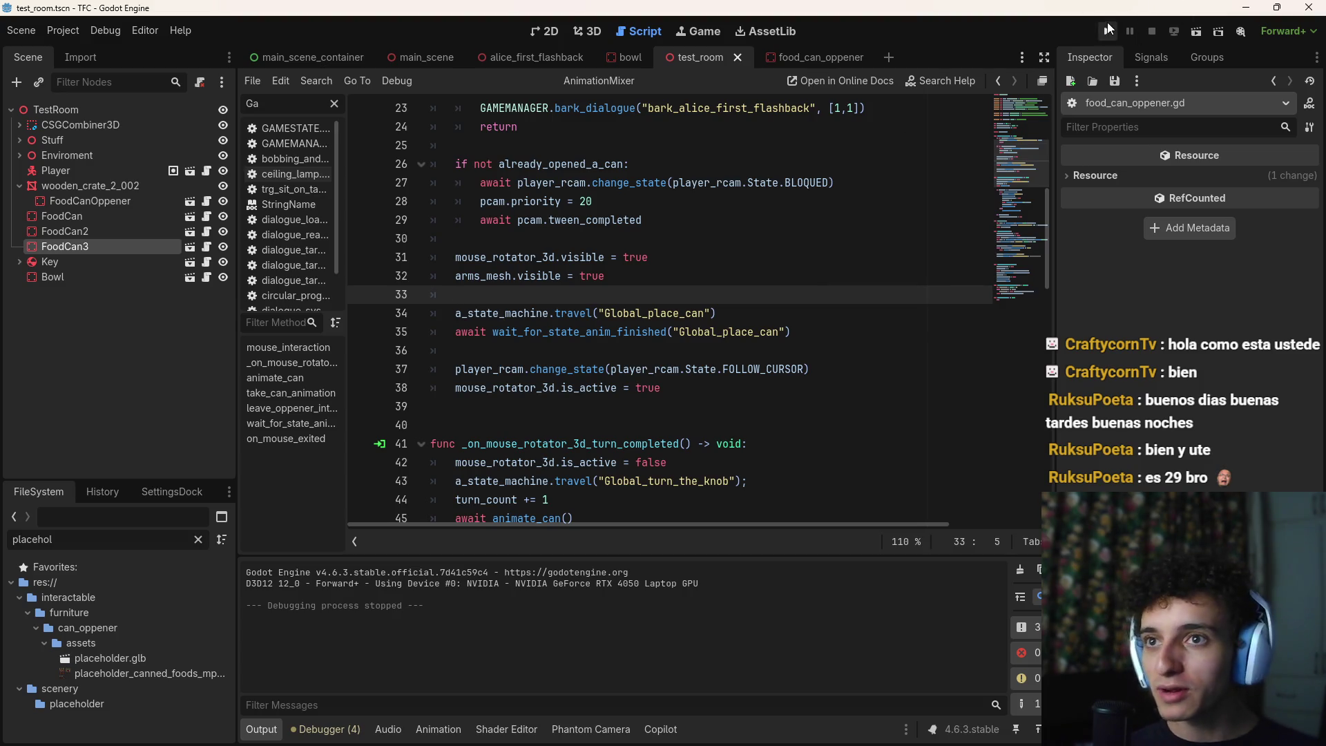
Run the project for a quick playtest, then stop the game
left_click(1106, 32)
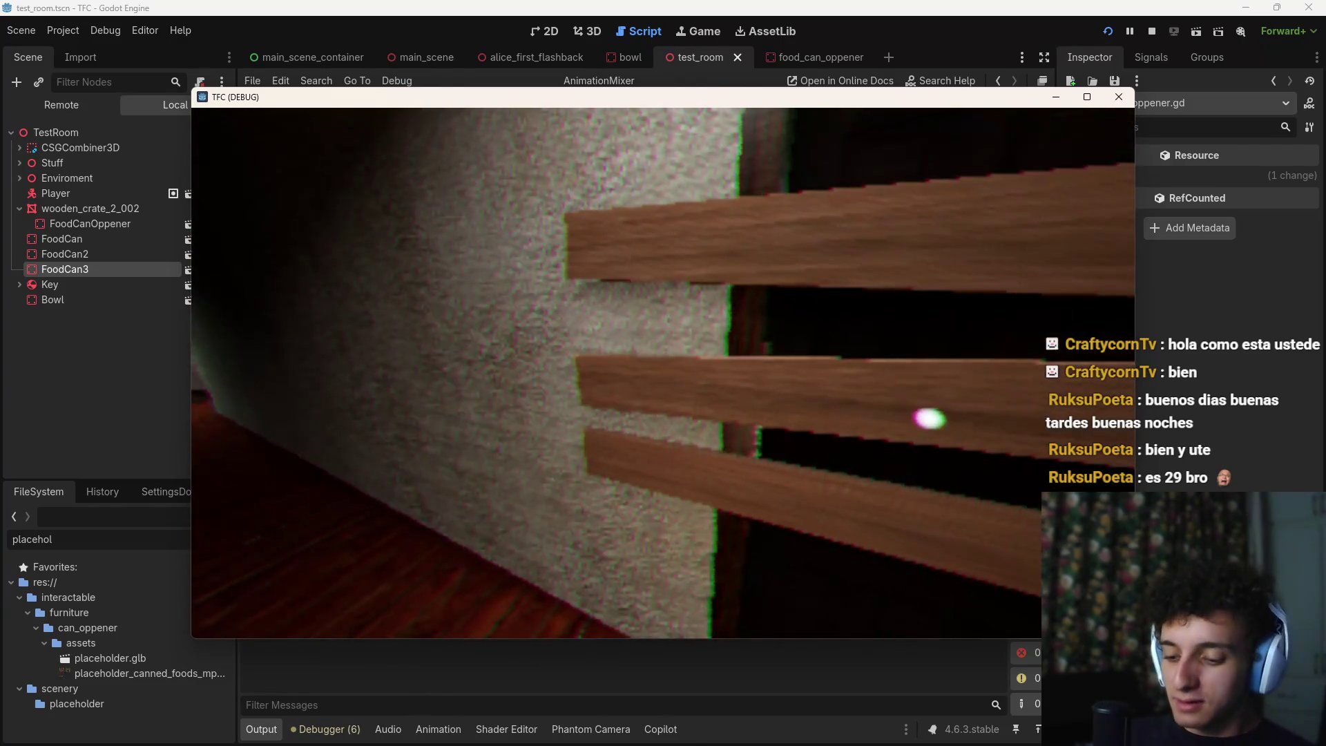
key("alt+Tab")
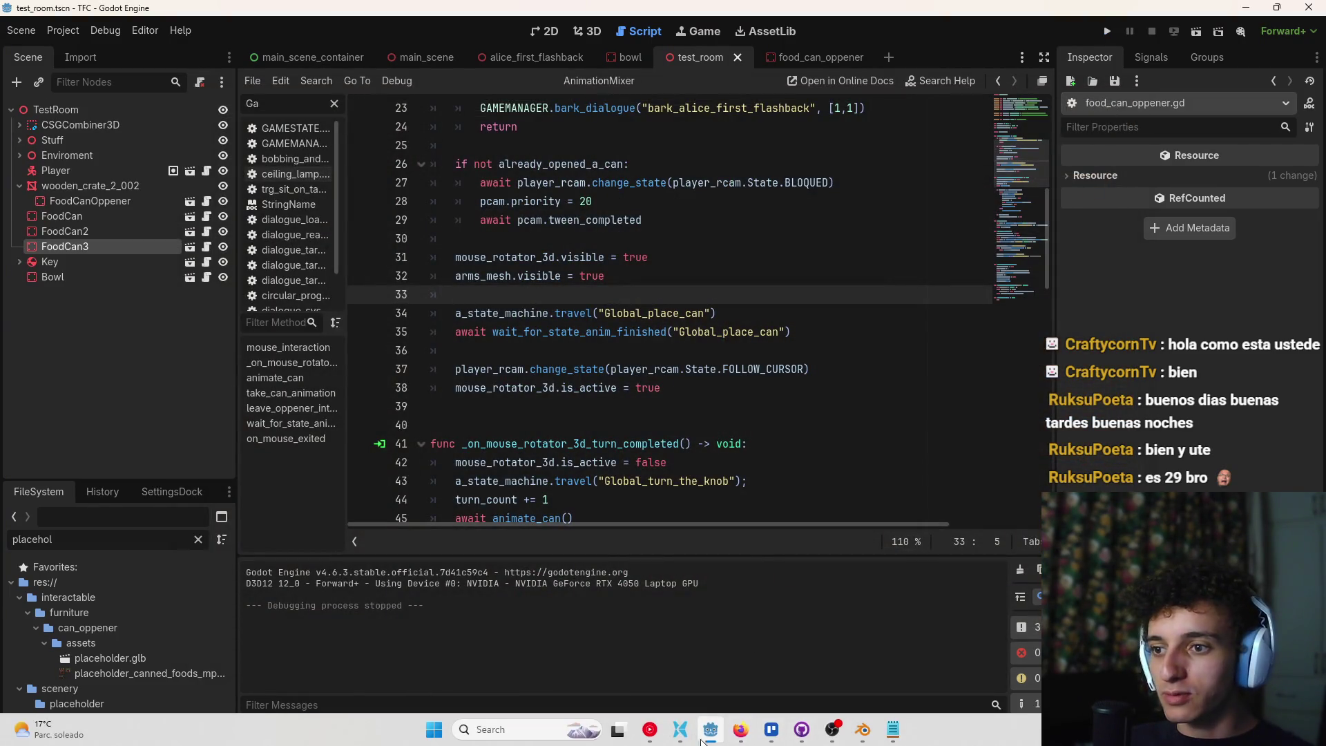
left_click(681, 729)
Open Dialogues.xlsx and AutoFit every column to its contents
double_click(247, 478)
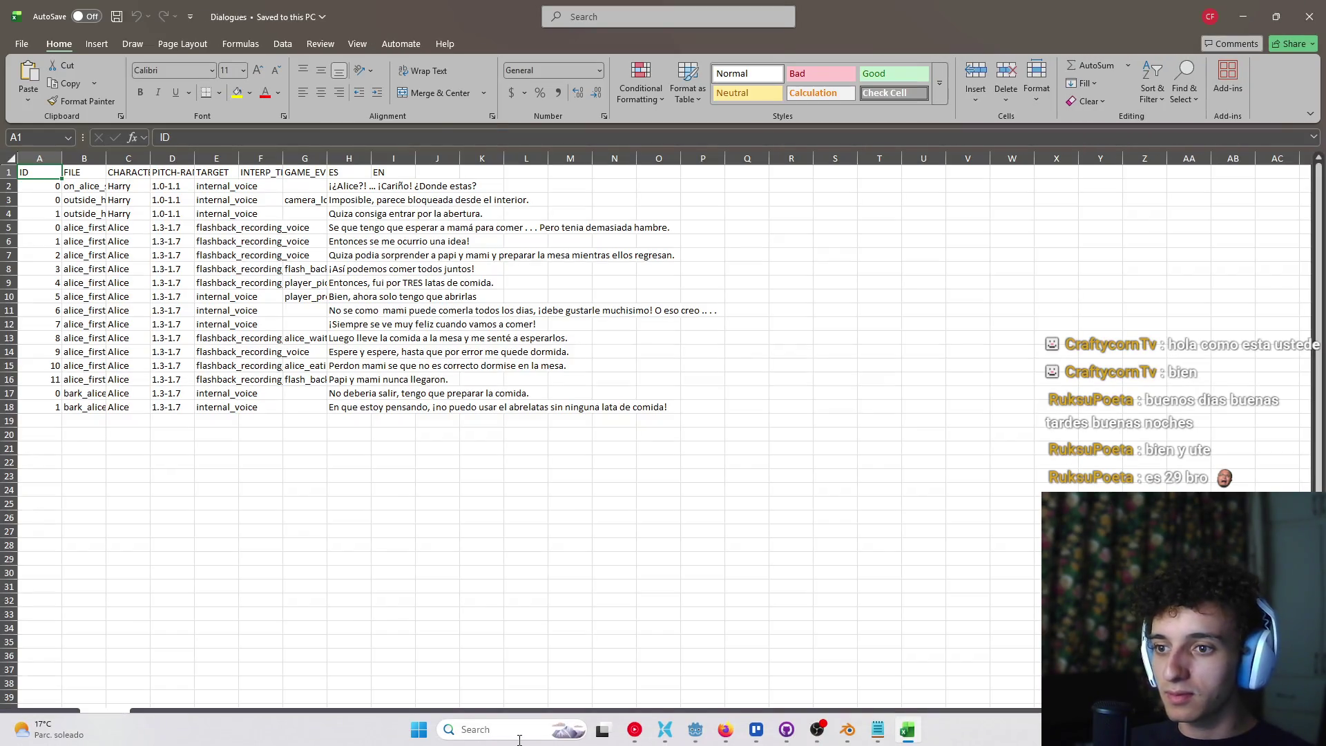
double_click(150, 158)
double_click(107, 158)
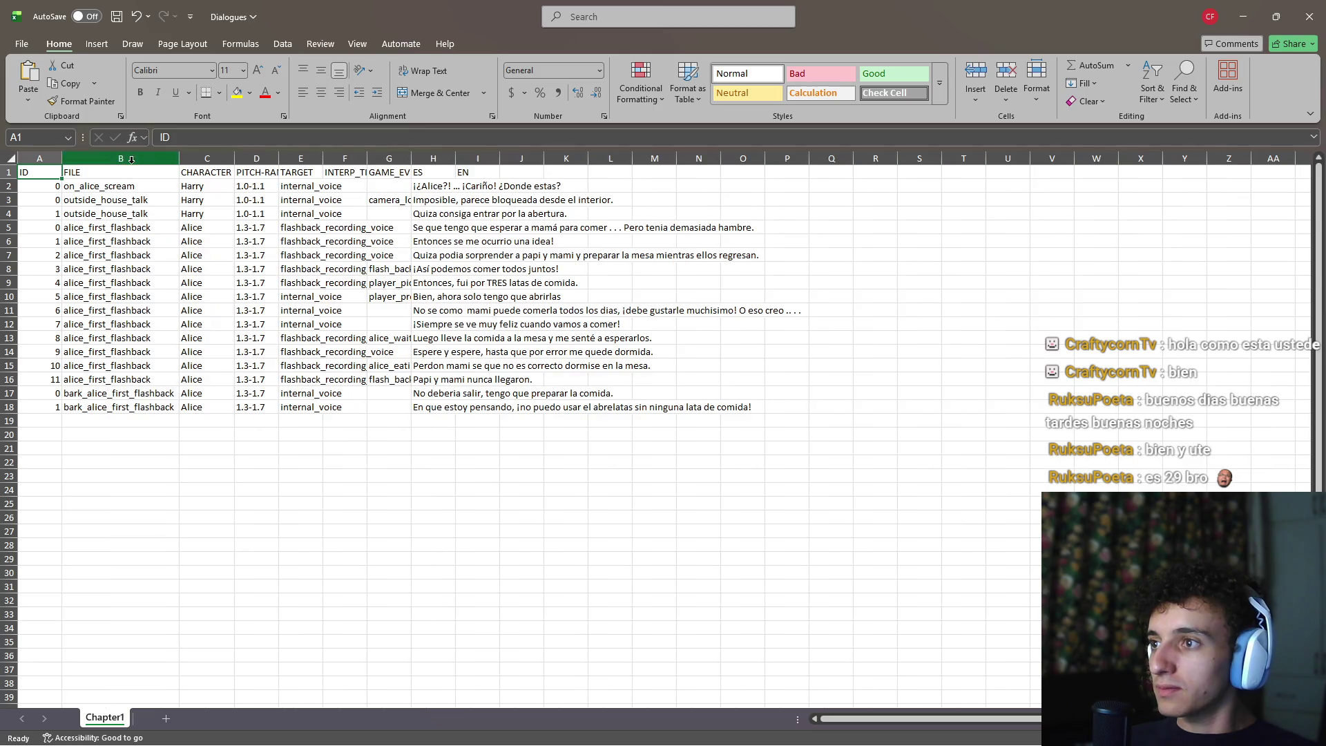
double_click(278, 158)
double_click(386, 159)
double_click(447, 158)
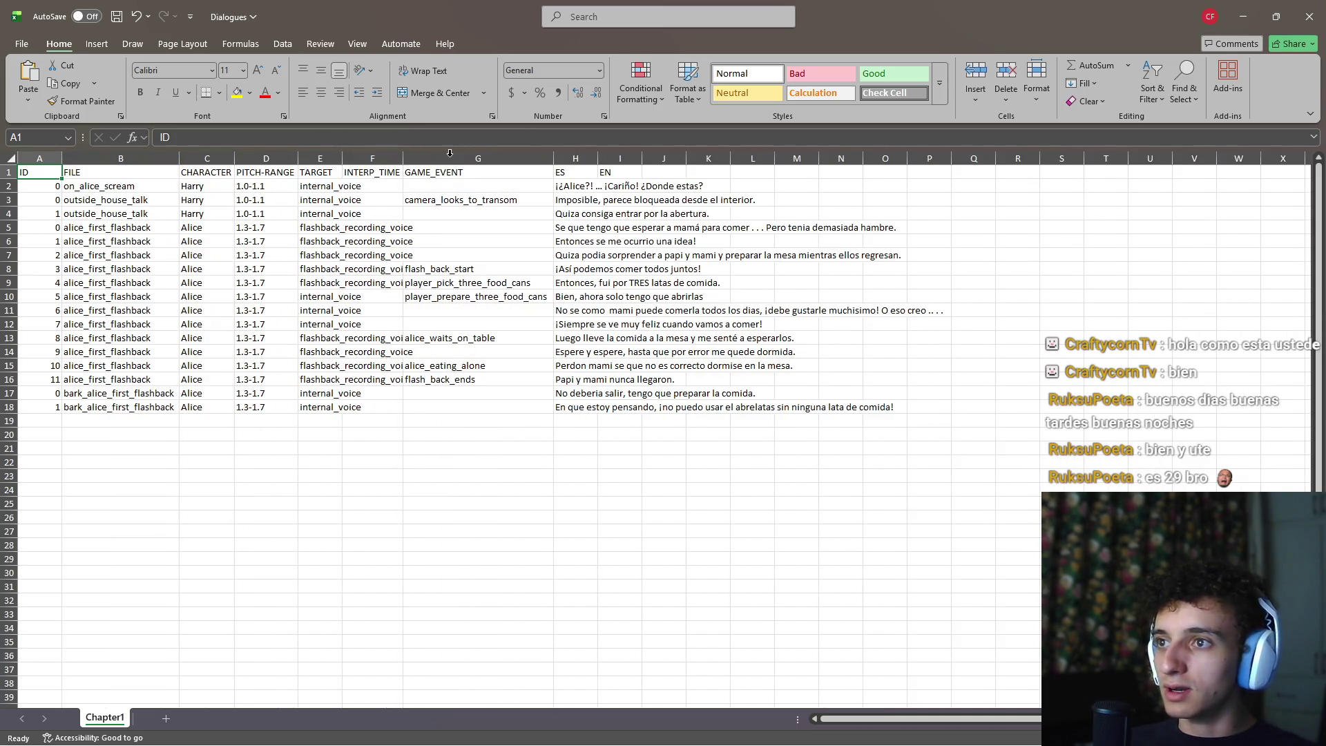
left_click(11, 158)
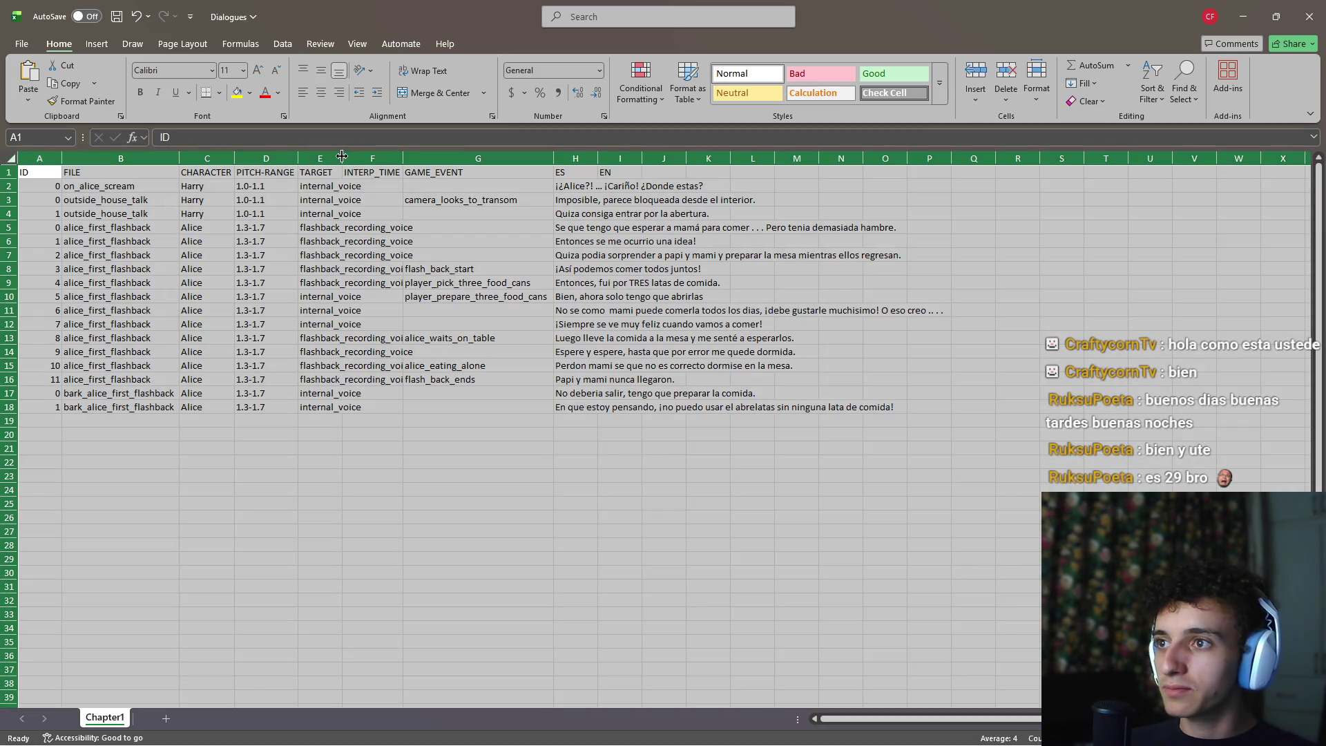
double_click(342, 158)
left_click(454, 393)
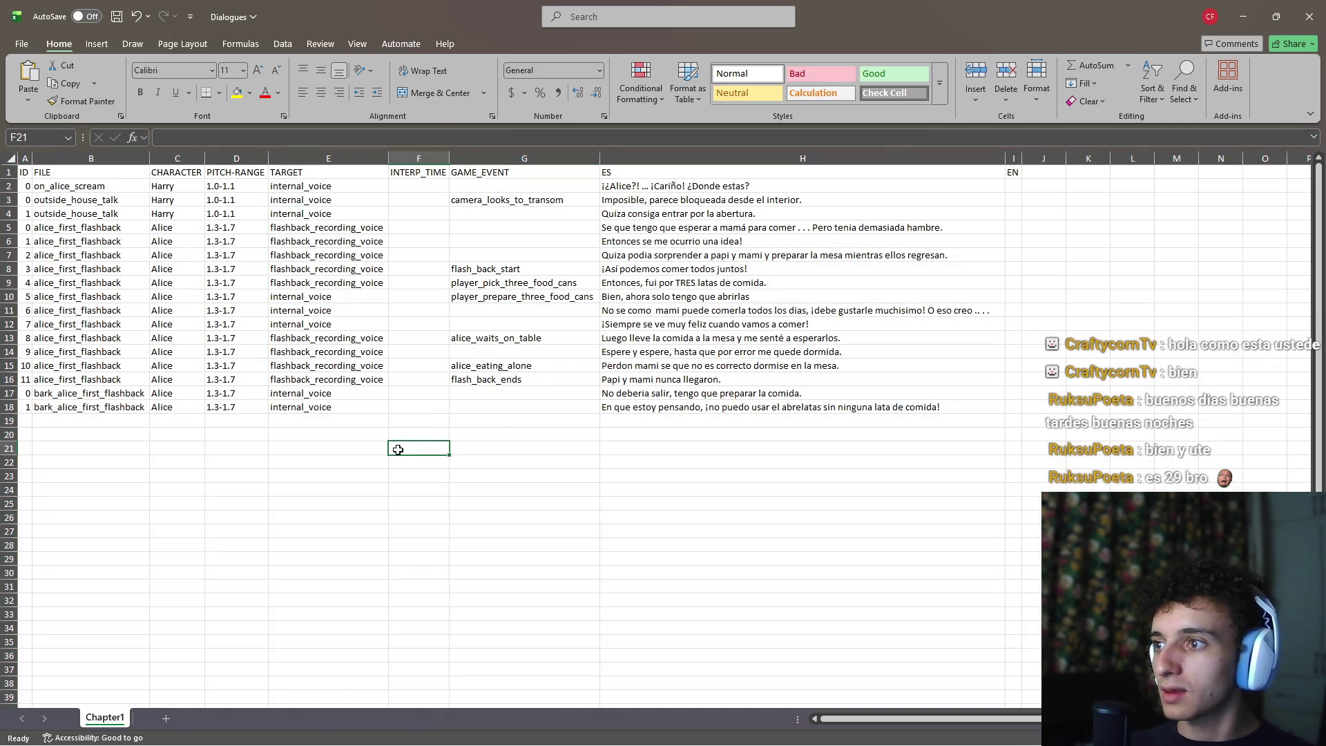
Remove the stray space before the trailing dots in H11's dialogue line
left_click(693, 381)
left_click(748, 364)
left_click(787, 352)
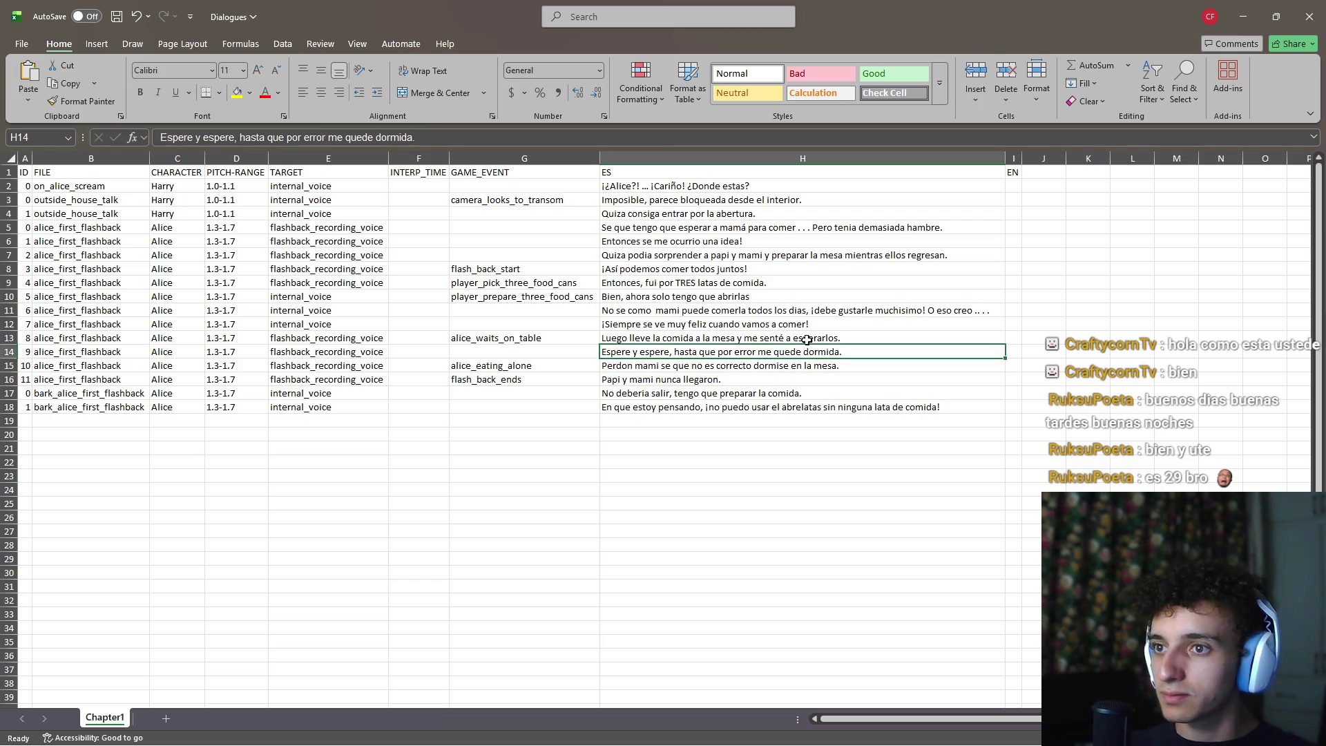
left_click(823, 338)
double_click(962, 311)
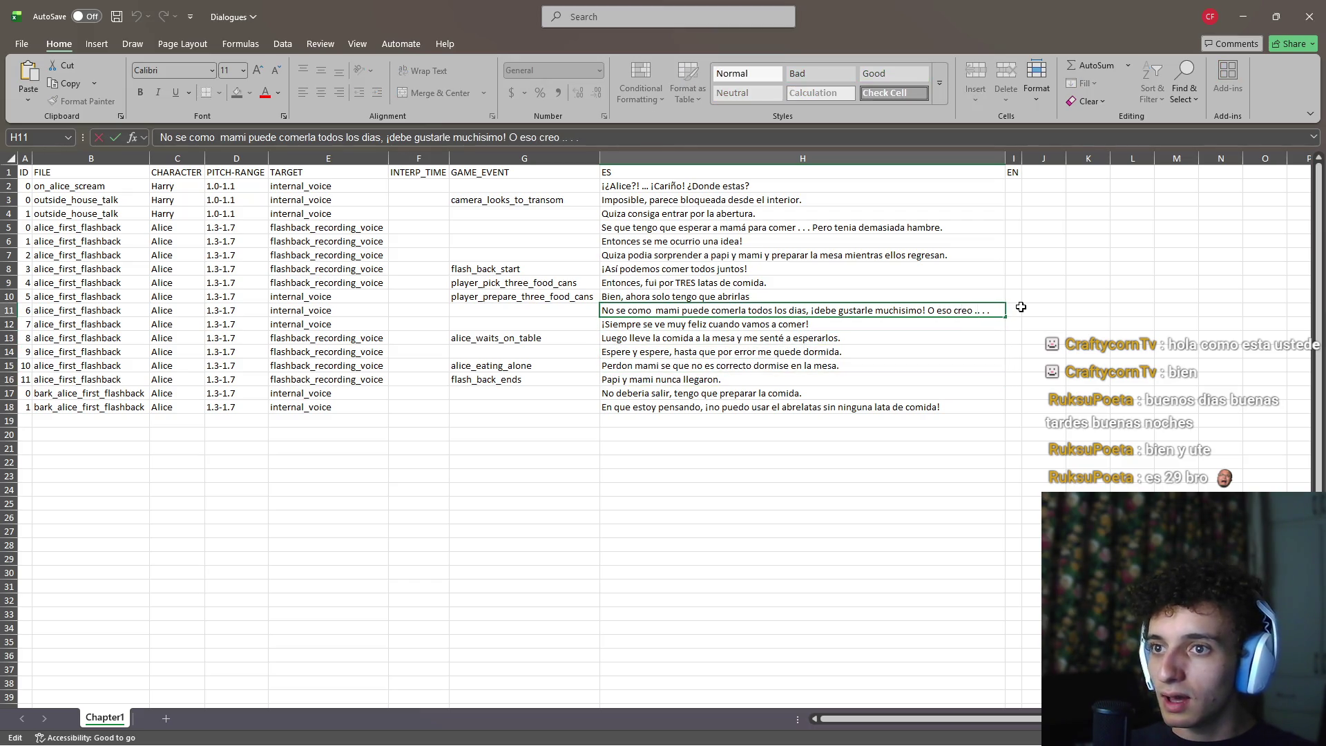
key("BackSpace")
key("Return")
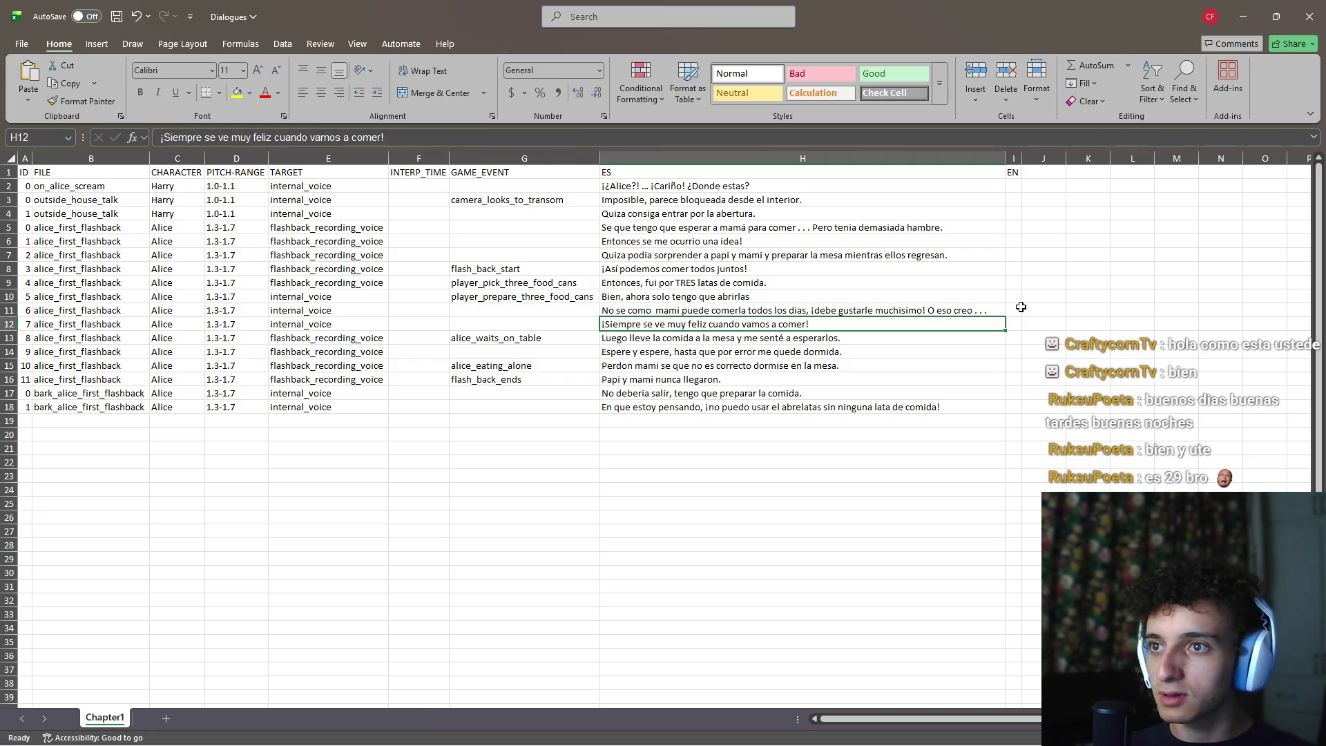
Cut H5 down to 'Se que tengo que esperar a mamá para comer.'
key("Up")
key("Up")
key("Up")
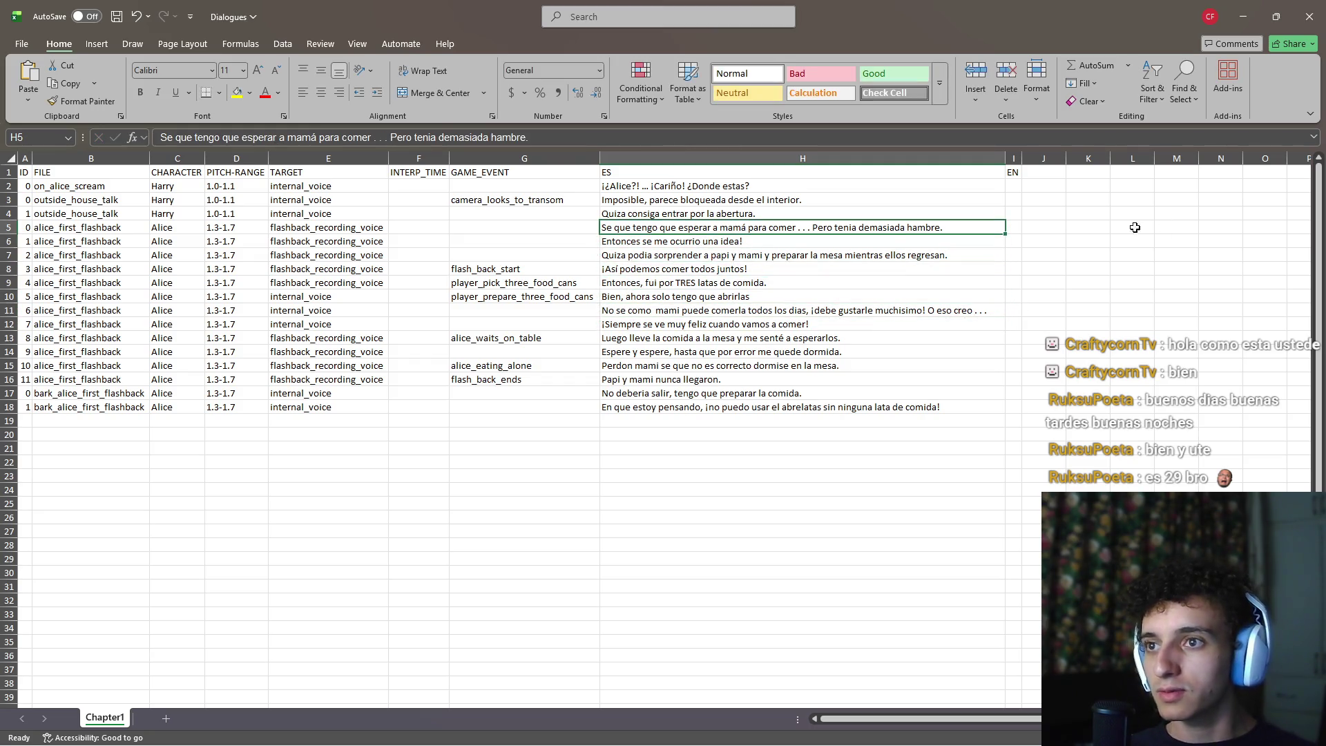
double_click(814, 227)
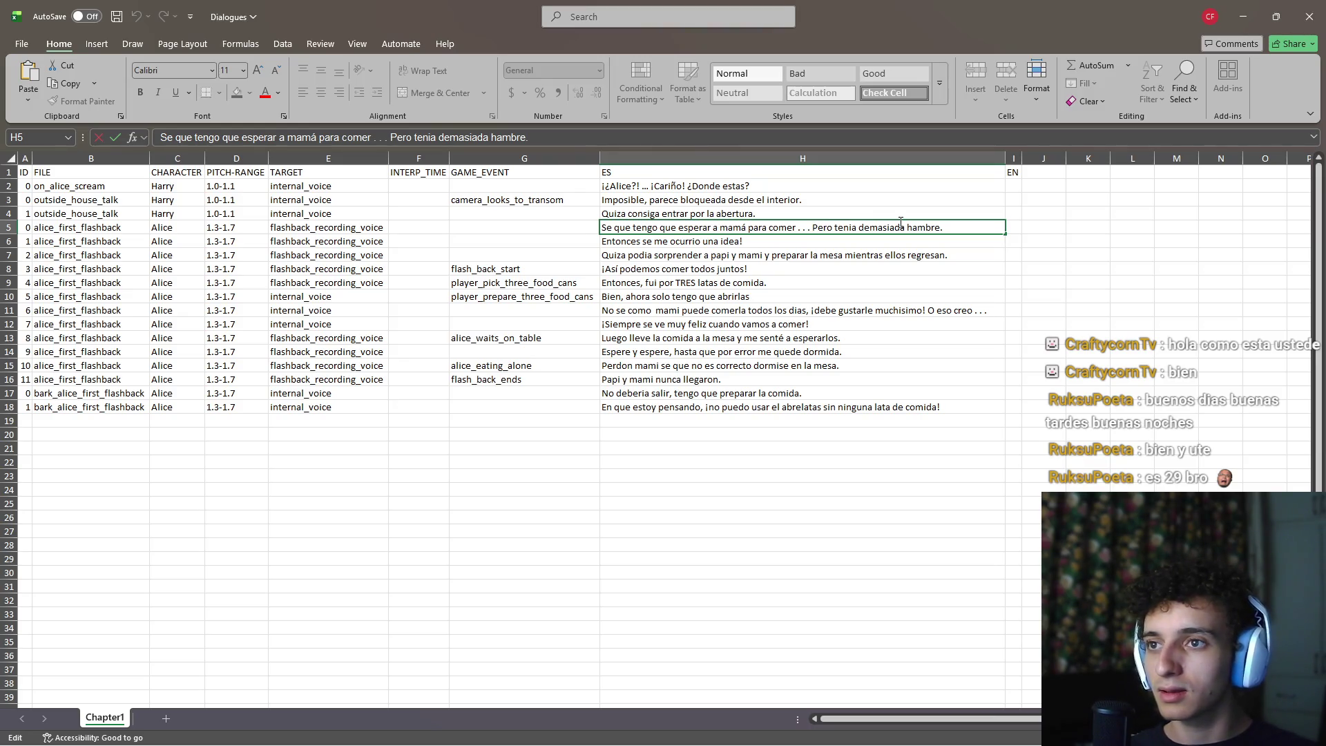
key("BackSpace")
key("BackSpace")
key("BackSpace")
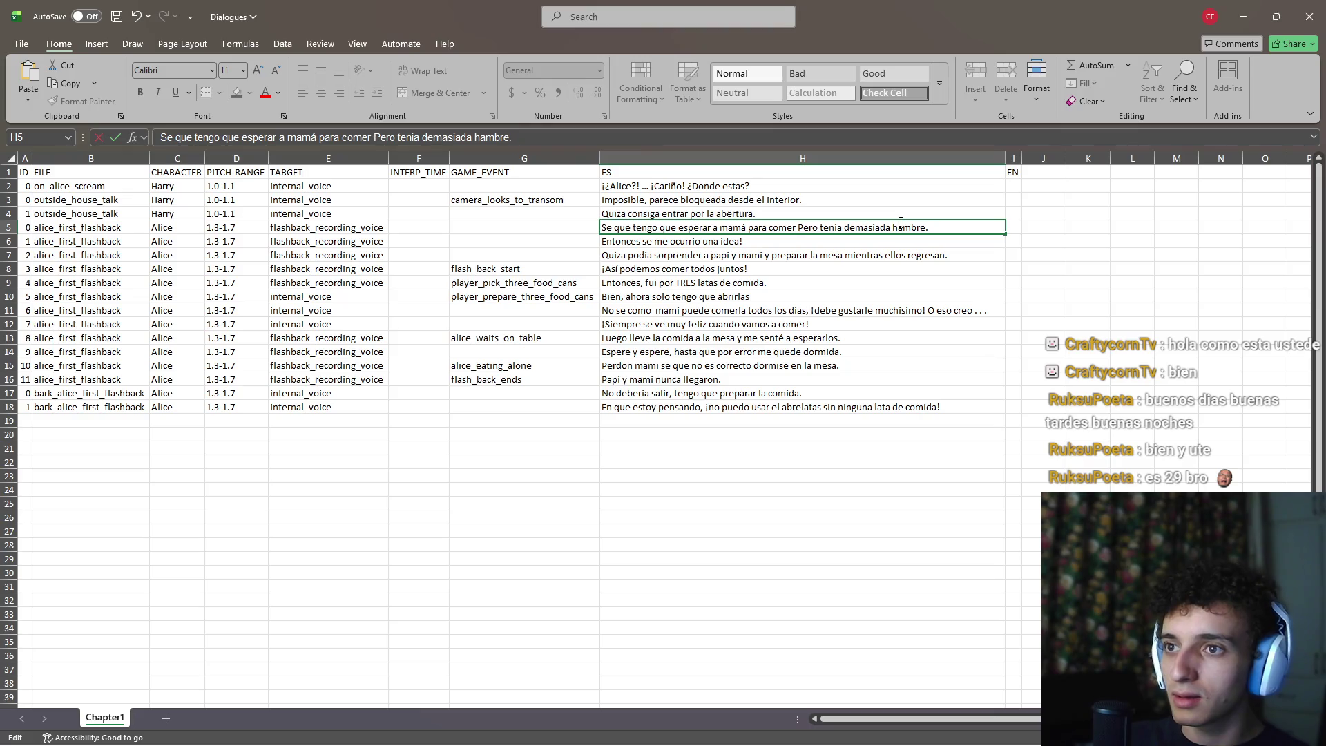
key("BackSpace")
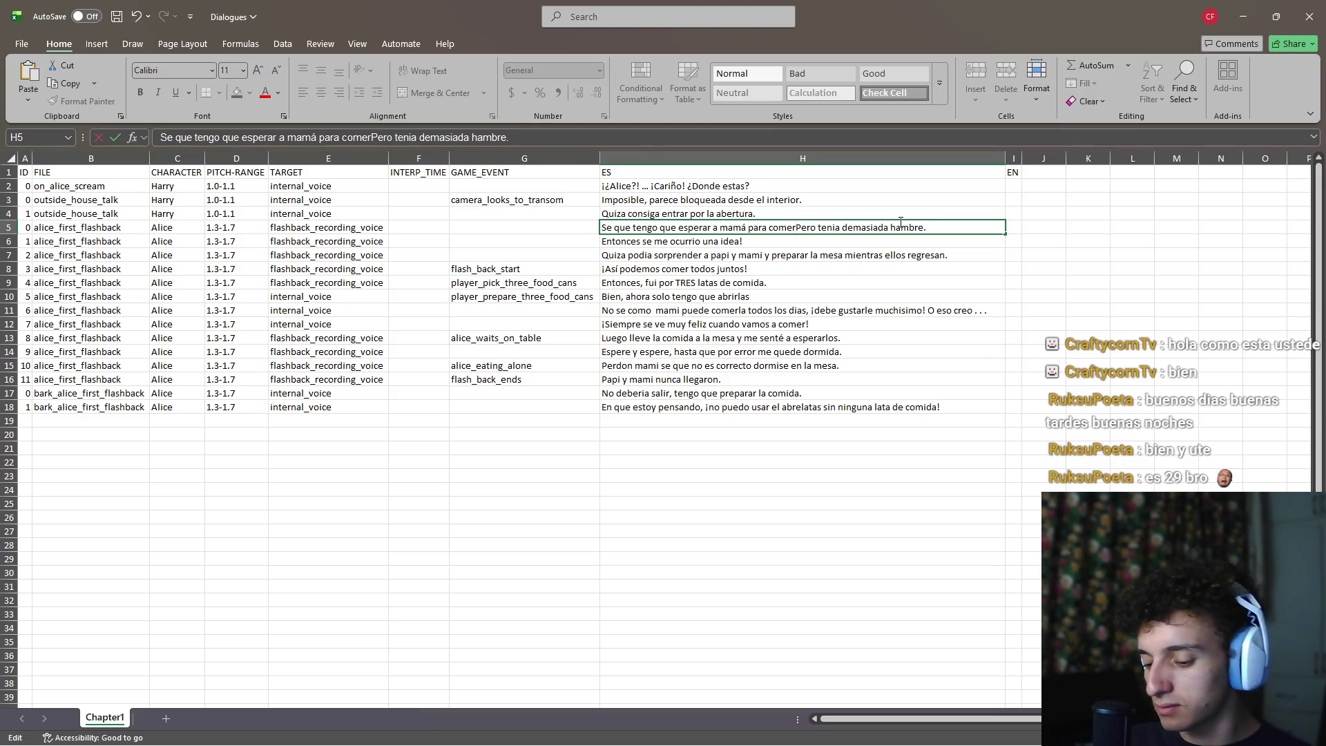
type(". ")
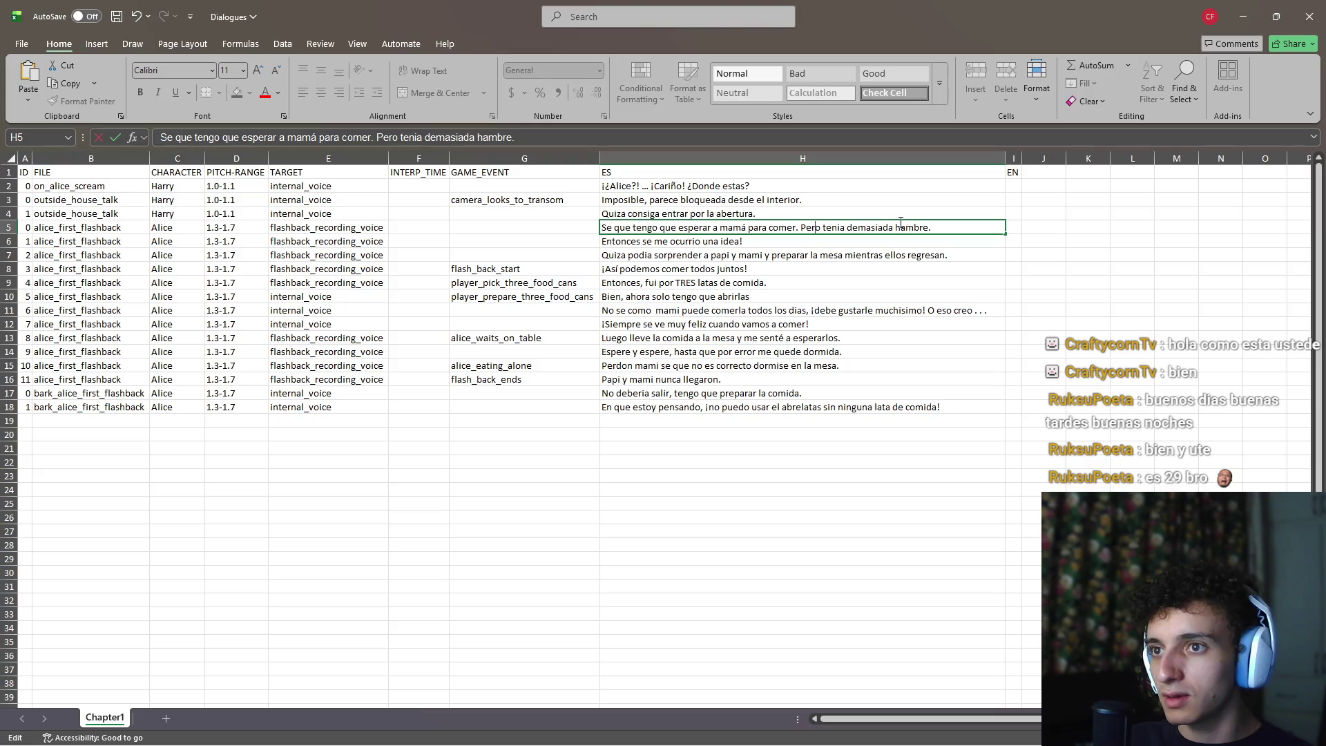
type("no pude ")
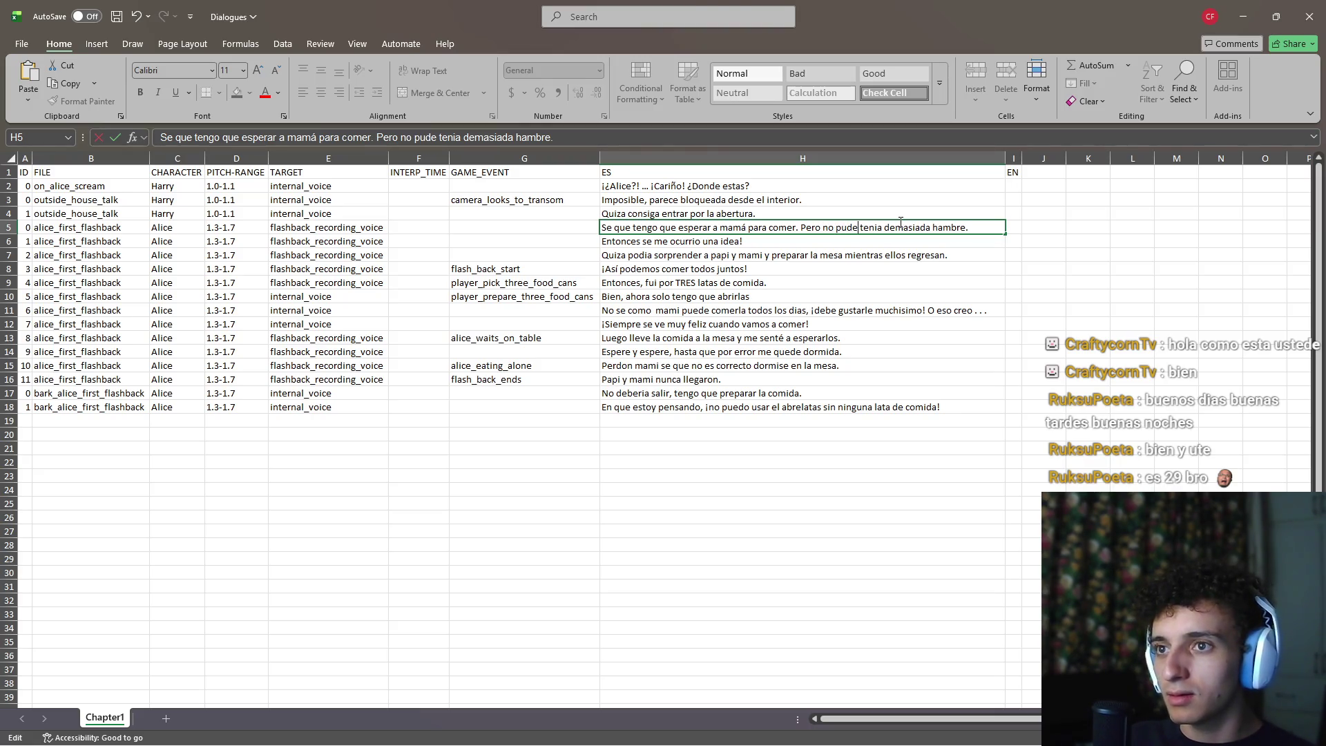
type(",")
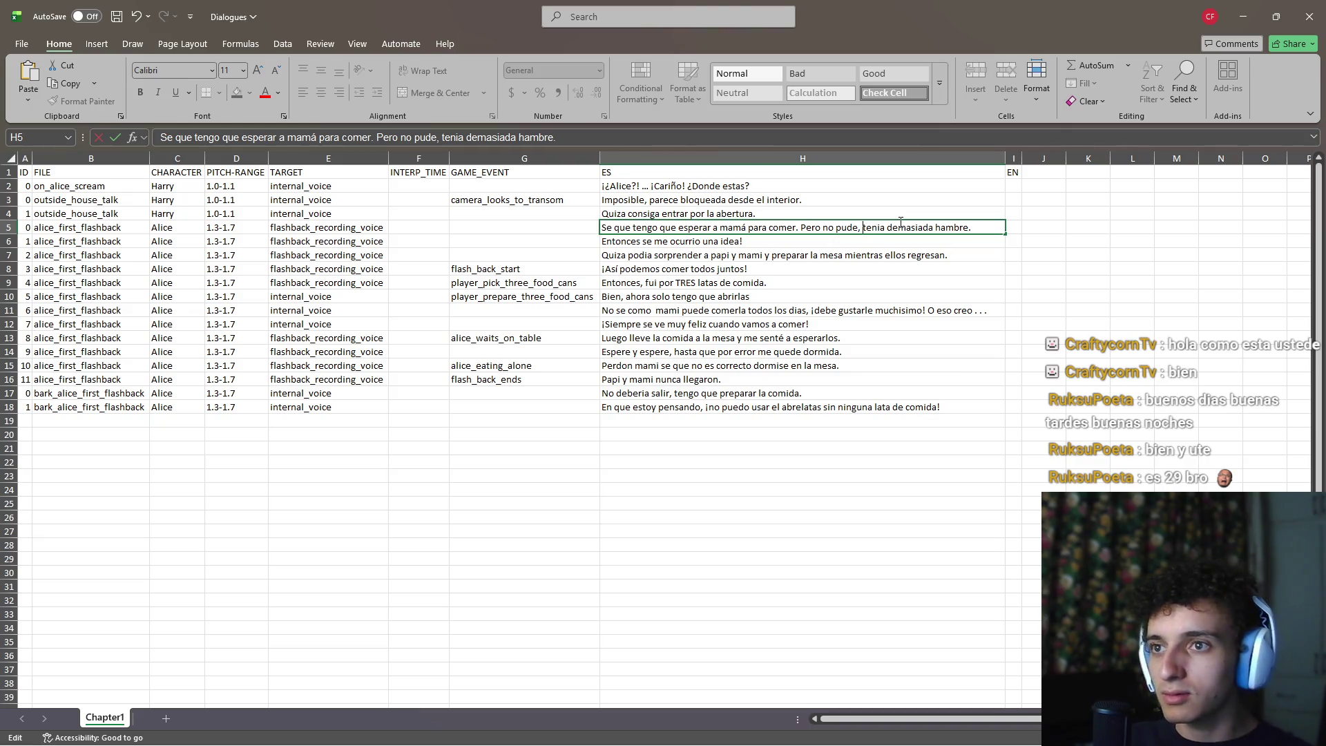
key("ctrl+shift+Left")
key("ctrl+shift+Left")
key("ctrl+shift+Left")
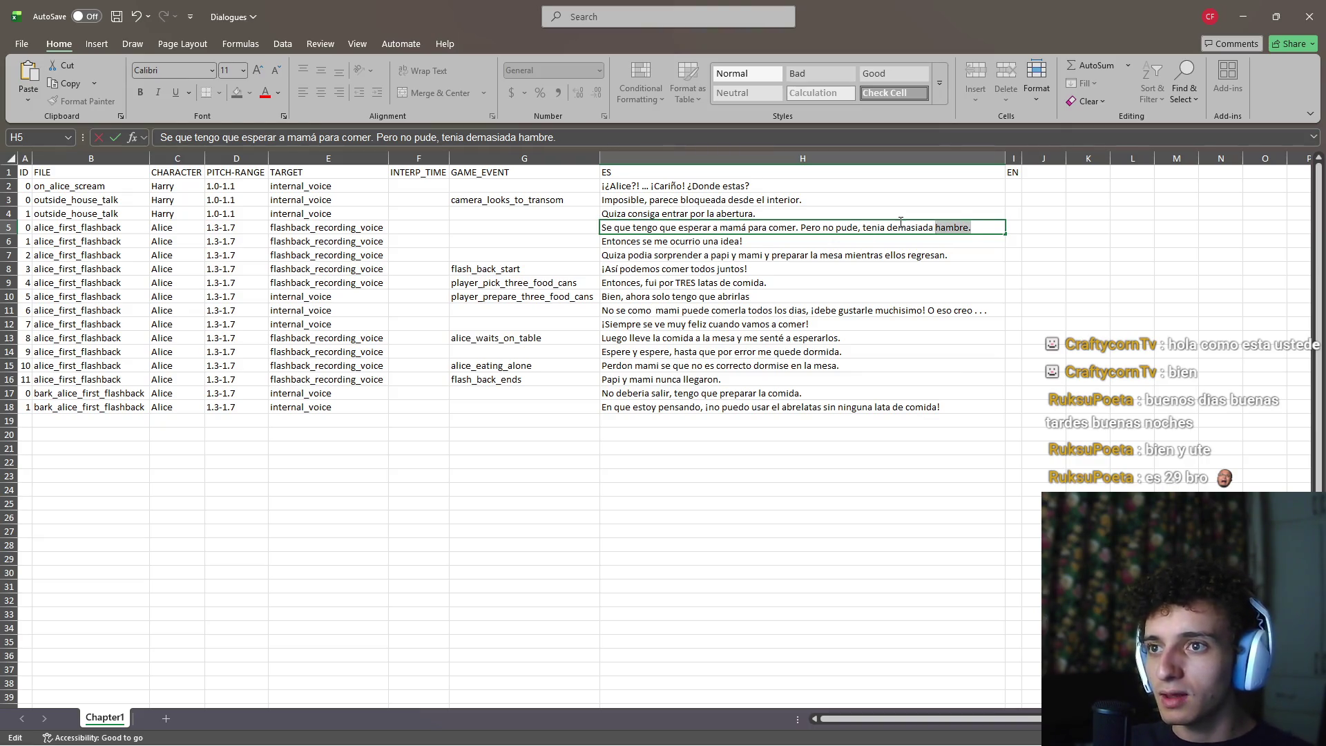
key("BackSpace")
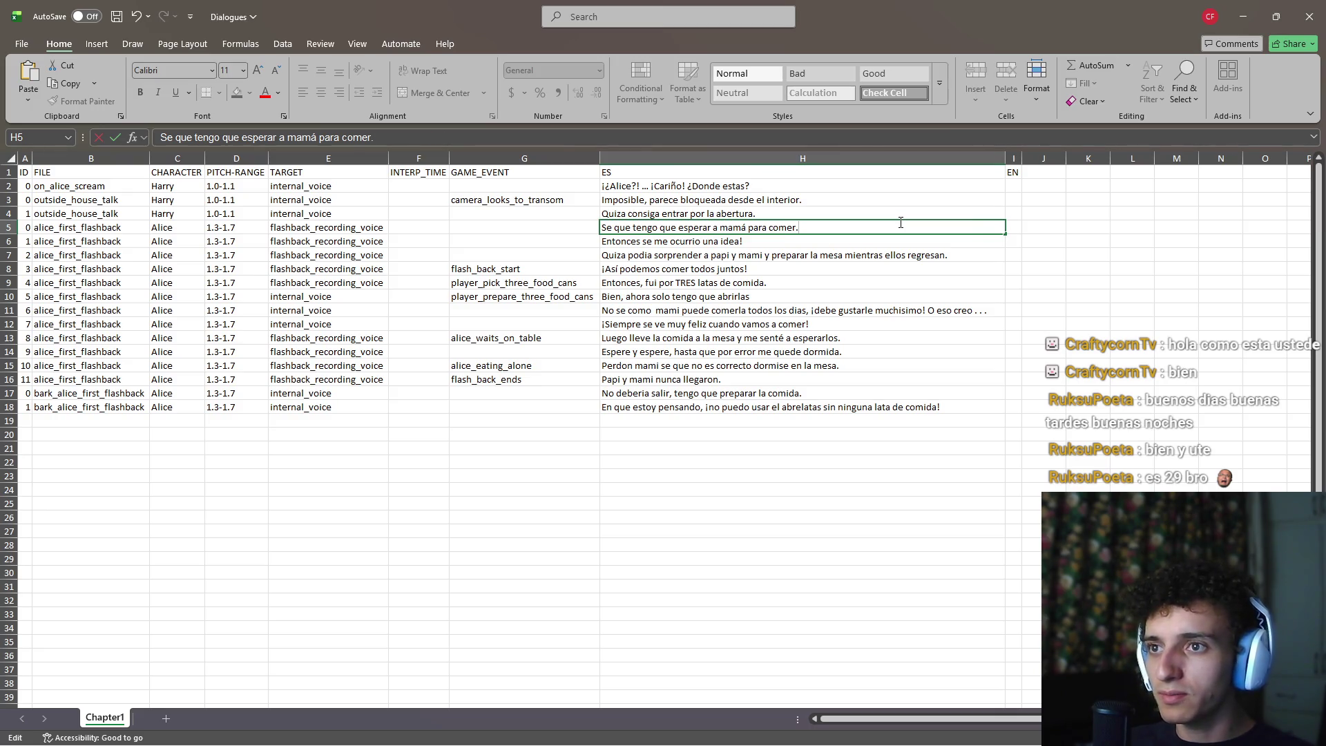
key("Return")
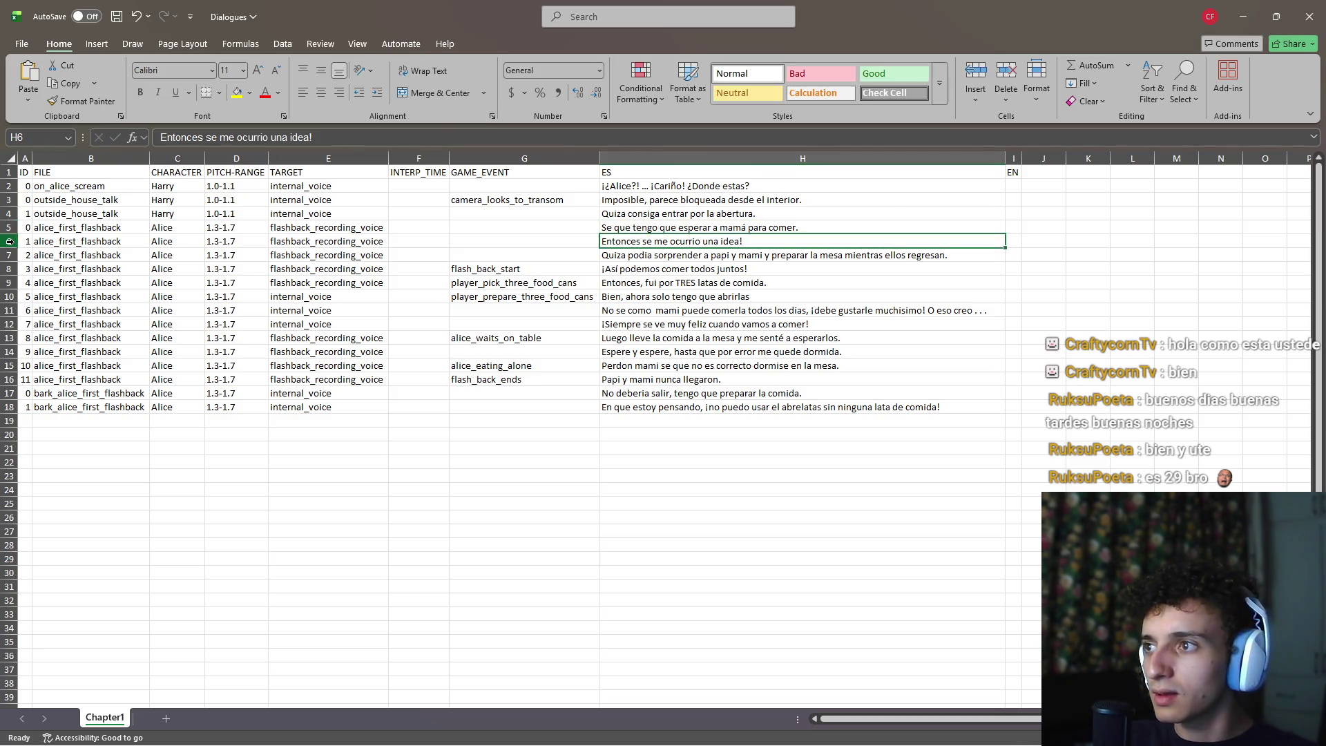
Insert a new row 6 and paste 'Pero no pude, tenia demasiada hambre.' into H6
right_click(8, 242)
left_click(138, 365)
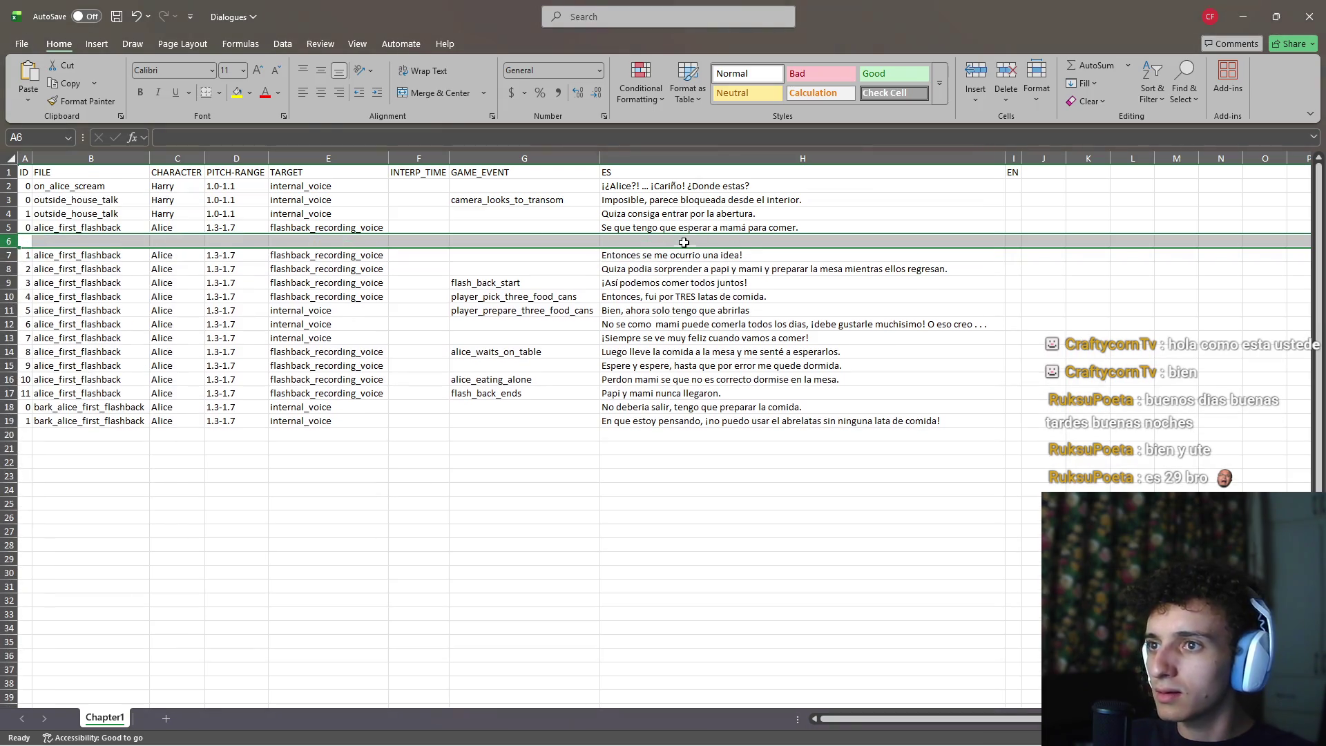
left_click(684, 241)
type("Pero no pude, tenia demasiada hambre.")
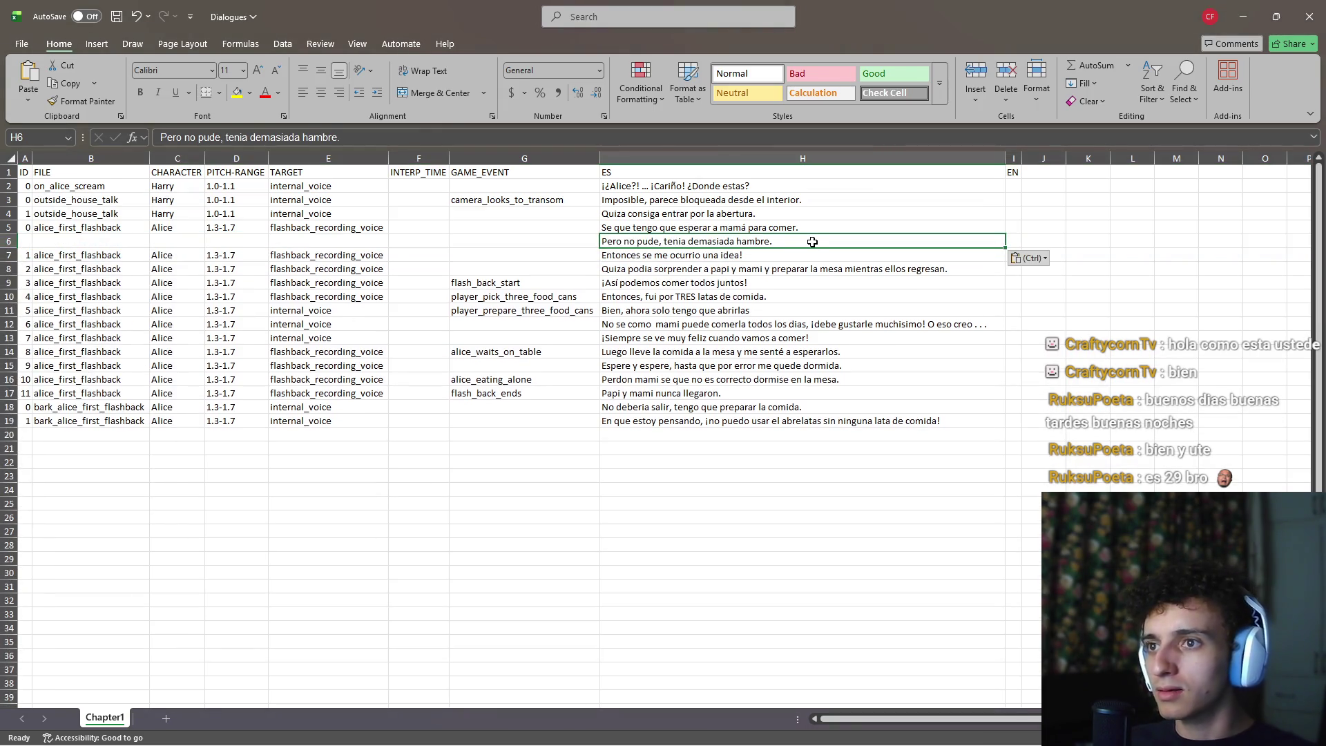
End H5 with an ellipsis after 'comer' and review the neighbouring lines
double_click(820, 227)
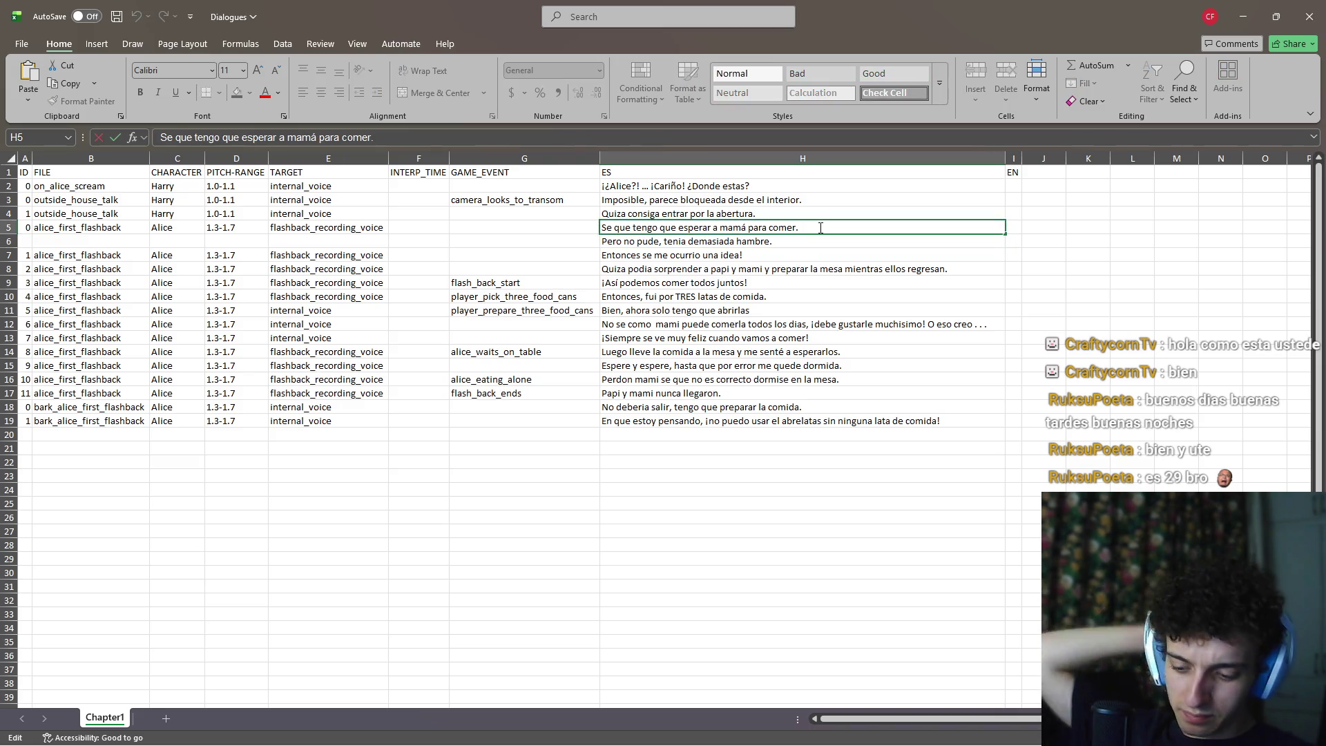
type("..")
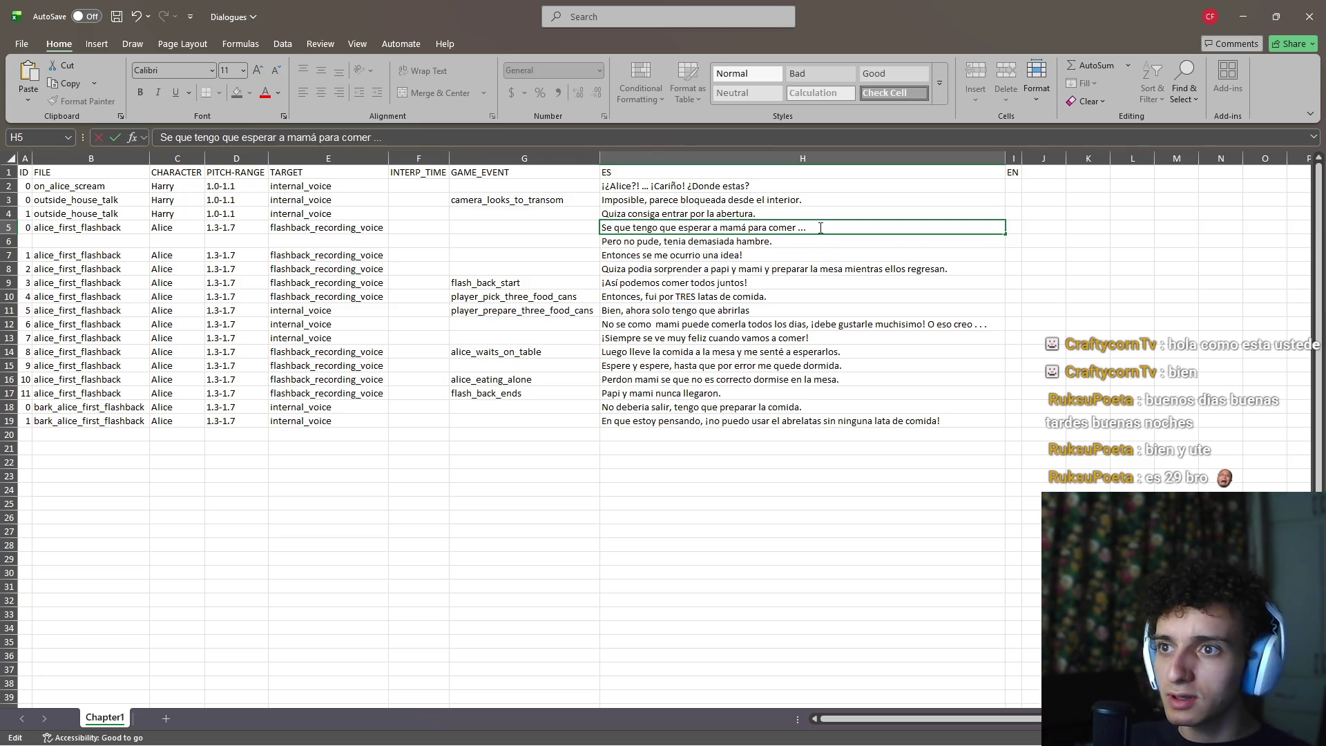
key("Return")
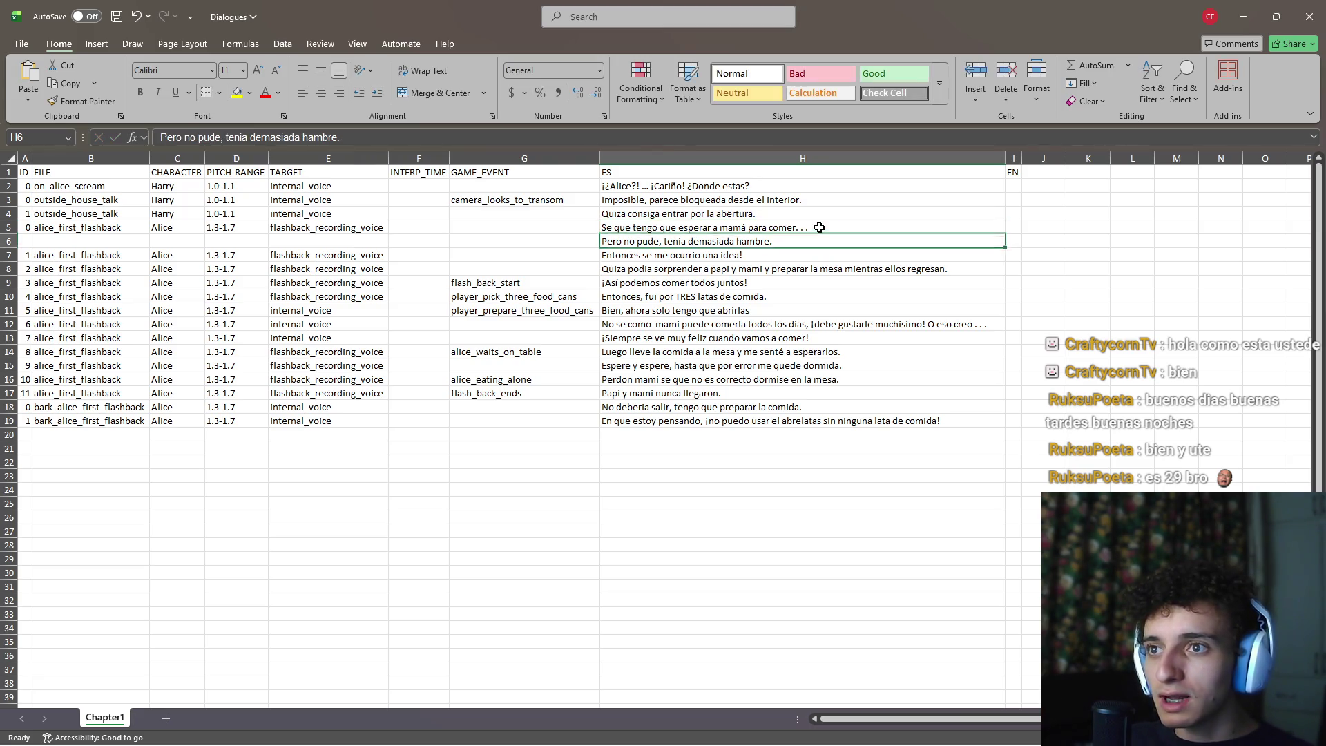
key("Up")
key("Down")
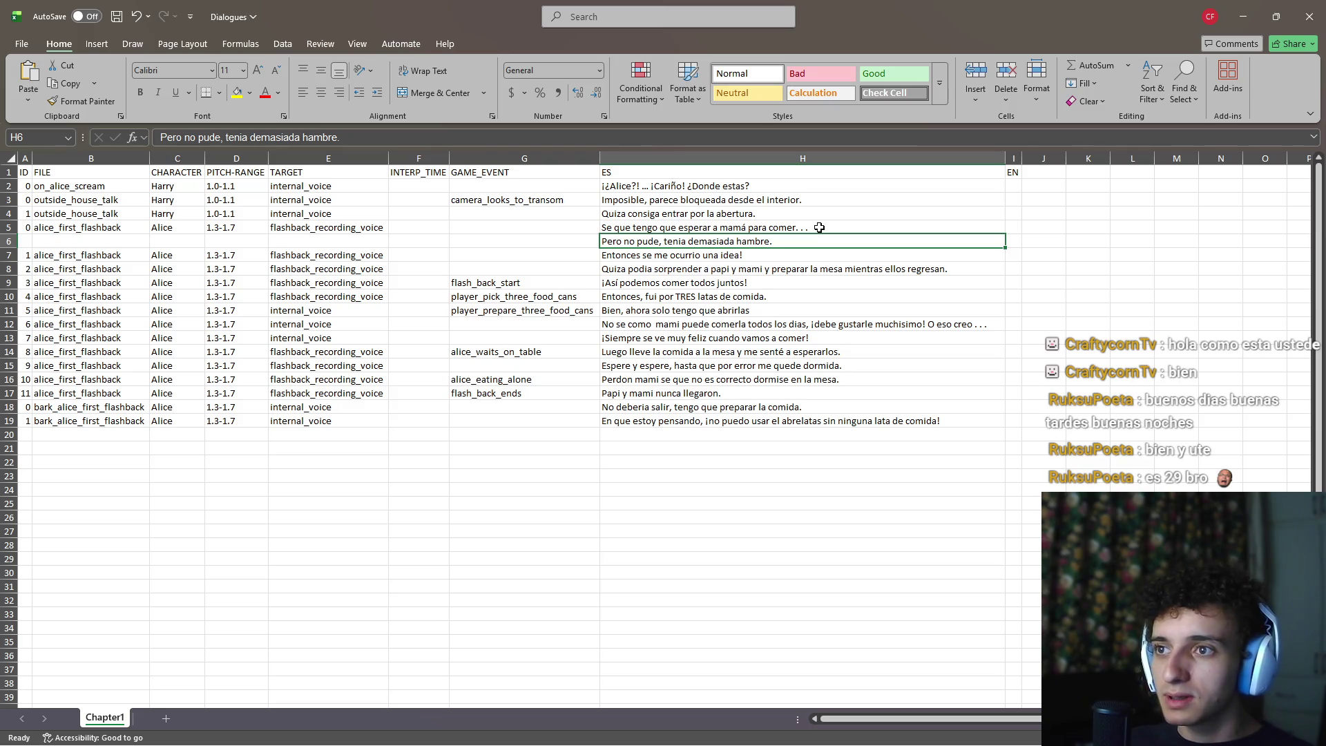
key("Down")
key("Up")
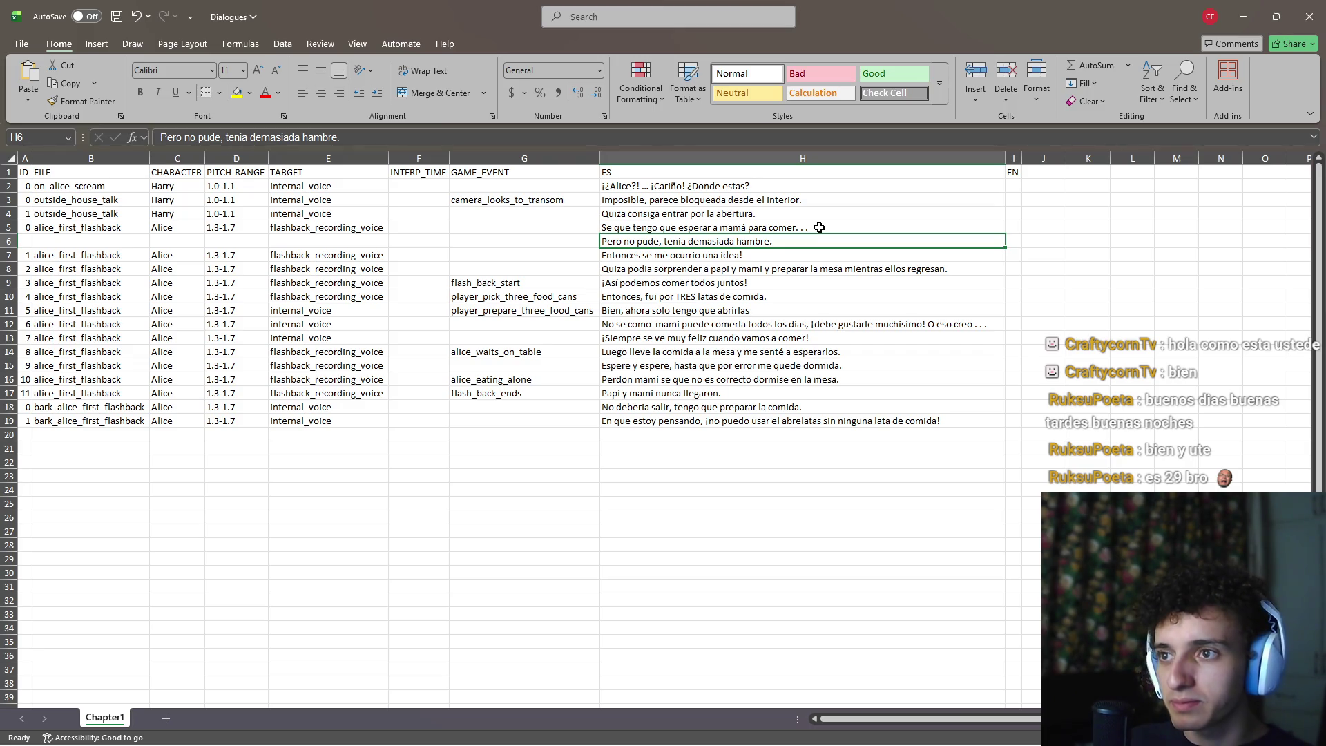
key("Down")
key("Down")
key("Up")
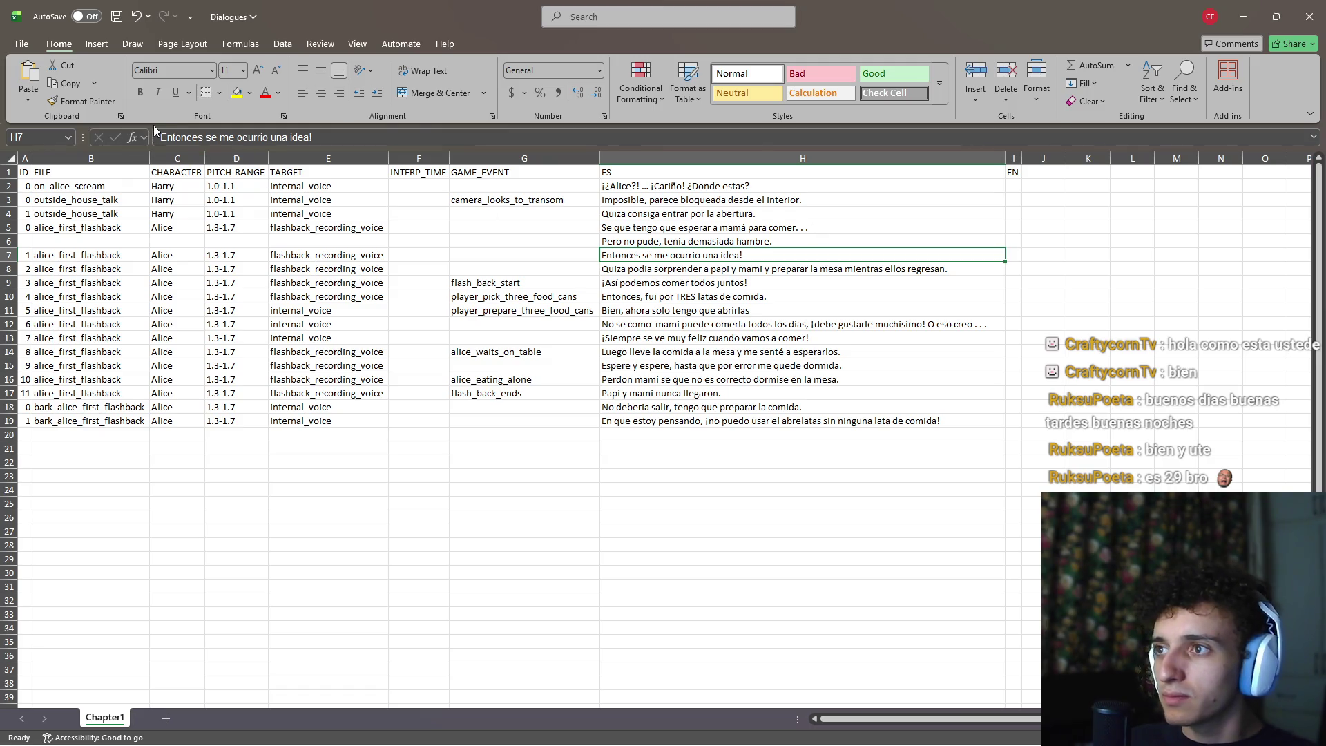
Add an opening '¡' to the H7 dialogue line
left_click(161, 137)
type("¡")
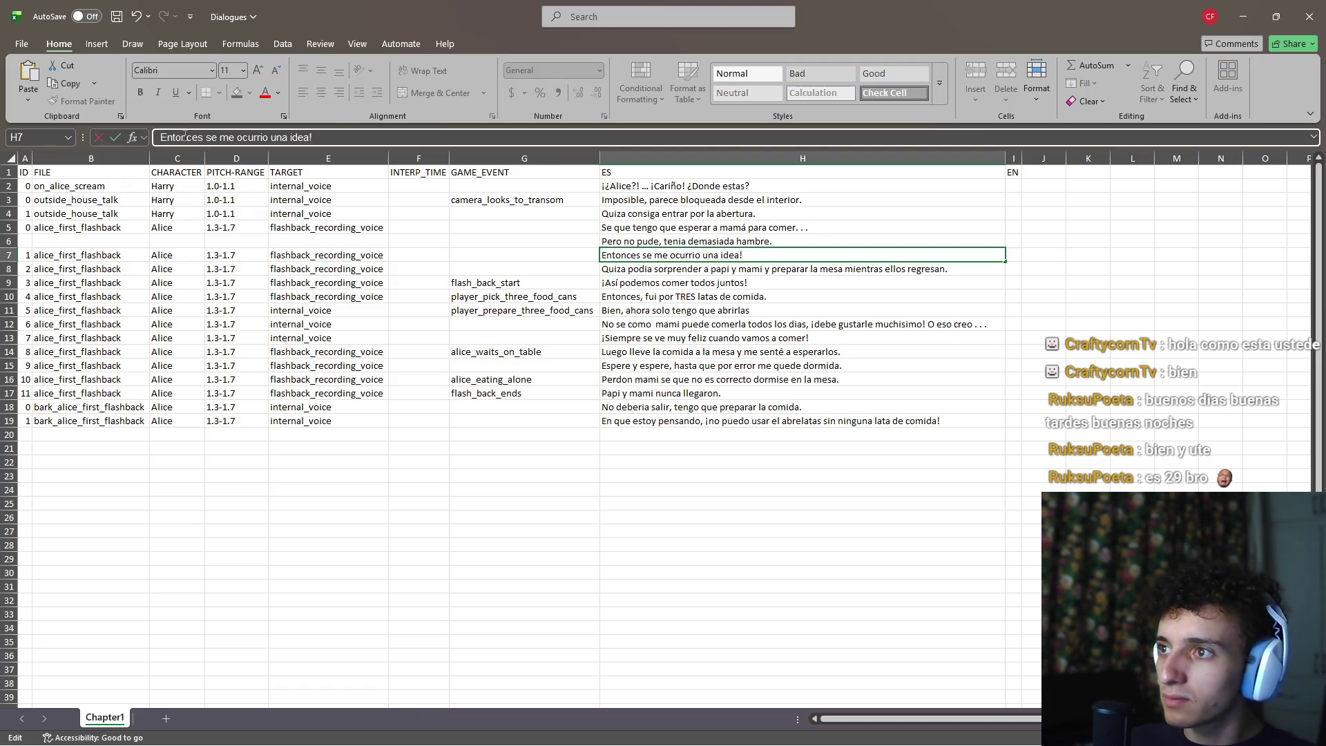
key("Return")
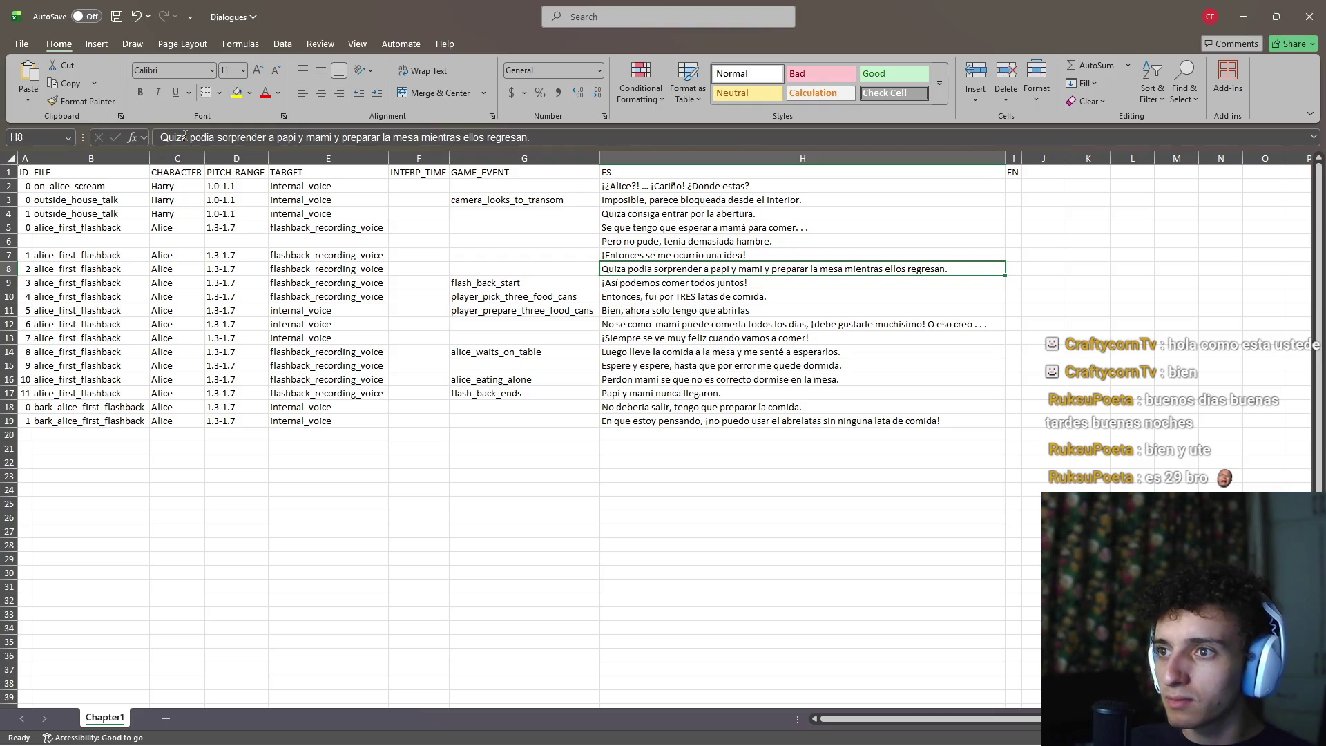
key("Down")
key("Up")
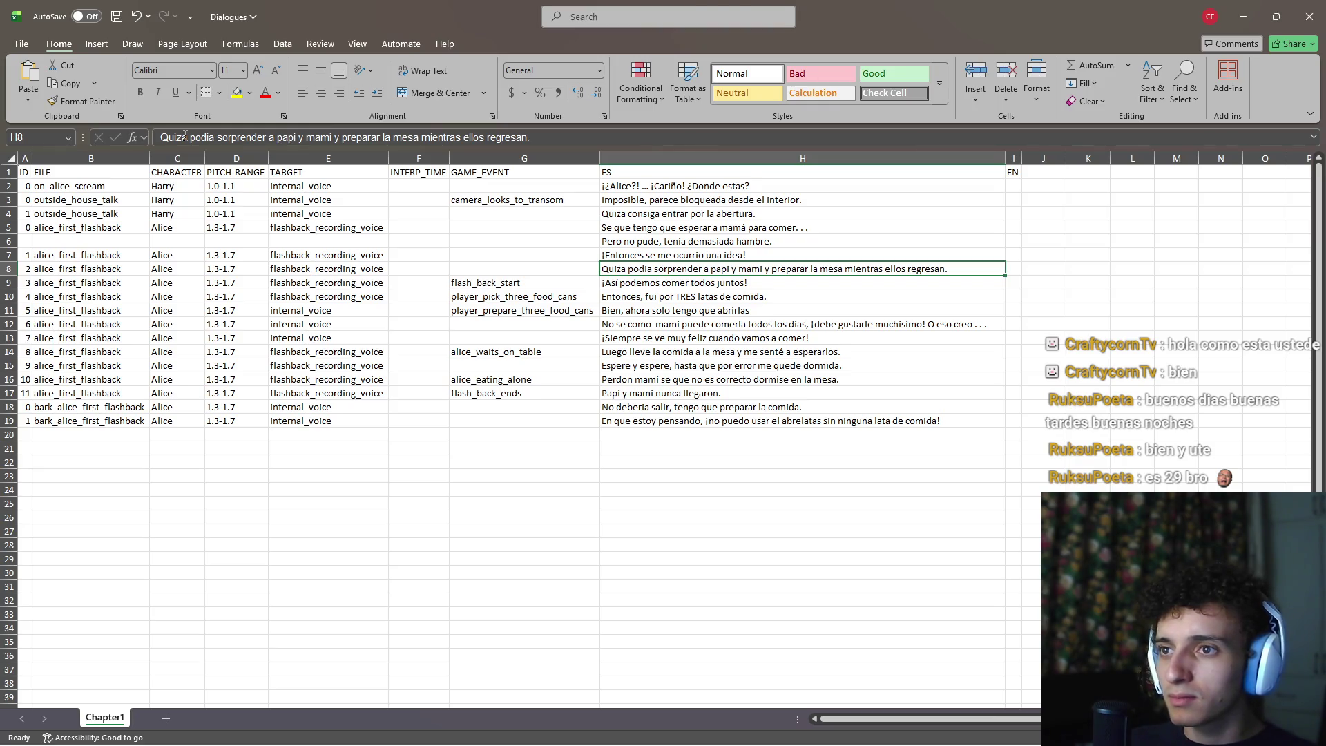
key("Down")
key("Down")
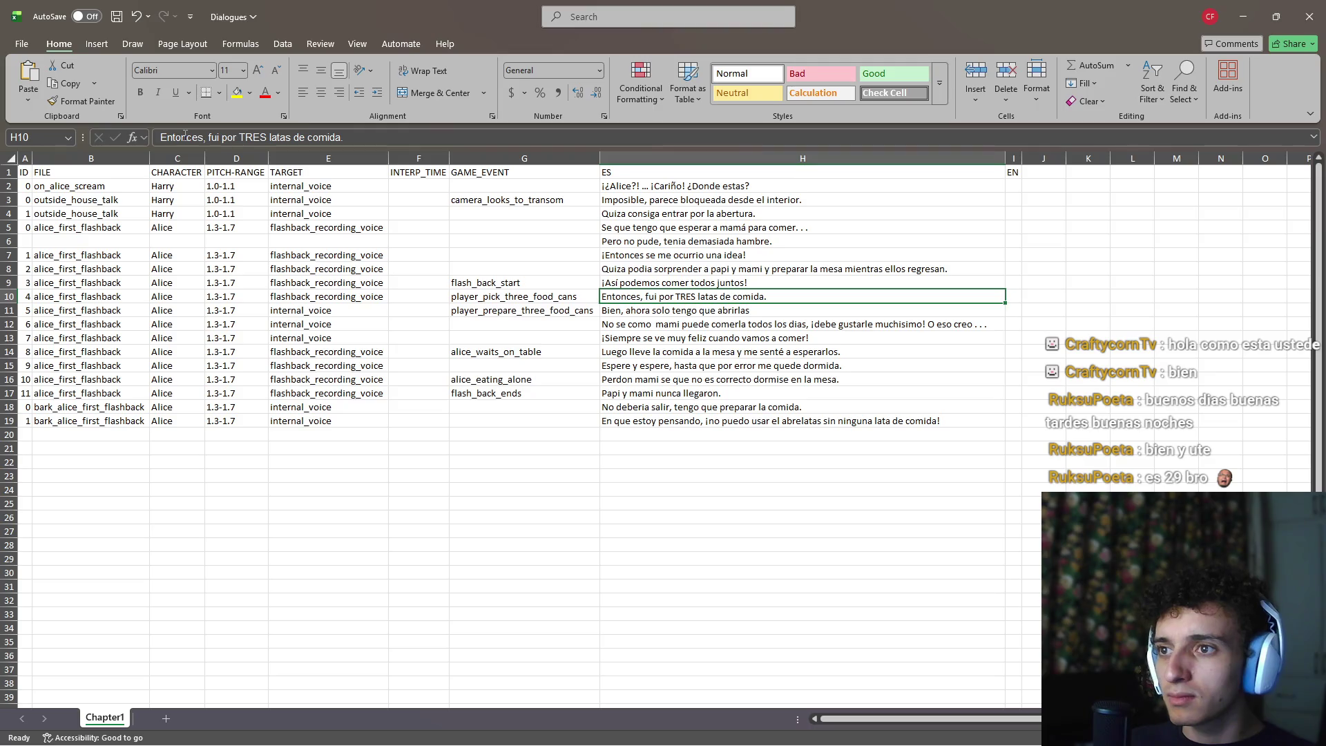
Drop the opening 'Entonces,' from the H10 dialogue line
double_click(650, 298)
key("shift+Home")
type("F")
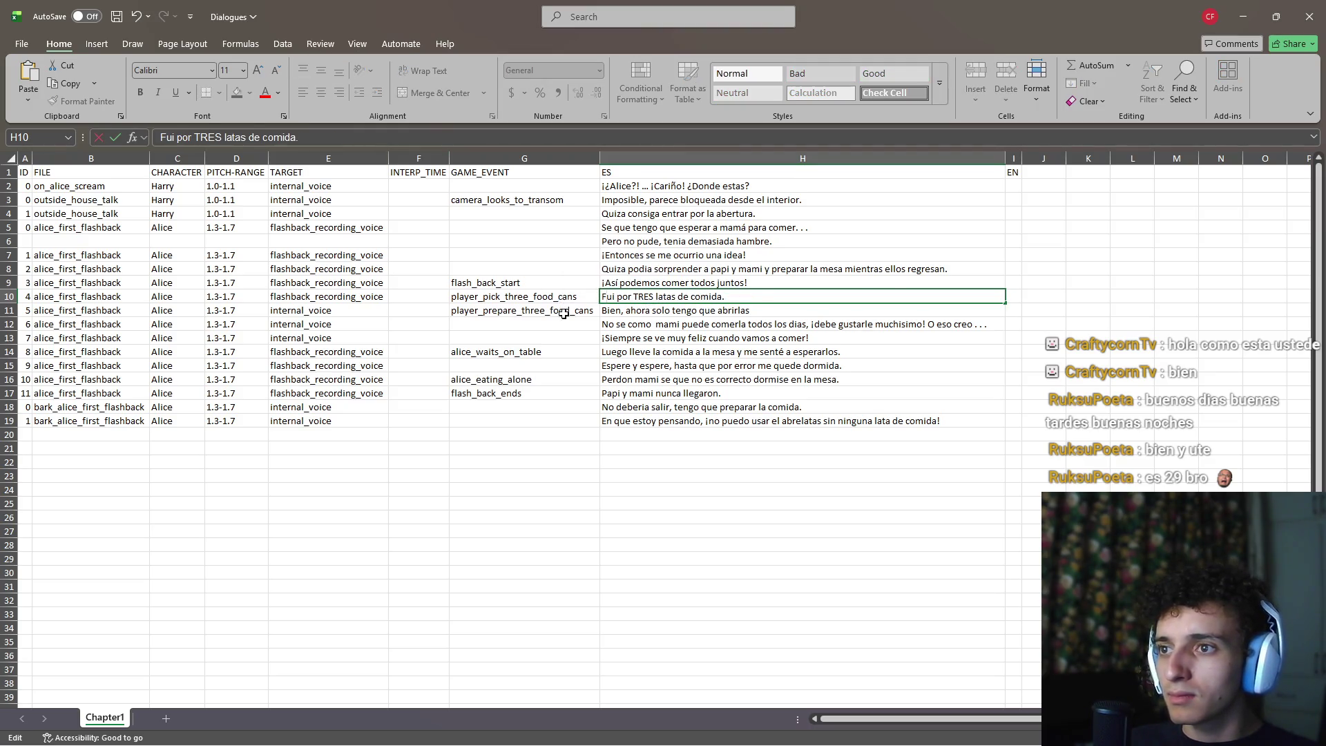
left_click(659, 341)
left_click(663, 298)
left_click(662, 311)
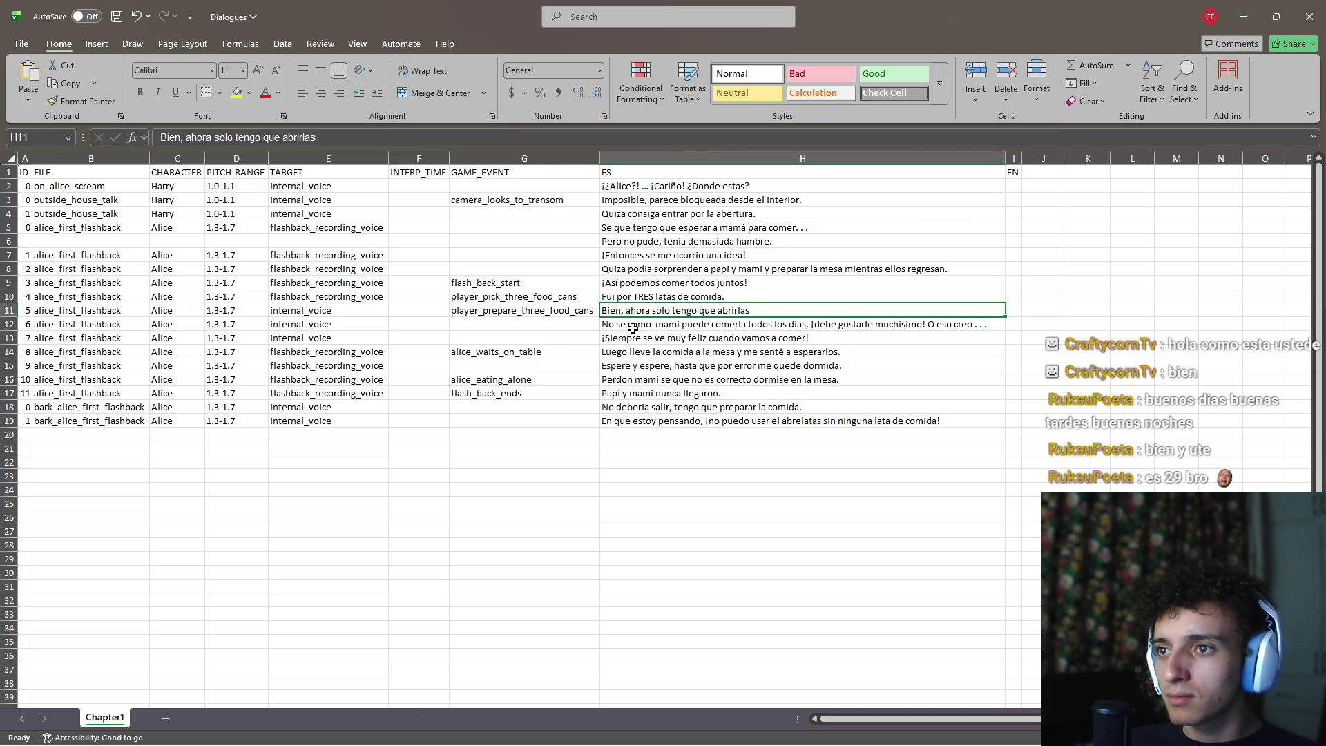
left_click(632, 328)
left_click(646, 339)
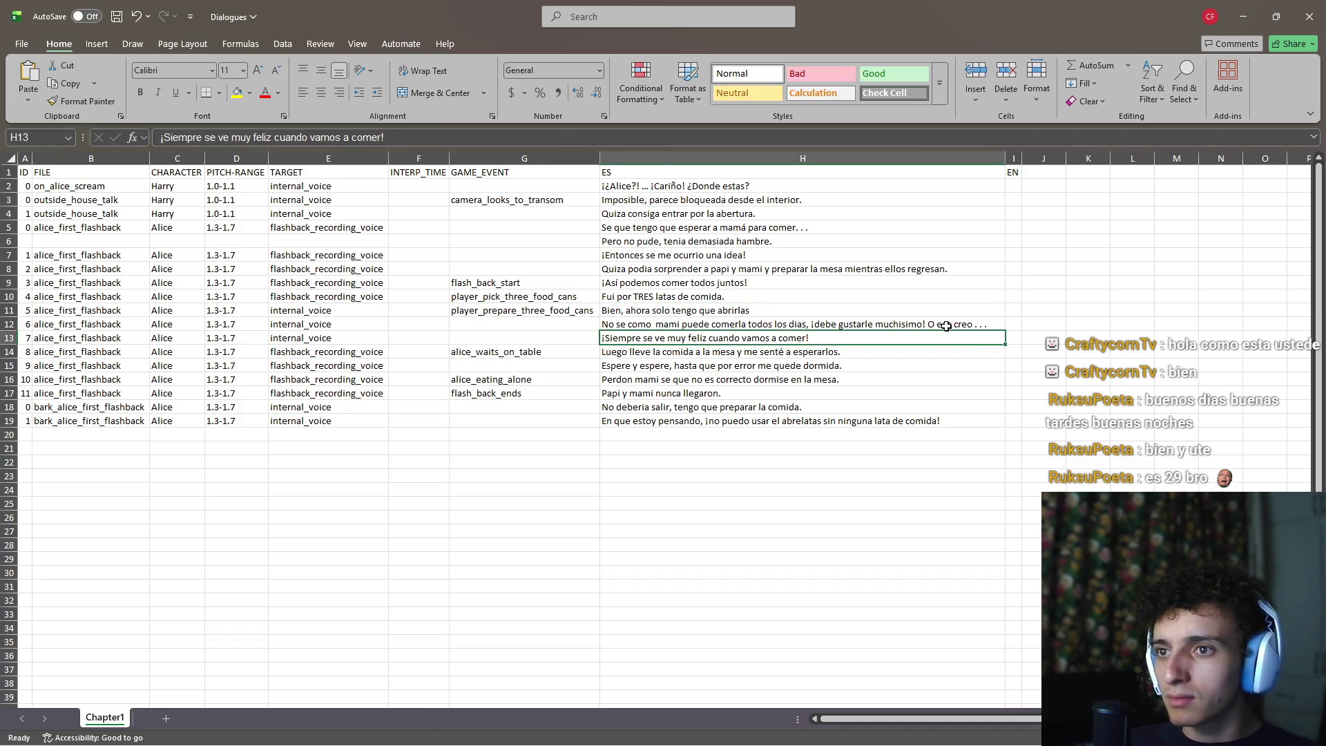
Delete the trailing 'O eso creo . . .' from H12 and review lines down to H16
double_click(947, 324)
left_click_drag(991, 325, 928, 324)
key("BackSpace")
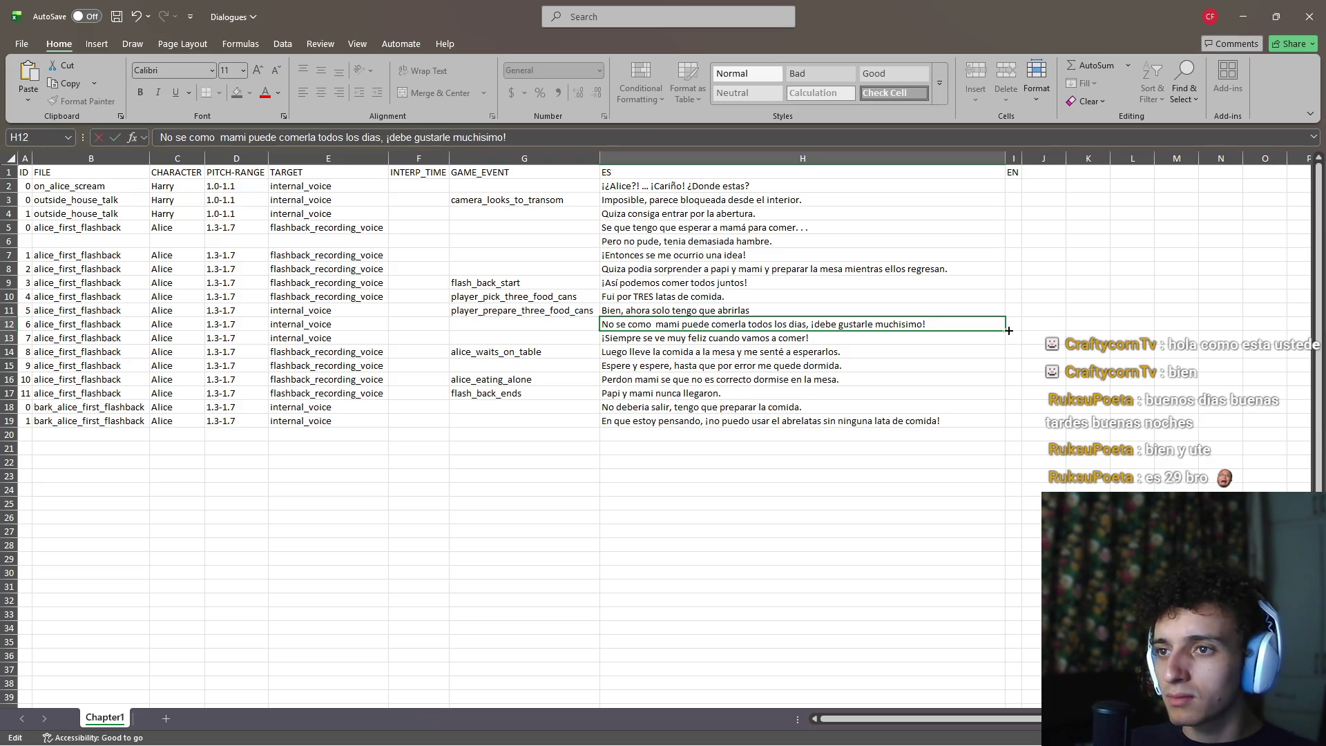
key("Return")
key("Down")
key("Up")
key("Up")
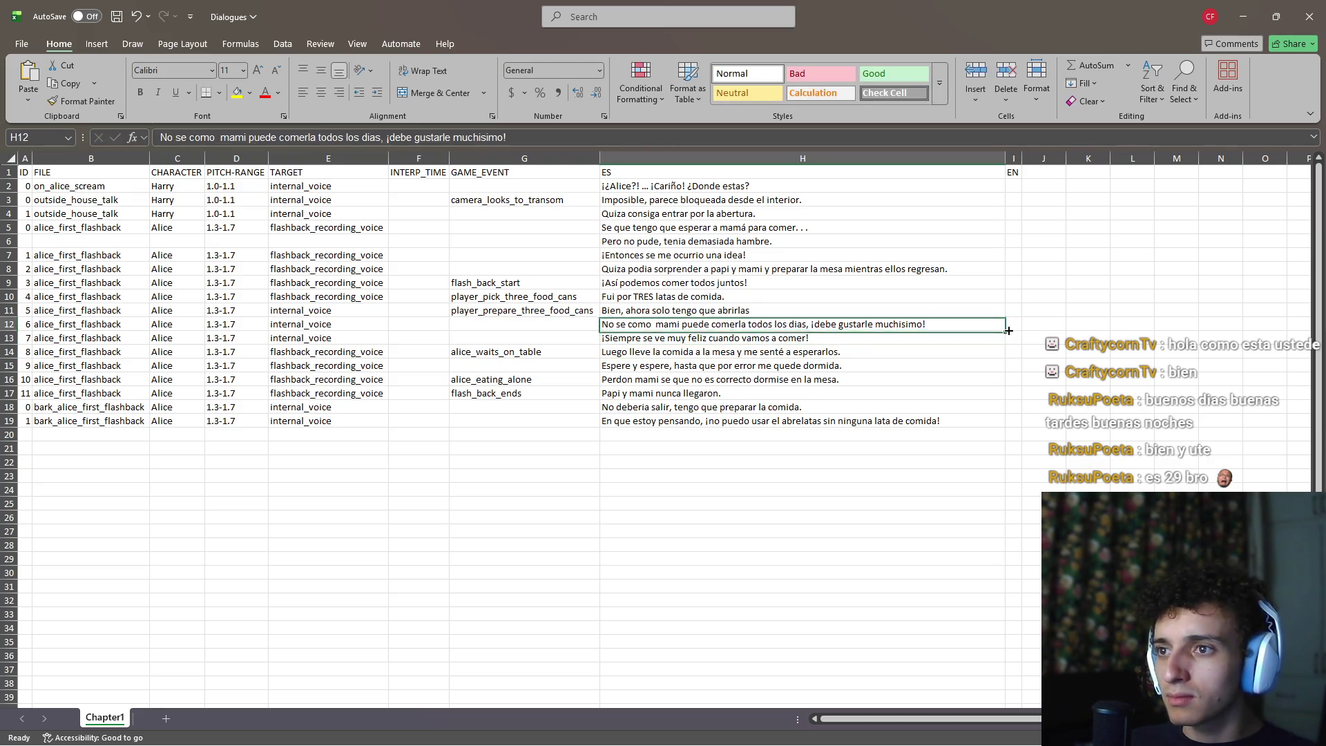
key("Down")
key("Up")
key("Down")
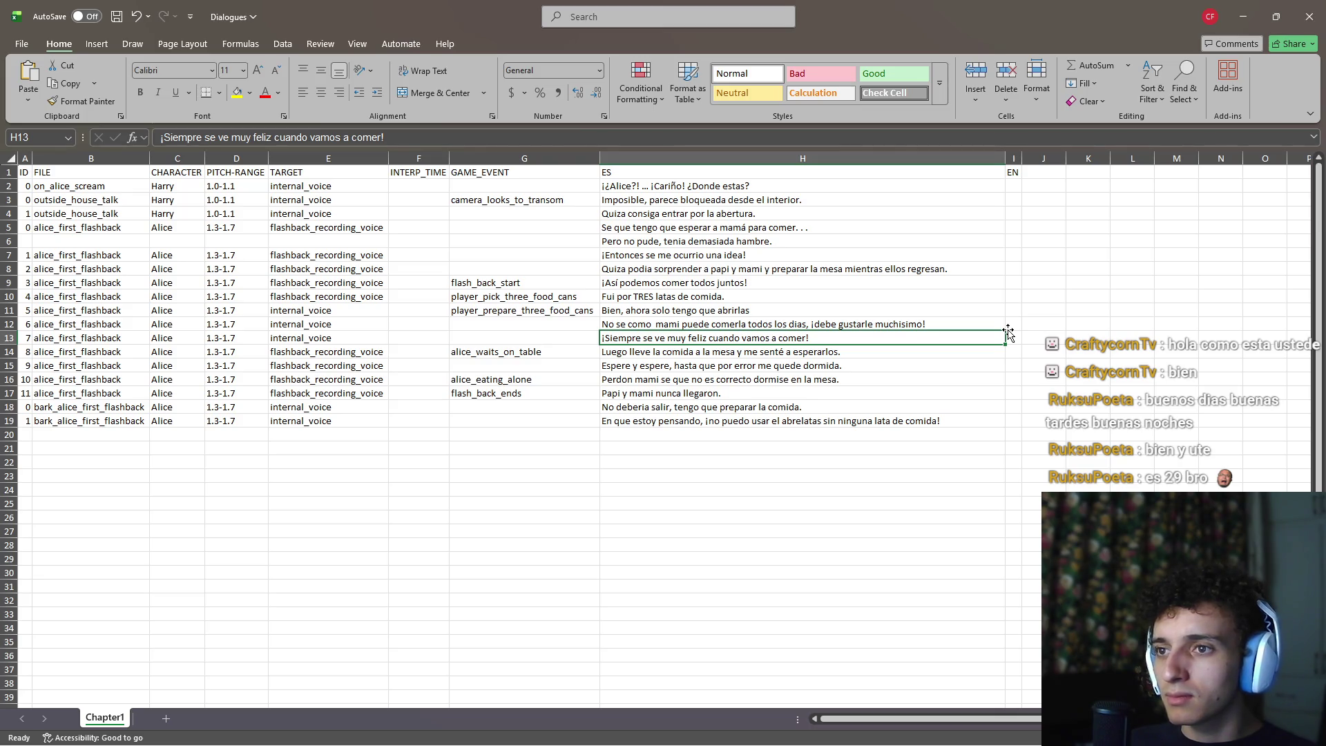
key("Down")
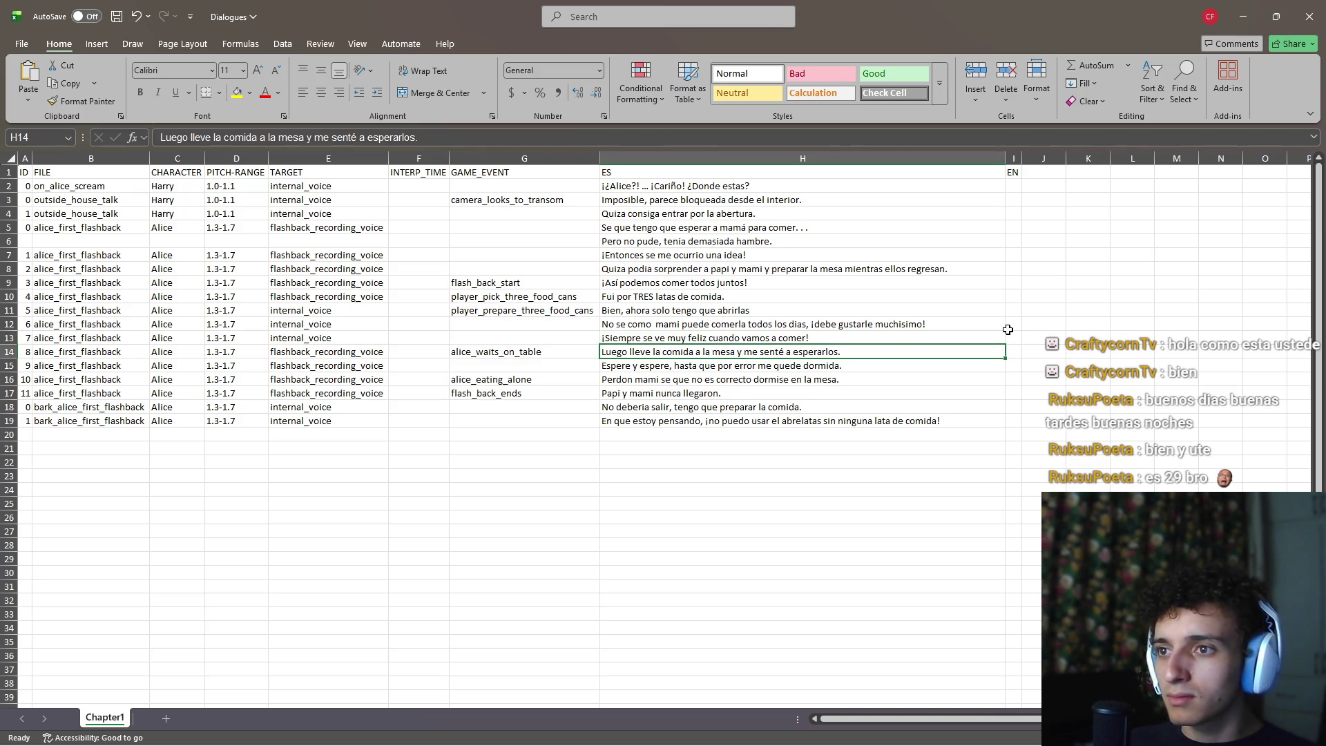
key("Down")
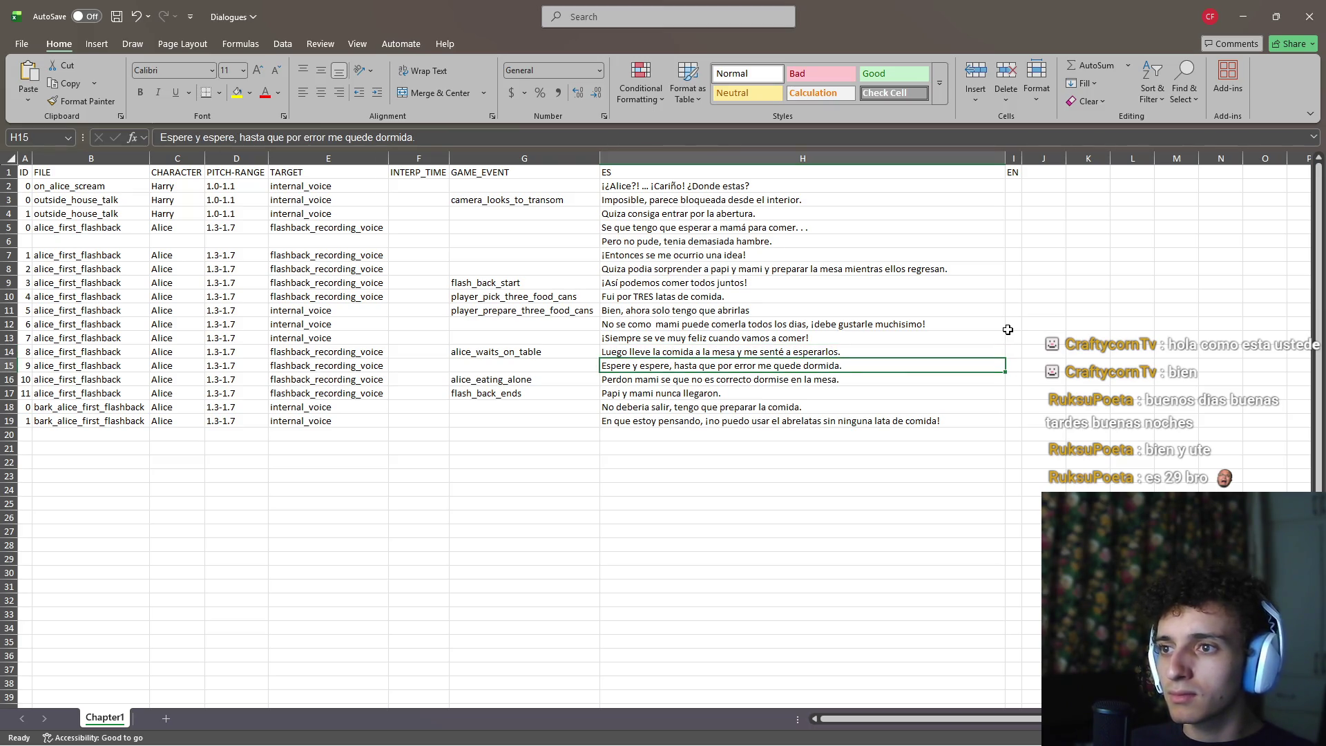
key("Down")
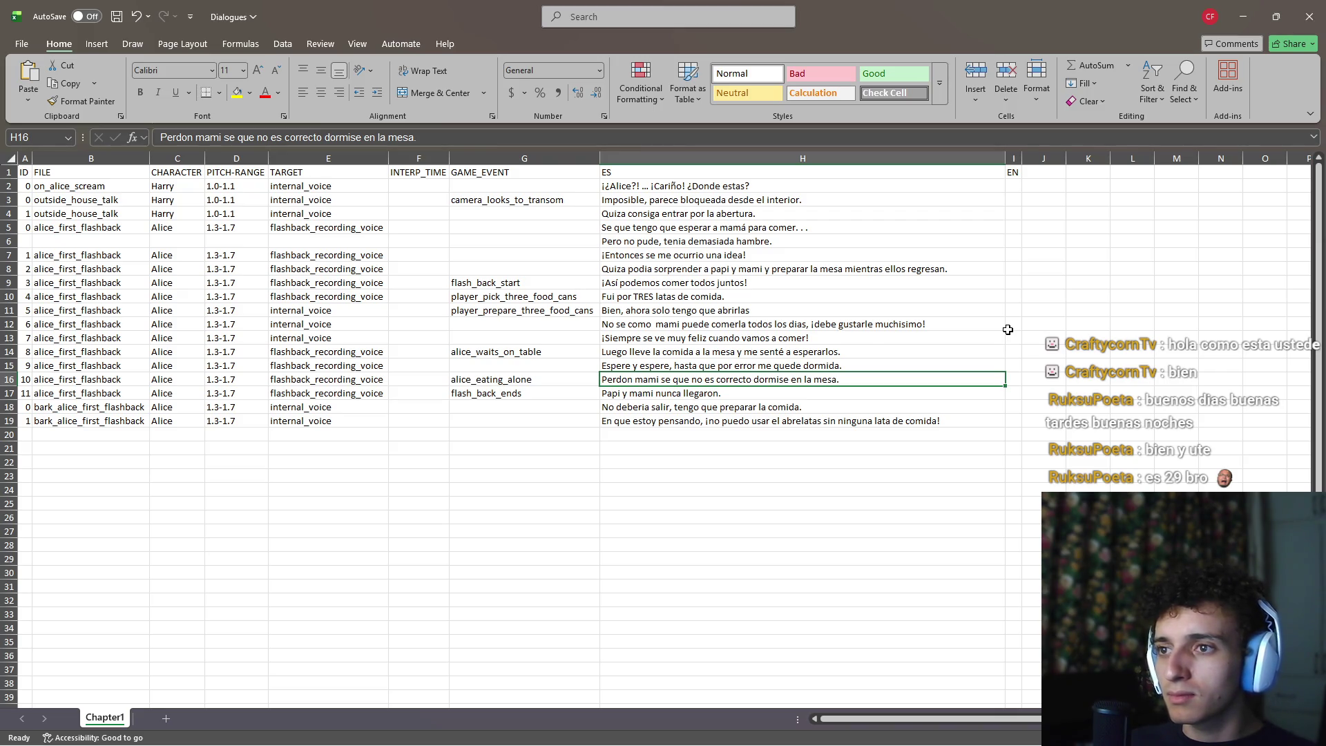
key("Down")
key("Down")
key("Down")
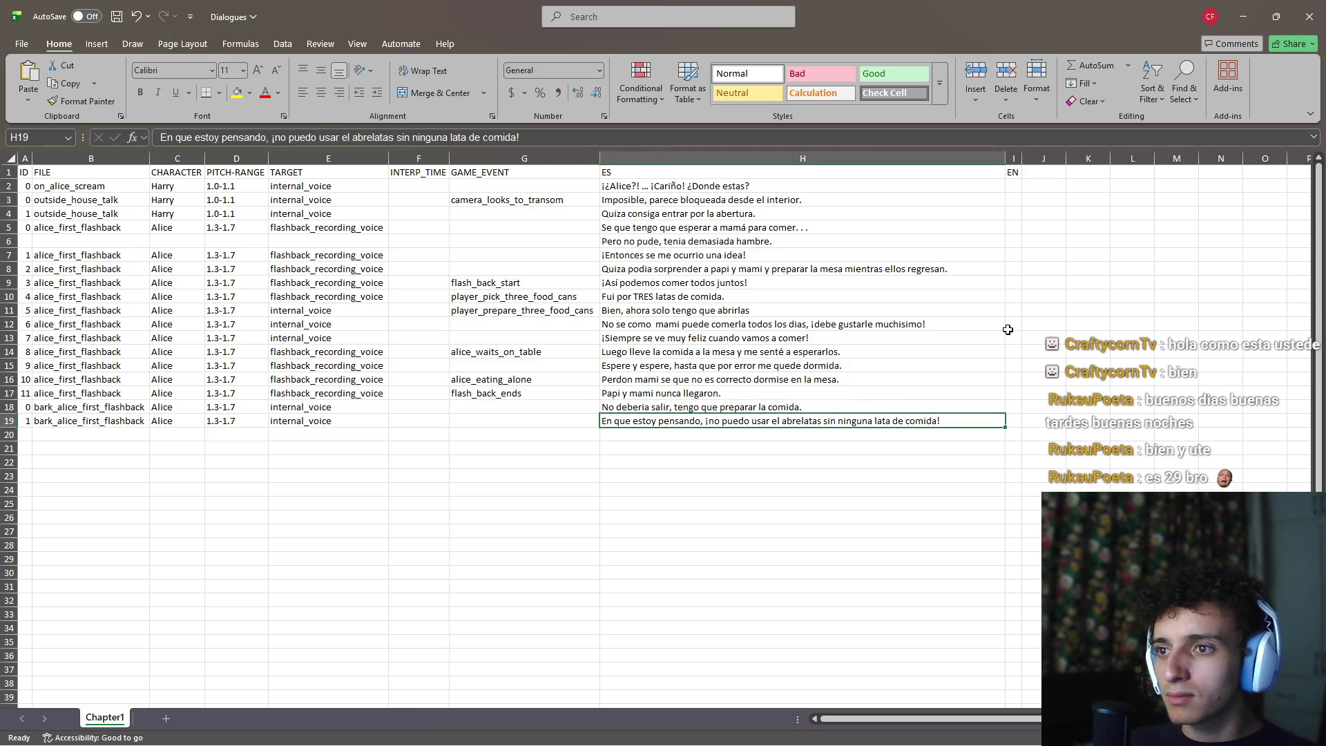
Fill row 6 with row 5's file, character, pitch and target values, save, and close Excel
key("ctrl+s")
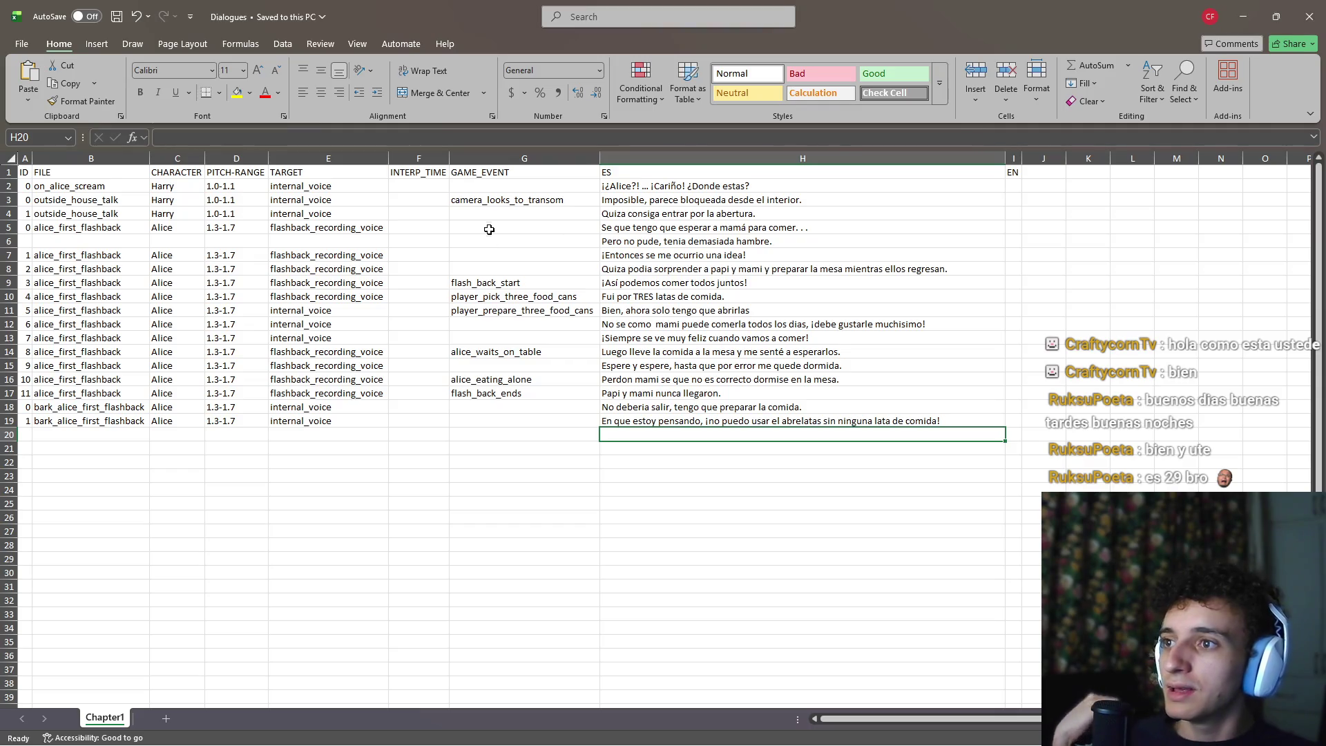
left_click(113, 254)
left_click_drag(114, 254, 380, 249)
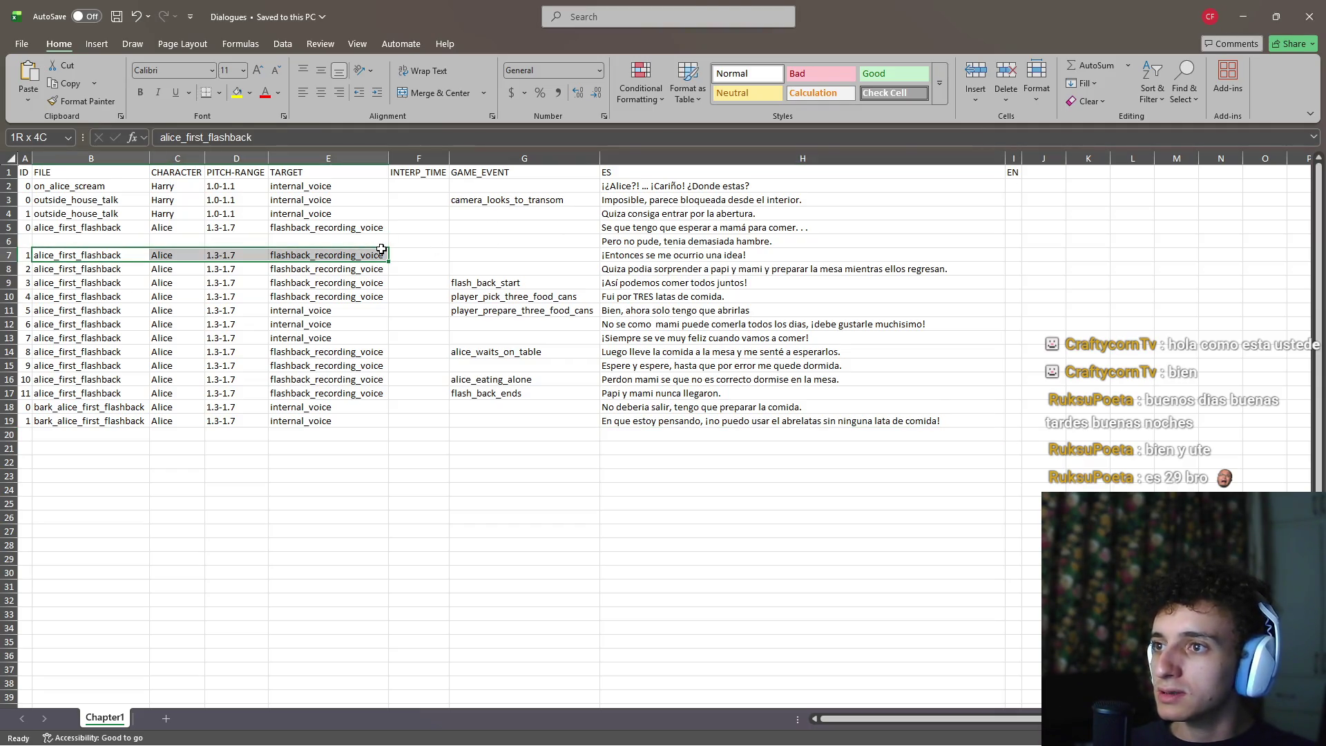
left_click_drag(104, 228, 381, 228)
key("ctrl+c")
left_click(114, 242)
key("ctrl+v")
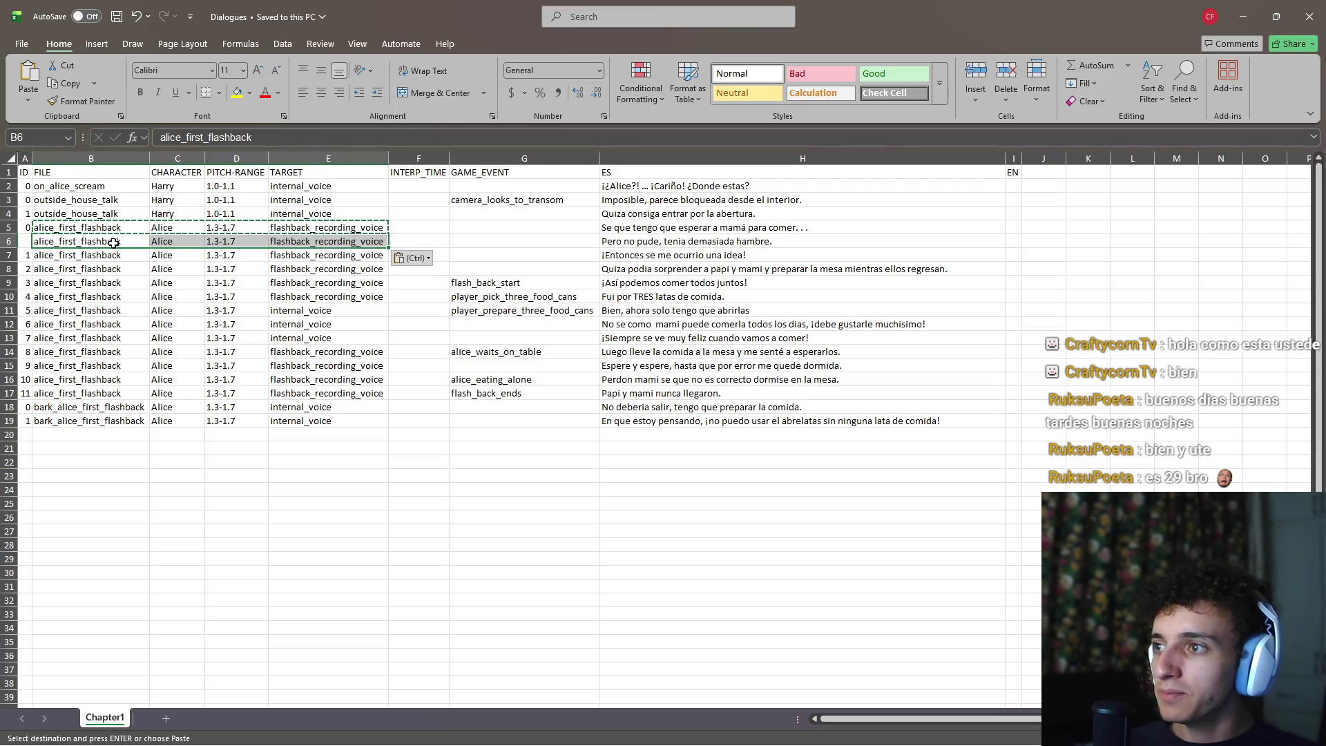
left_click(366, 242)
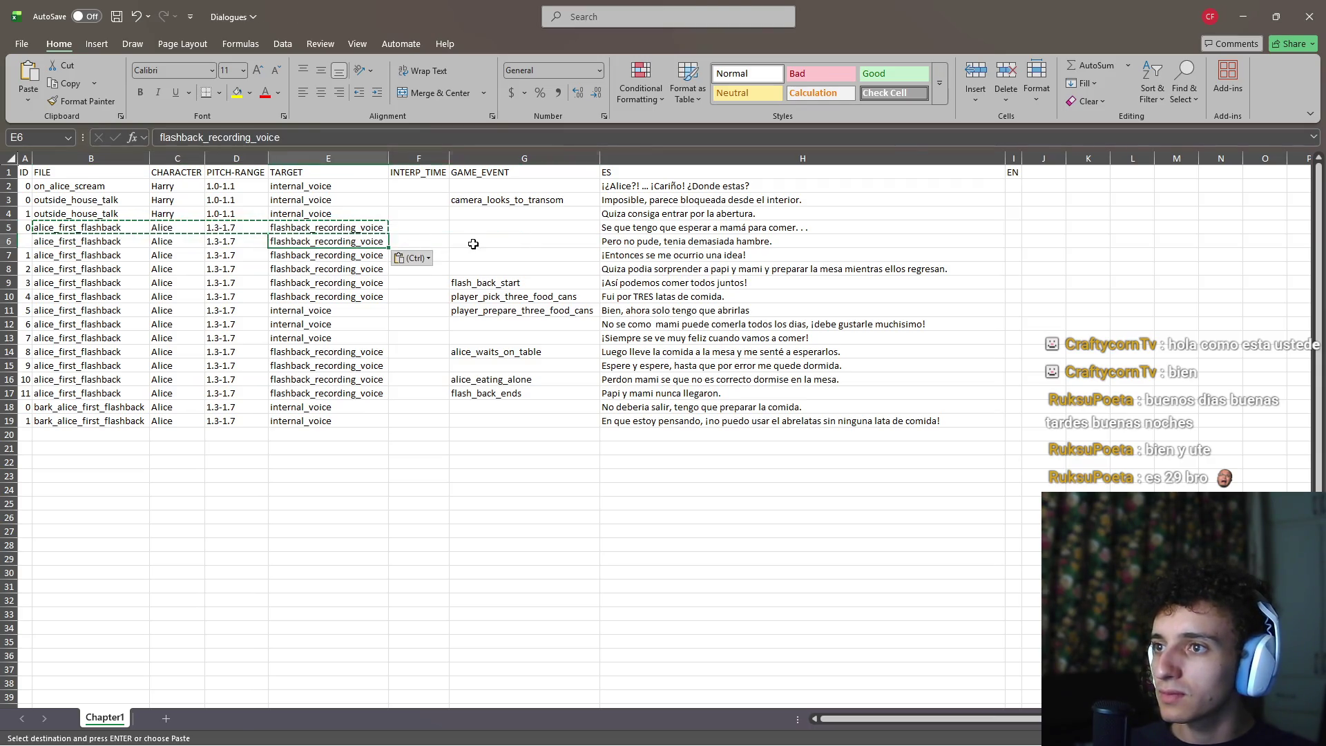
left_click(473, 244)
left_click(117, 17)
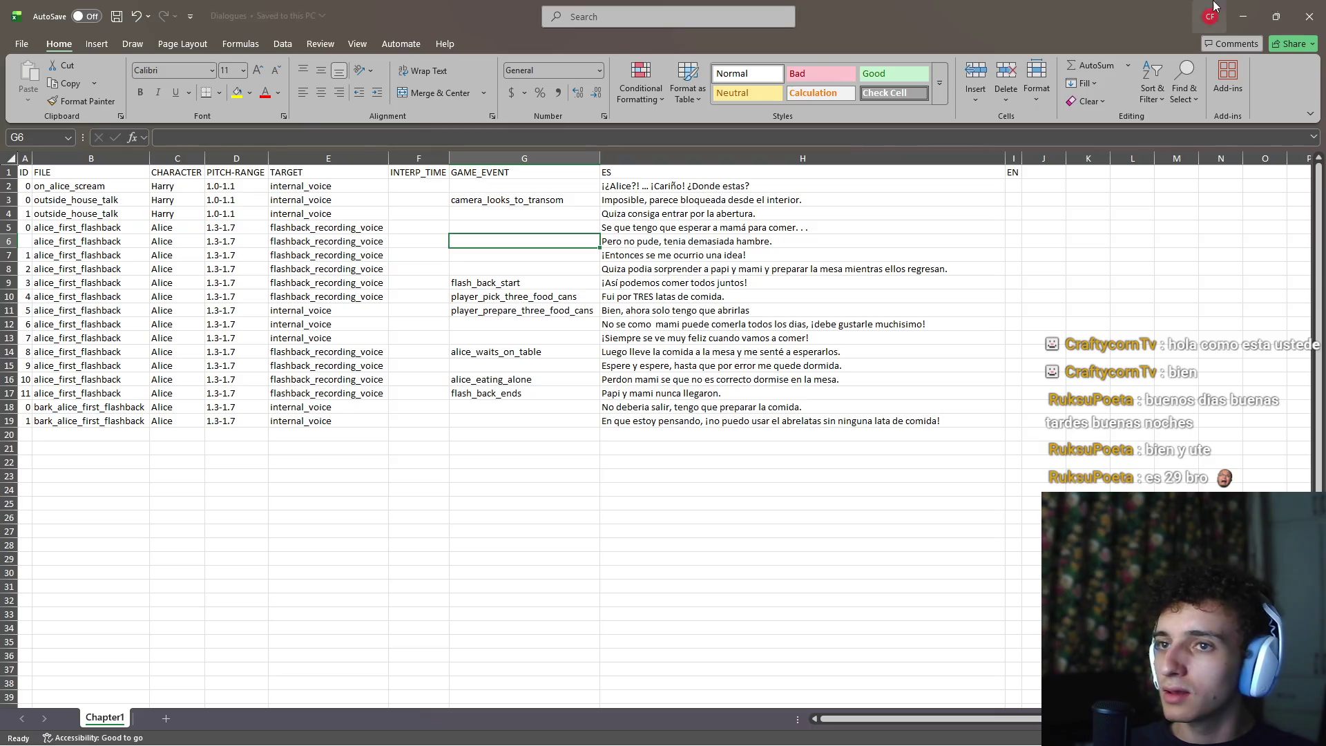
left_click(1309, 16)
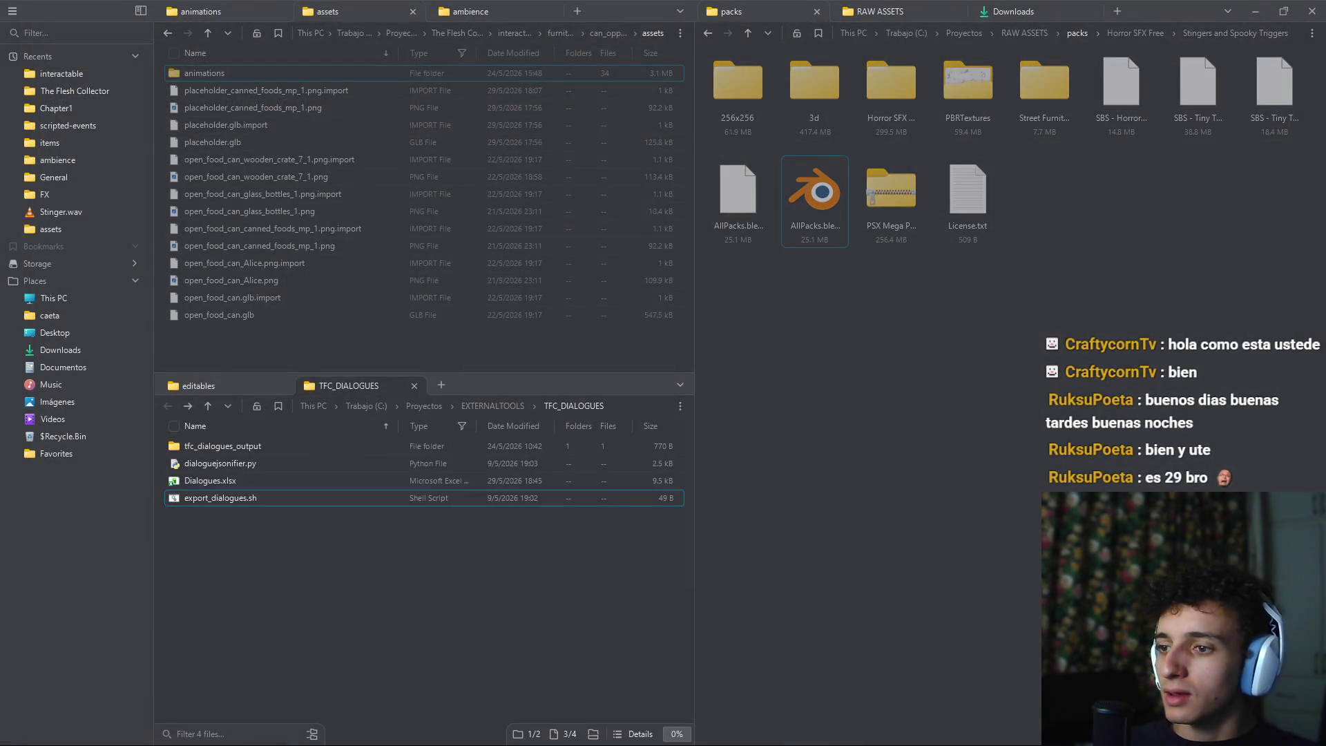
Run dialoguejsonifier.py with the .venv Python in TFC_DIALOGUES and confirm the success message
right_click(381, 616)
left_click(445, 608)
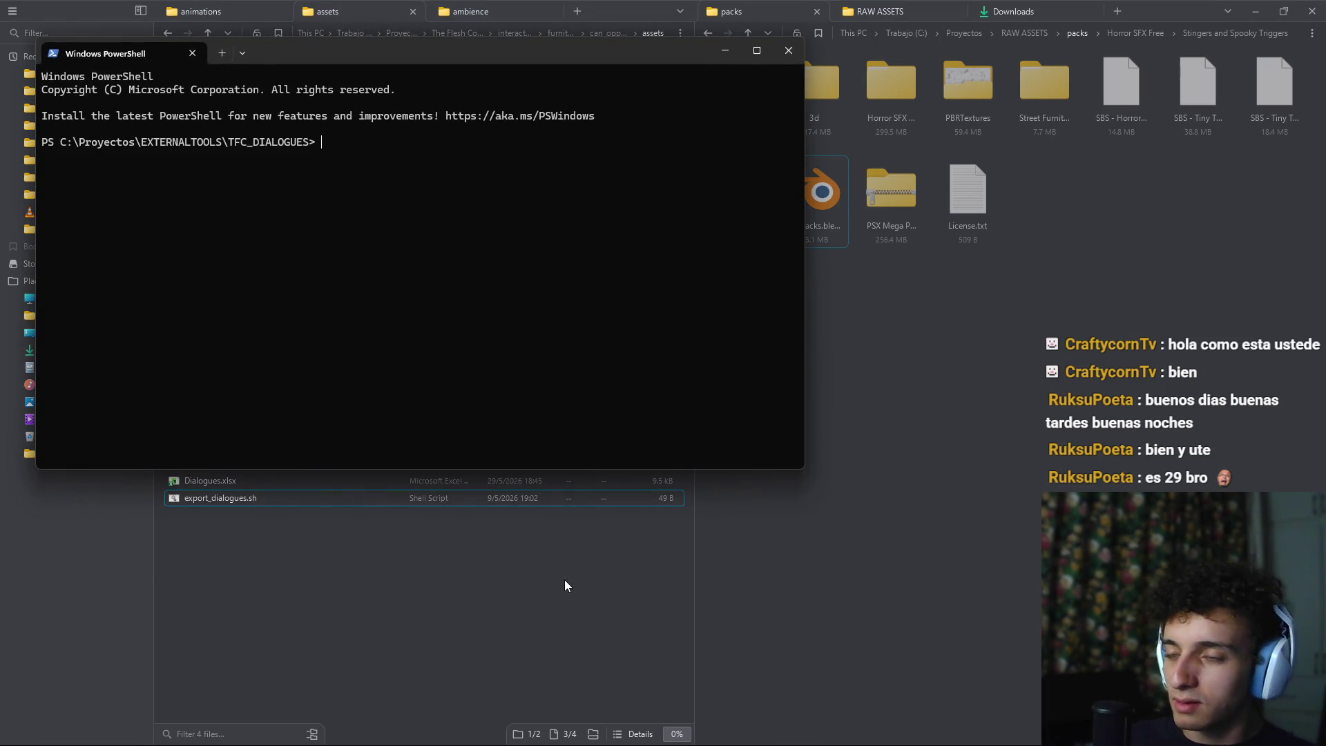
type(".\\.venv\\")
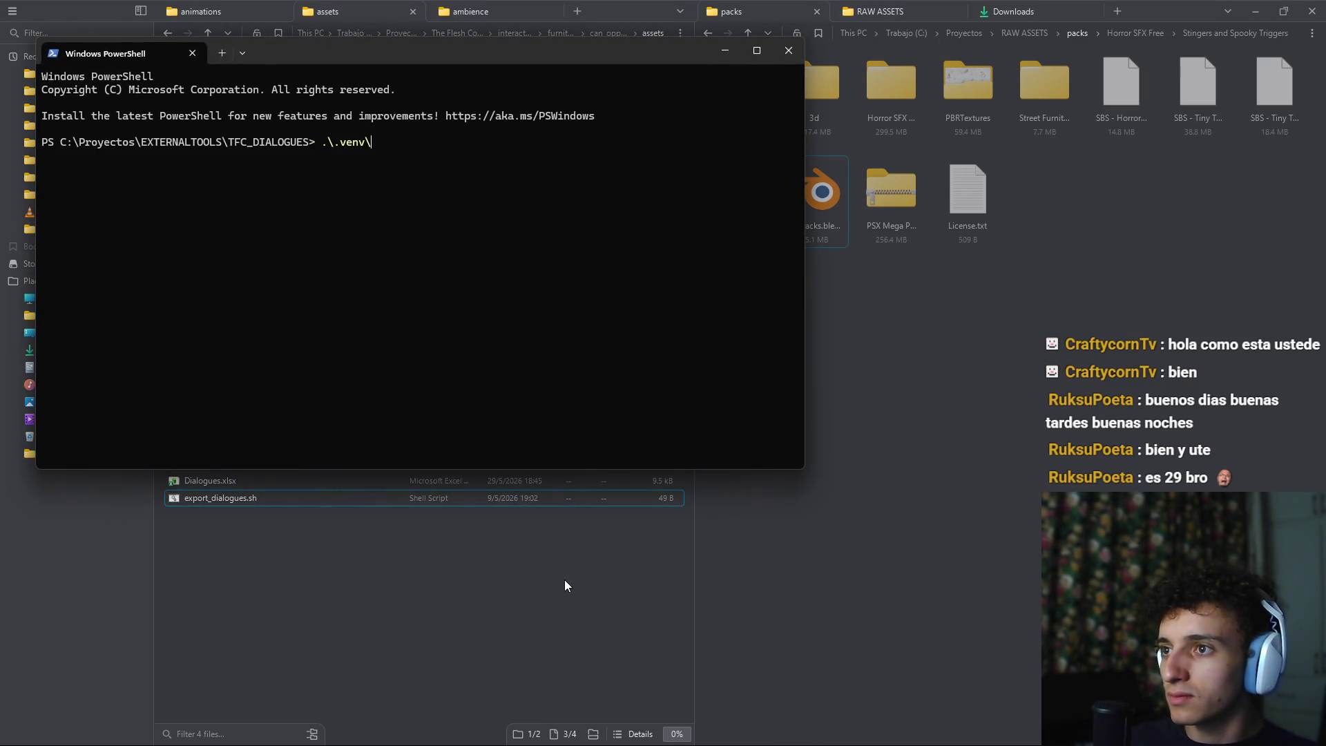
type("Scripts\\")
key("Tab")
key("Tab")
key("Tab")
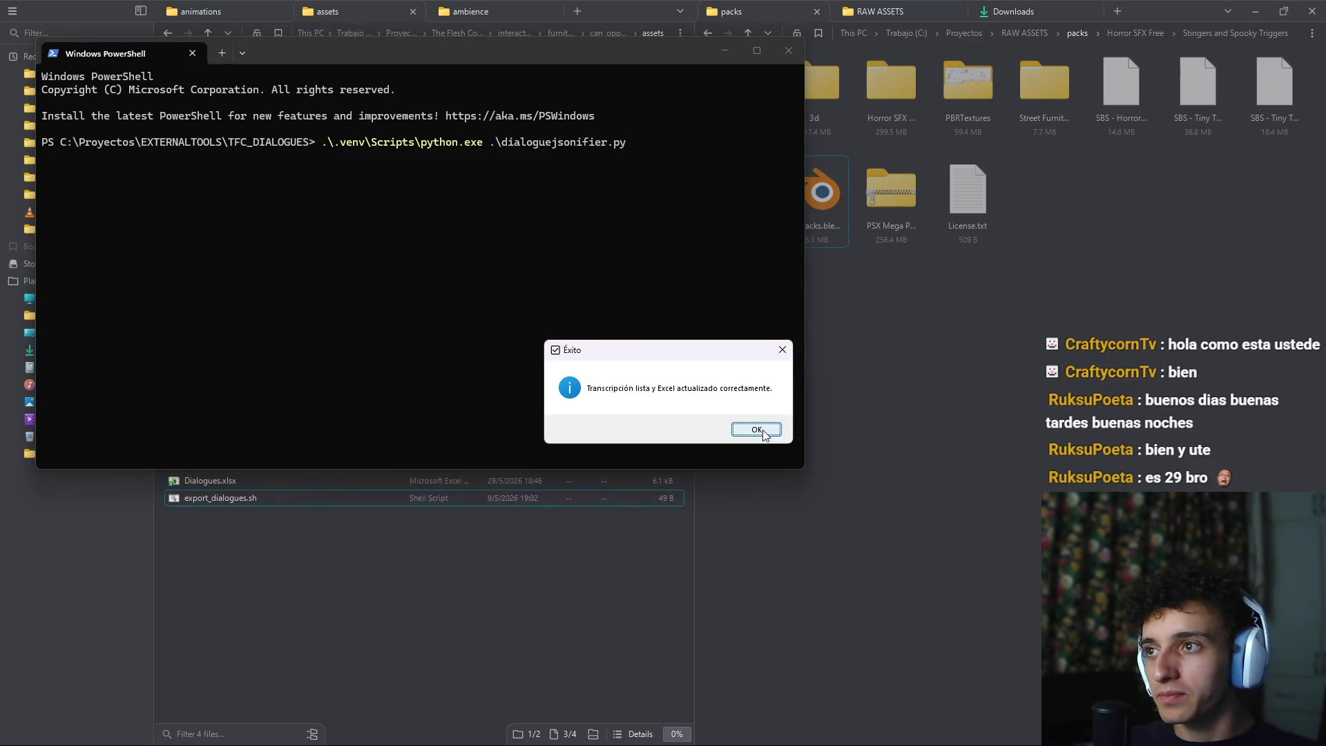
left_click(756, 431)
left_click(787, 52)
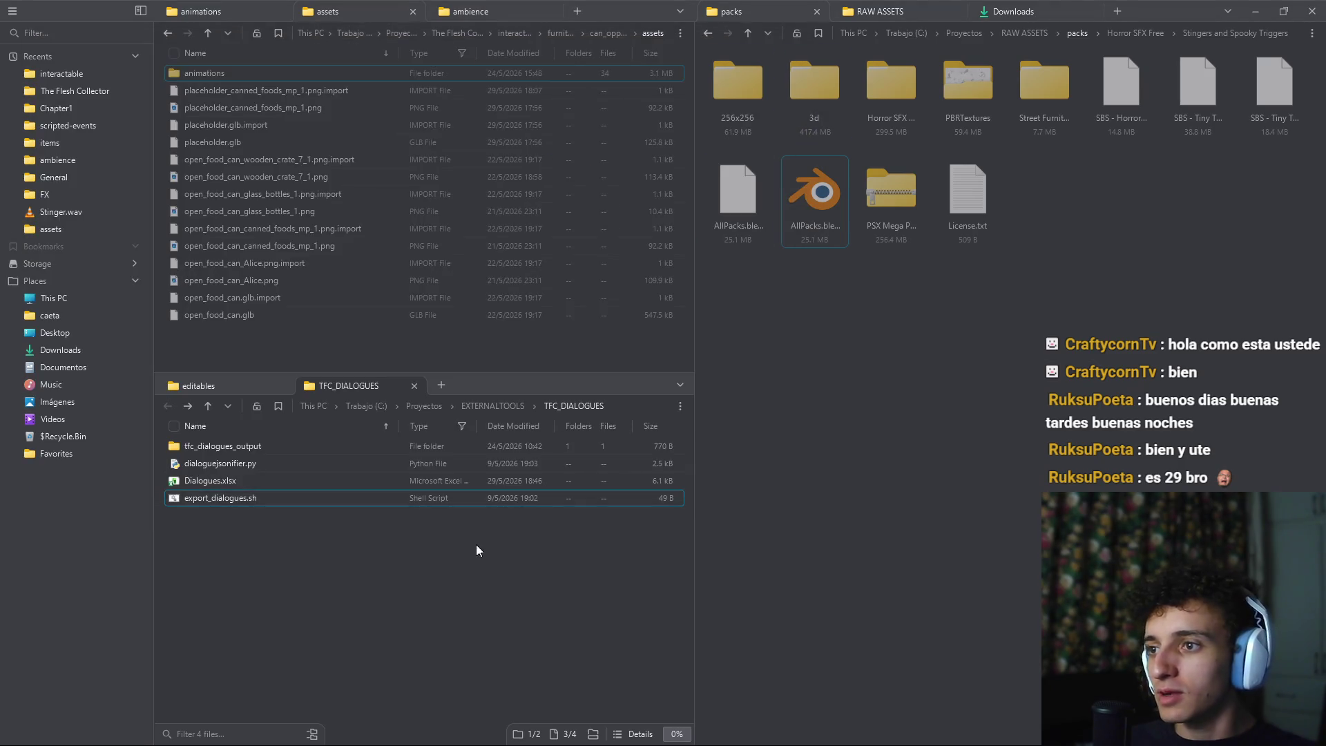
Run export_dialogues.sh, then save the Godot scene and launch the game
double_click(247, 500)
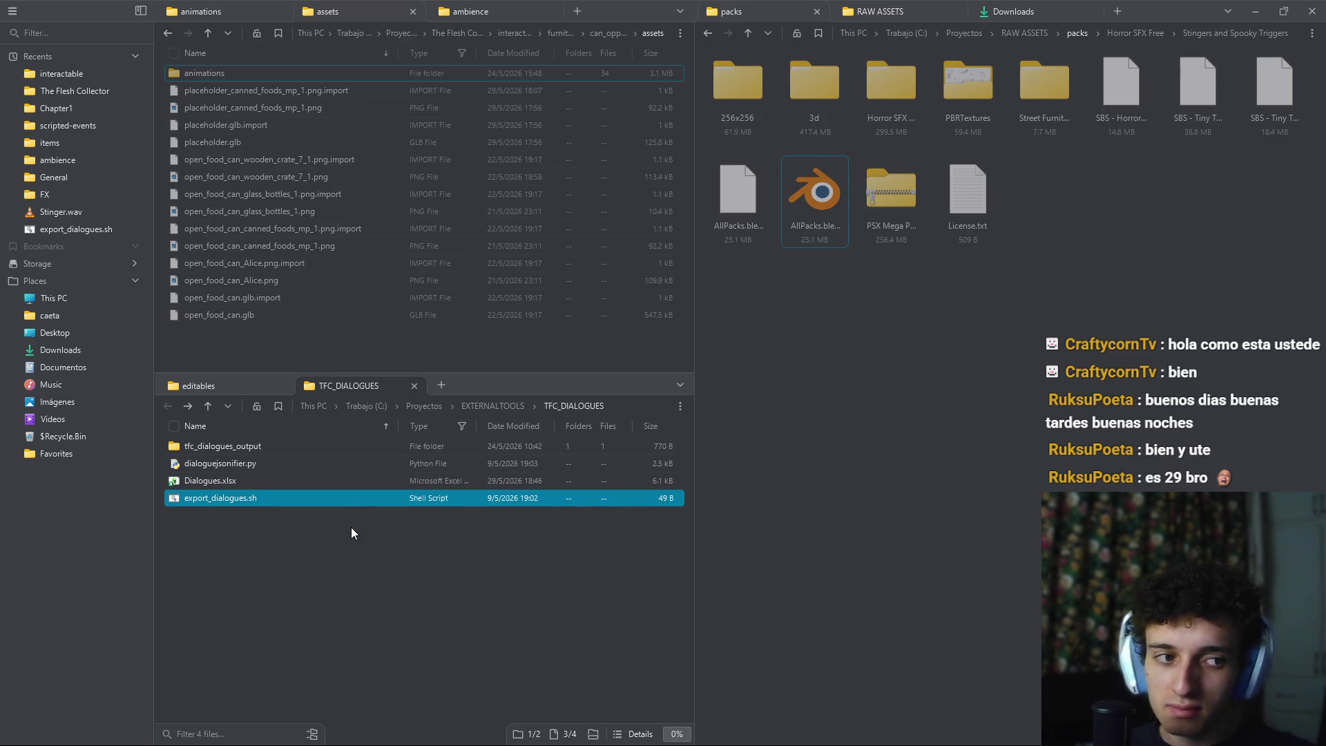
left_click(351, 527)
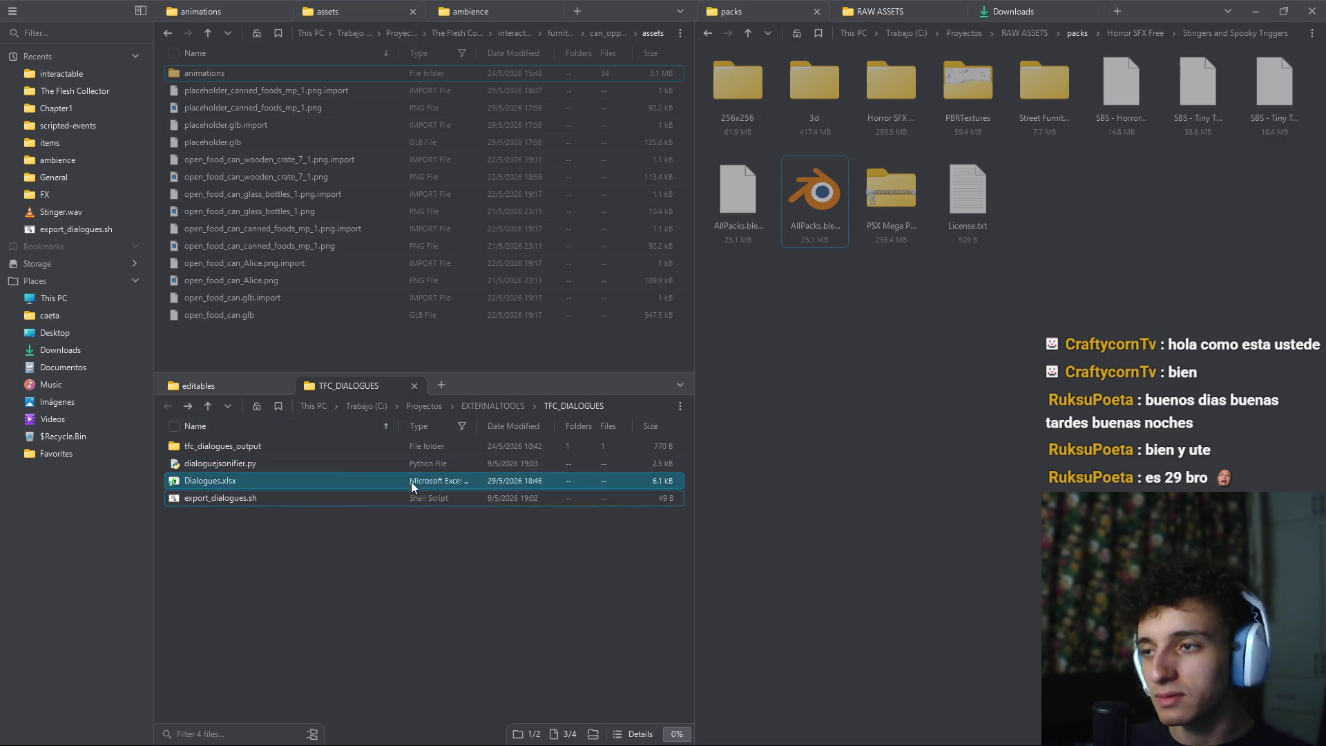
mouse_move(836, 743)
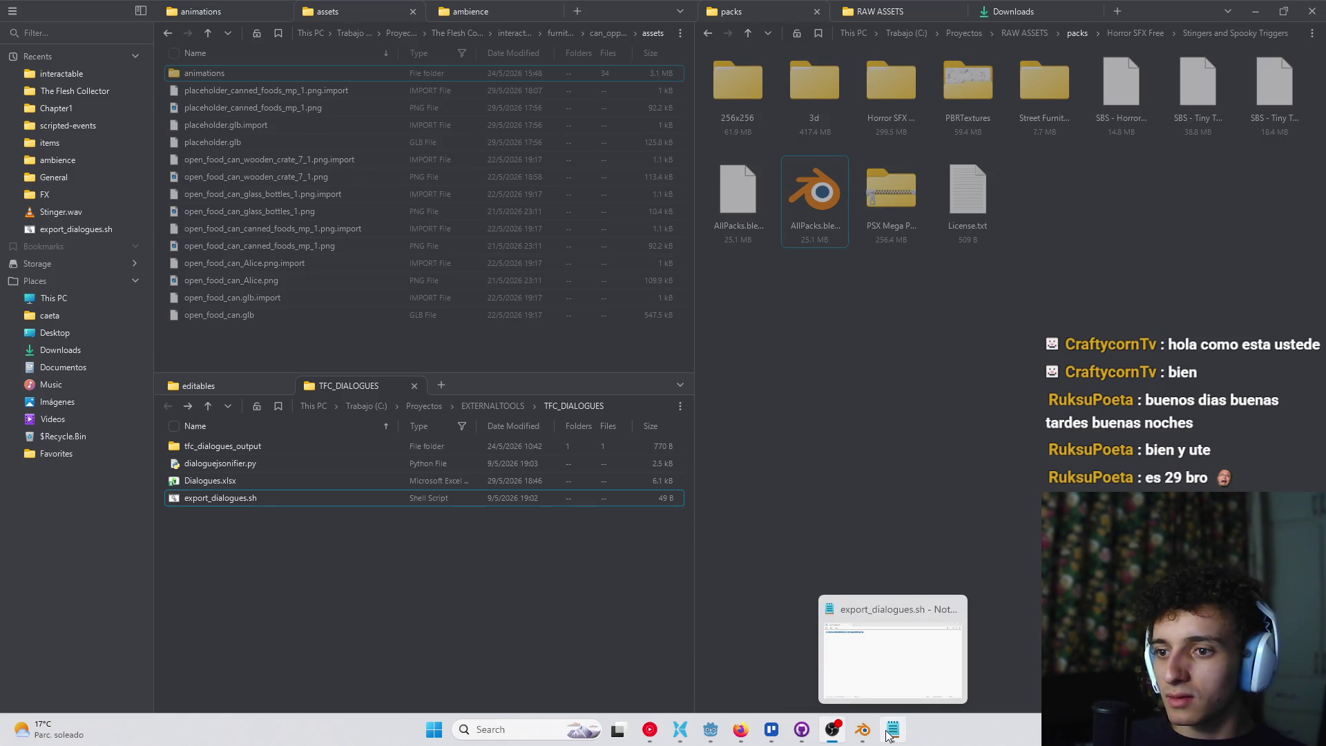
left_click(711, 731)
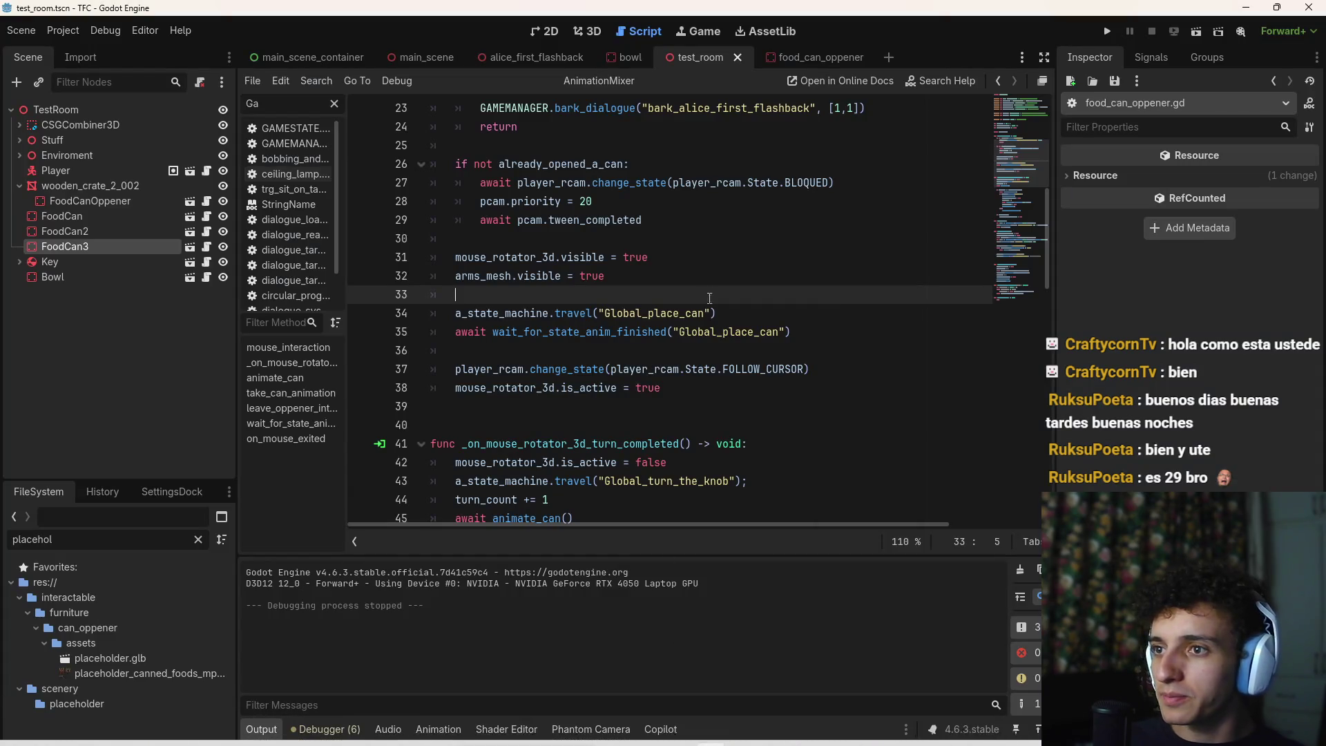
key("ctrl+s")
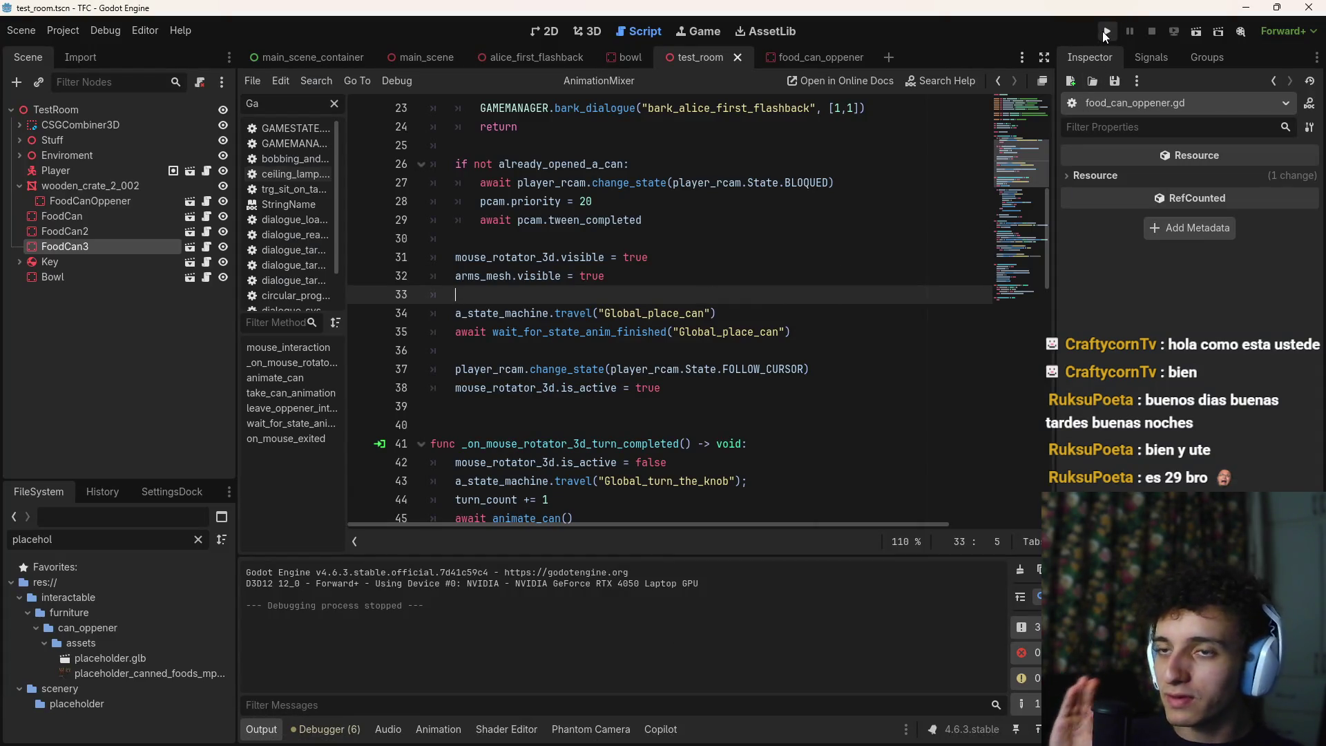
left_click(1105, 31)
Reopen Dialogues.xlsx, select the IDs in column A, and minimize Excel
left_click(695, 729)
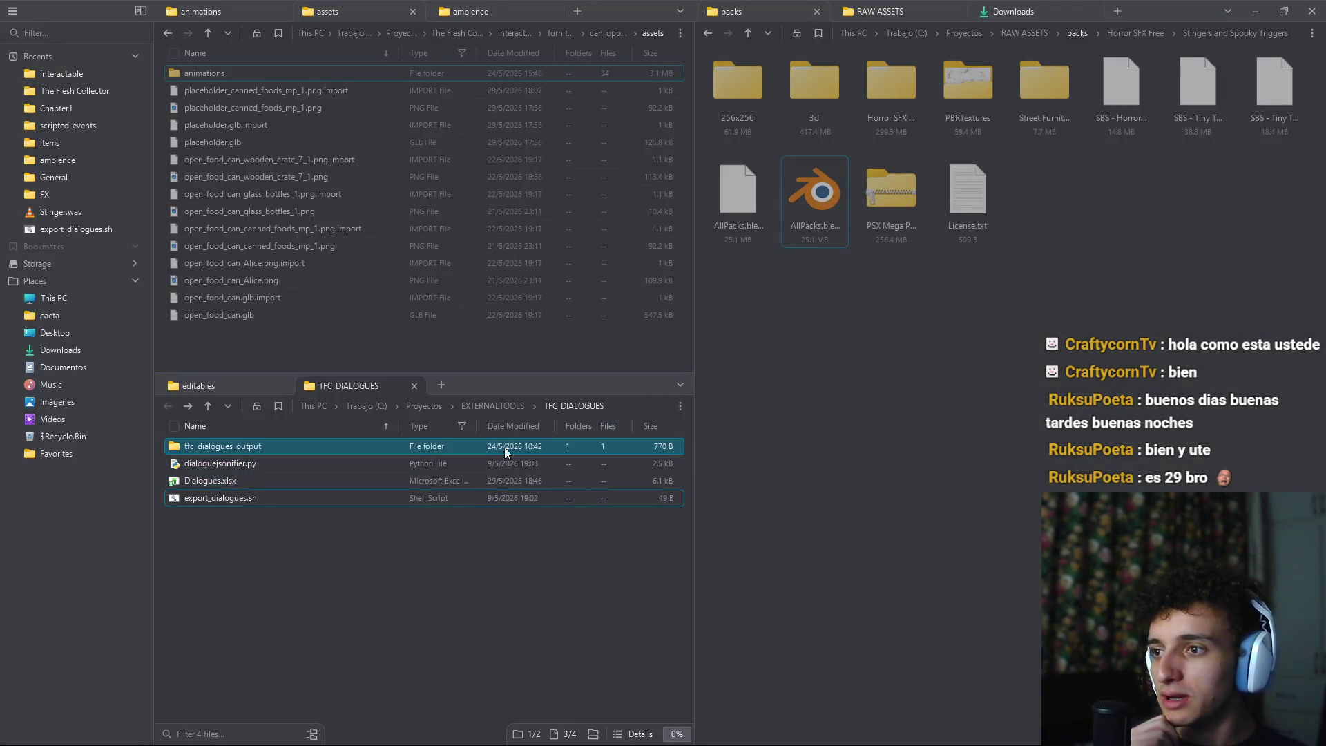
double_click(308, 479)
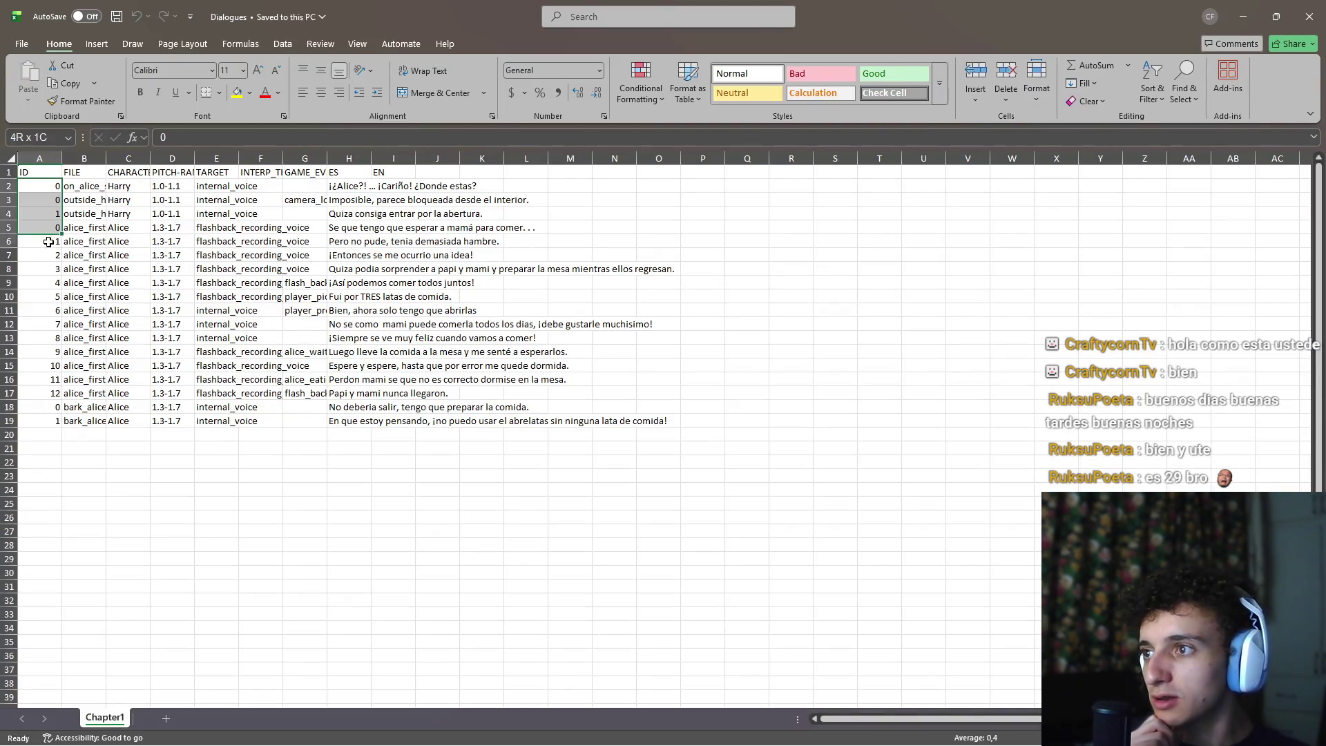
mouse_move(49, 241)
left_mouse_down()
mouse_move(48, 415)
mouse_move(64, 226)
left_mouse_up()
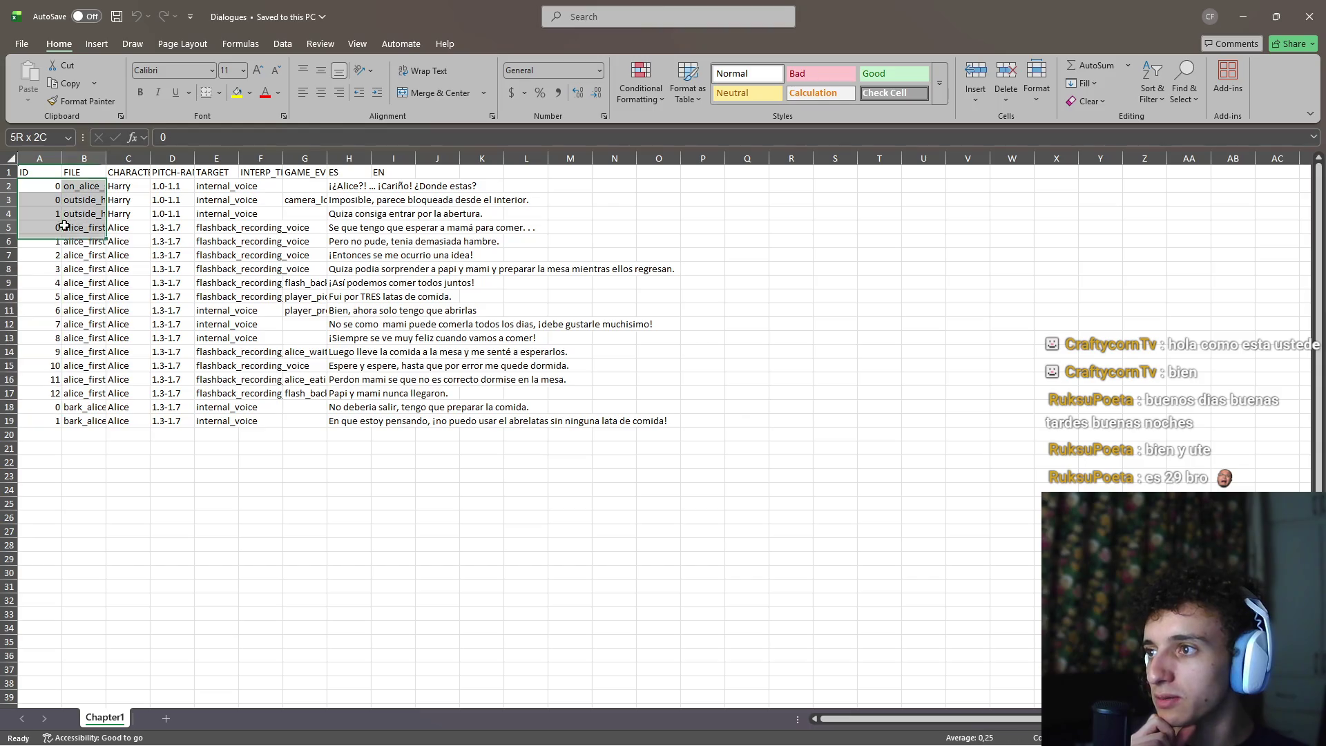
left_click_drag(47, 309, 46, 311)
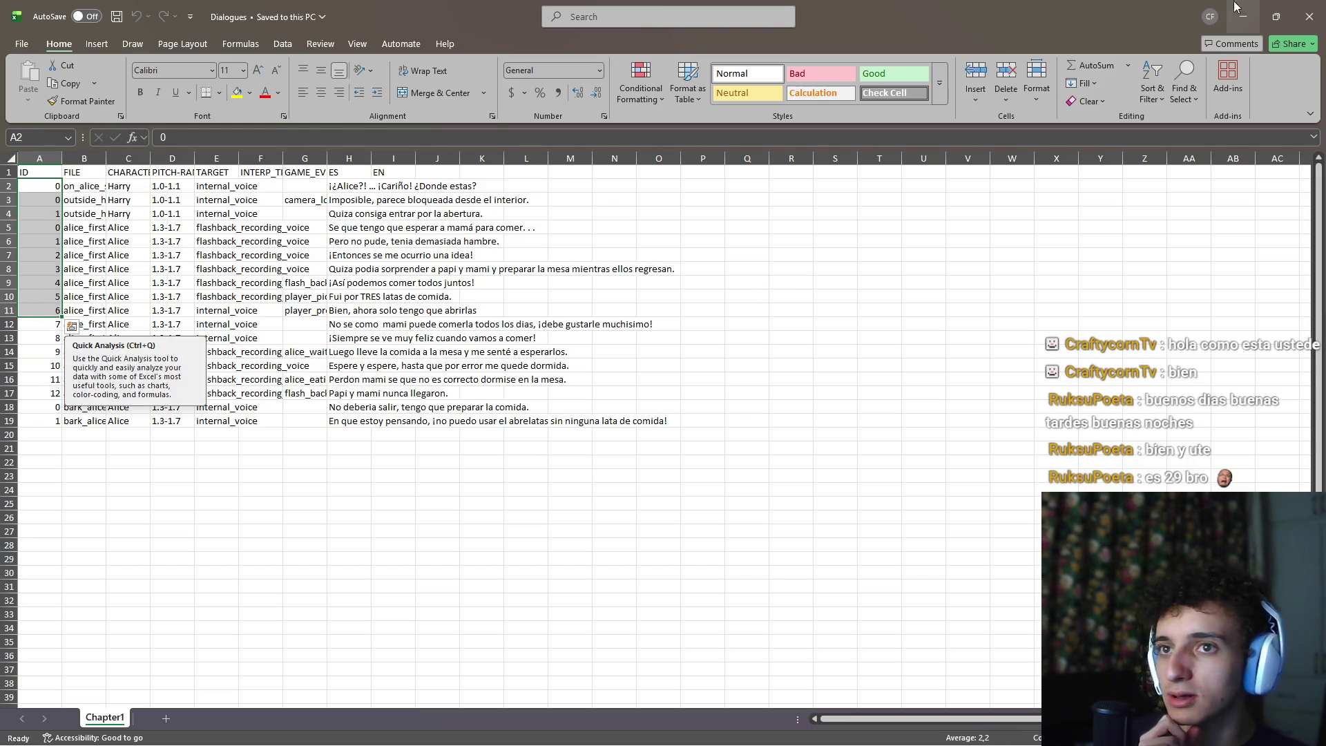
left_click(1238, 9)
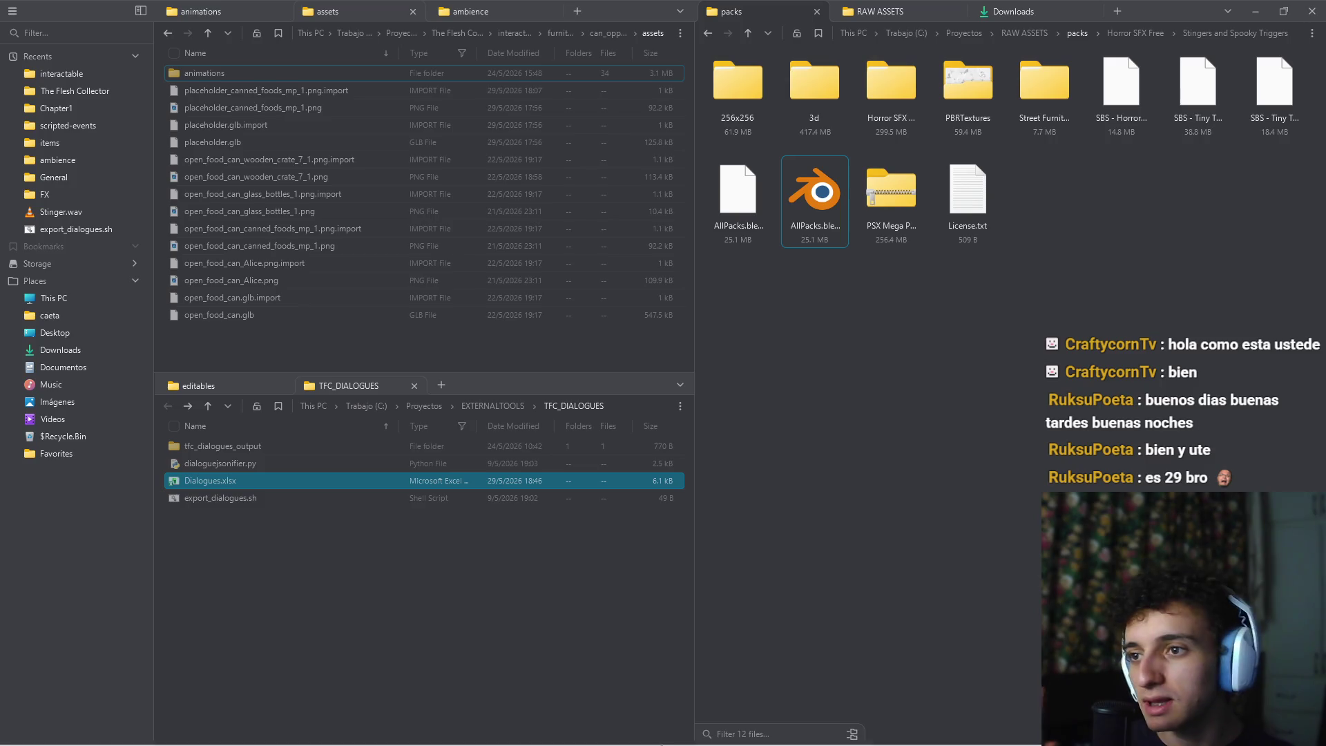
Return to the running TFC debug game, pick up the paper note and read it
mouse_move(662, 744)
left_click(909, 730)
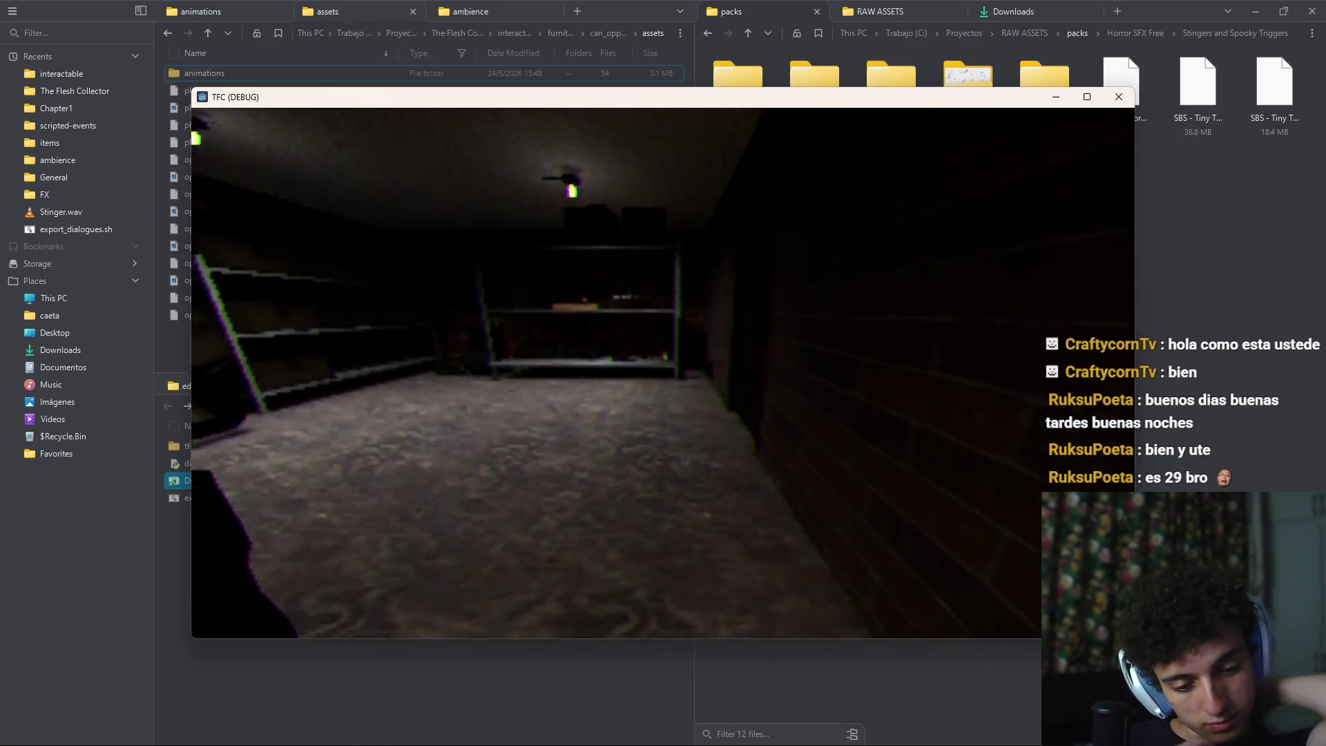
key("e")
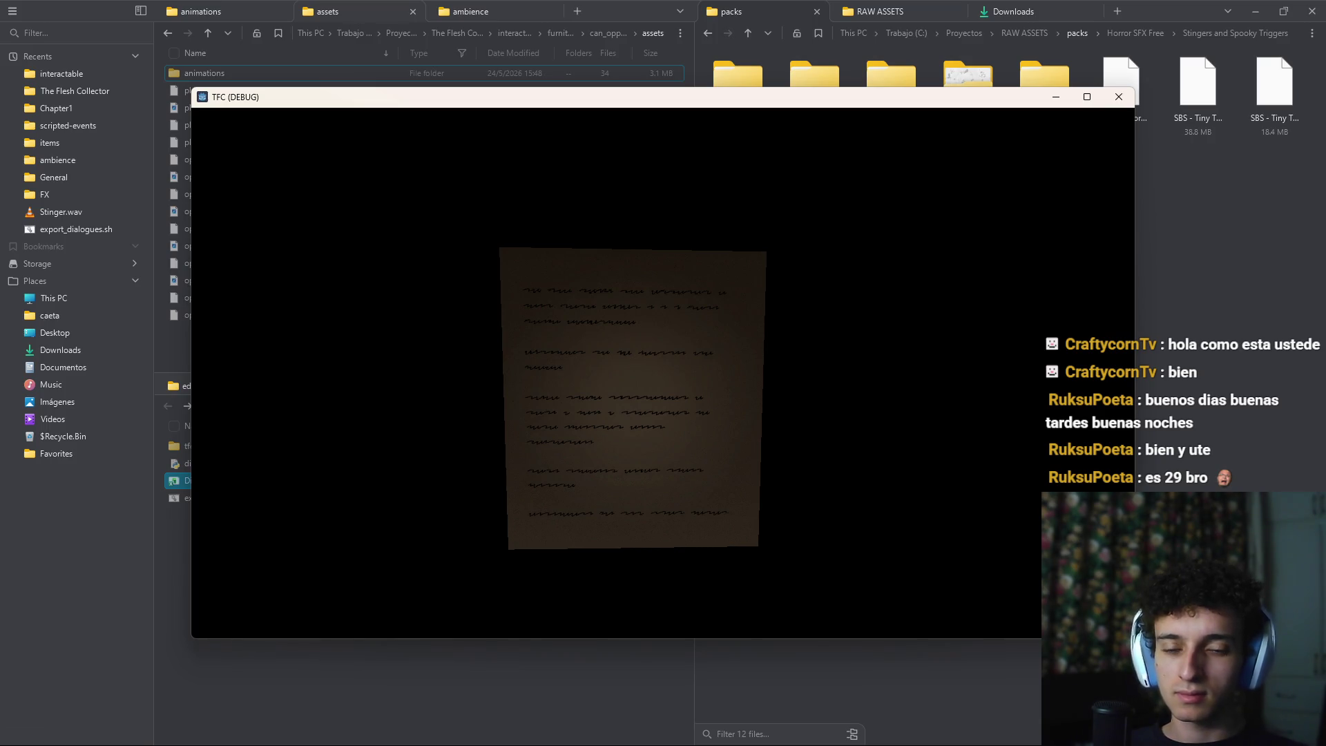
key("e")
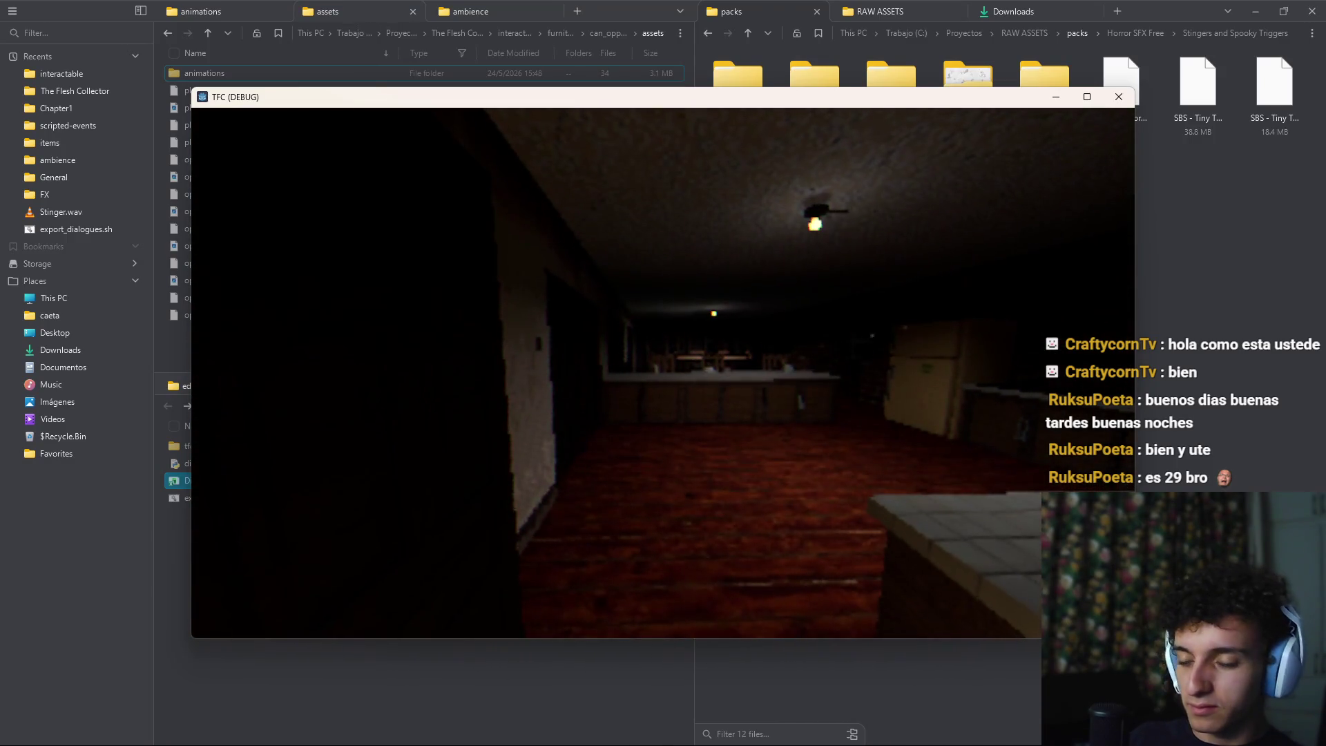
Quit the running TFC debug game with Escape
key("Escape")
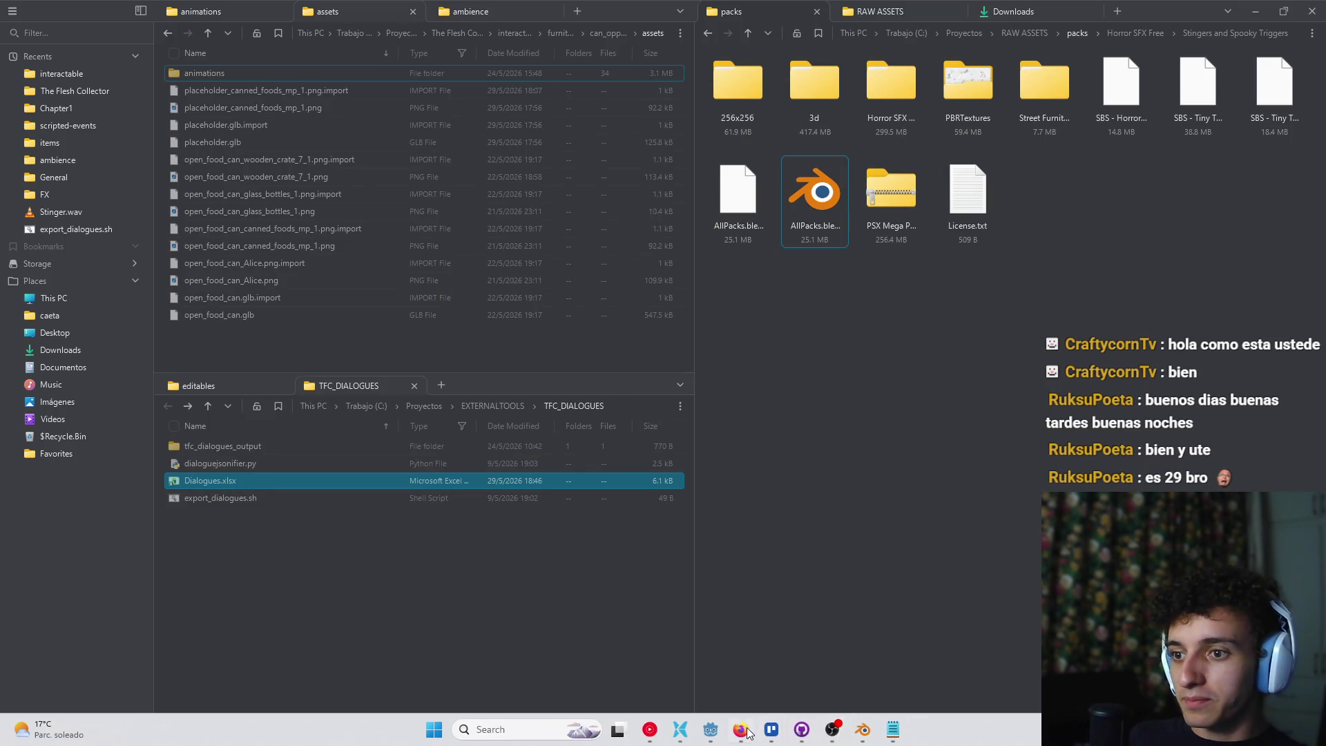
Open the food_can_oppener scene's script in the Godot editor
left_click(747, 729)
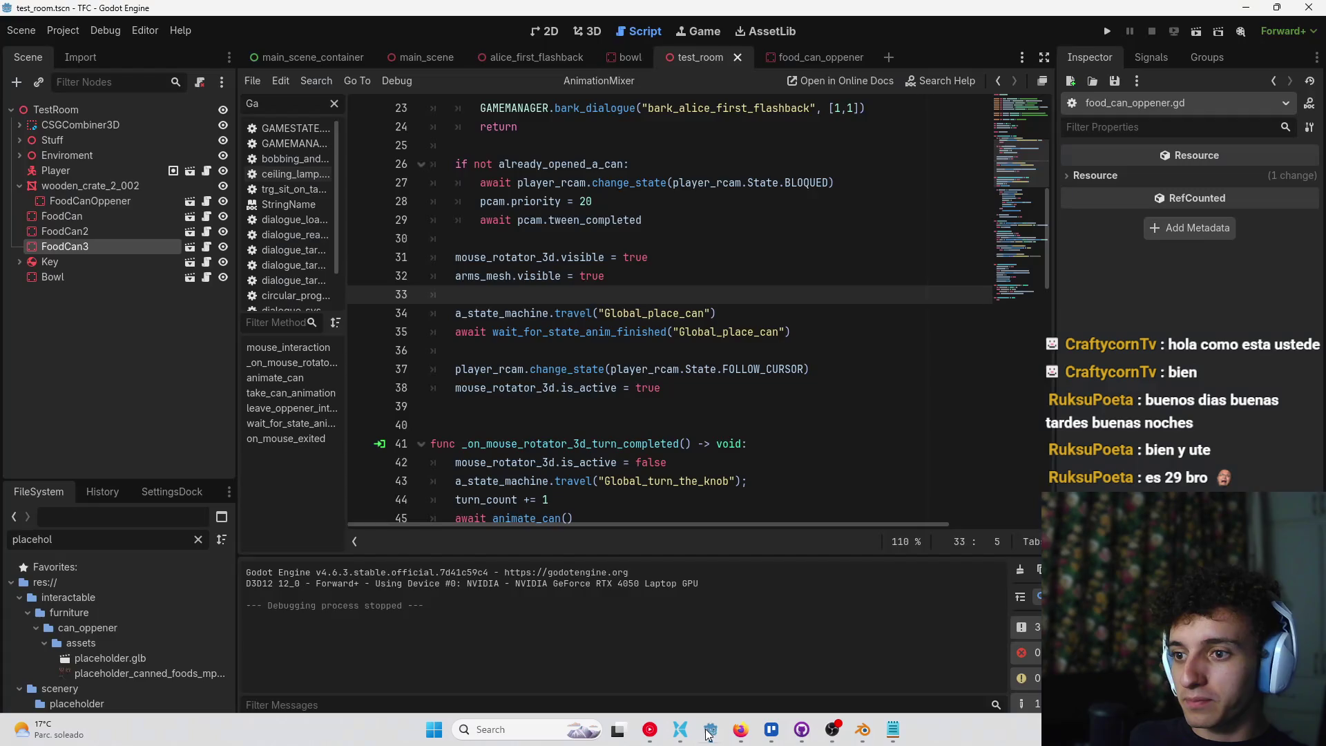
left_click(520, 62)
left_click(816, 56)
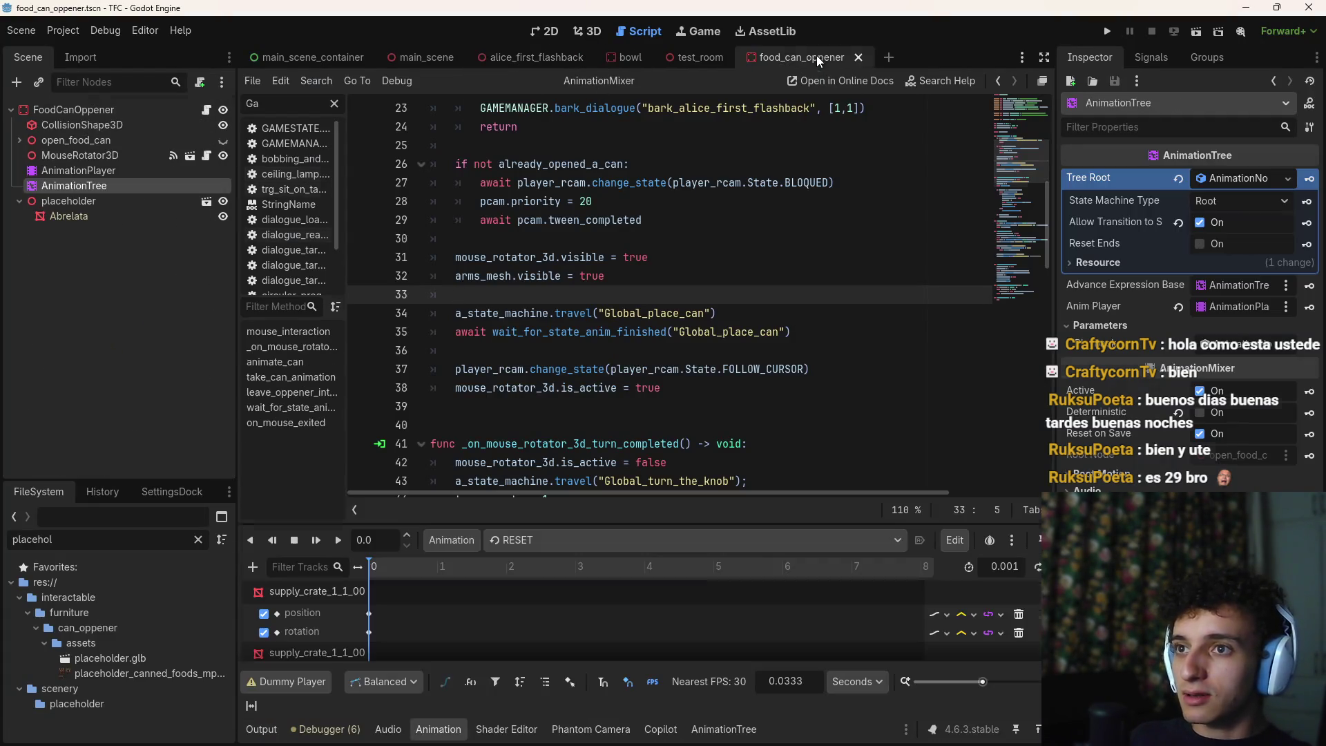
left_click(203, 109)
scroll(598, 320, "up", 7)
scroll(598, 320, "down", 5)
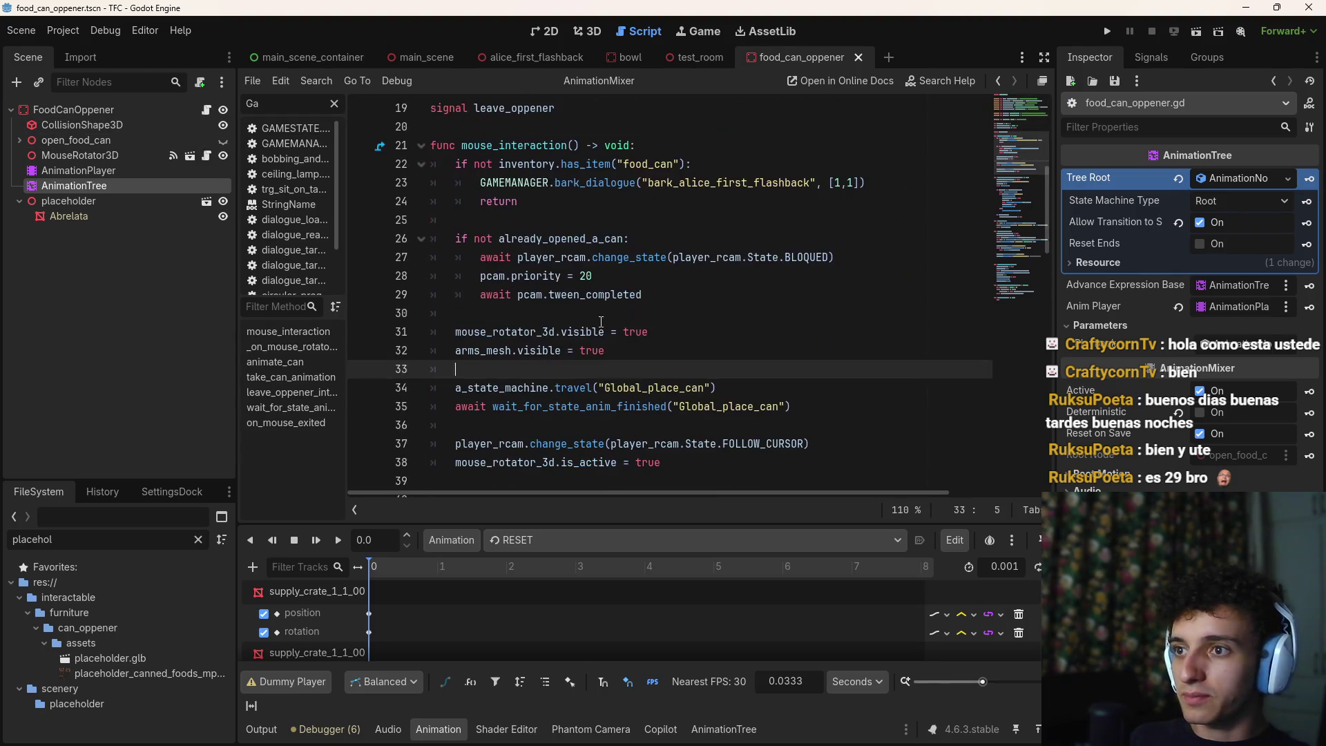
scroll(599, 322, "up", 6)
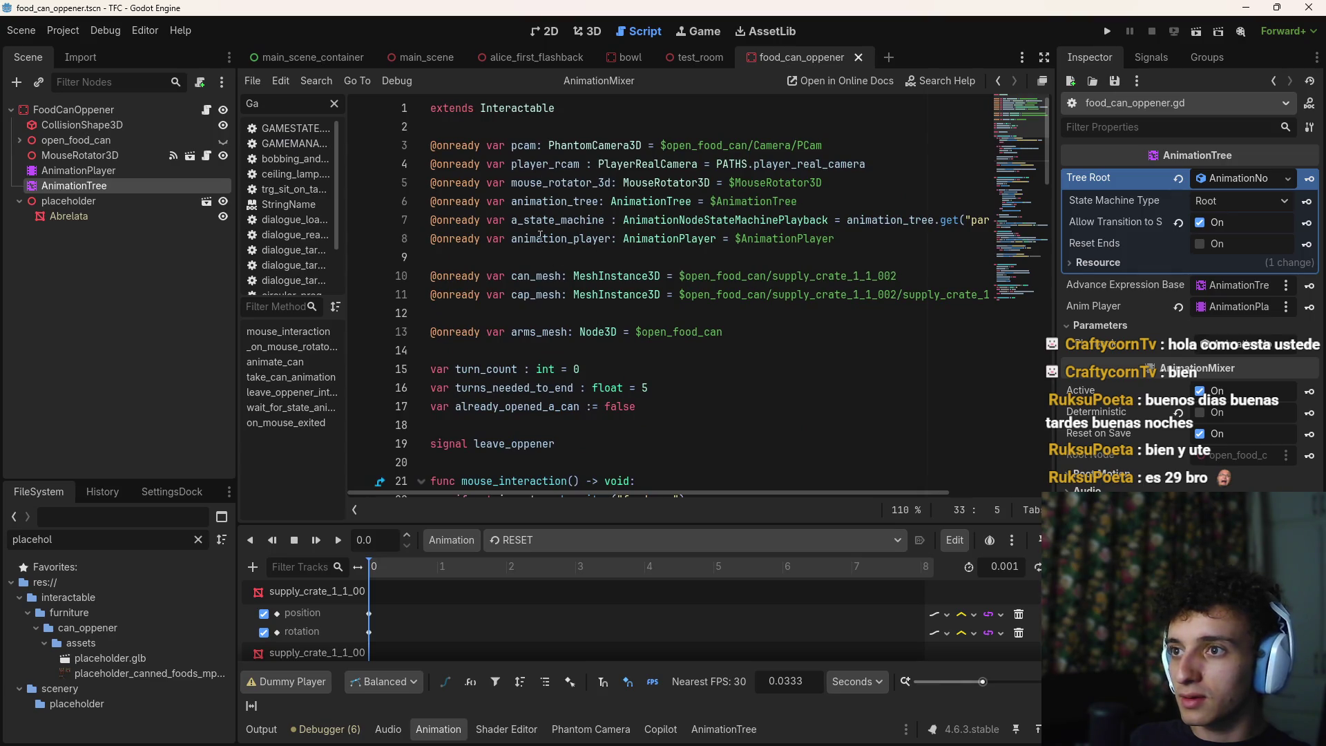
scroll(564, 247, "down", 5)
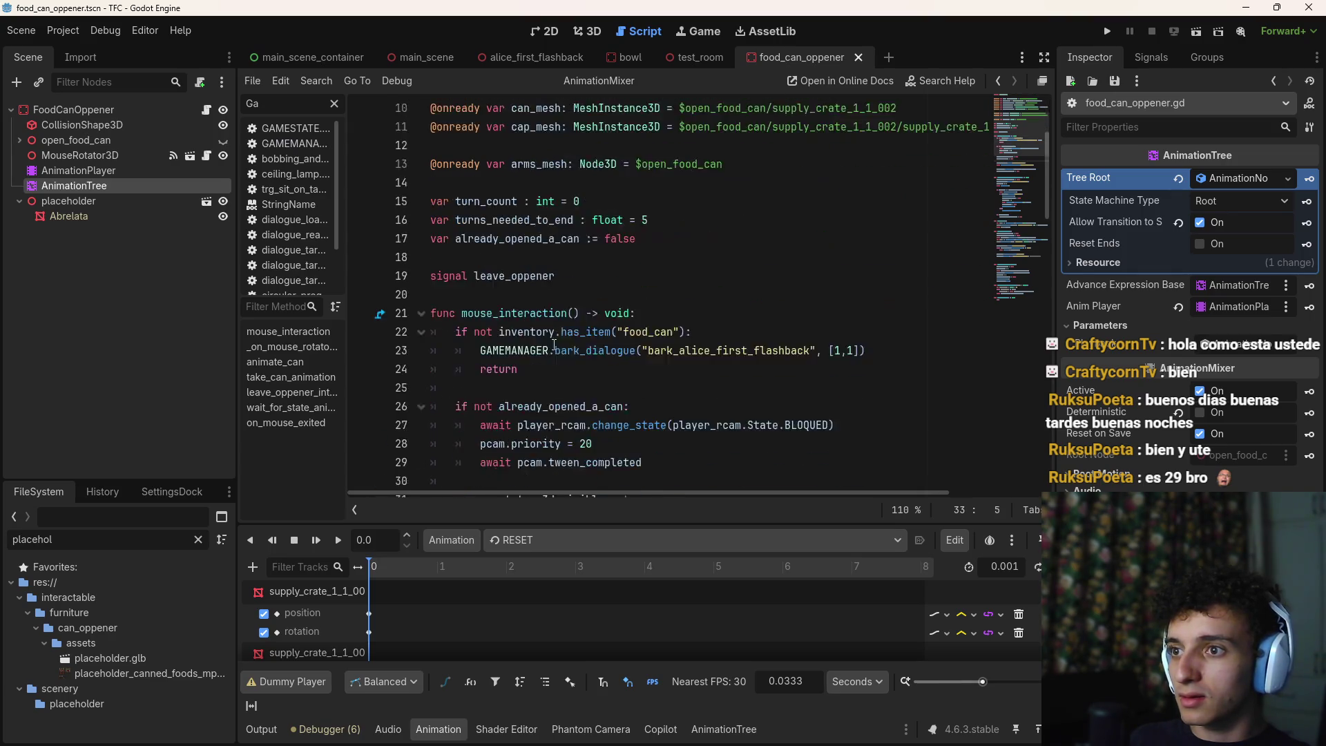
scroll(652, 278, "down", 1)
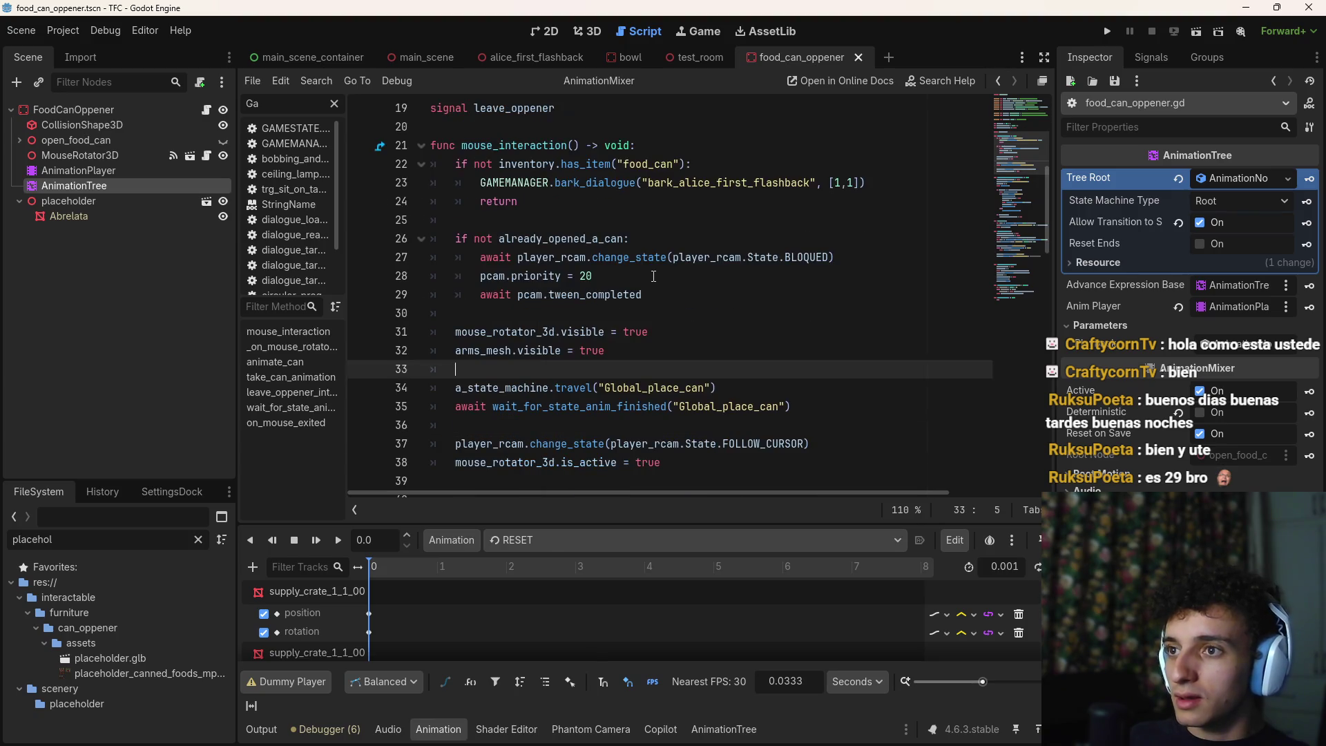
scroll(649, 279, "up", 1)
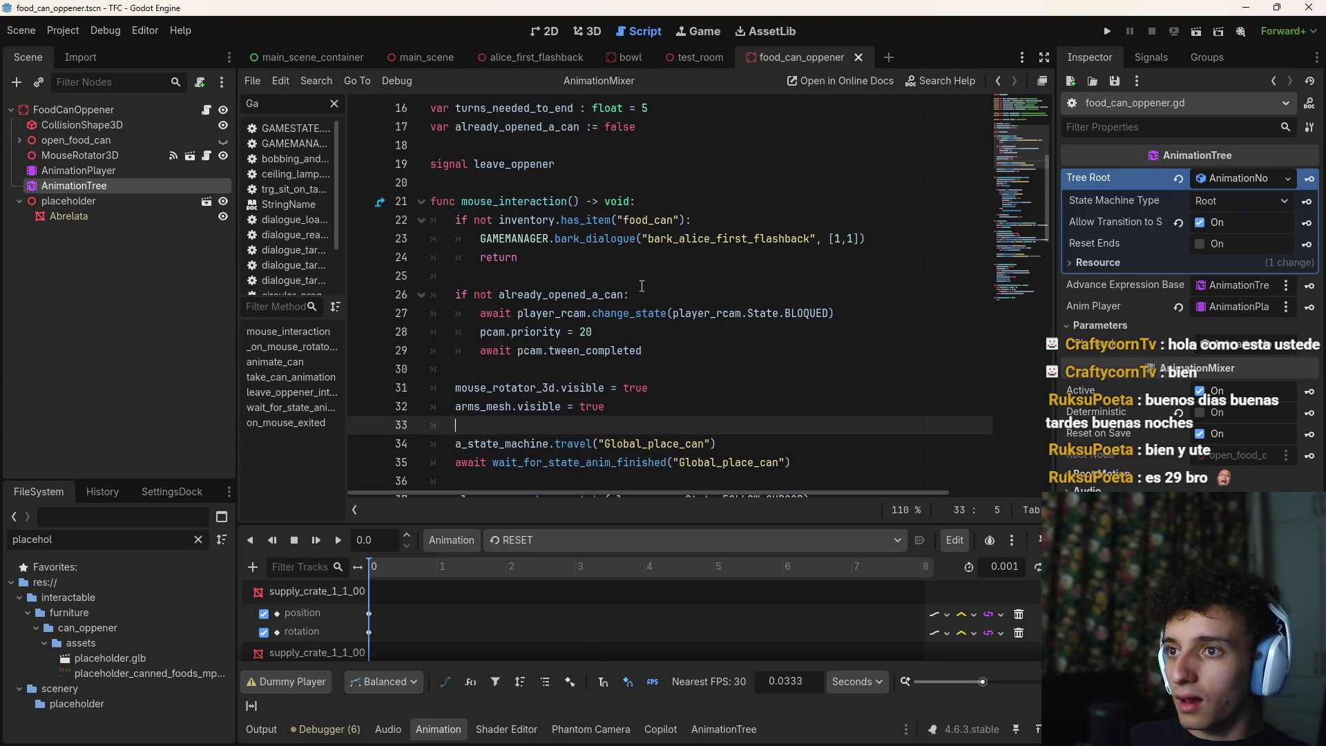
Insert a blank line after arms_mesh.visible = true in mouse_interaction
left_click(703, 216)
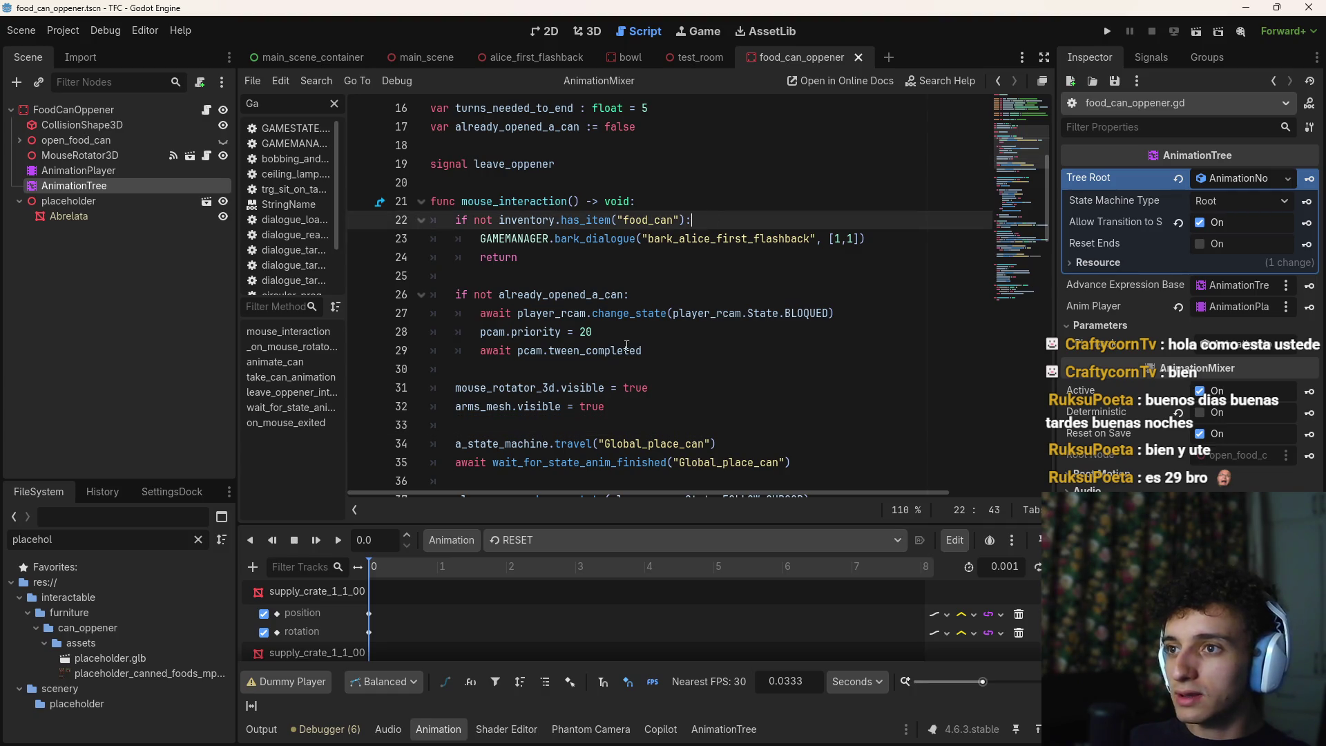
left_click(697, 203)
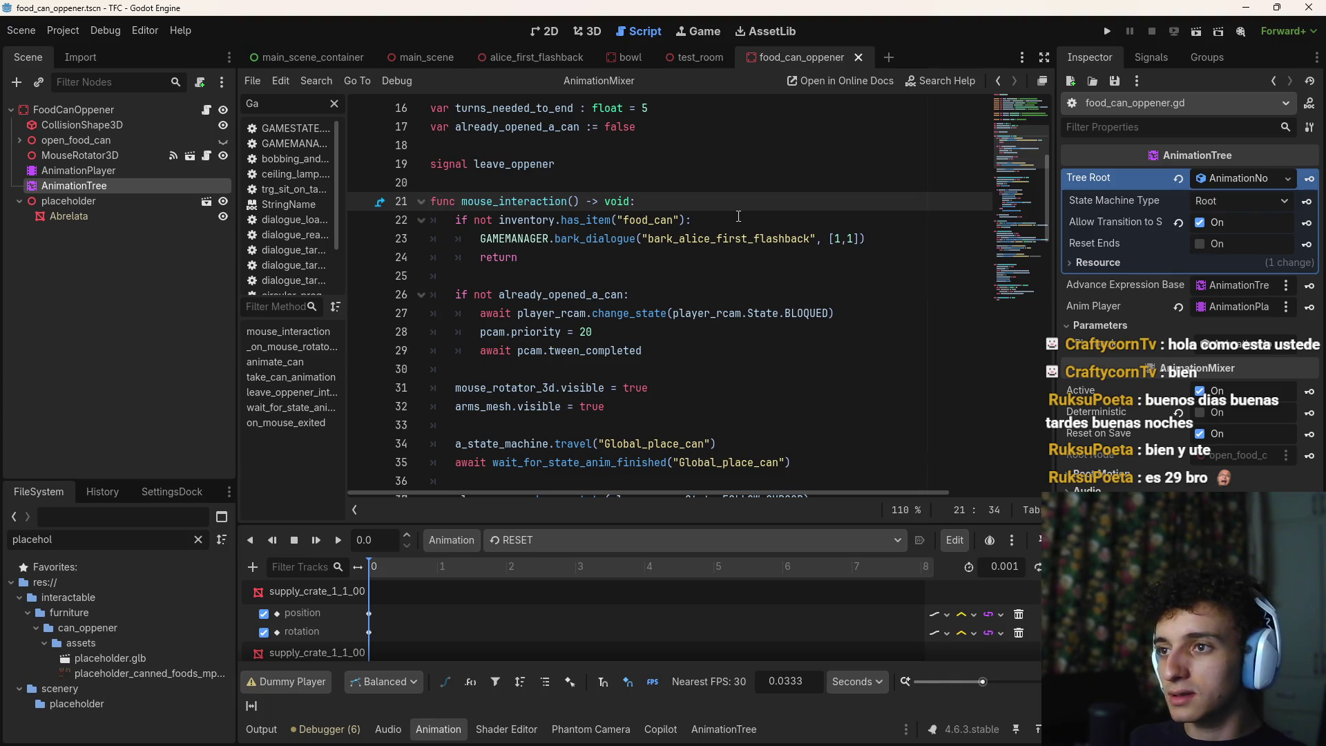
key("Down")
key("Down")
key("Down")
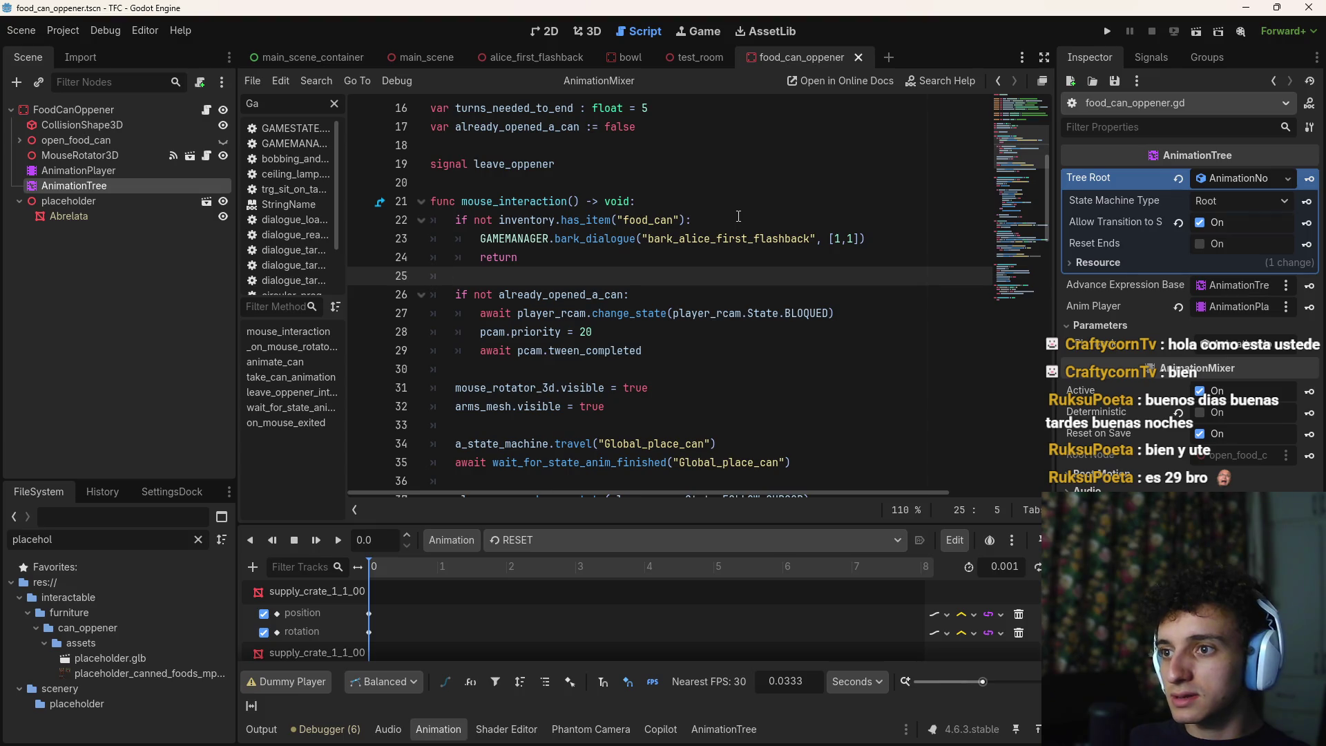
key("Down")
key("Down")
key("Down")
key("End")
key("Return")
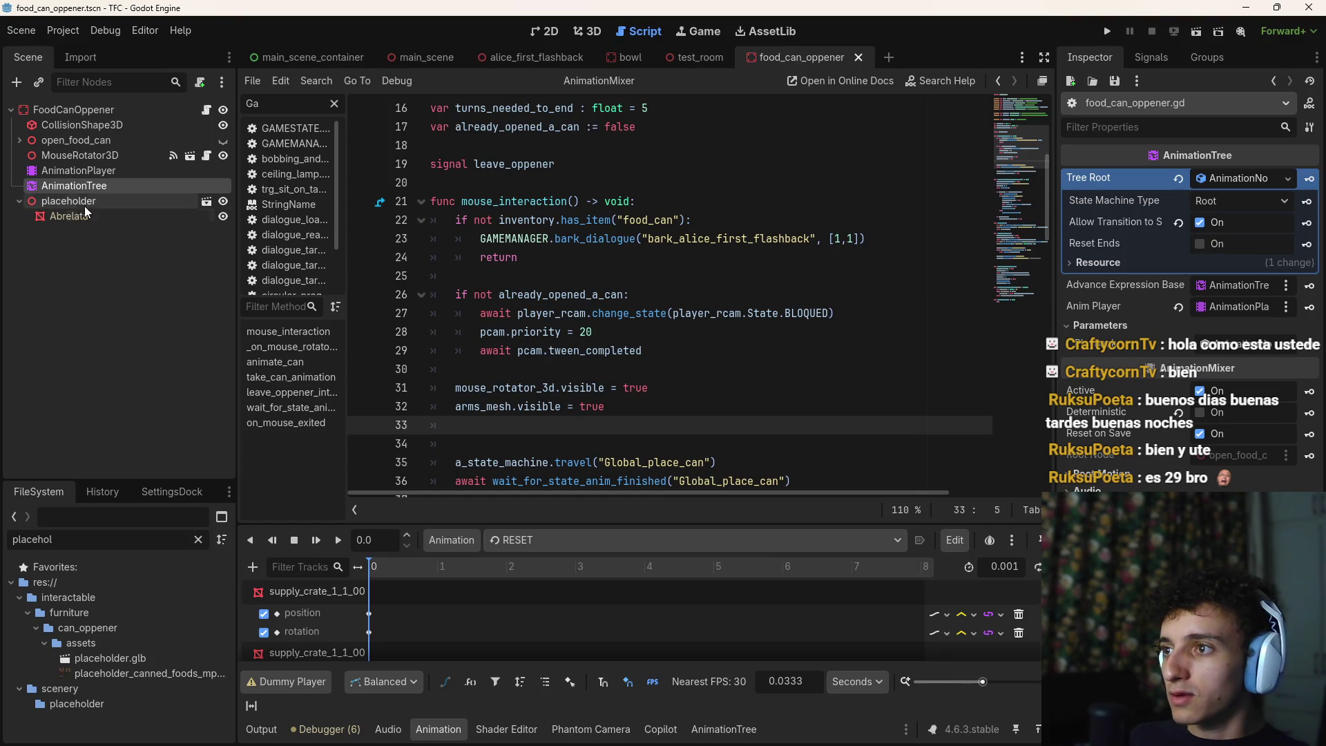
Write '$placeholder.visible = false' on line 33 by dragging in the placeholder node, then save
left_click_drag(85, 205, 520, 424)
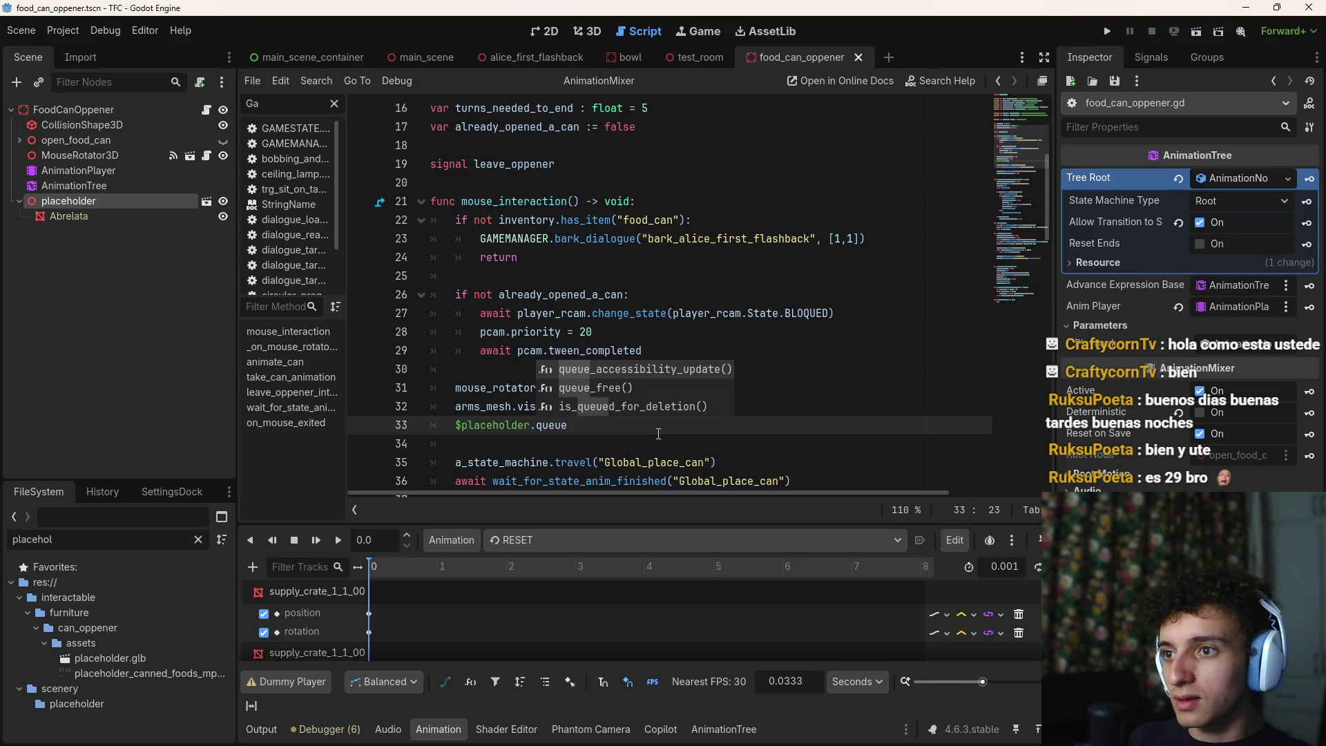
key("BackSpace")
key("BackSpace")
key("BackSpace")
type("visi")
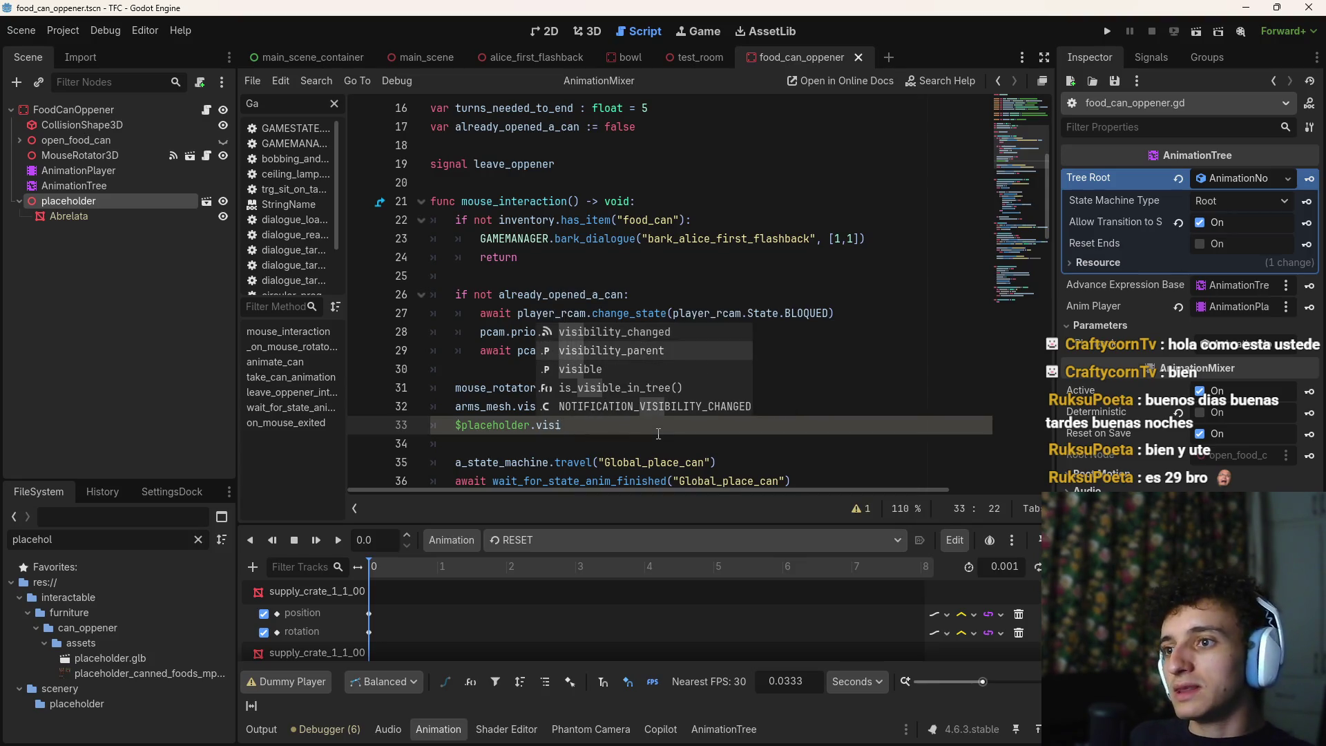
type("ble = ")
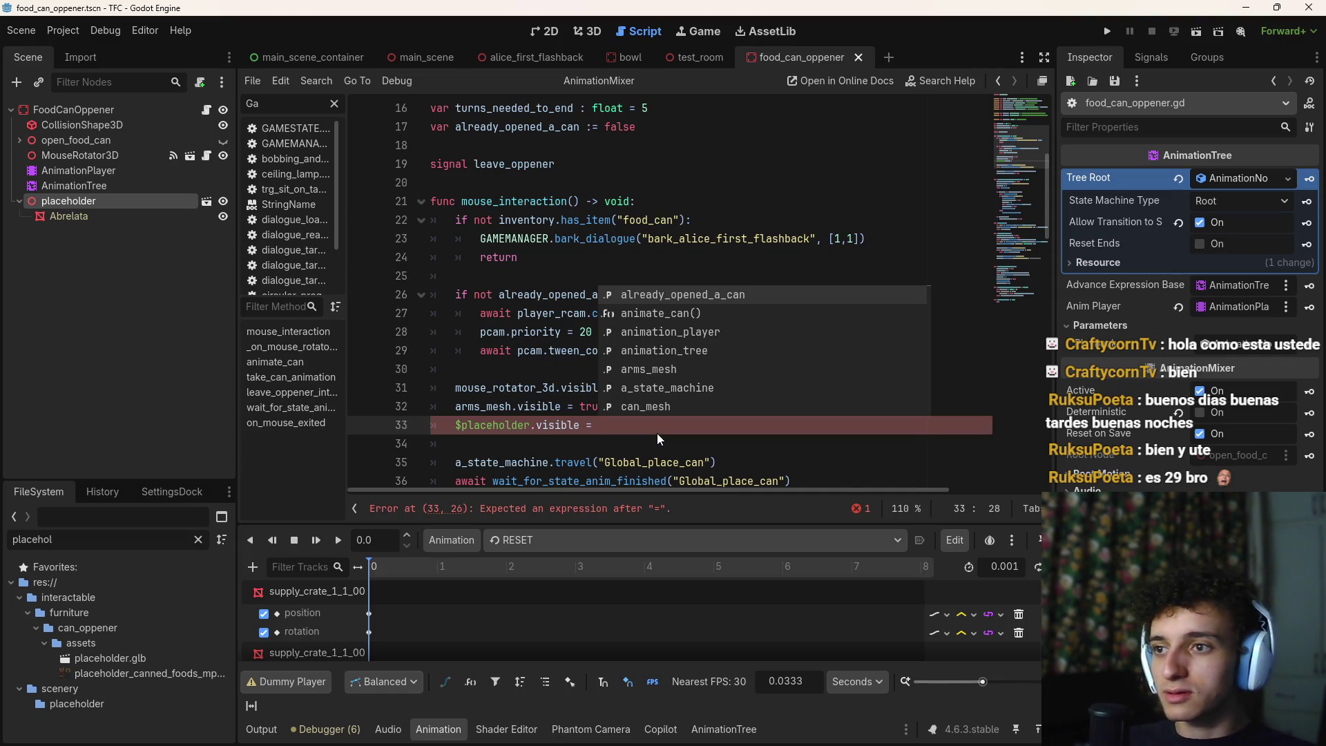
type("false")
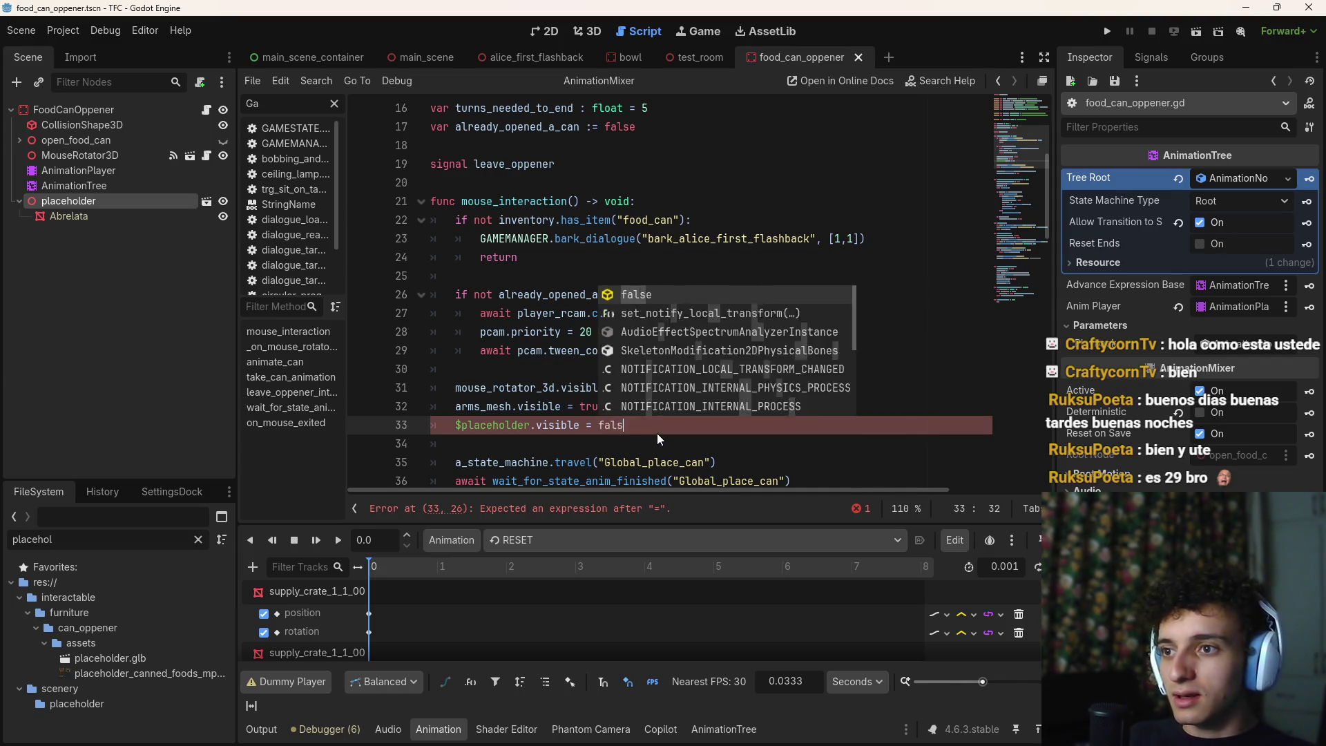
key("ctrl+s")
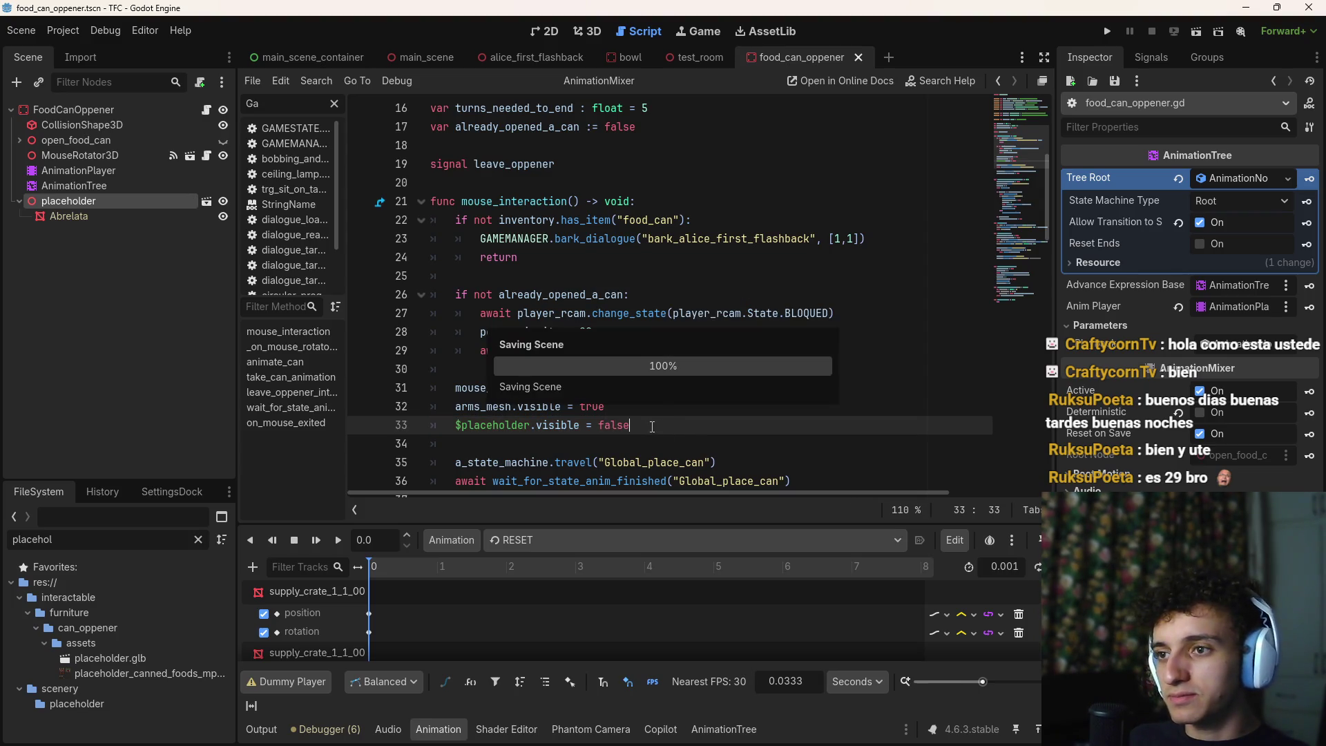
left_click_drag(662, 431, 600, 430)
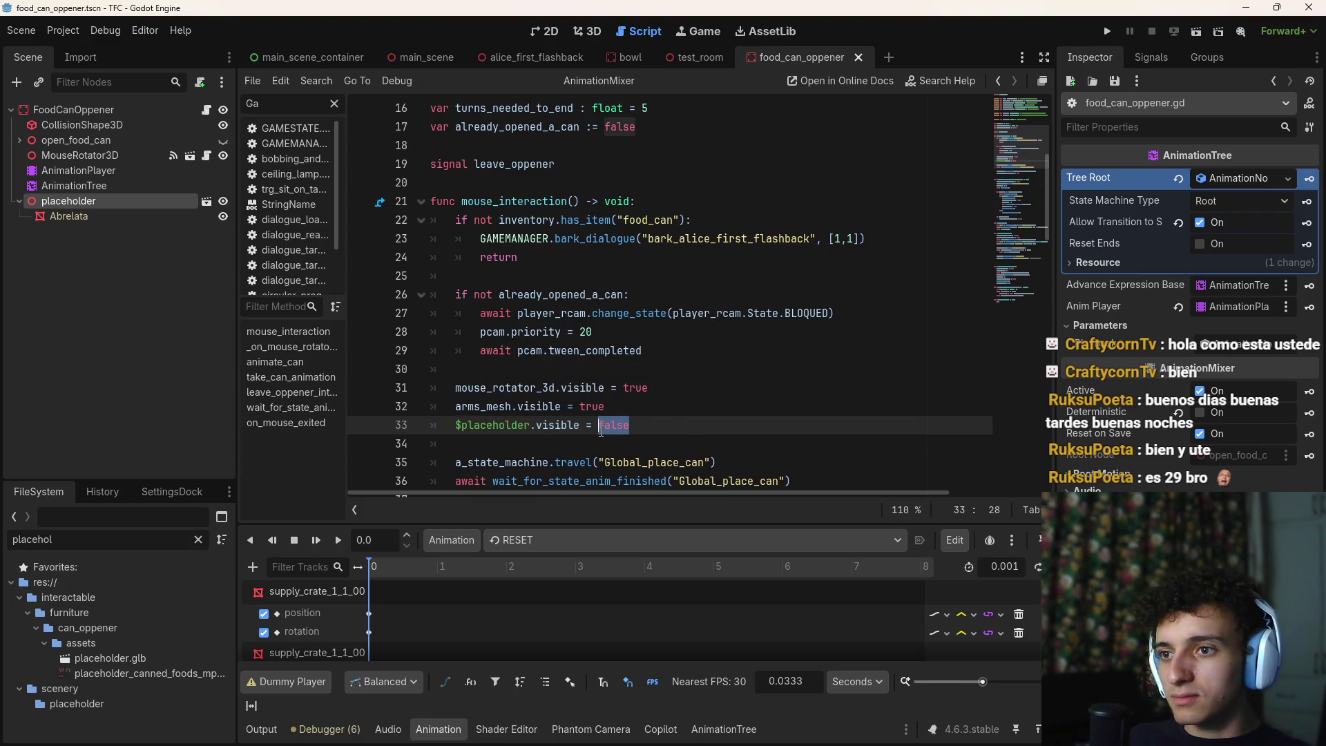
left_click(654, 428)
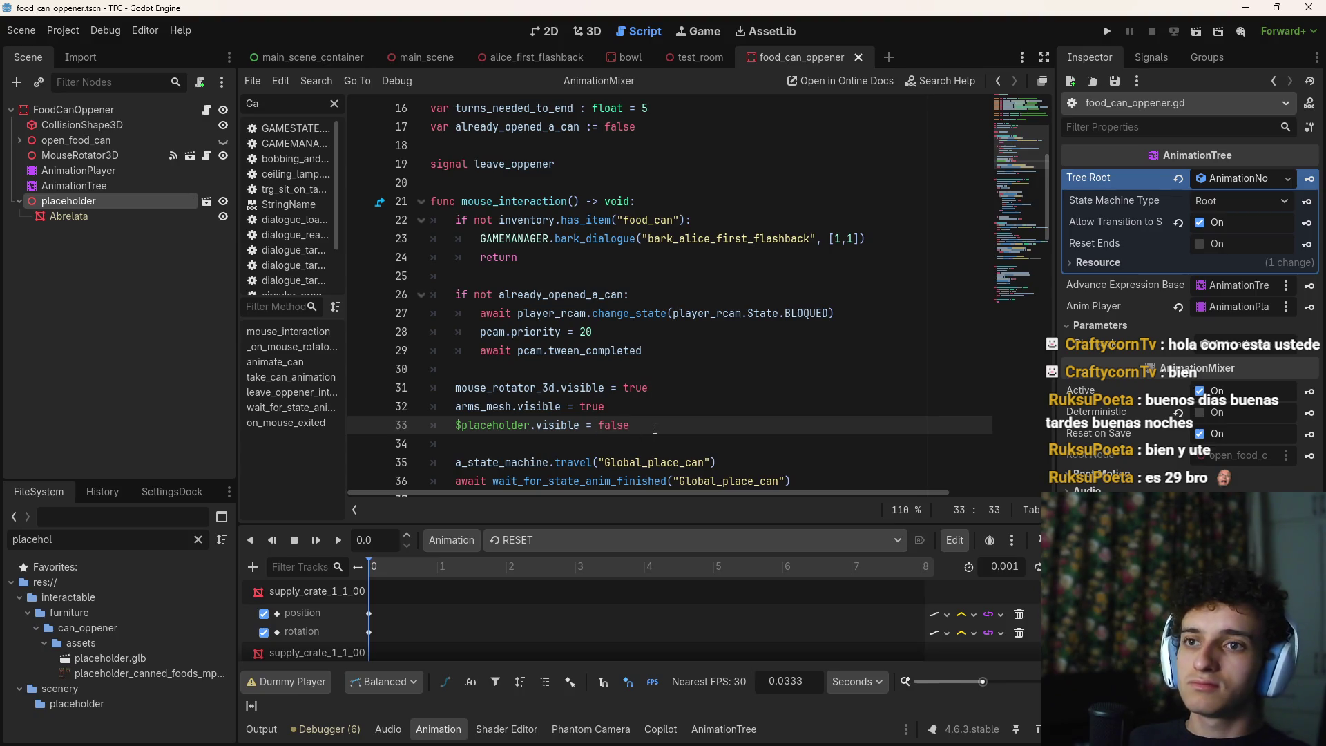
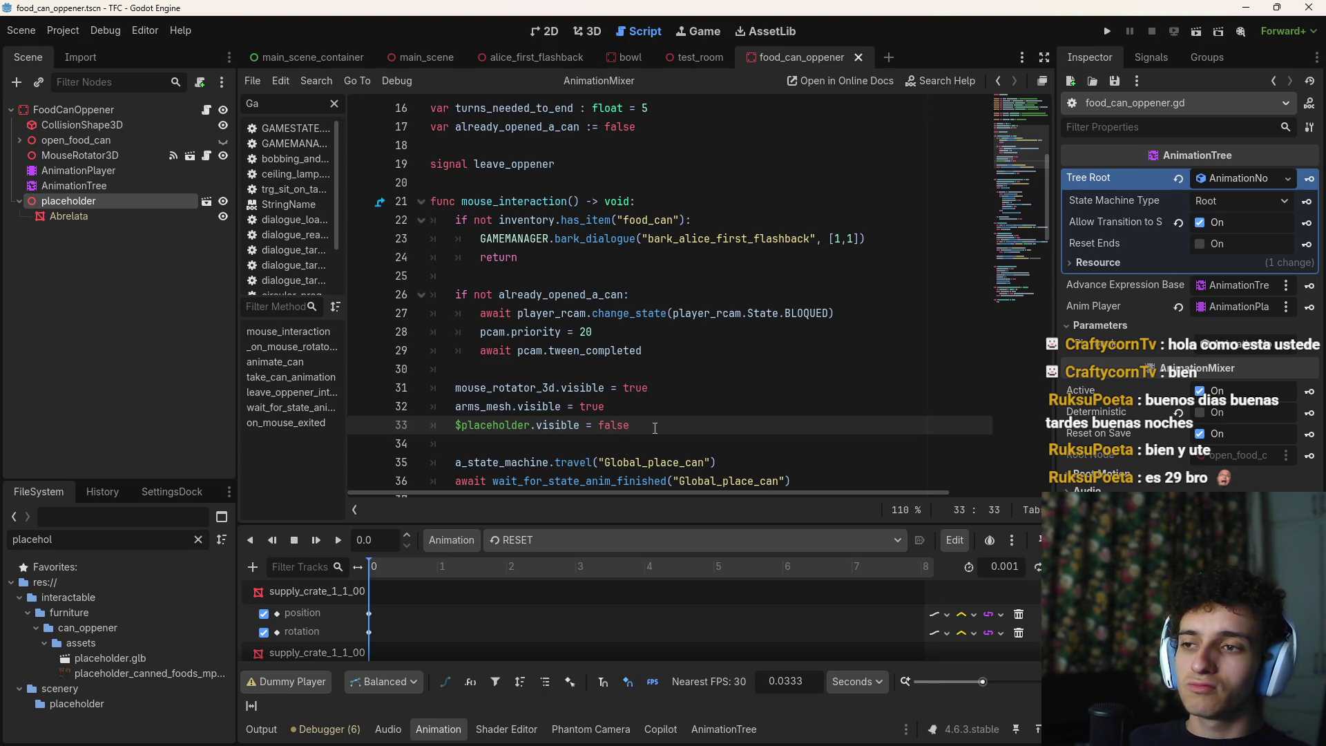
On line 33, replace the placeholder's '.visible = false' with '.queue_free()' and save the script
left_click_drag(655, 427, 579, 430)
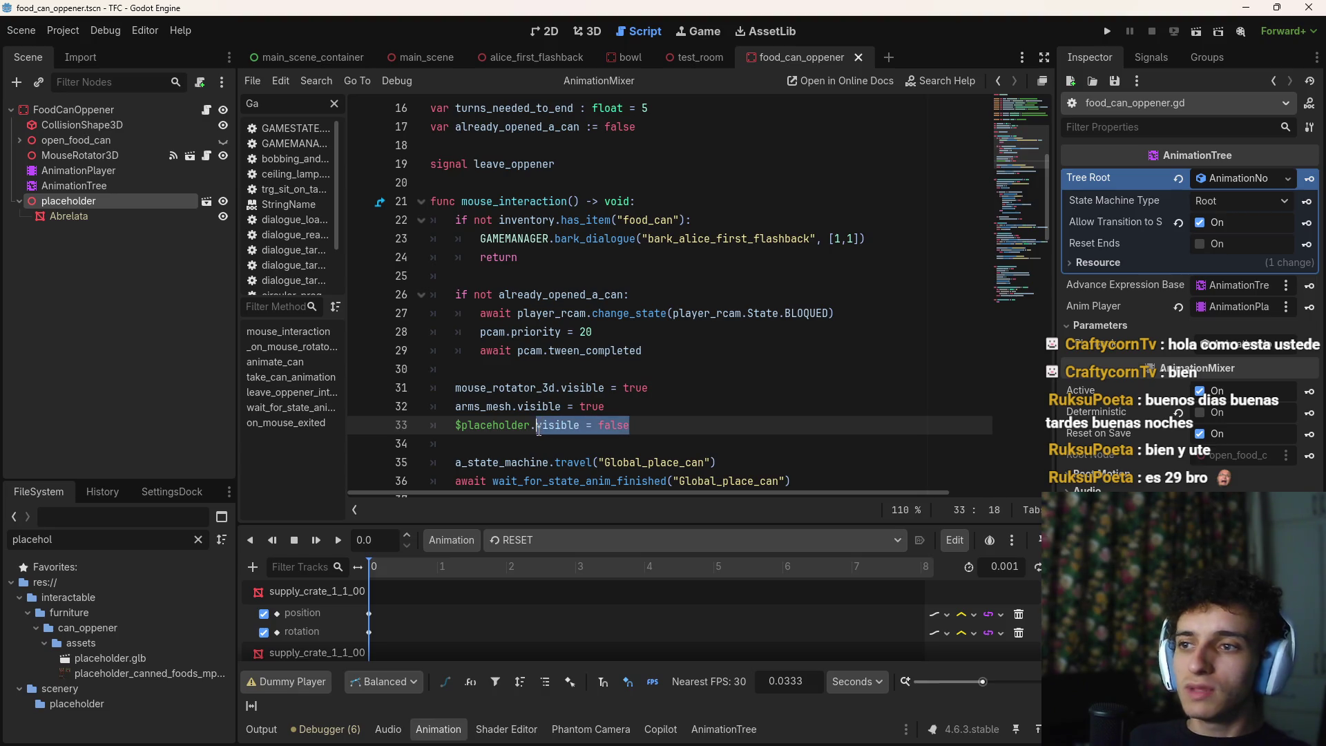
type("queu")
key("Down")
key("Return")
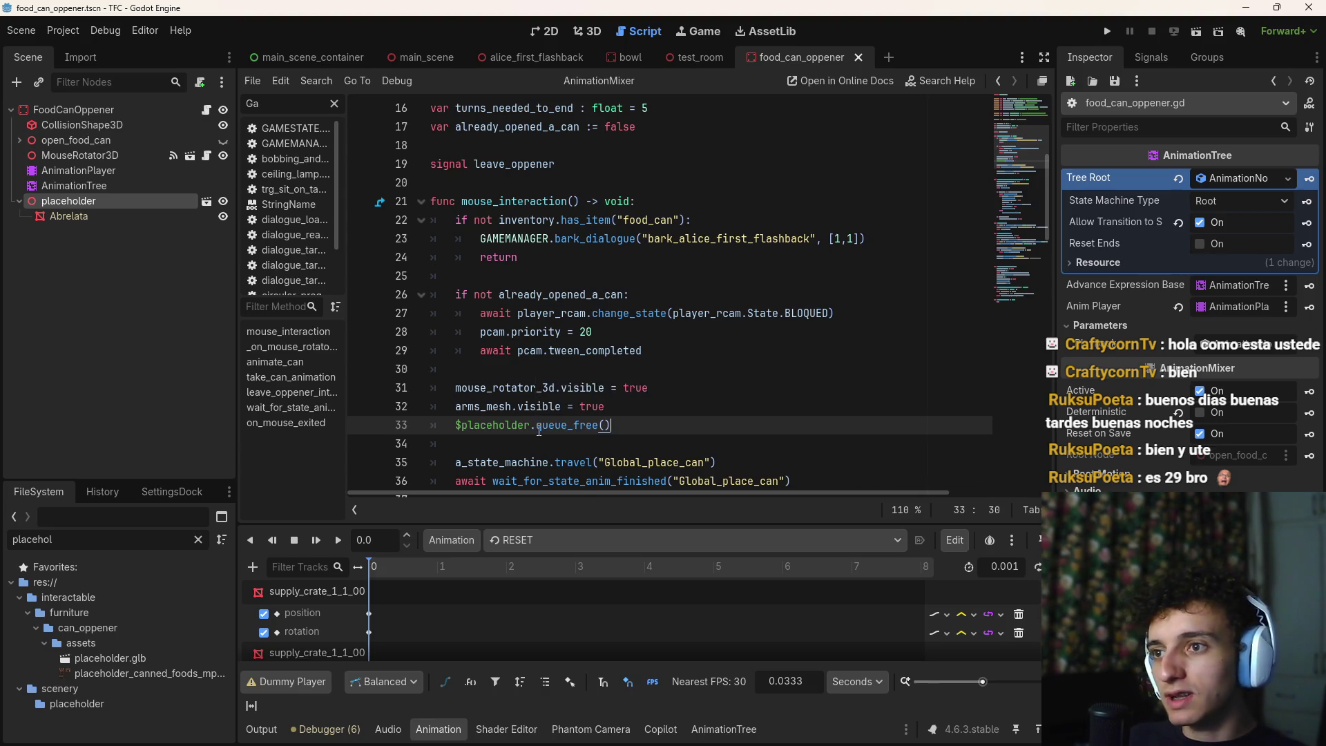
key("ctrl+s")
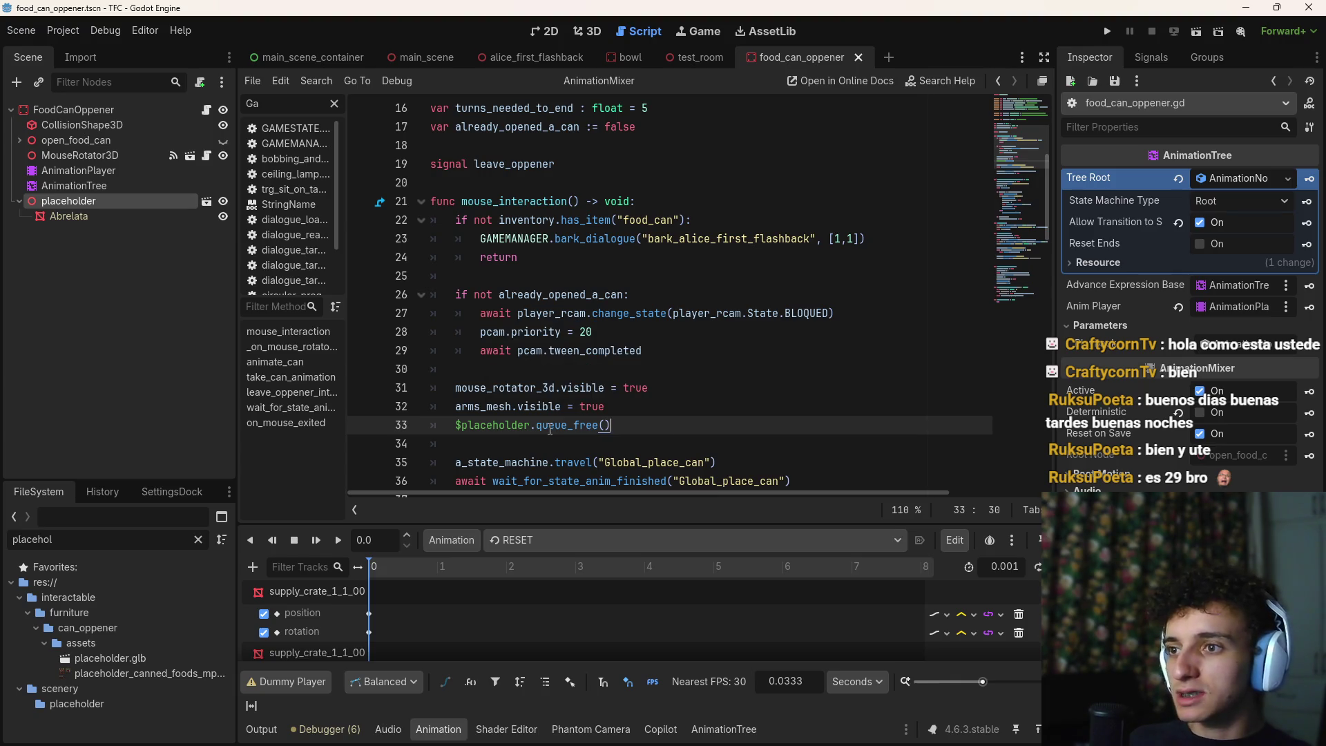
Collapse the placeholder node's children in the scene tree and save the scene
mouse_move(551, 429)
left_click(24, 203)
key("ctrl+s")
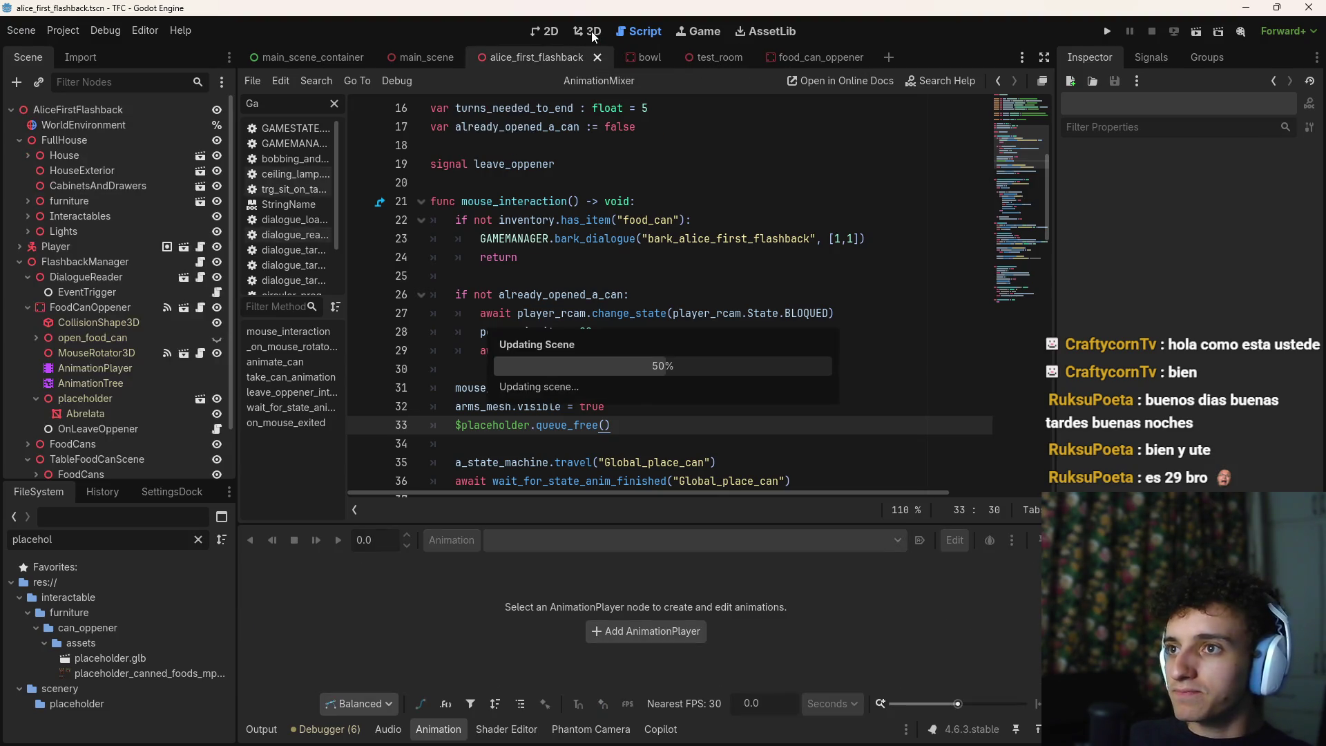
In alice_first_flashback's 3D view, duplicate KitchenLight5 and slide the copy left along X
left_click(591, 31)
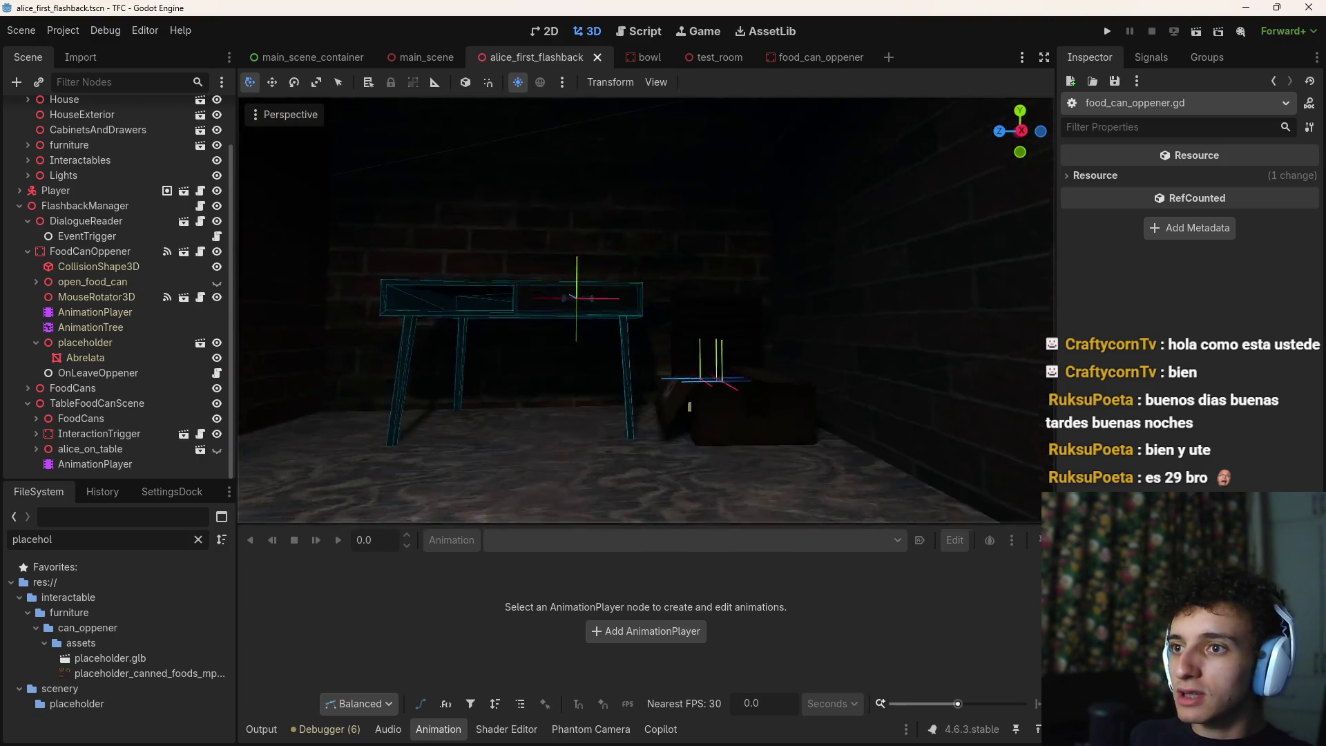
left_click(456, 722)
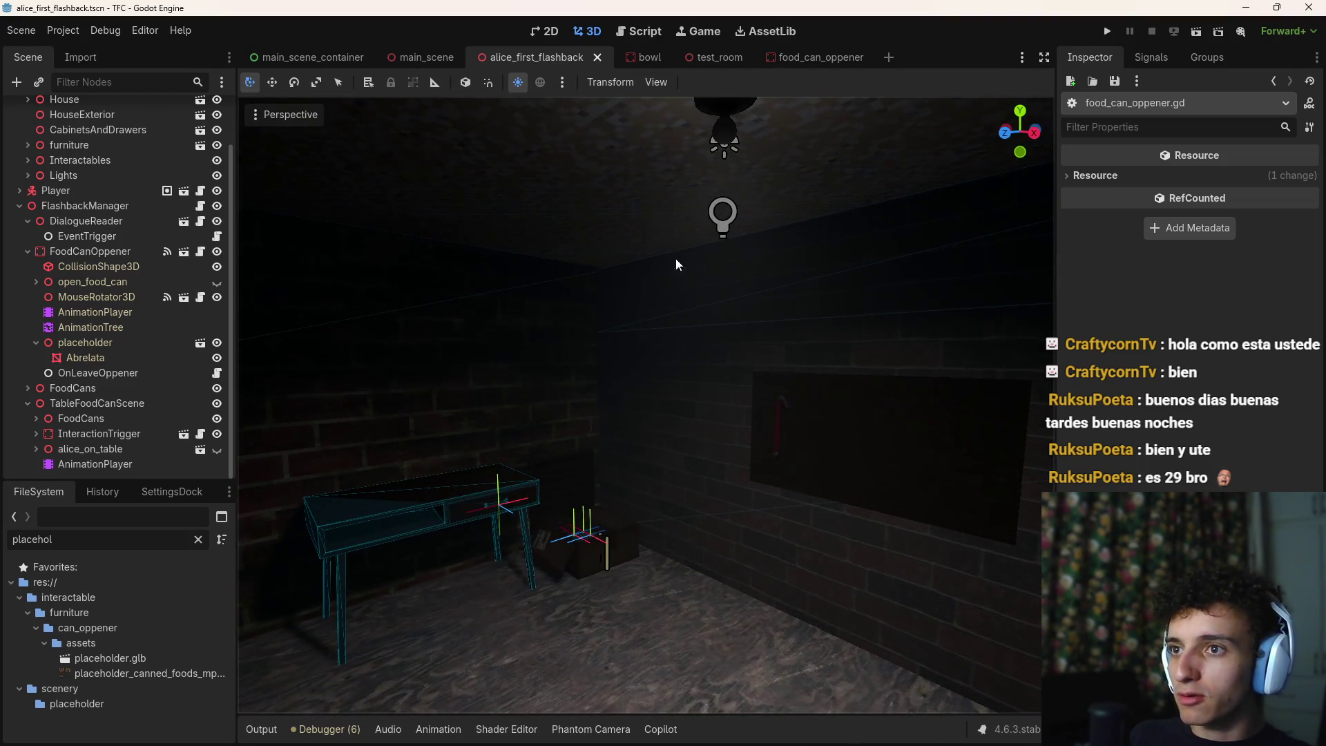
left_click(724, 143)
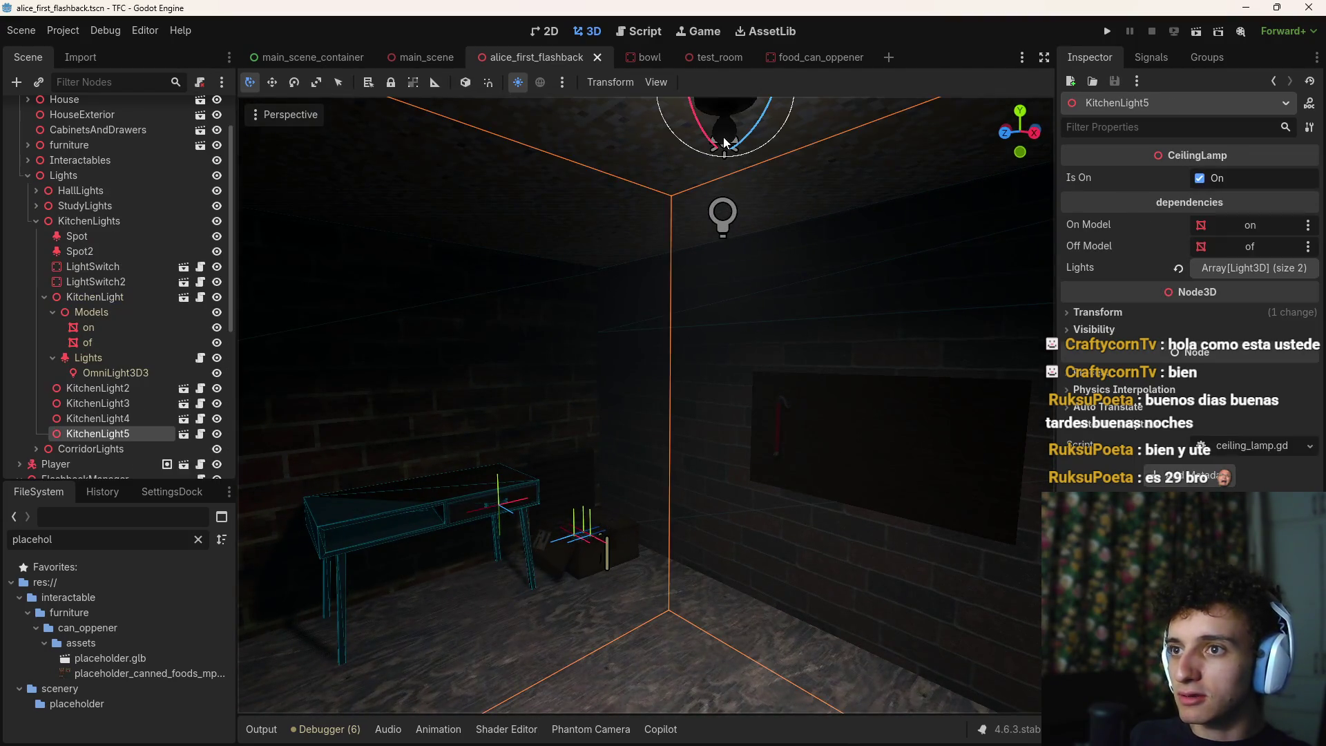
key("ctrl+d")
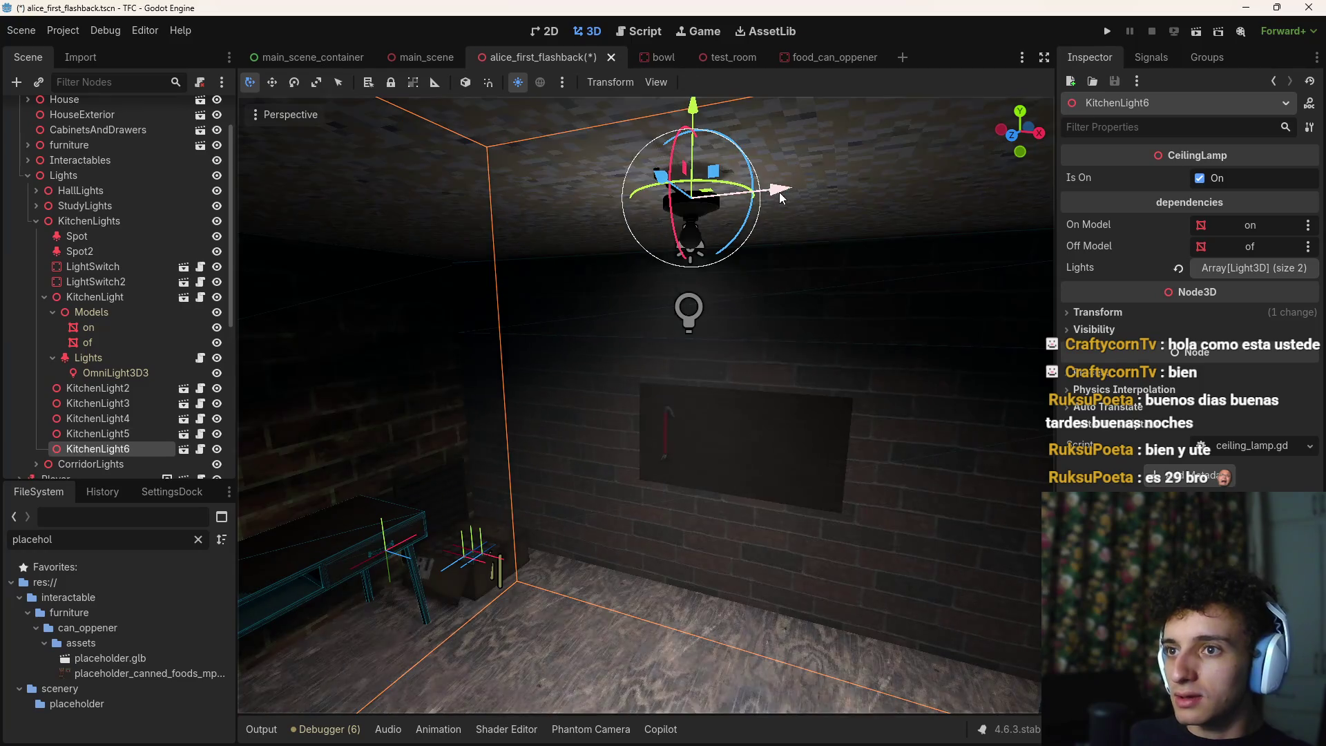
mouse_move(779, 192)
left_mouse_down()
mouse_move(553, 207)
mouse_move(453, 247)
left_mouse_up()
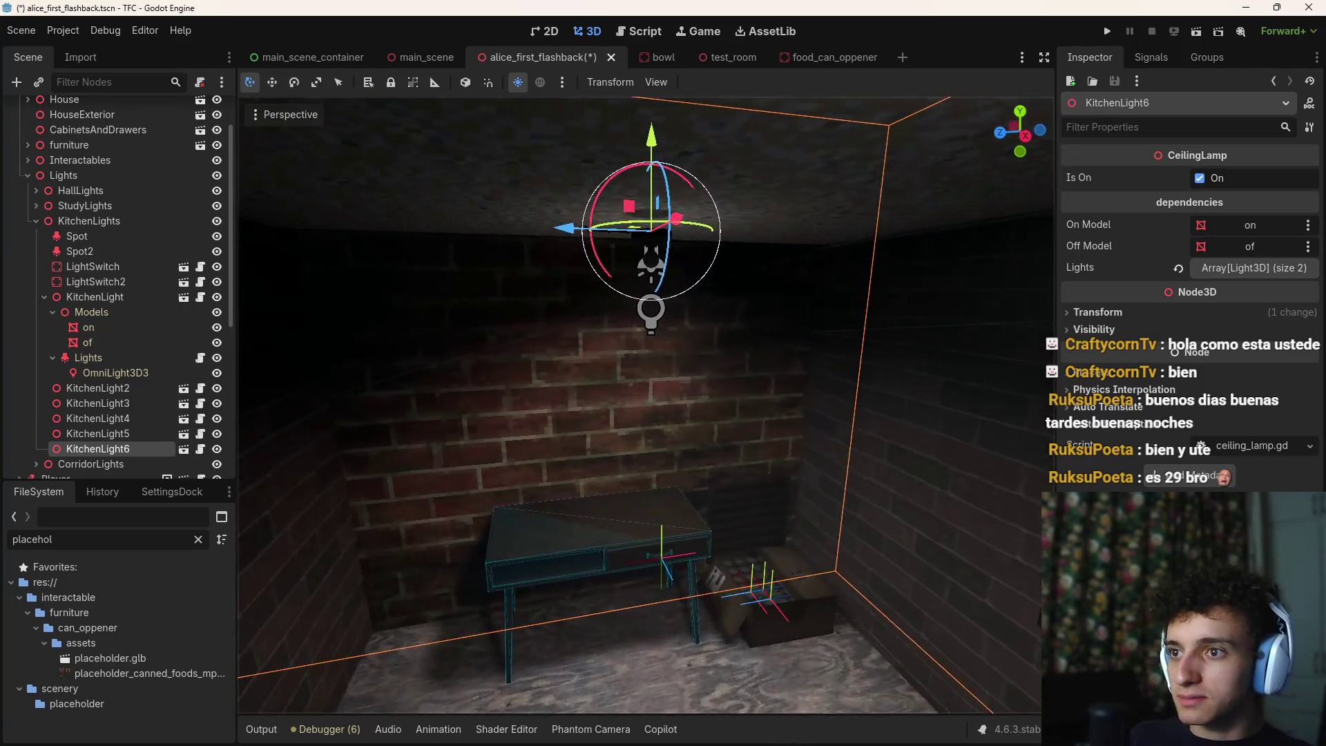
left_click_drag(639, 407, 587, 428)
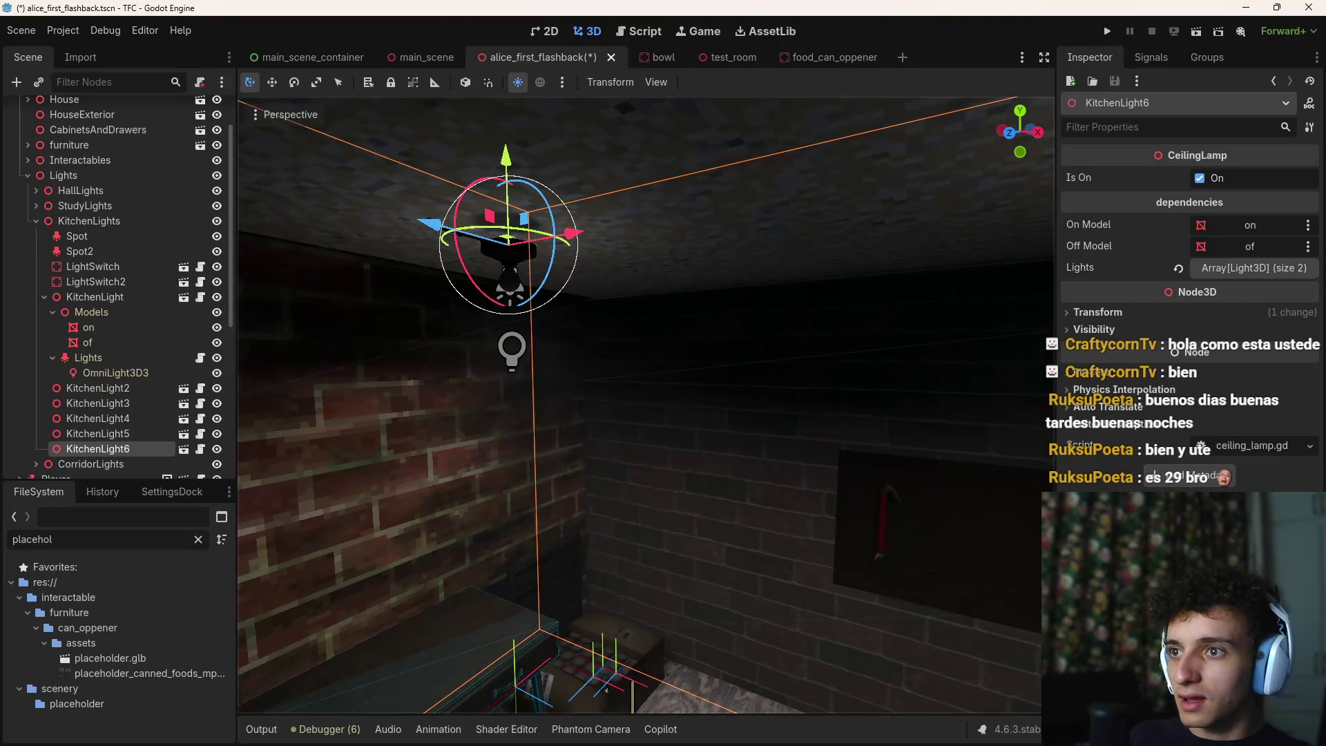
mouse_move(580, 242)
left_mouse_down()
mouse_move(484, 245)
mouse_move(527, 249)
mouse_move(513, 250)
left_mouse_up()
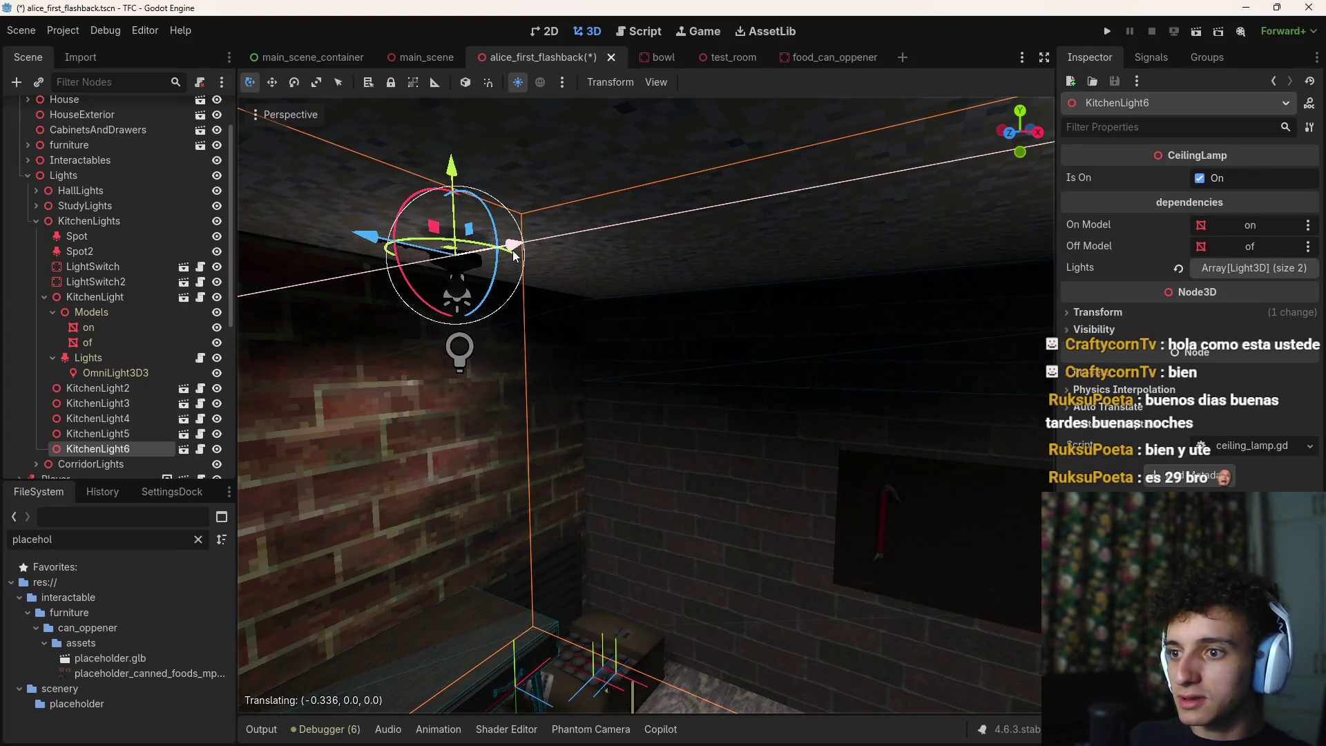
mouse_move(354, 239)
left_mouse_down()
mouse_move(448, 252)
mouse_move(488, 289)
mouse_move(532, 230)
left_mouse_up()
scroll(351, 516, "down", 8)
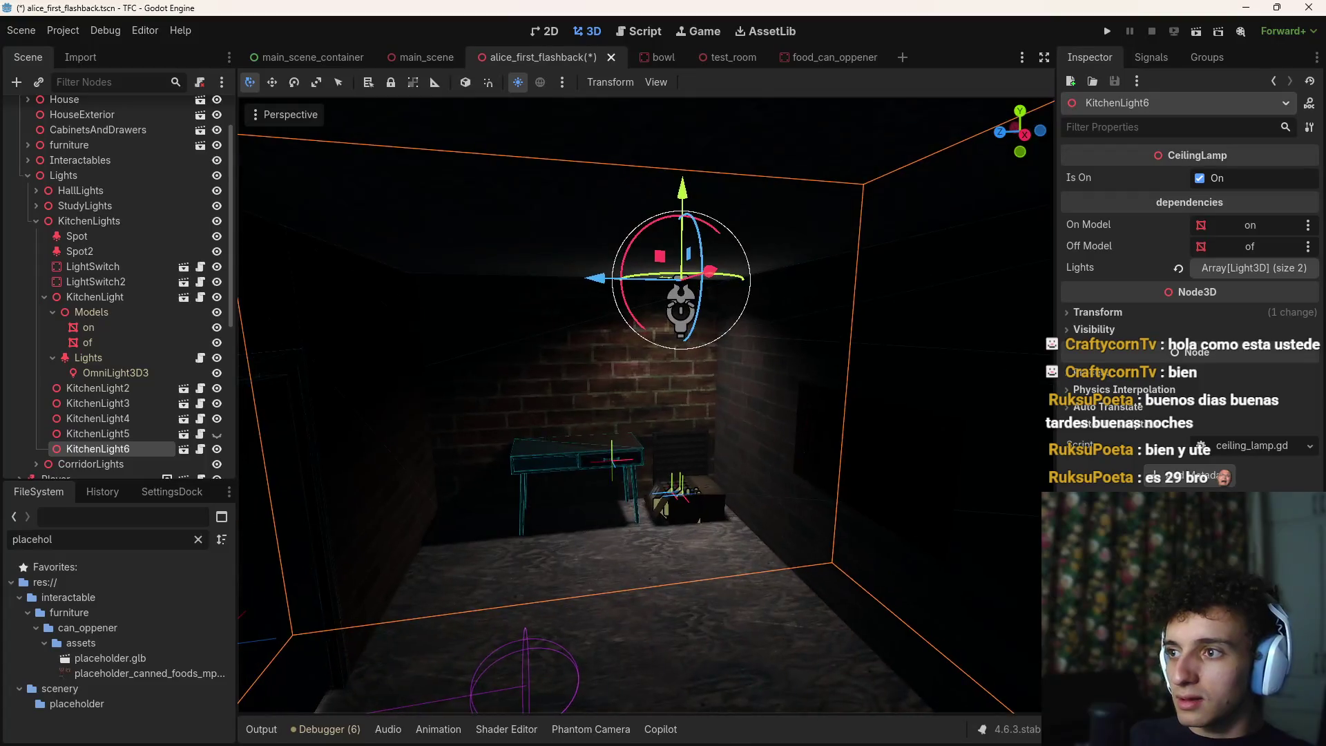
Delete the original KitchenLight5 lamp, keeping only the repositioned duplicate
left_click(97, 433)
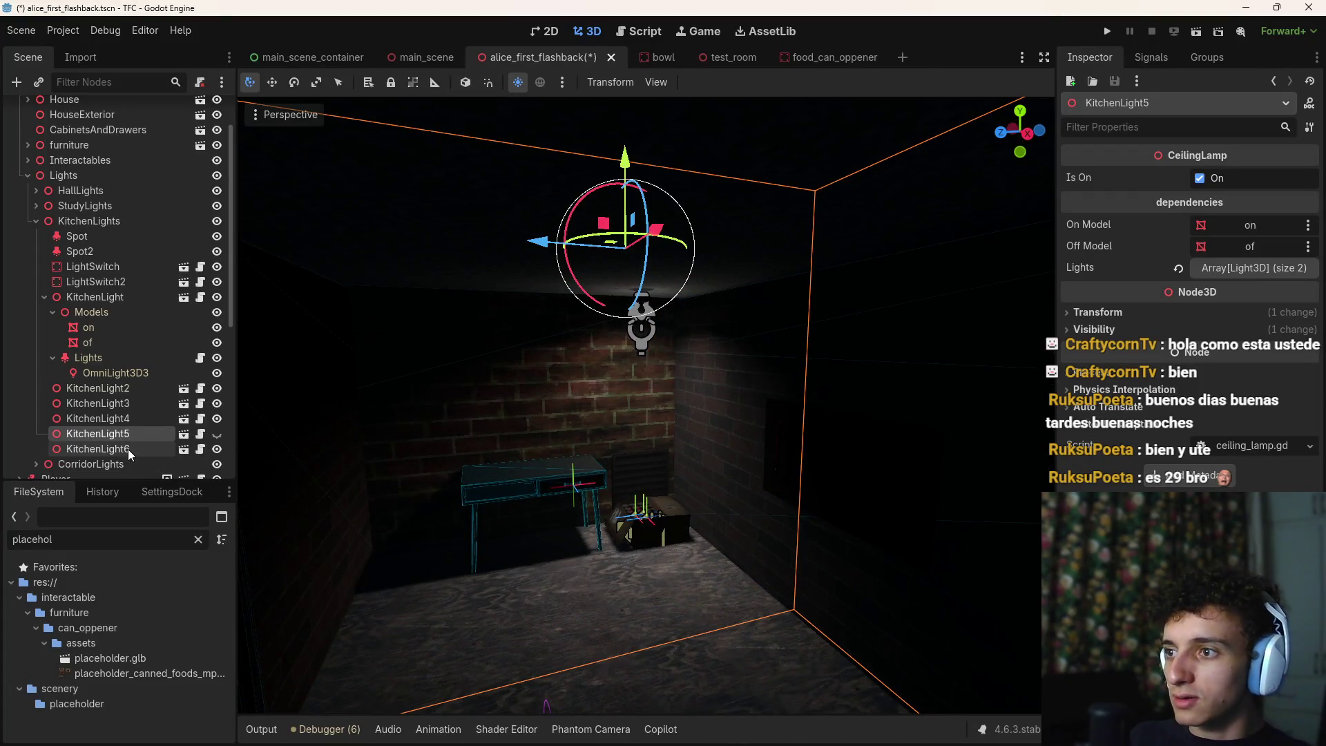
left_click(127, 449)
left_click(134, 440)
left_click(134, 447)
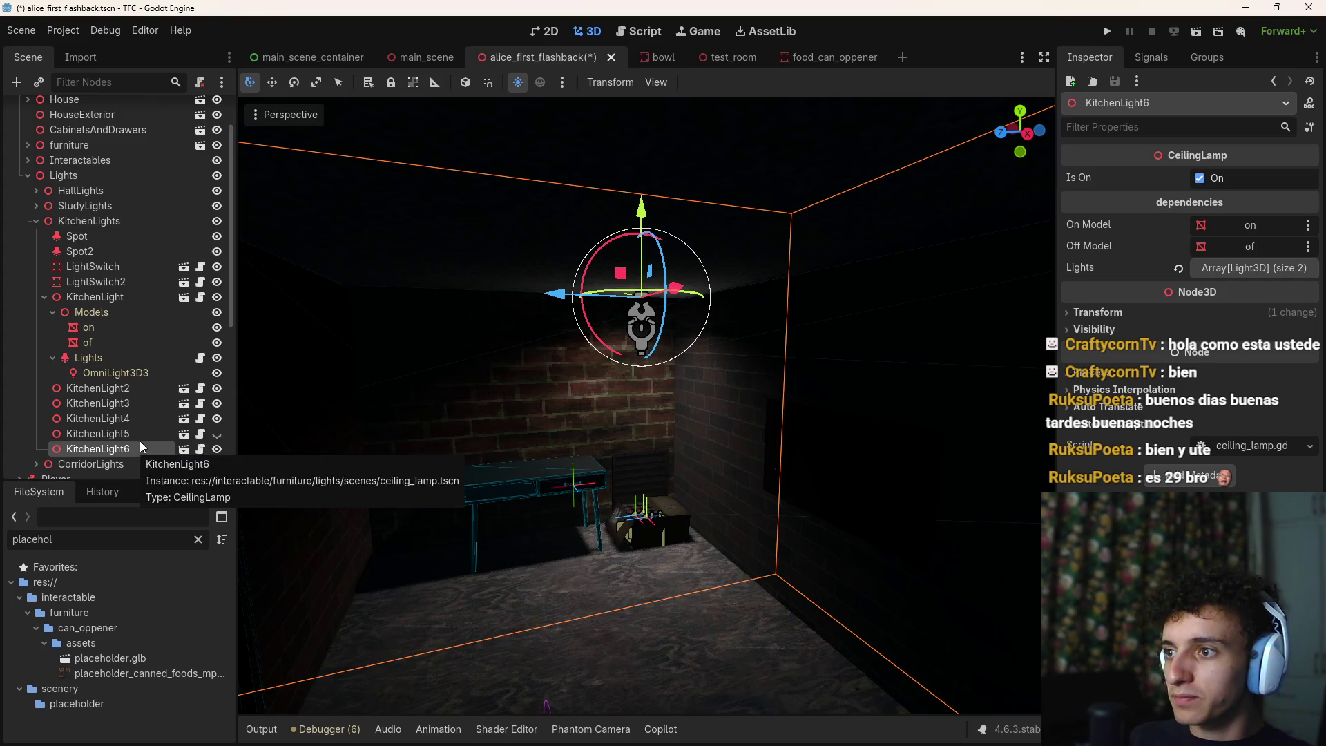
left_click(143, 438)
key("Delete")
key("Return")
left_click(136, 432)
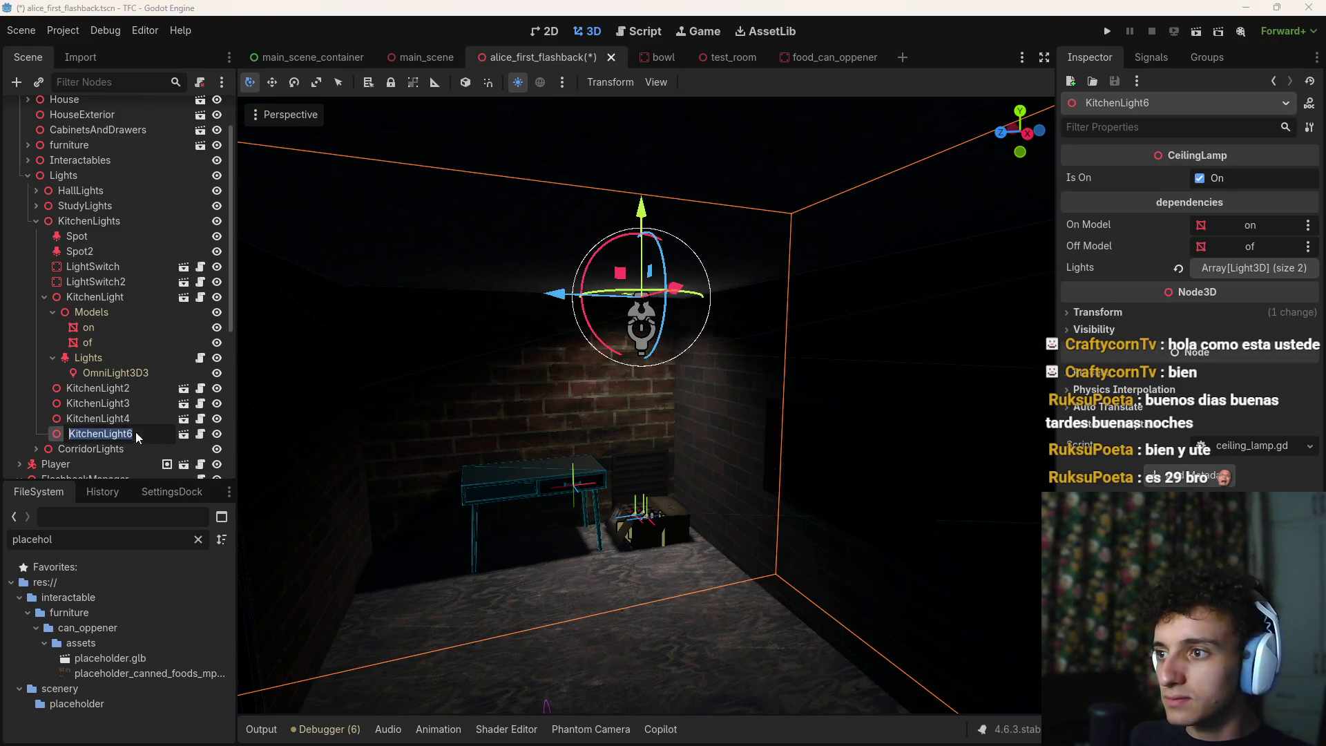
Rename the duplicate from KitchenLight6 to KitchenLight5
left_click(135, 432)
key("BackSpace")
type("5")
key("Return")
scroll(611, 447, "up", 3)
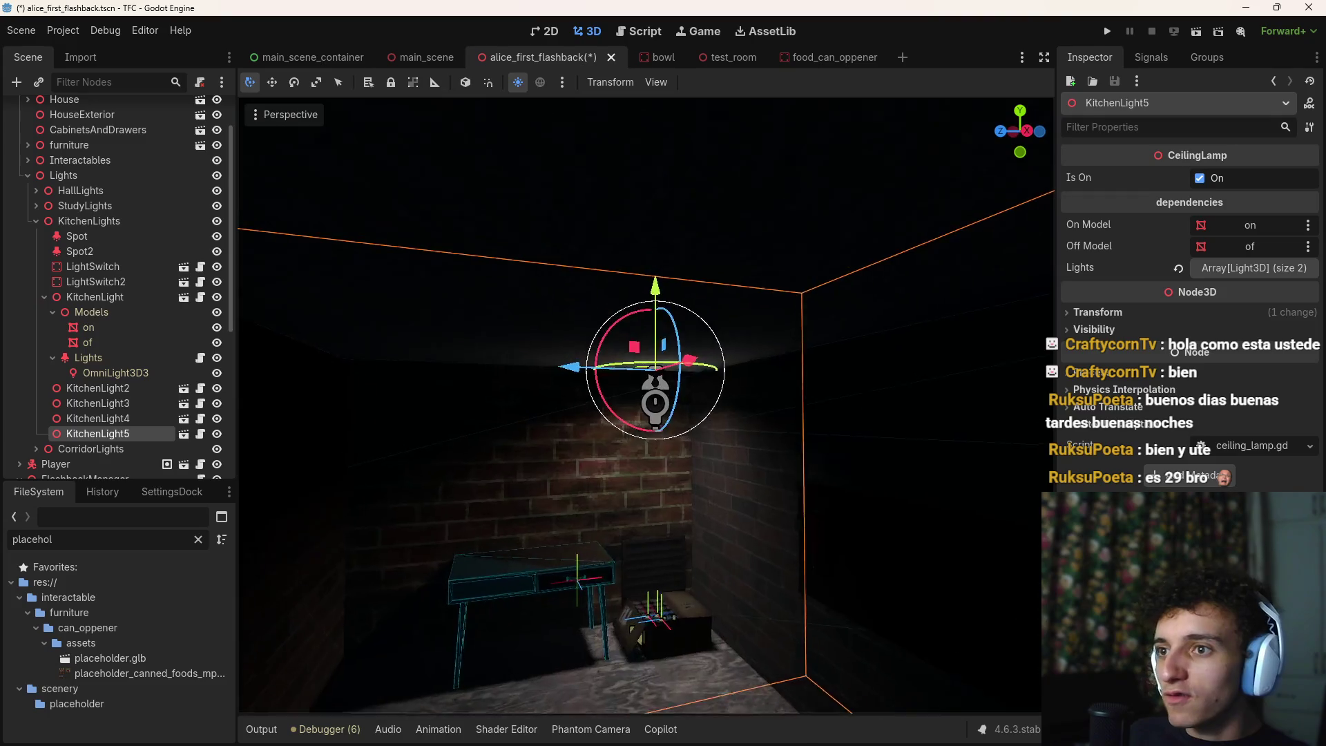
mouse_move(698, 373)
left_mouse_down()
mouse_move(545, 294)
mouse_move(537, 431)
left_mouse_up()
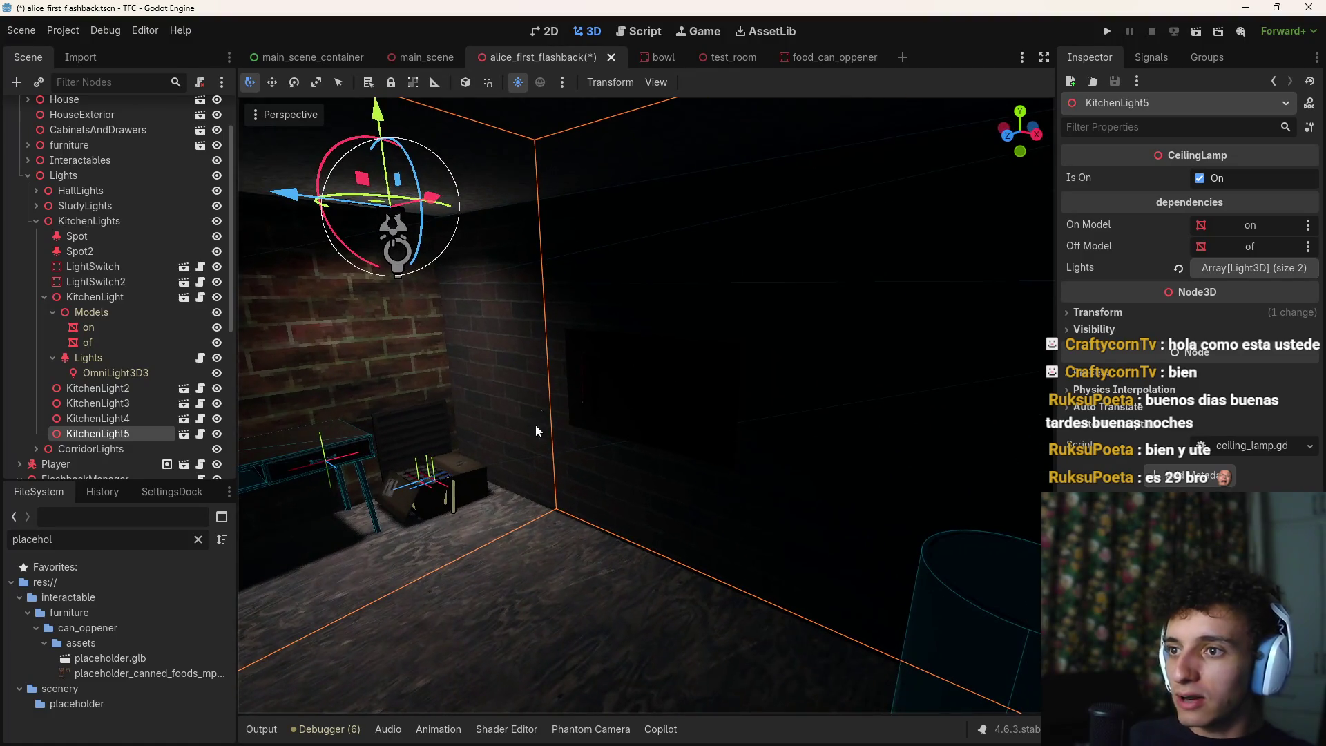
left_click_drag(720, 429, 684, 422)
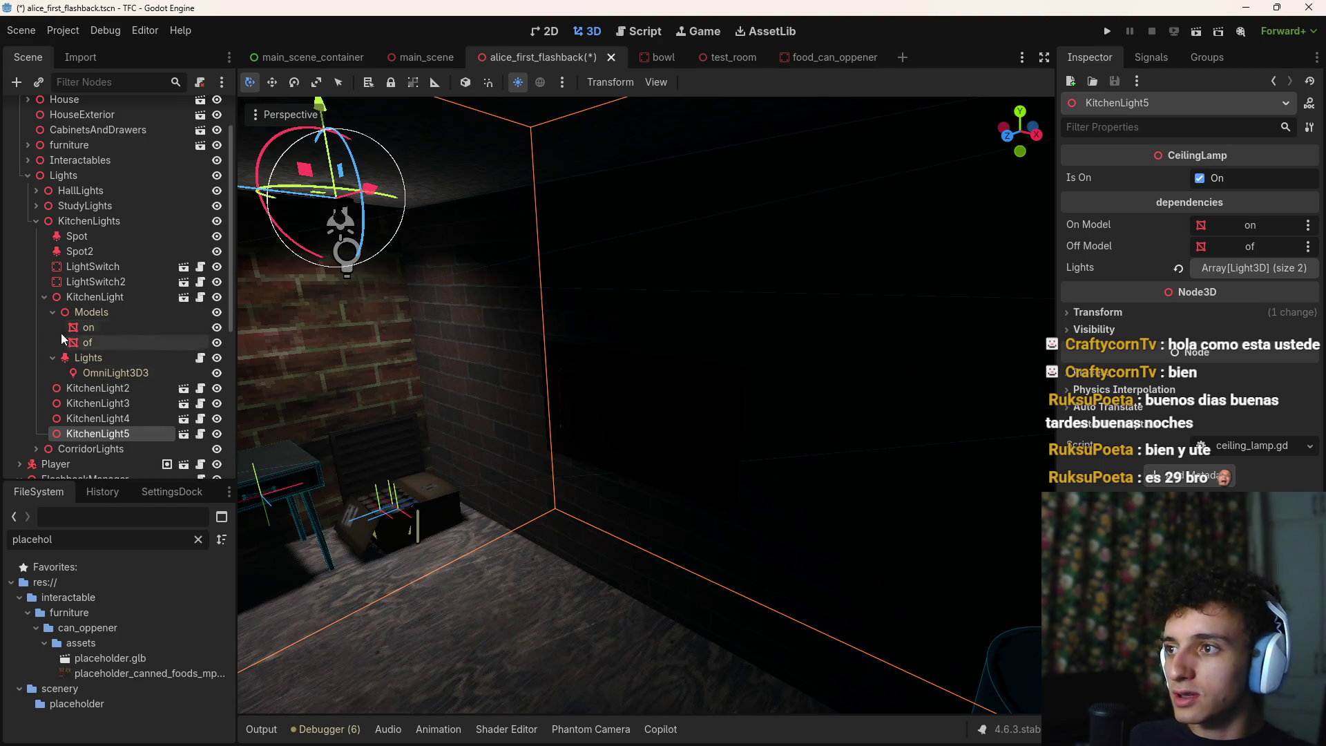
left_click(44, 297)
left_click(81, 298)
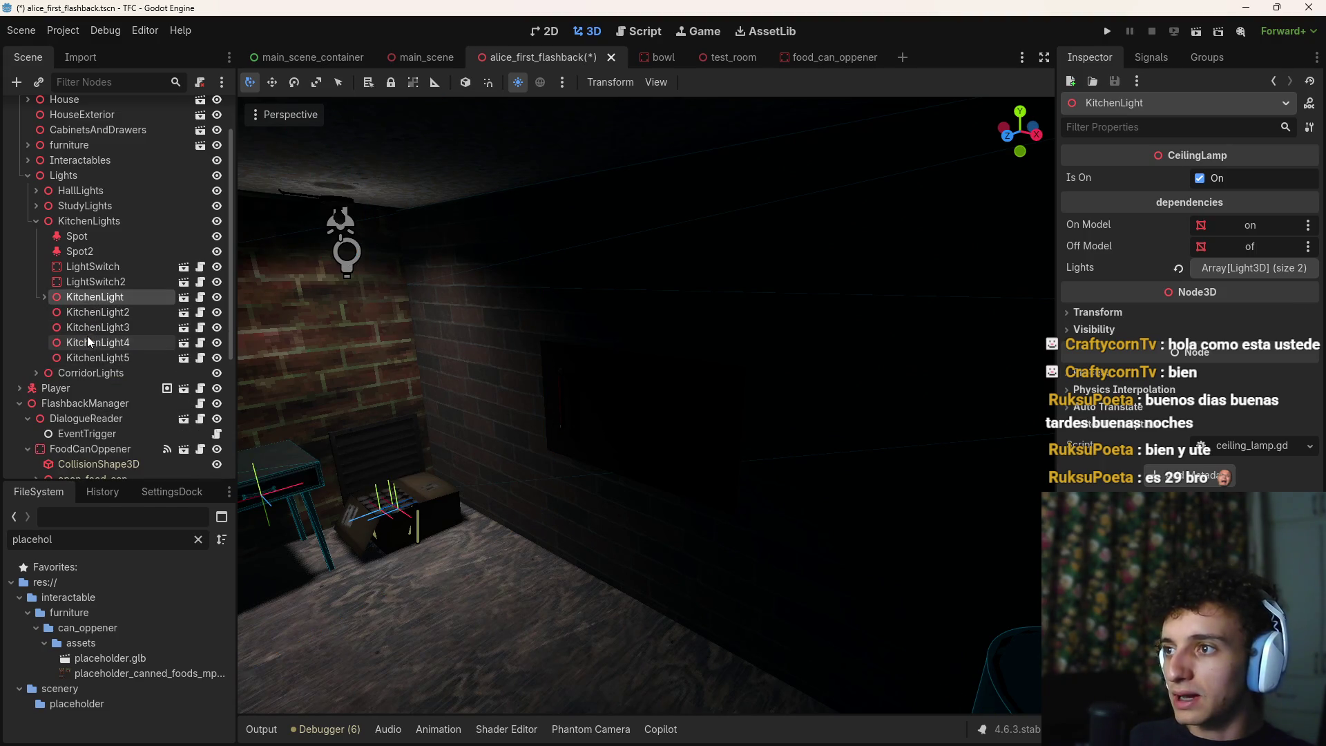
left_click(130, 220)
Add an OmniLight3D node through the child-node search and frame it in view
key("ctrl+a")
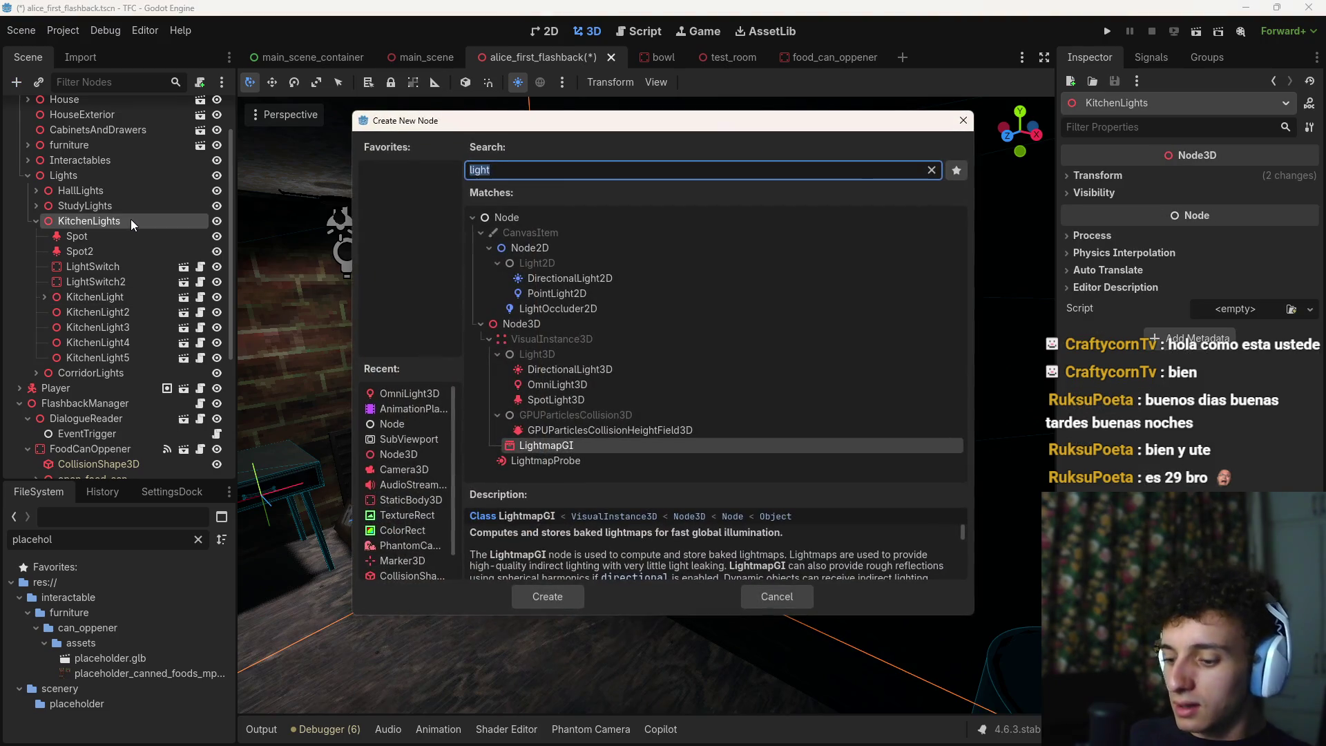
key("Escape")
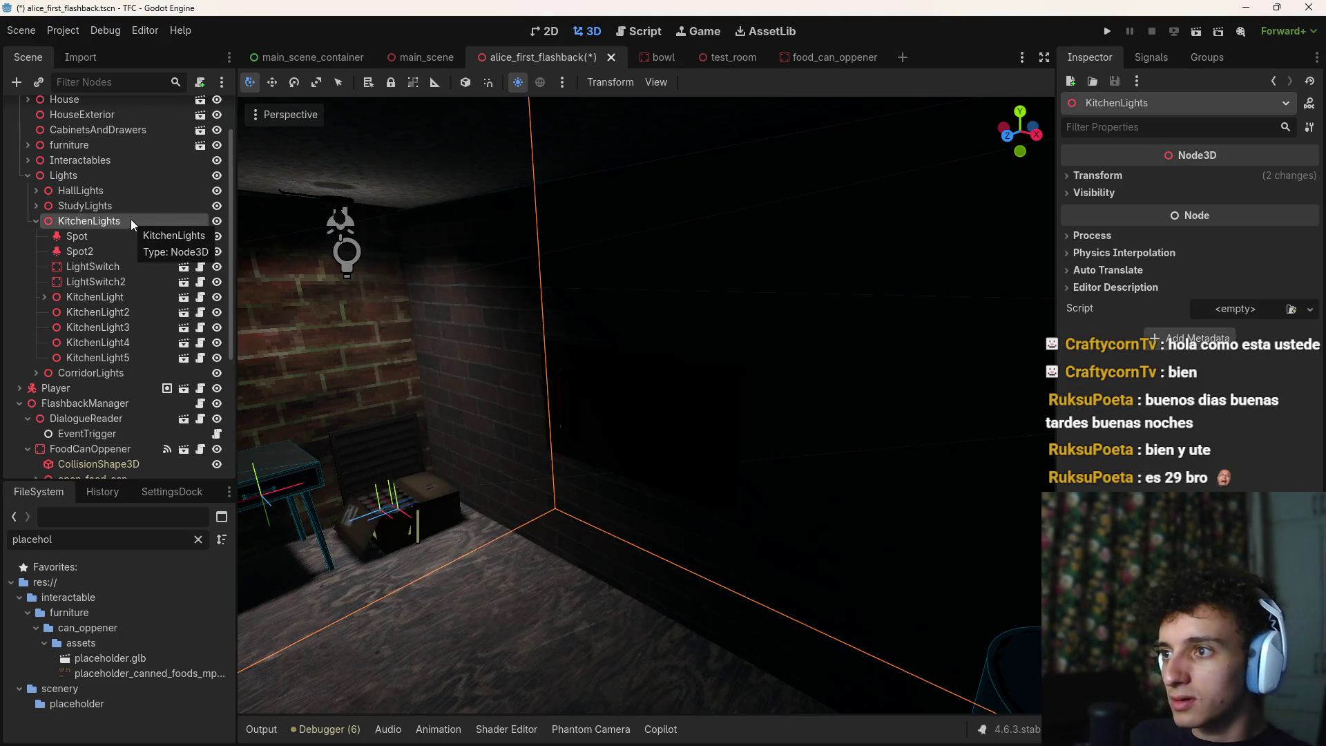
key("ctrl+a")
type("lighty")
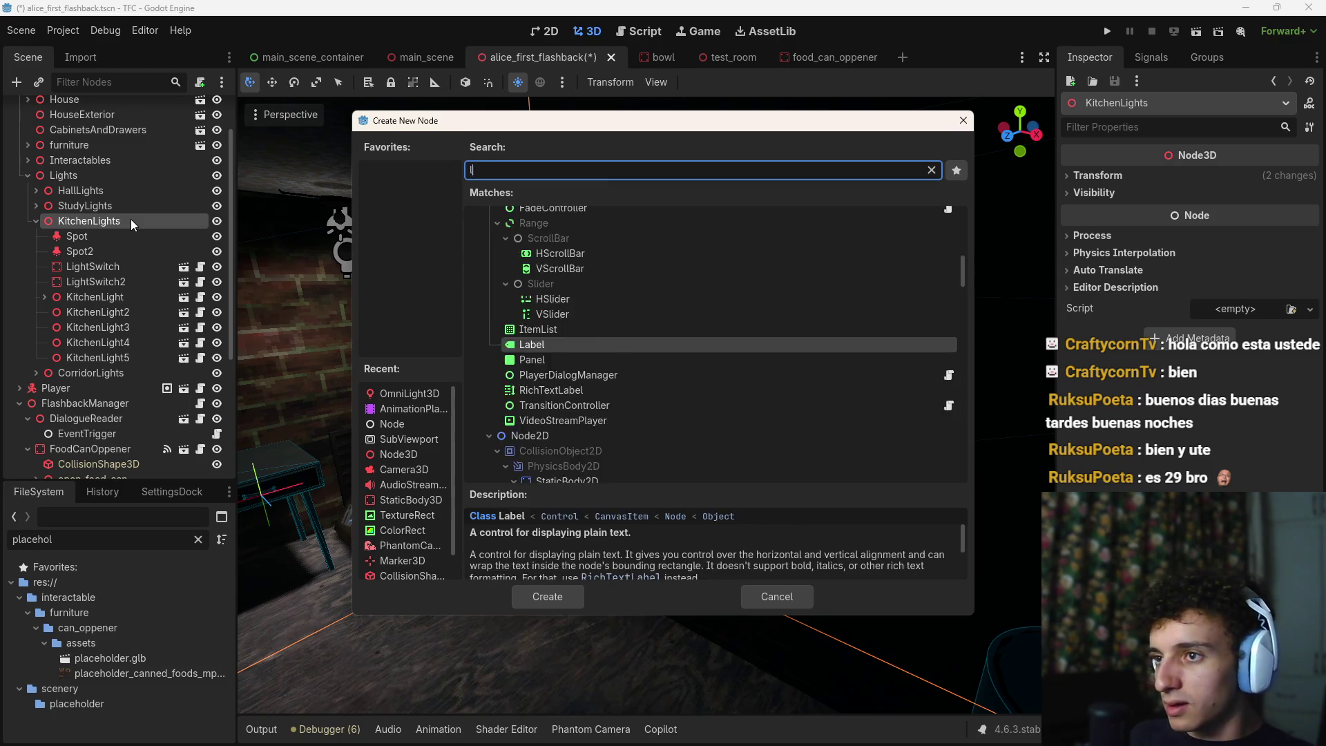
key("BackSpace")
key("Up")
key("Up")
key("Up")
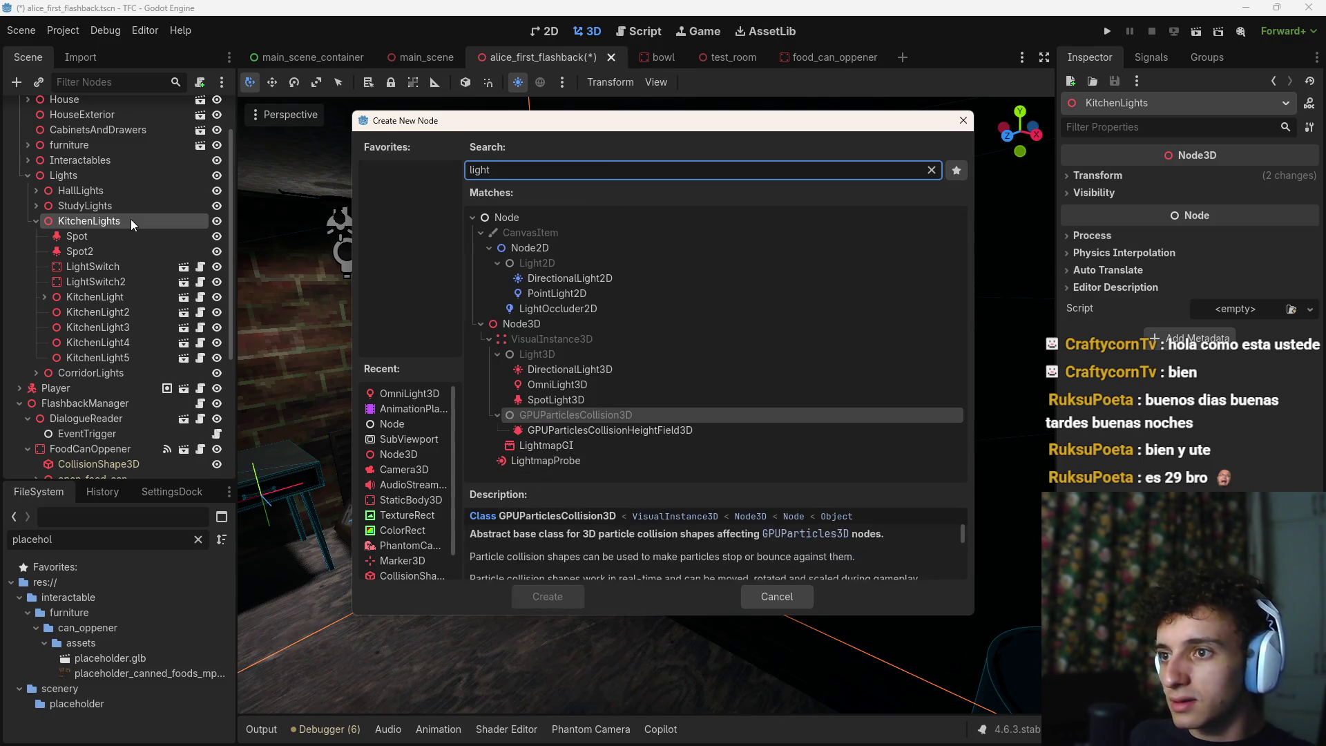
key("Down")
key("Return")
key("f")
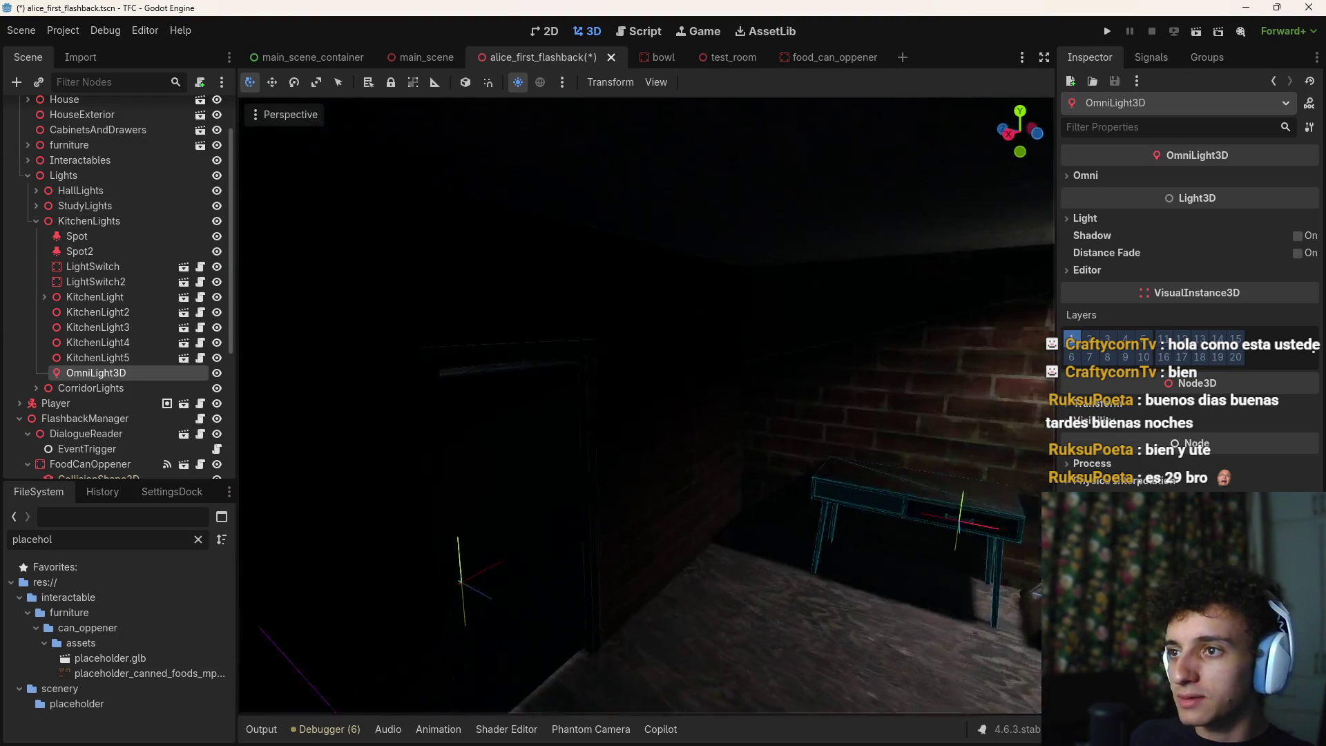
scroll(583, 366, "down", 3)
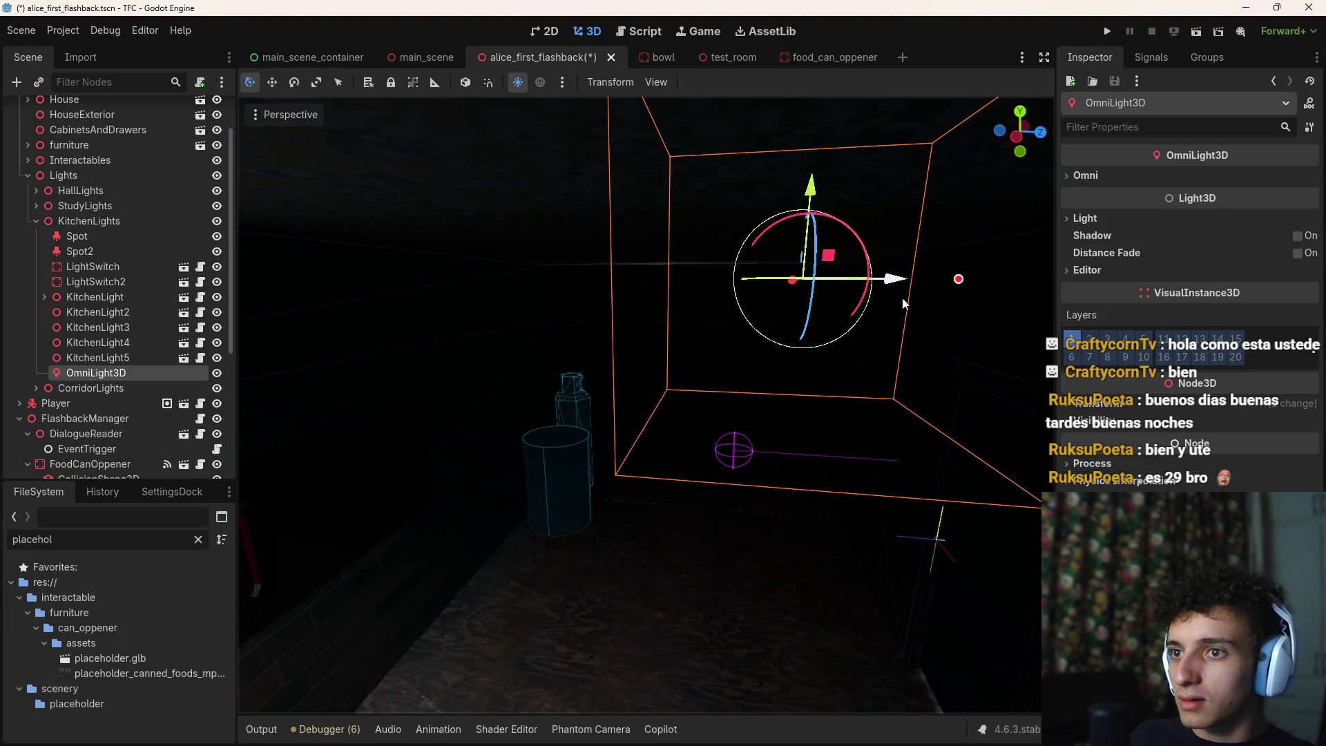
Move the OmniLight3D along X and Z to the brick wall, then lower it onto the dark panel
mouse_move(1006, 291)
left_mouse_down()
mouse_move(819, 352)
mouse_move(814, 408)
mouse_move(828, 334)
left_mouse_up()
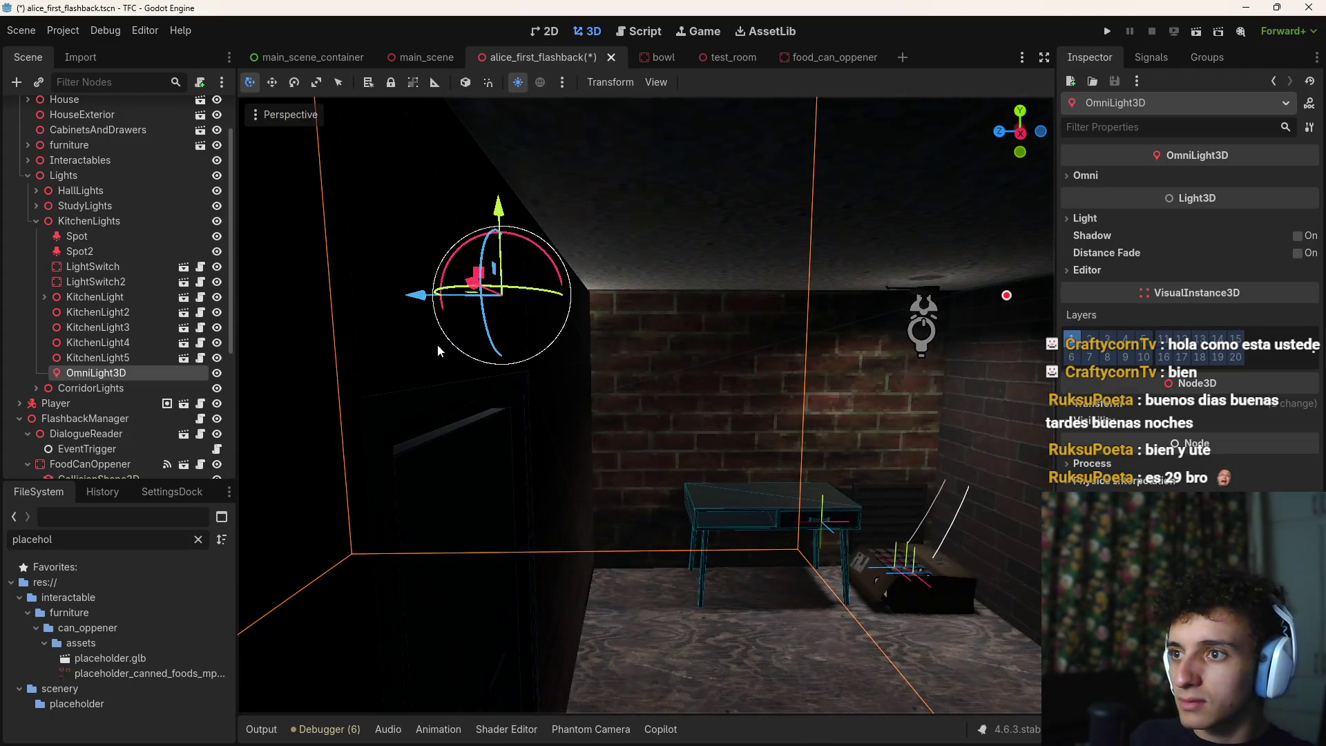
mouse_move(437, 344)
left_mouse_down()
mouse_move(421, 295)
mouse_move(691, 290)
mouse_move(433, 347)
mouse_move(513, 309)
mouse_move(628, 317)
left_mouse_up()
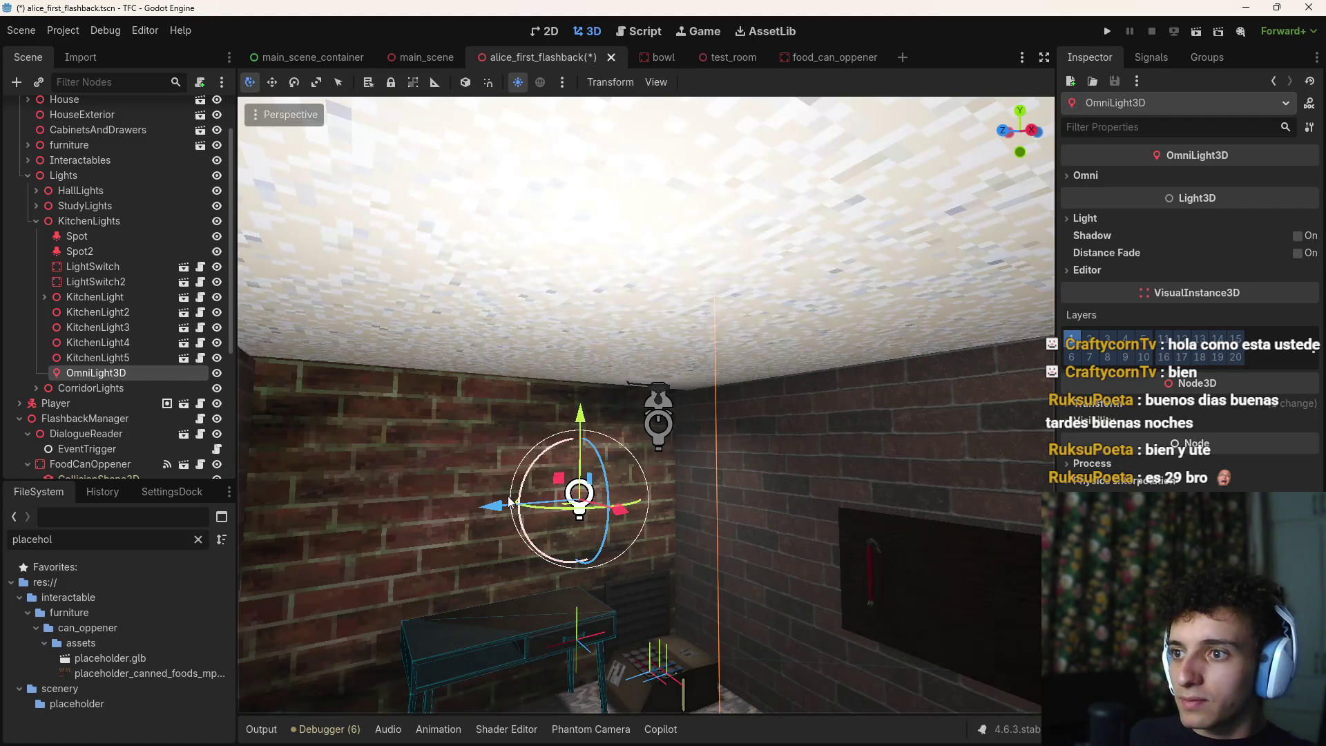
mouse_move(507, 496)
left_mouse_down()
mouse_move(586, 503)
mouse_move(444, 468)
mouse_move(618, 463)
left_mouse_up()
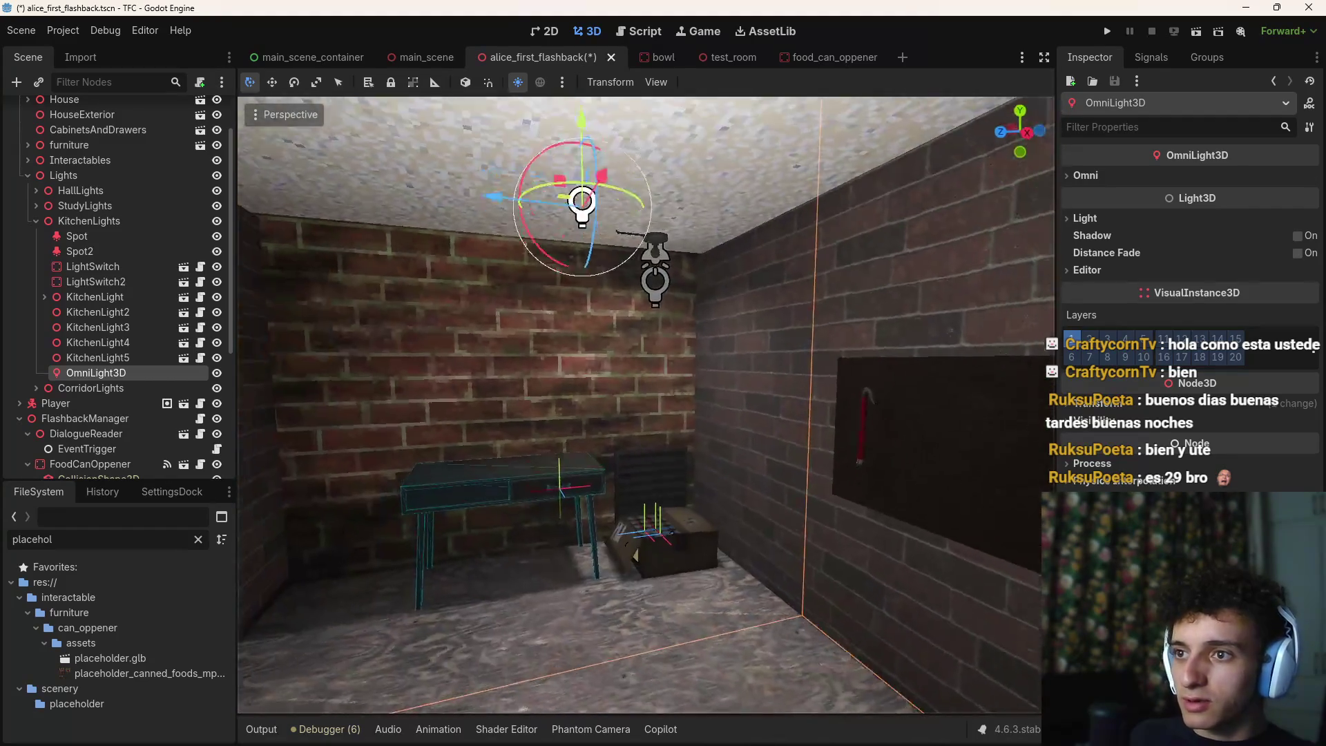
key("w")
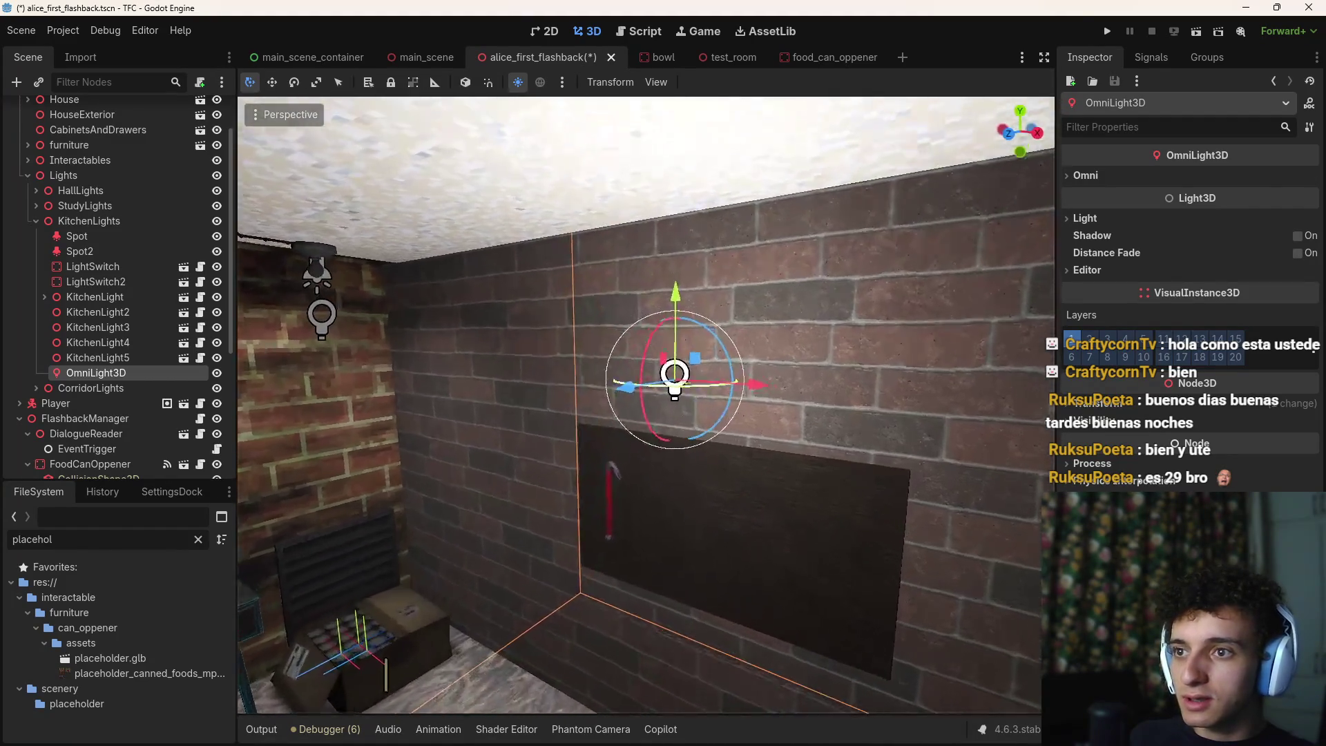
left_click_drag(710, 174, 689, 406)
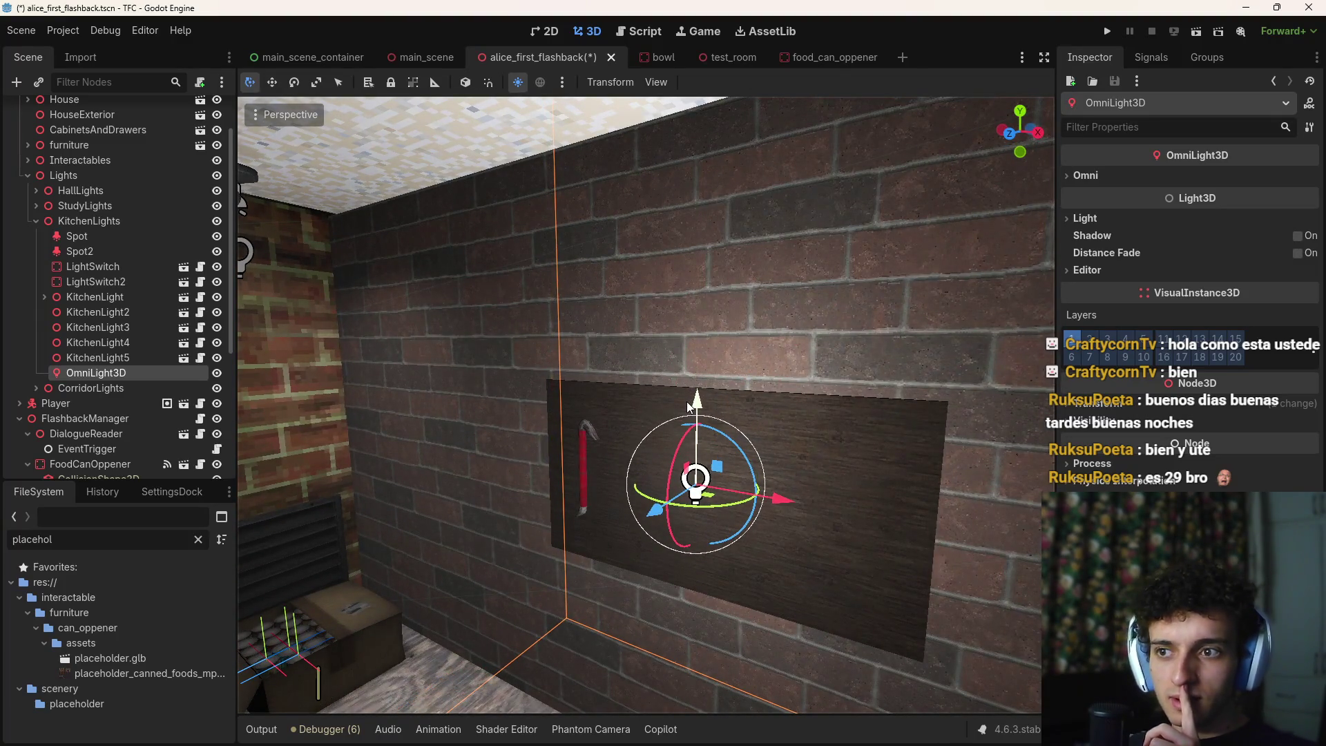
mouse_move(698, 429)
left_mouse_down()
mouse_move(707, 407)
mouse_move(732, 476)
left_mouse_up()
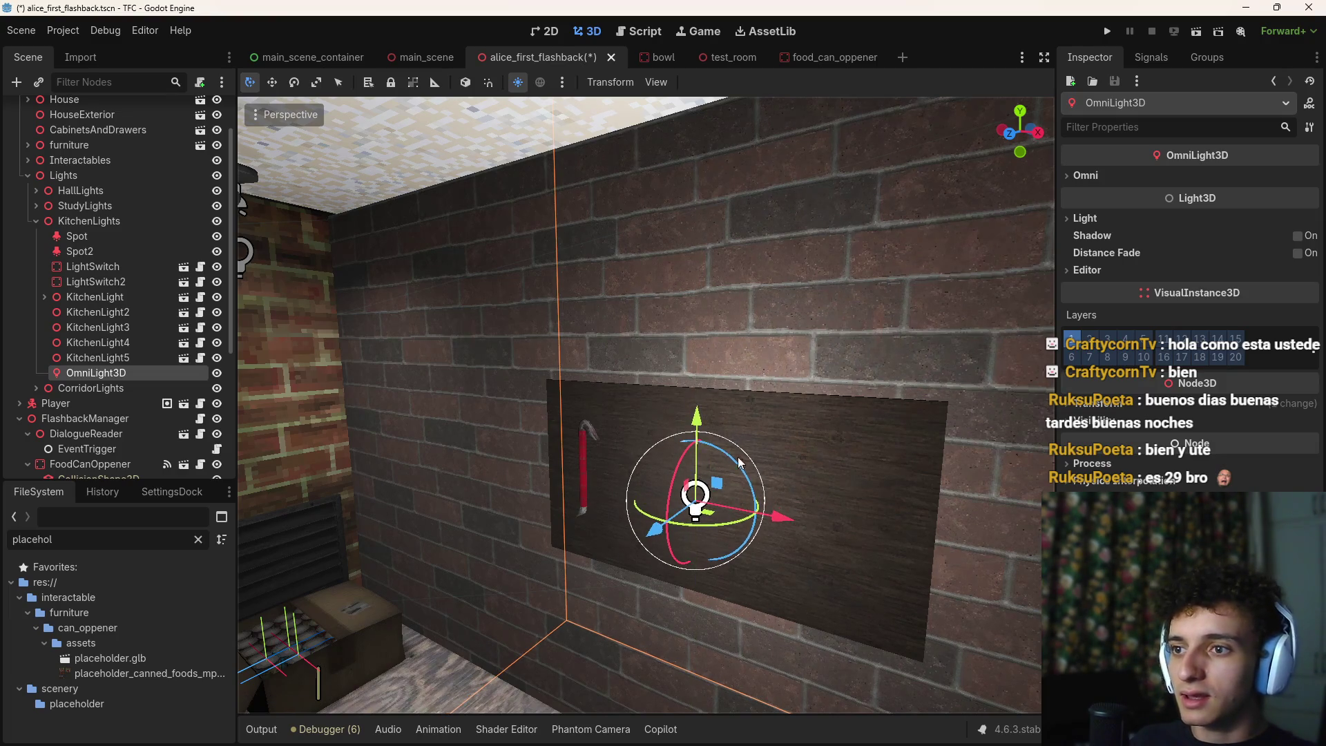
Adjust the light's depth and shift it slightly left, just in front of the wooden panel
right_click(757, 560)
right_click(757, 561)
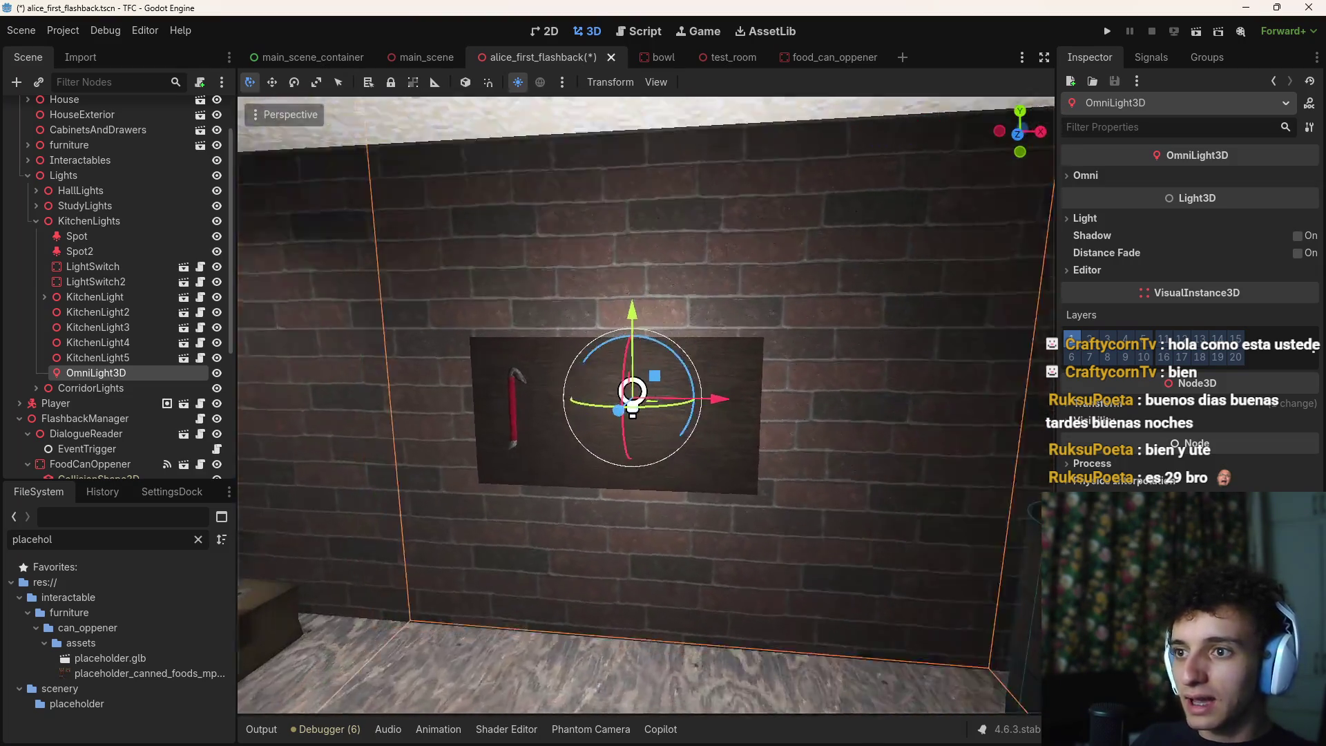
right_click(766, 560)
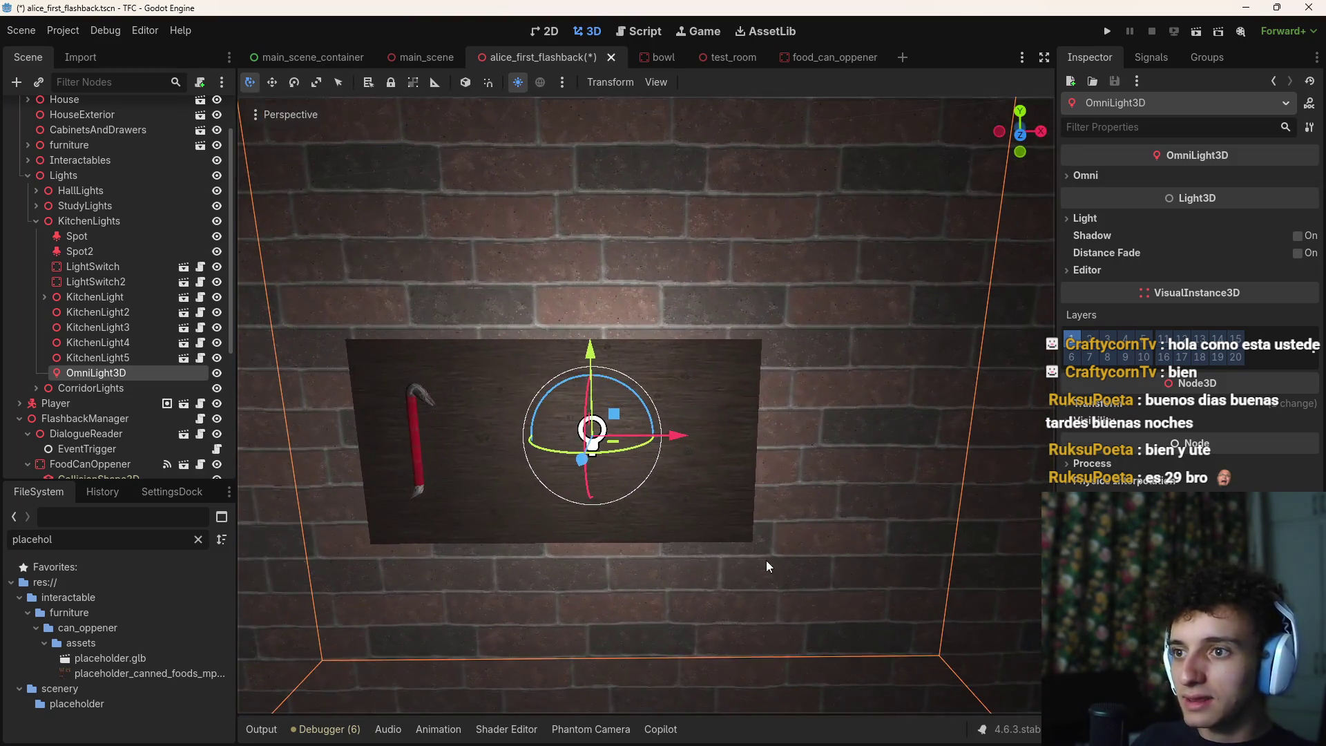
right_click(673, 435)
left_click_drag(620, 457, 723, 432)
right_click(722, 432)
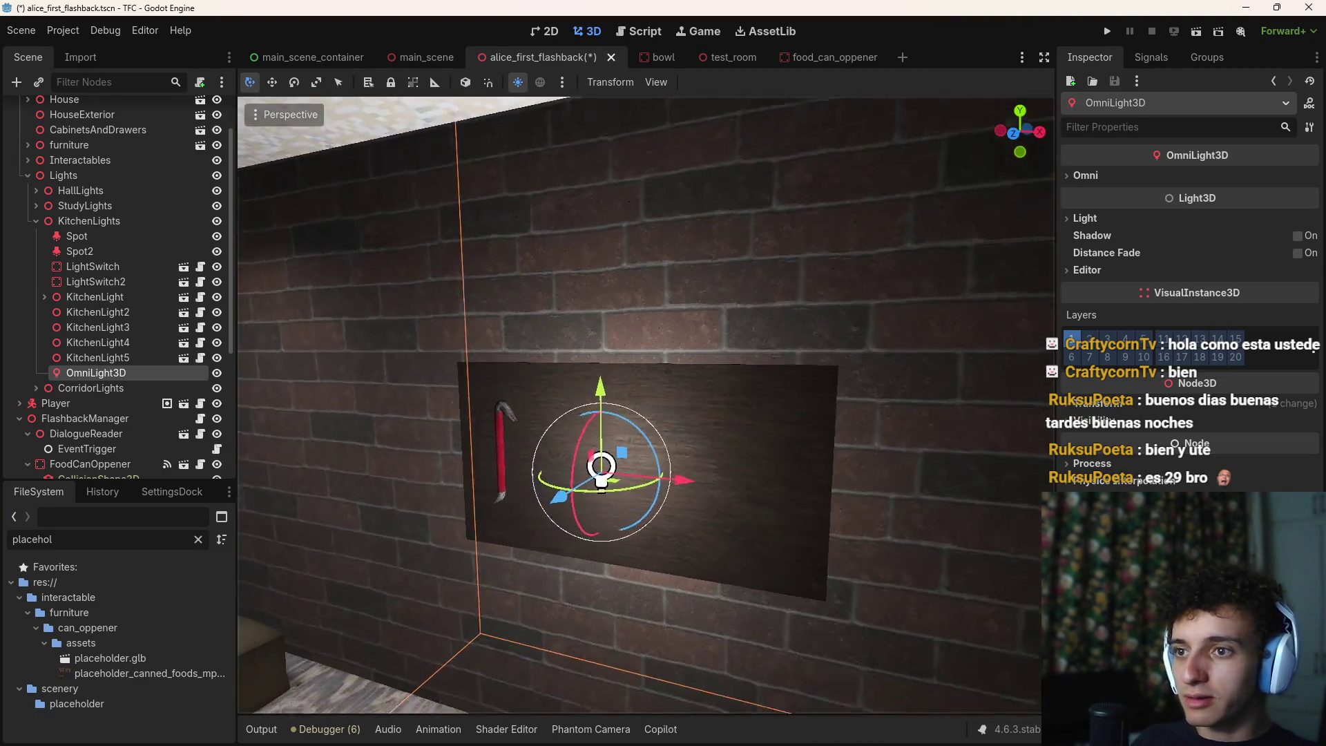
key("w")
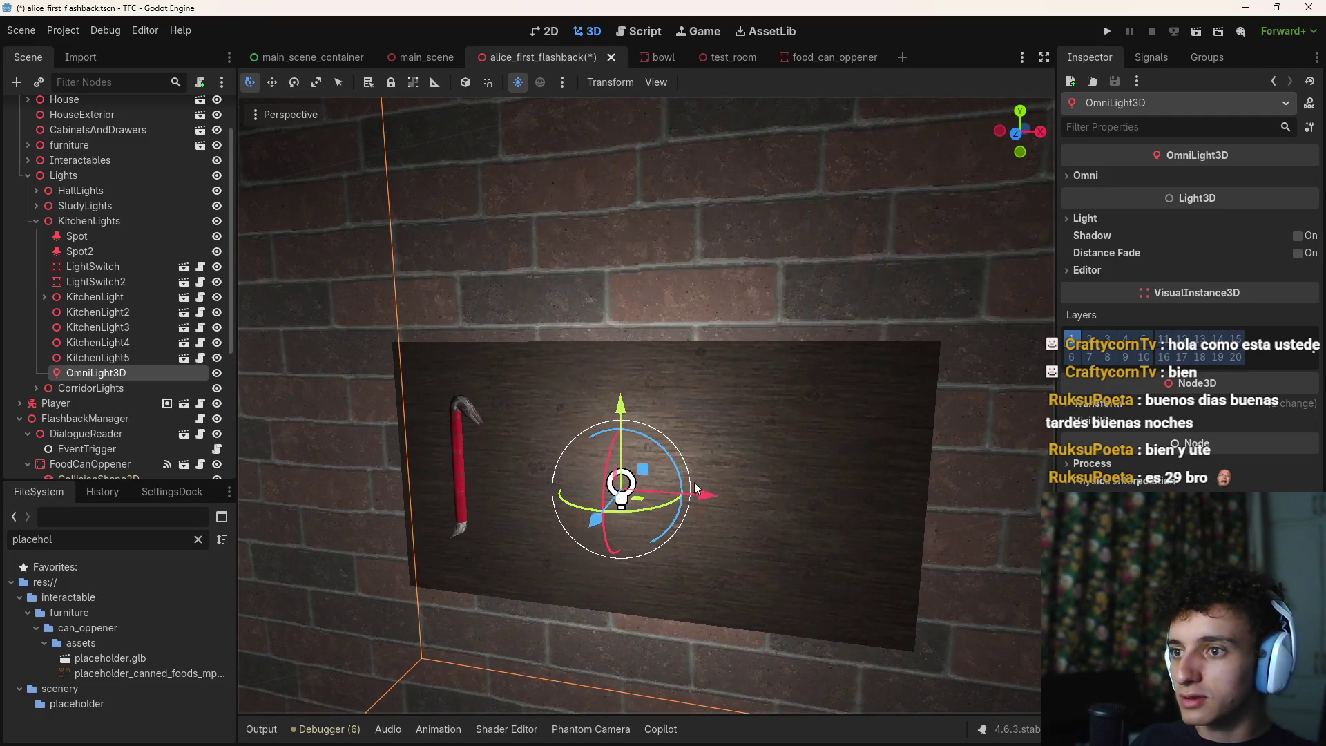
mouse_move(694, 482)
left_mouse_down()
mouse_move(583, 483)
mouse_move(664, 494)
mouse_move(679, 480)
left_mouse_up()
scroll(678, 480, "down", 5)
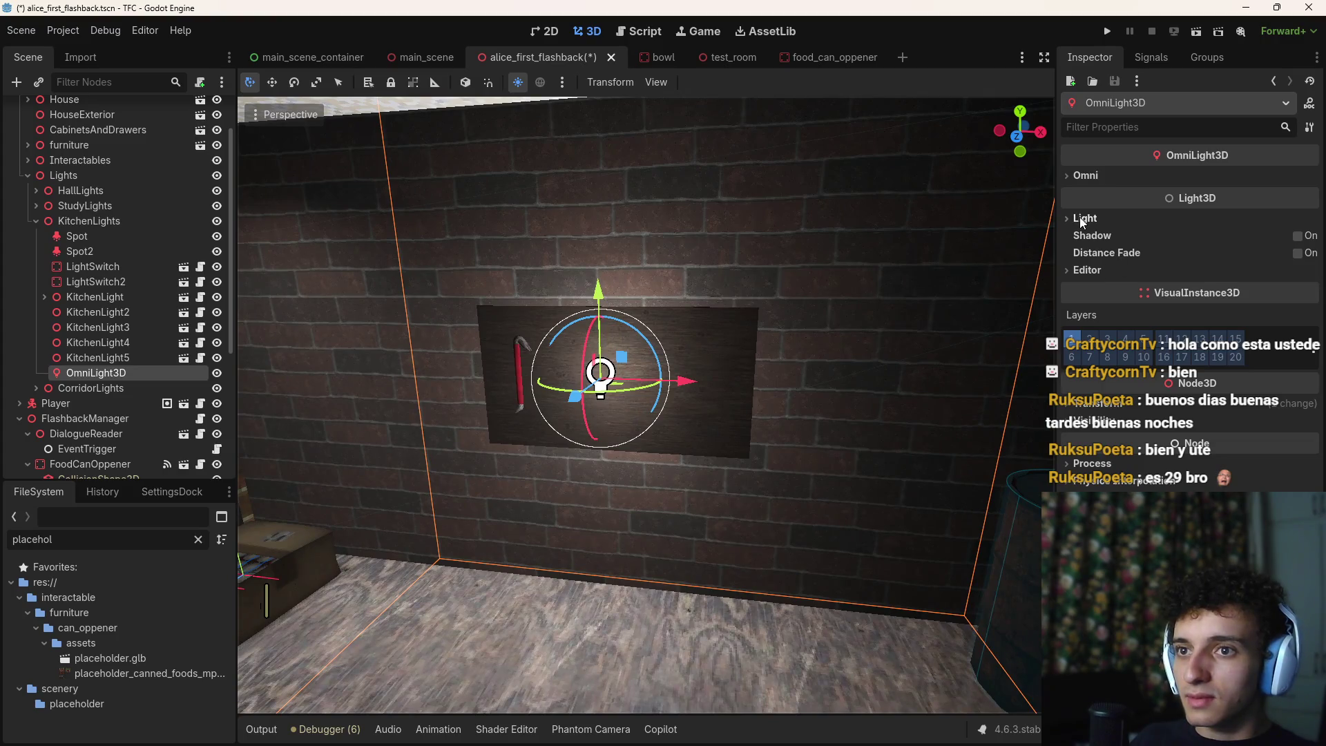
left_click(1083, 218)
left_click(1086, 176)
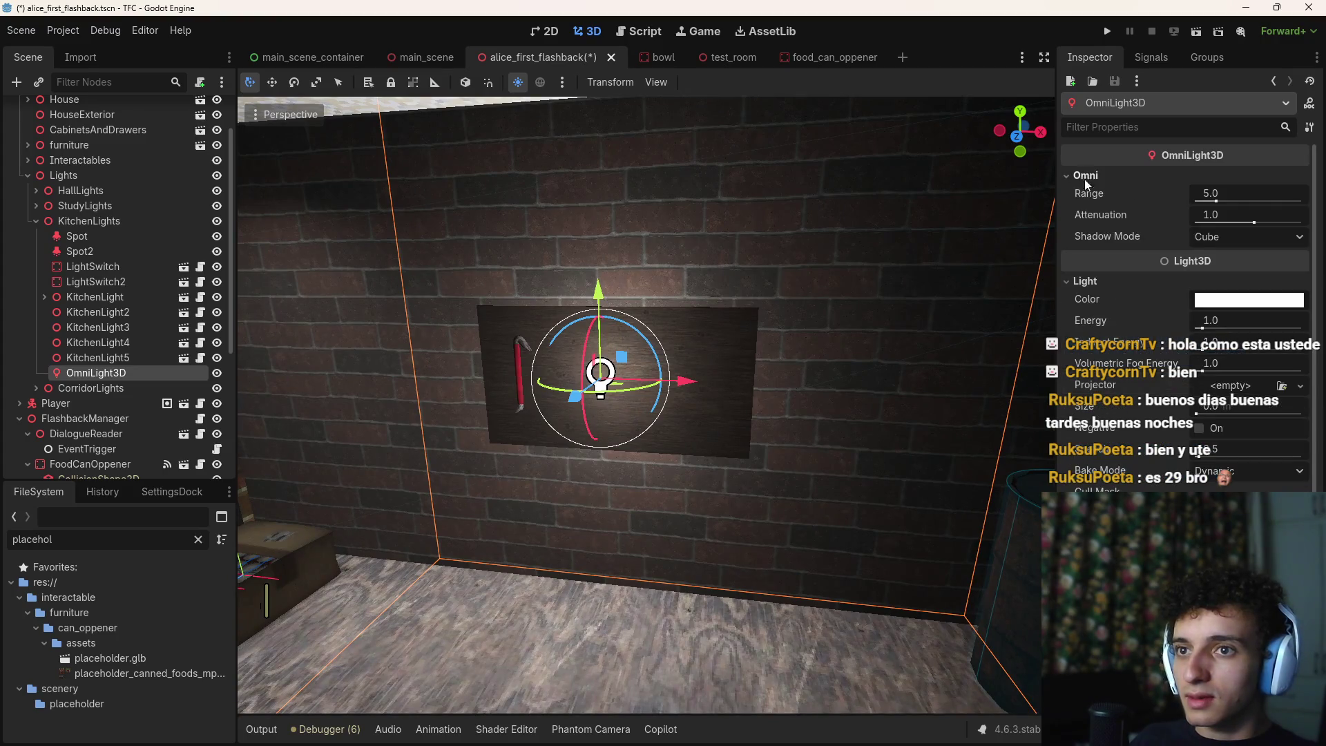
Shrink the Omni Range to 1.26 and dim the Energy, keeping shadow mode at Cube
mouse_move(1265, 193)
left_mouse_down()
mouse_move(1191, 193)
mouse_move(1226, 215)
mouse_move(1201, 215)
left_mouse_up()
left_click(1239, 236)
left_click(1246, 218)
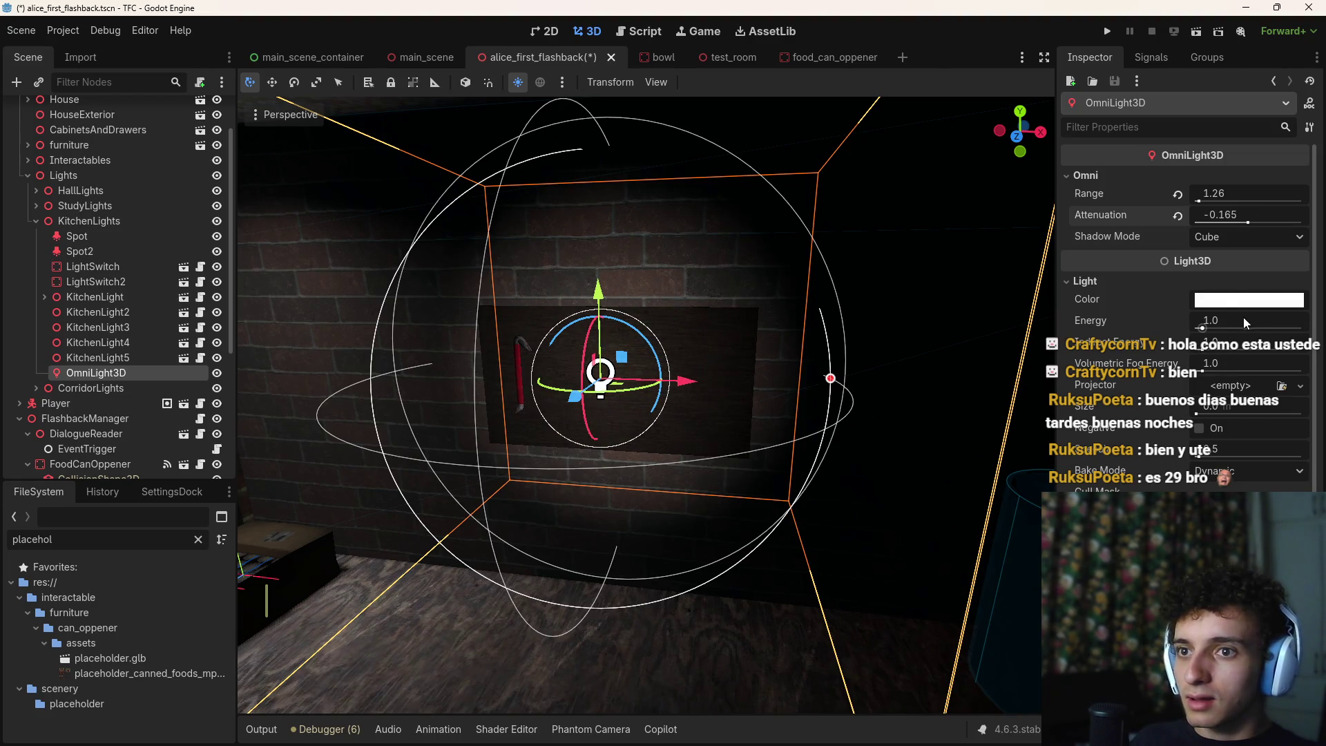
left_click_drag(1246, 322, 1219, 323)
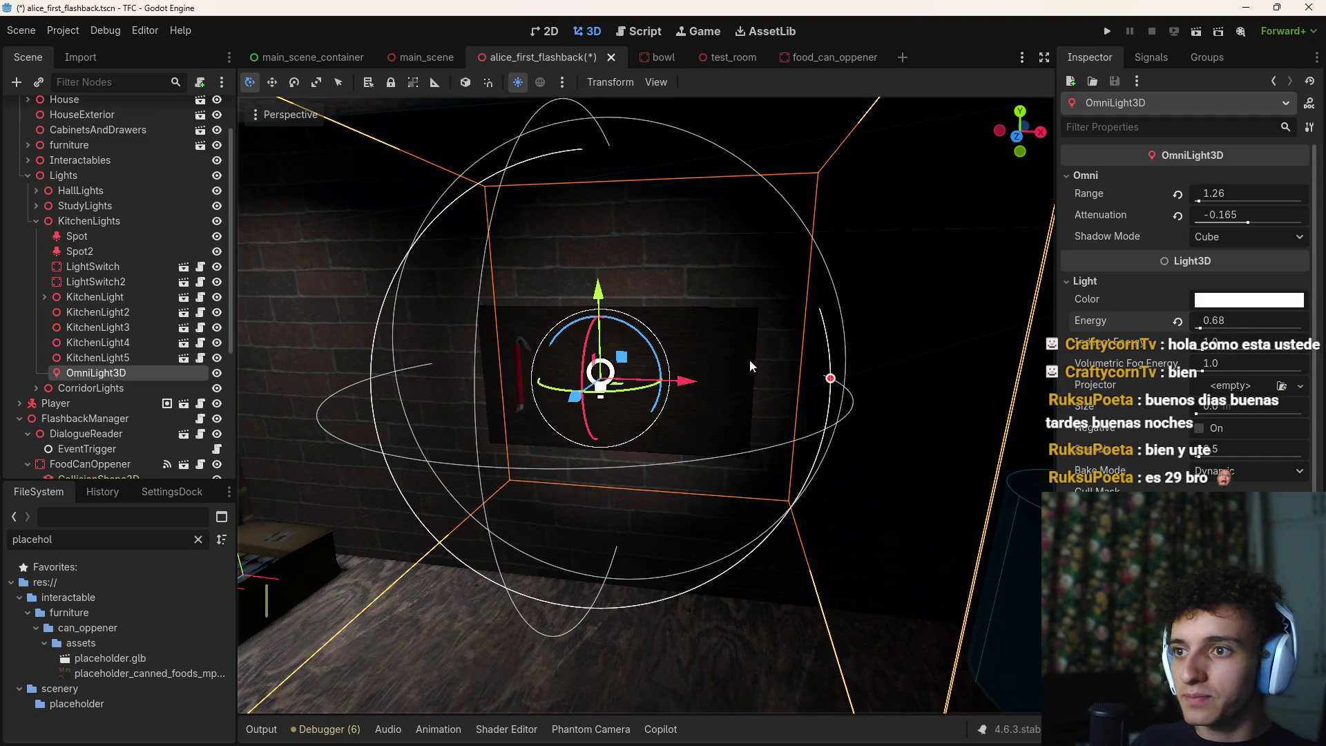
Move the OmniLight3D left along X on the wall
key("d")
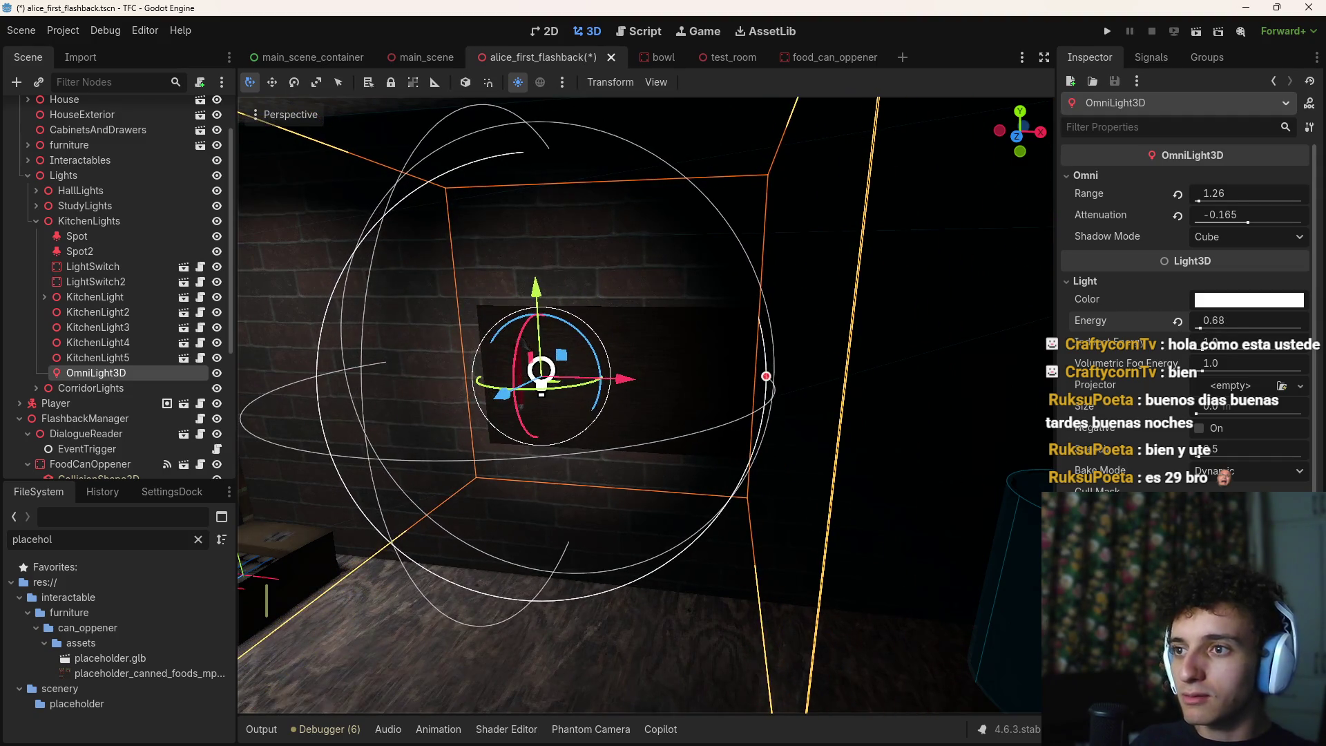
key("a")
scroll(152, 413, "down", 5)
left_click(93, 471)
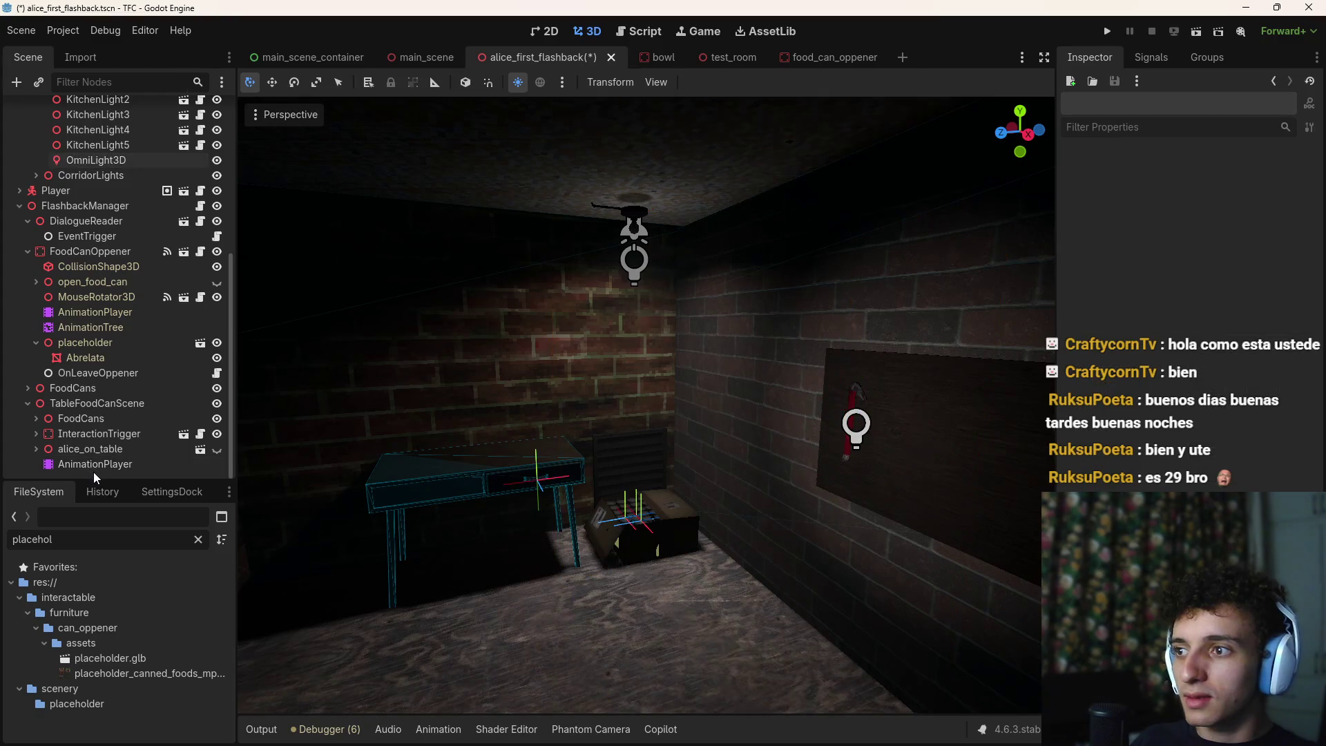
key("d")
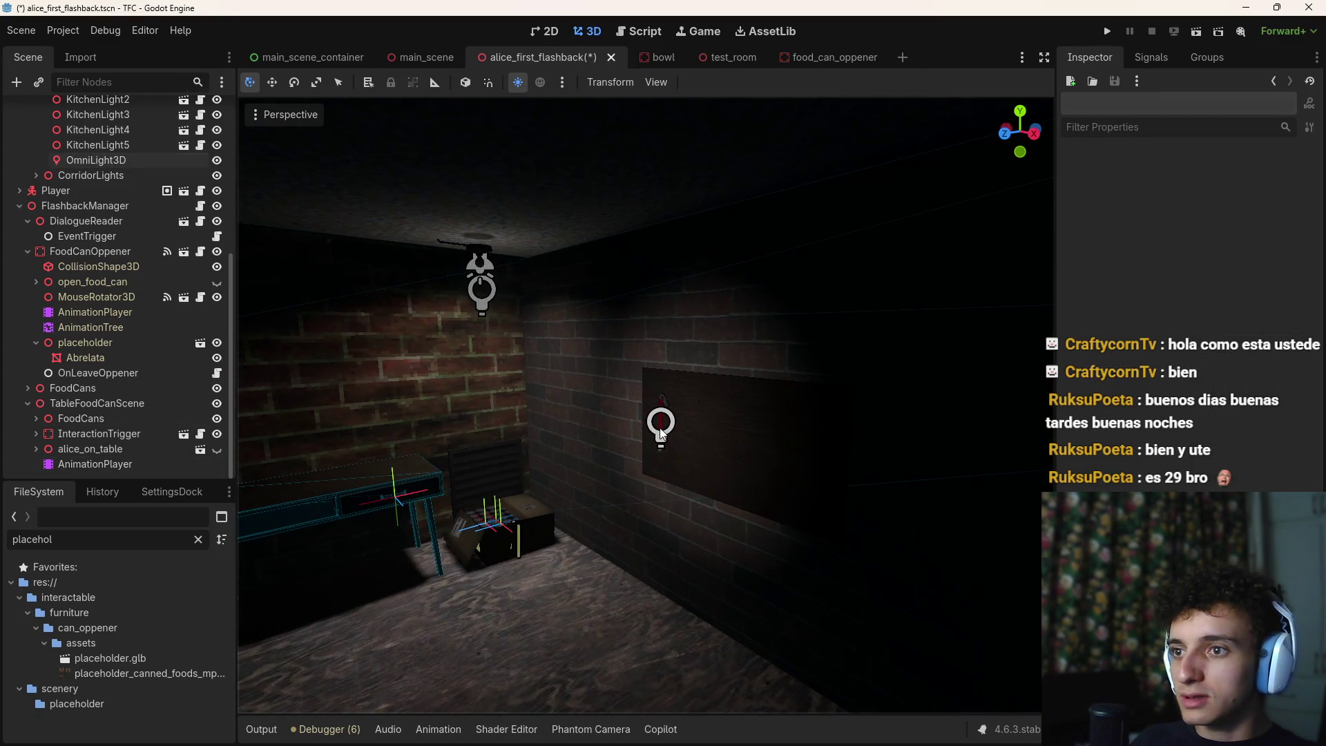
left_click(660, 434)
mouse_move(734, 446)
left_mouse_down()
mouse_move(636, 436)
mouse_move(630, 422)
left_mouse_up()
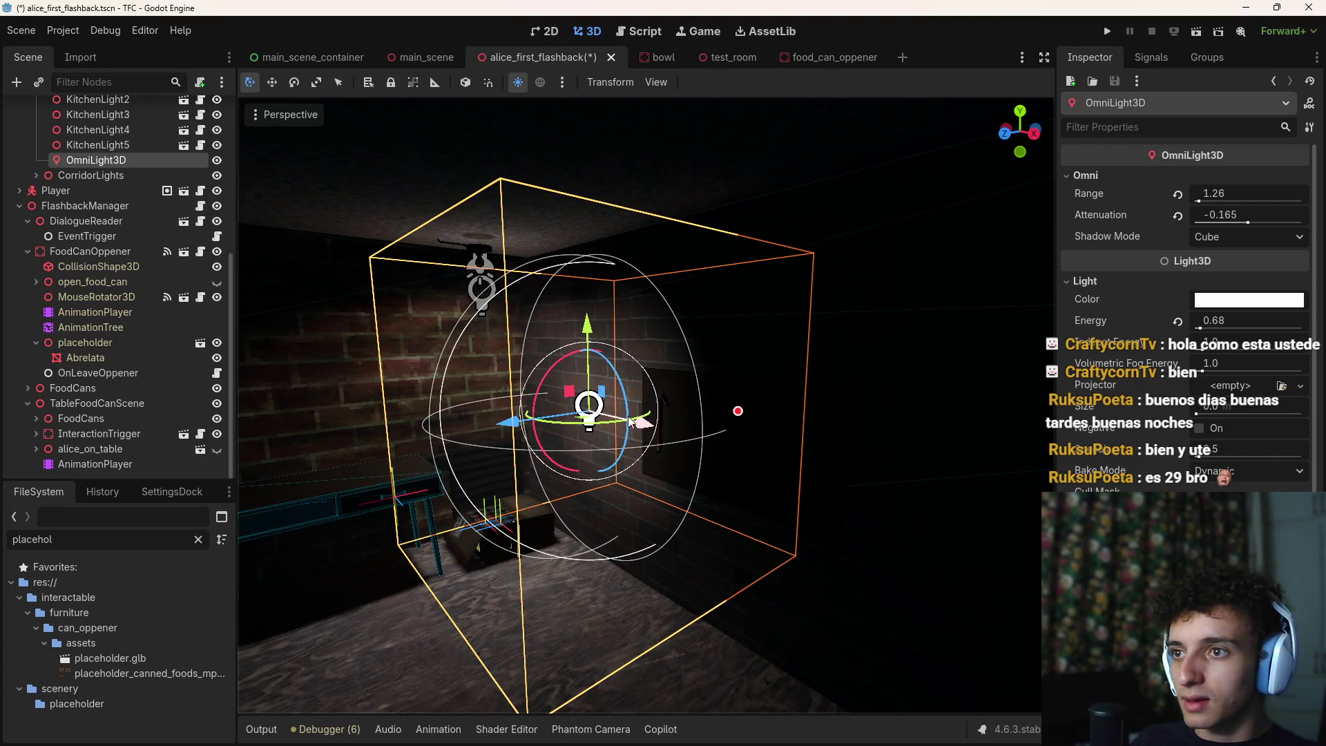
left_click(747, 415)
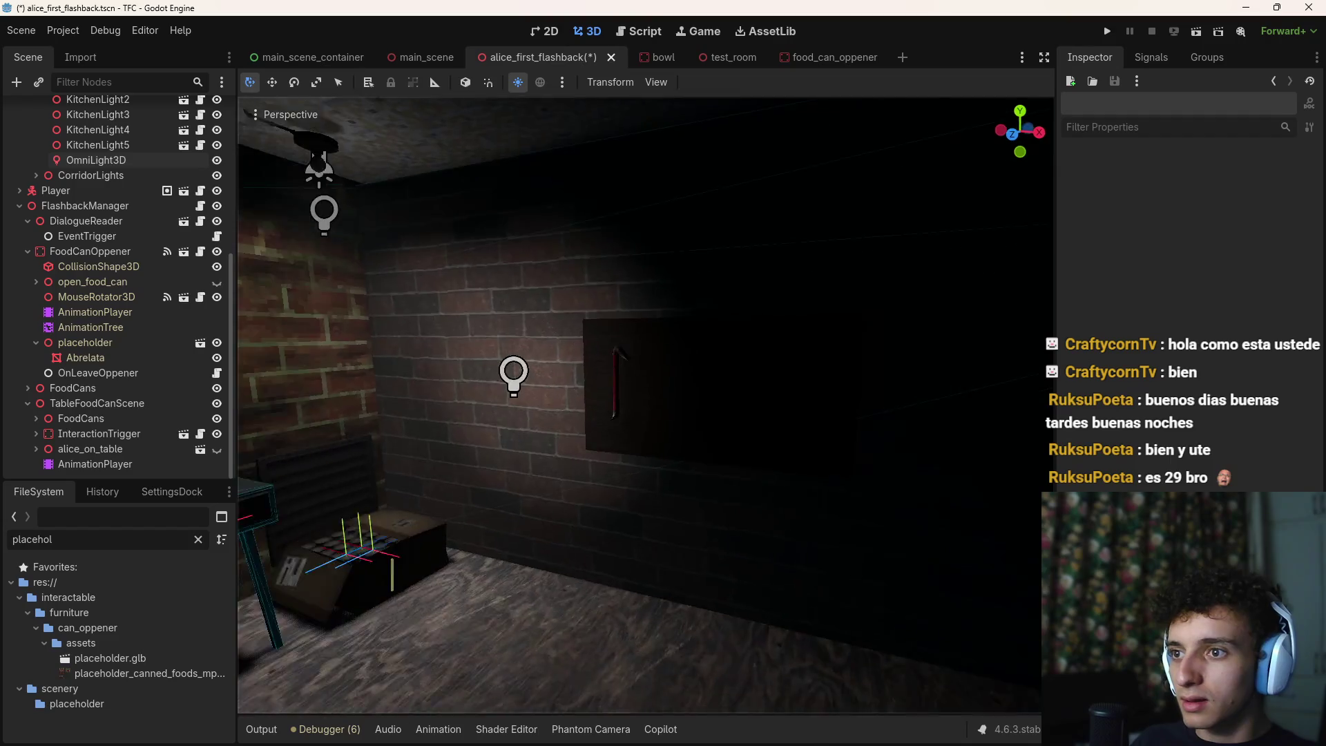
Lower the wall light's Energy further to 0.305
key("s")
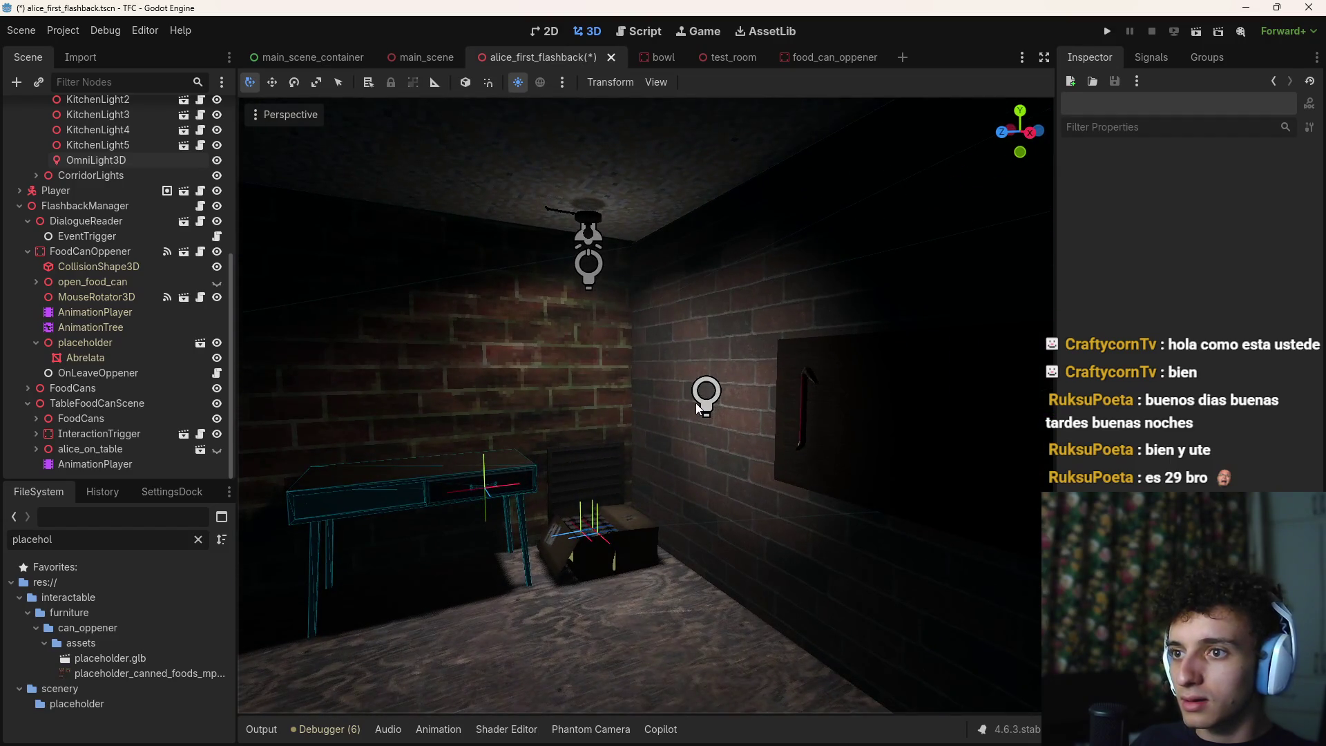
left_click(704, 394)
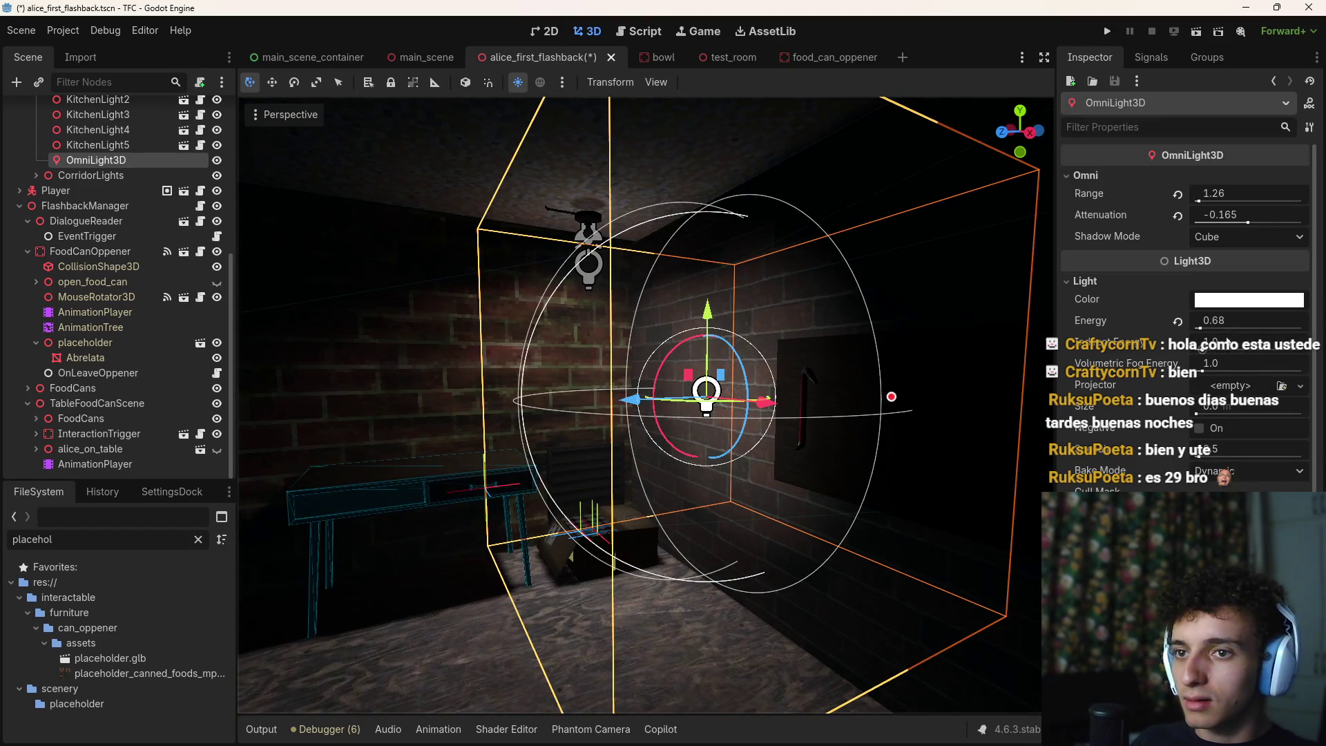
left_click_drag(1226, 328, 1191, 328)
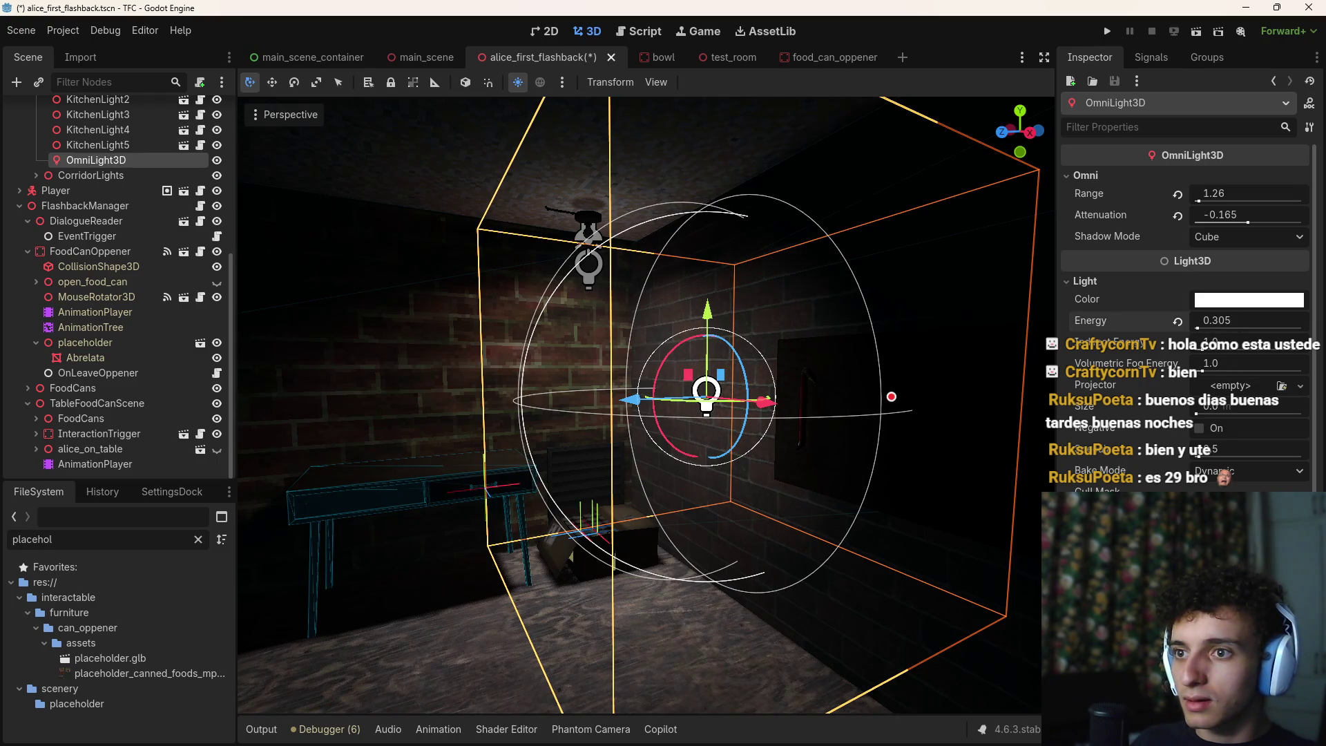
left_click(124, 466)
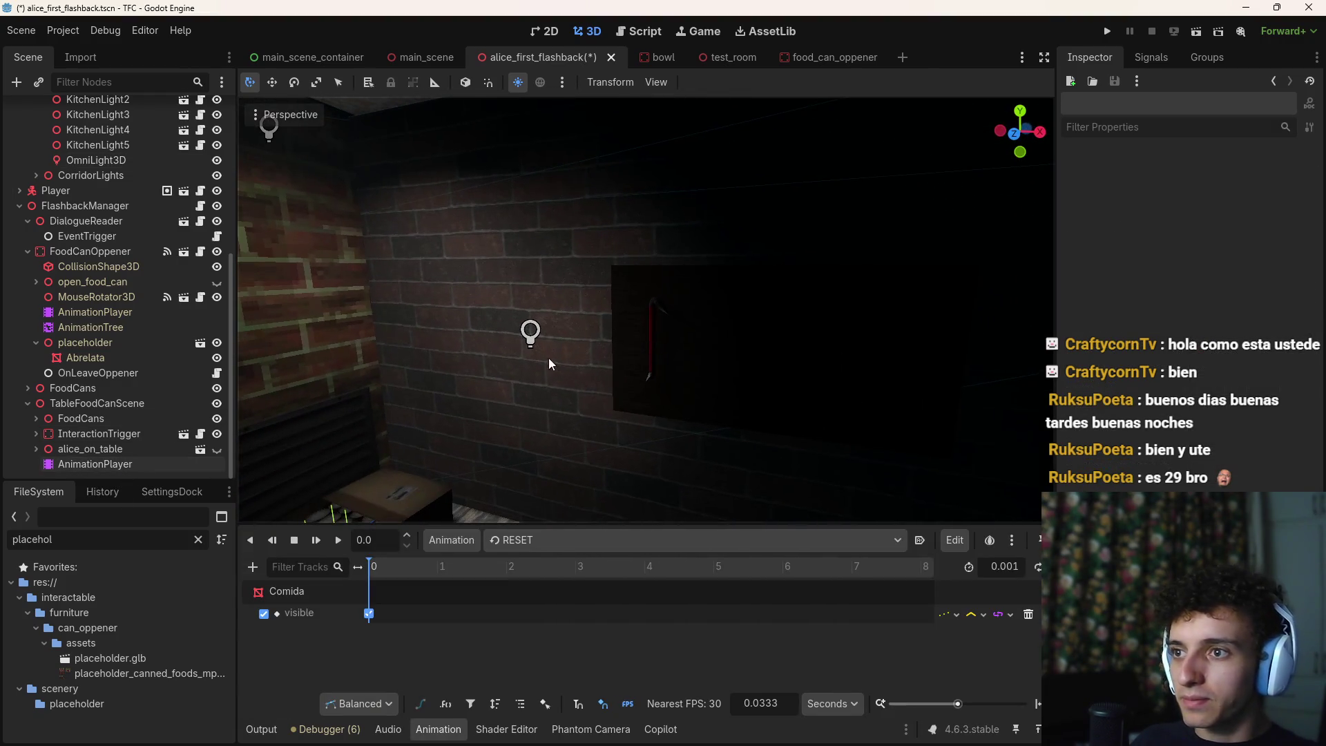
Nudge the wall light along X, then delete the OmniLight3D
left_click(563, 345)
mouse_move(565, 343)
left_mouse_down()
mouse_move(649, 352)
mouse_move(638, 354)
left_mouse_up()
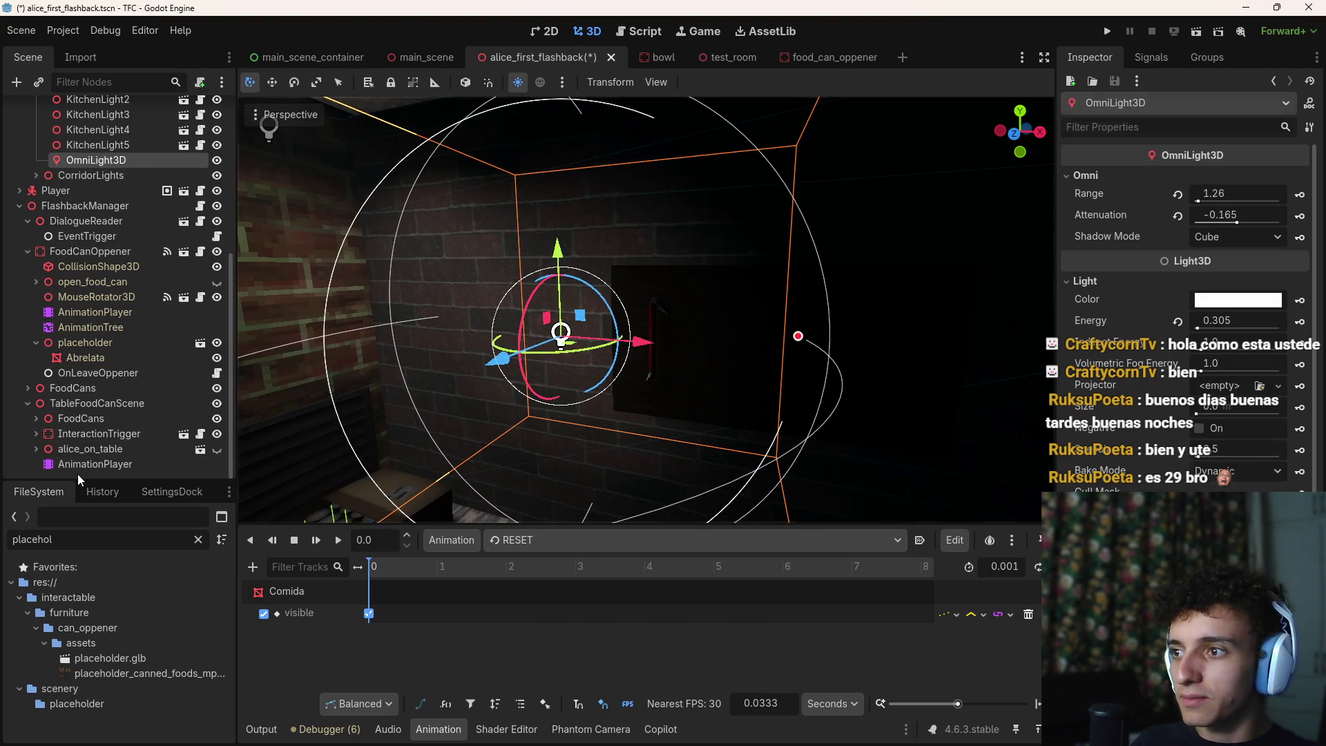
left_click(414, 276)
scroll(415, 276, "down", 5)
key("w")
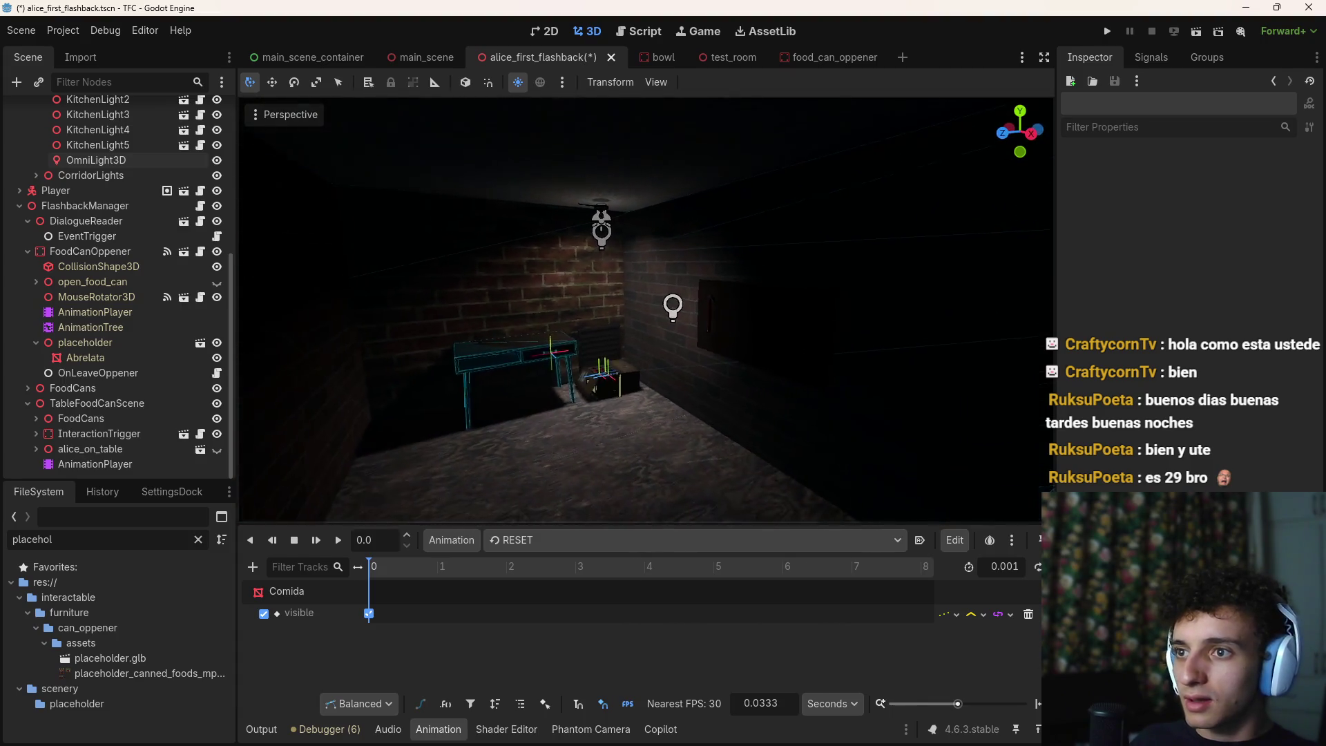
key("w")
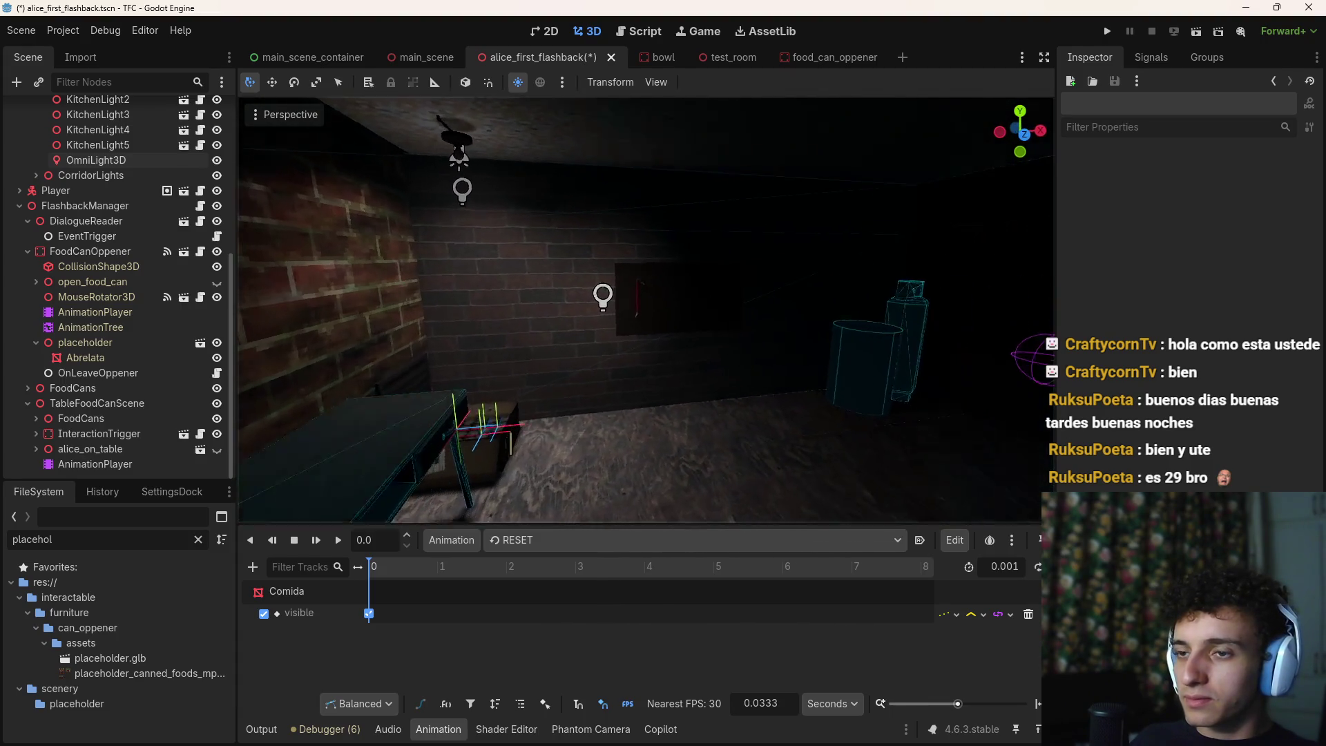
left_click(626, 294)
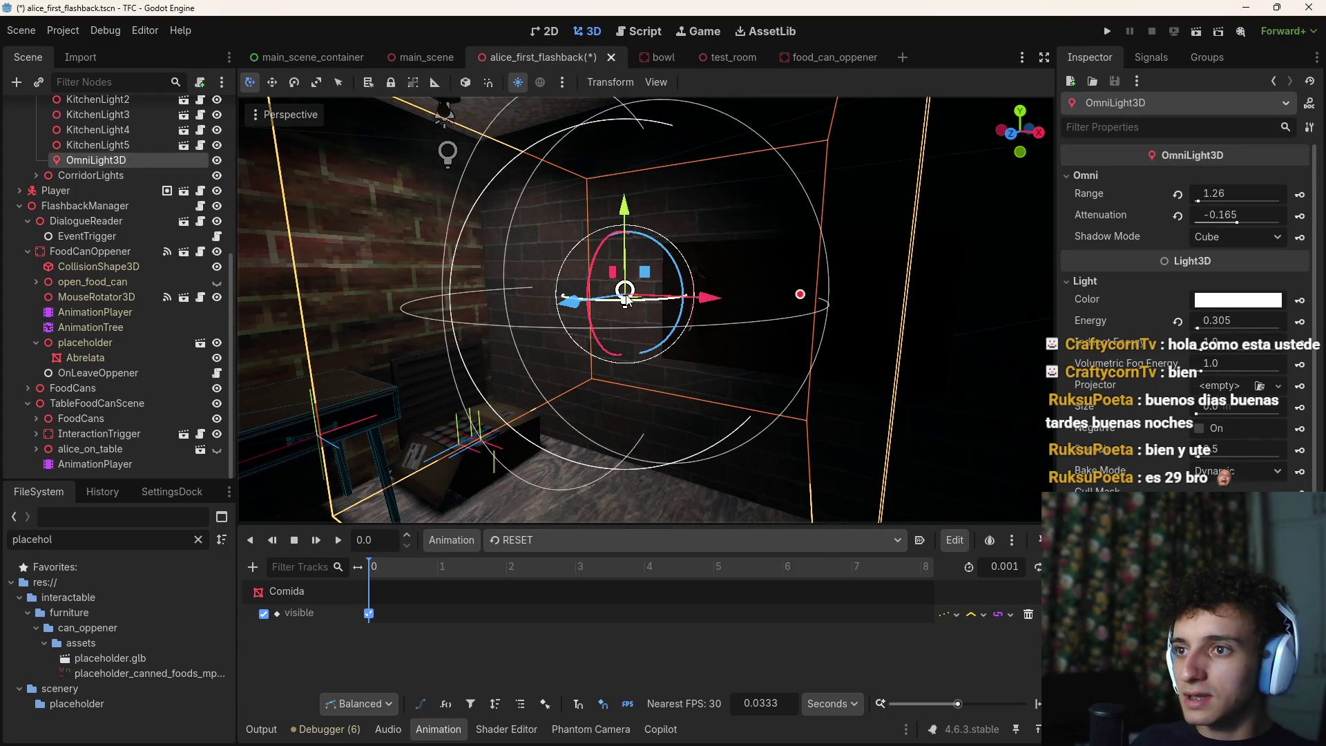
key("Delete")
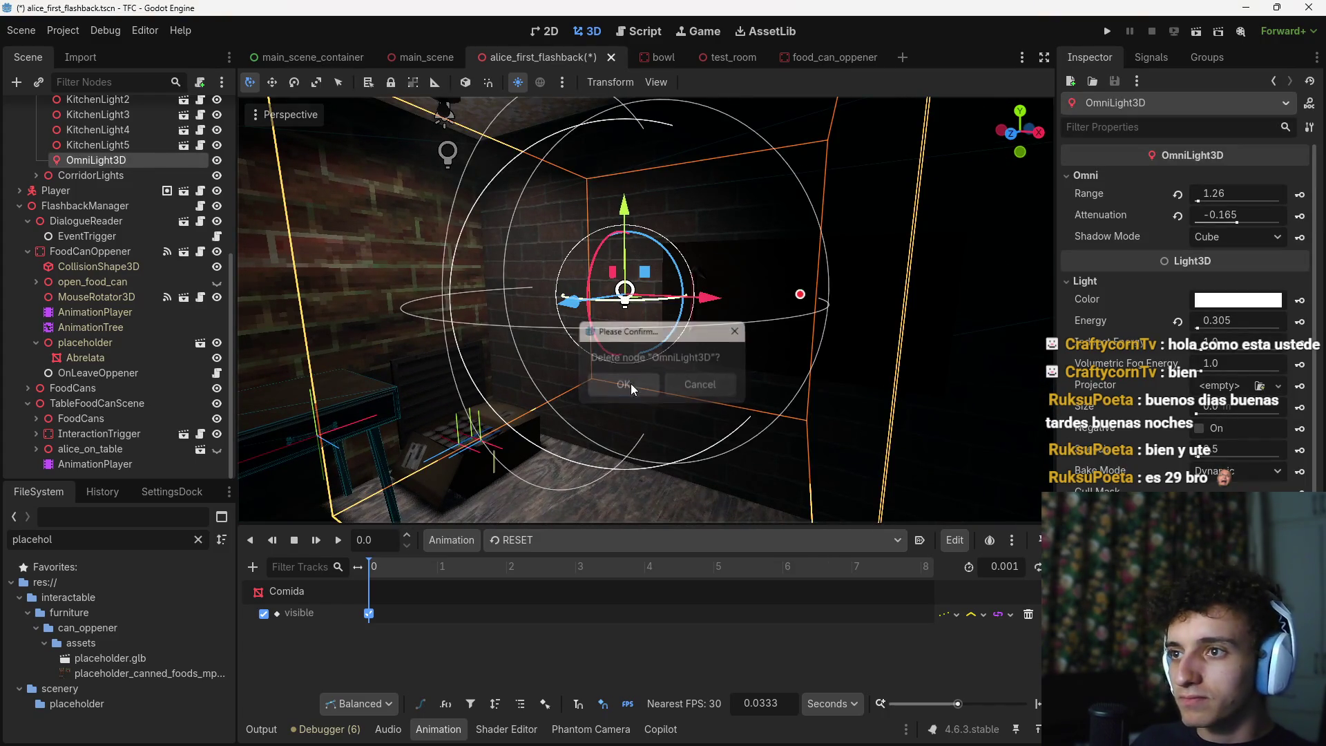
left_click(623, 384)
key("s")
Fly around the room to inspect the brick wall, can shelves, table and can box
key("w")
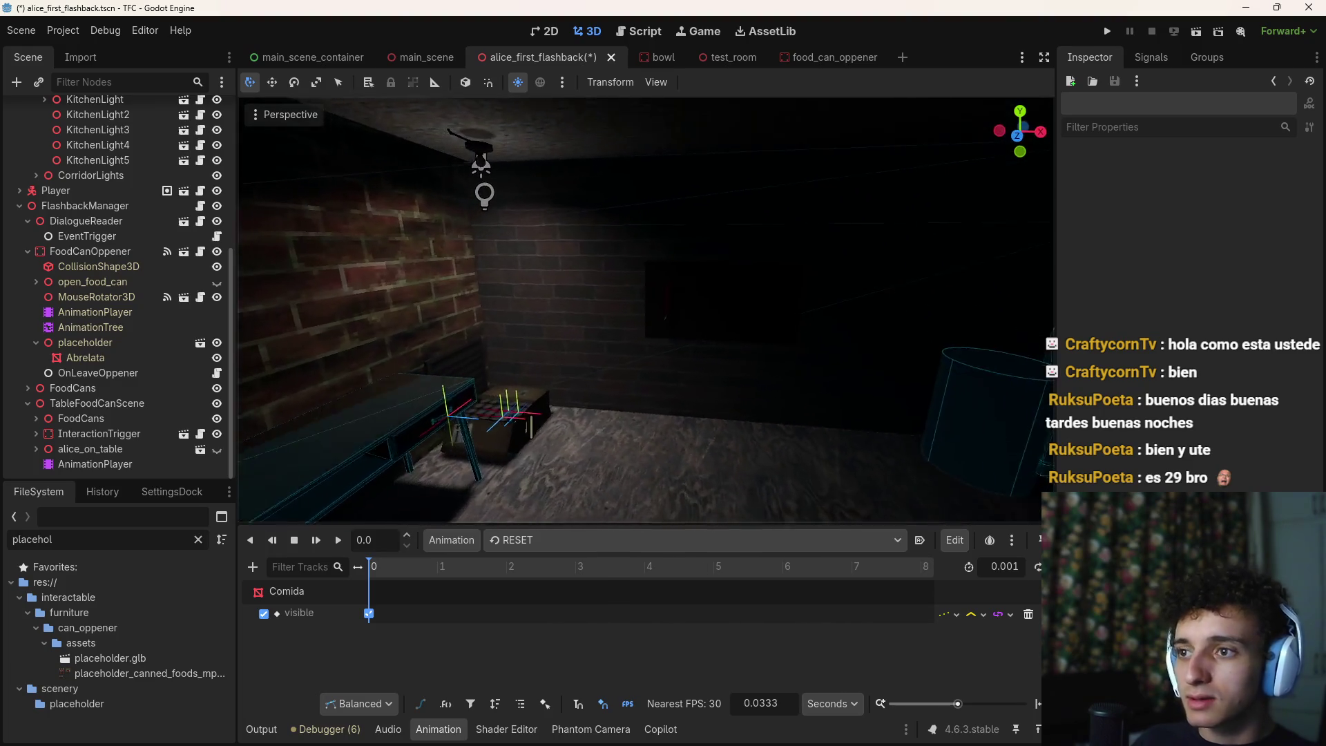
key("d")
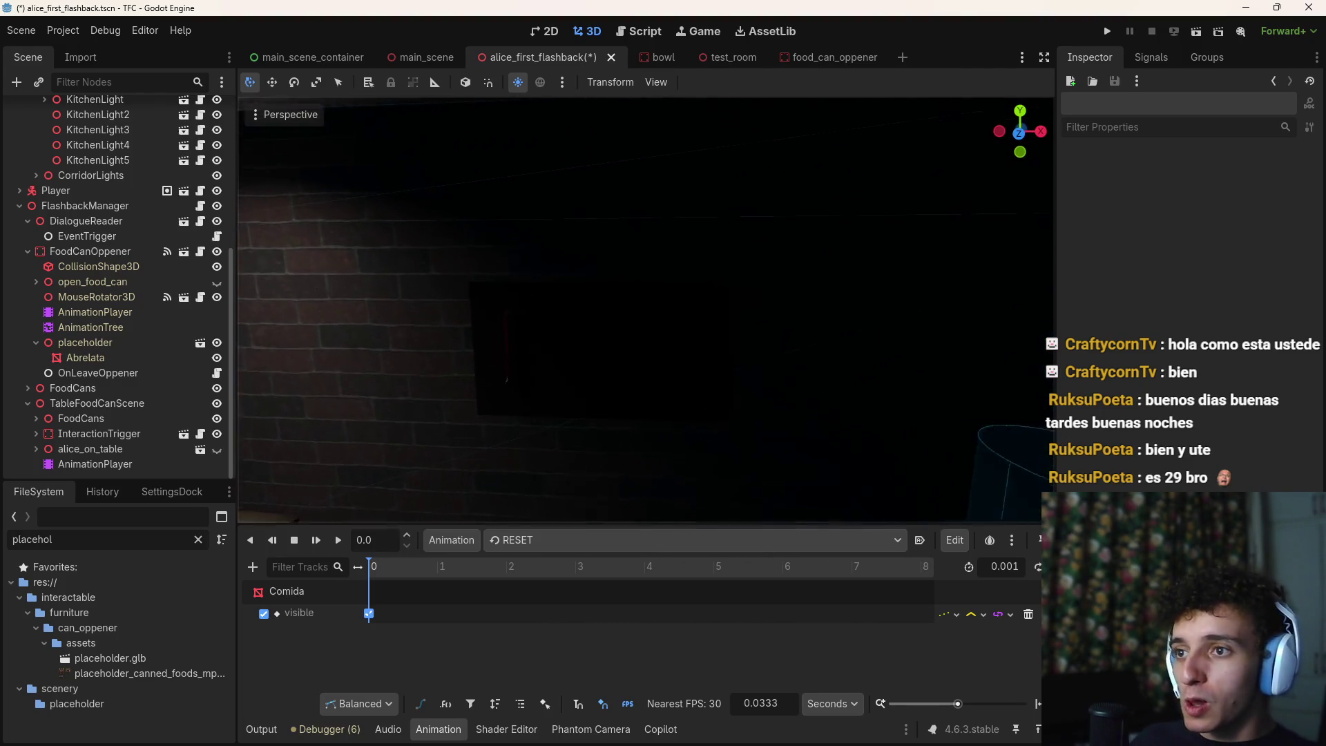
key("w")
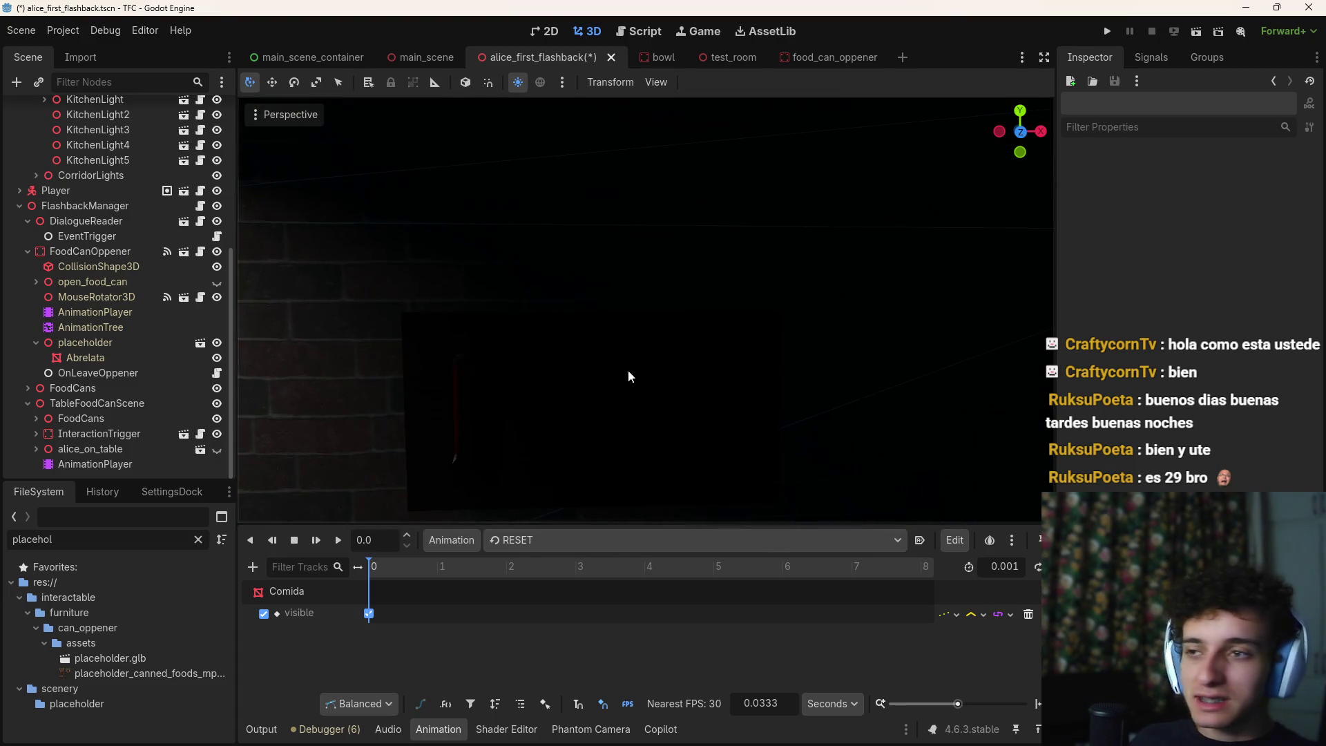
key("s")
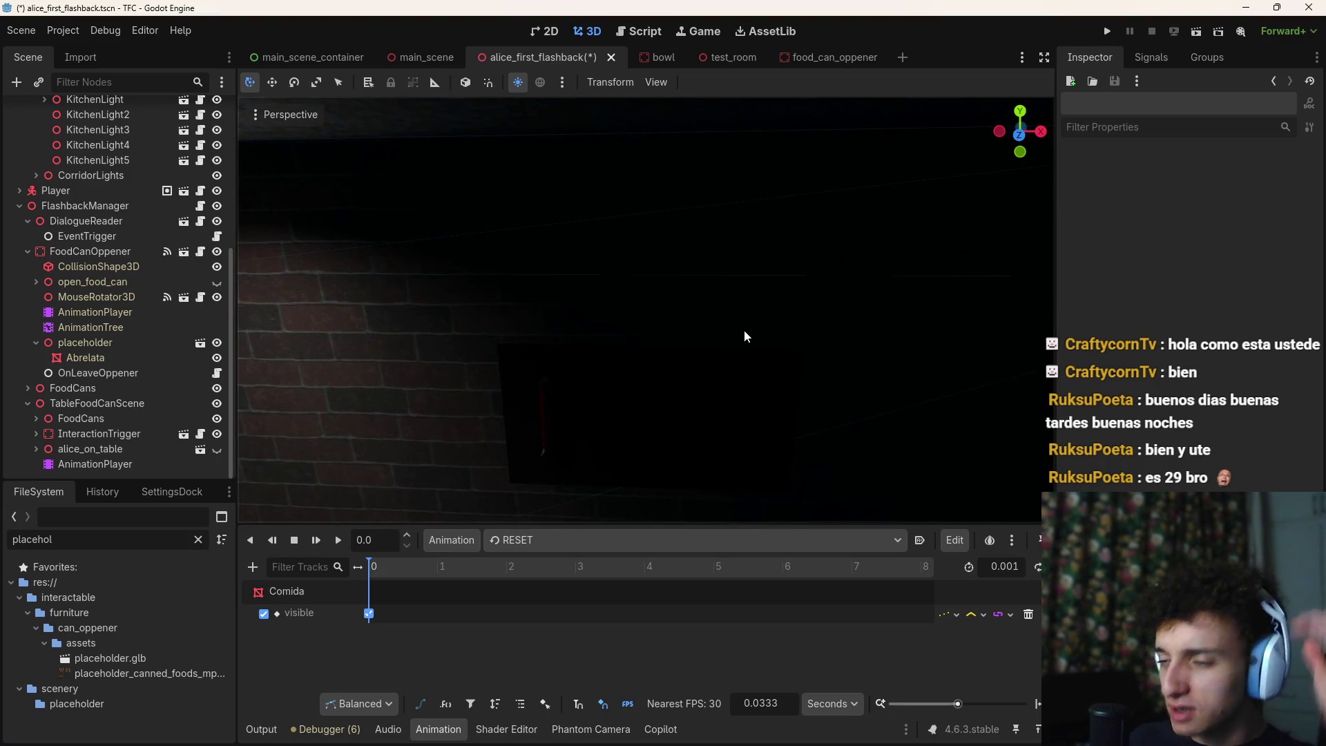
key("s")
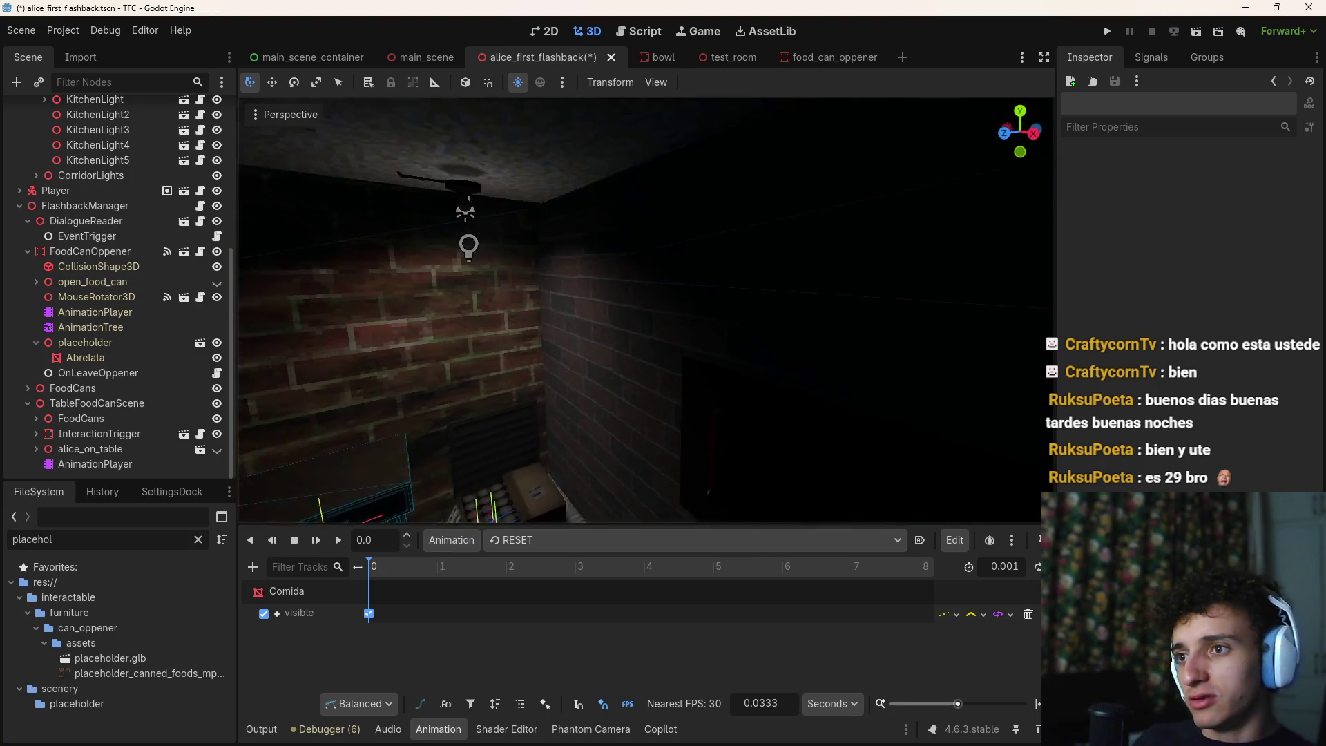
key("w")
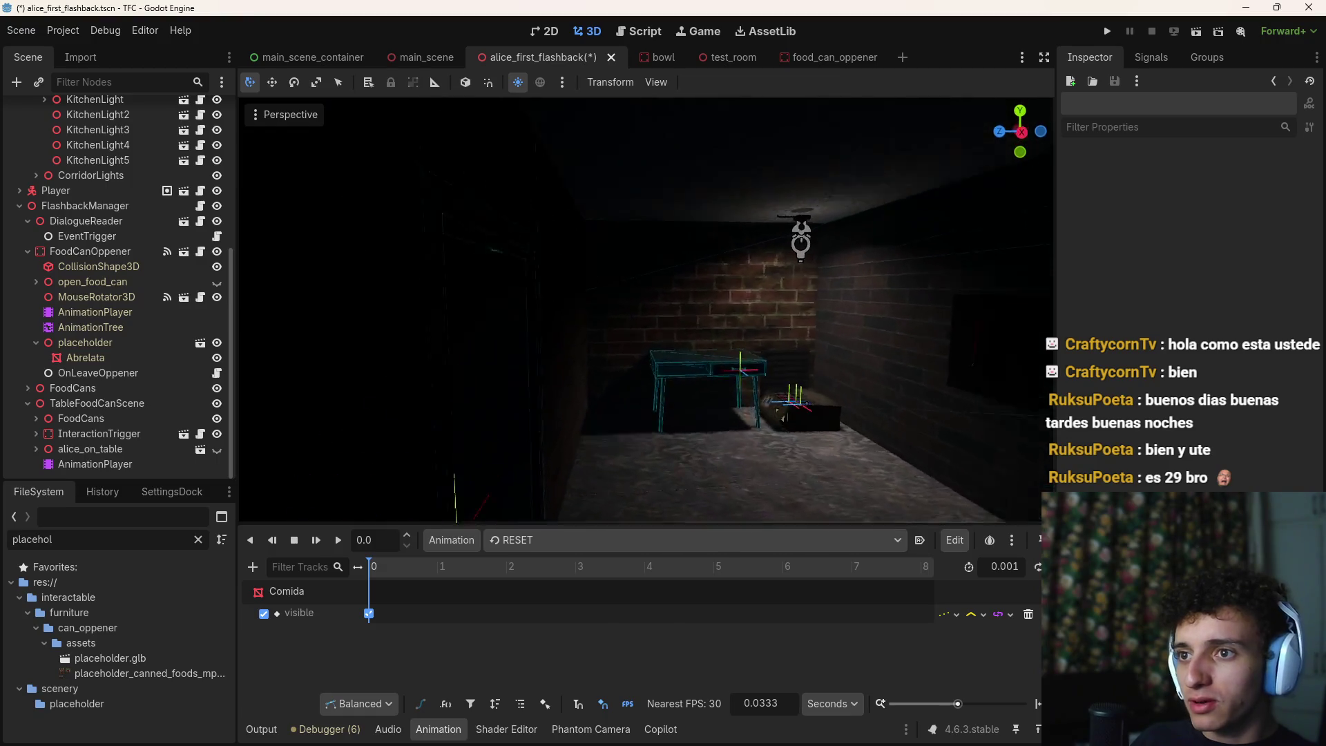
key("w")
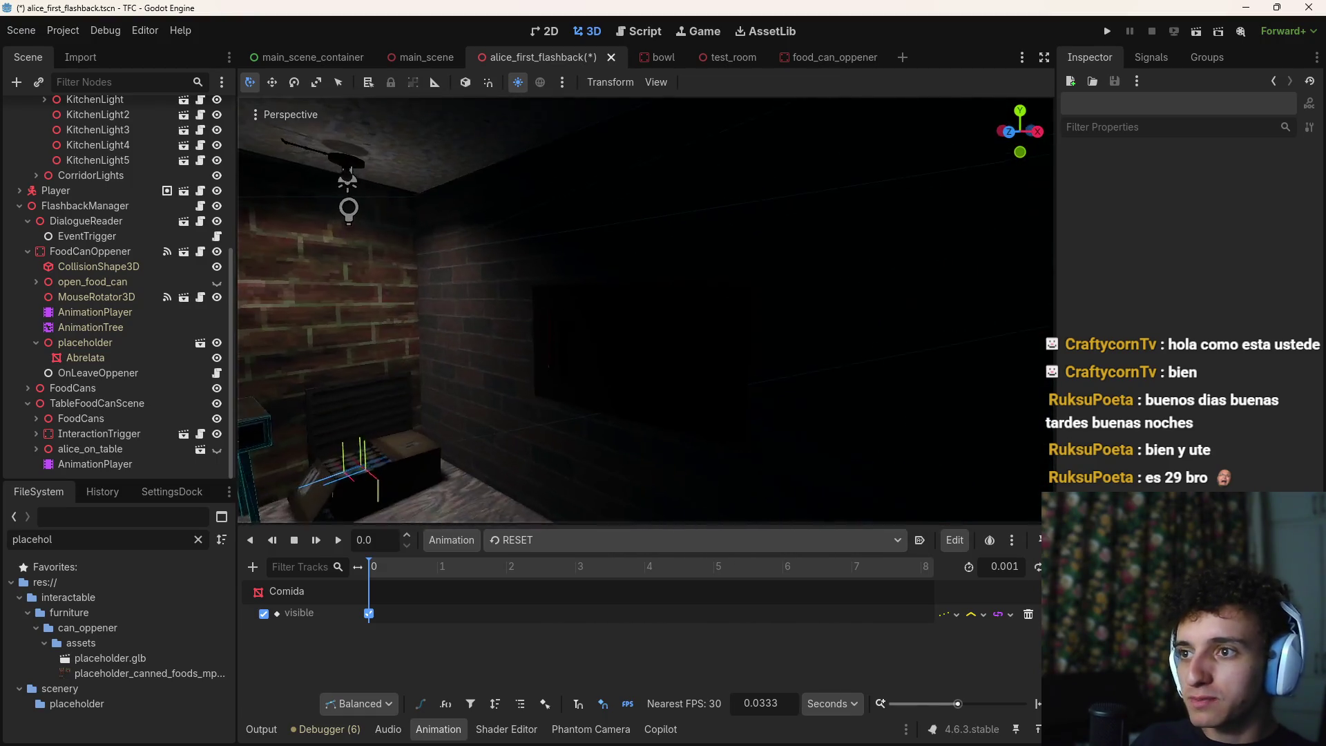
key("s")
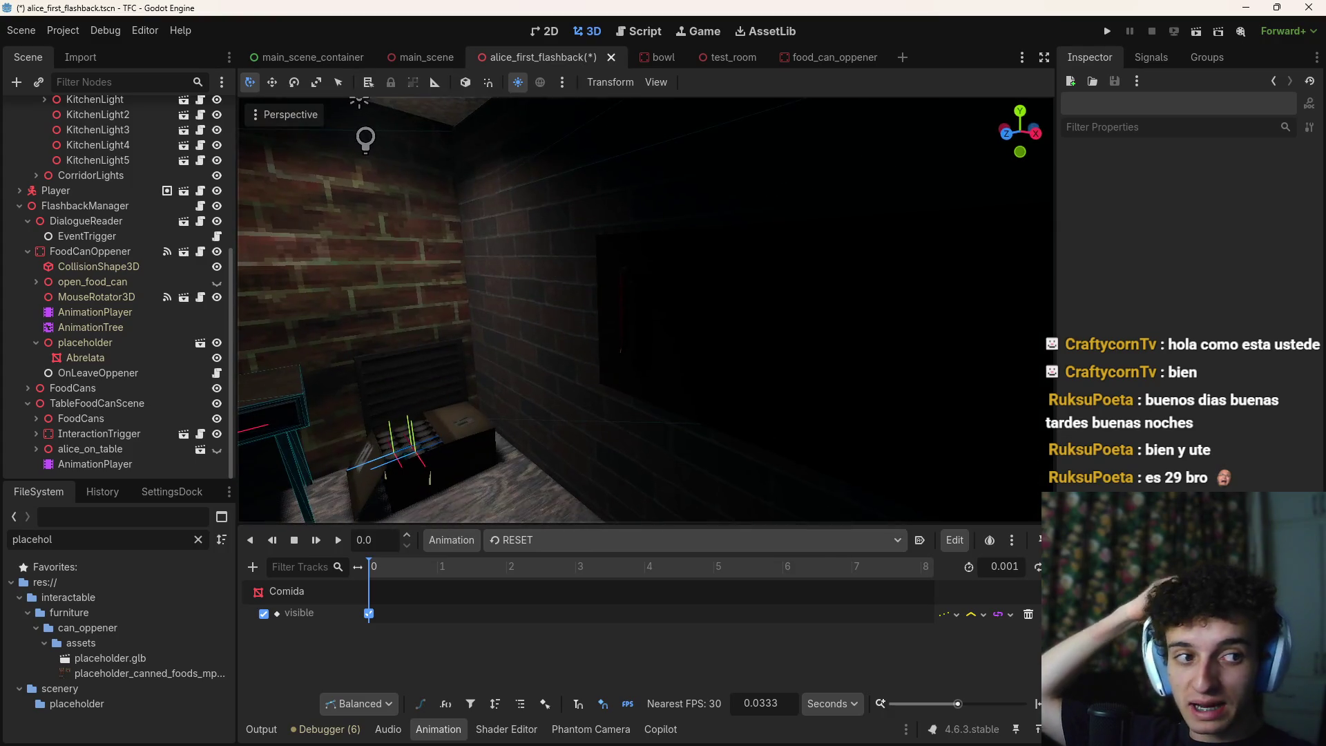
key("s")
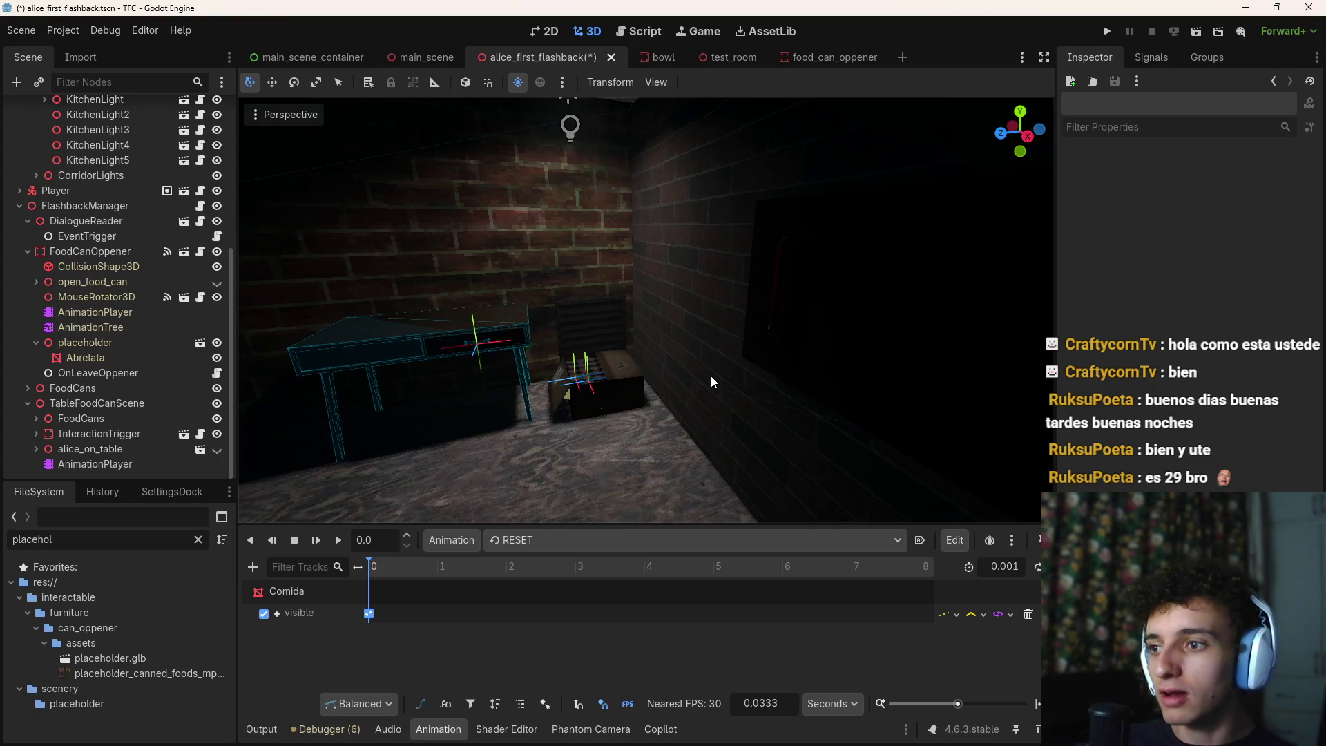
left_click(438, 729)
Save alice_first_flashback, then fly the view out to the kitchen counter and fridge
key("ctrl+s")
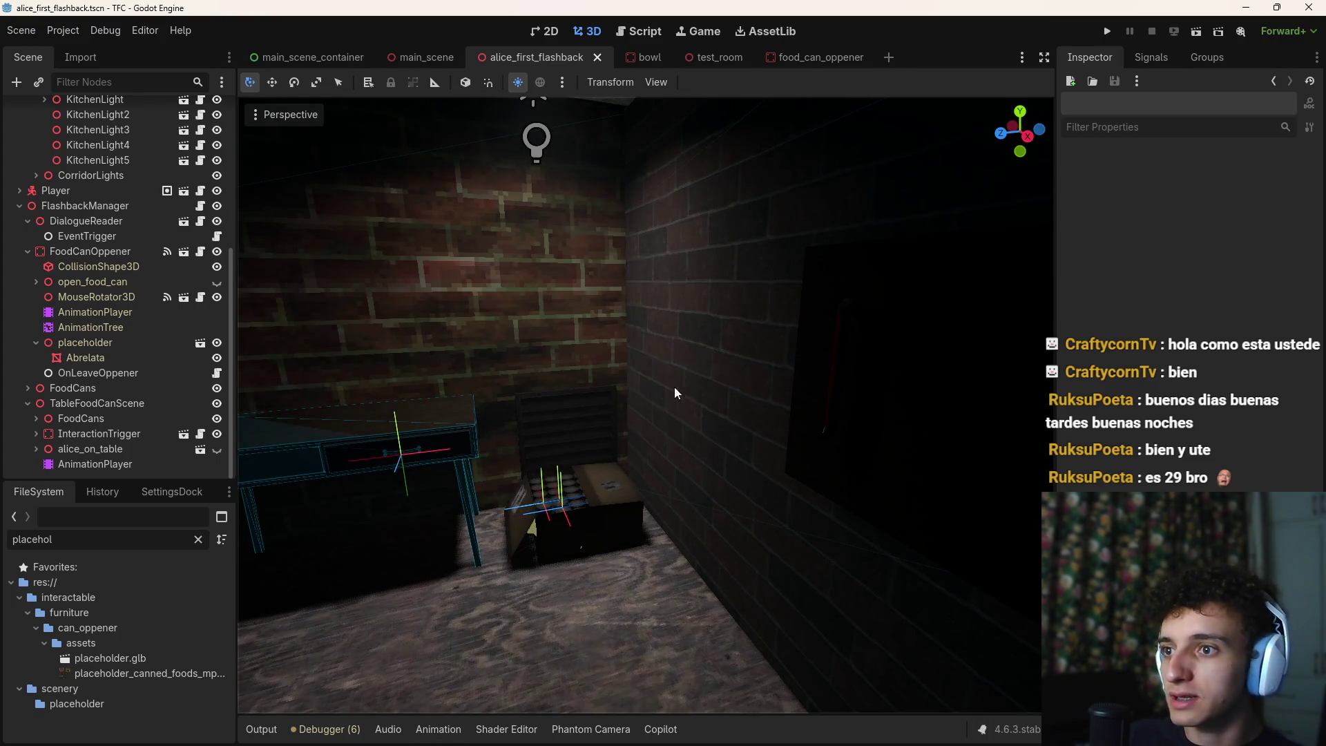
key("s")
key("w")
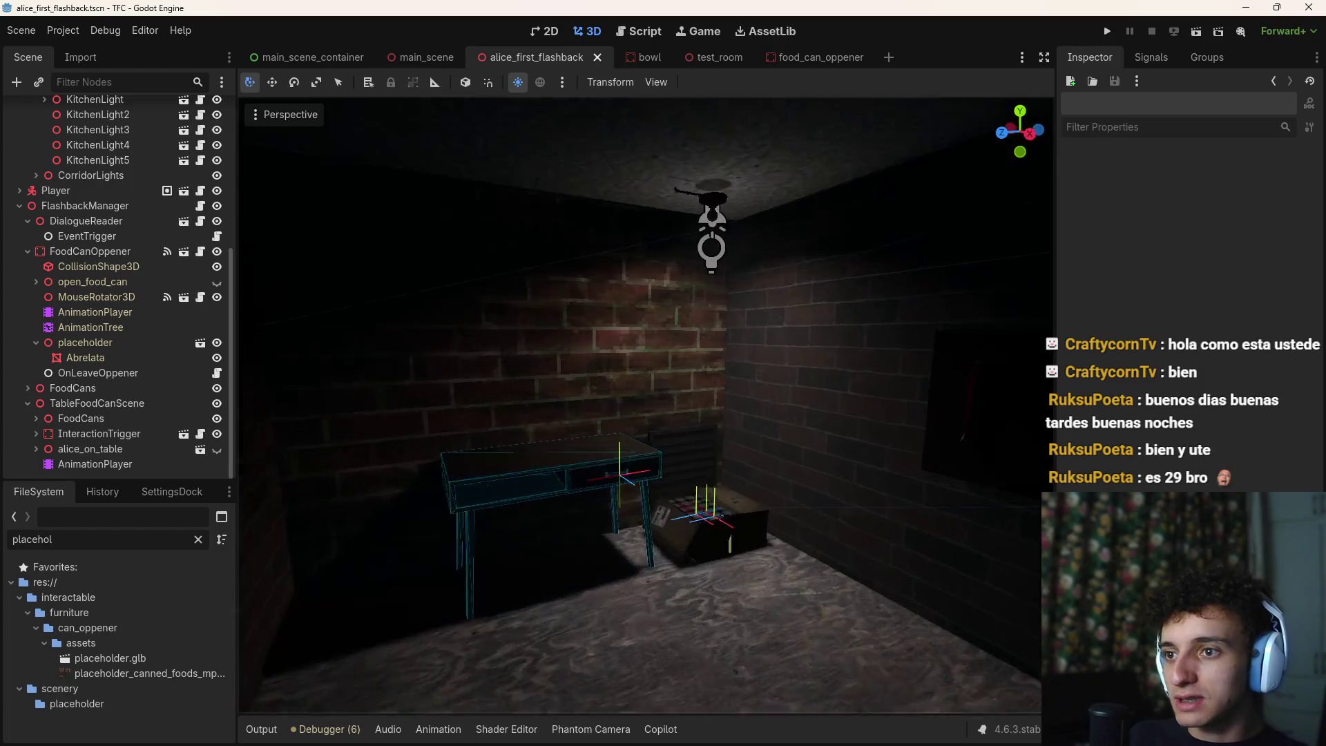
key("s")
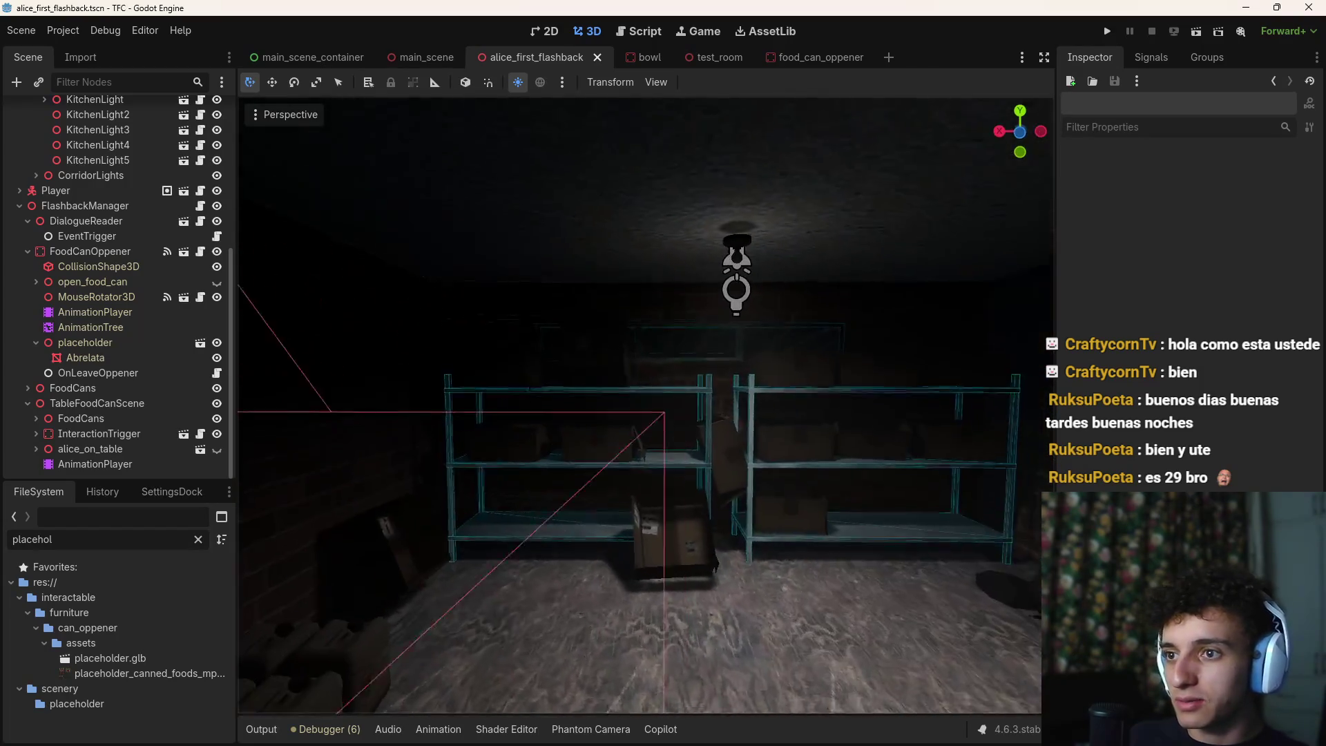
key("s")
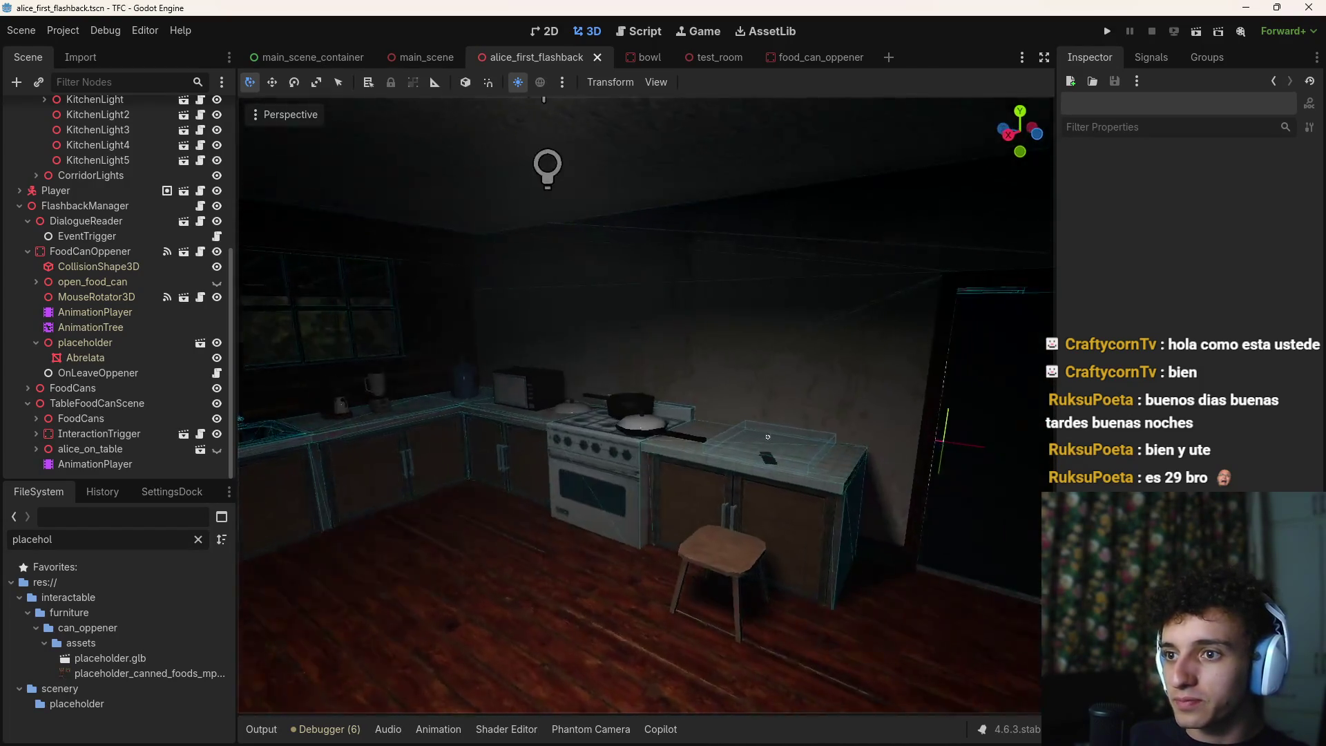
key("w")
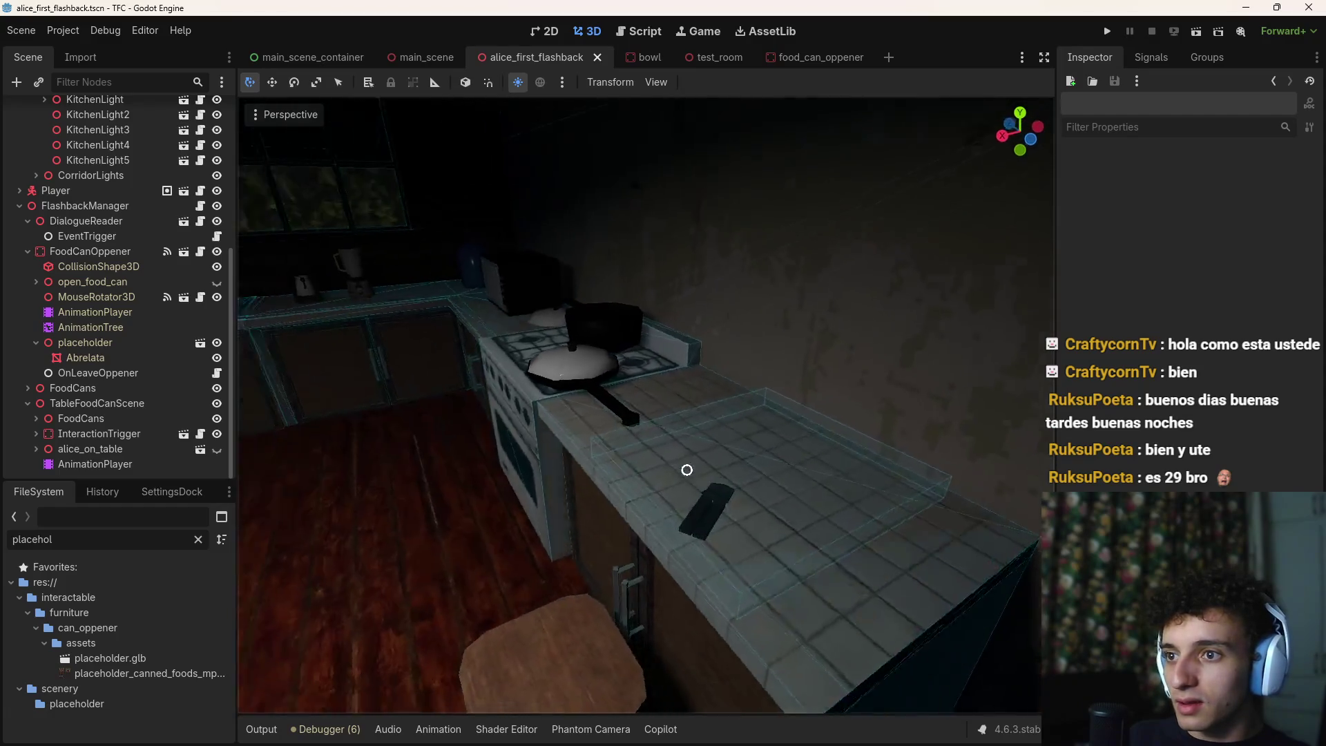
key("w")
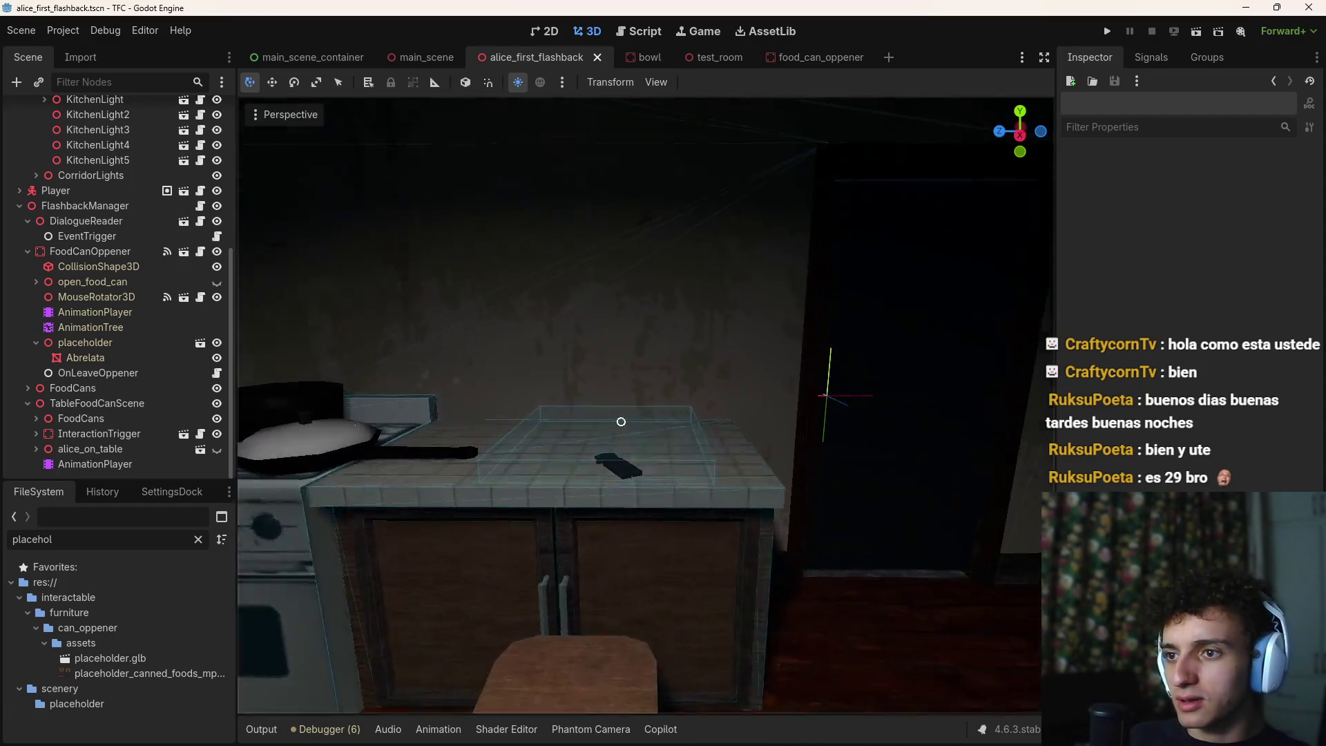
Tour past the dining table and shelves to the double doorway
key("s")
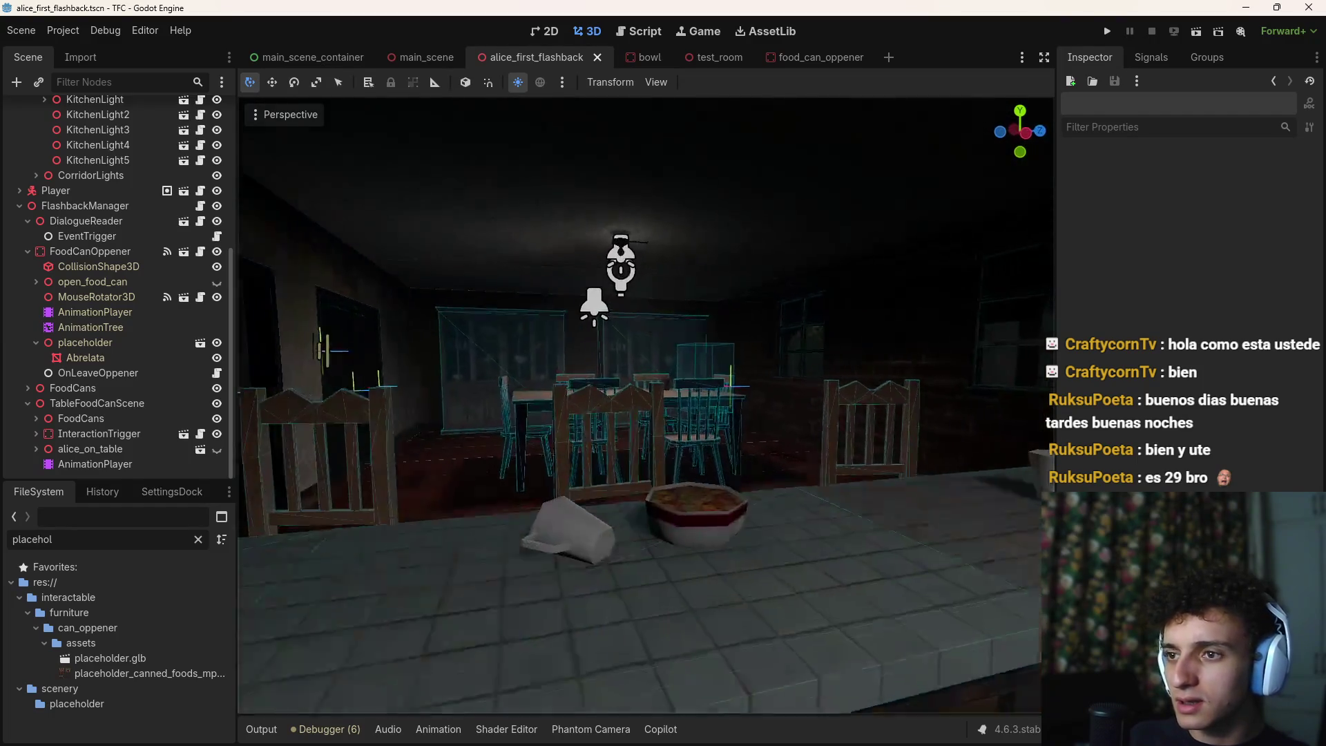
key("w")
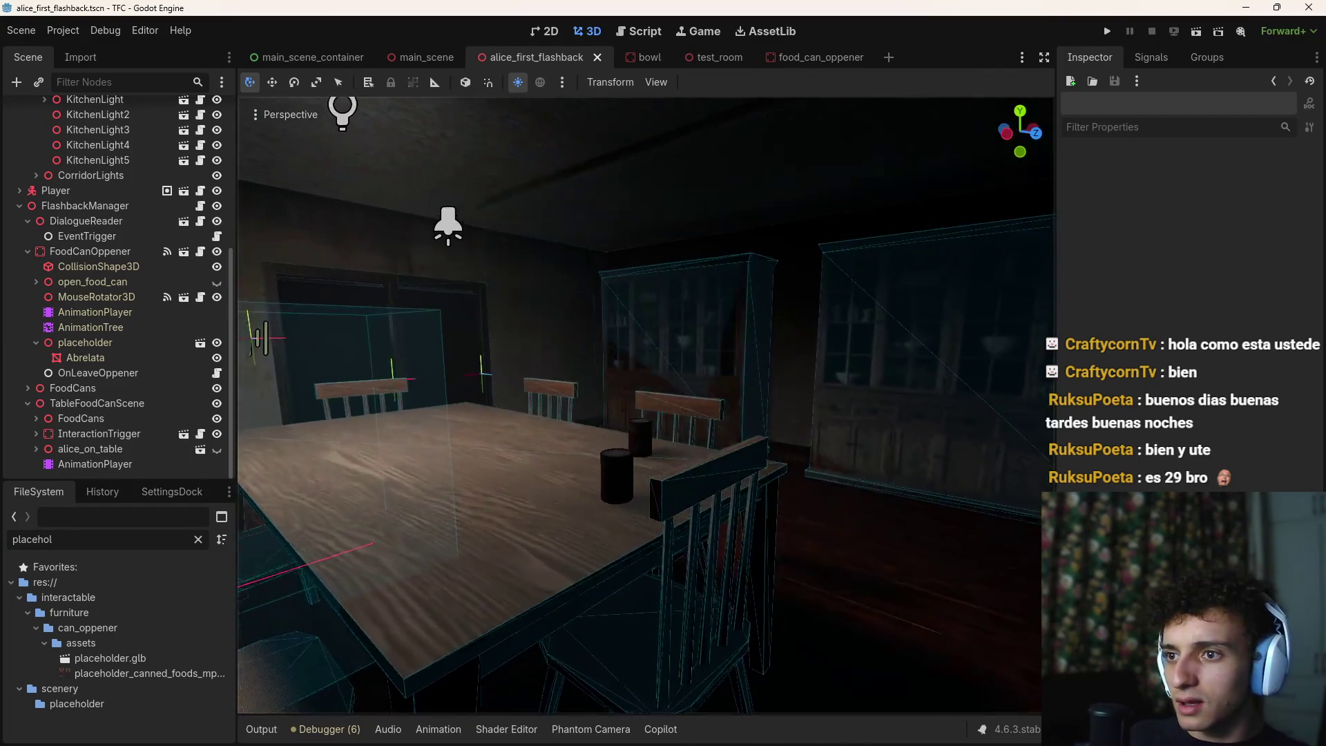
key("w")
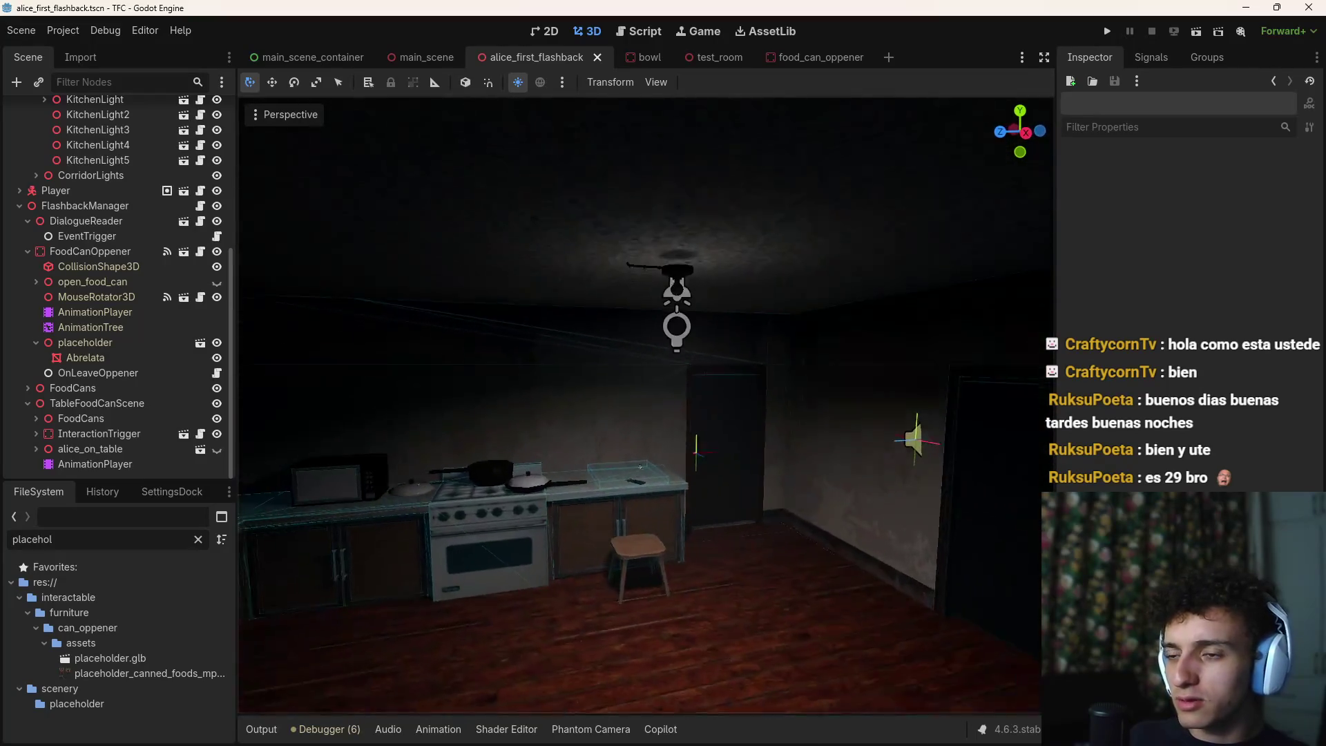
key("s")
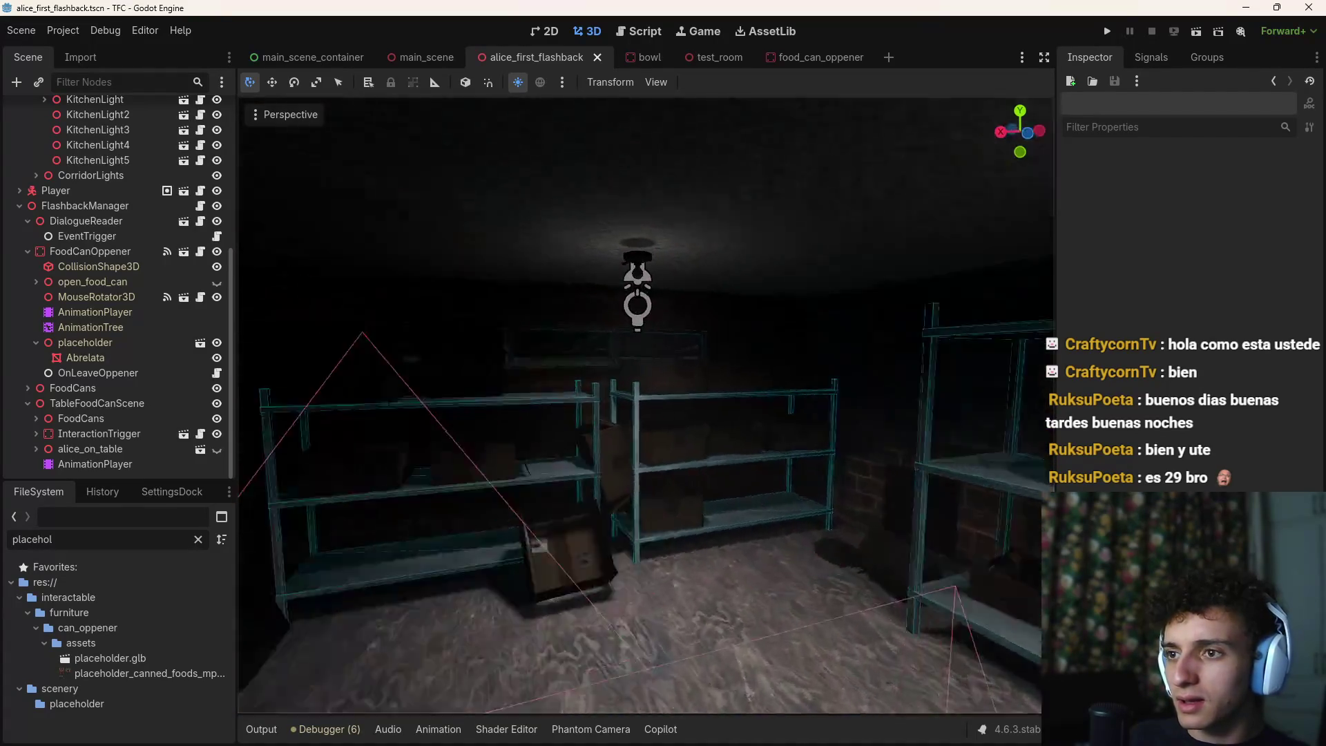
key("s")
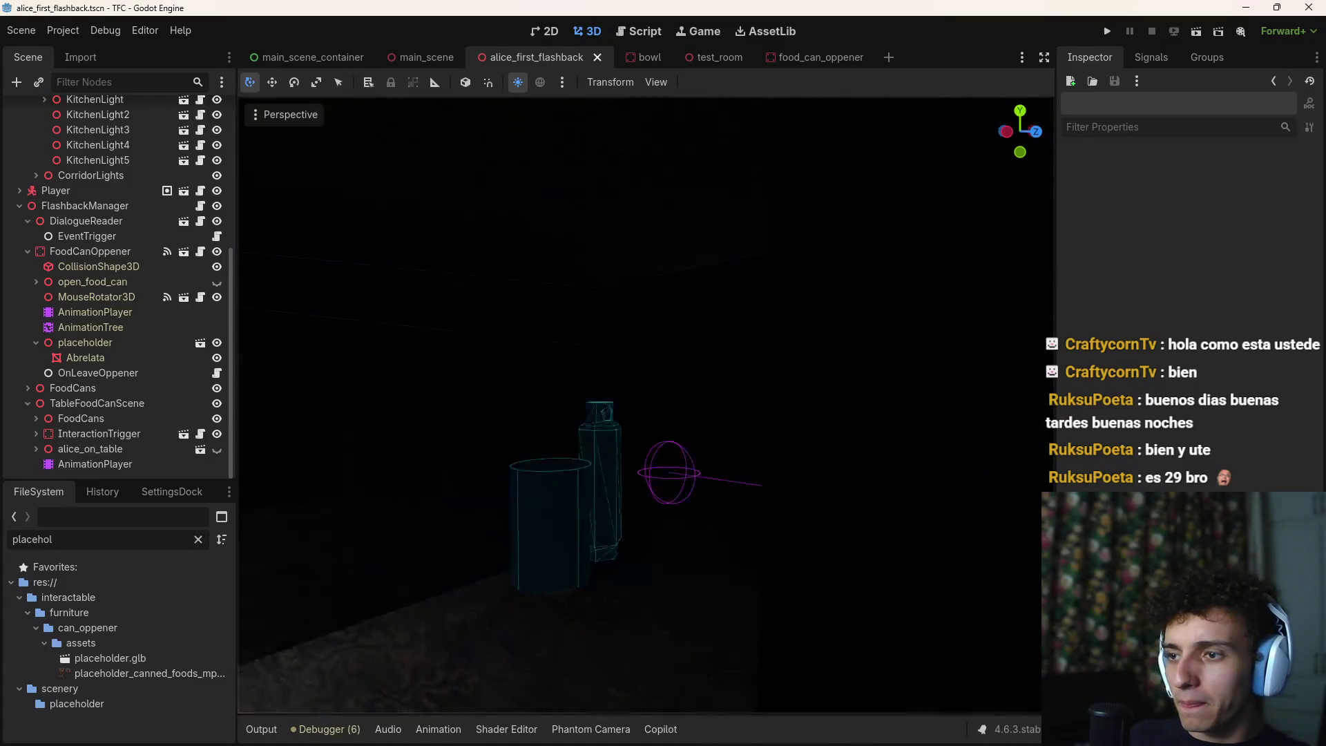
key("a")
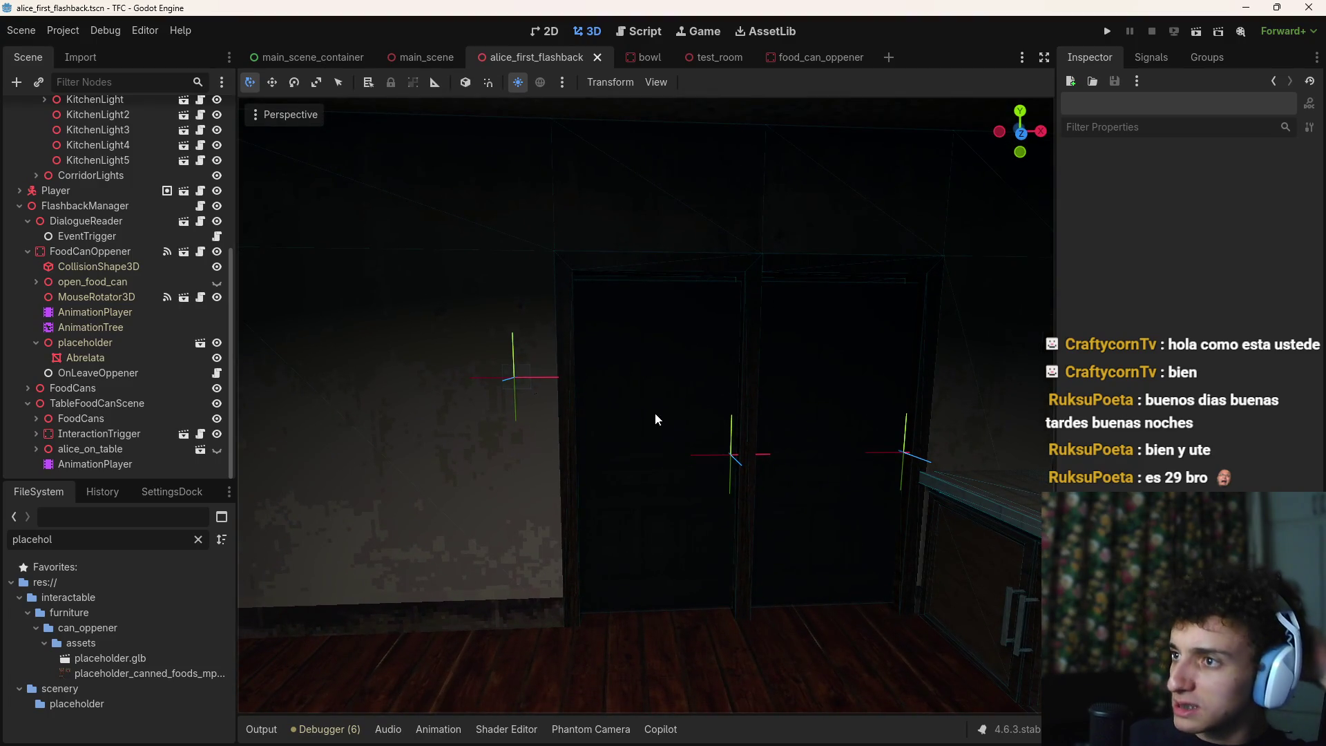
key("w")
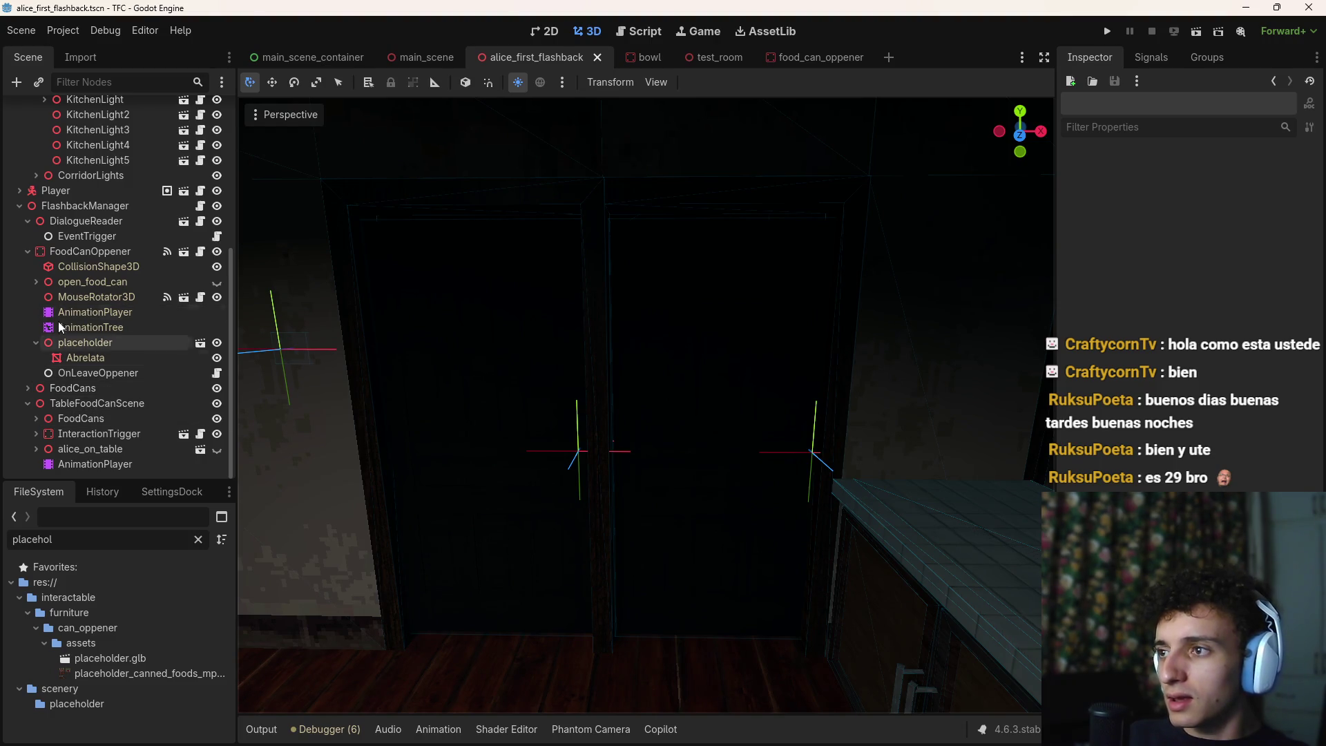
Collapse the FoodCanOppener, DialogueReader and TableFoodCanScene branches in the scene tree
left_click(18, 207)
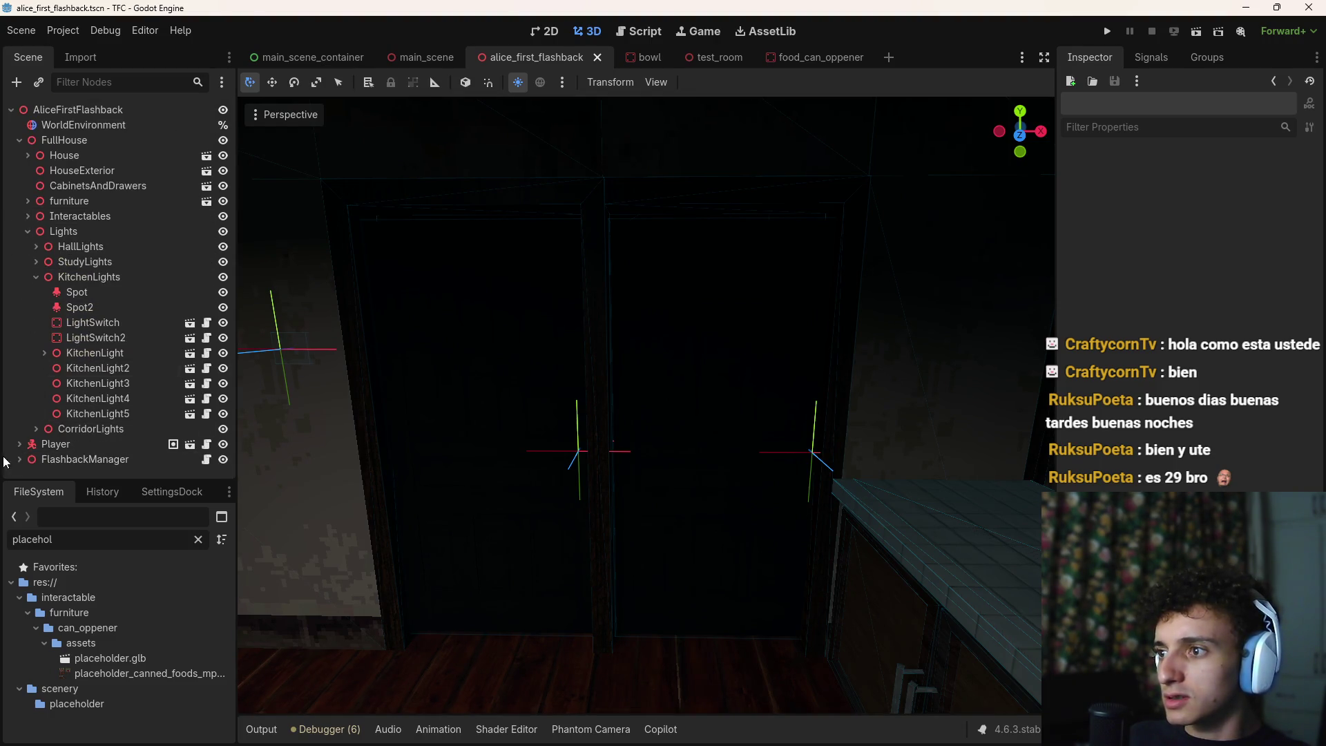
left_click(20, 459)
left_click(28, 240)
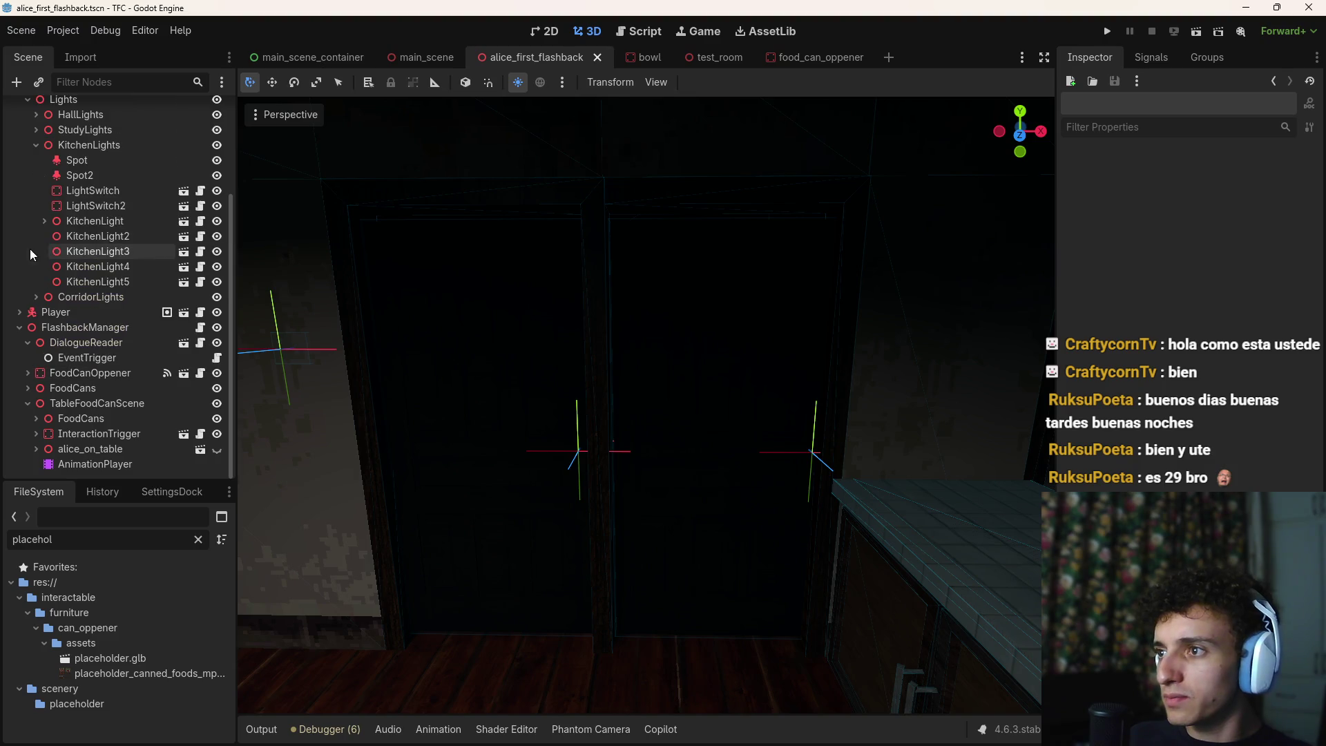
left_click(26, 342)
left_click(26, 403)
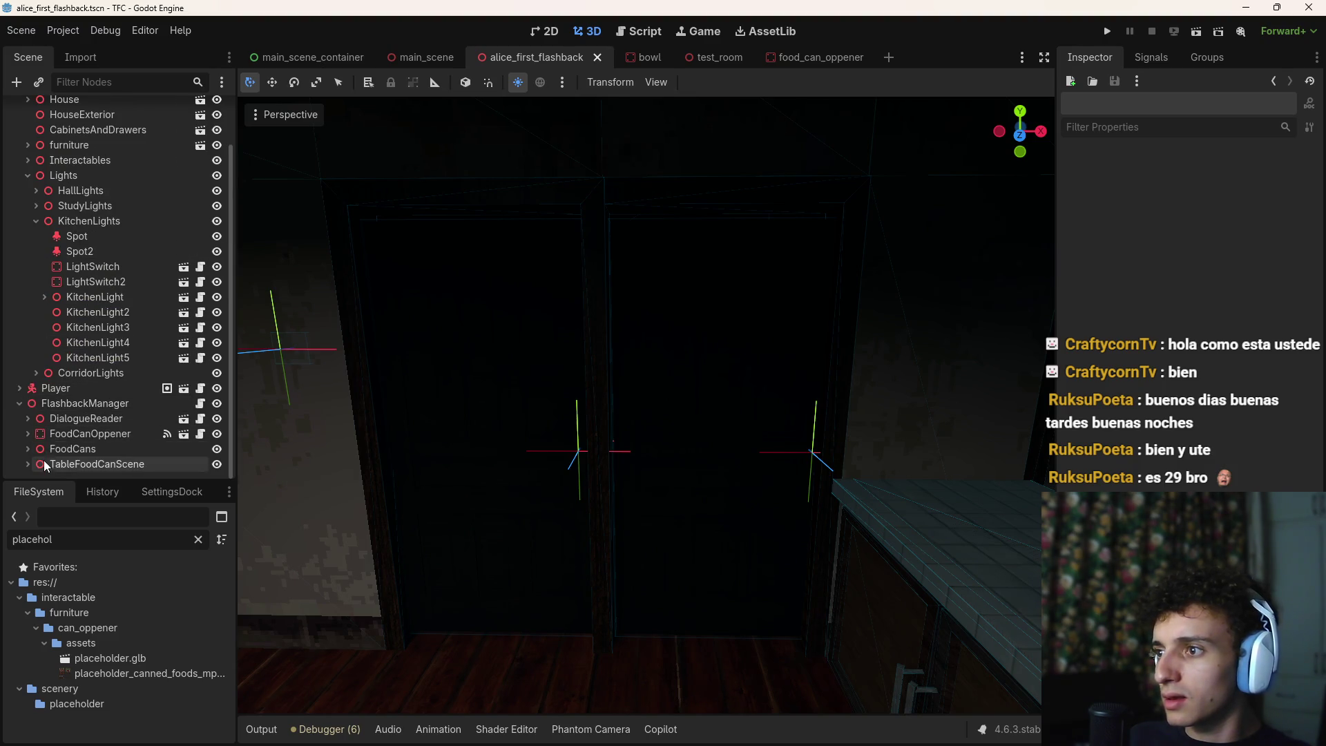
Add a plain Node as a child of FlashbackManager and begin renaming it
left_click(77, 405)
key("ctrl+a")
type("node3")
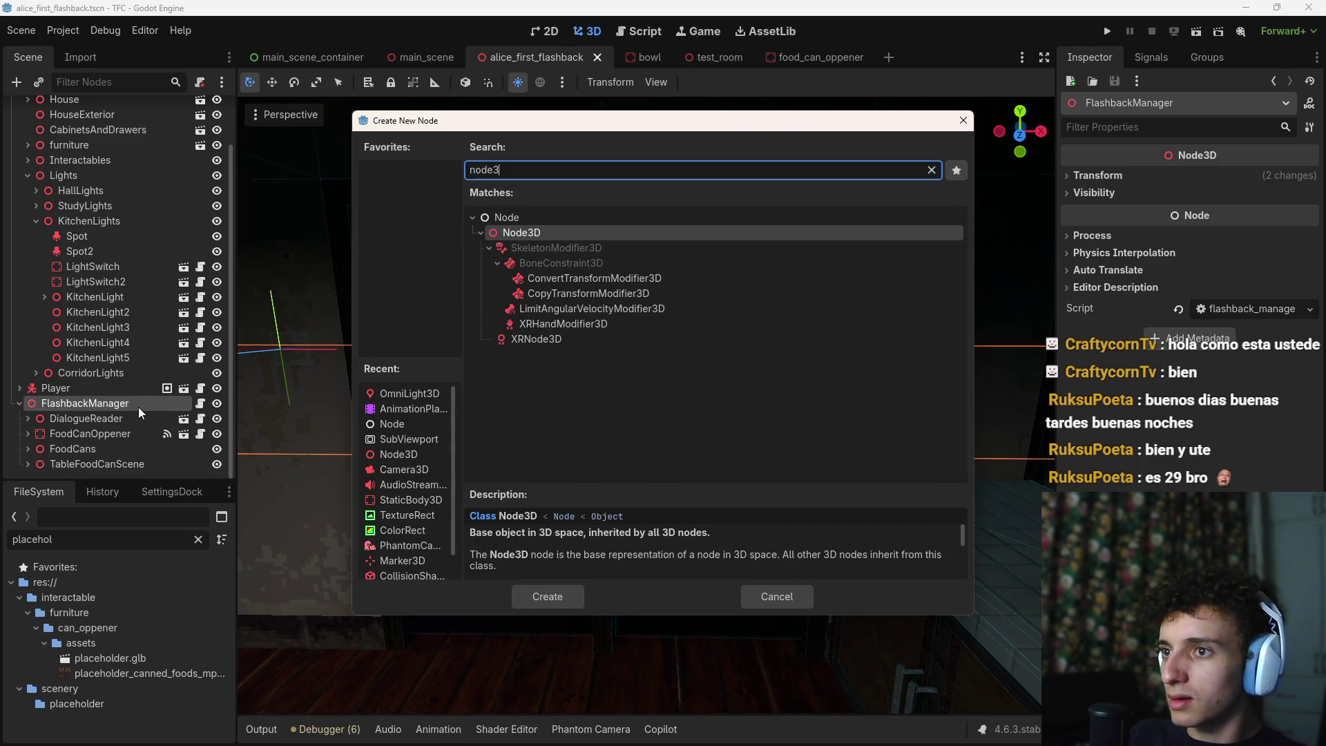
key("BackSpace")
key("Return")
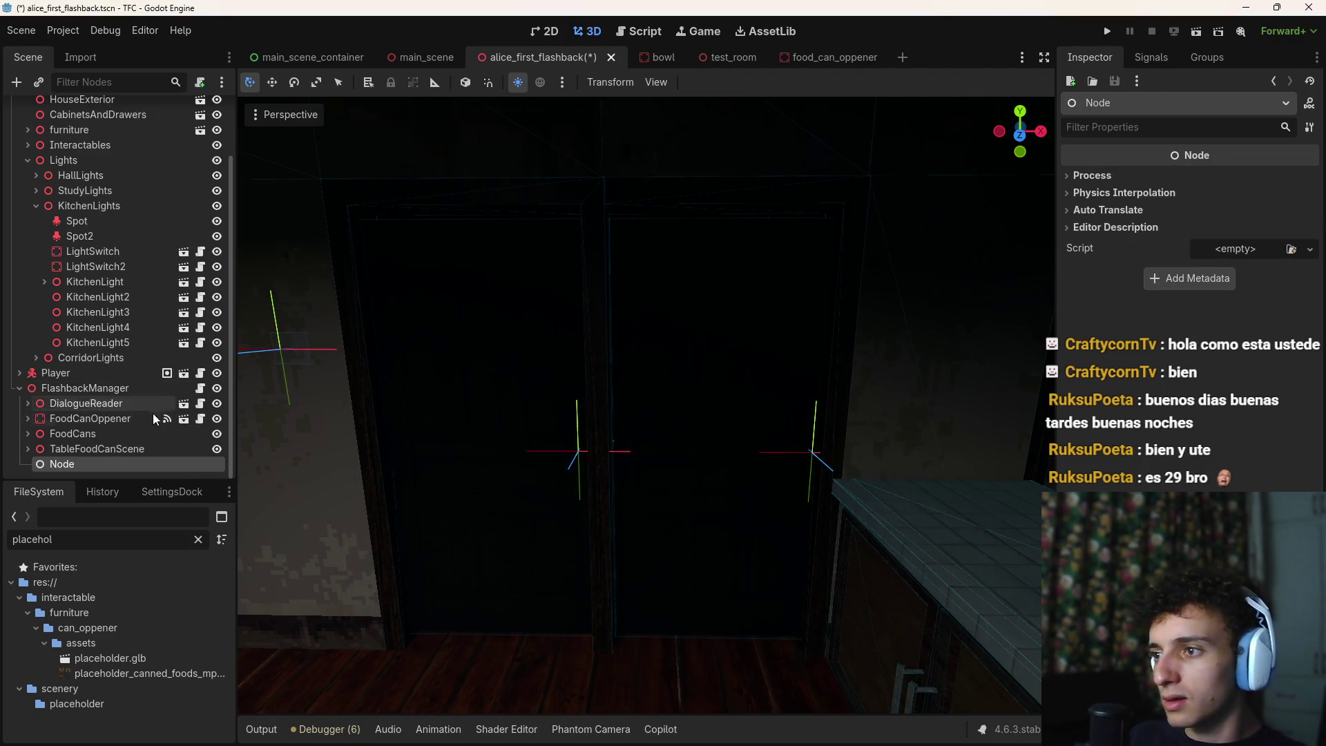
left_click(26, 419)
left_click(26, 418)
double_click(76, 464)
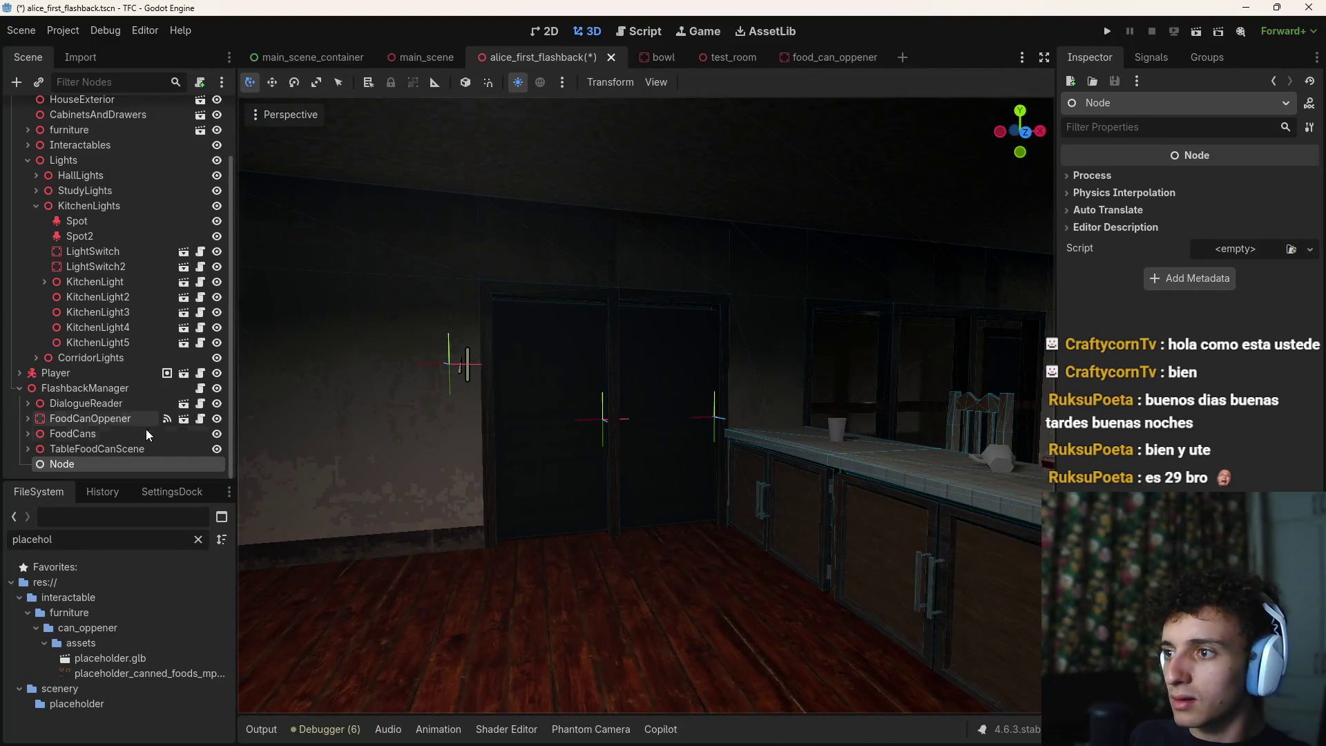
left_click(96, 470)
type("OnTryToLeaveKitchen")
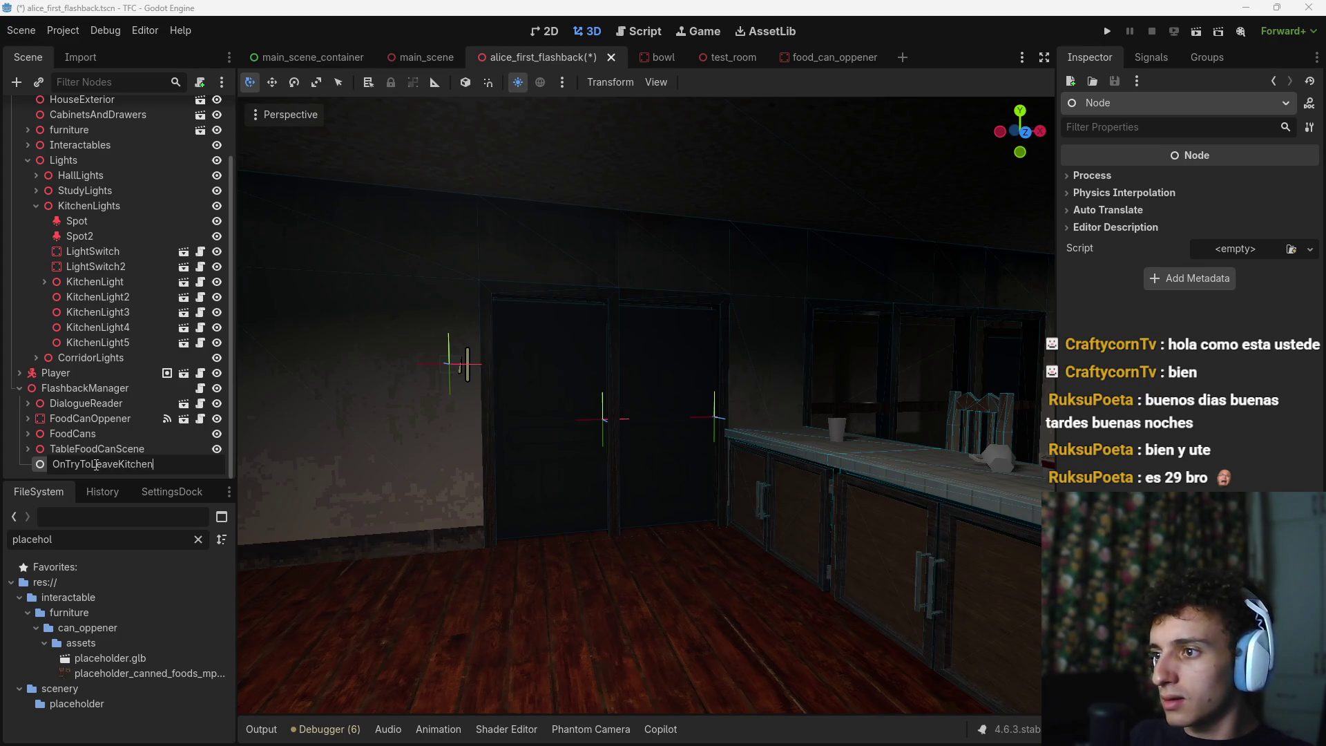
Name the node OnTryToLeaveKitchen and attach a new on_try_to_leave_kitchen.gd script in alice_1/scripts
key("Return")
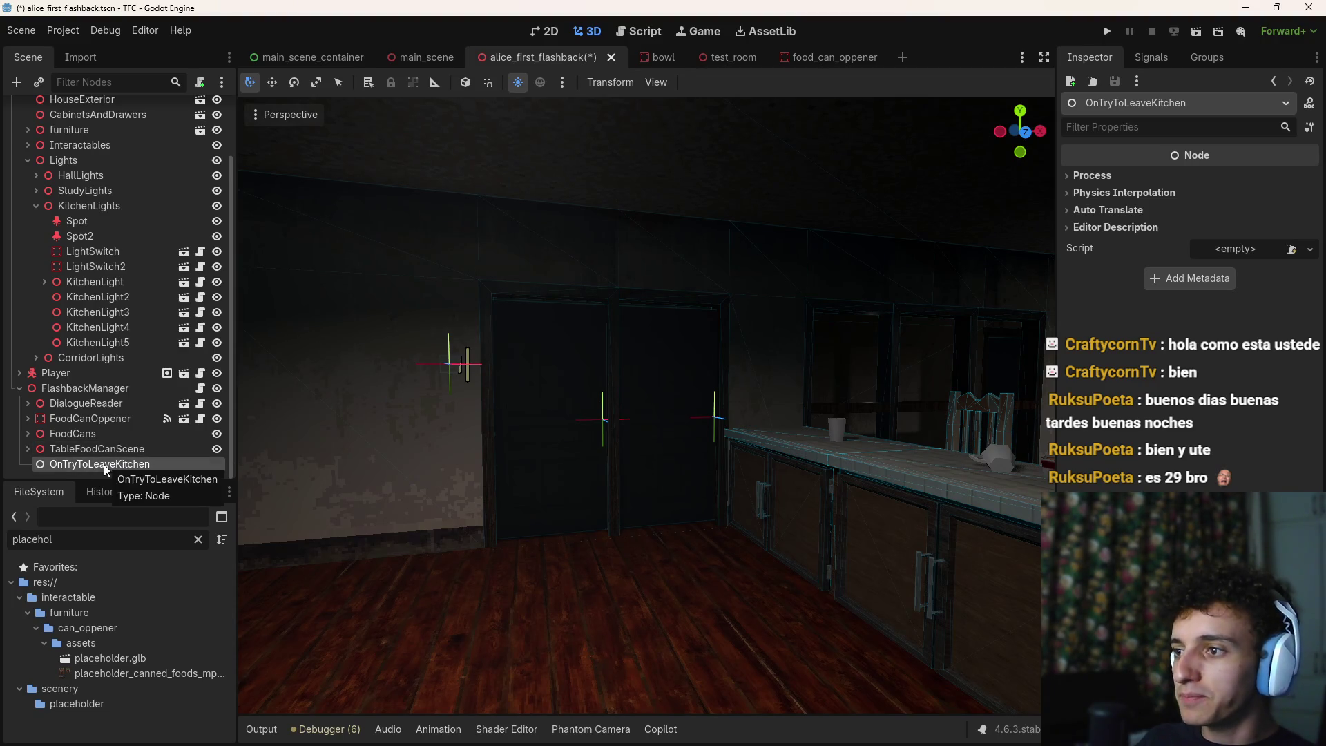
left_click(199, 81)
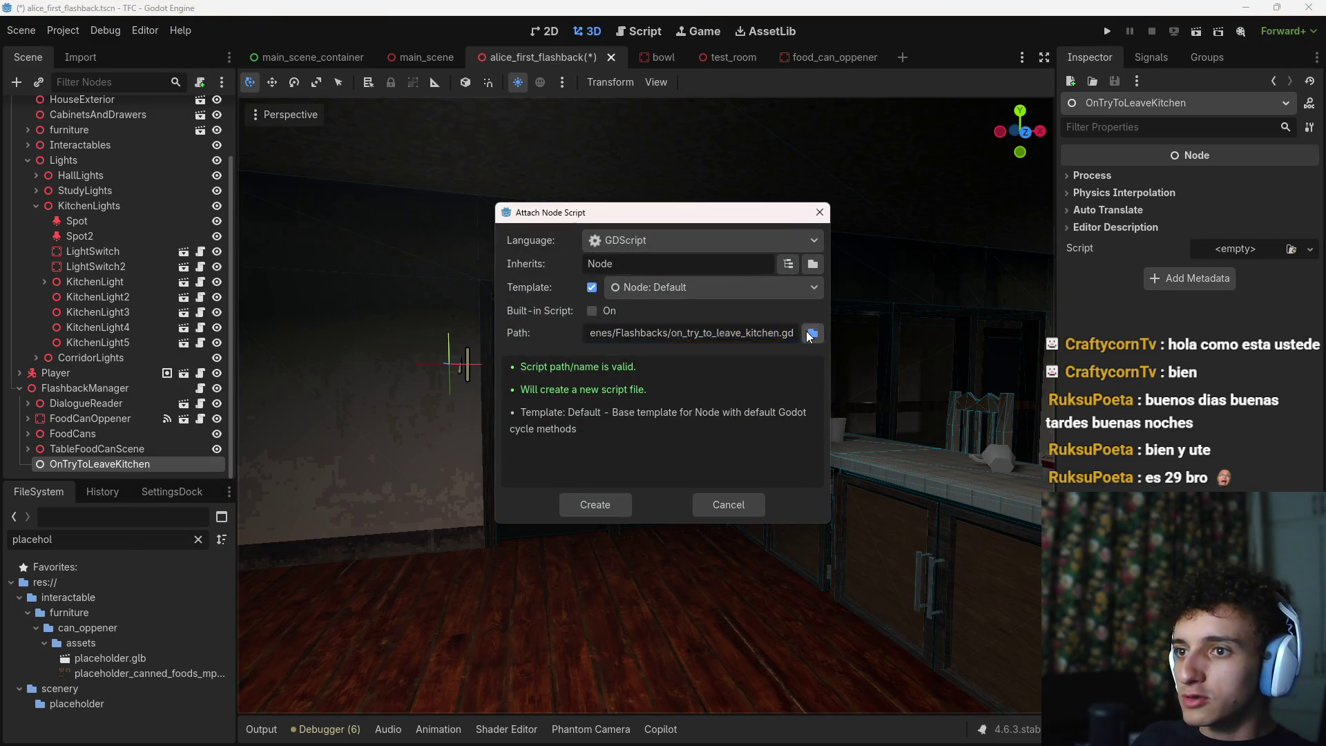
left_click(812, 334)
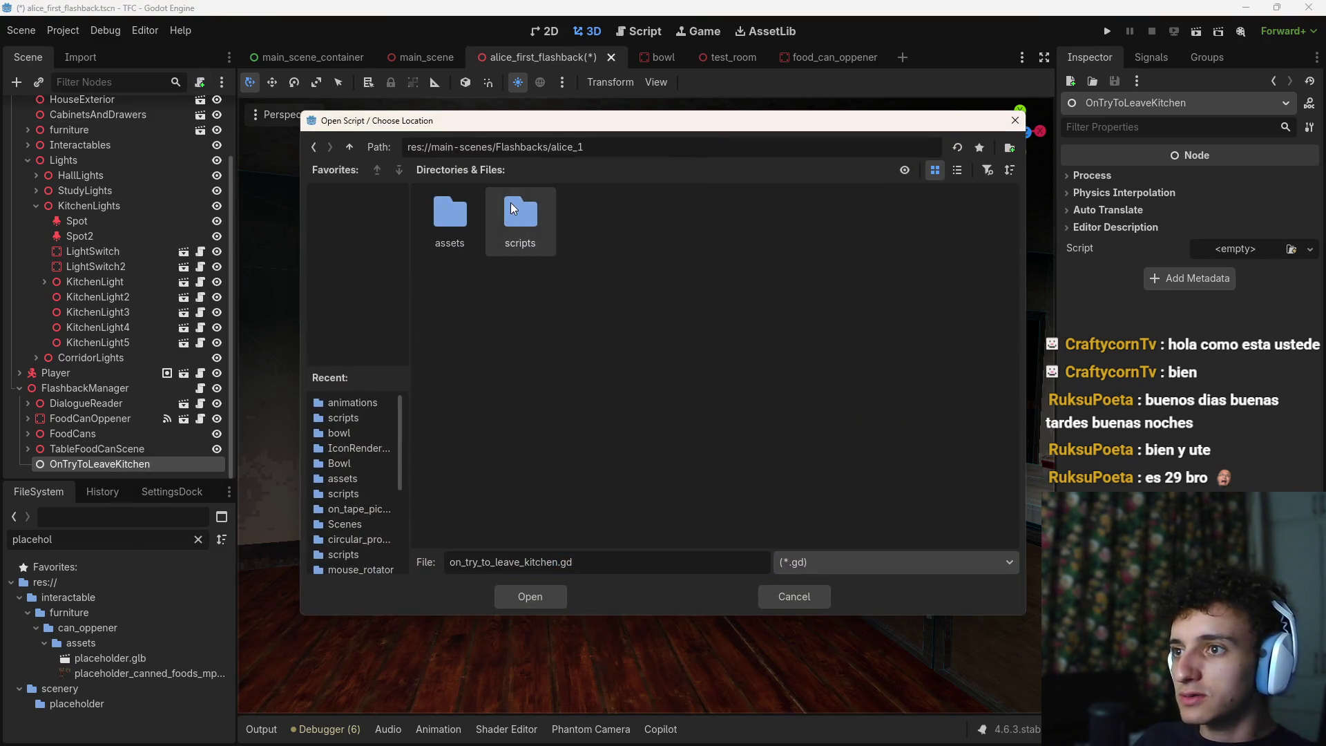
left_click(550, 597)
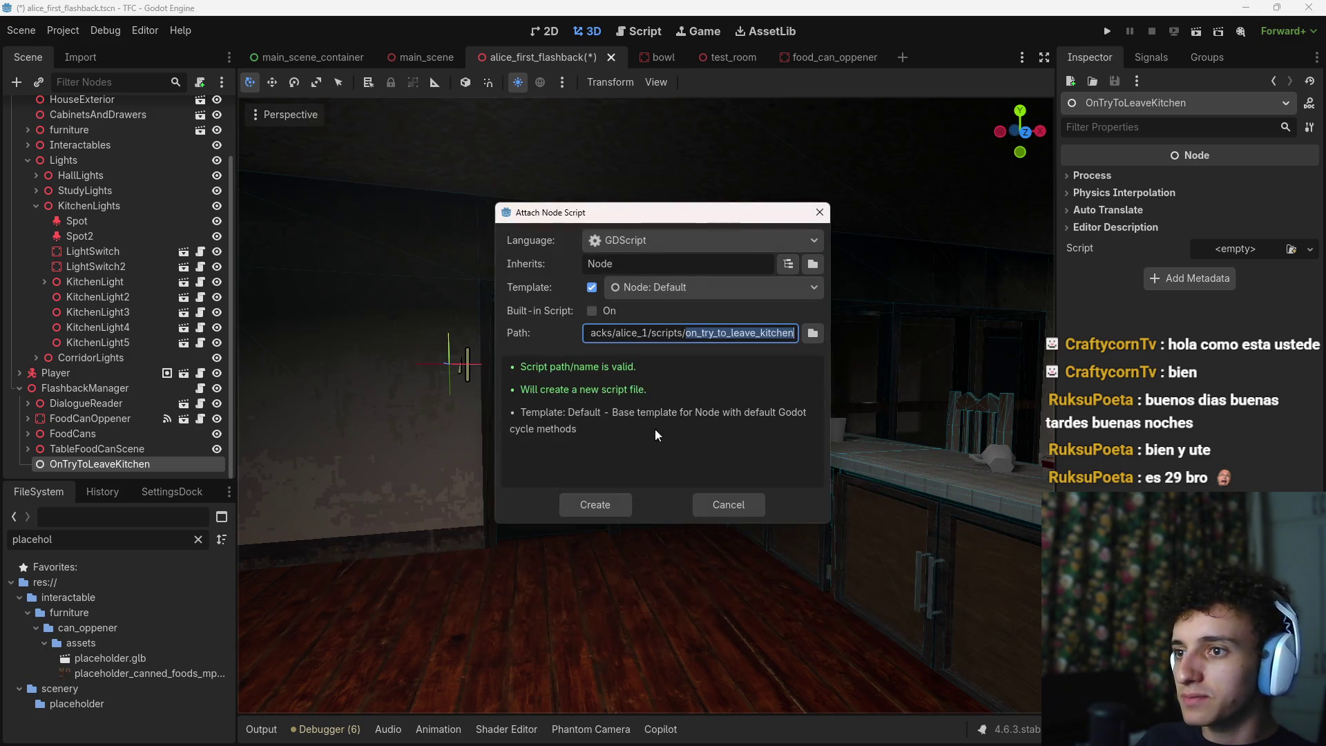
left_click(596, 502)
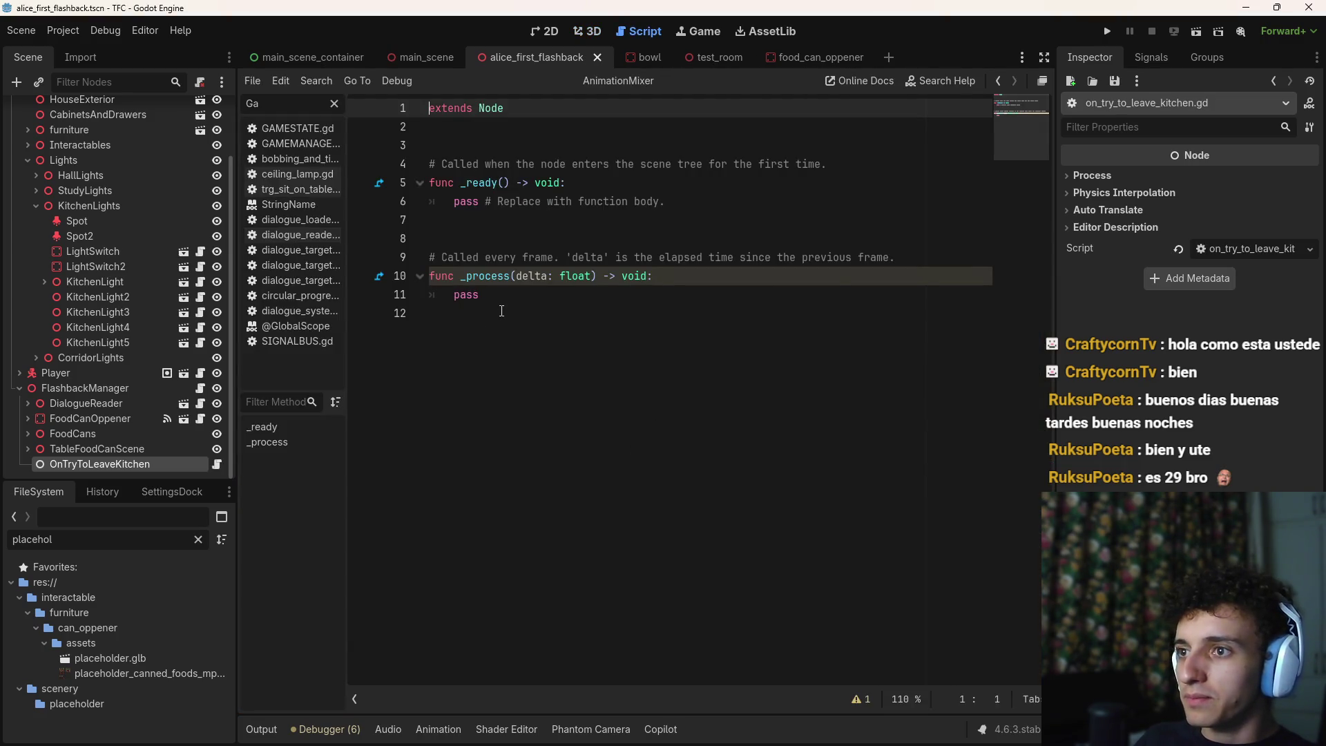
Strip the template _ready and _process functions from the script and save
left_click_drag(502, 311, 415, 168)
key("BackSpace")
key("ctrl+s")
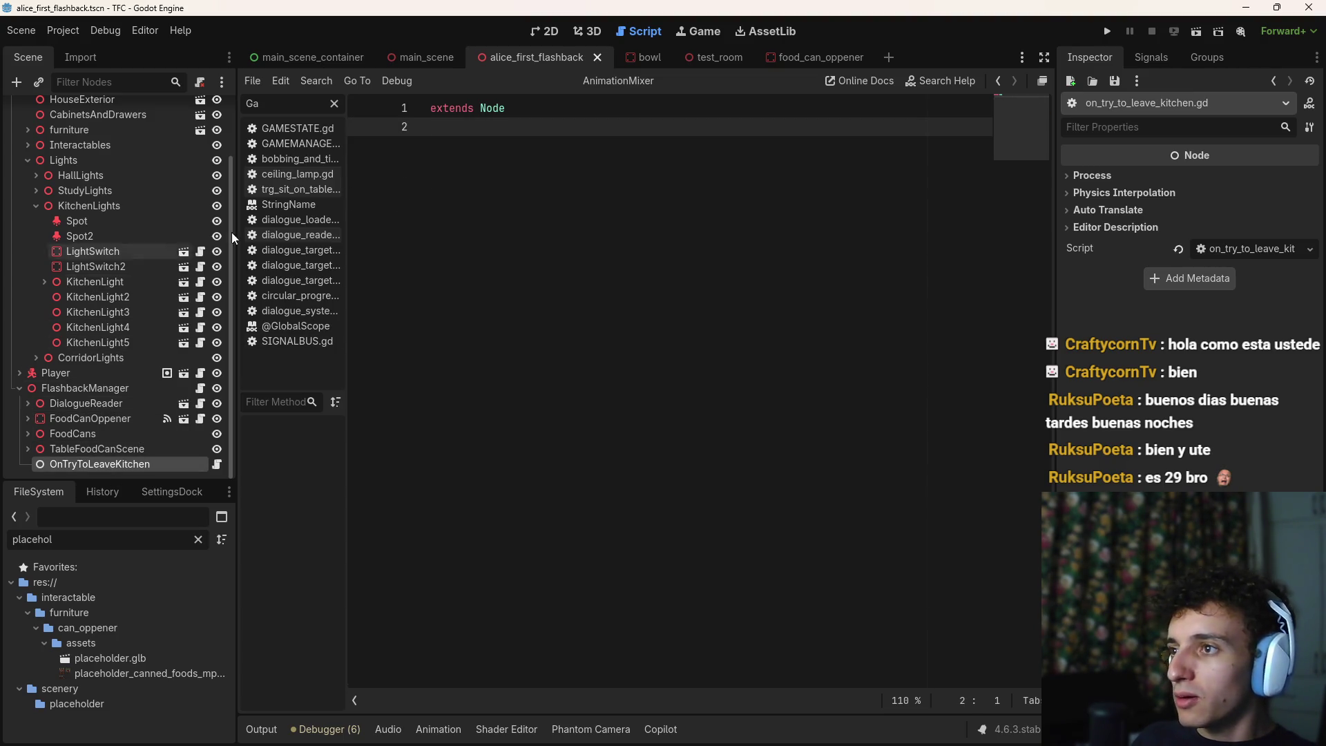
left_click(586, 30)
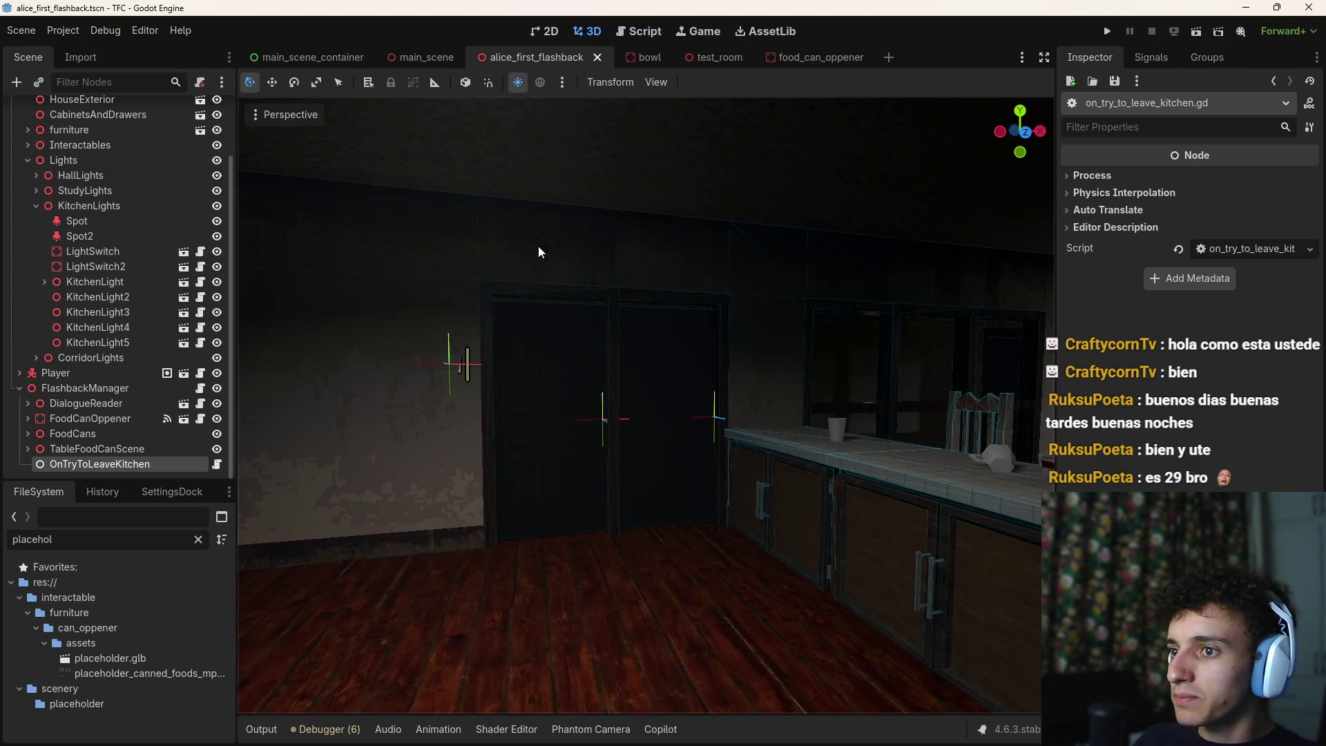
Select Door9, Door8, Door7 and Door6 together and turn on Is Locked
left_click(514, 362)
left_click(559, 491)
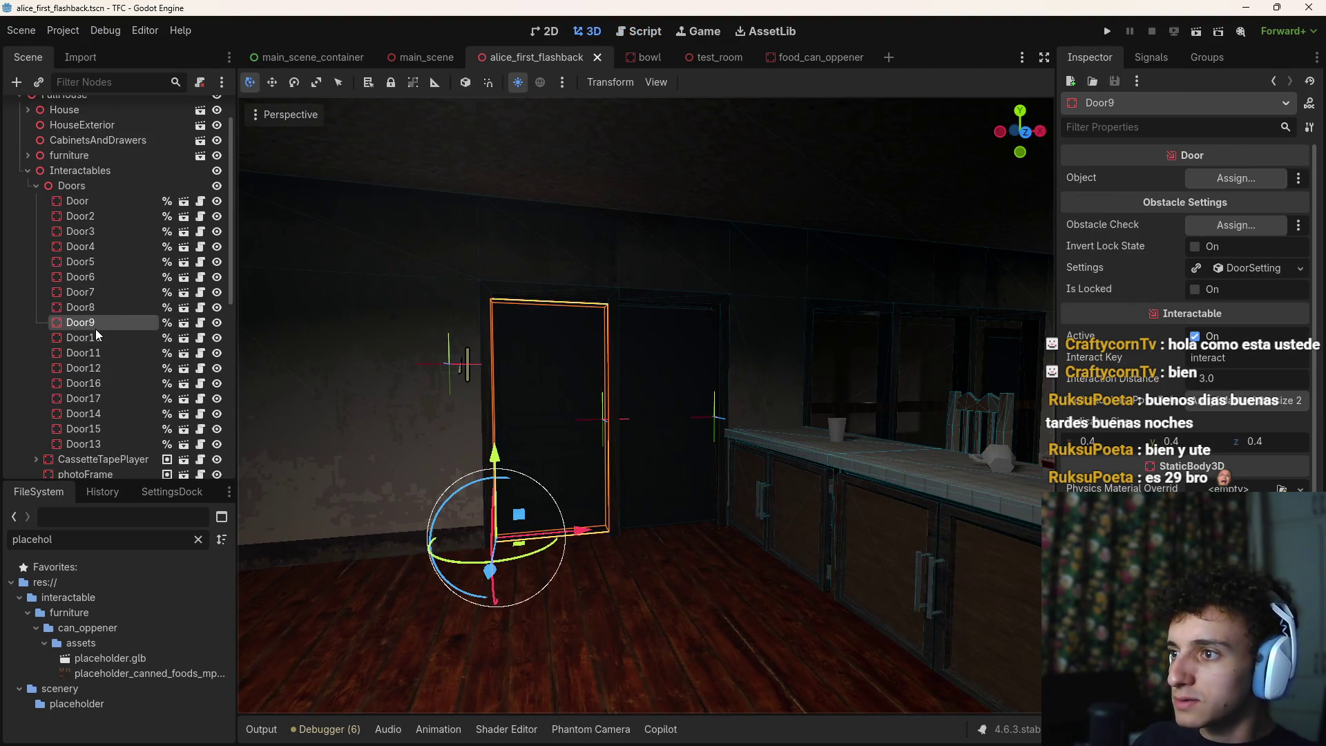
left_click(622, 404, "shift")
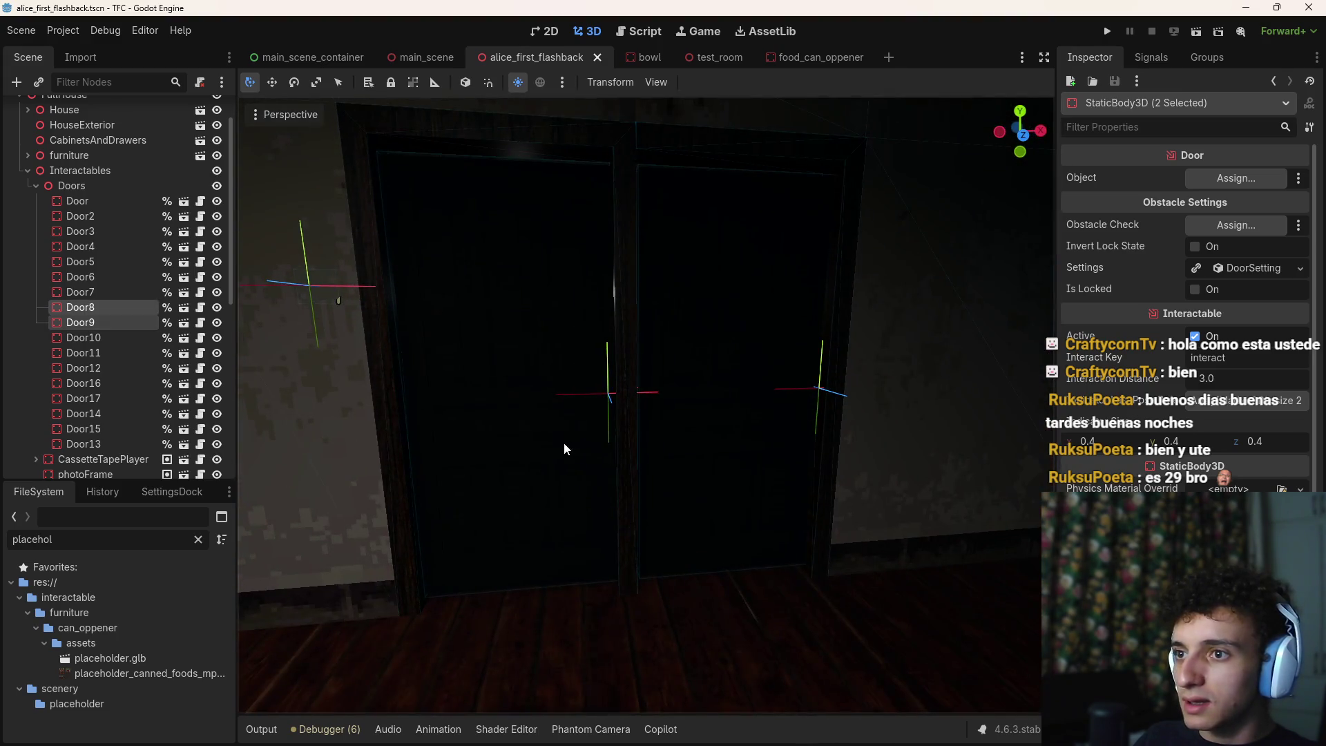
left_click(692, 437, "shift")
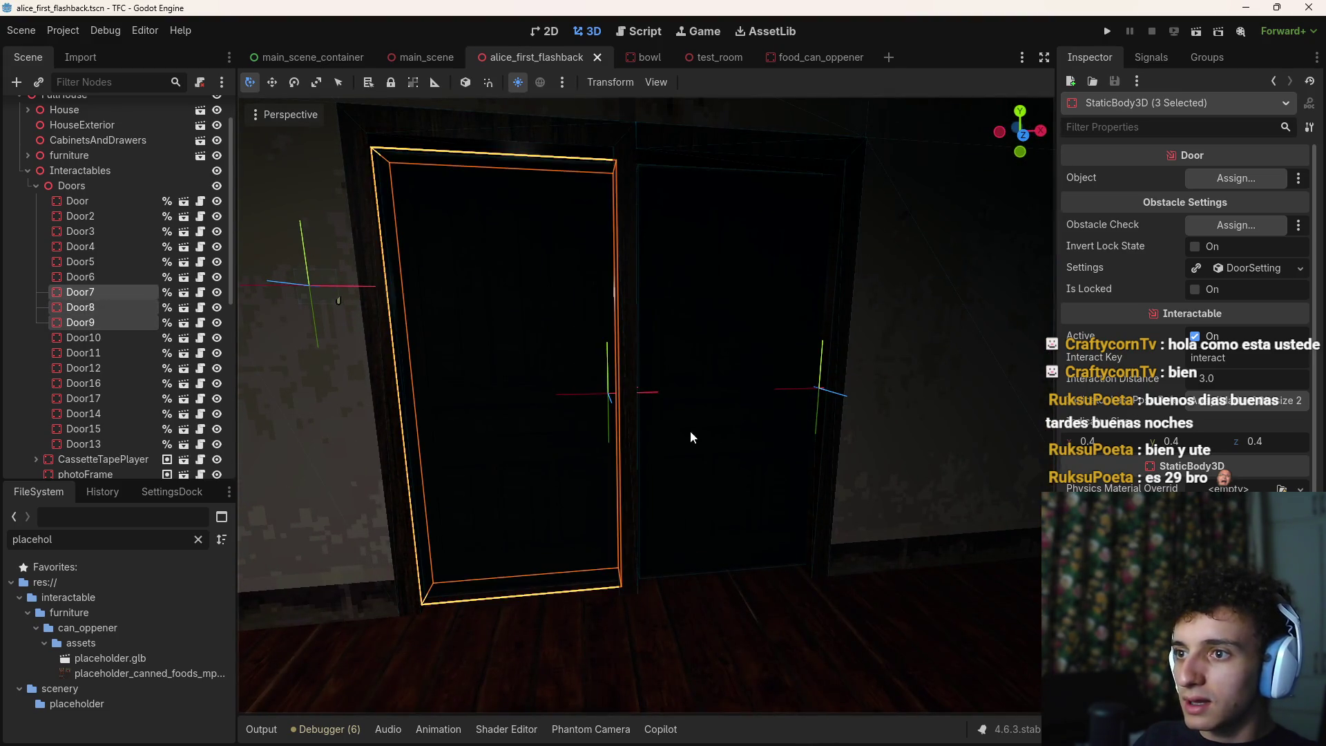
left_click(636, 461, "shift")
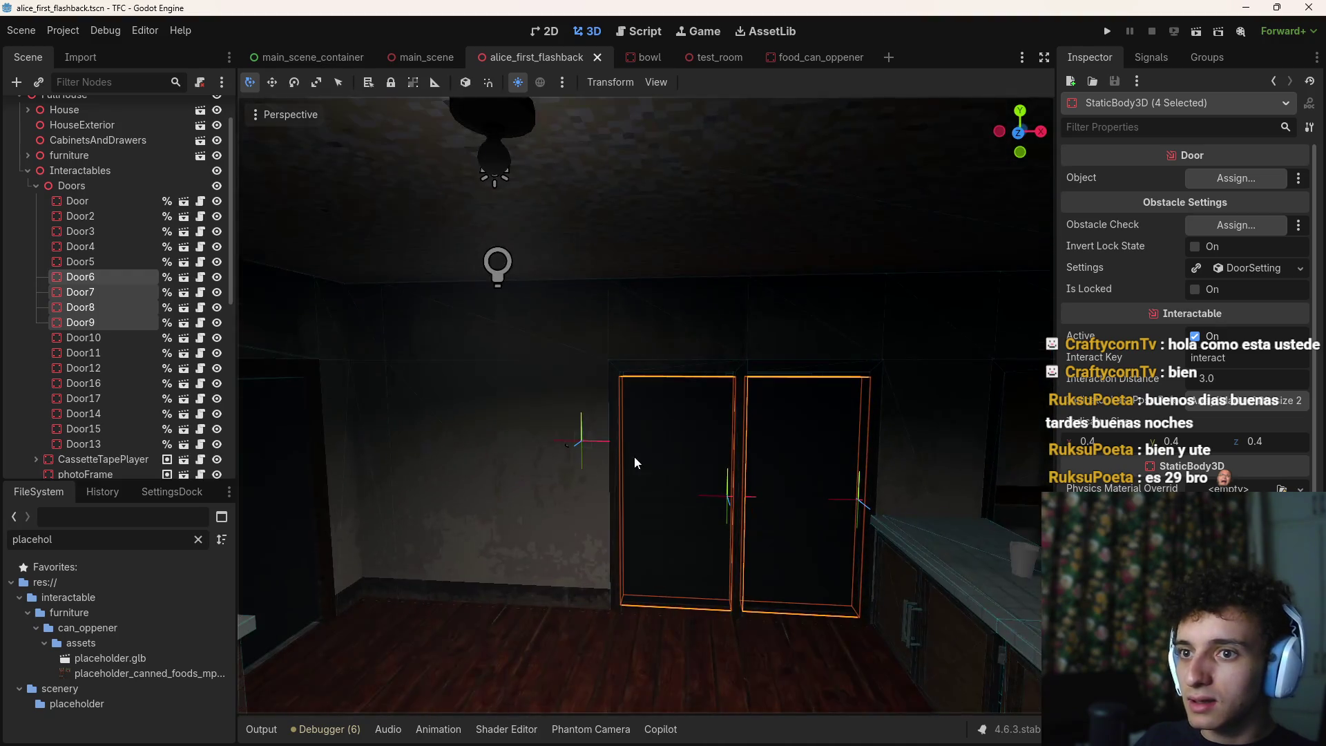
scroll(1165, 350, "down", 5)
scroll(1184, 454, "up", 5)
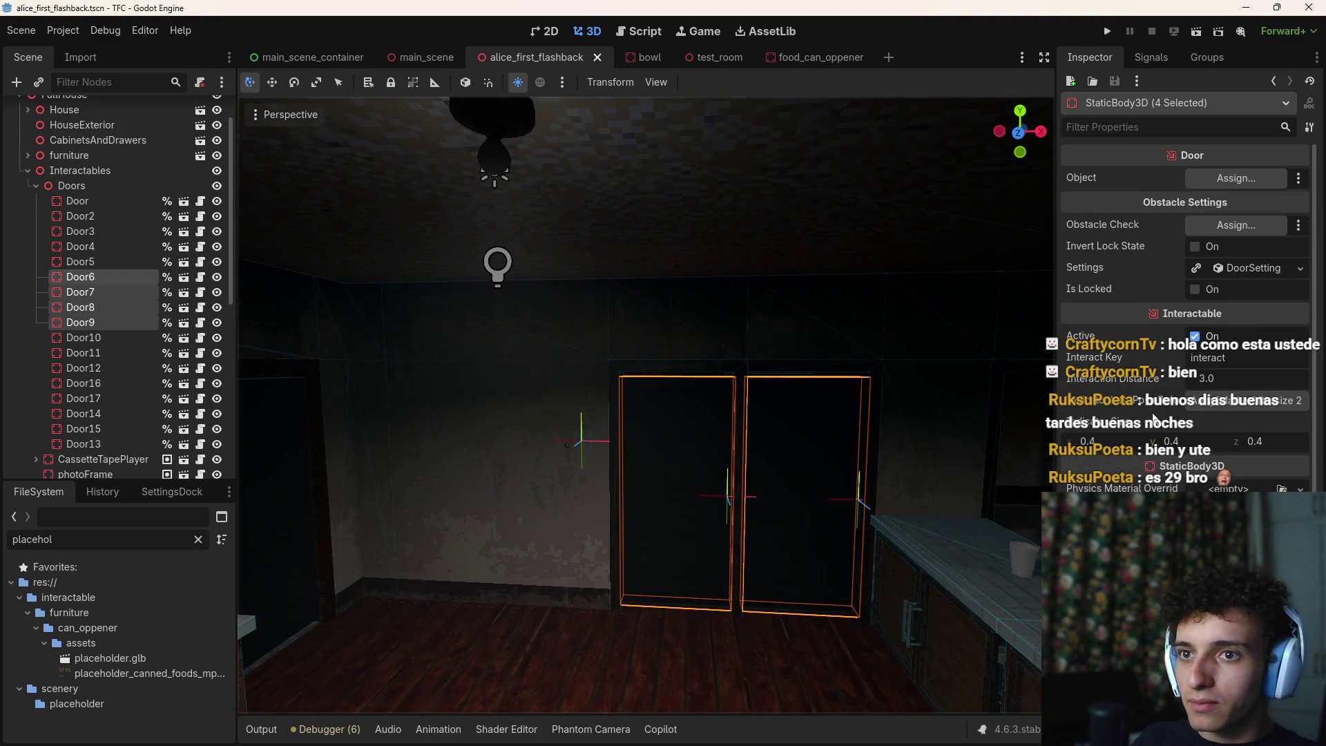
left_click(1195, 289)
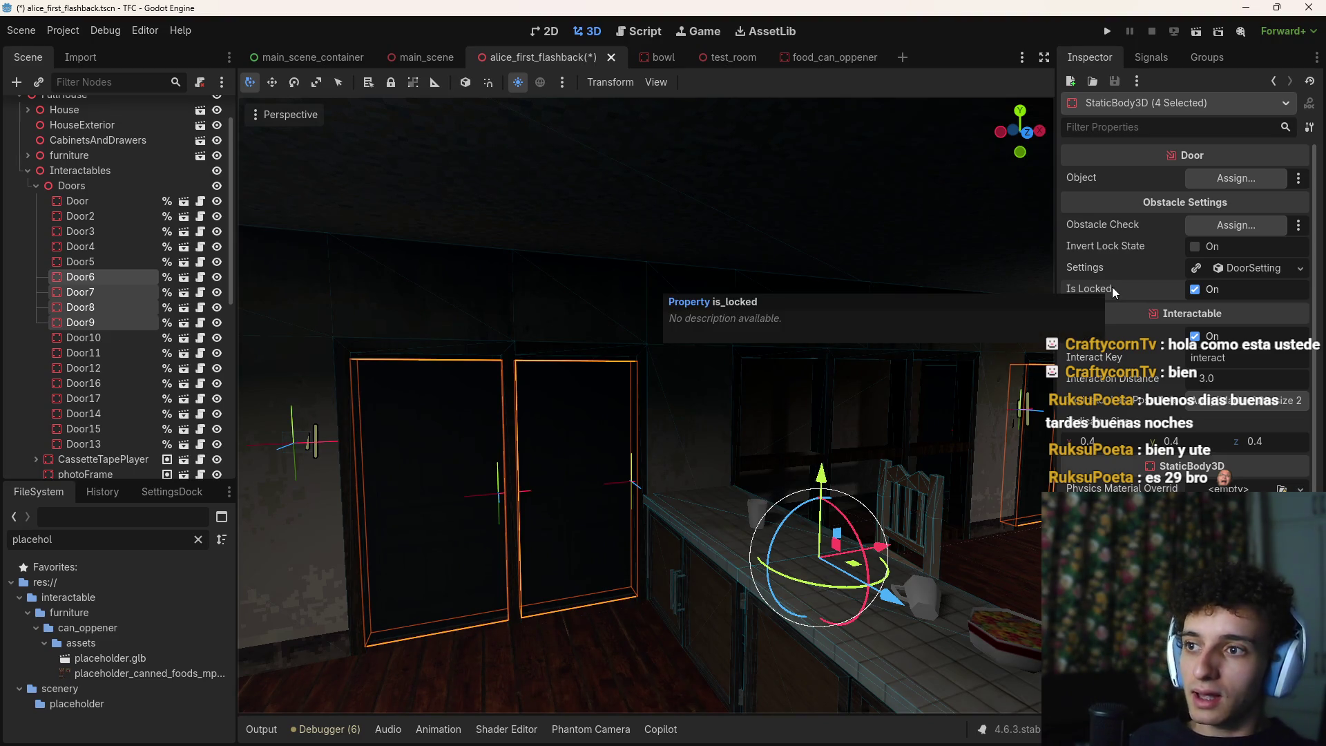
Open the Signals view and try Door6's door_interacted and interacted connection dialogs, cancelling each
left_click(1151, 58)
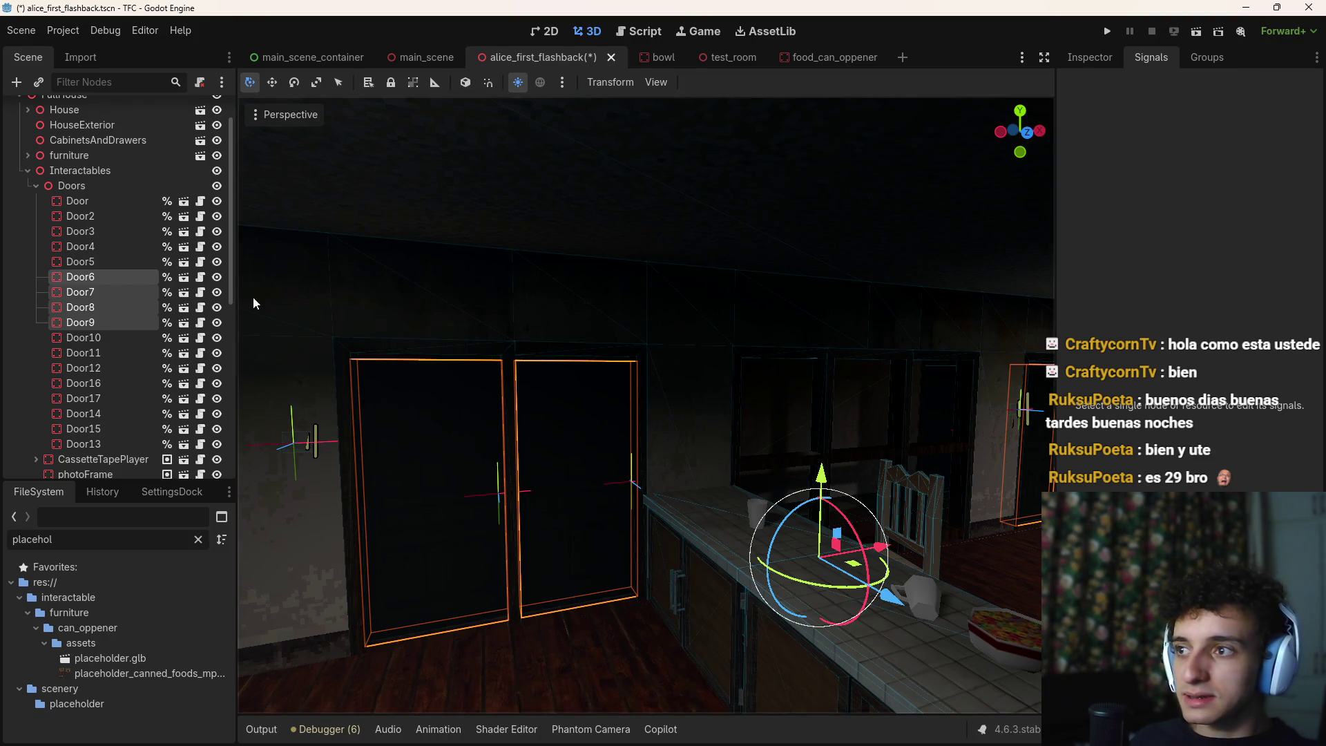
left_click(102, 277)
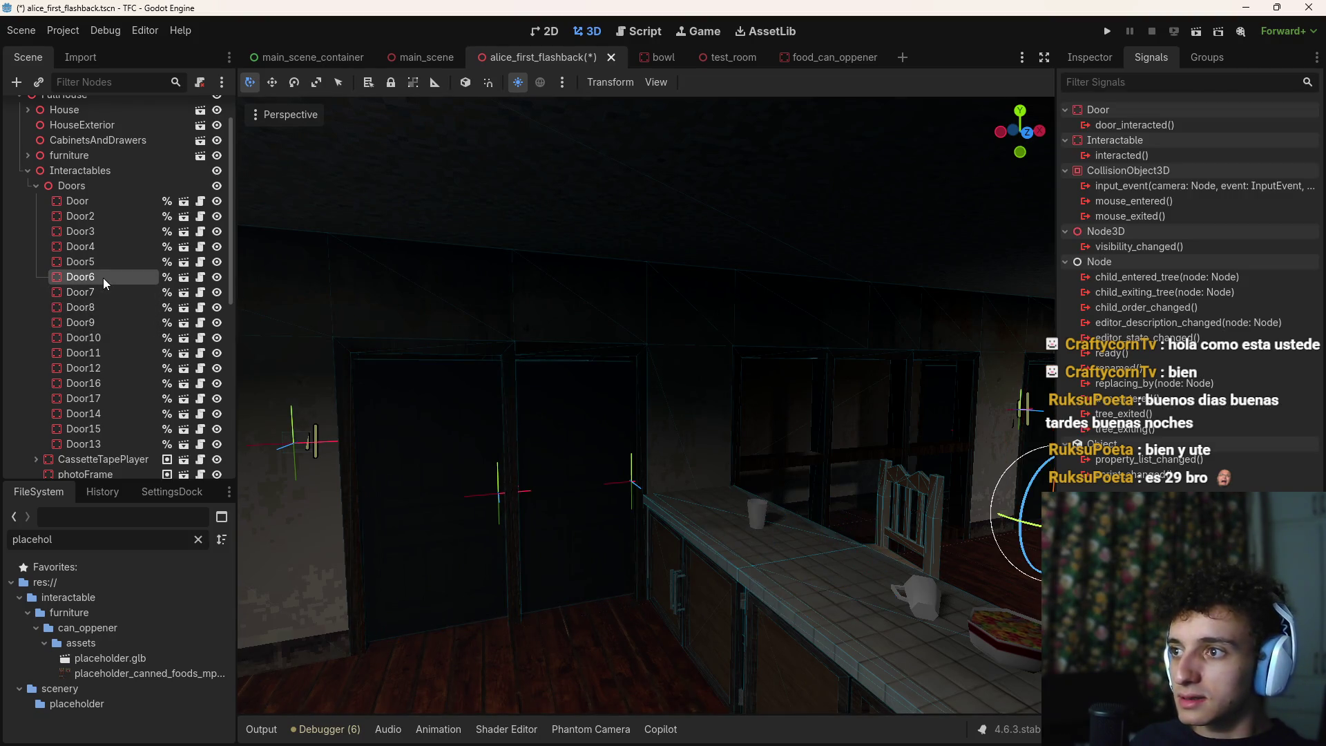
double_click(1149, 124)
scroll(761, 387, "down", 10)
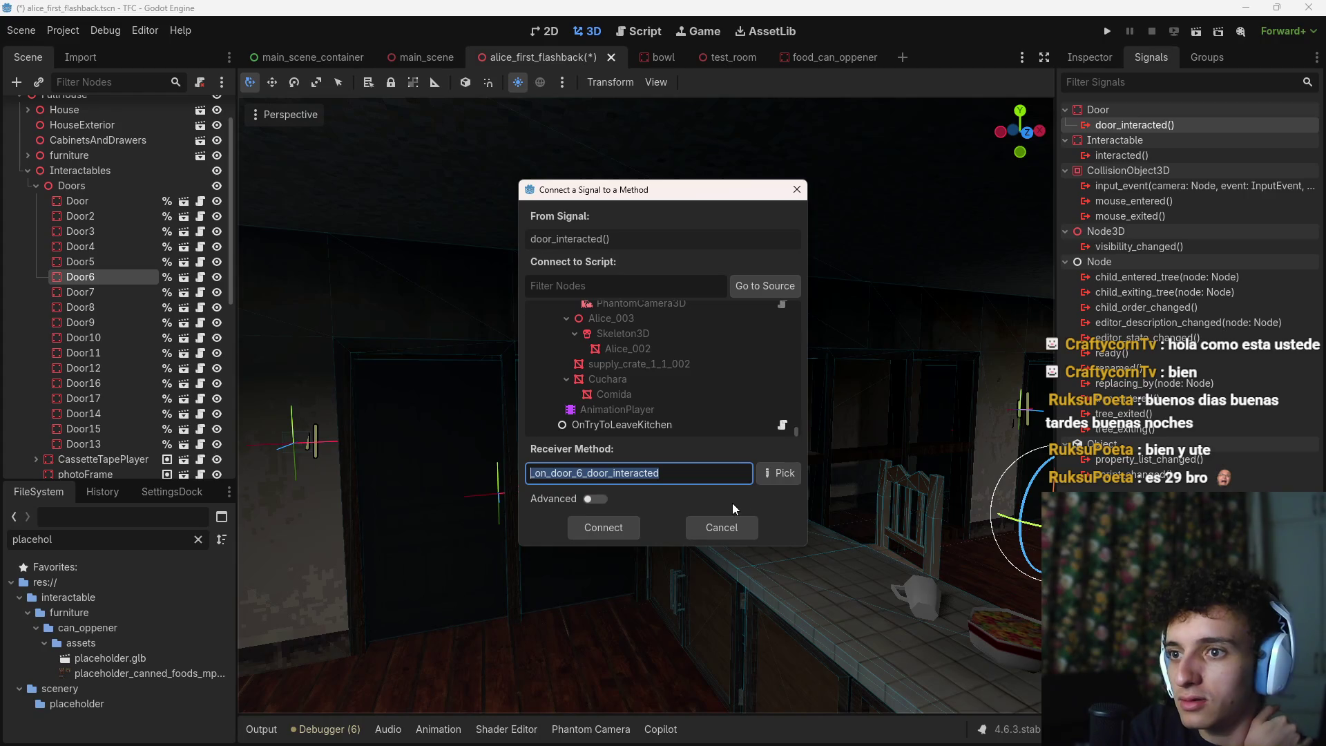
left_click(720, 536)
double_click(1143, 153)
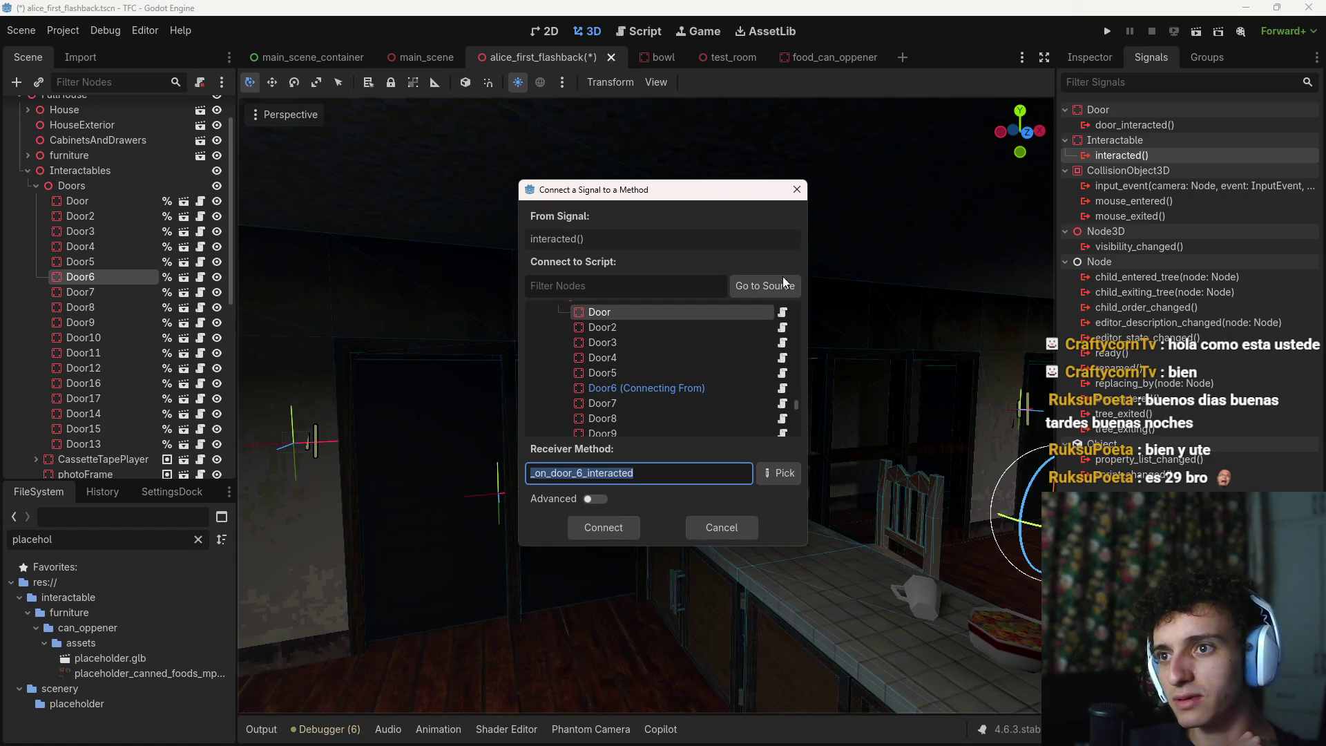
left_click_drag(796, 406, 795, 421)
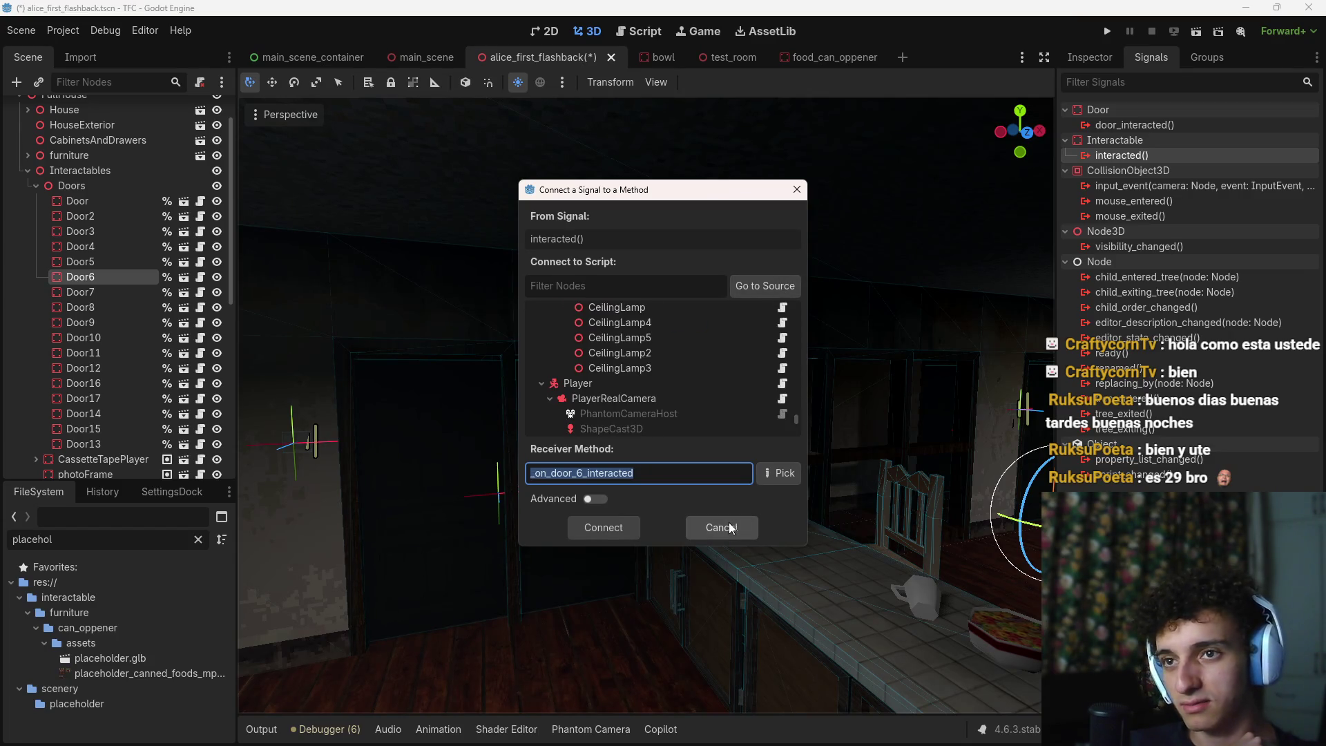
left_click(728, 522)
double_click(1138, 126)
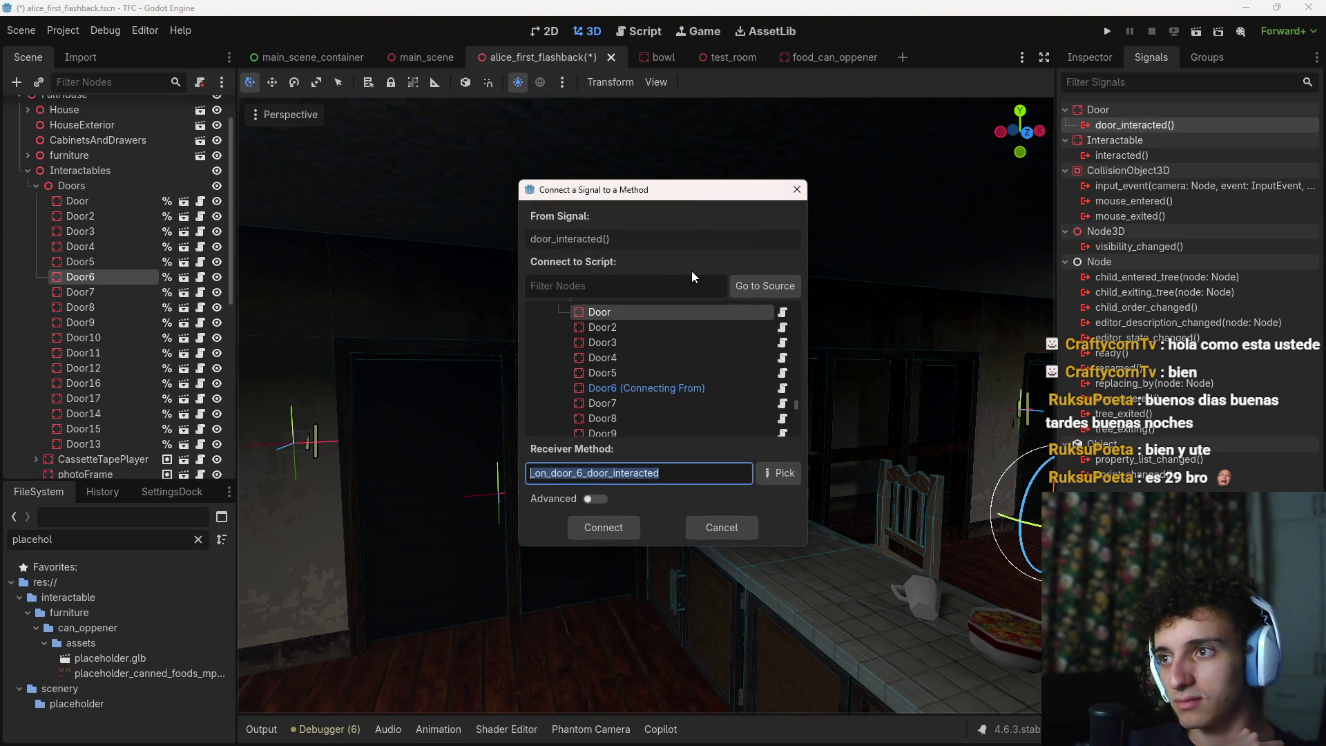
left_click(722, 525)
Connect Door9's door_interacted signal to OnTryToLeaveKitchen, generating _on_door_9_door_interacted()
left_click(124, 321)
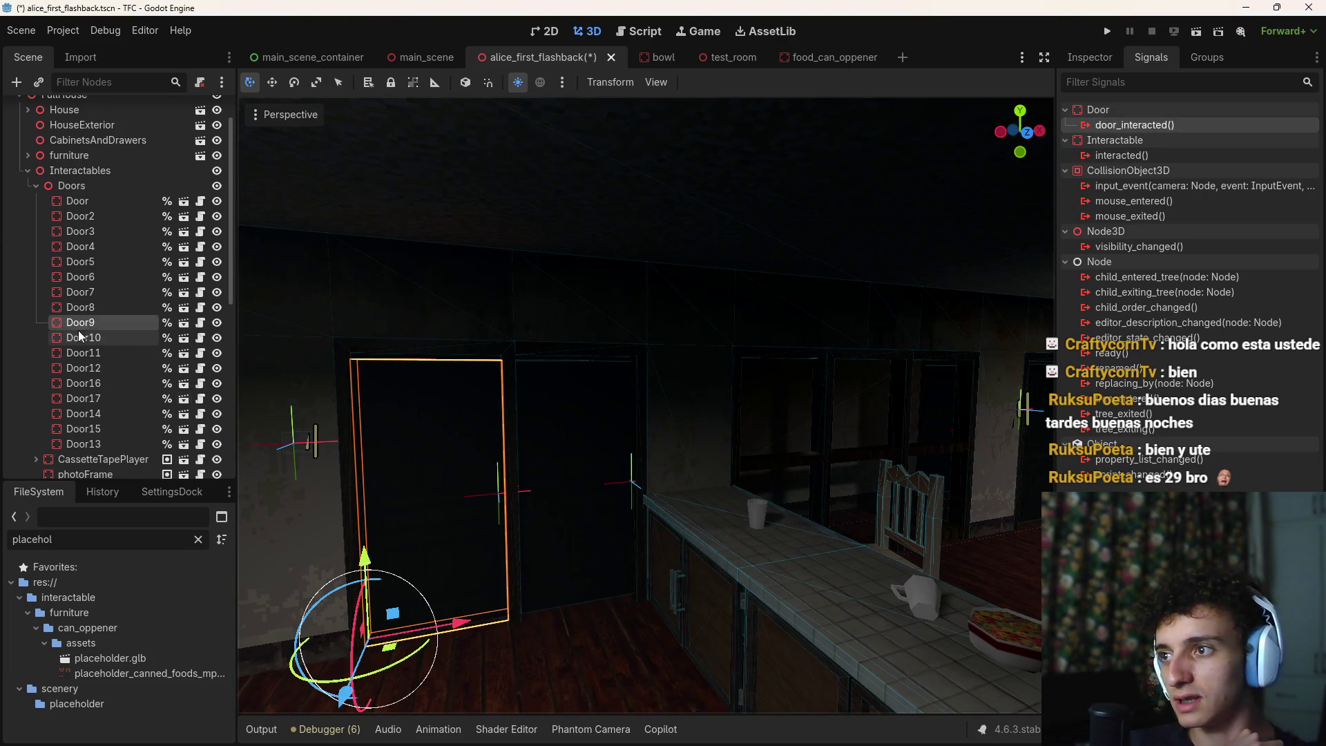
double_click(1139, 126)
scroll(669, 412, "down", 5)
left_click_drag(797, 408, 797, 442)
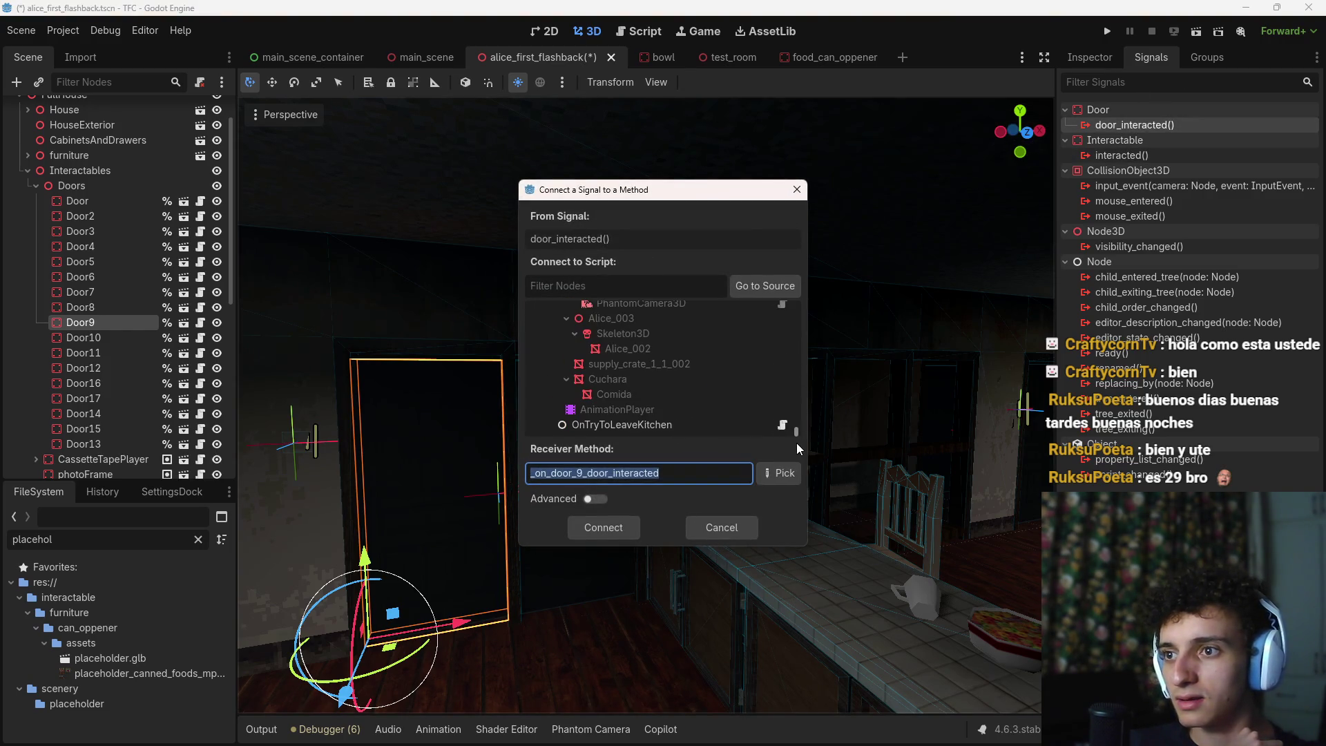
left_click(637, 428)
left_click(607, 529)
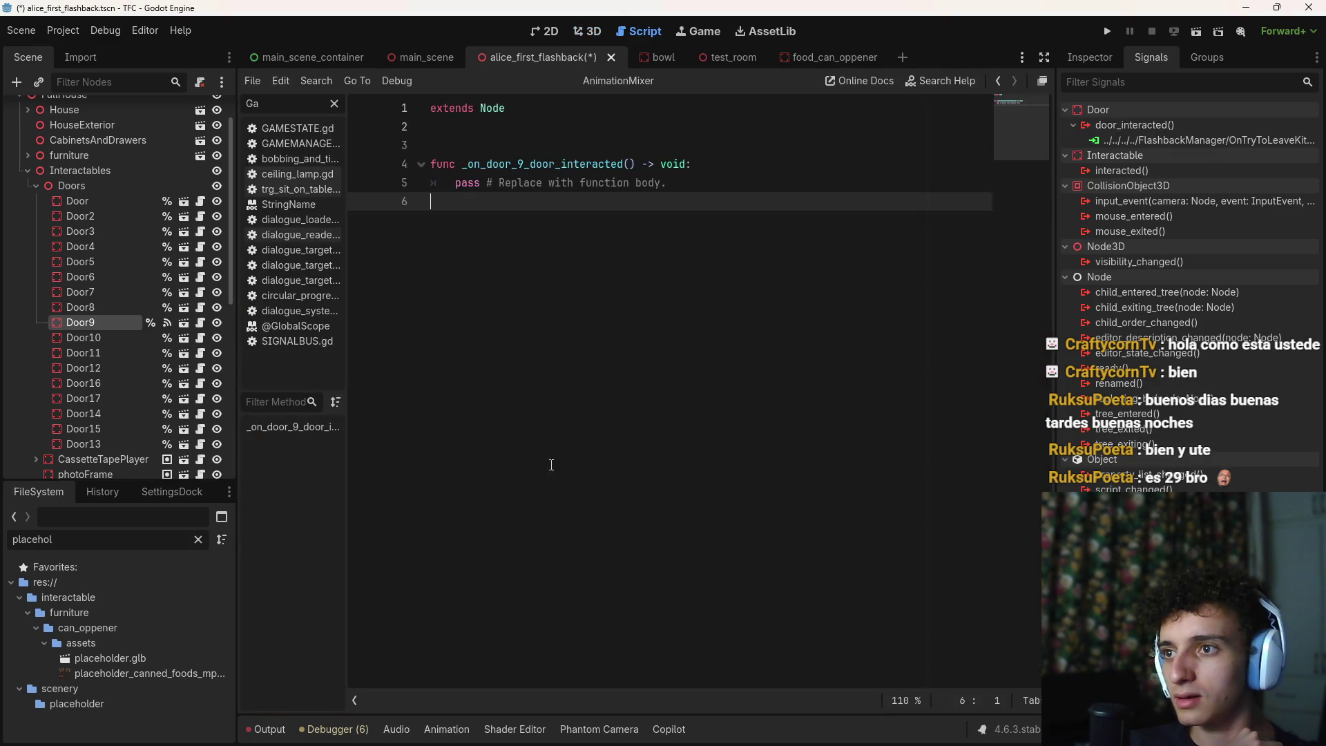
Try editing the door 9 handler's name, then restore it and save the scene
left_click(676, 176)
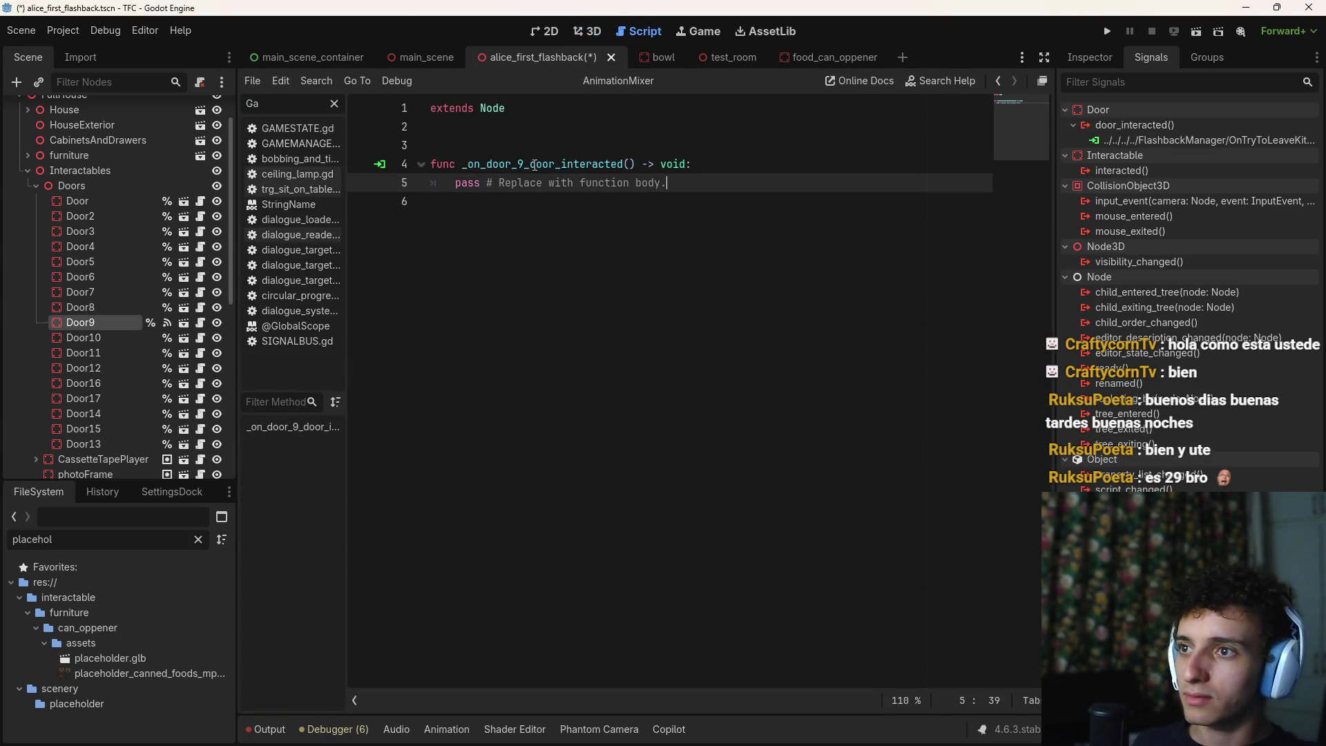
left_click_drag(532, 164, 512, 164)
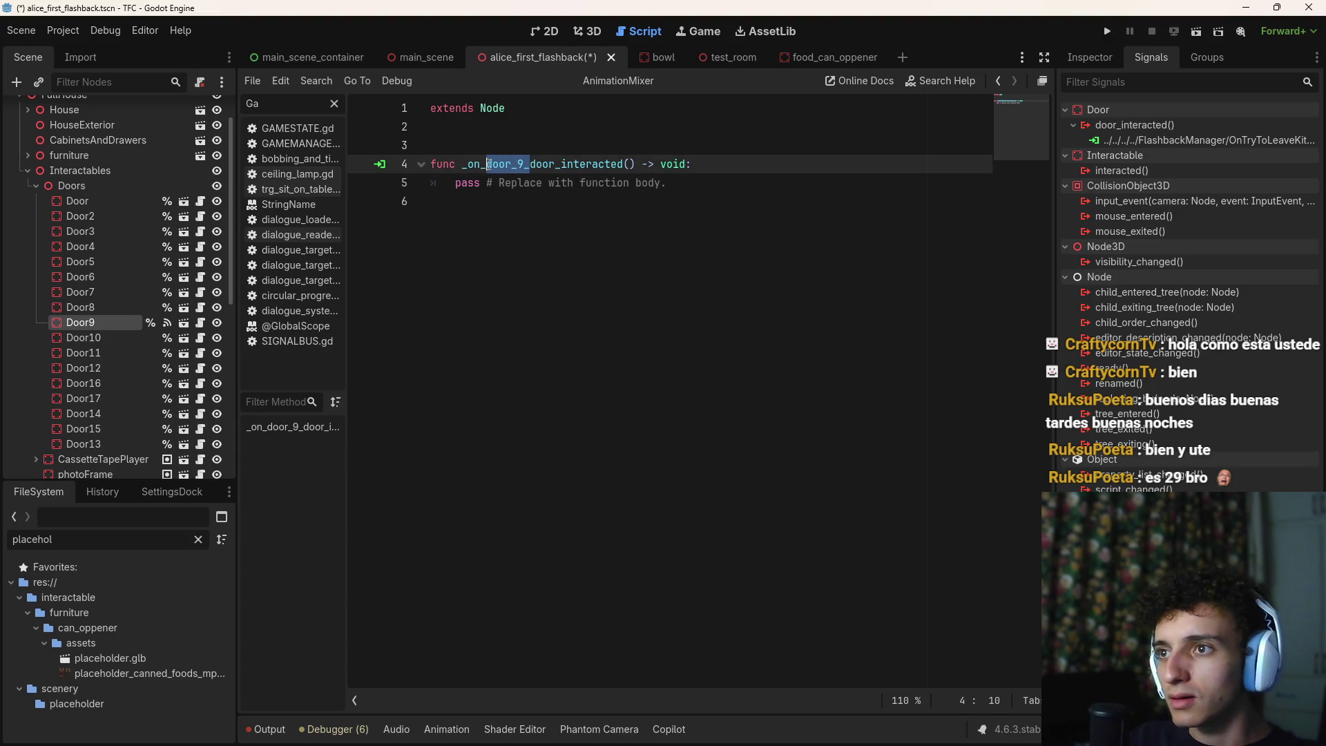
left_click(686, 188)
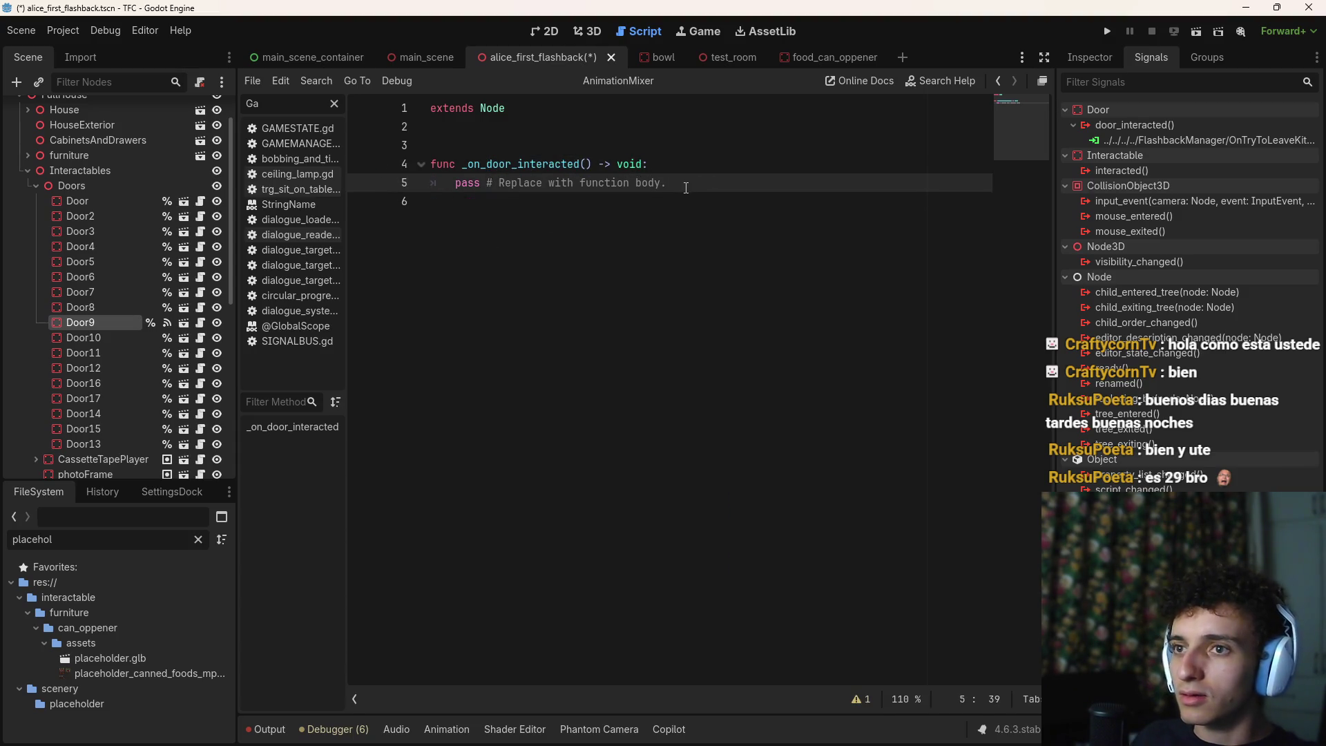
key("ctrl+s")
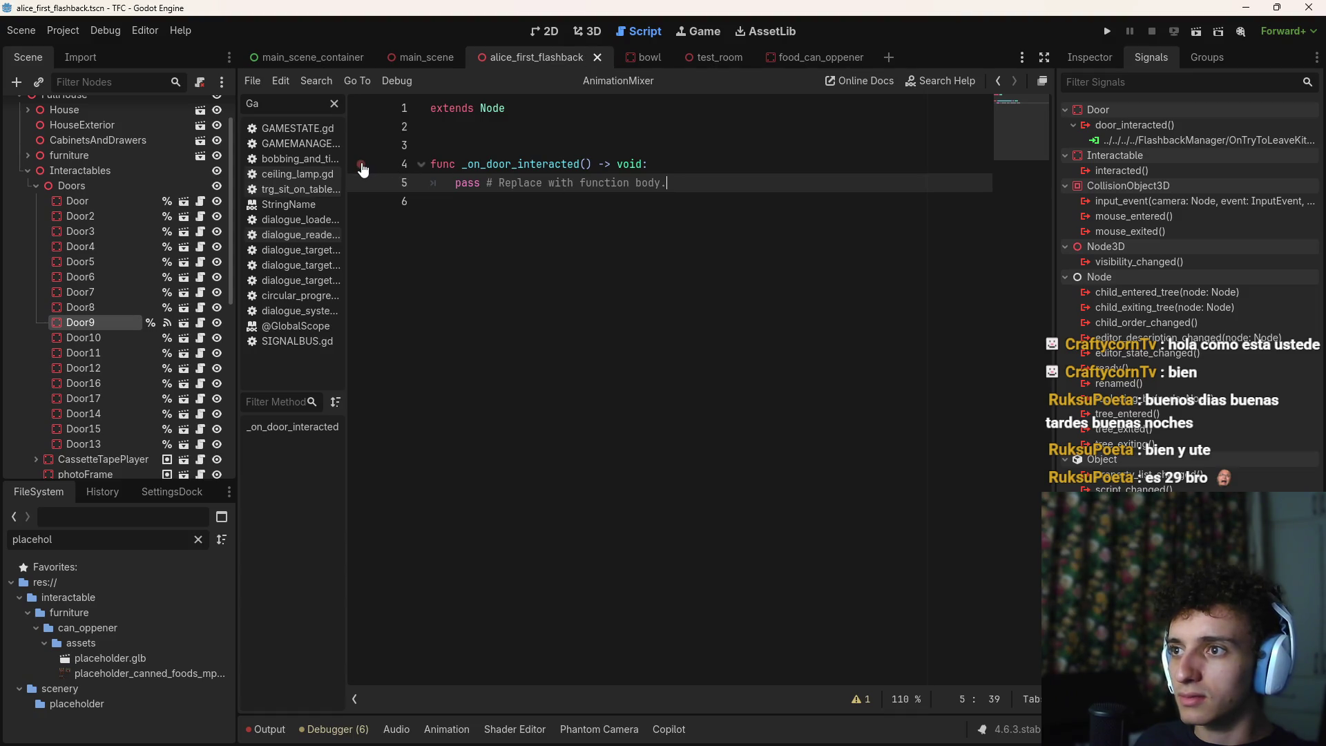
key("ctrl+z")
key("ctrl+z")
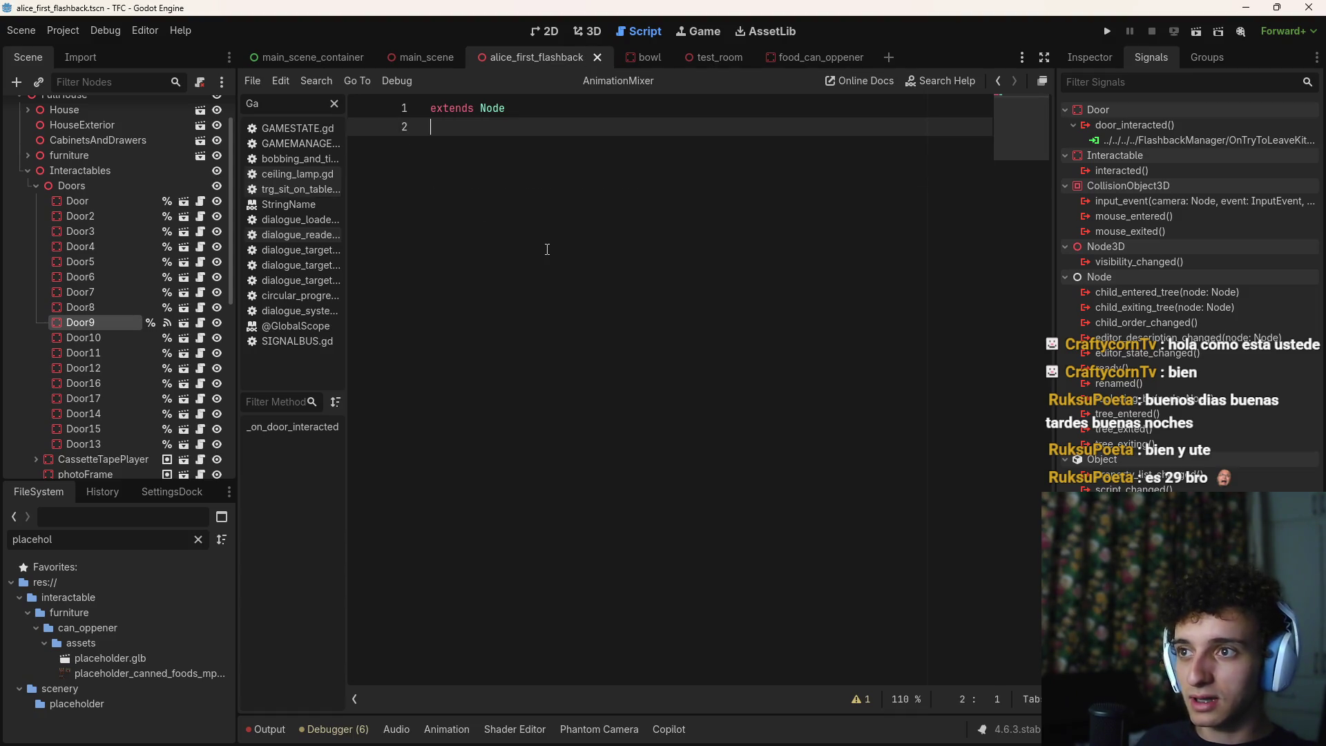
key("ctrl+y")
key("ctrl+s")
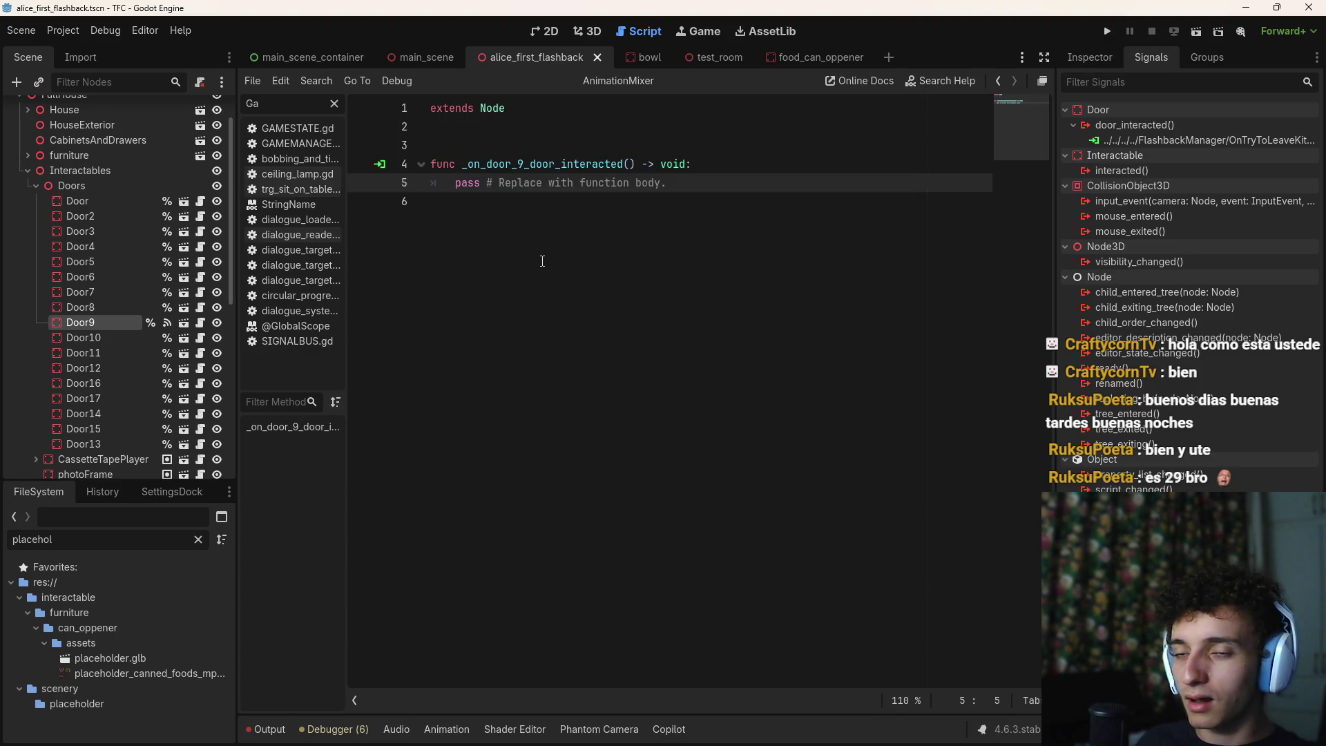
Swap Door9's door_interacted link for interacted → _on_door_interacted, delete the old handler, and save
right_click(1166, 141)
left_click(1196, 184)
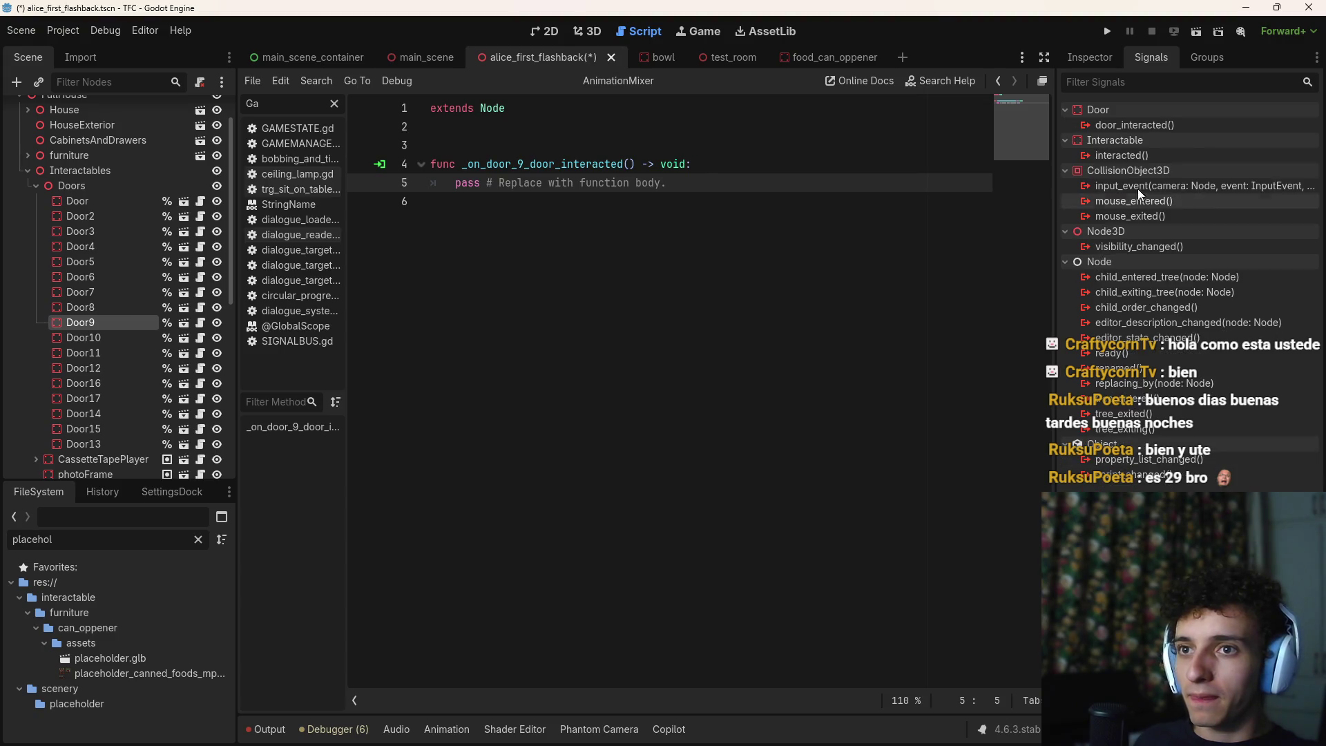
double_click(1112, 153)
scroll(732, 345, "down", 8)
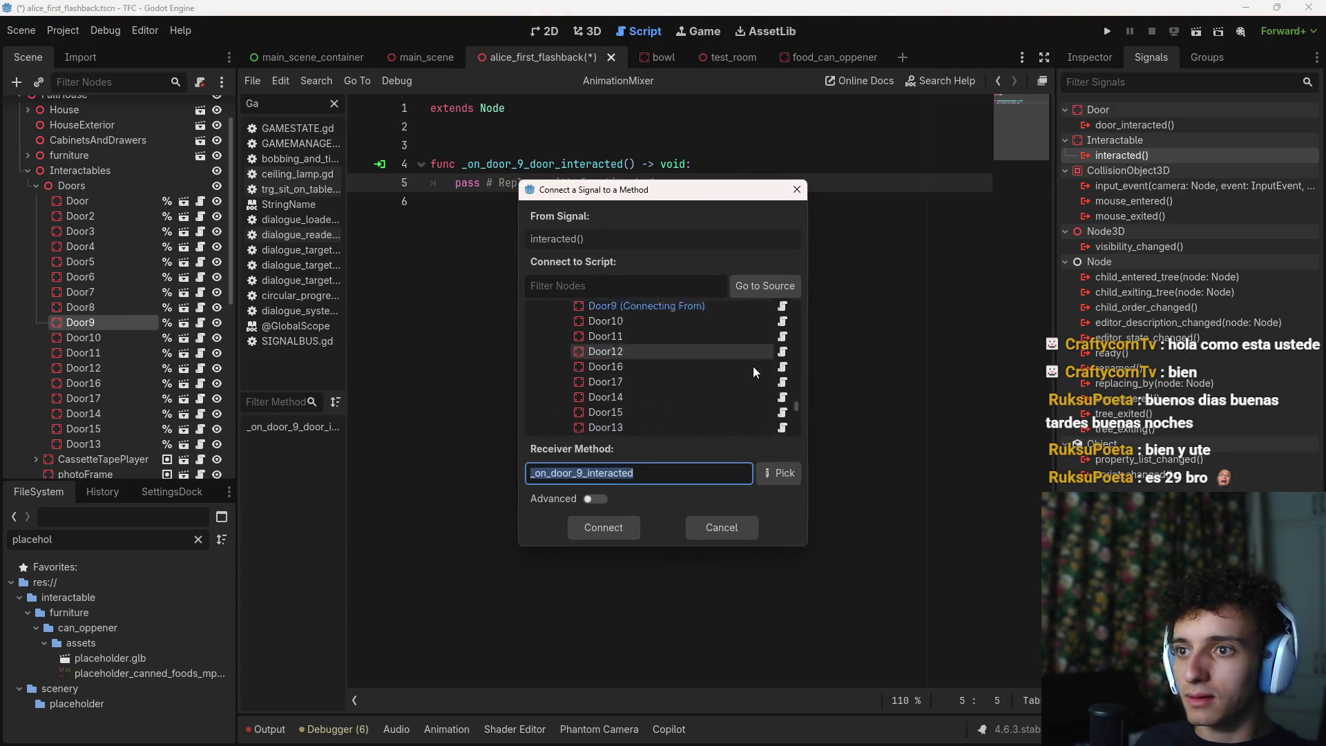
left_click_drag(797, 412, 797, 437)
left_click(663, 424)
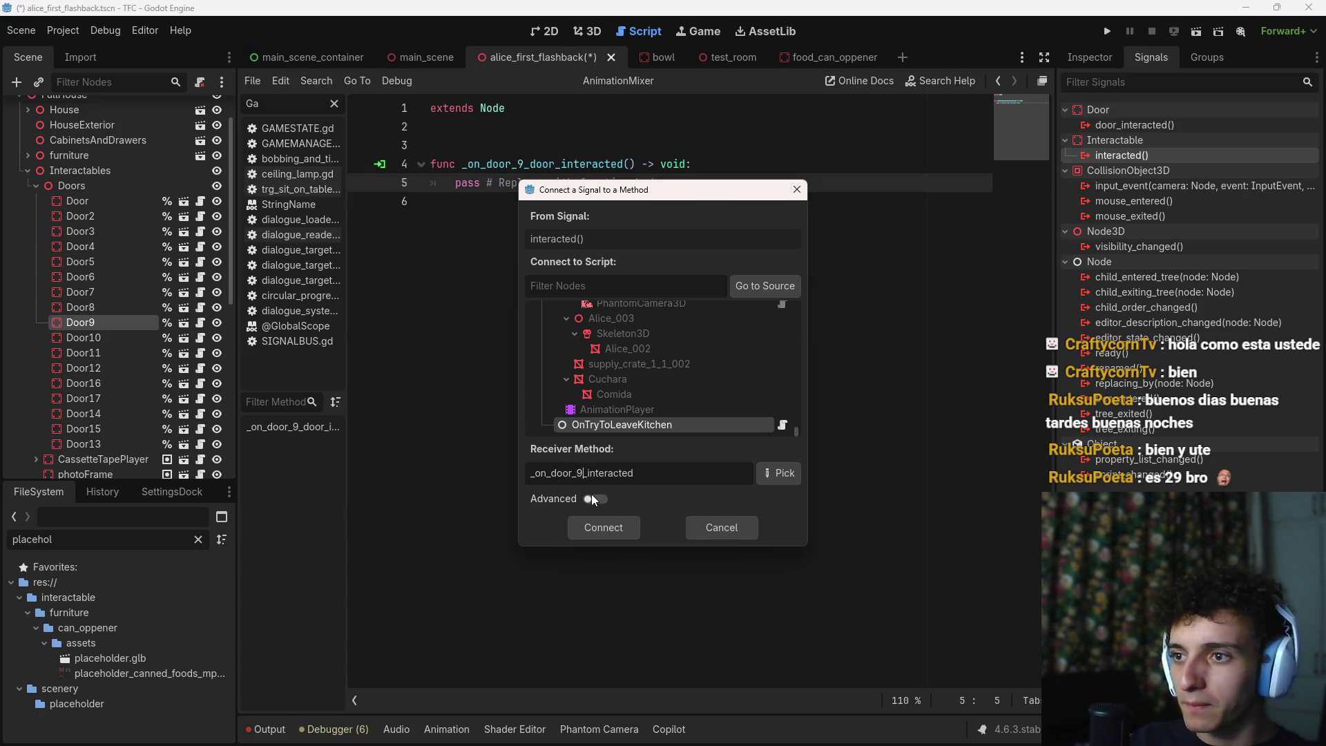
left_click(602, 527)
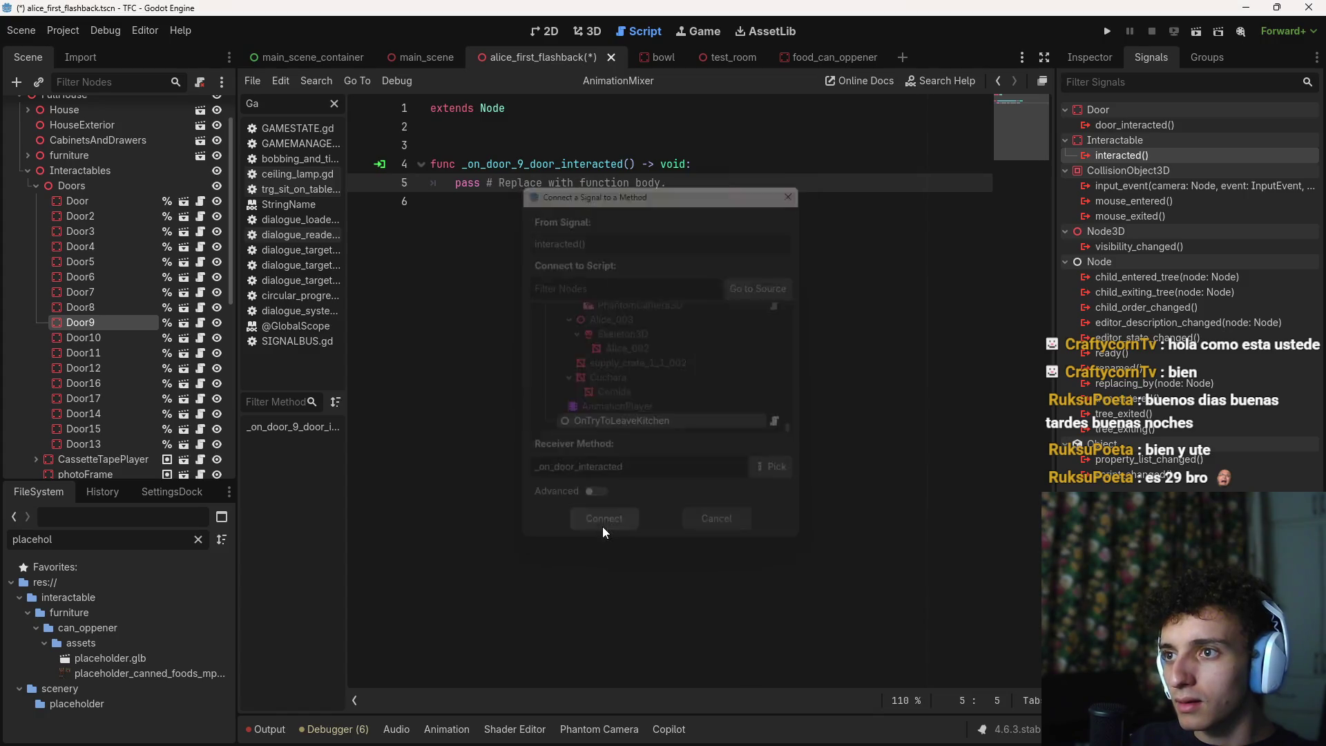
key("BackSpace")
key("BackSpace")
key("BackSpace")
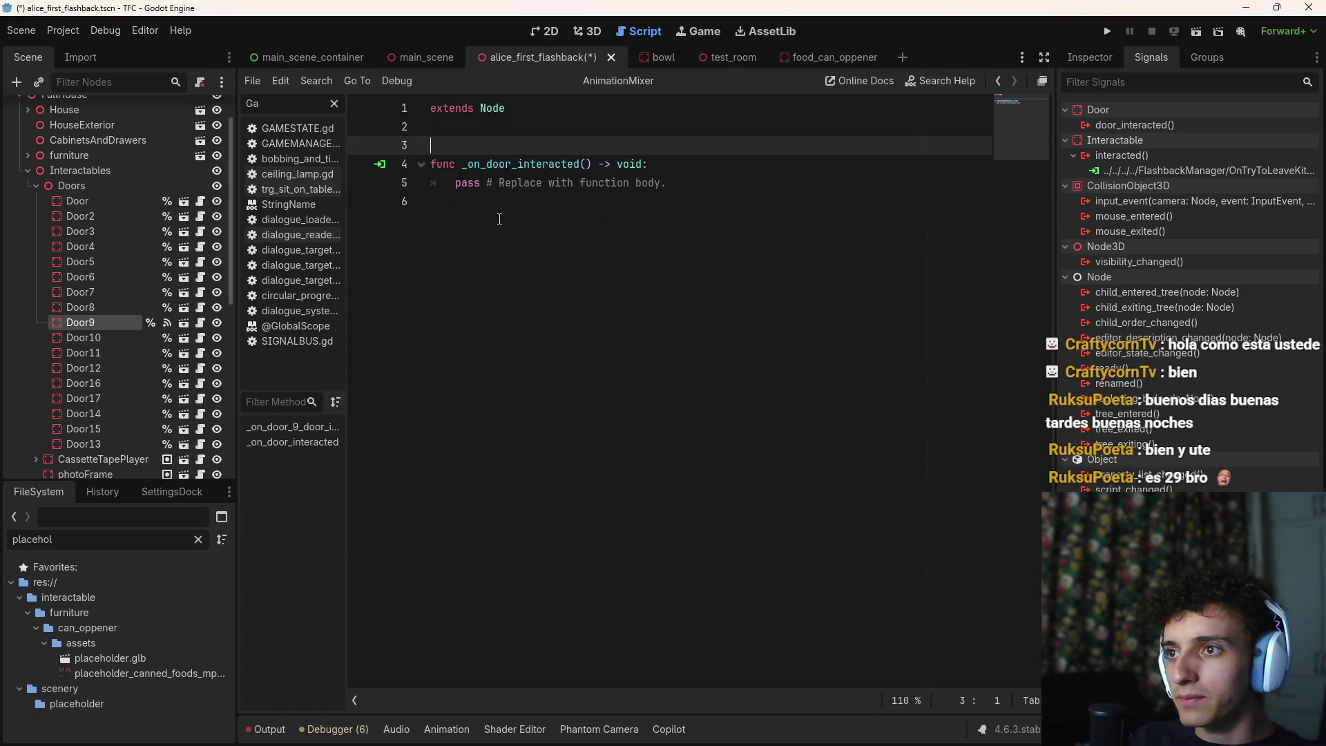
key("ctrl+s")
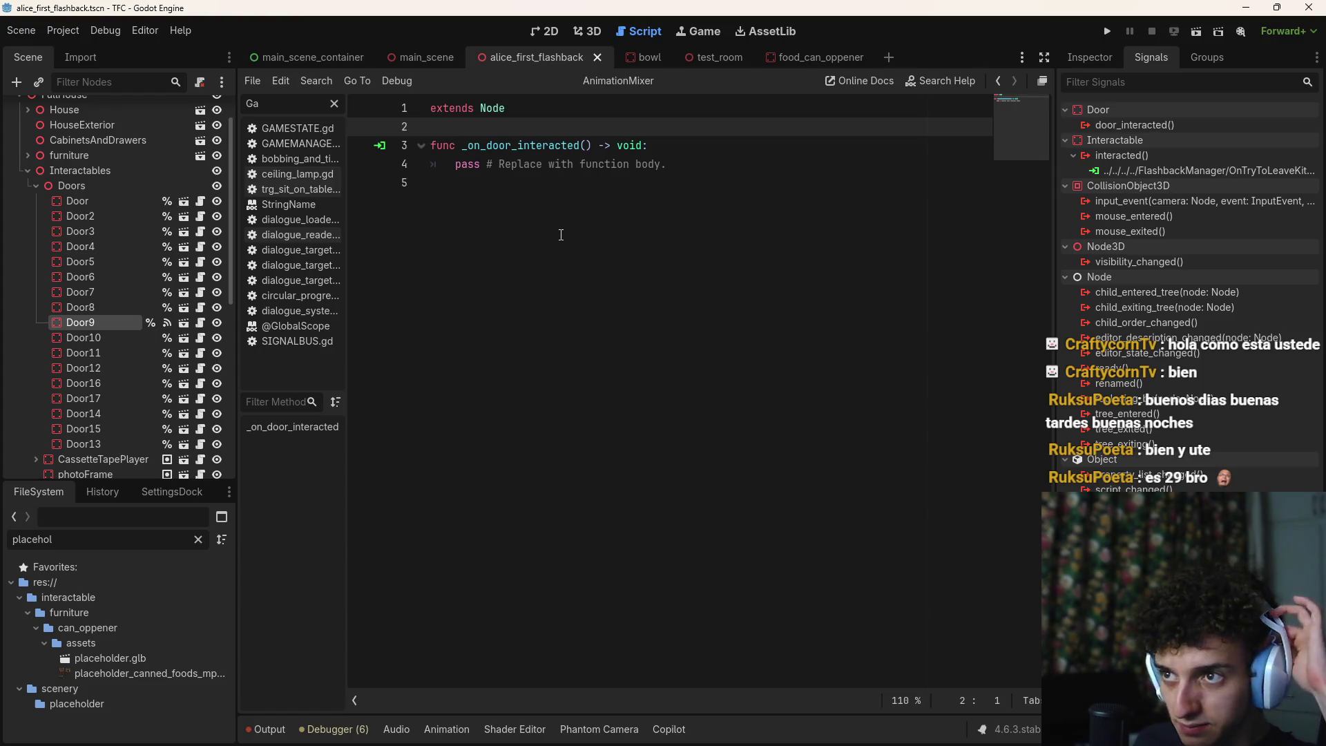
Replace the handler's pass with GAMEMANAGER.bark_dialogue(), correcting a GAMESTATE slip, then switch to the file explorer
left_click_drag(667, 164, 455, 164)
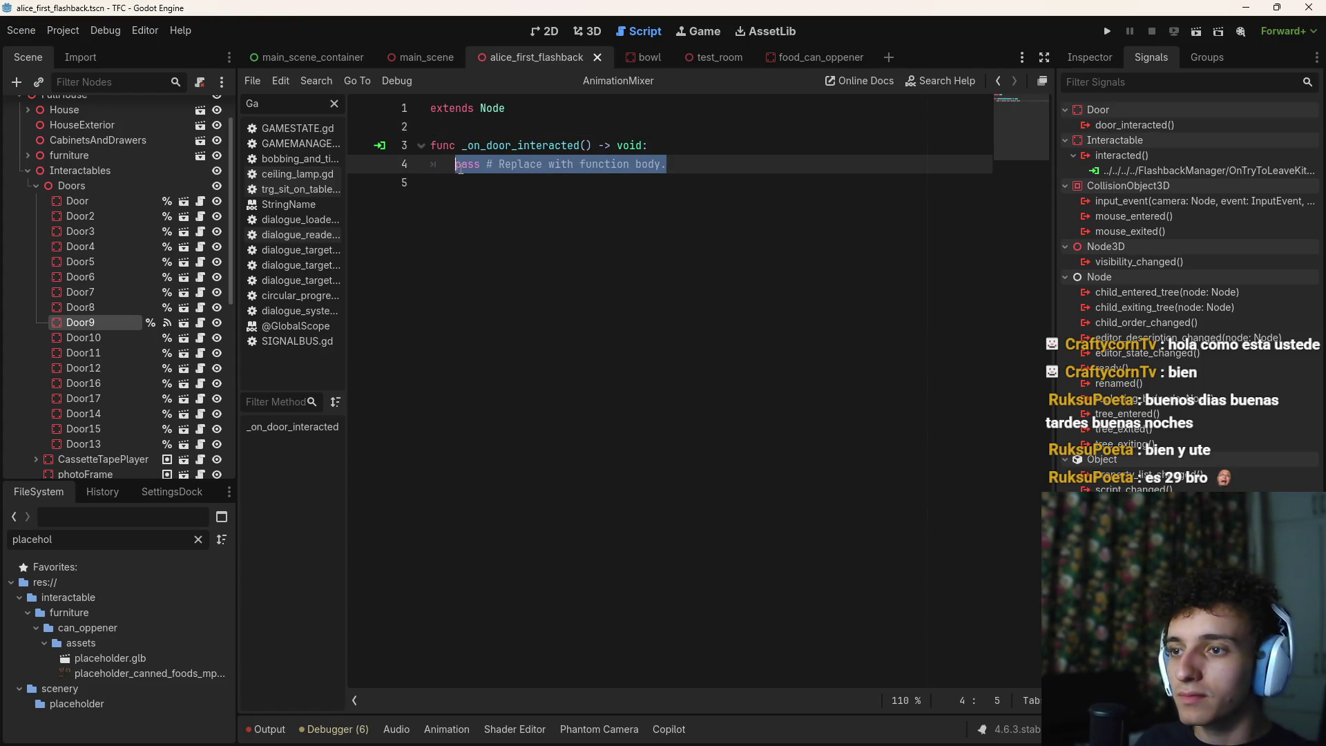
key("BackSpace")
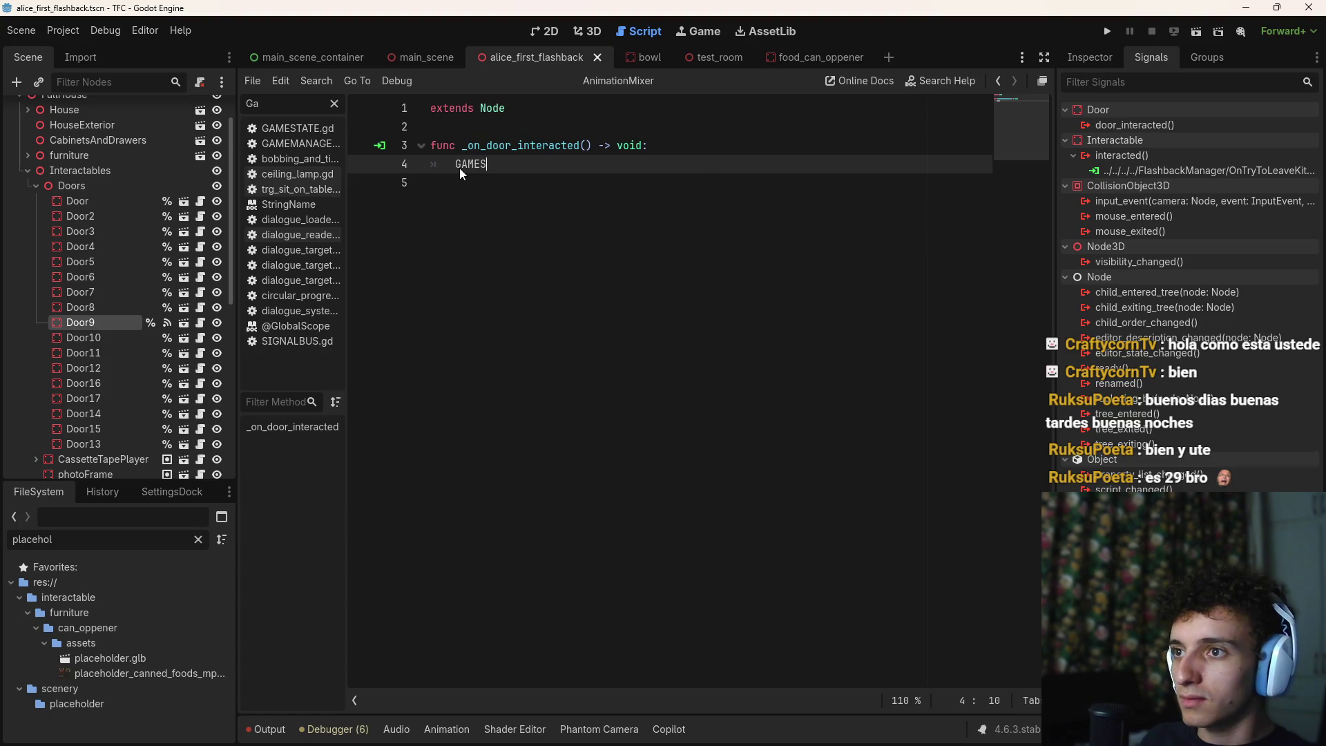
key("Return")
type(".bar")
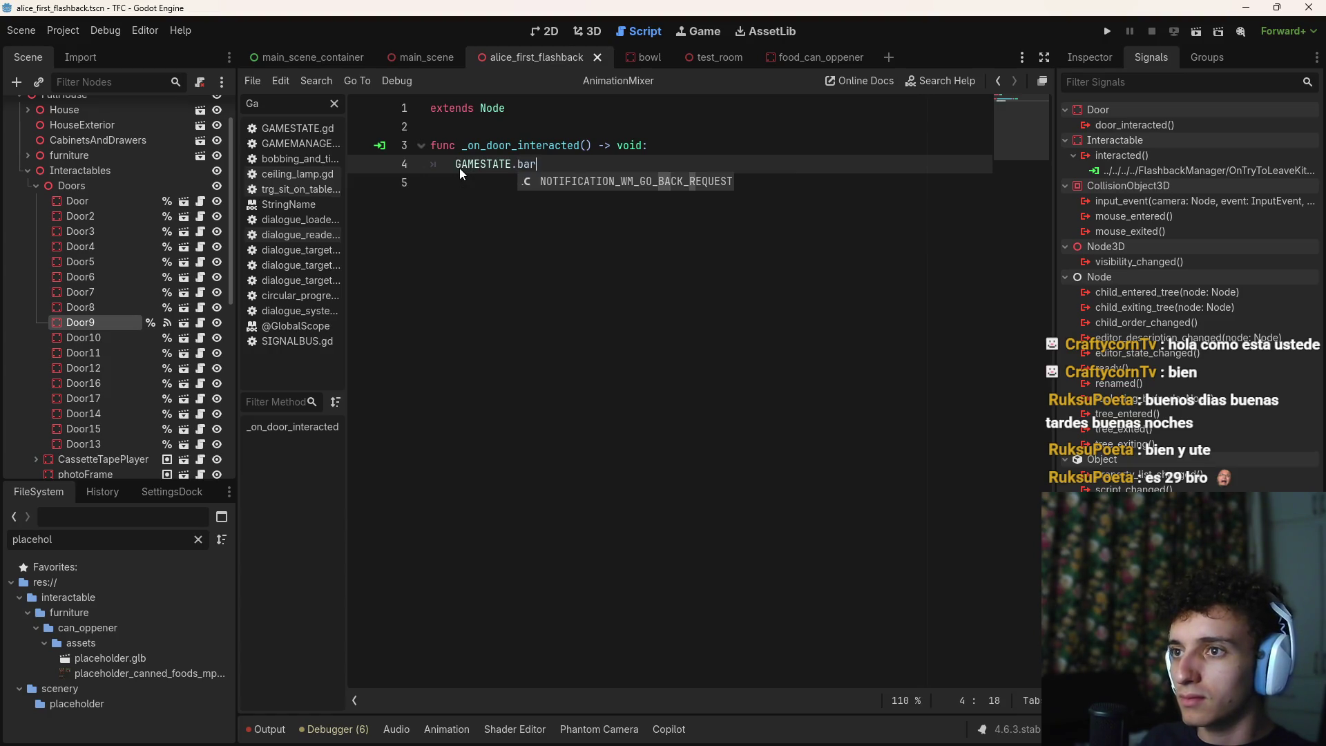
key("BackSpace")
key("BackSpace")
key("BackSpace")
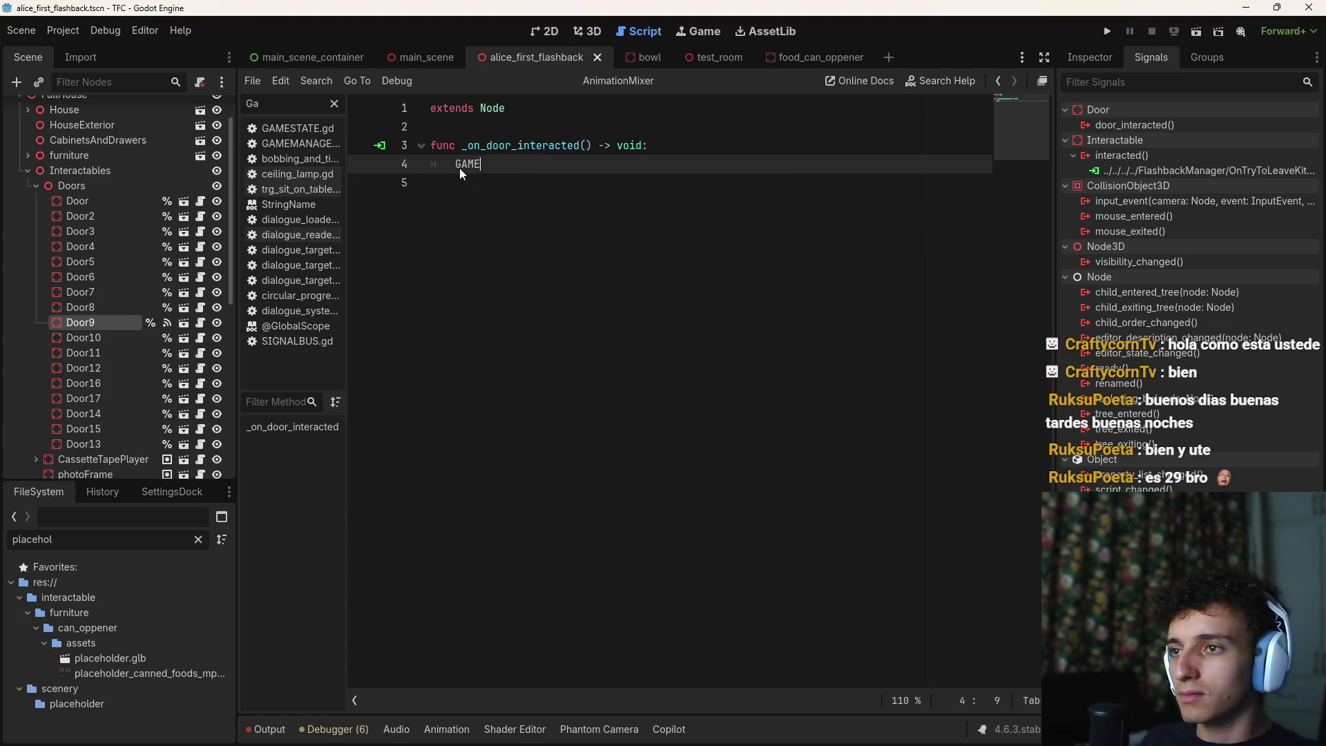
key("Return")
type(".ba")
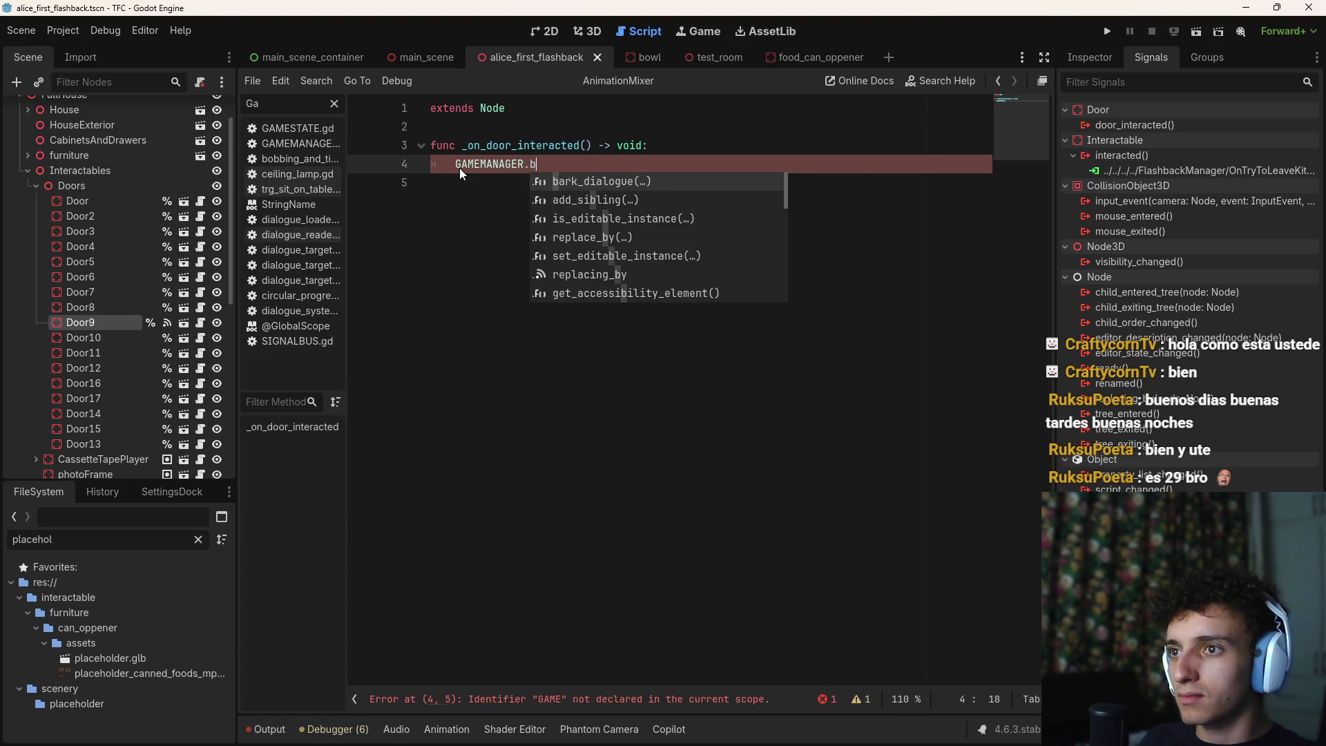
key("Return")
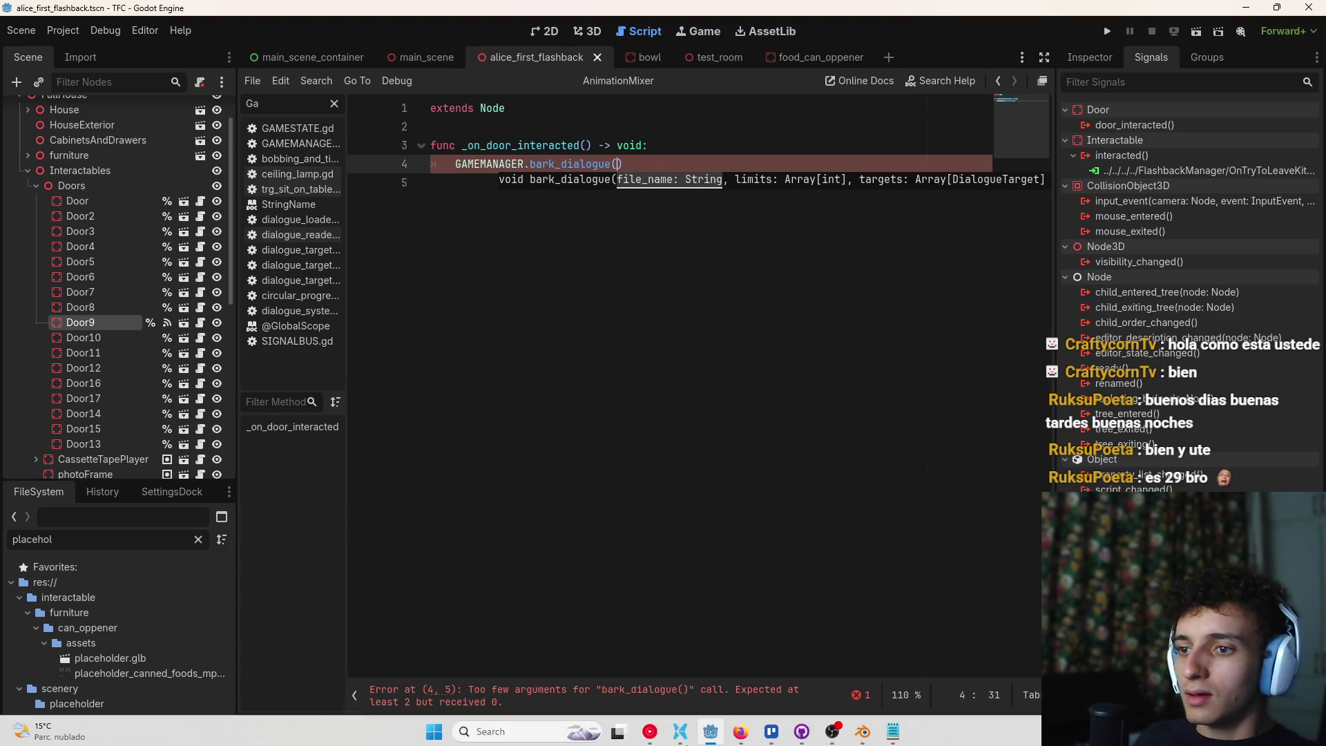
left_click(680, 729)
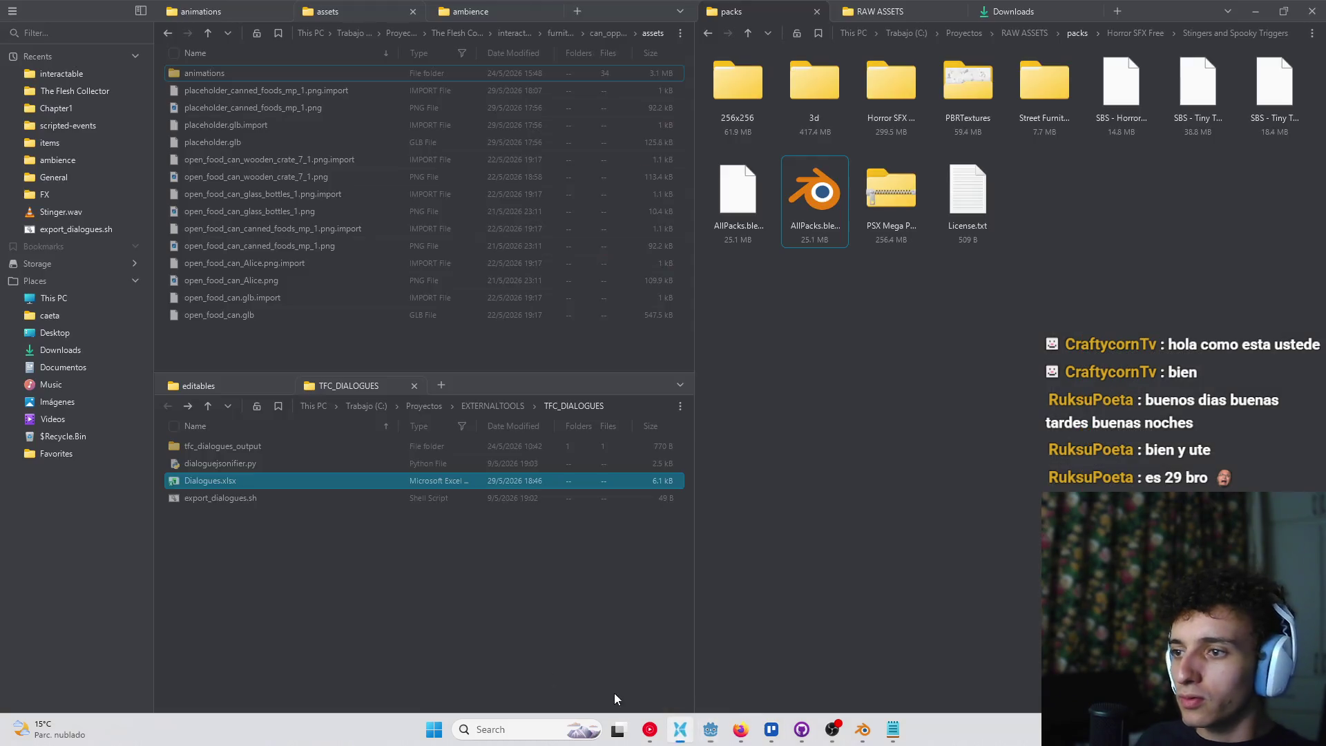
Open Dialogues.xlsx and auto-fit every column of the sheet
double_click(261, 483)
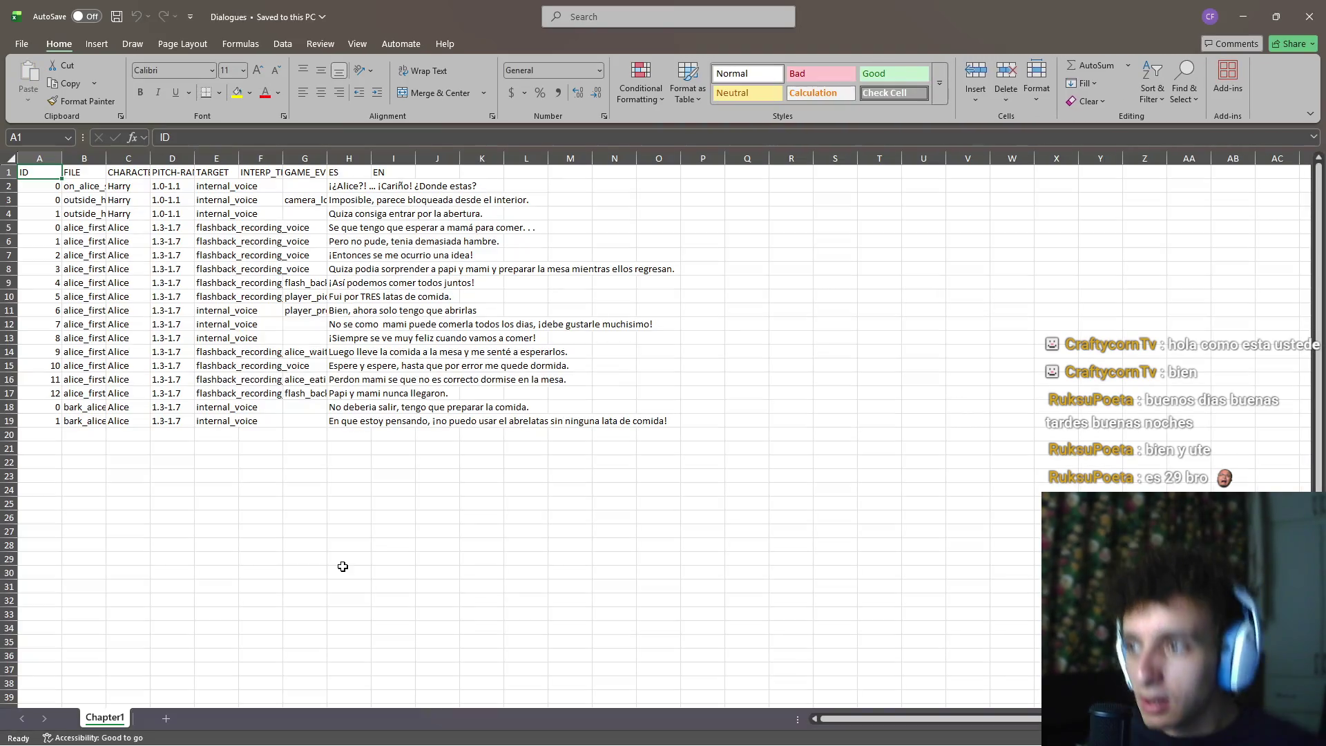
left_click(14, 161)
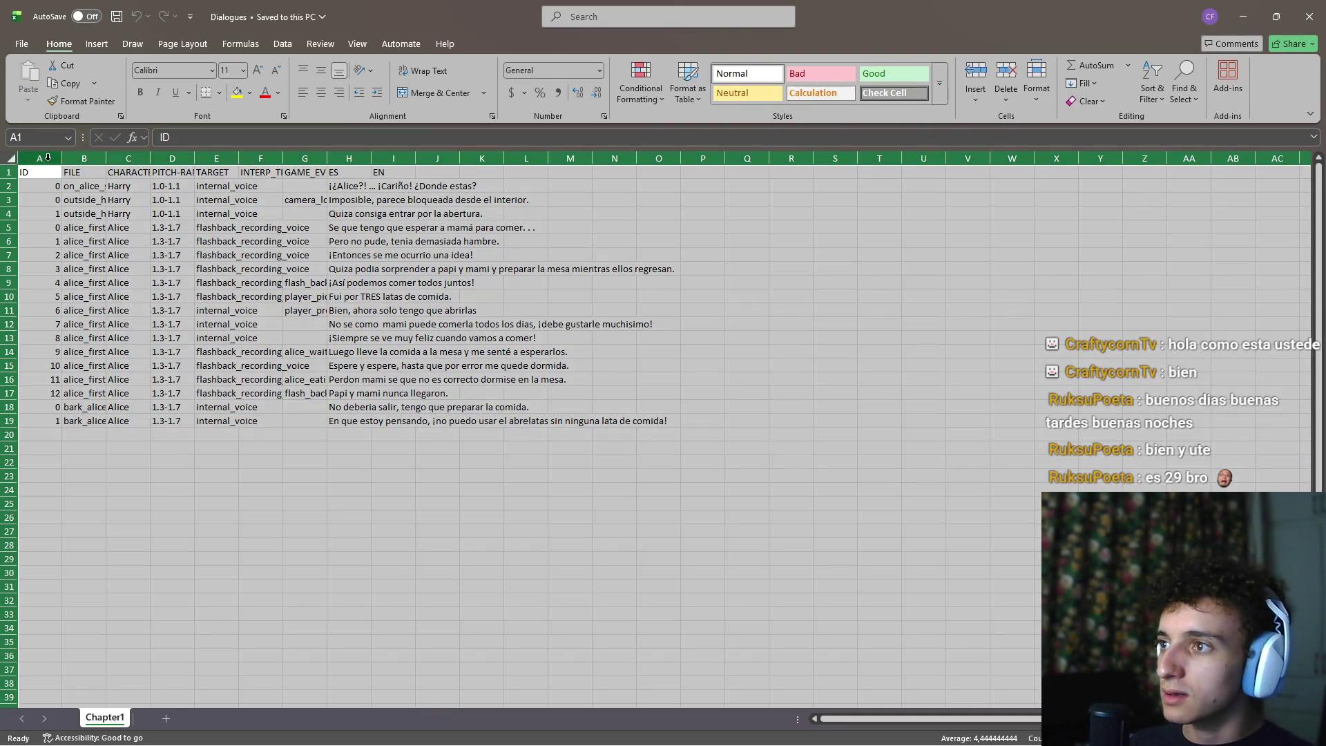
double_click(62, 158)
left_click(196, 488)
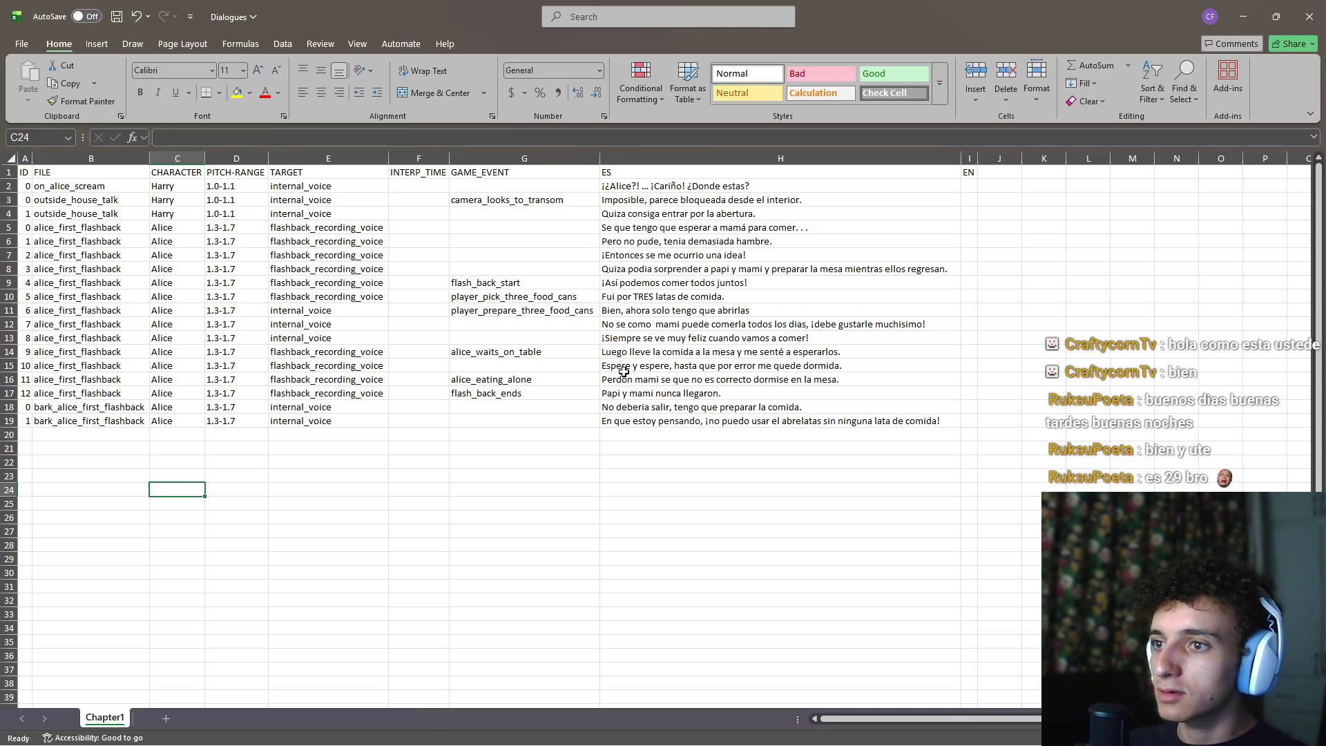
Check the last dialogue lines and copy the bark_alice_first_flashback file name from B18
left_click(625, 421)
left_click(630, 448)
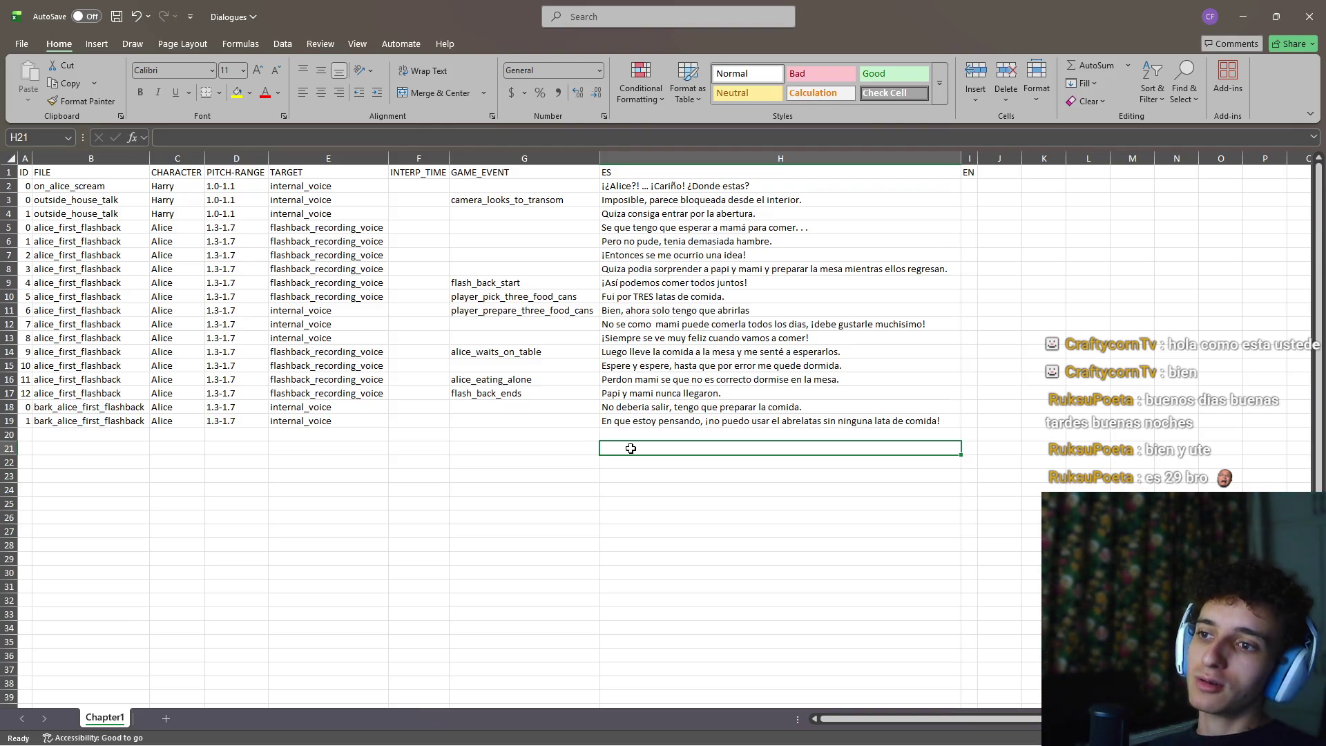
key("Up")
key("Up")
key("Up")
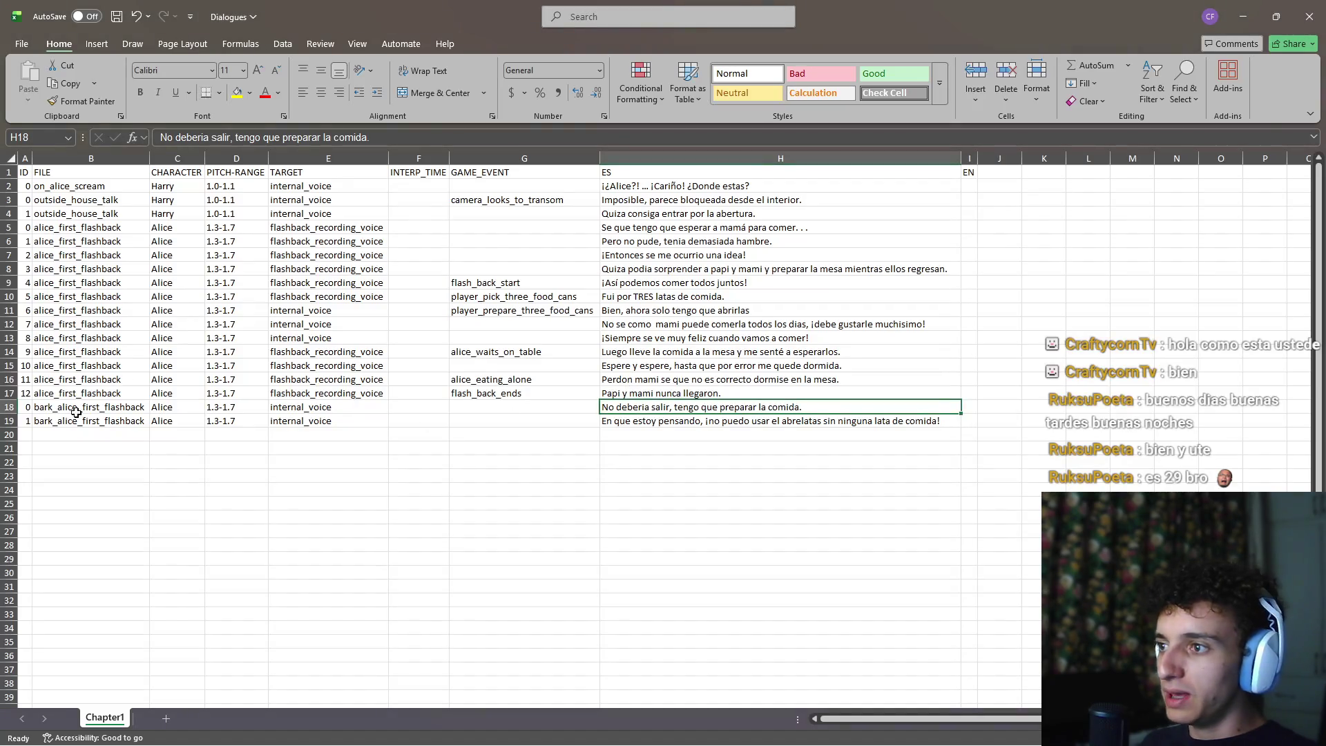
left_click(77, 410)
key("ctrl+c")
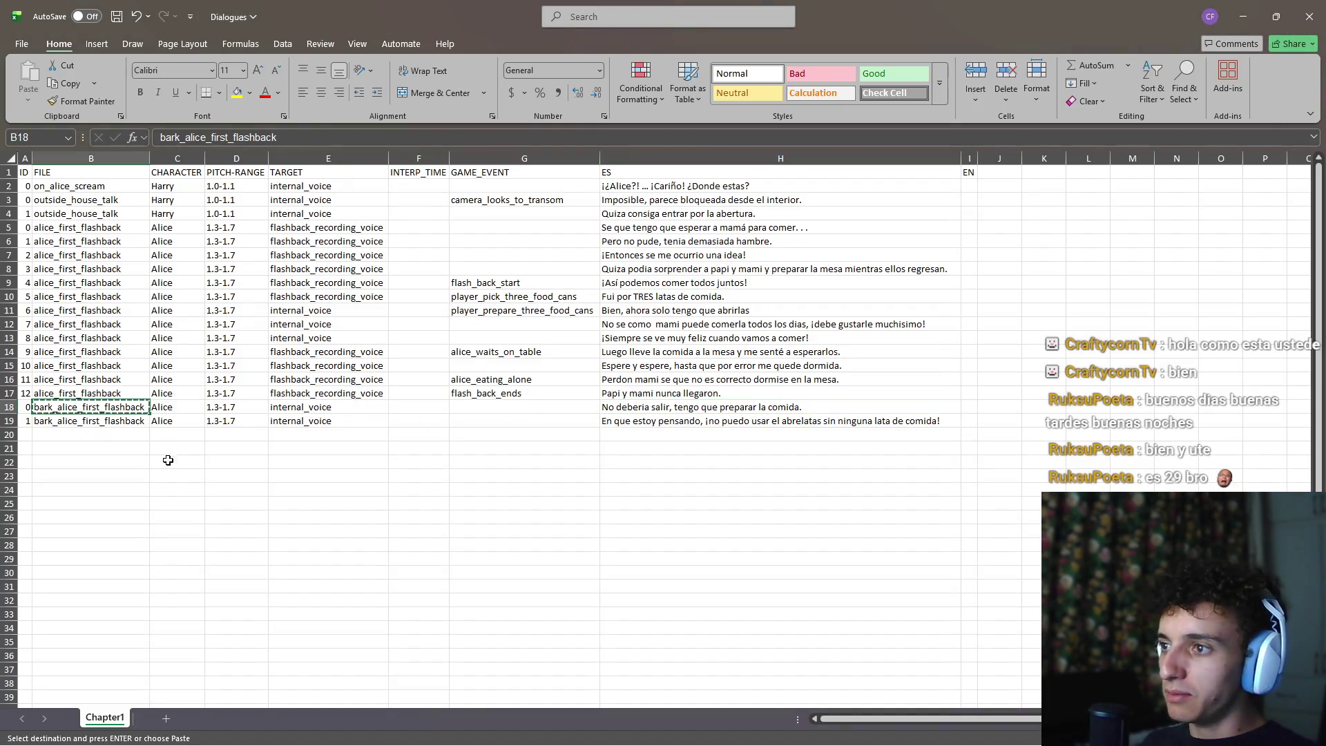
Fill bark_dialogue with "bark_alice_first_flashback" and [0, 0] limits, then return to Excel
key("alt+Tab")
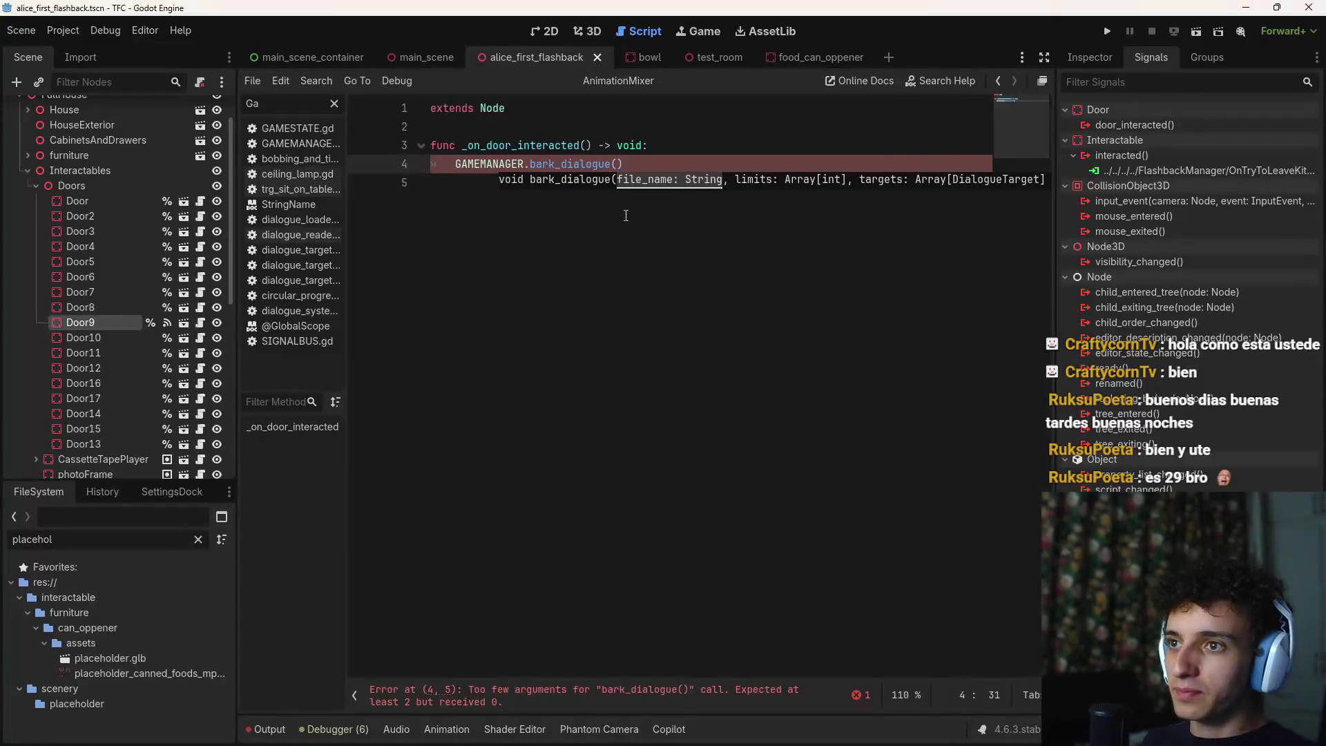
key("ctrl+v")
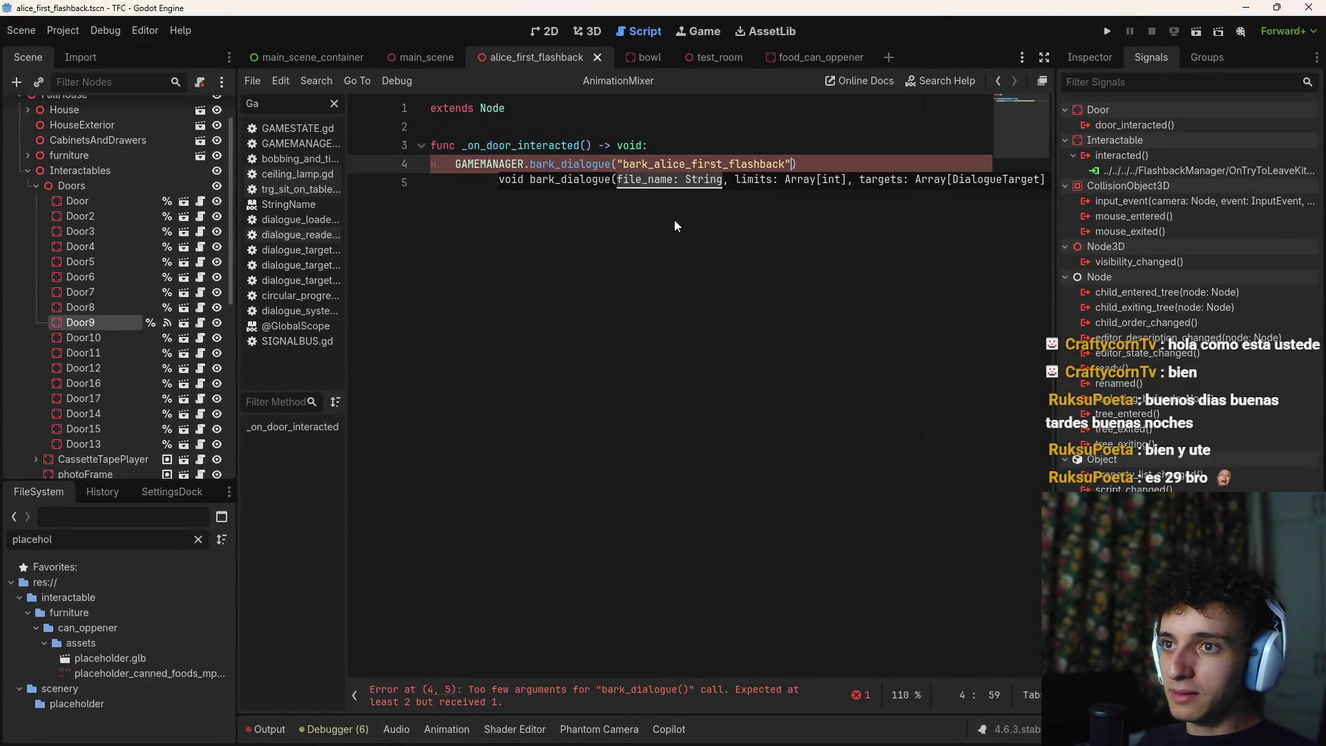
type(", ")
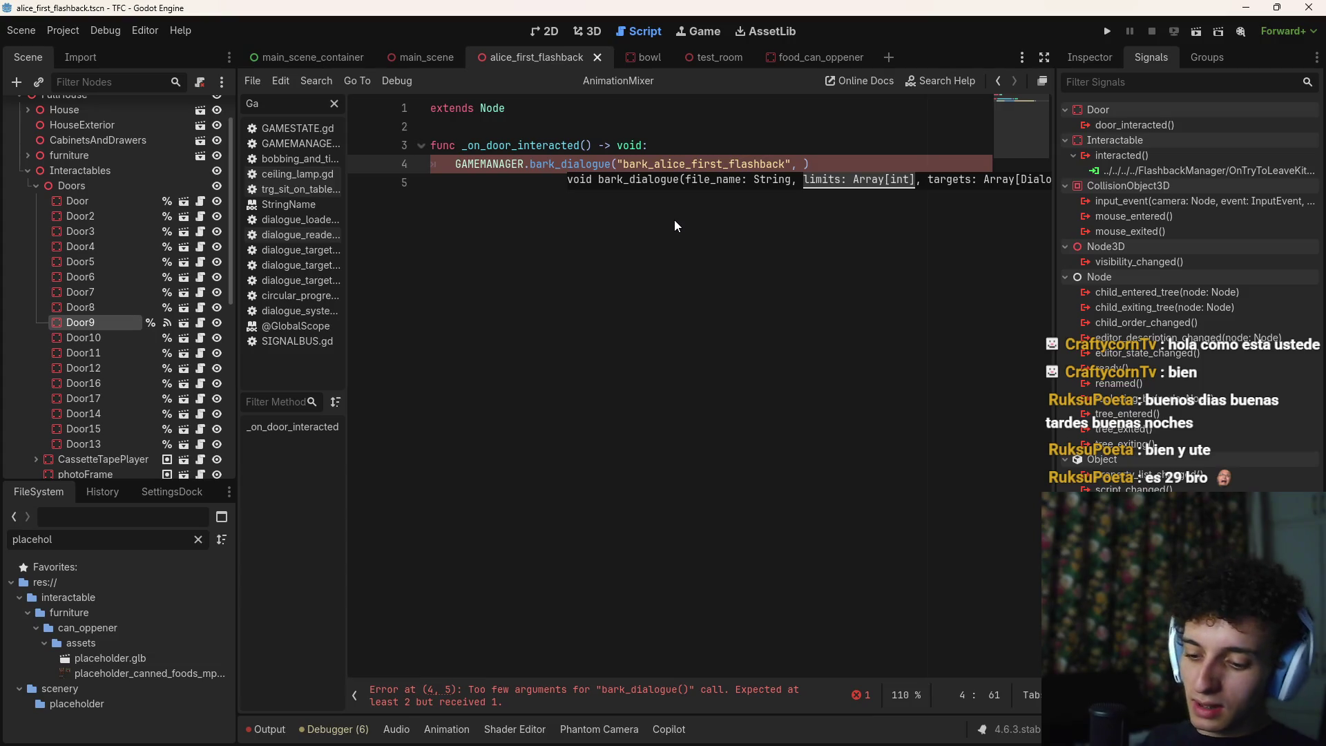
type("[")
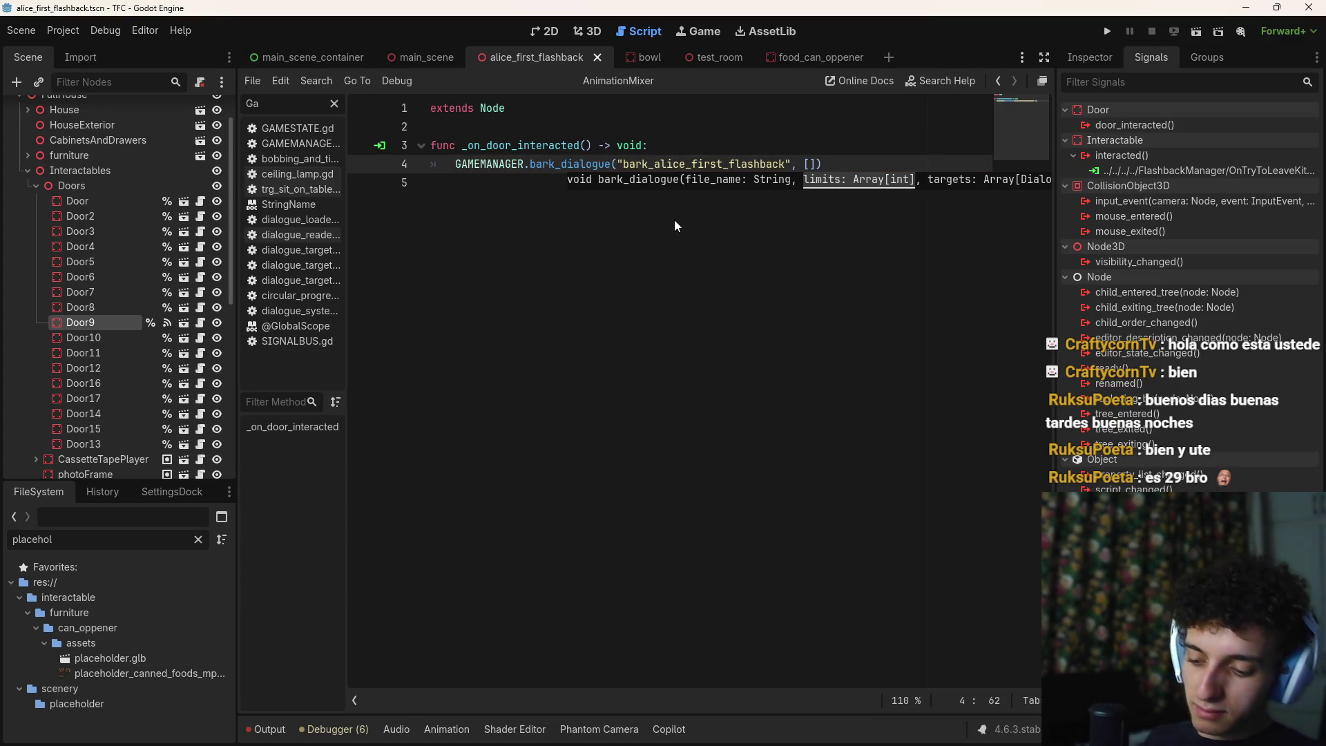
type("0, 0]")
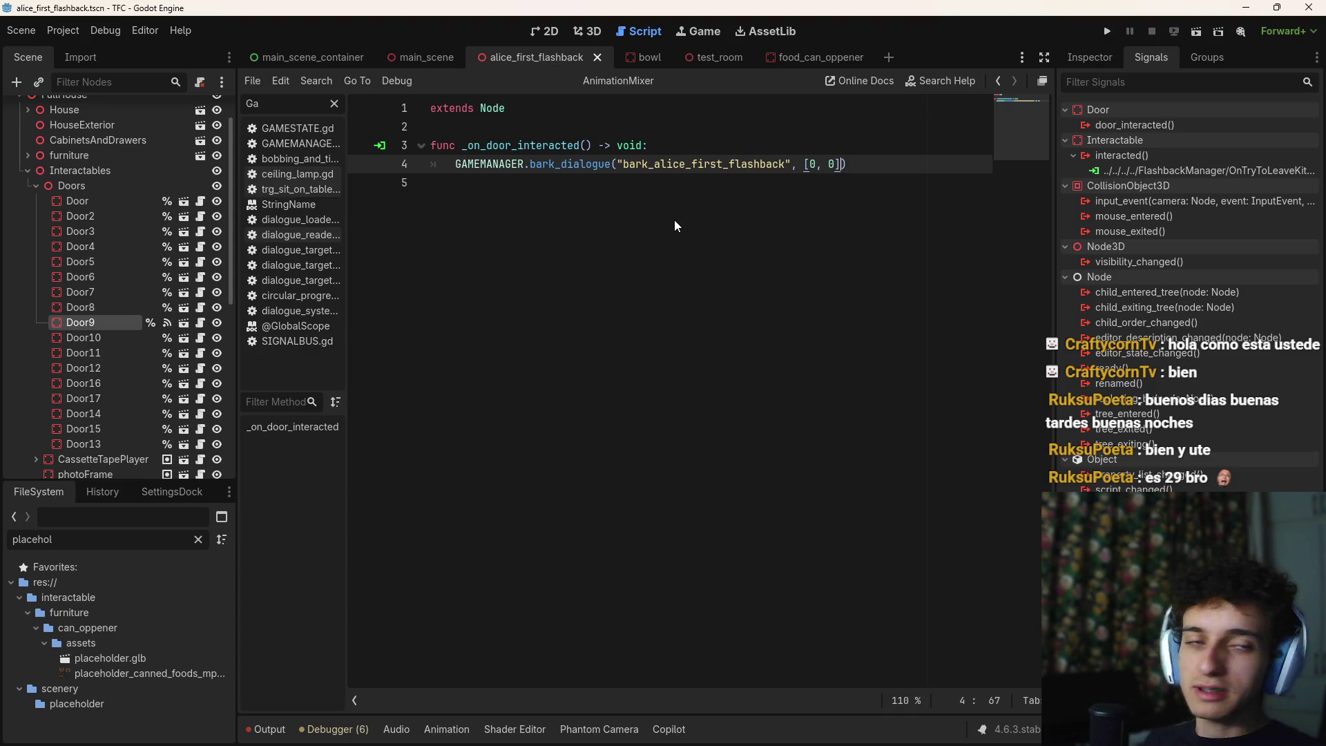
key("alt+Tab")
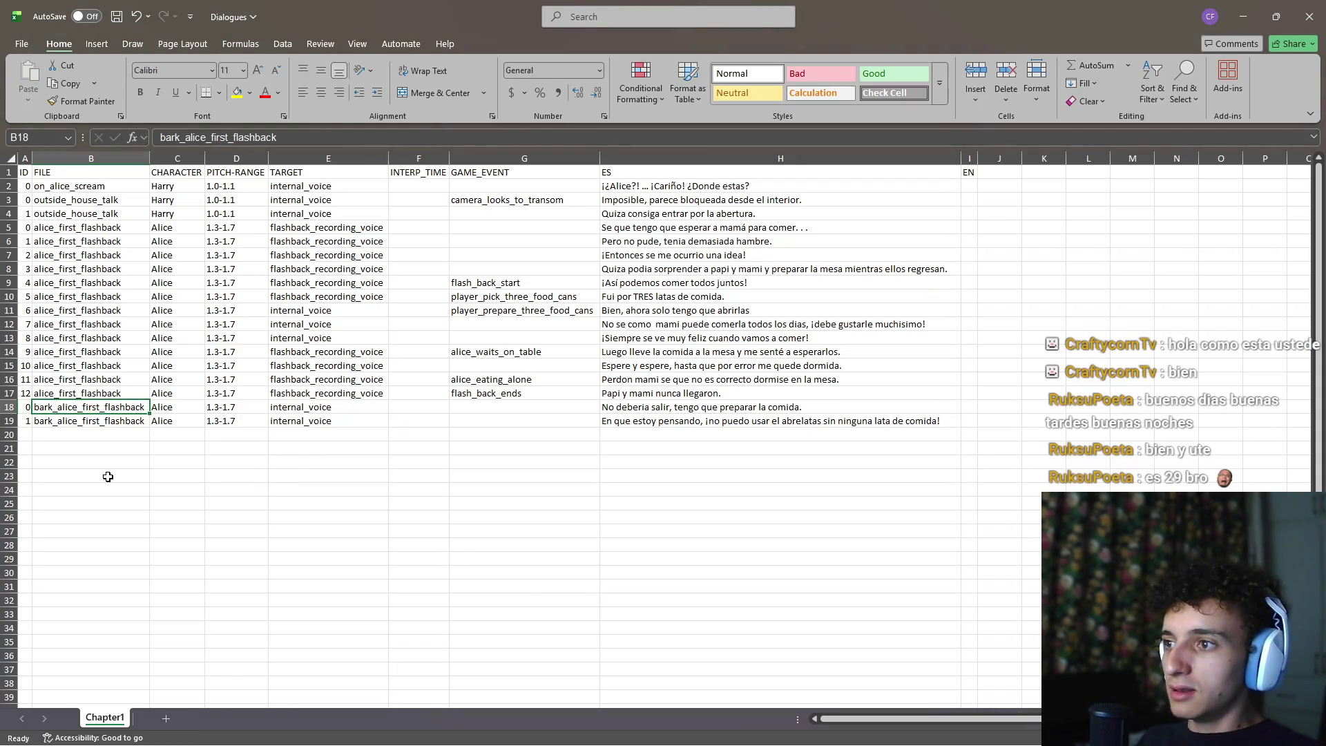
Select and examine the two bark_alice_first_flashback rows and their file names
left_click(108, 477)
left_click_drag(100, 409, 63, 584)
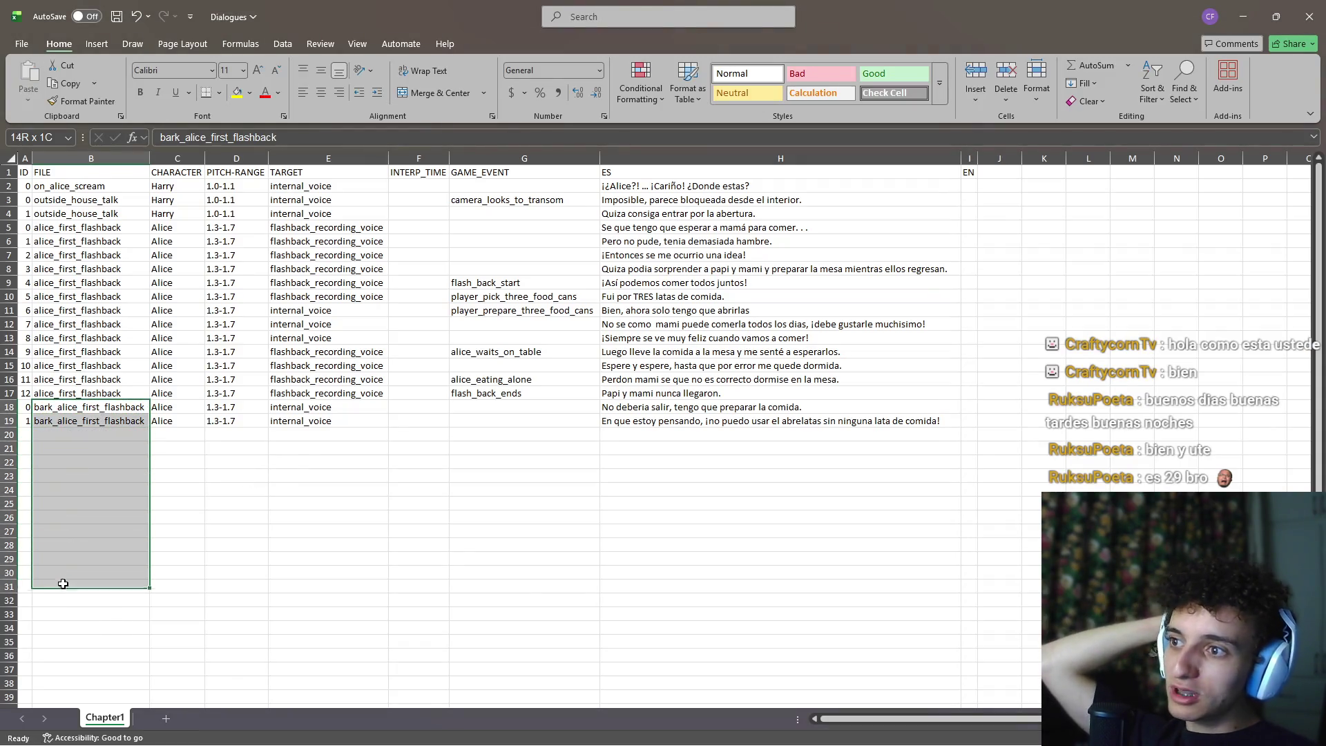
left_click(328, 545)
left_click(657, 409)
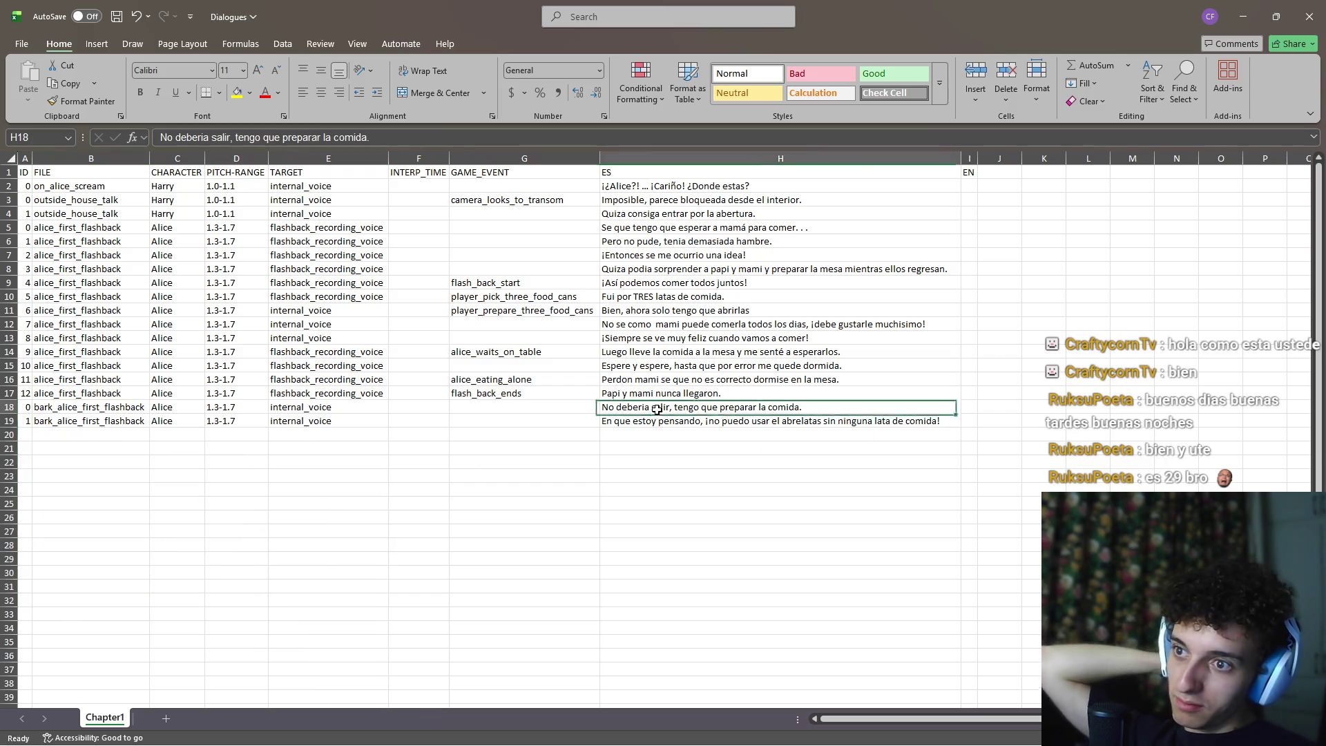
left_click(642, 449)
left_click_drag(109, 413, 692, 424)
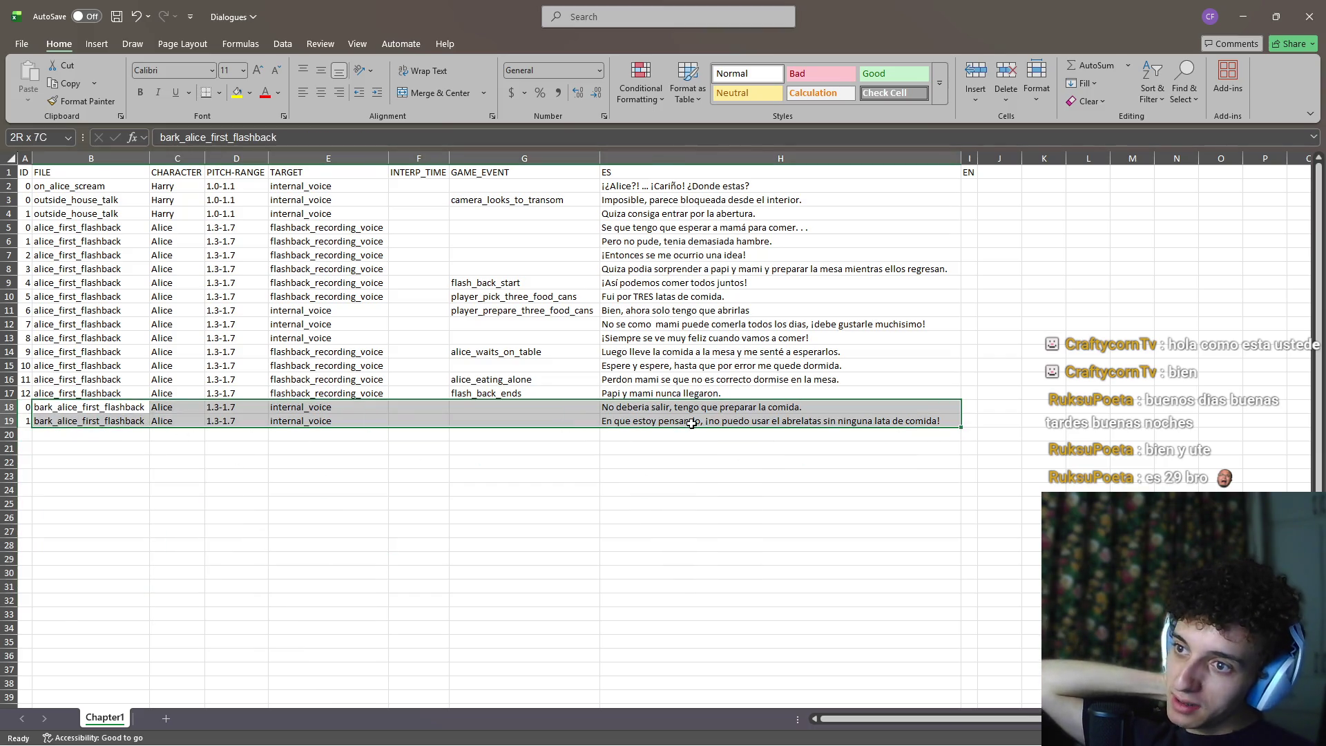
left_click(121, 394)
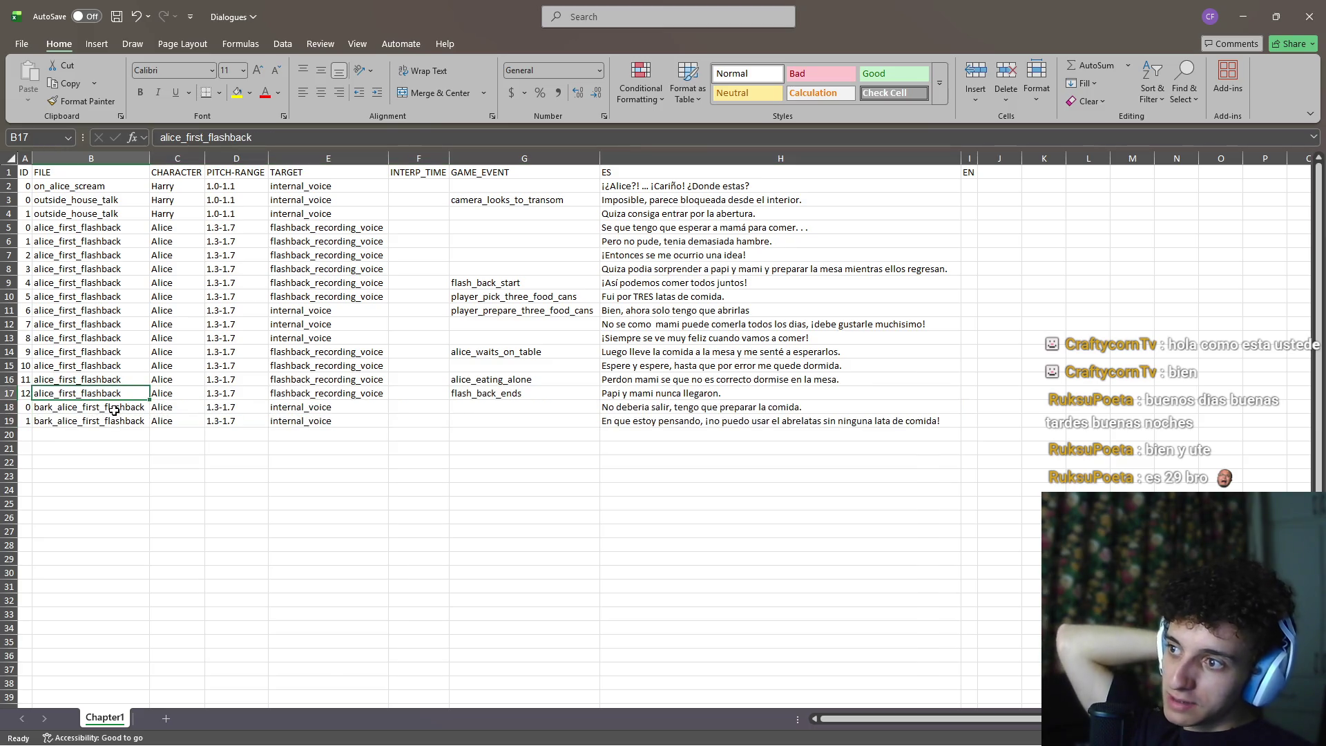
mouse_move(114, 411)
left_mouse_down()
mouse_move(90, 404)
mouse_move(107, 423)
left_mouse_up()
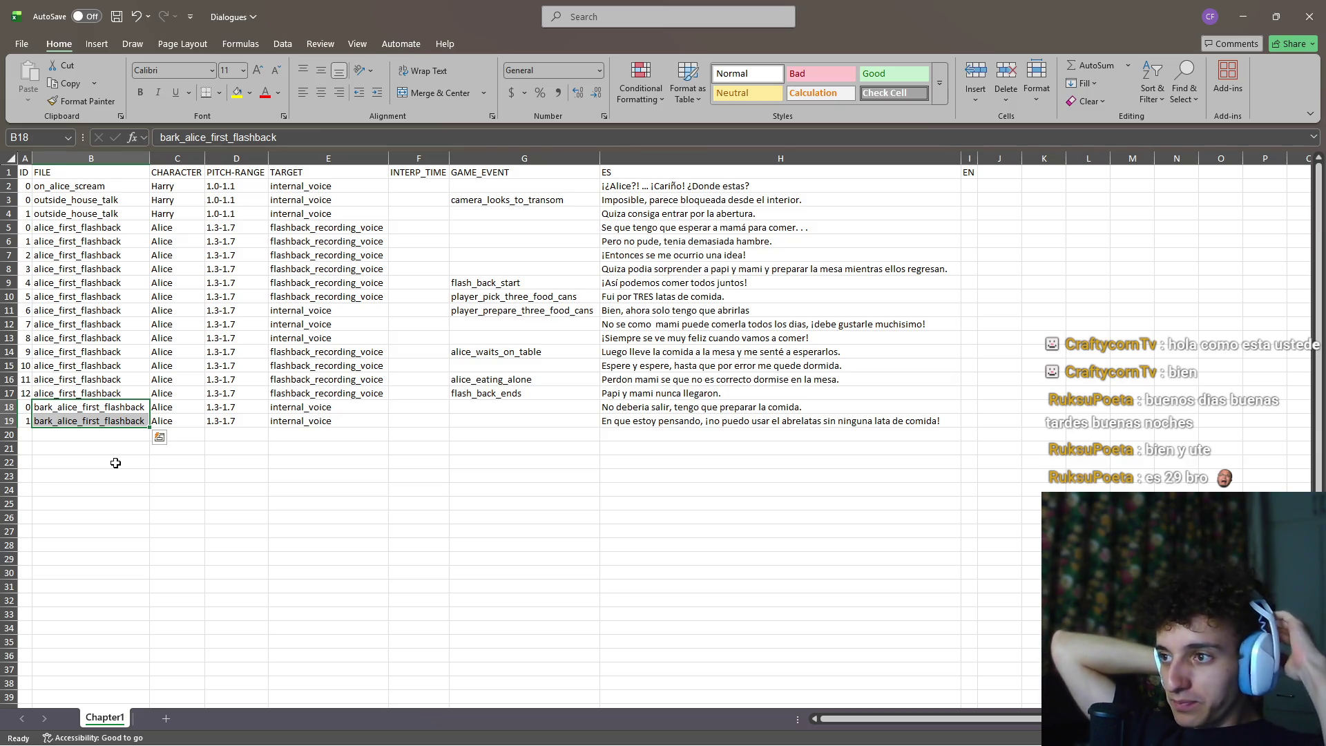
Inspect the second bark row's ID and columns, then go back to the Godot script
left_click(115, 463)
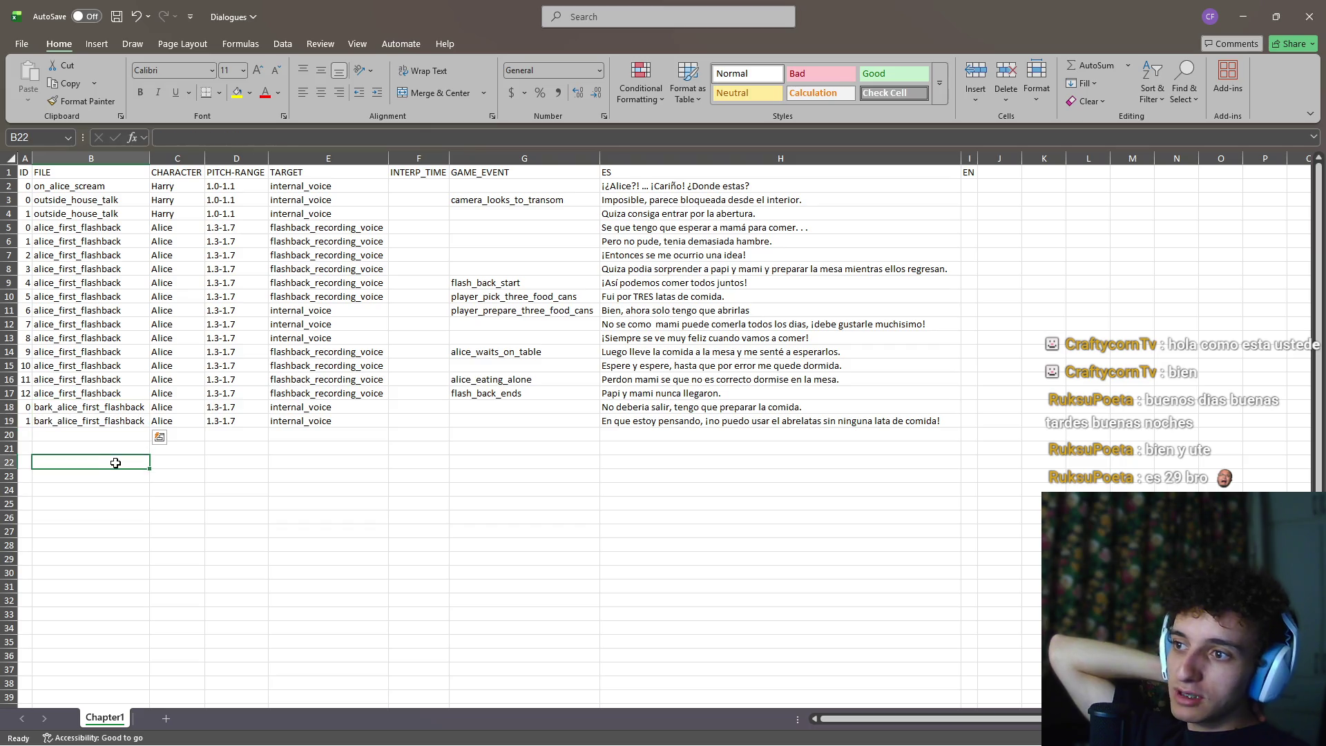
left_click(90, 421)
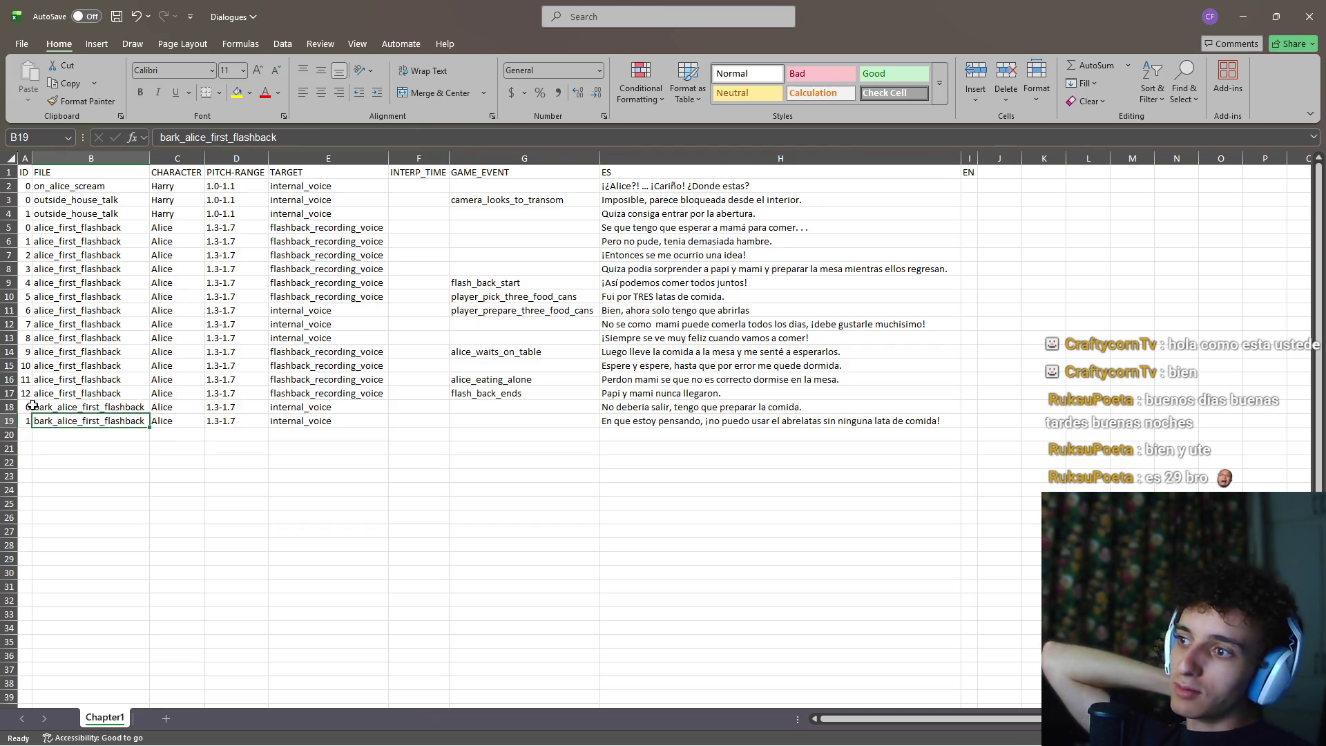
left_click_drag(32, 406, 59, 410)
left_click(59, 409)
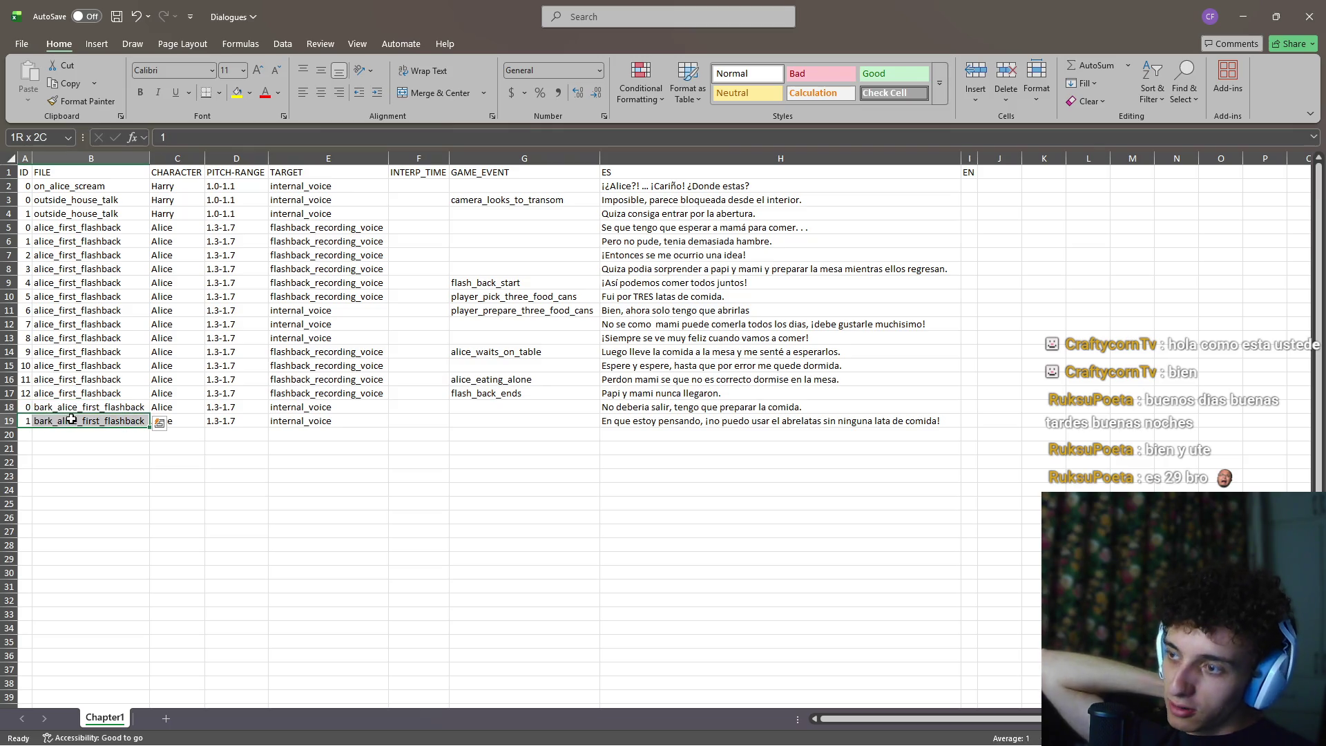
left_click(87, 445)
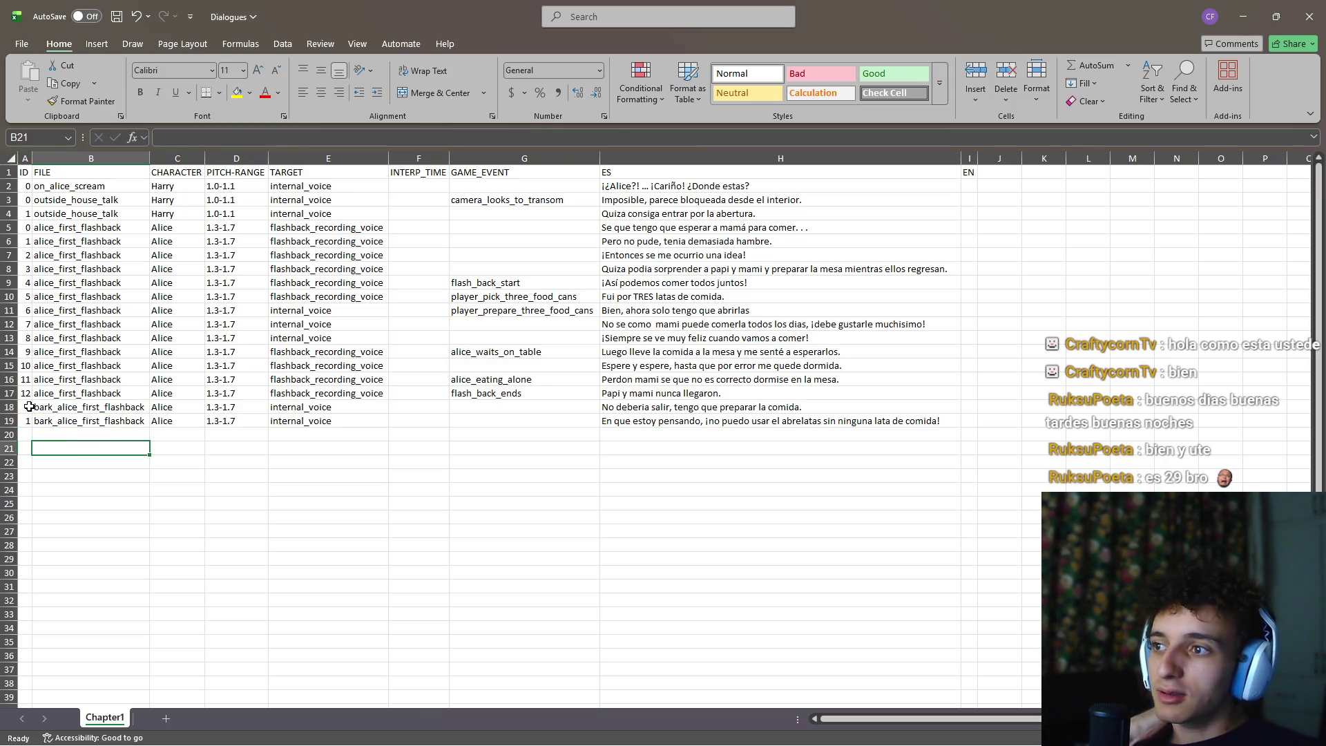
mouse_move(28, 420)
left_mouse_down()
mouse_move(828, 422)
mouse_move(691, 423)
left_mouse_up()
left_click(670, 440)
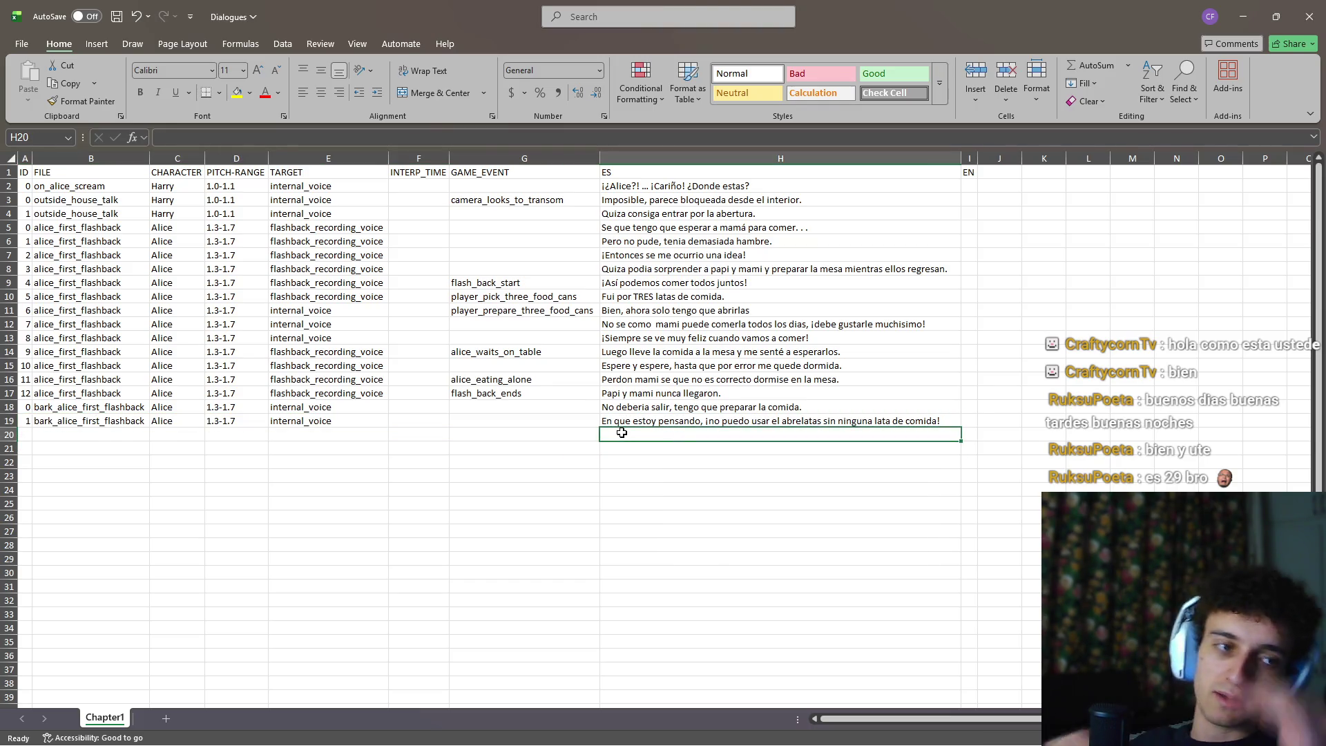
left_click(27, 432)
left_click_drag(31, 423, 49, 434)
key("alt+Tab")
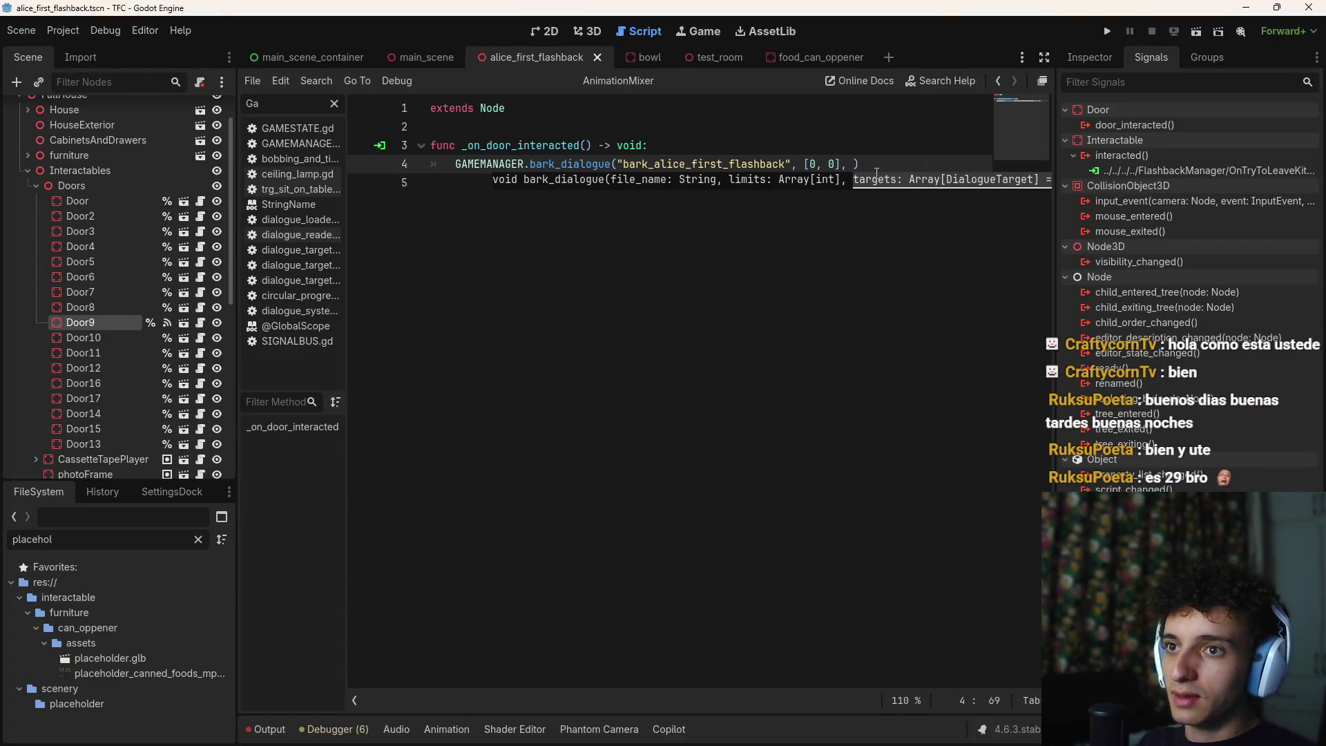
Finish the bark_dialogue("bark_alice_first_flashback", [0, 0]) call, save, and launch the game to play-test
key("ctrl+s")
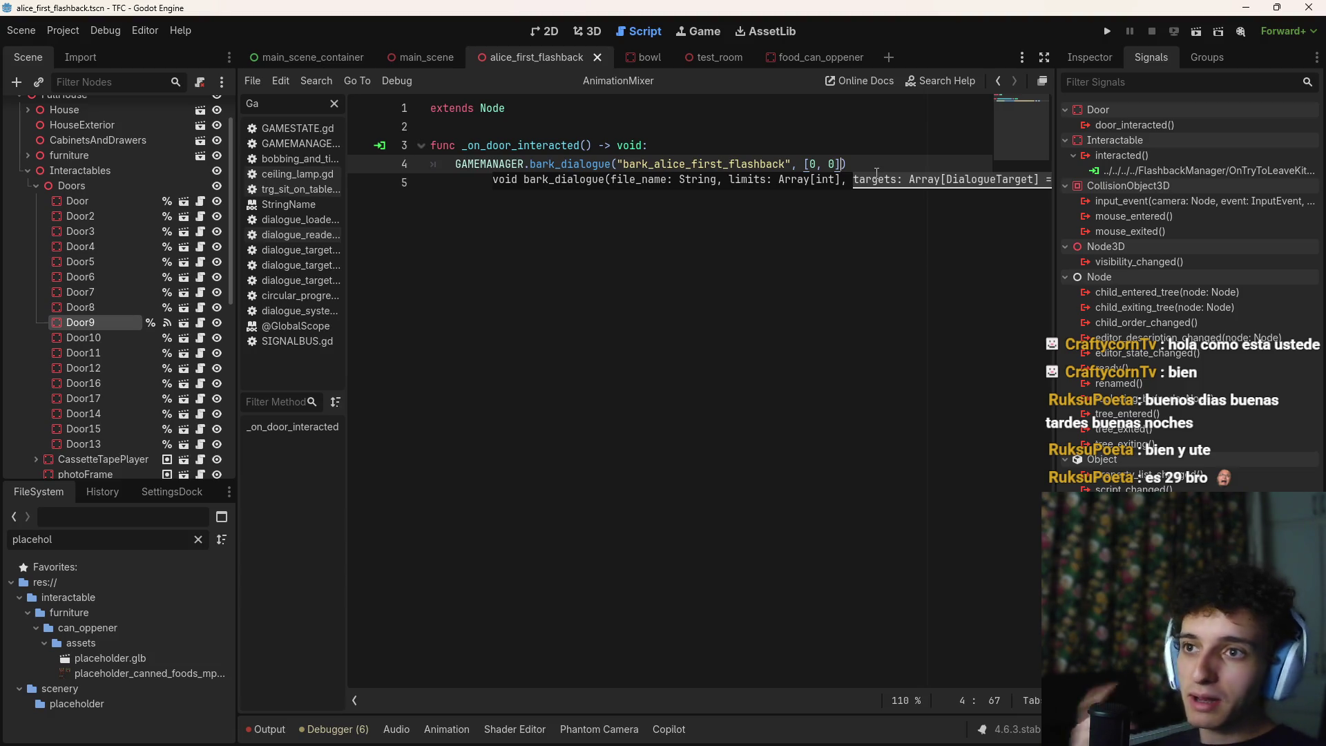
type(",")
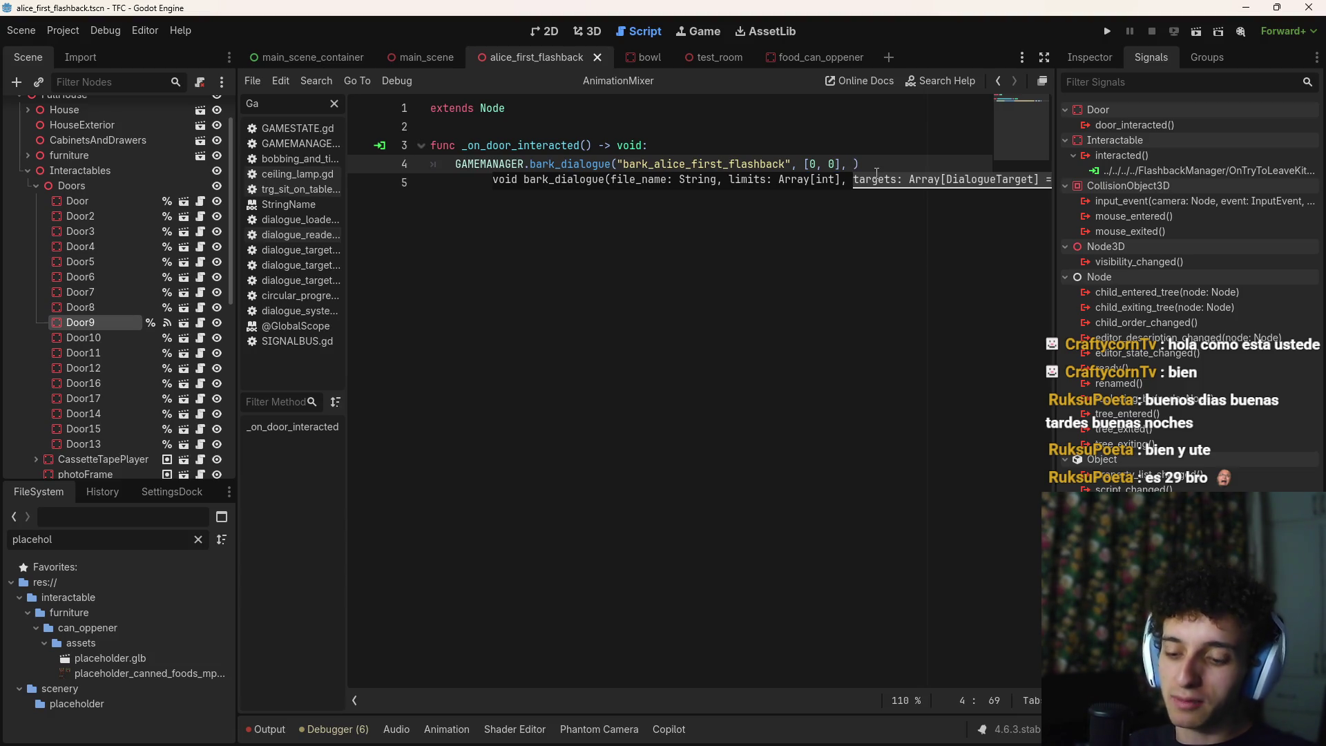
key("ctrl+s")
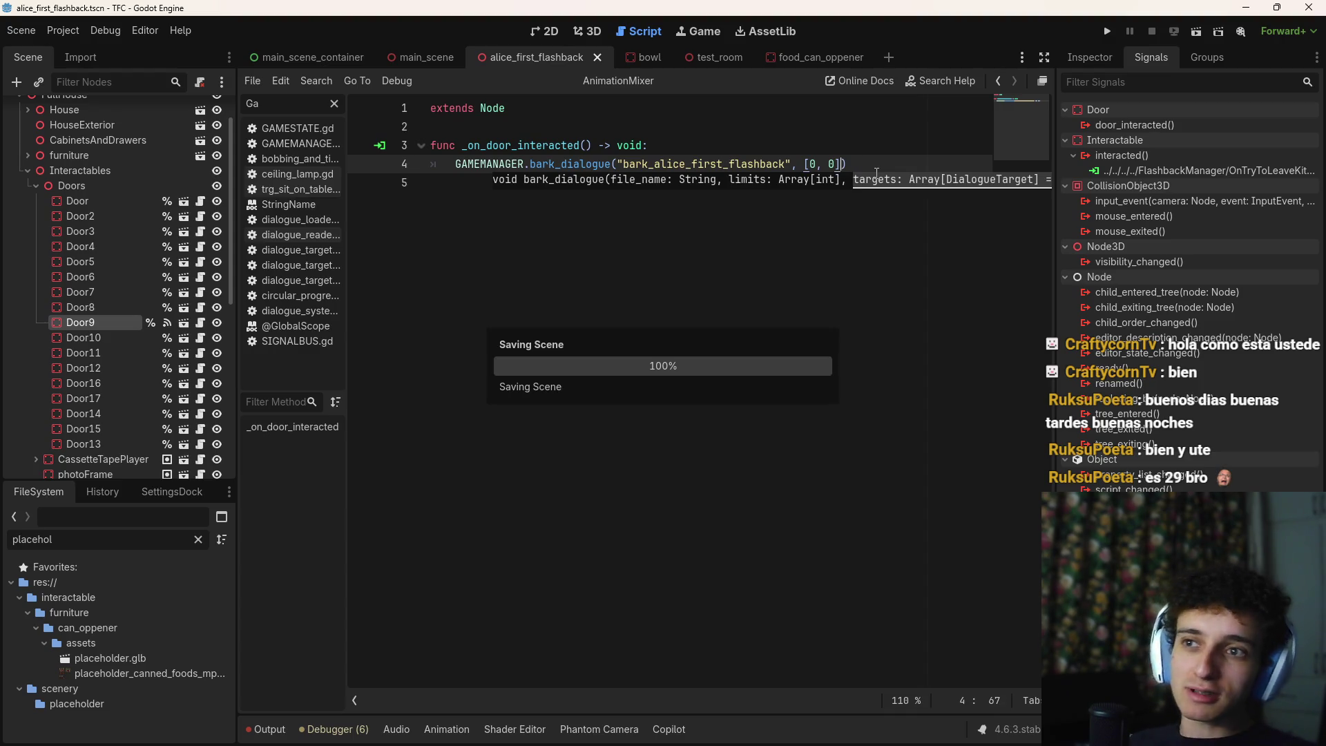
key("Right")
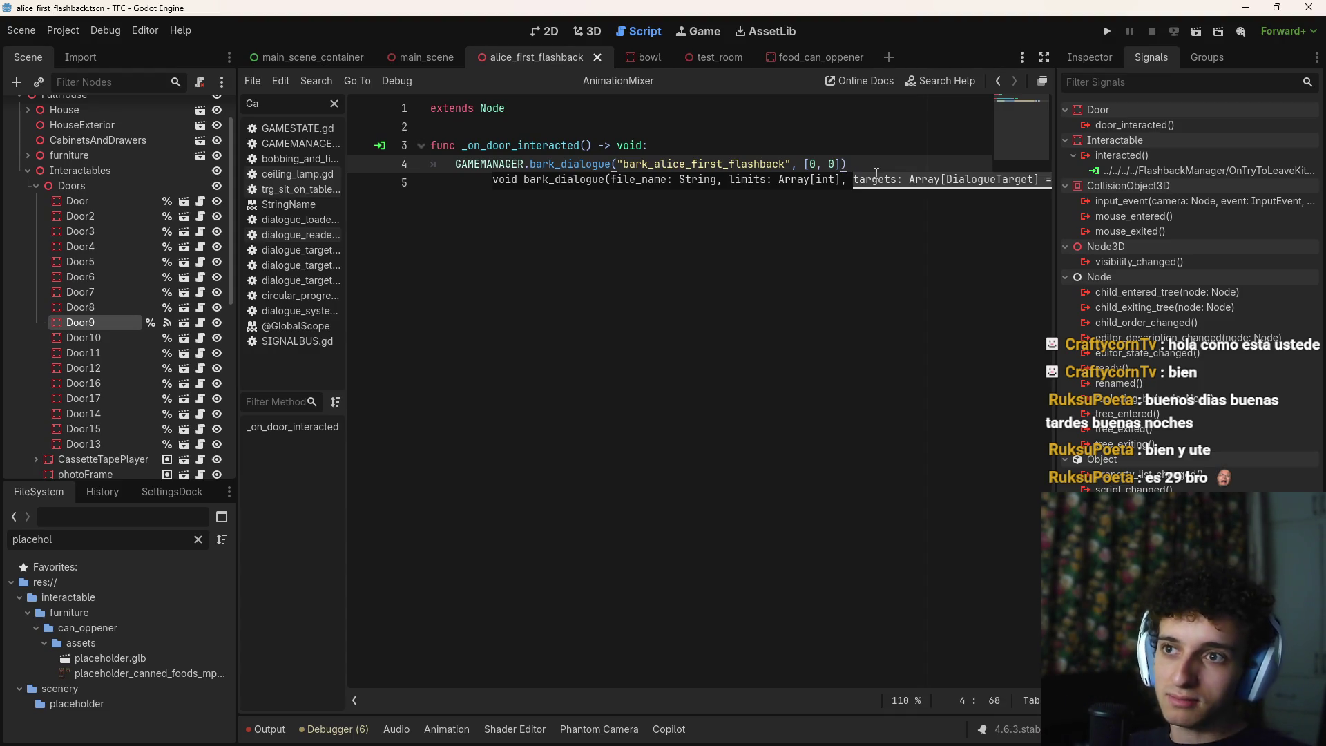
key("ctrl+s")
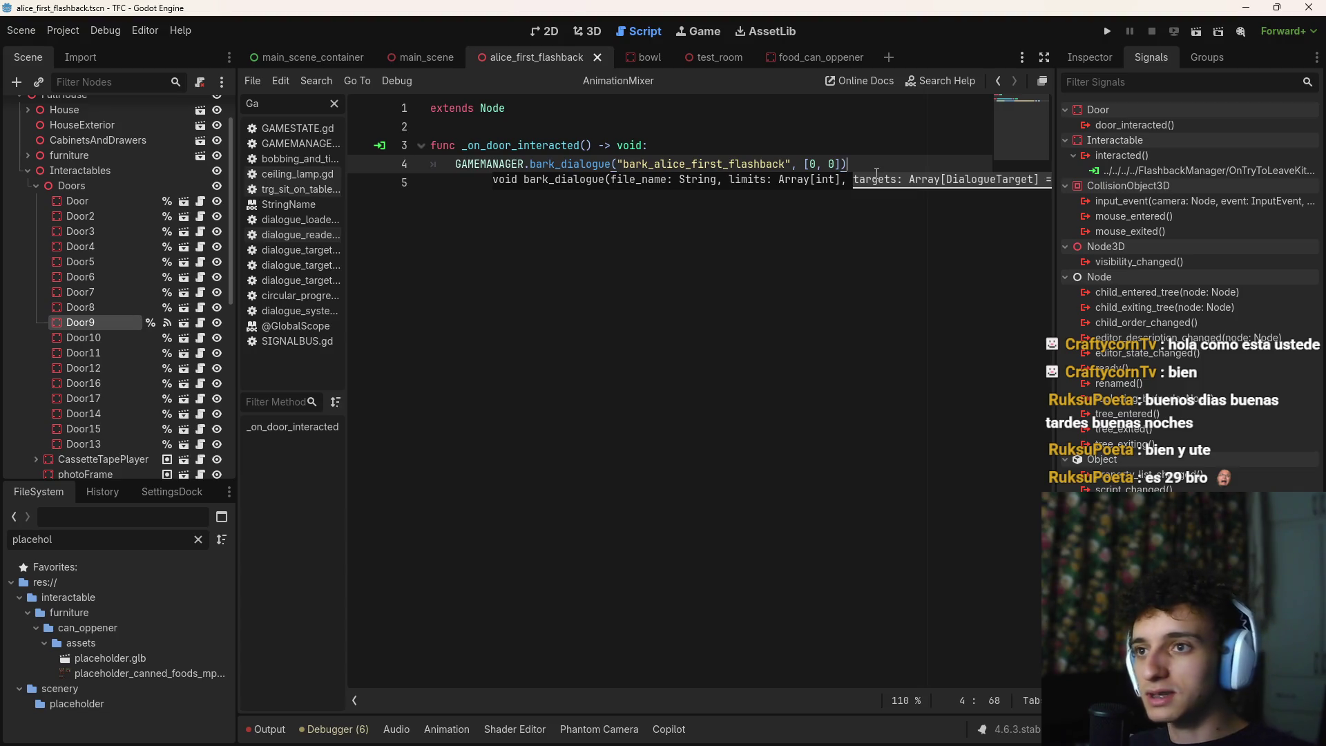
key("Escape")
key("ctrl+s")
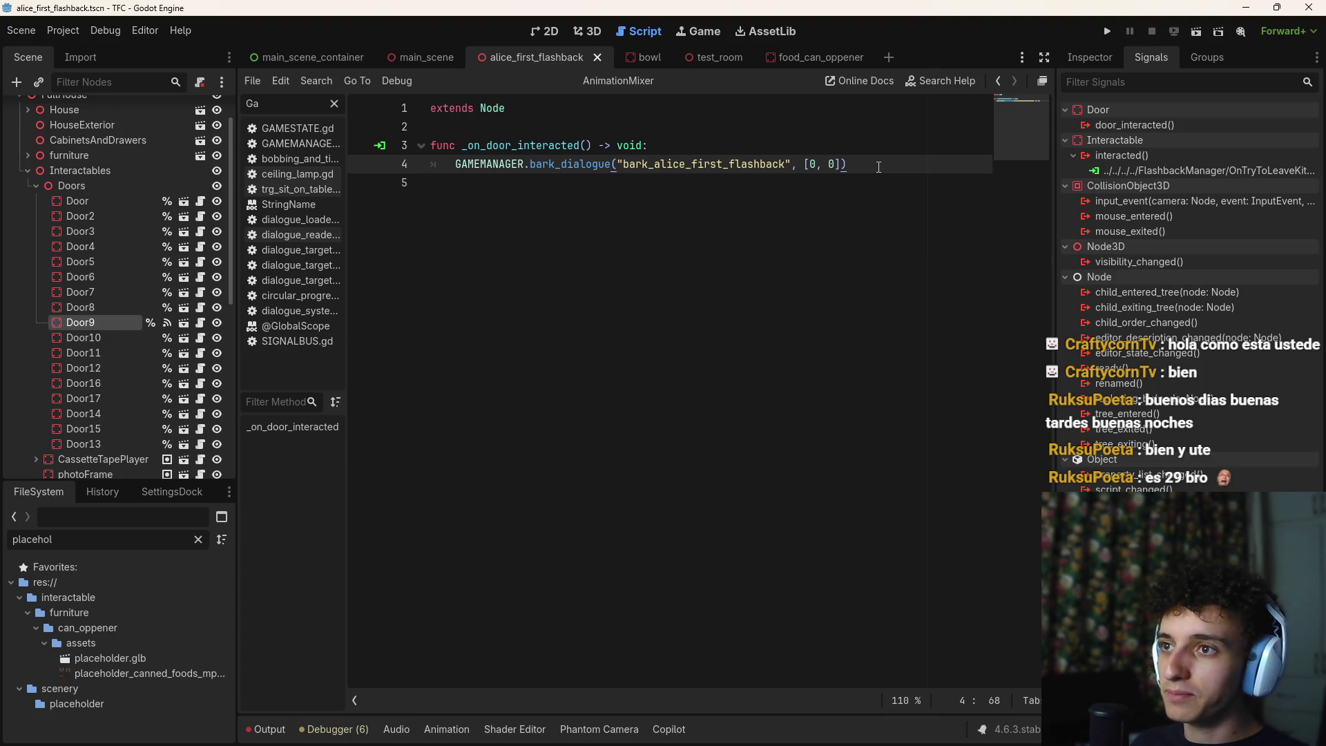
left_click(1105, 32)
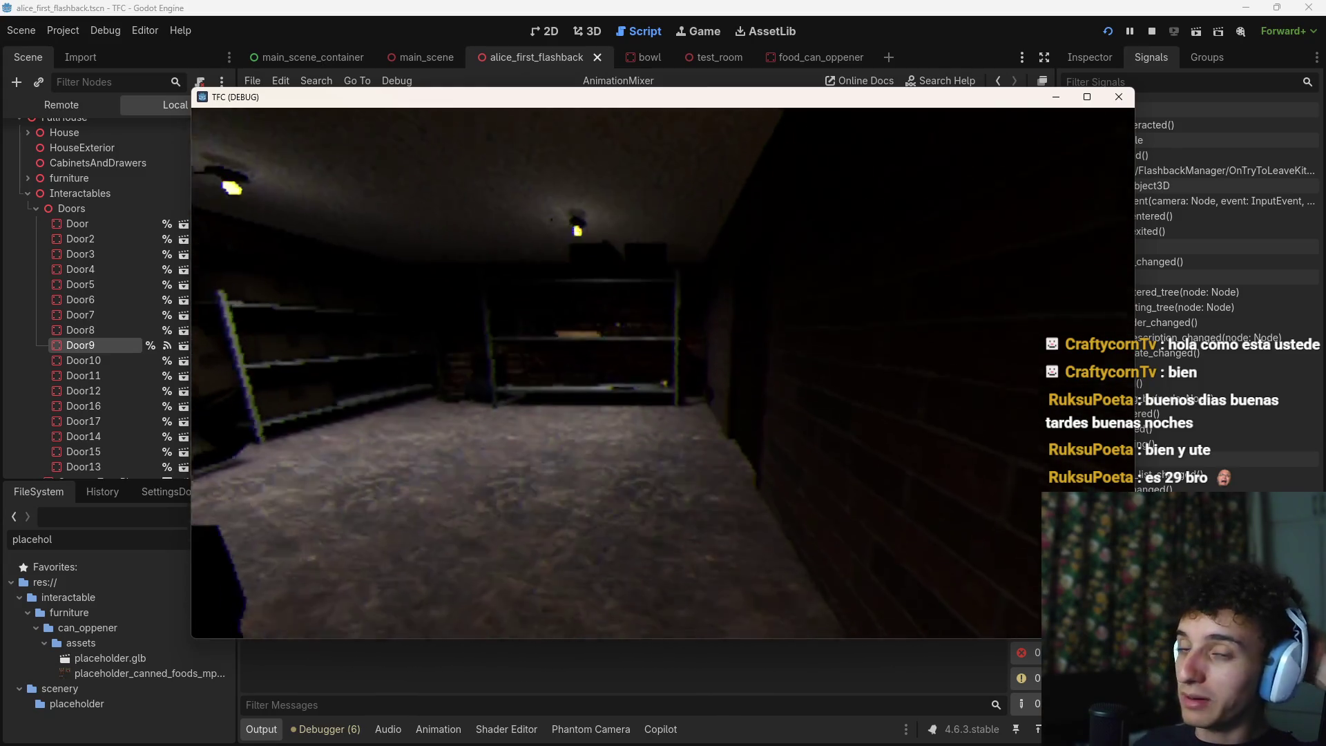
Pick up the handwritten note from the storage room floor with E
key("e")
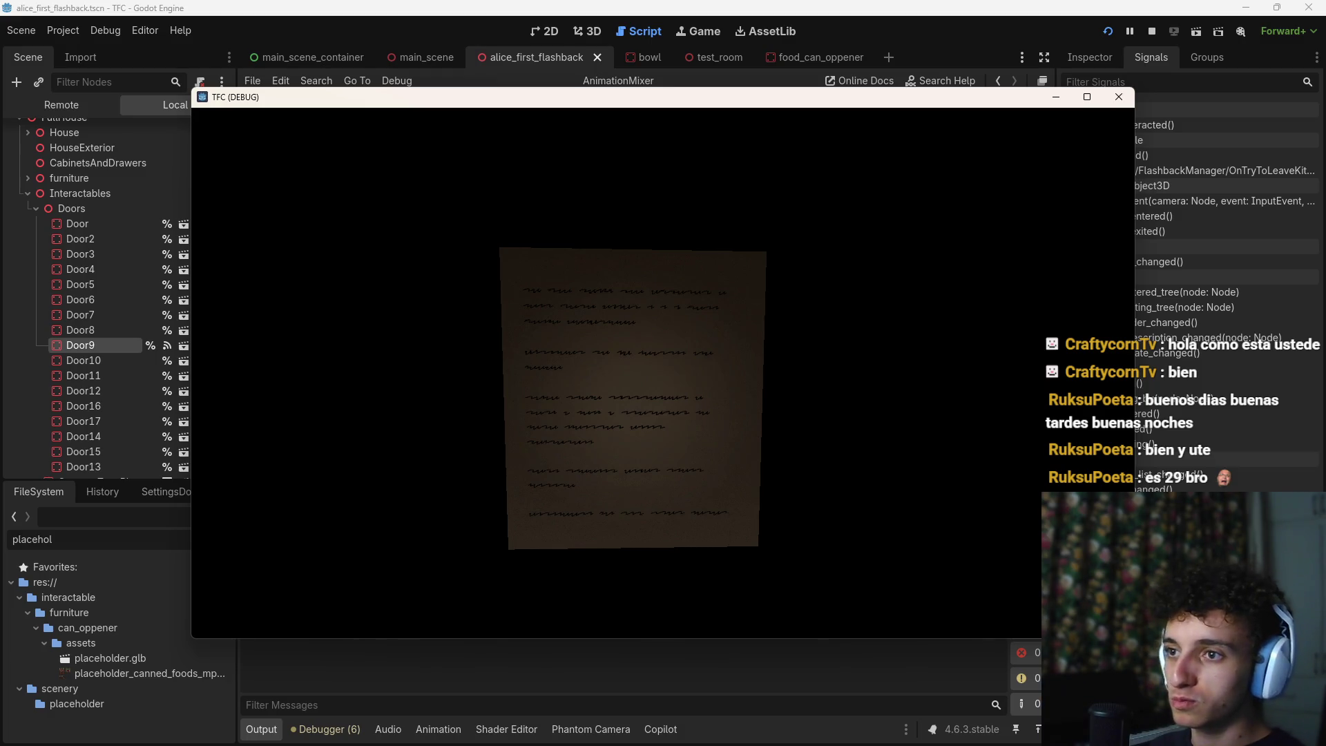
Put the note away, play through the flashback, then stop the game with F8 and save
key("e")
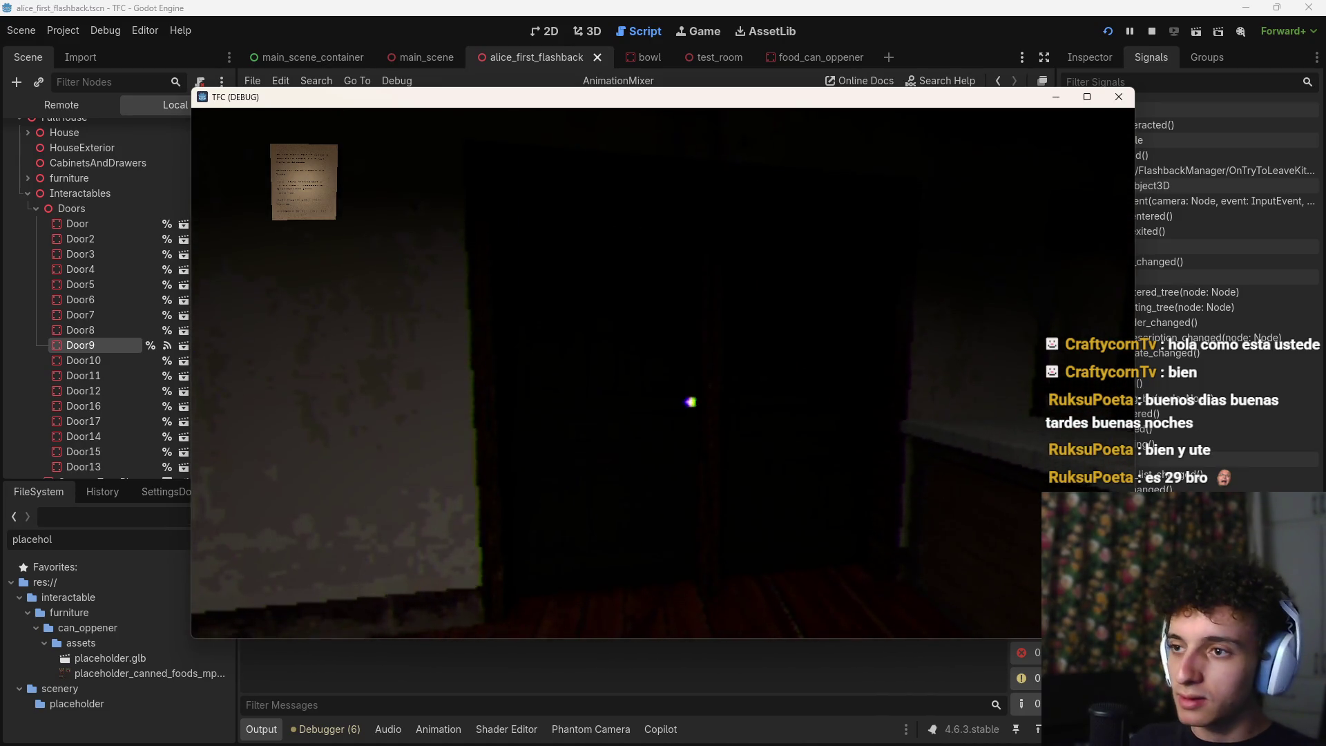
key("F8")
key("ctrl+s")
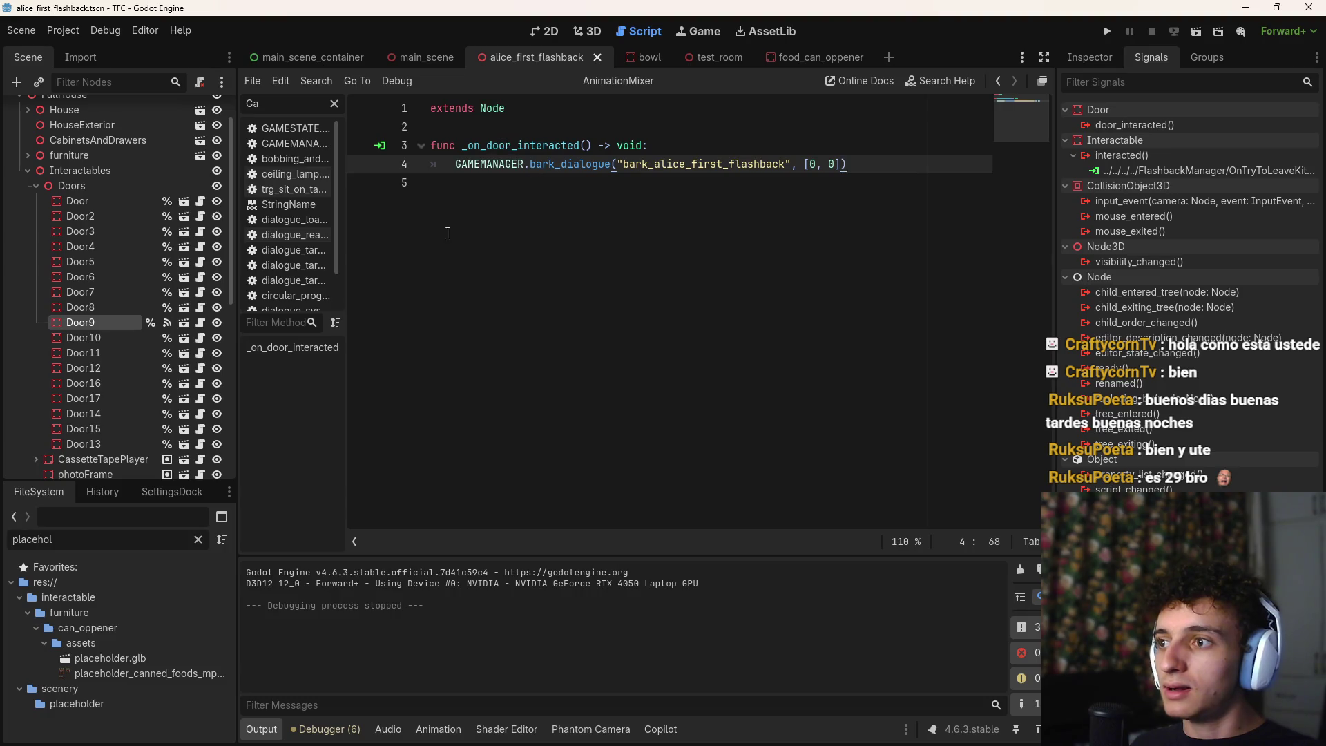
Connect Door9's door_interacted to the existing _on_door_interacted, remove its old interacted() link, and save
double_click(1136, 125)
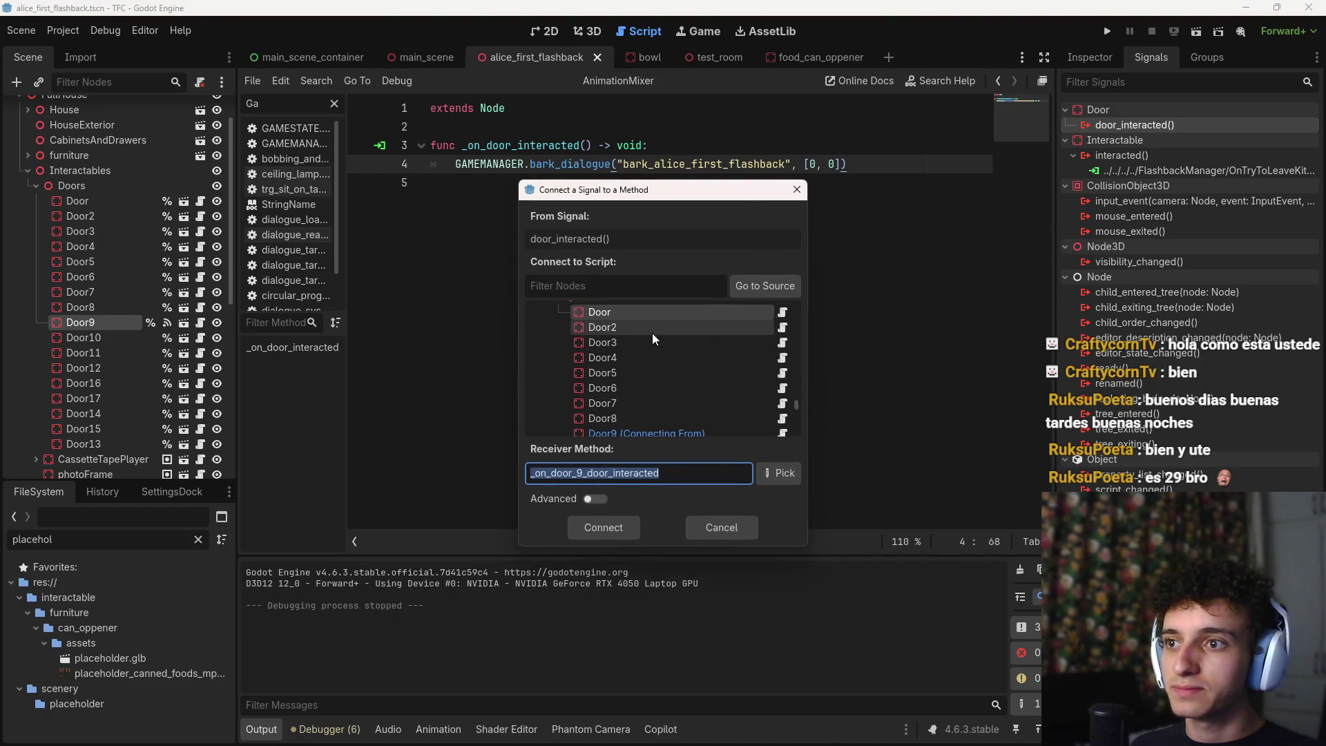
scroll(652, 338, "down", 10)
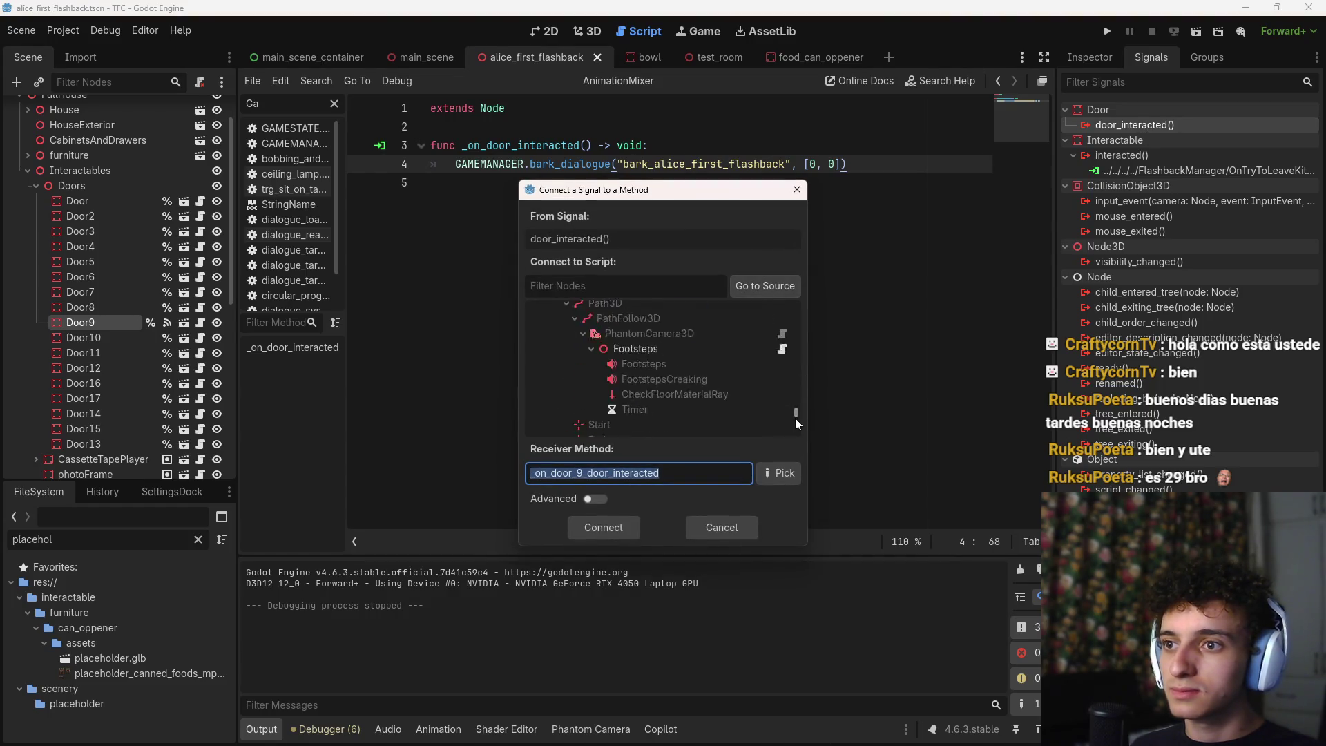
scroll(797, 424, "down", 3)
left_click(622, 424)
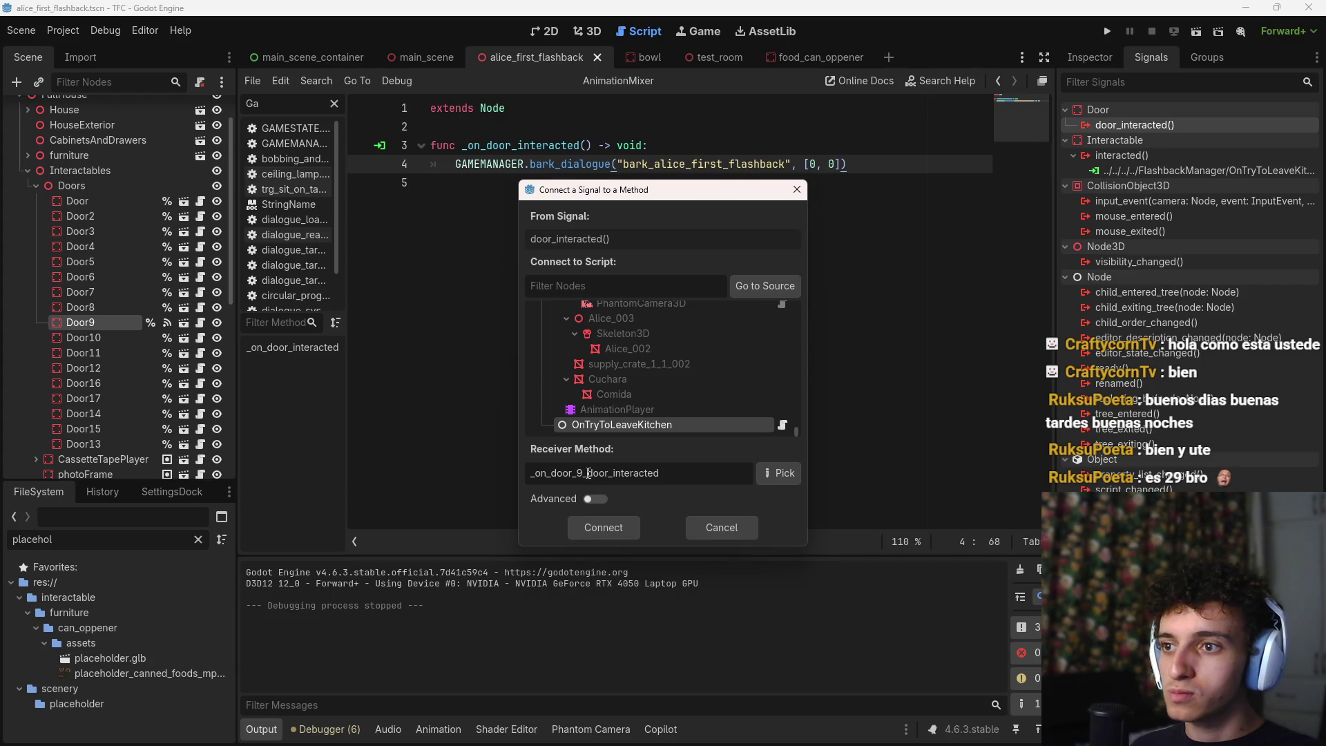
left_click(778, 473)
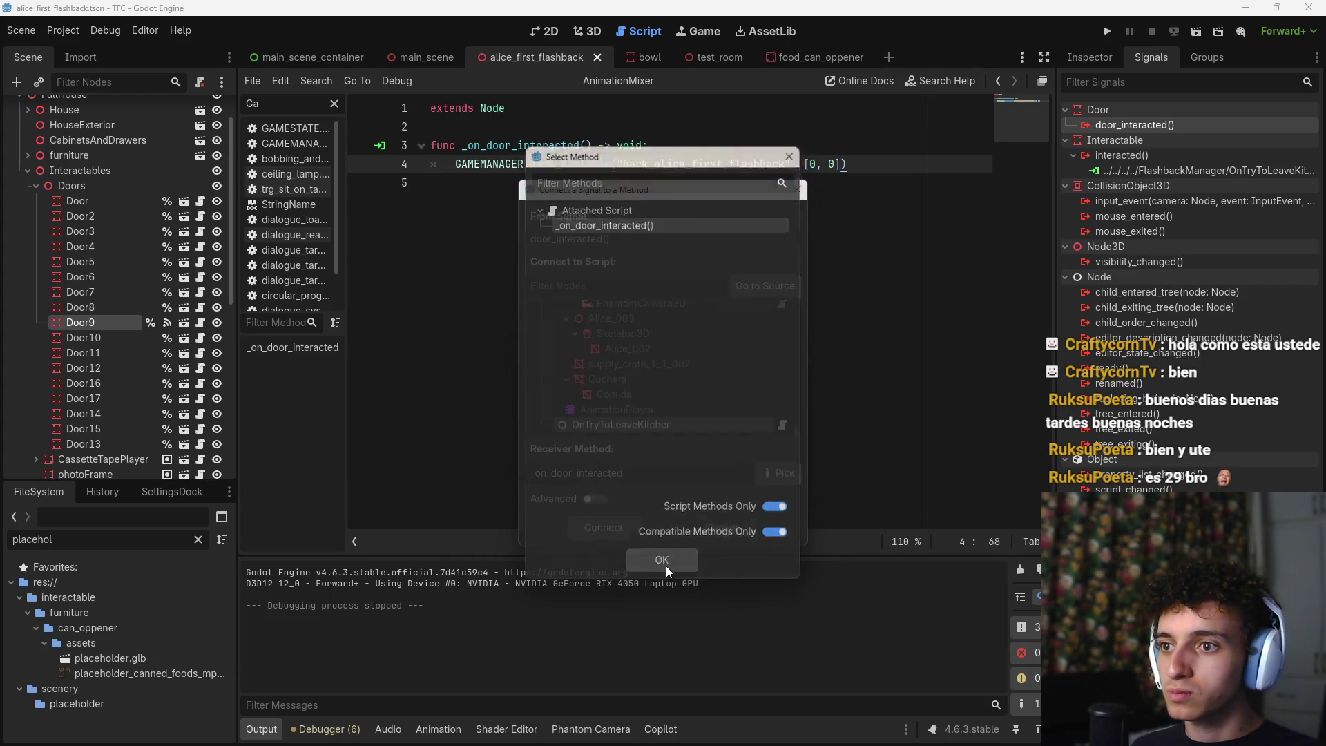
left_click(664, 563)
key("Return")
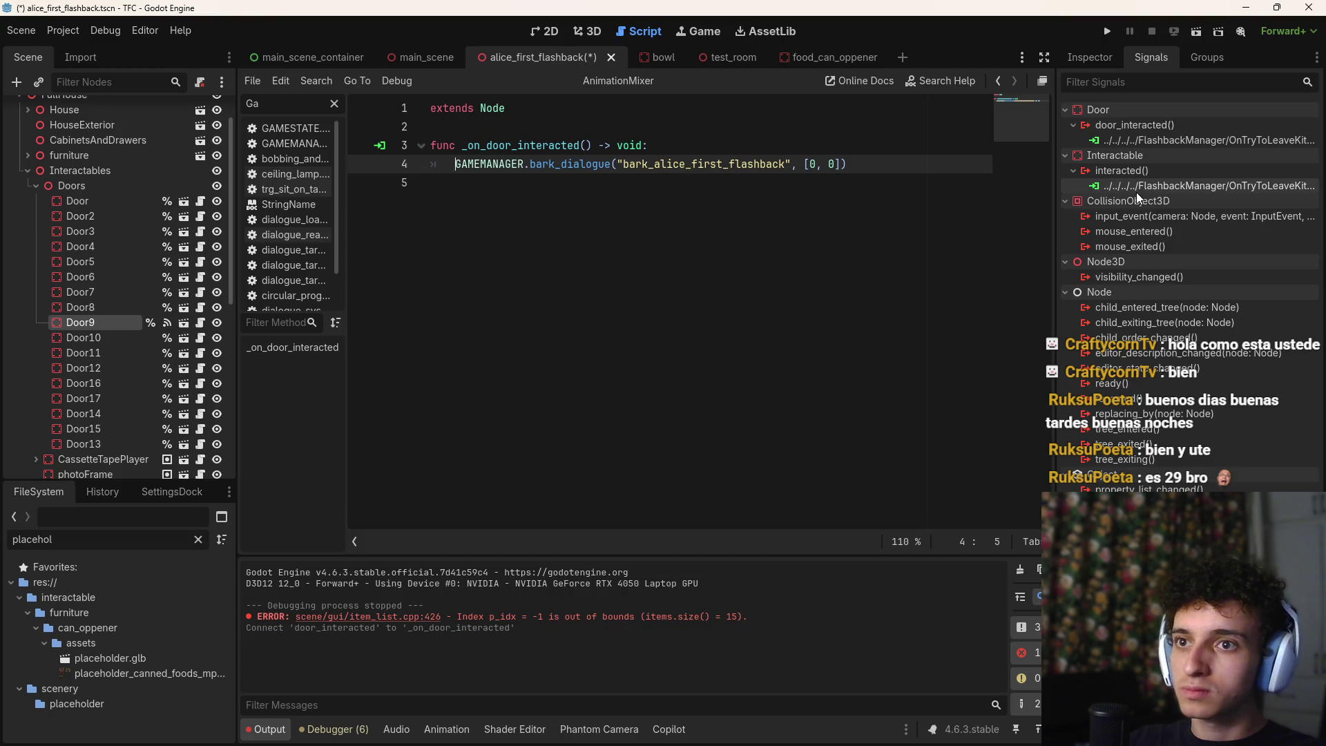
right_click(1136, 192)
left_click(1209, 241)
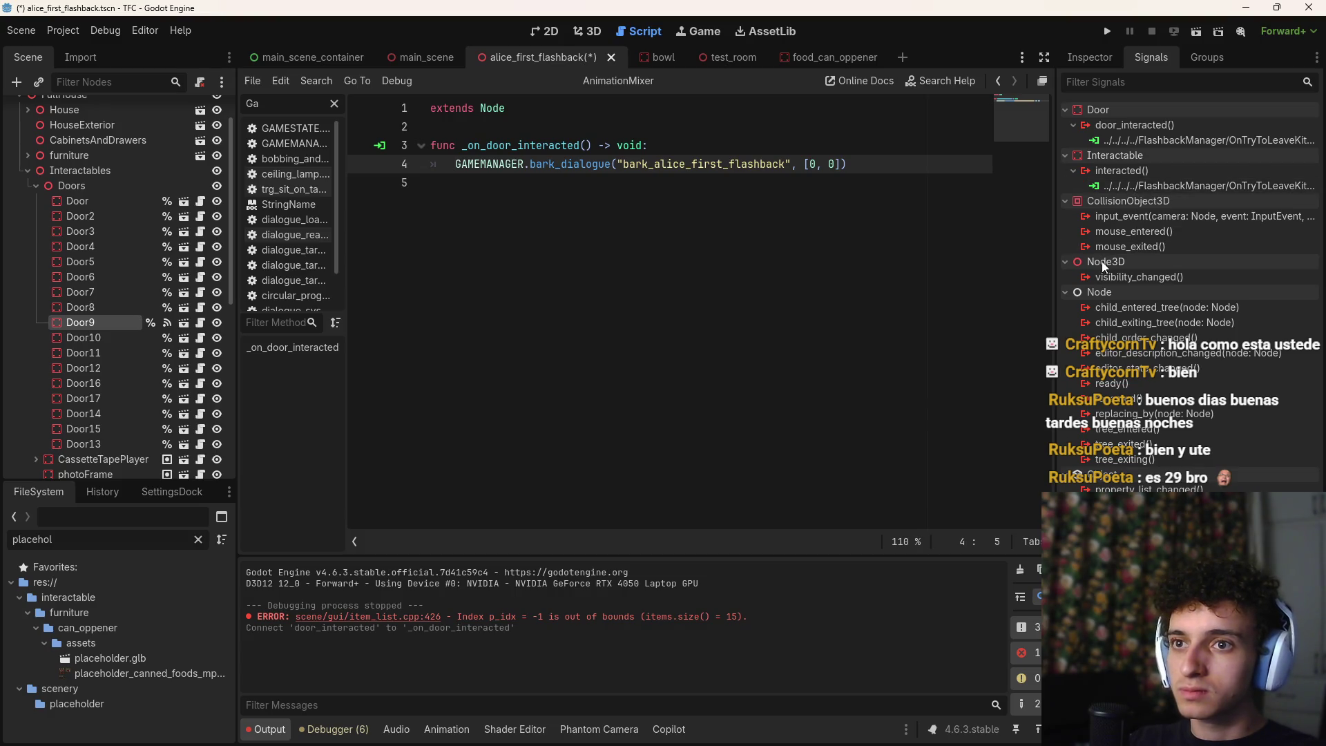
right_click(1129, 188)
left_click(1174, 234)
left_click(878, 166)
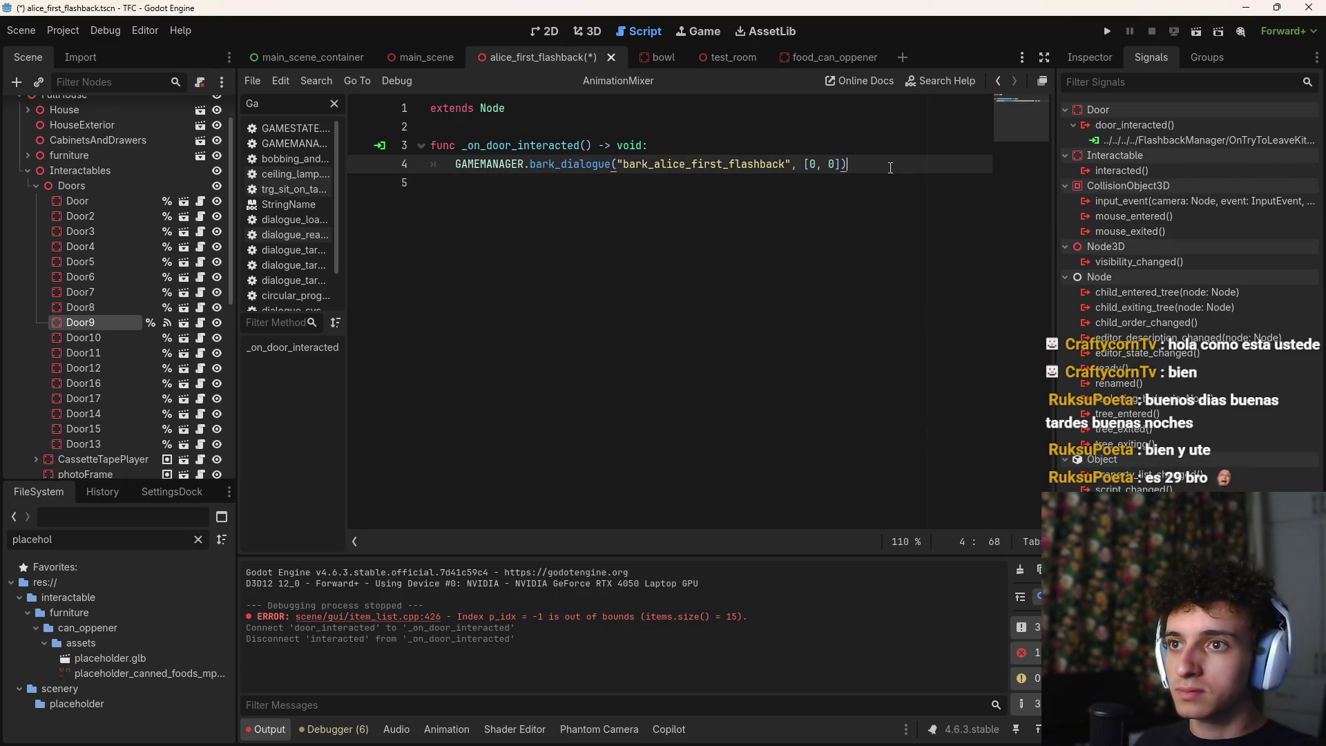
key("ctrl+s")
Route Door8's door_interacted to _on_door_interacted, delete the generated _on_door_8_door_interacted stub, and save
left_click(98, 311)
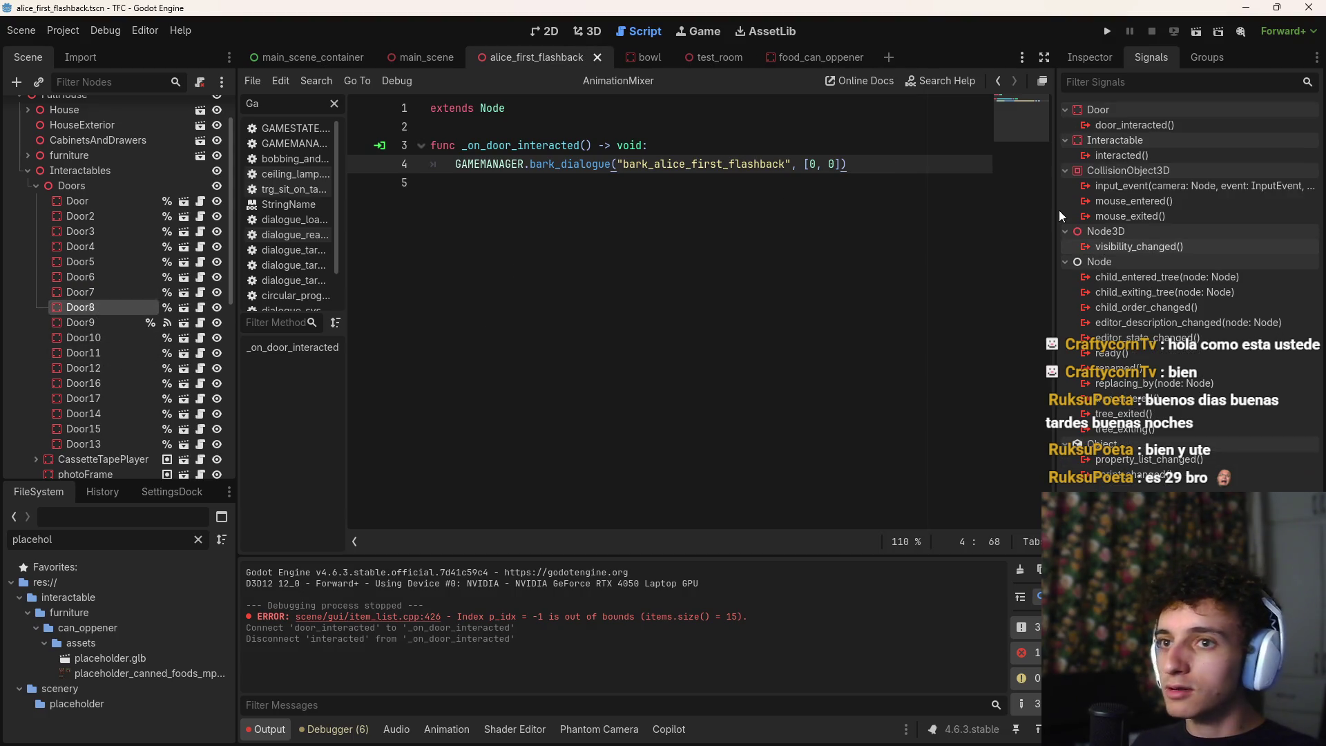
double_click(1147, 125)
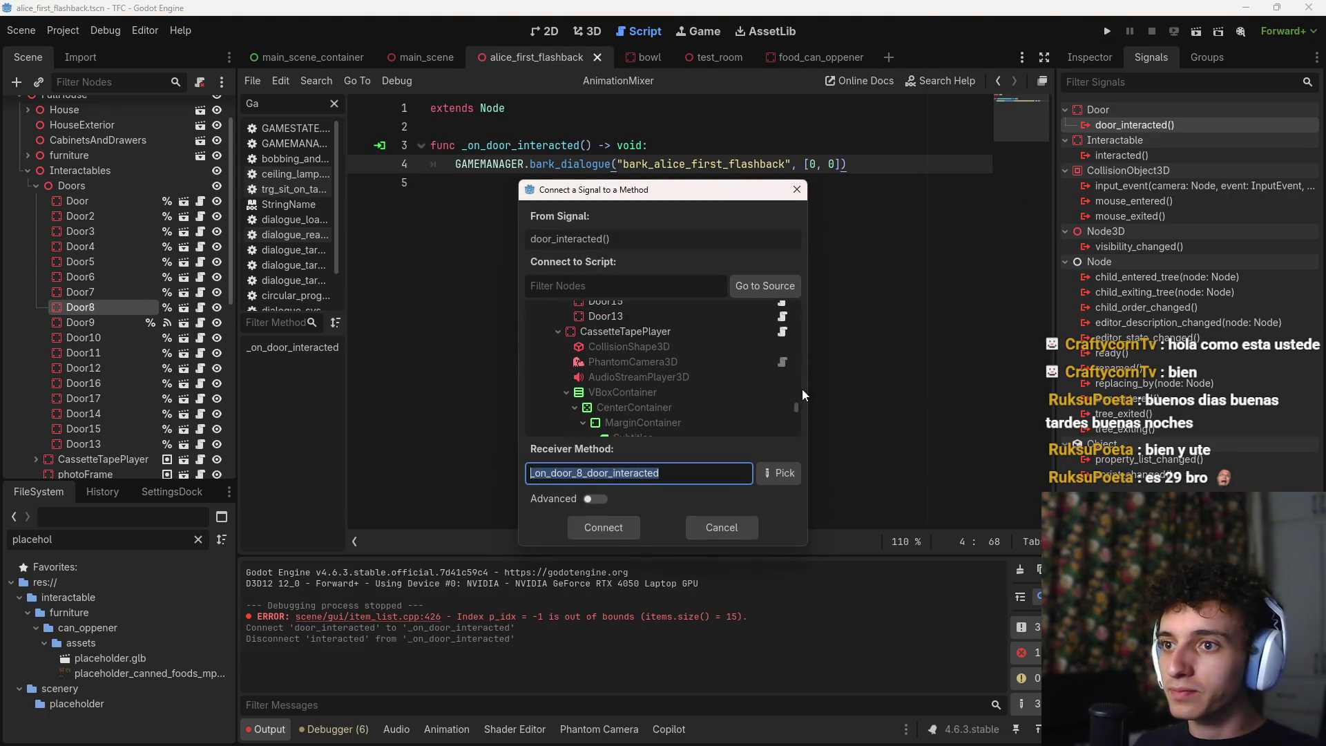
left_click_drag(797, 407, 680, 440)
left_click(623, 424)
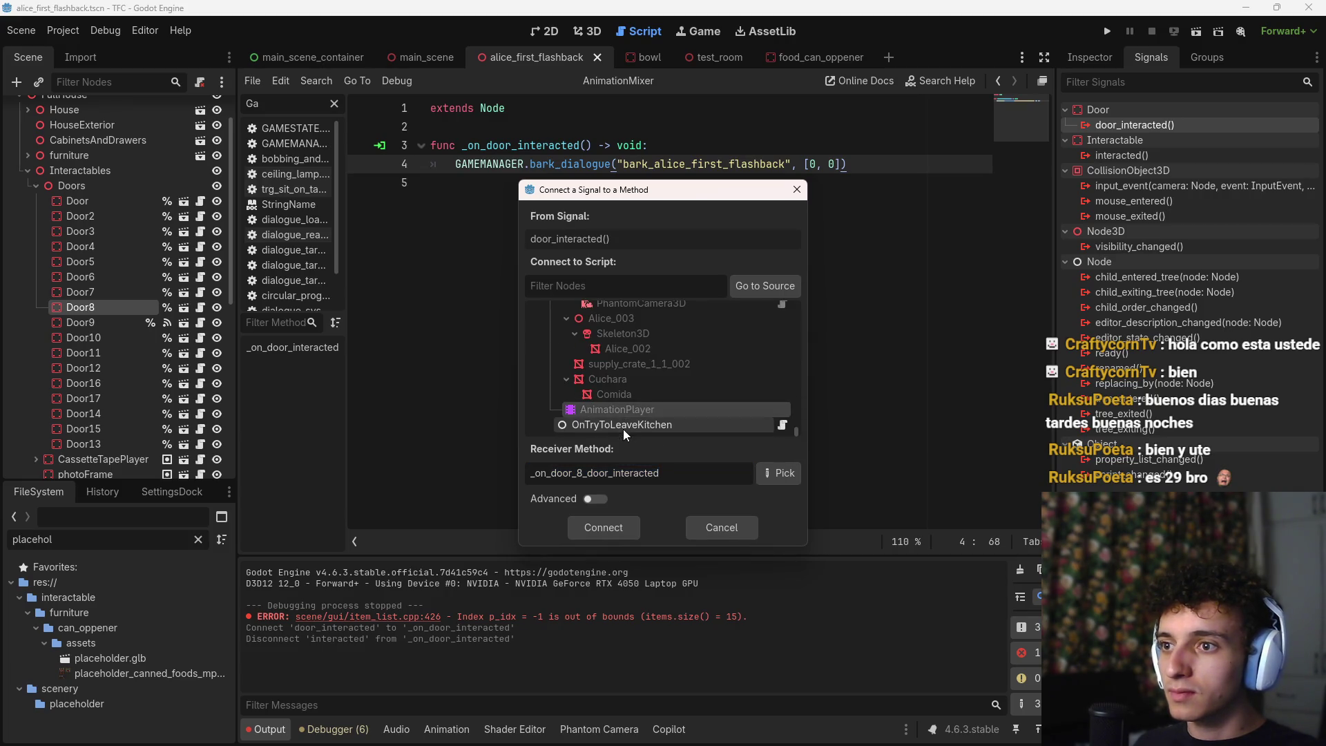
left_click(584, 525)
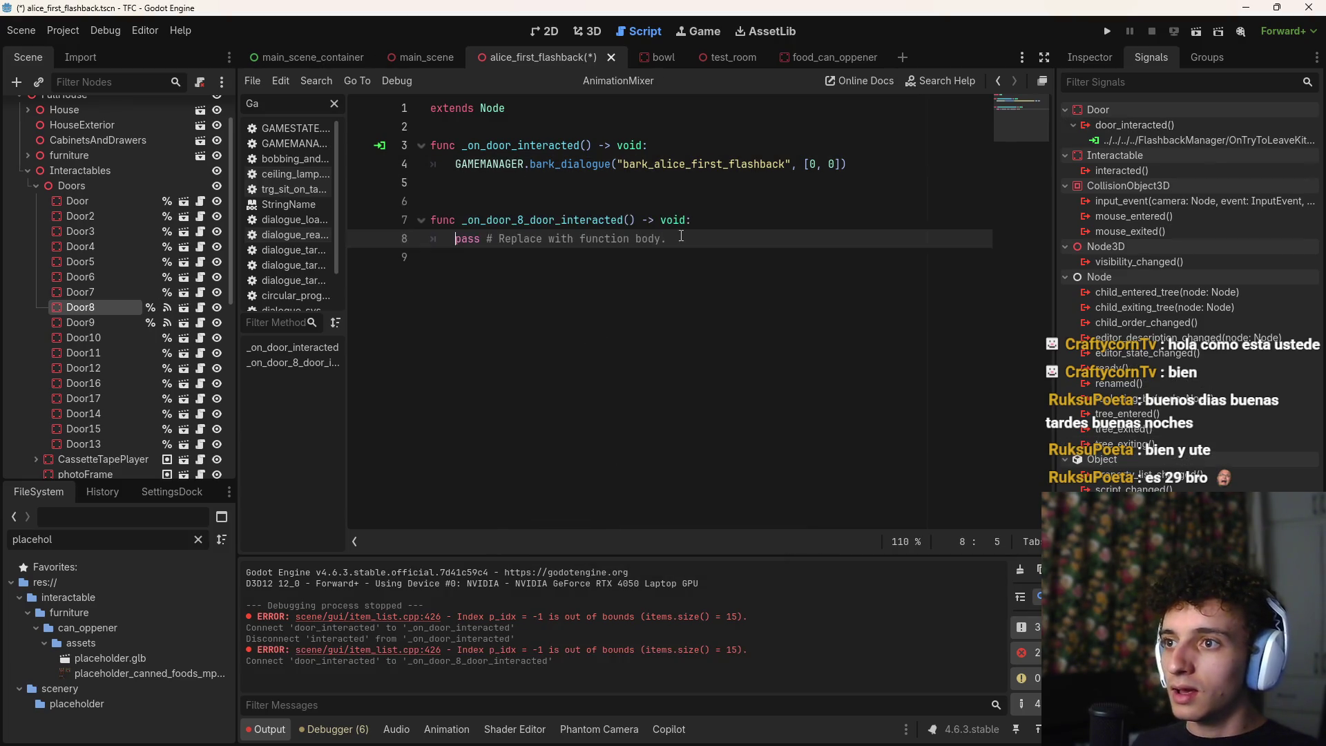
right_click(1206, 143)
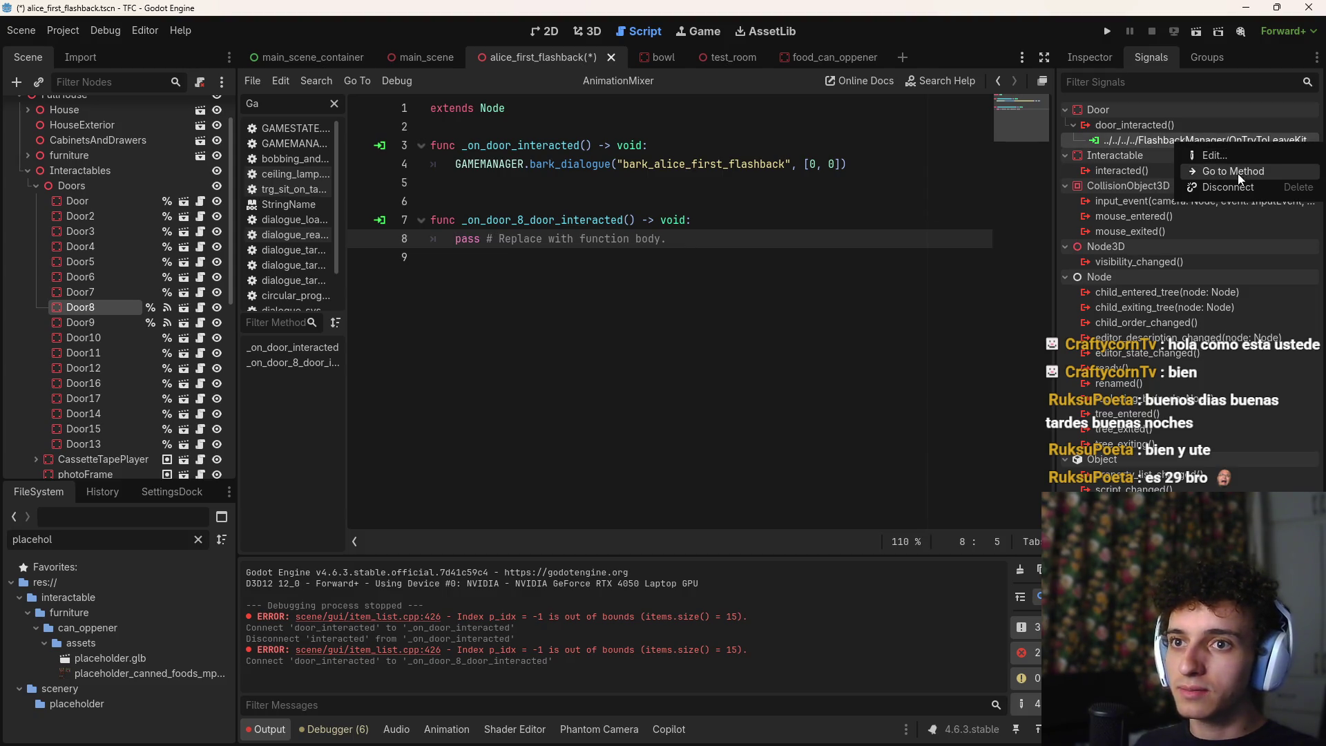
left_click(1236, 156)
left_click(787, 472)
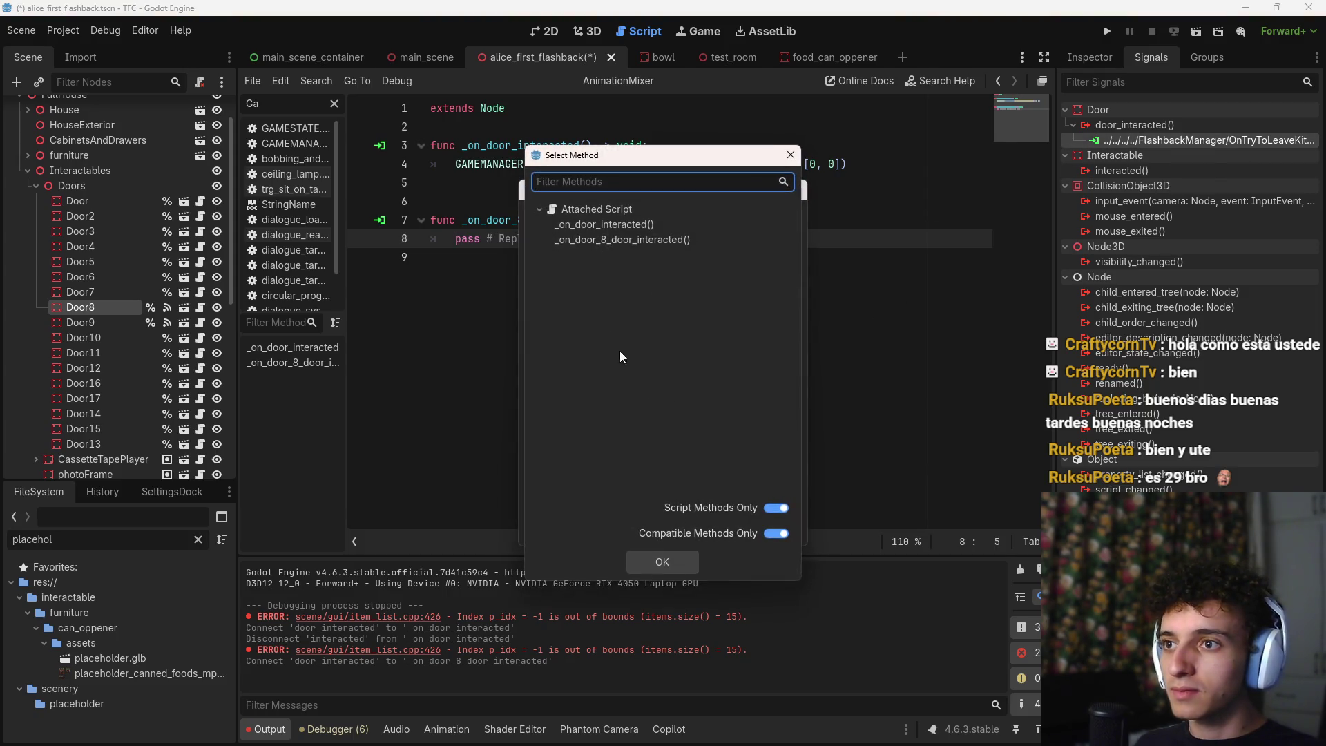
left_click(647, 225)
left_click(667, 570)
left_click(602, 519)
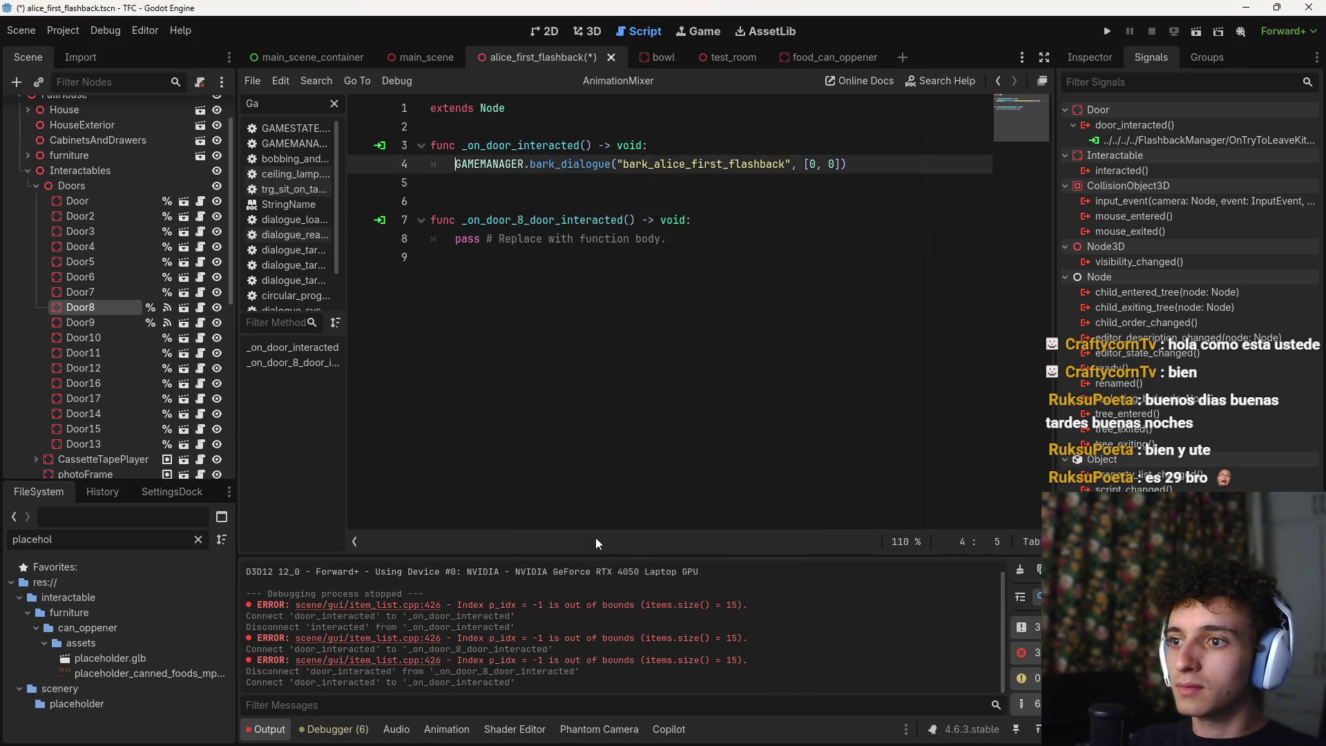
left_click_drag(720, 242, 430, 220)
key("BackSpace")
key("BackSpace")
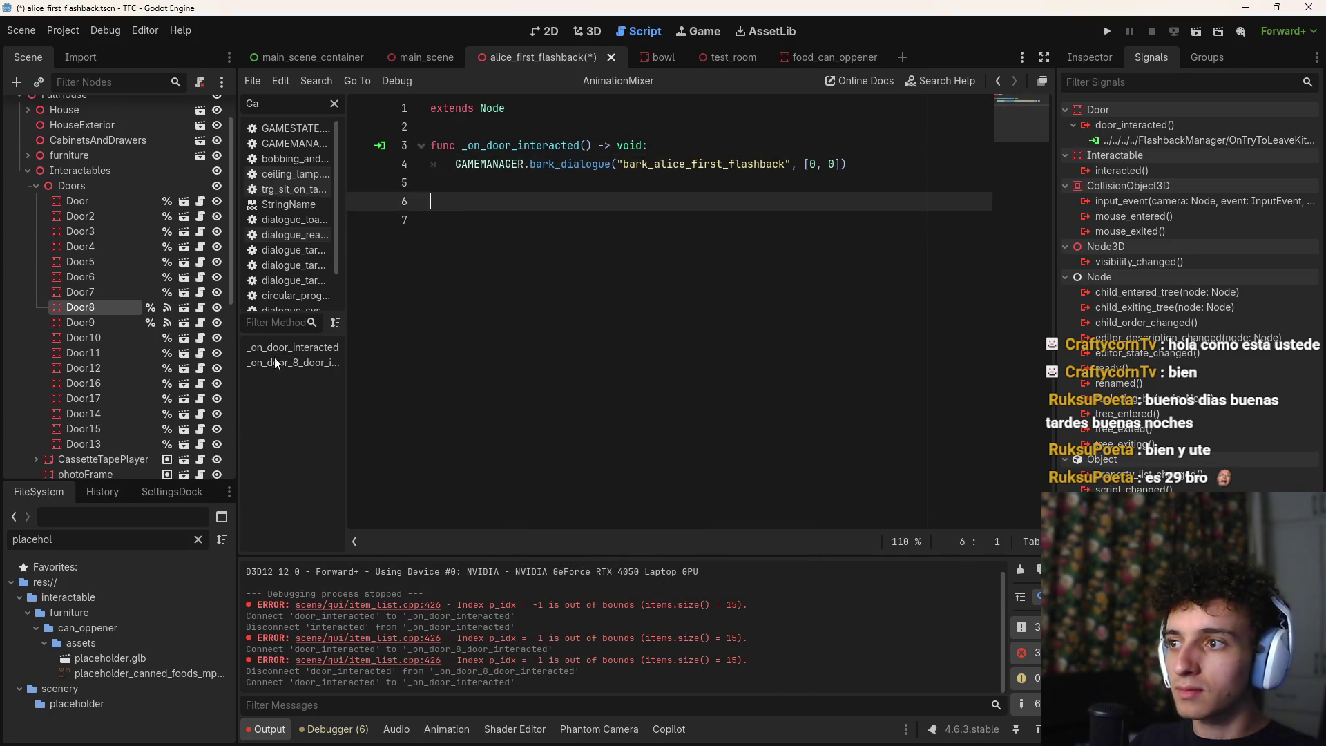
key("ctrl+s")
Connect Door7's door_interacted to OnTryToLeaveKitchen's _on_door_interacted method
left_click(89, 292)
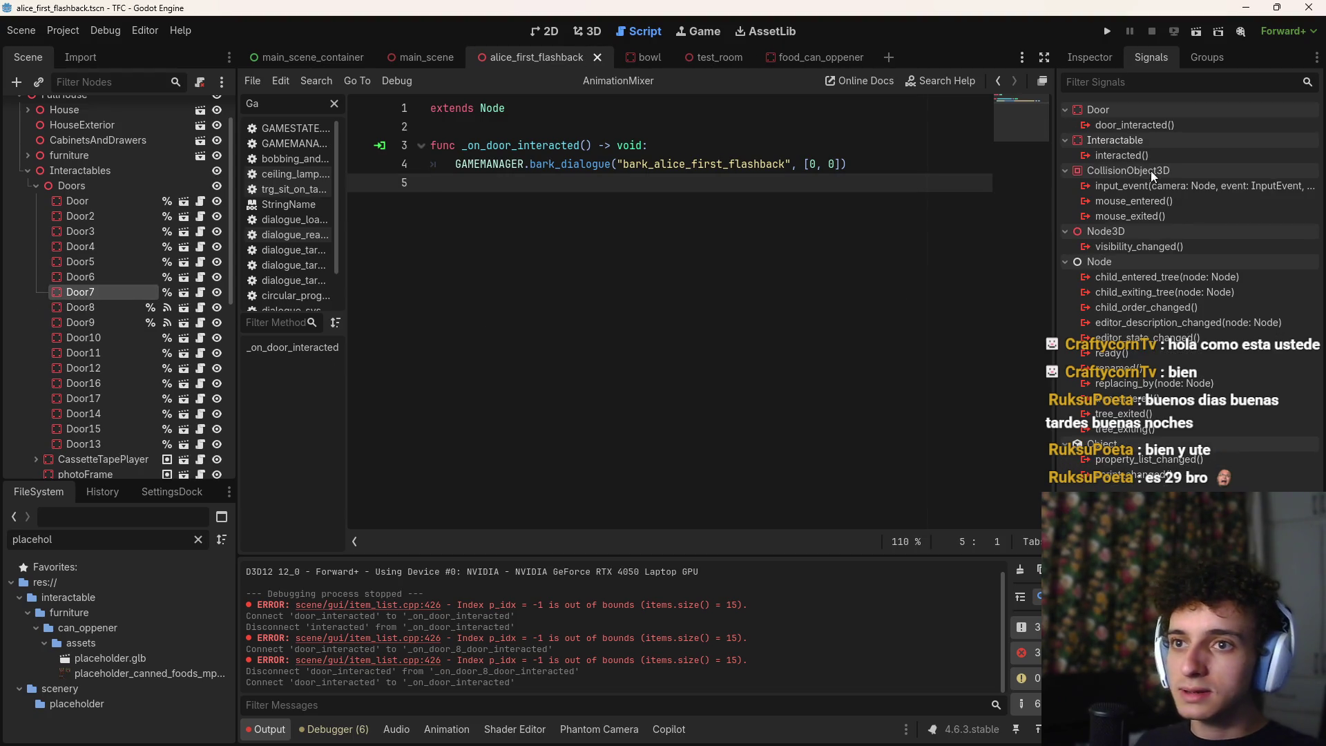
double_click(1133, 125)
left_click_drag(798, 359, 781, 474)
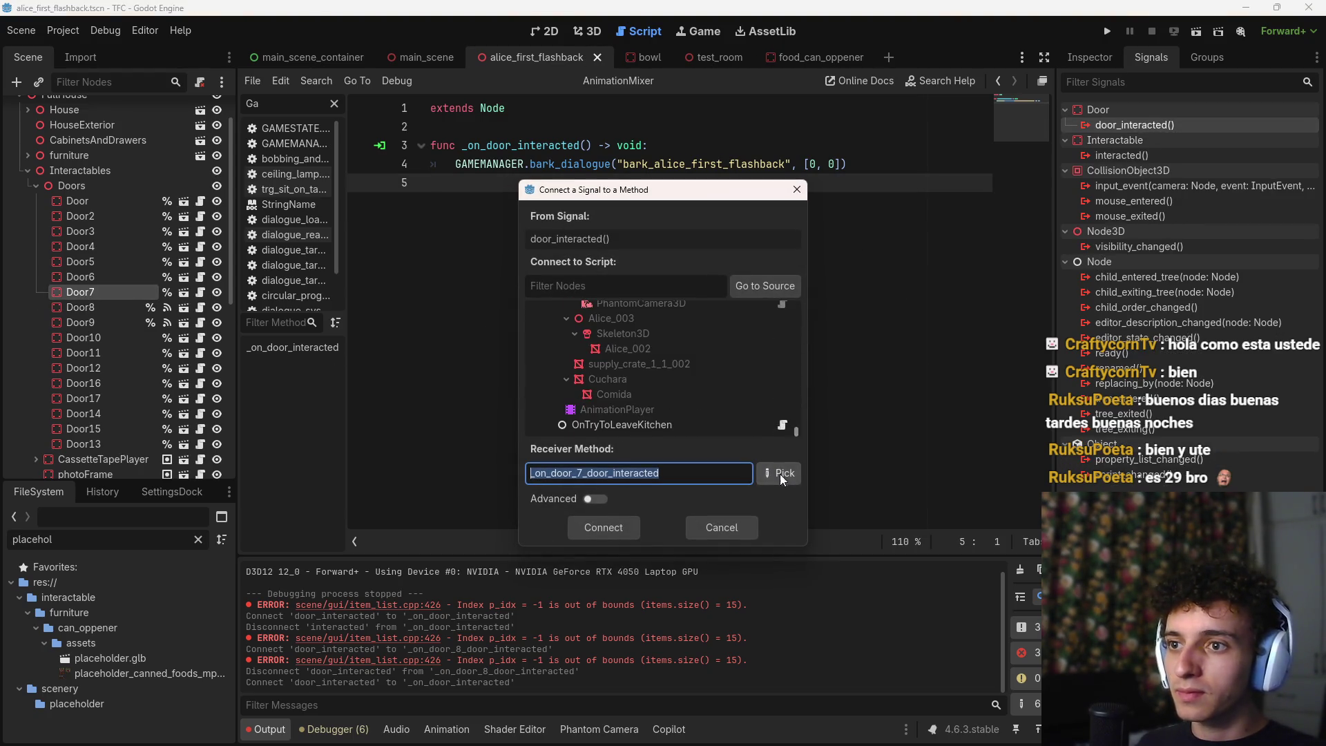
left_click(621, 424)
left_click(774, 474)
left_click(621, 225)
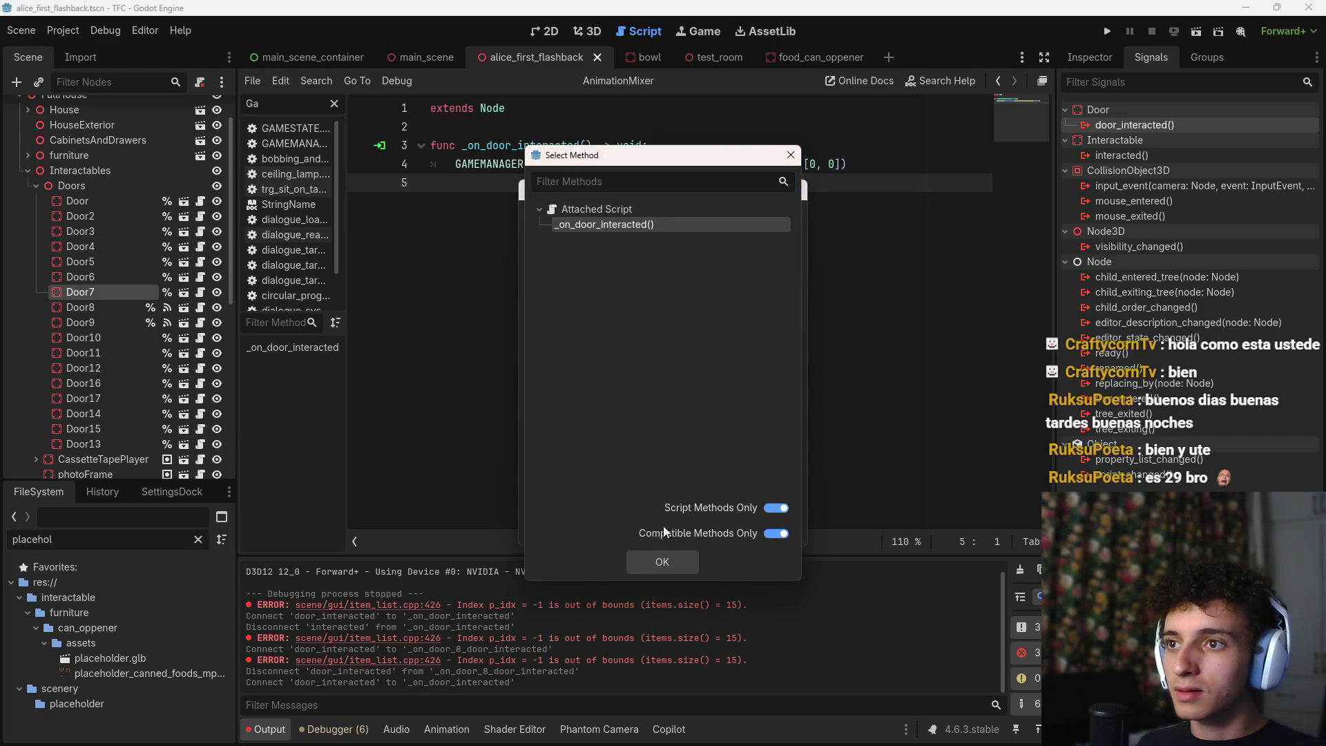
left_click(663, 561)
left_click(602, 527)
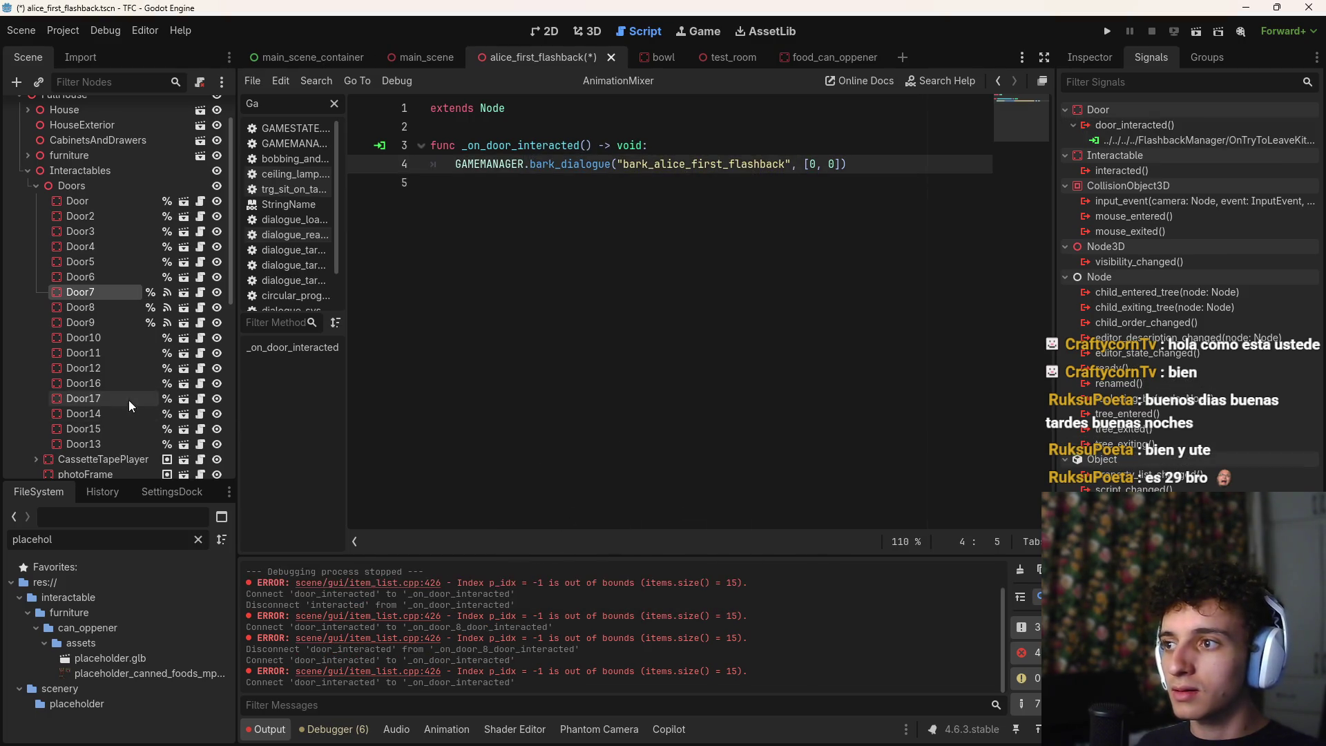
Route Door6's door_interacted to _on_door_interacted, delete the _on_door_6_door_interacted stub, and save
left_click(91, 271)
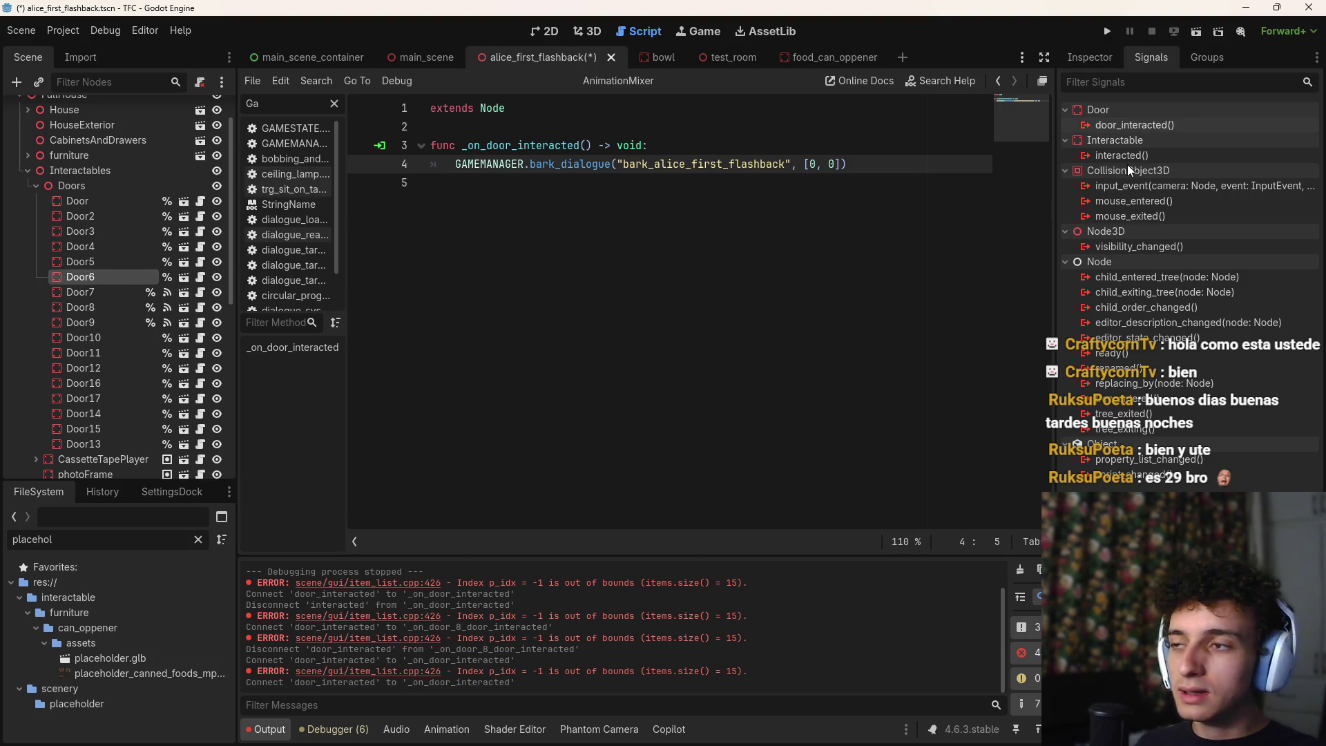
double_click(1151, 126)
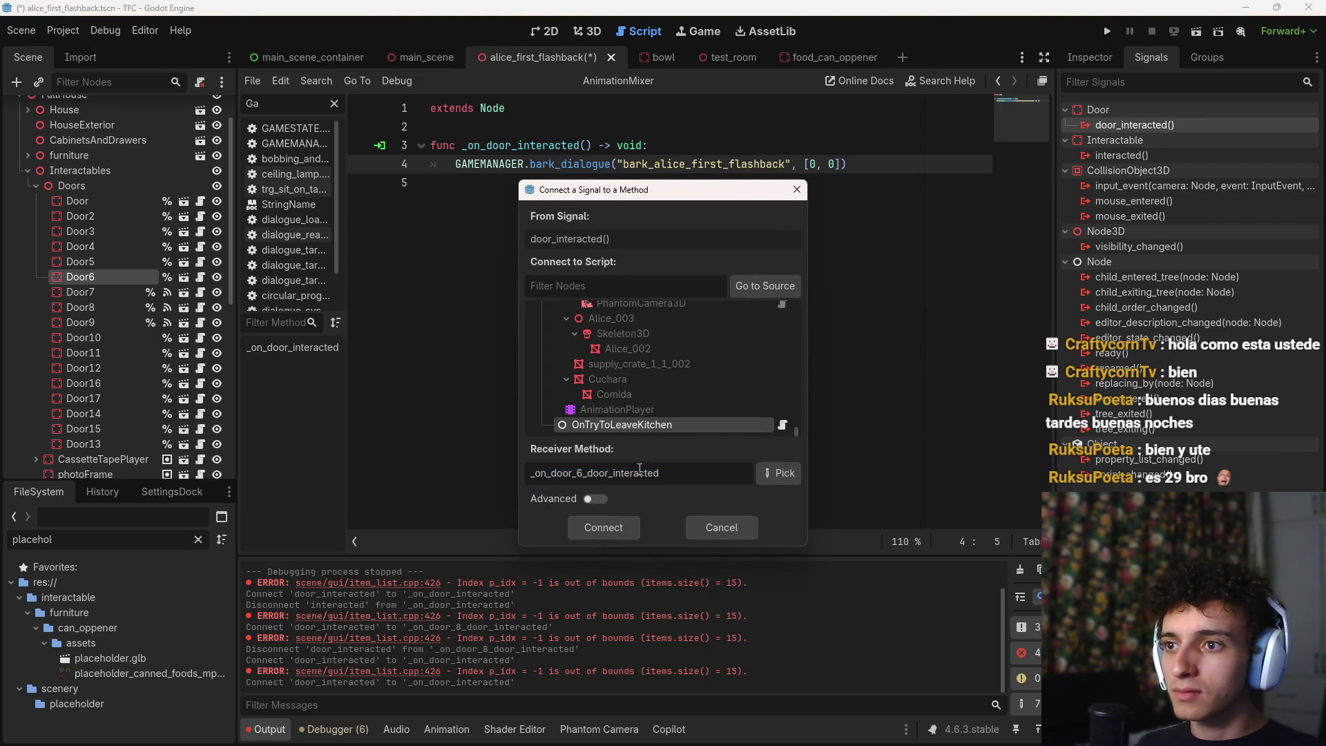
key("Return")
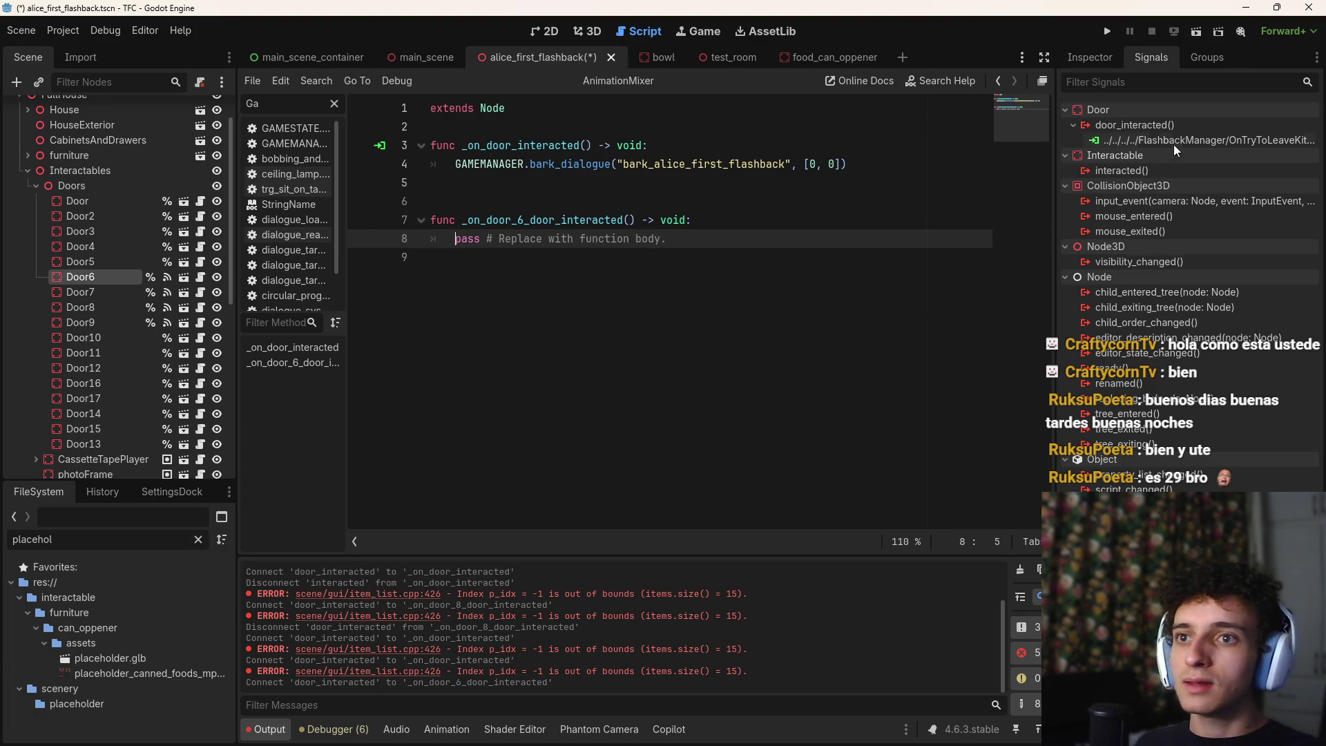
right_click(1177, 140)
left_click(1211, 150)
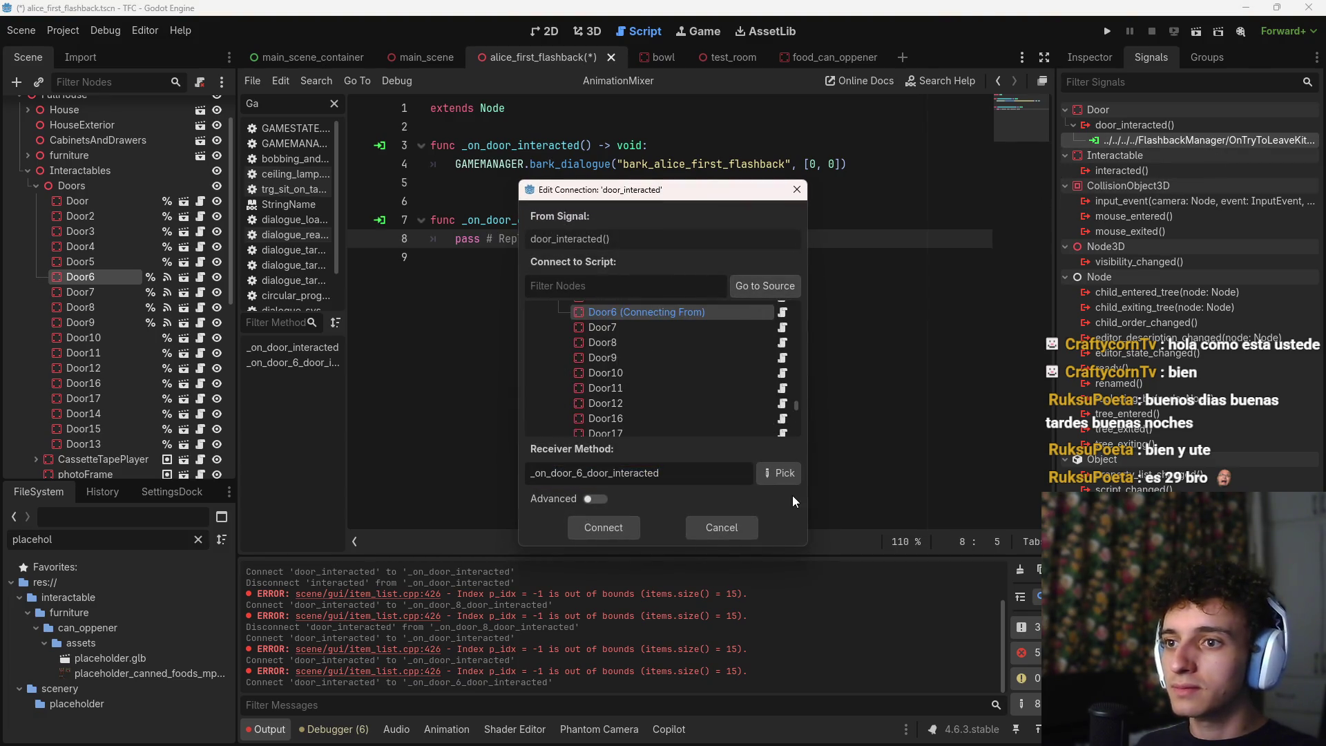
left_click(781, 477)
left_click(677, 559)
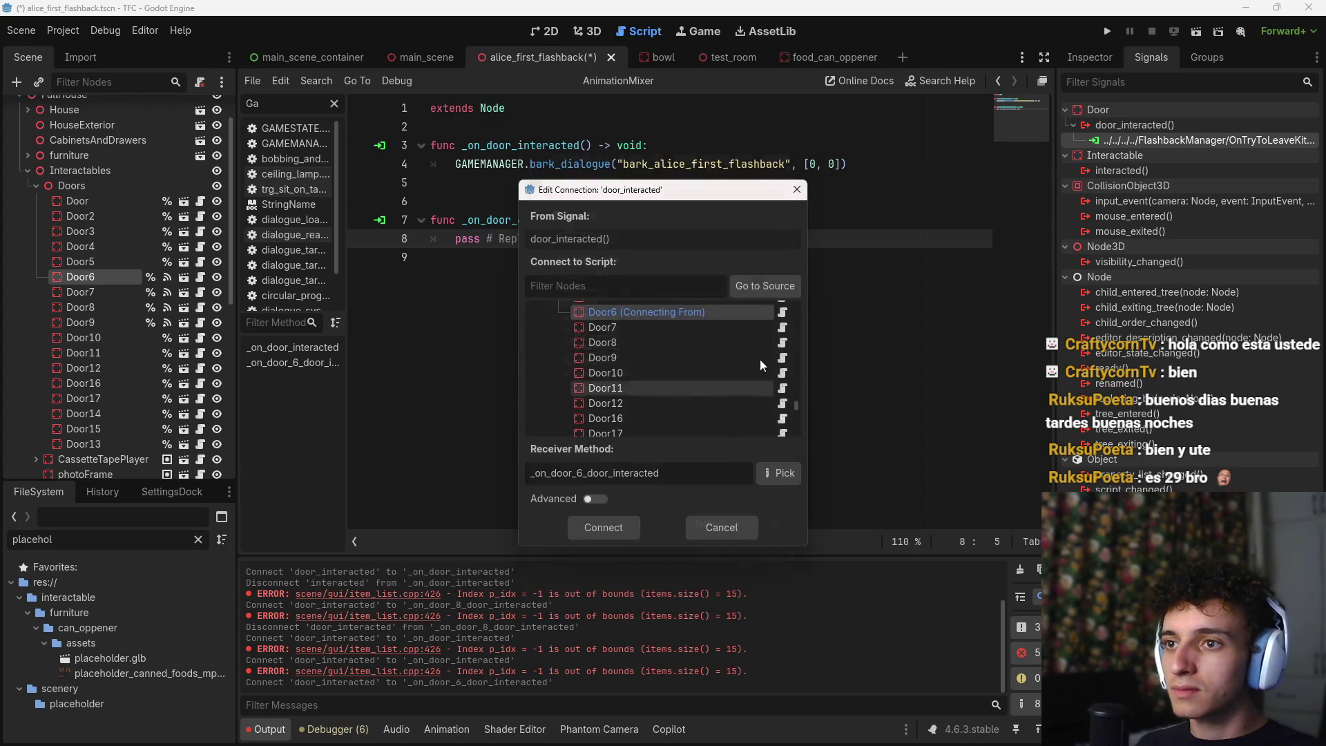
left_click_drag(794, 338, 797, 416)
left_click(664, 429)
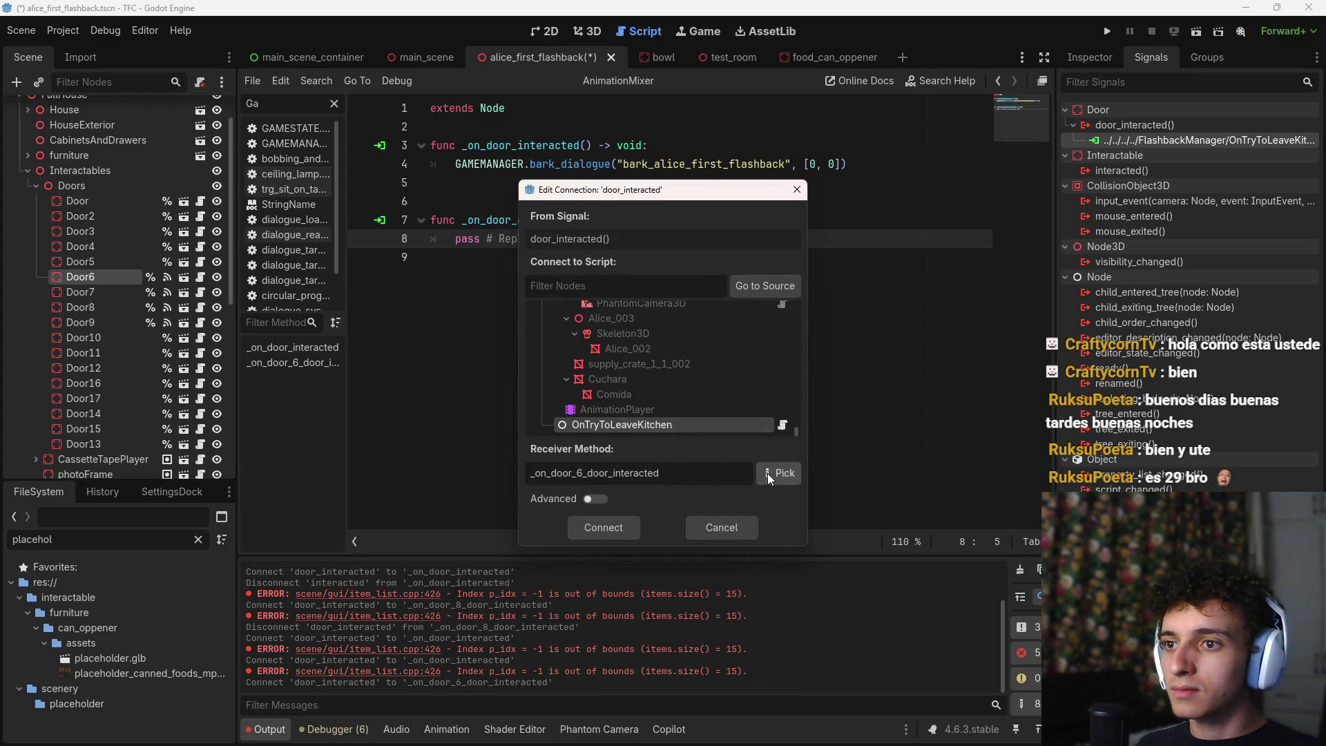
left_click(768, 474)
left_click(660, 559)
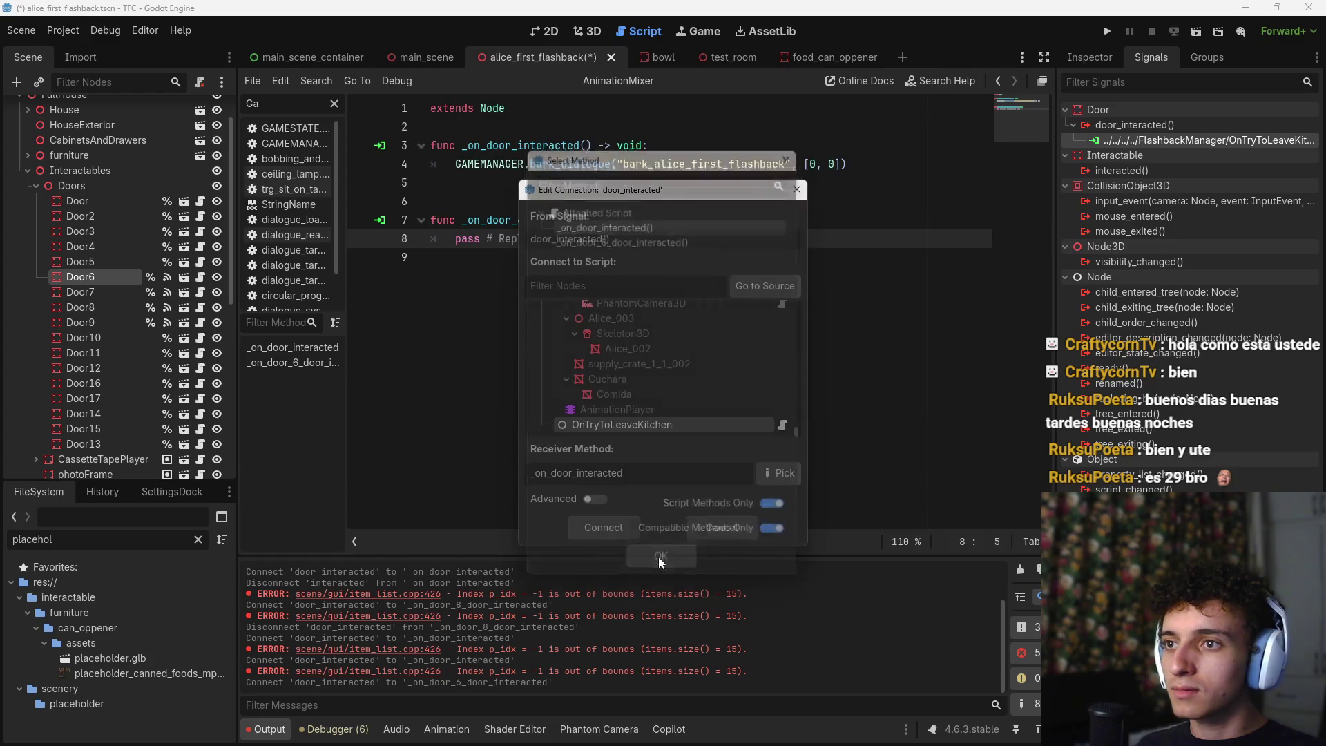
left_click(603, 533)
left_click_drag(698, 233, 425, 219)
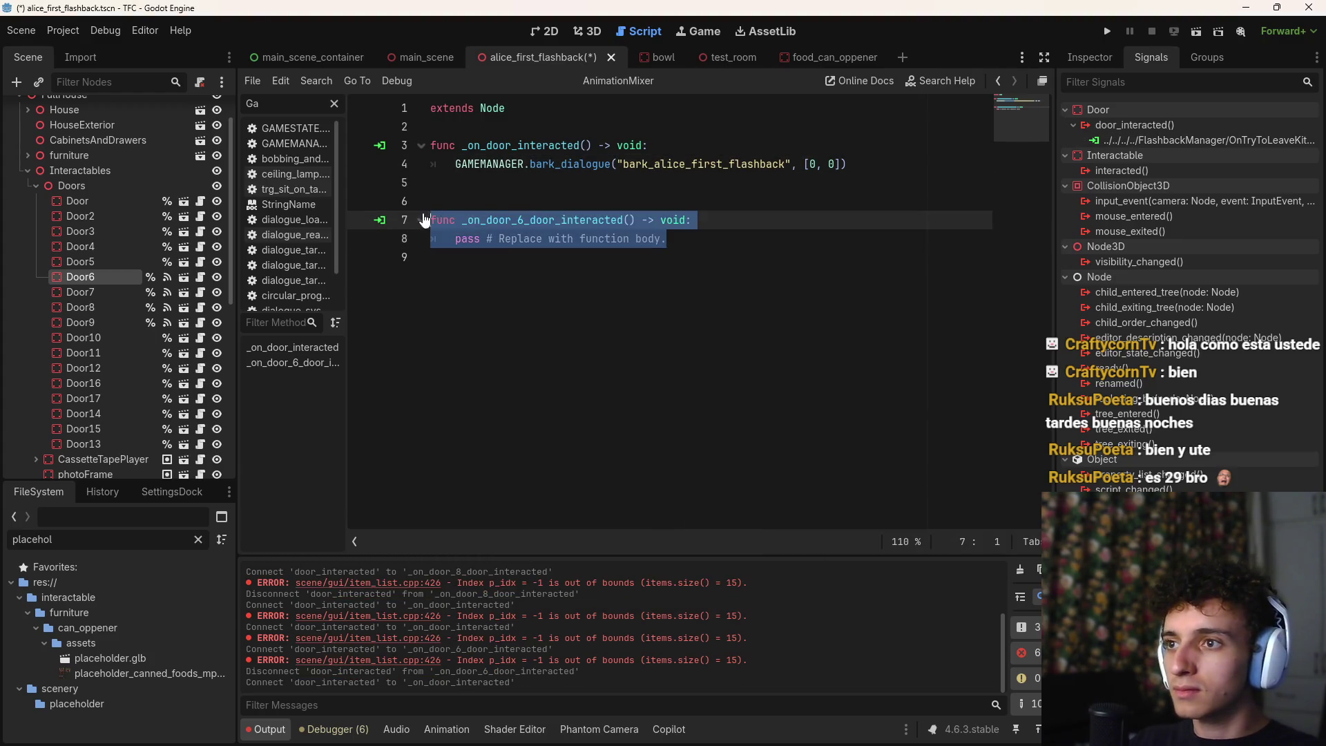
key("BackSpace")
key("BackSpace")
key("BackSpace")
key("ctrl+s")
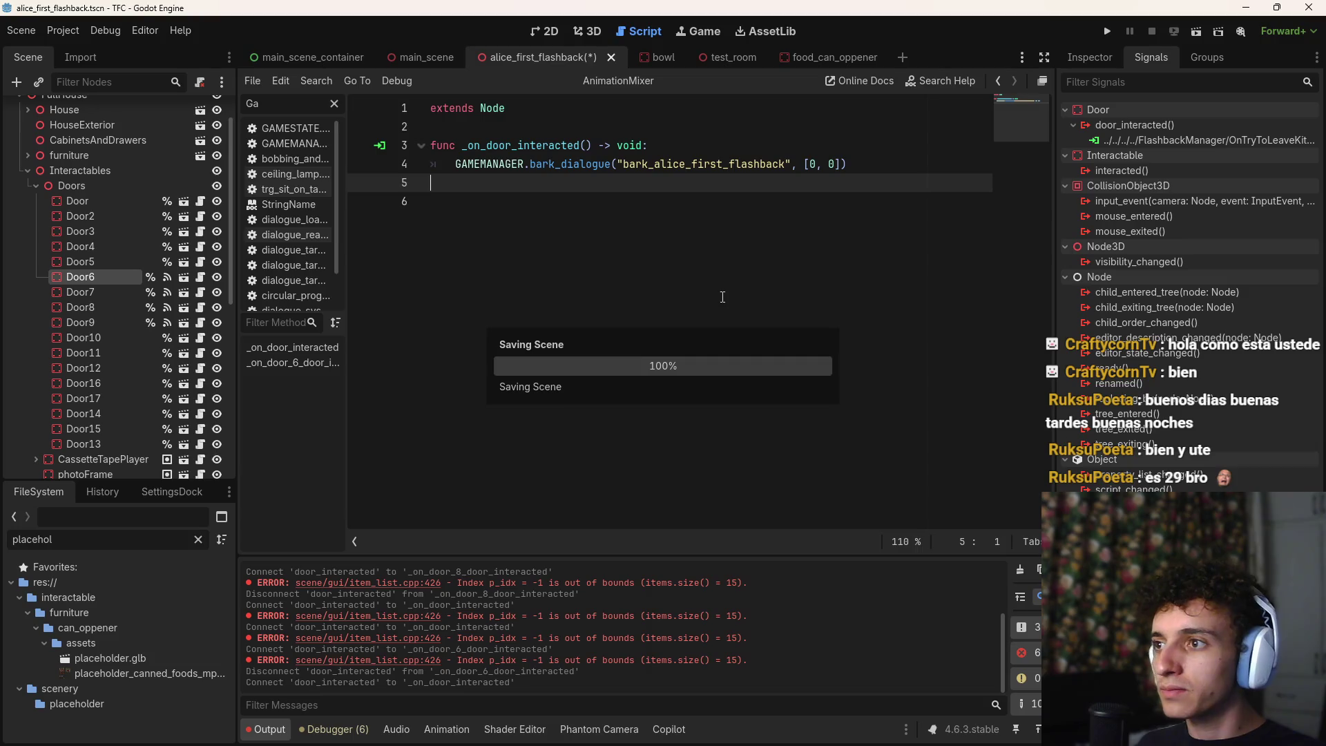
Run the game, walk the flashback hallway to the kitchen counter advancing dialogue, then stop it
left_click(589, 32)
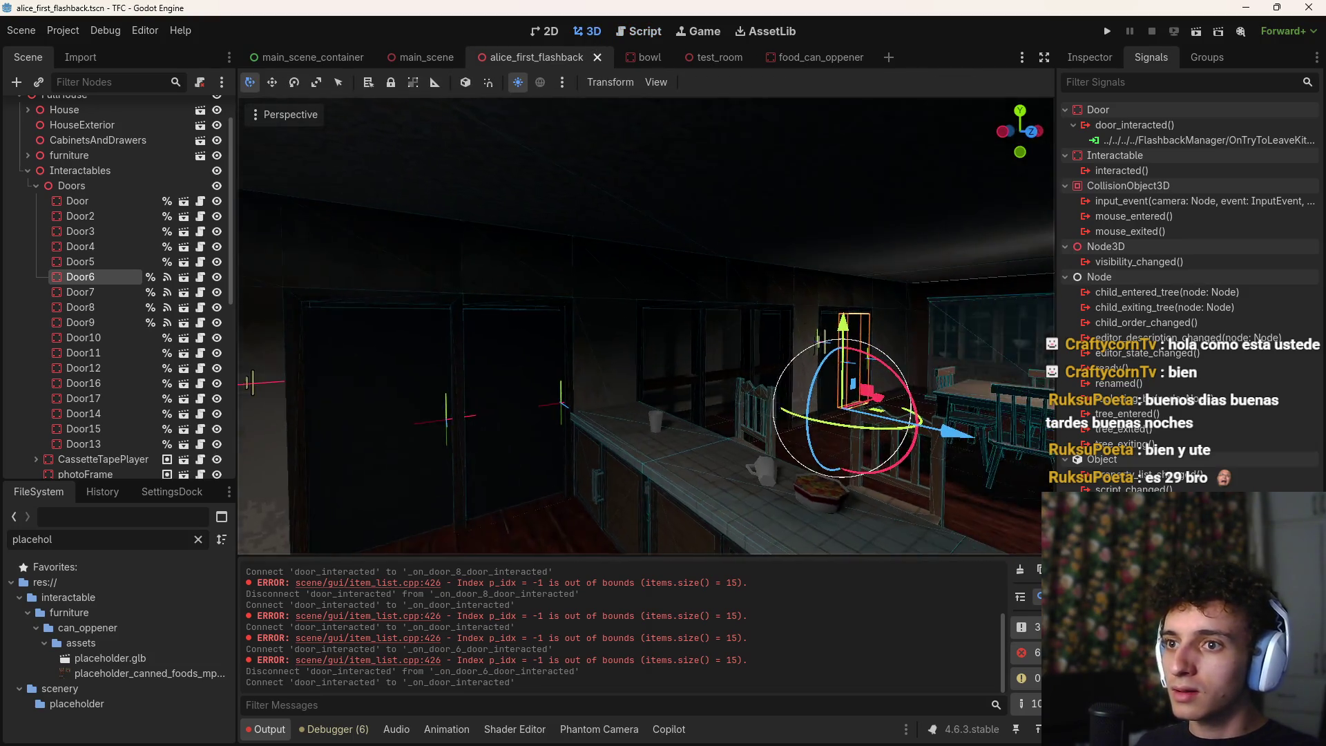
left_click(1107, 31)
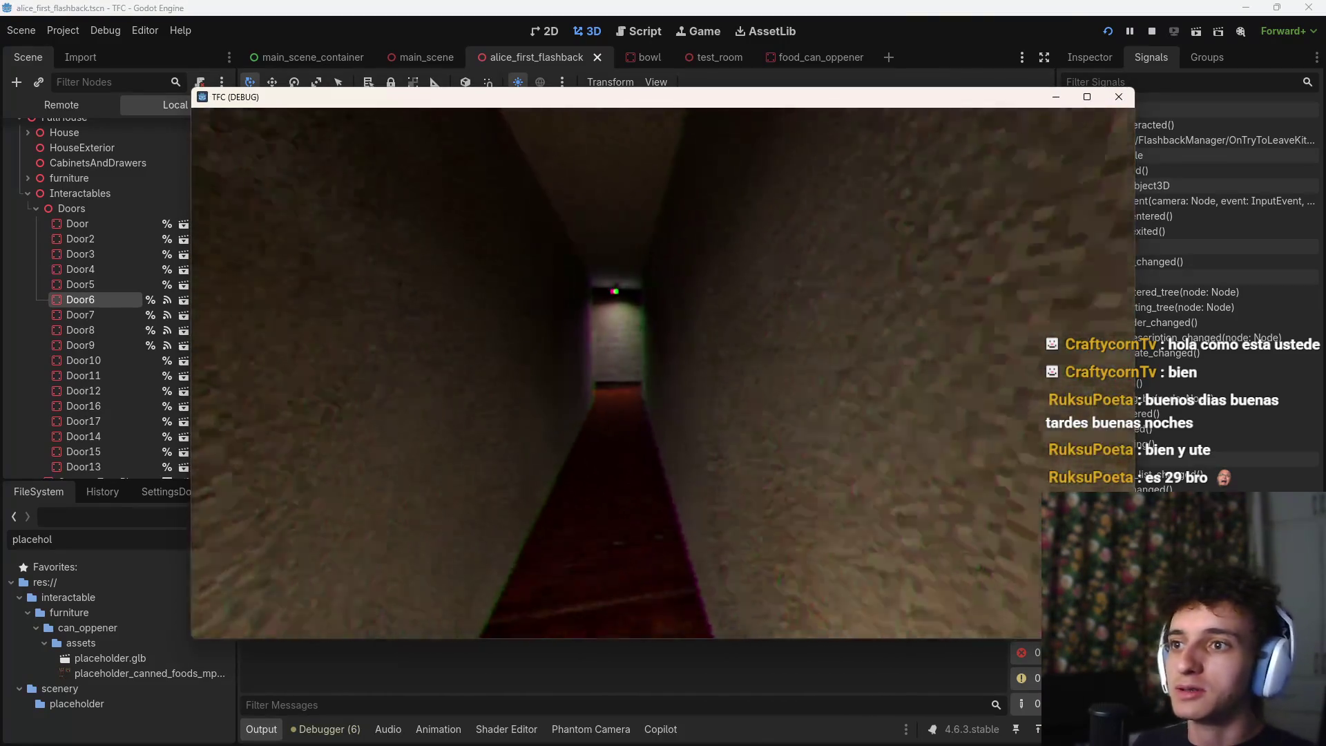
key("w")
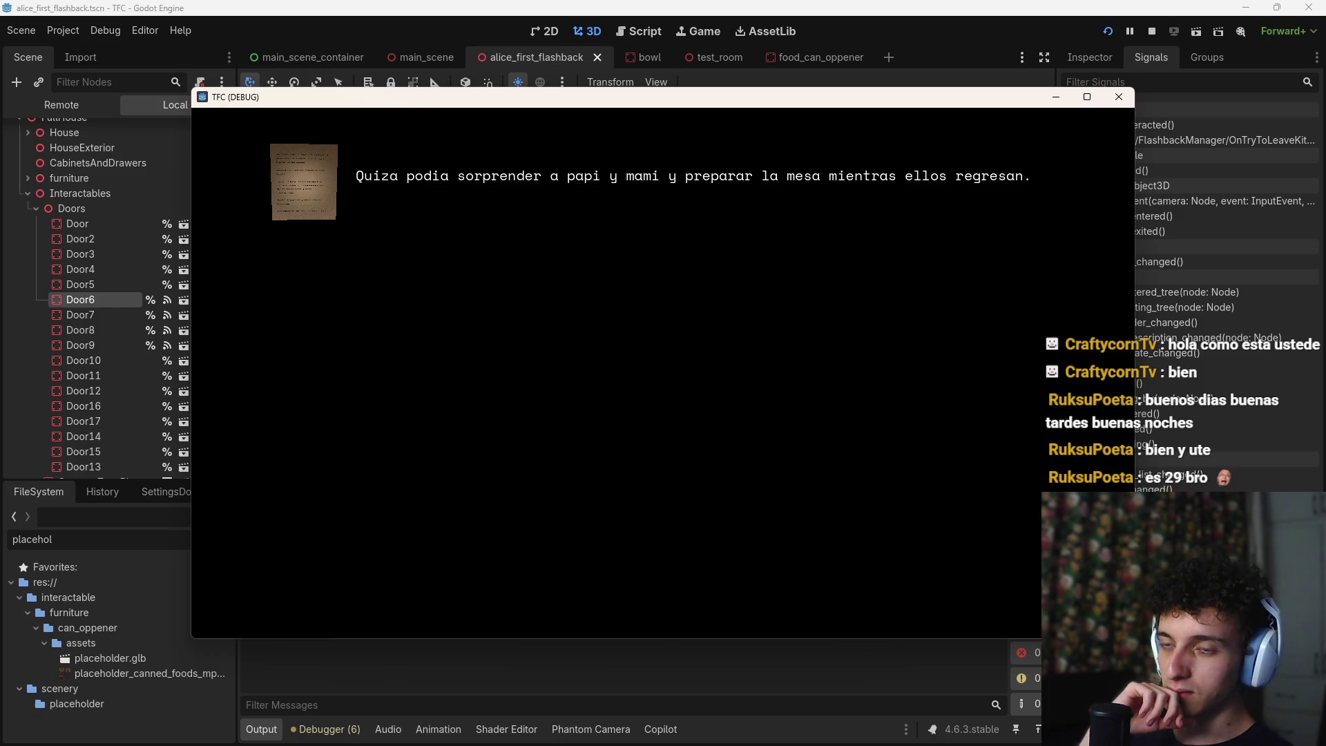
key("space")
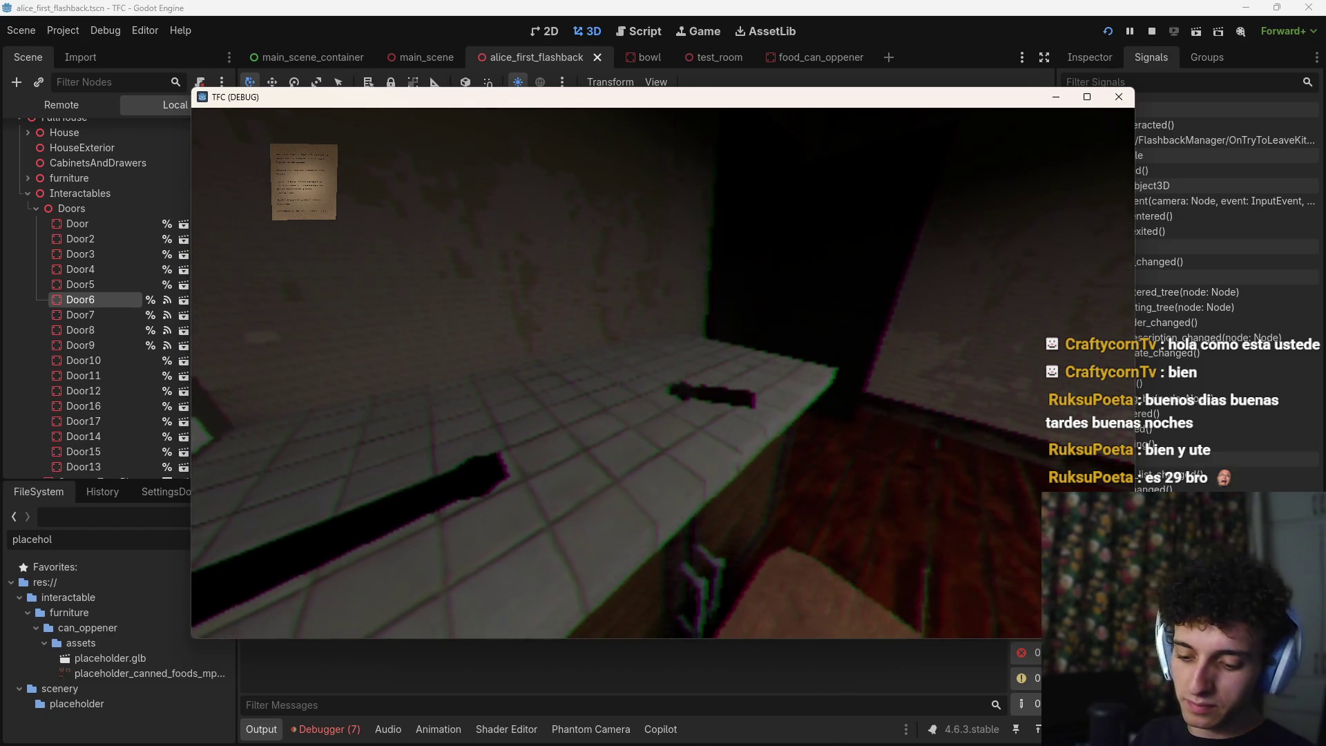
key("ctrl+s")
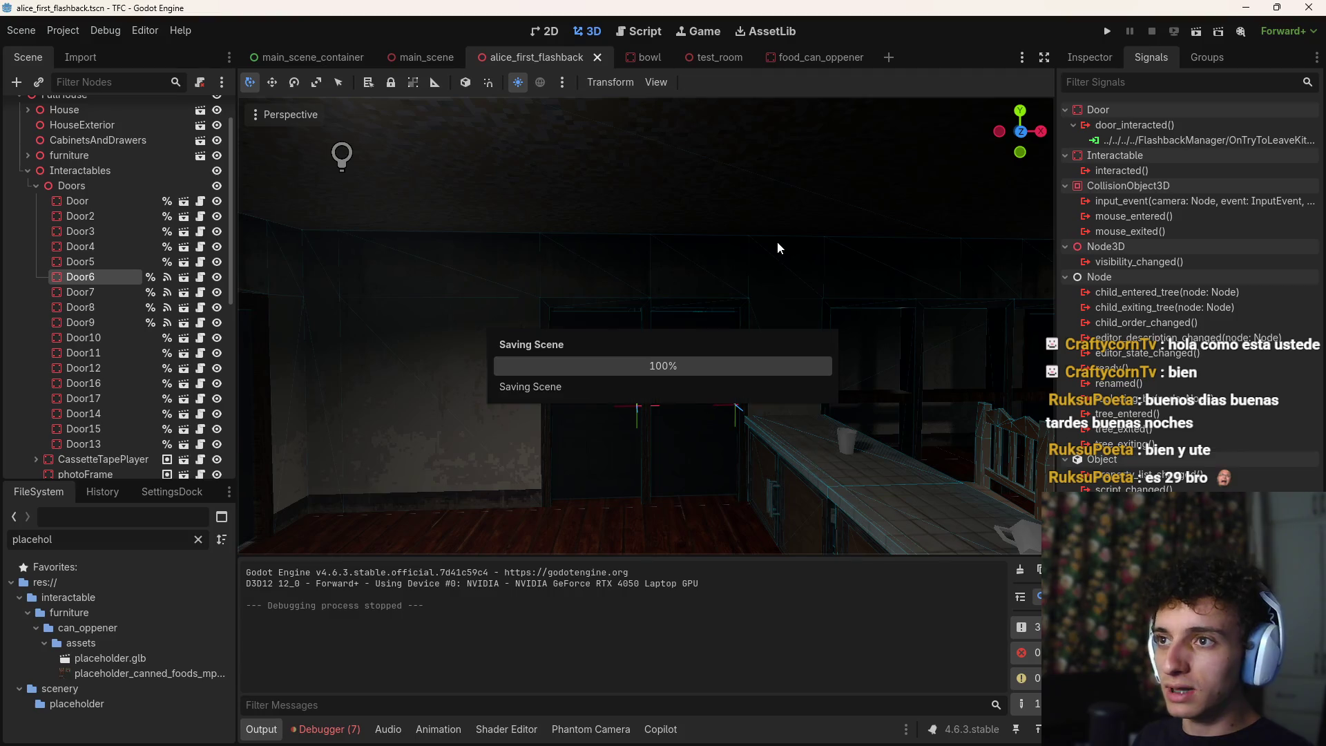
Add a Marker3D child node under FoodCanOppener near the kitchen counter
mouse_move(680, 364)
left_mouse_down()
mouse_move(673, 230)
mouse_move(682, 310)
left_mouse_up()
left_click(35, 185)
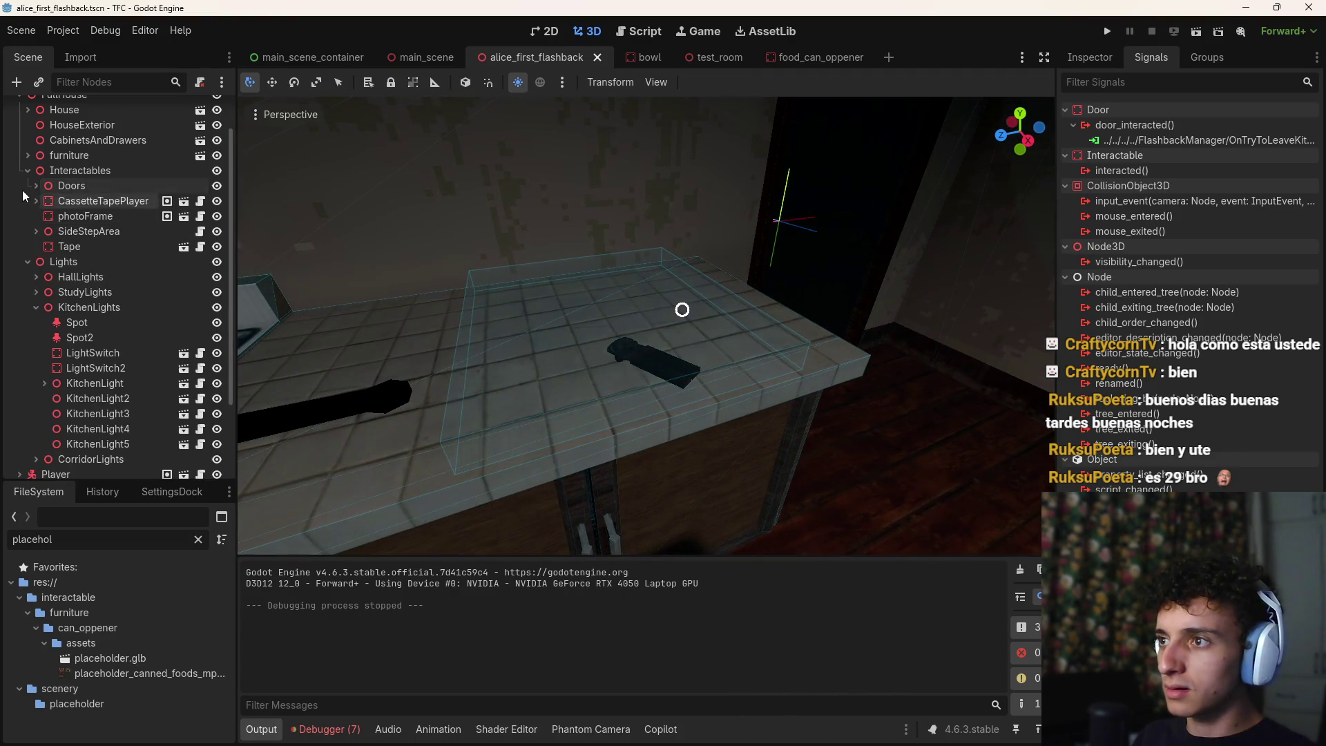
left_click(27, 170)
scroll(117, 402, "down", 1)
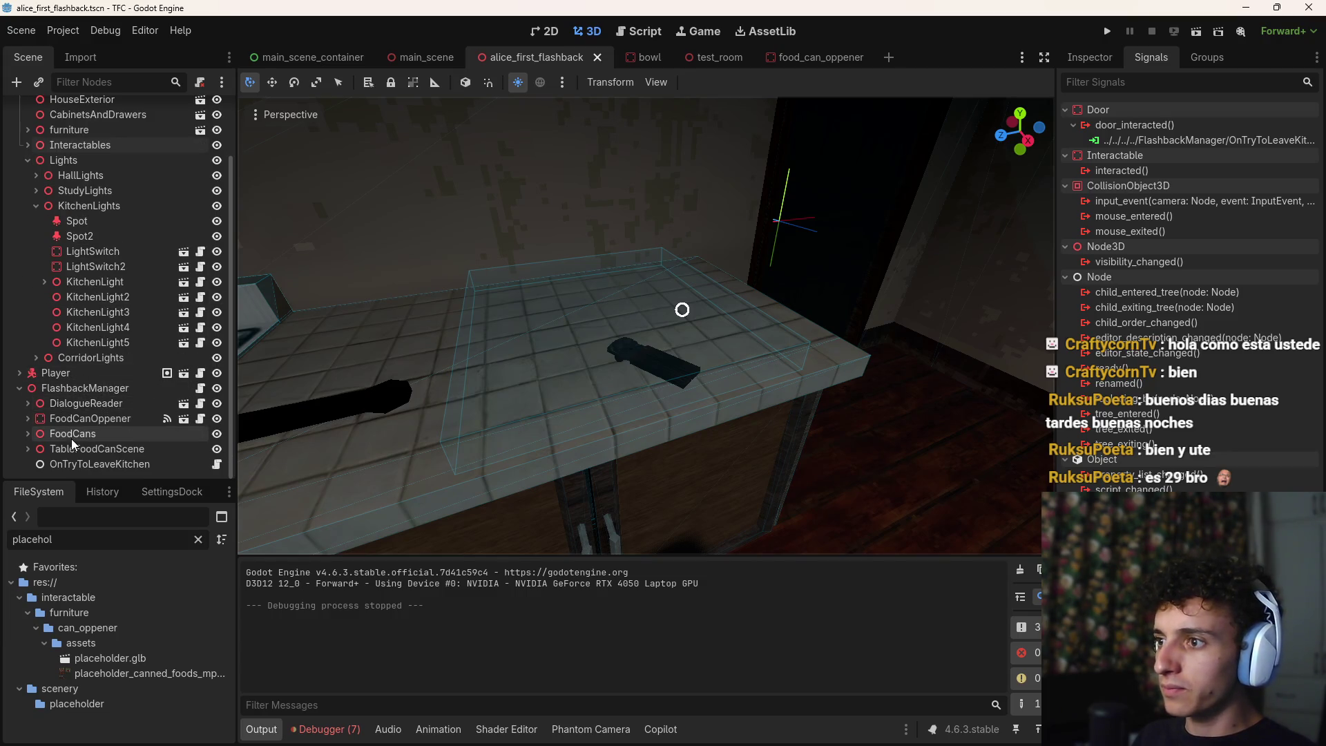
left_click(90, 418)
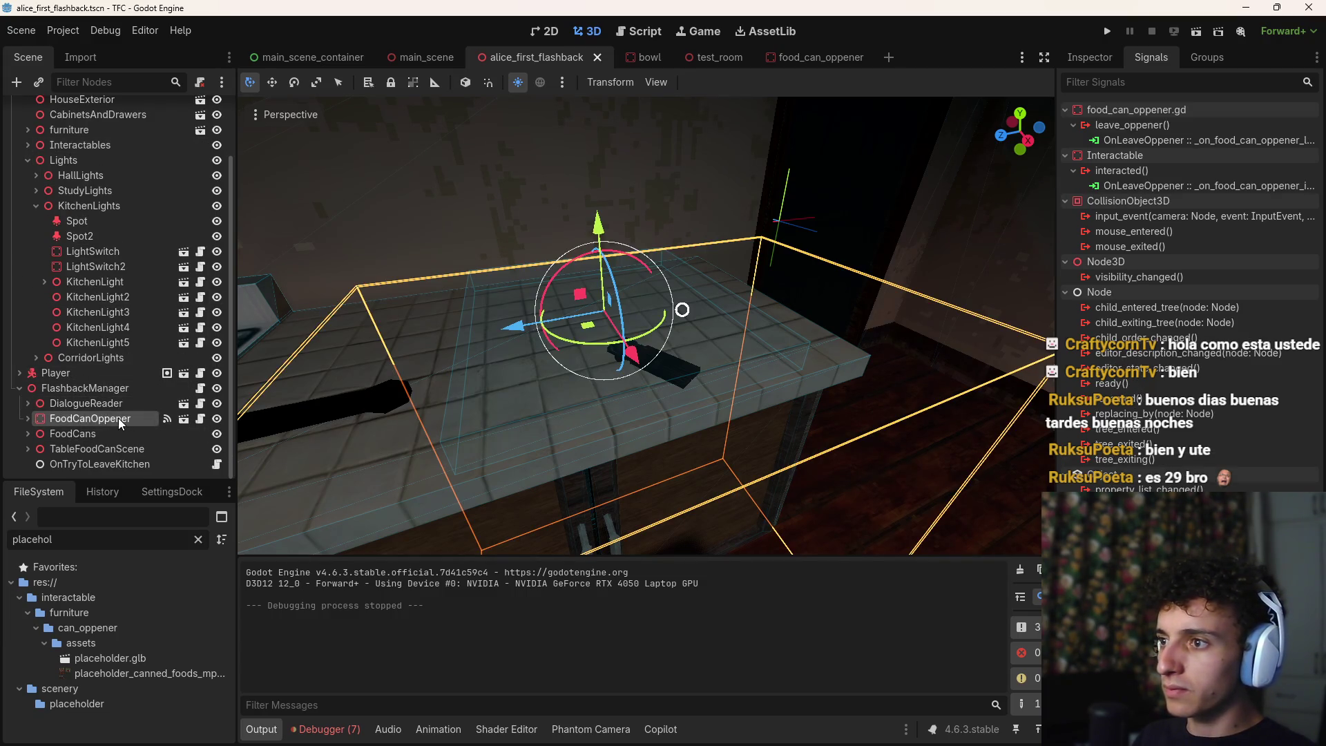
key("ctrl+a")
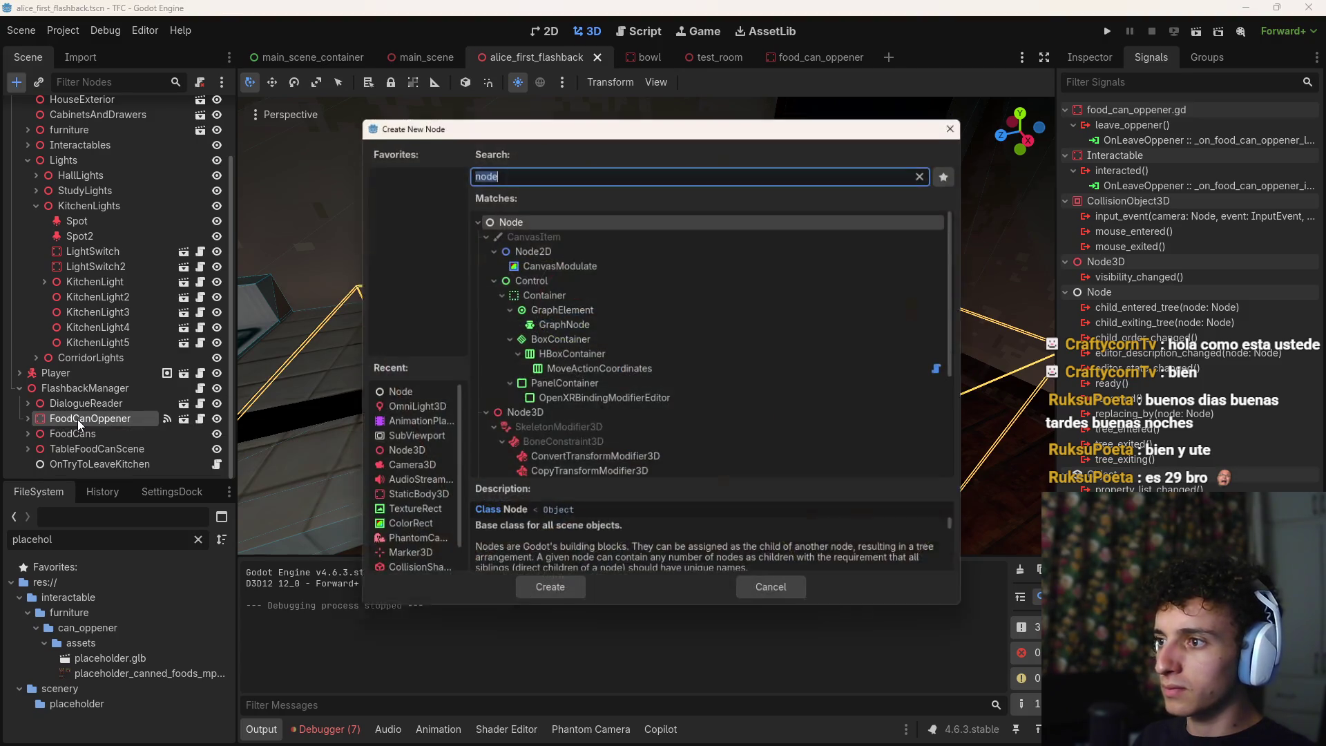
type("marker3d")
key("Return")
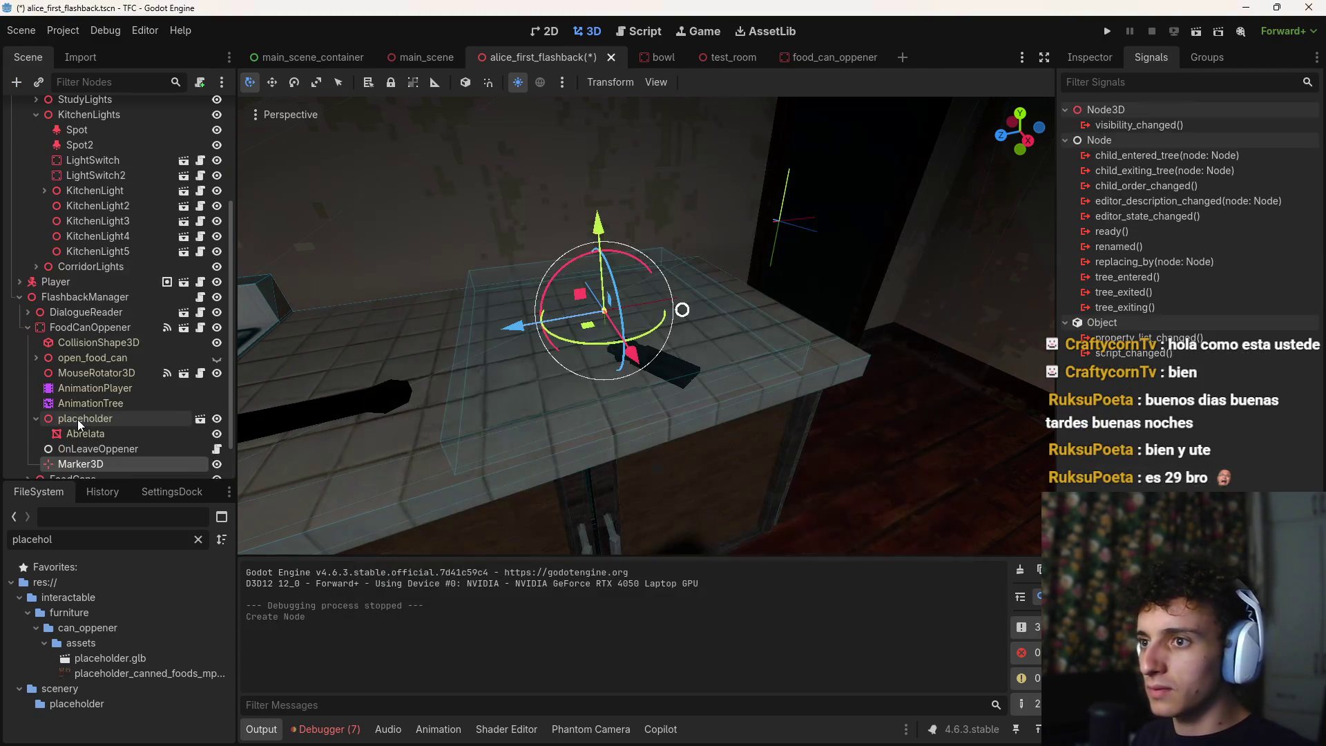
Position the new marker just above the counter, over the can
left_click_drag(598, 228, 598, 205)
mouse_move(632, 322)
left_mouse_down()
mouse_move(705, 416)
mouse_move(702, 432)
left_mouse_up()
scroll(701, 432, "up", 5)
mouse_move(762, 535)
left_mouse_down()
mouse_move(720, 239)
mouse_move(725, 352)
mouse_move(772, 418)
mouse_move(688, 423)
left_mouse_up()
mouse_move(602, 510)
left_mouse_down()
mouse_move(602, 367)
mouse_move(609, 422)
left_mouse_up()
left_click_drag(540, 337, 587, 346)
mouse_move(686, 420)
left_mouse_down()
mouse_move(702, 474)
mouse_move(672, 306)
mouse_move(690, 225)
mouse_move(666, 299)
left_mouse_up()
Rename the marker InteractableIndicator, assign it as FoodCanOppener's Indicator Last Pose, and save
scroll(96, 439, "down", 3)
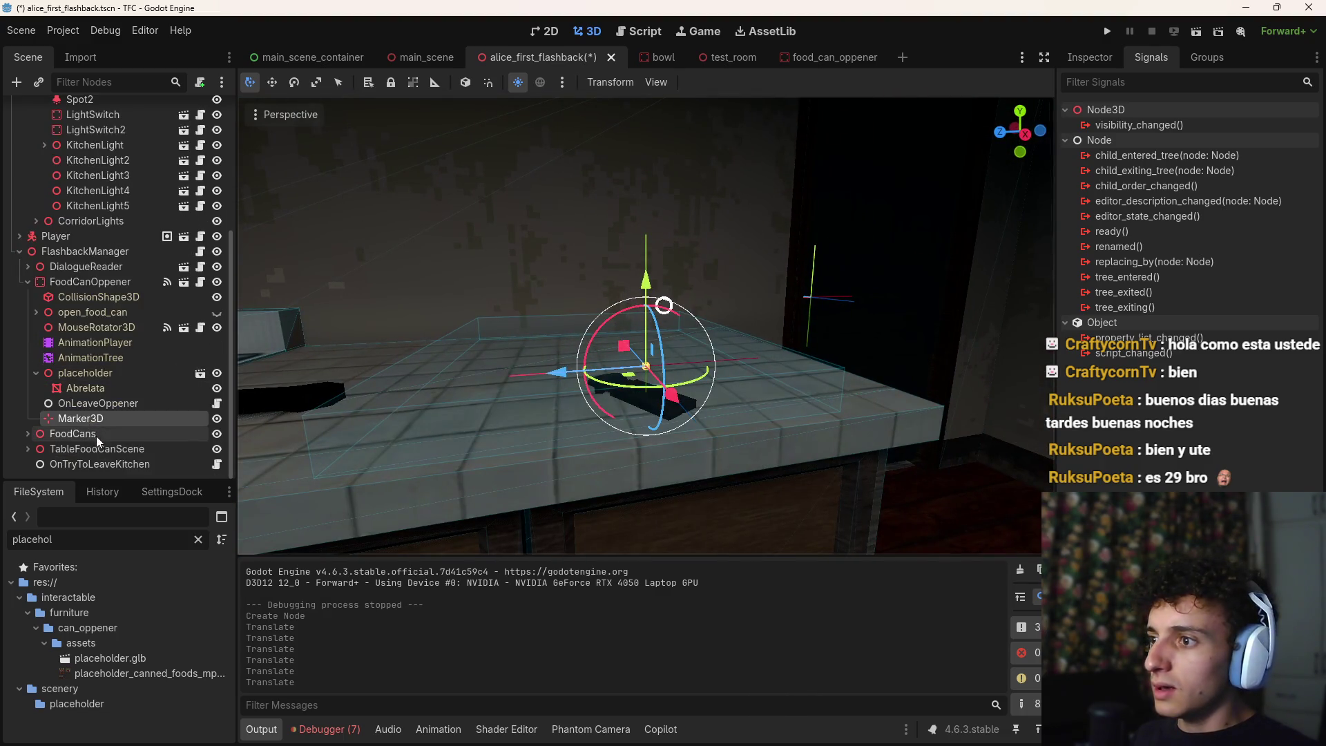
double_click(113, 418)
type("InteractableIndicator")
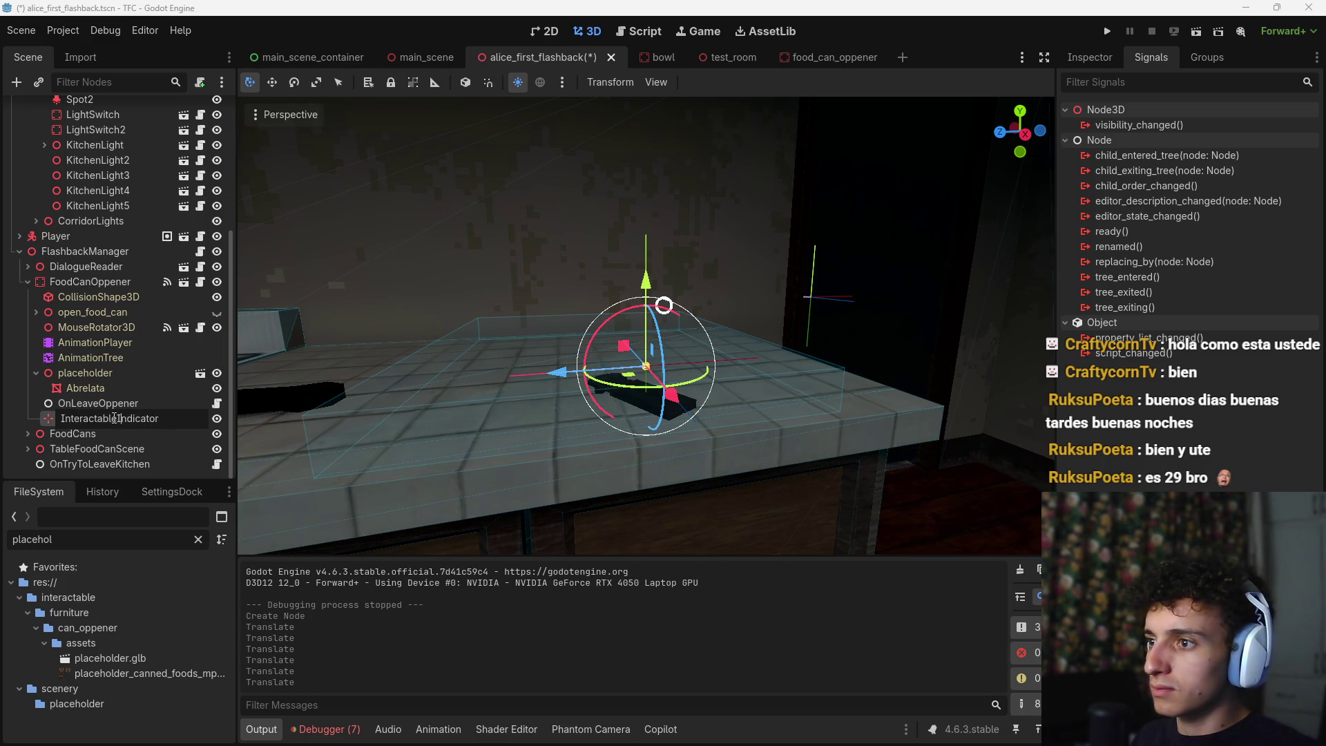
key("Return")
left_click(69, 282)
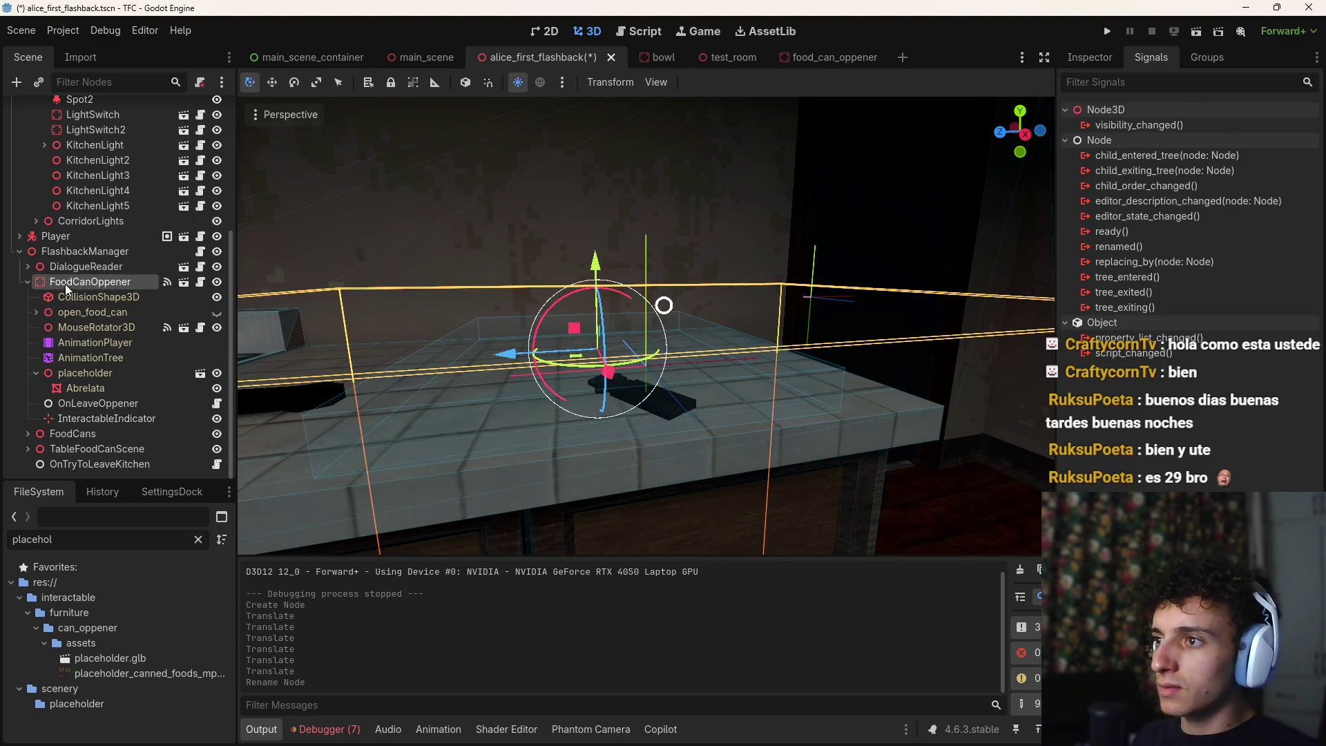
left_click(1089, 57)
left_click(1234, 243)
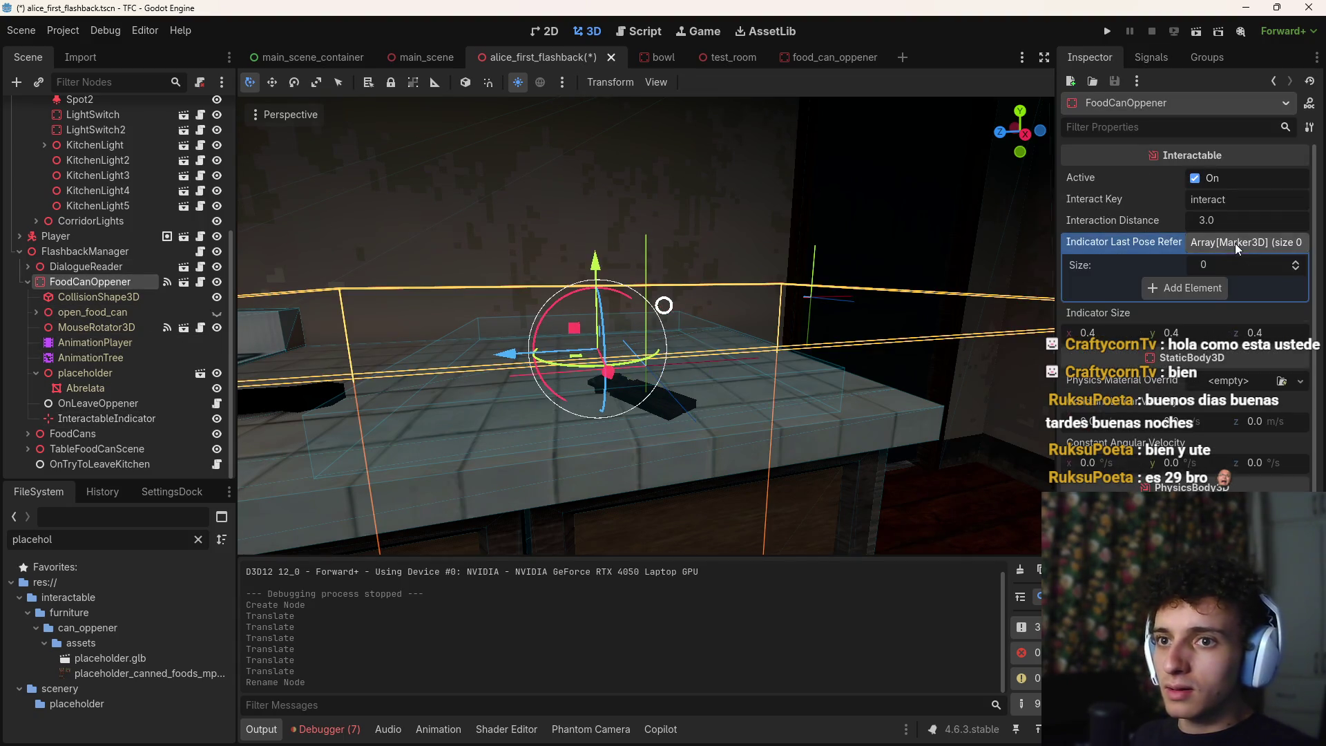
left_click(1235, 243)
left_click_drag(103, 418, 1243, 242)
key("ctrl+s")
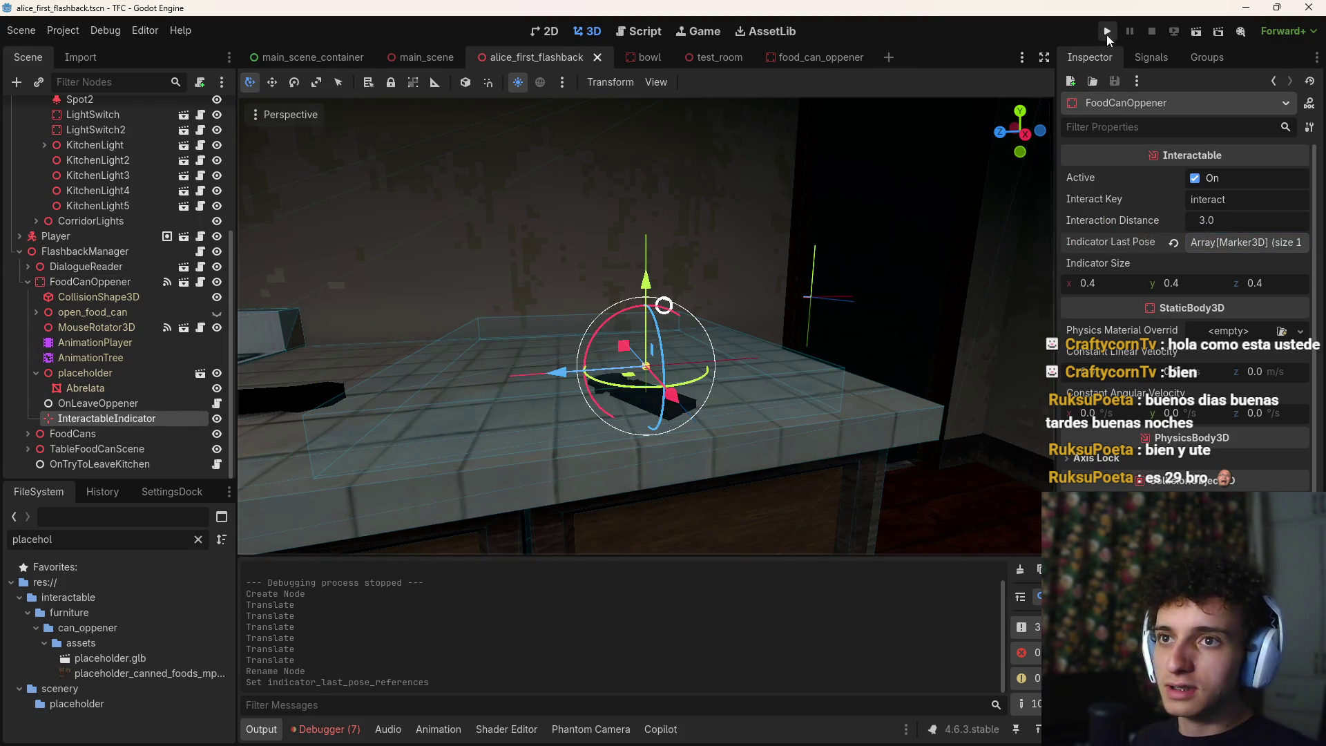
left_click(1109, 31)
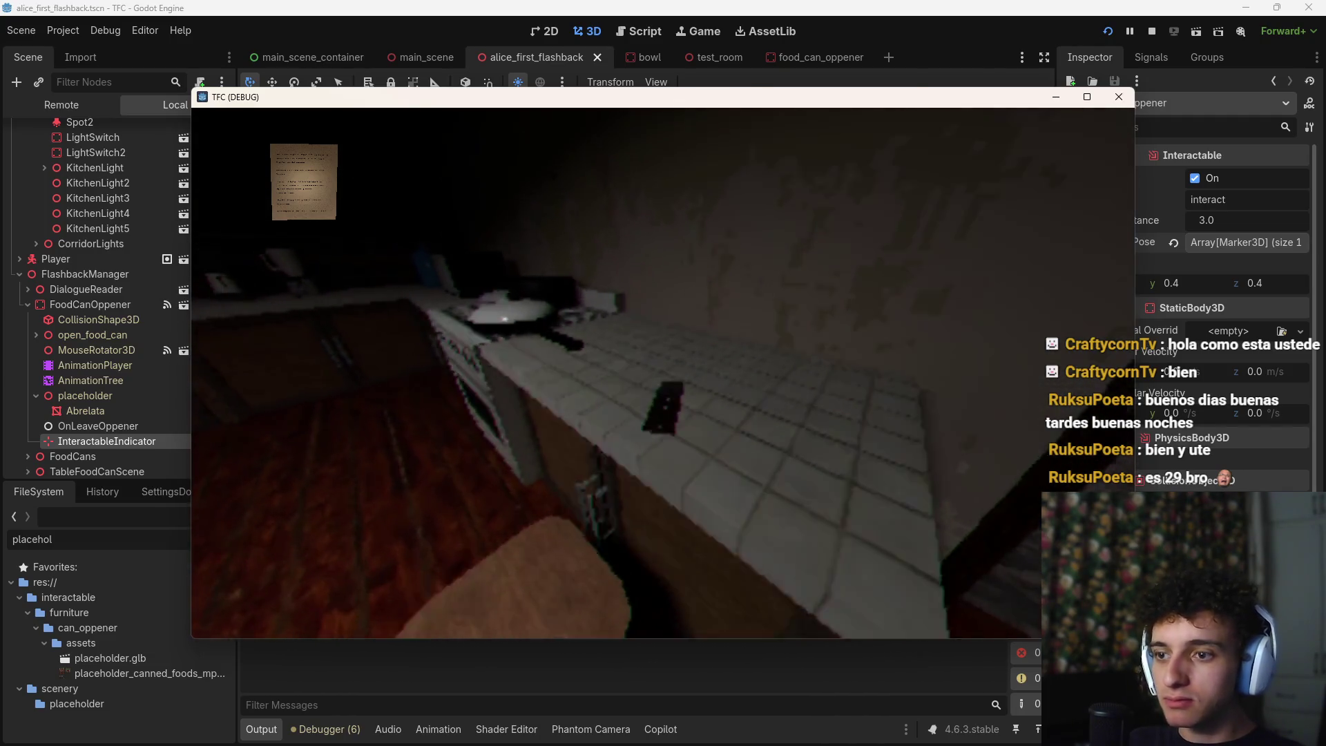
key("F8")
key("ctrl+s")
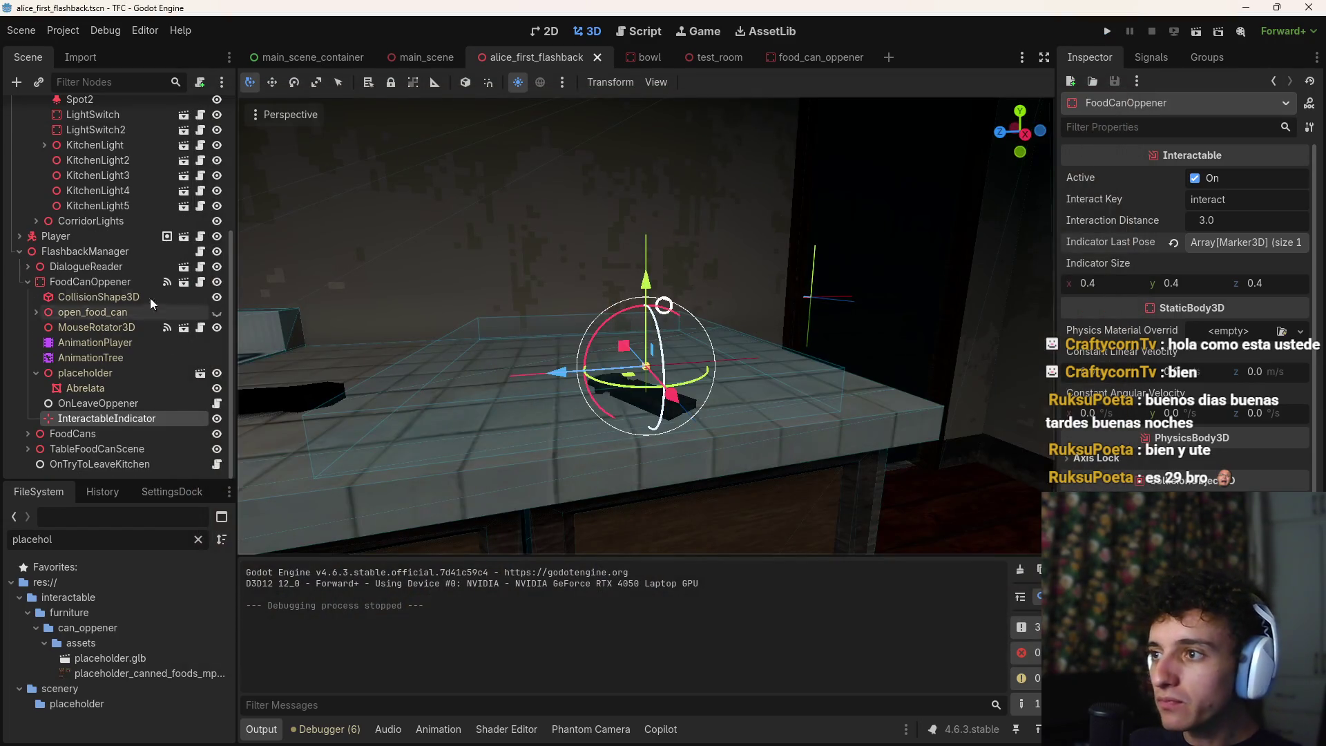
In food_can_opener.gd, add leave_interaction() after the bark_dialogue call on line 23 and save
left_click(168, 283)
scroll(669, 419, "up", 5)
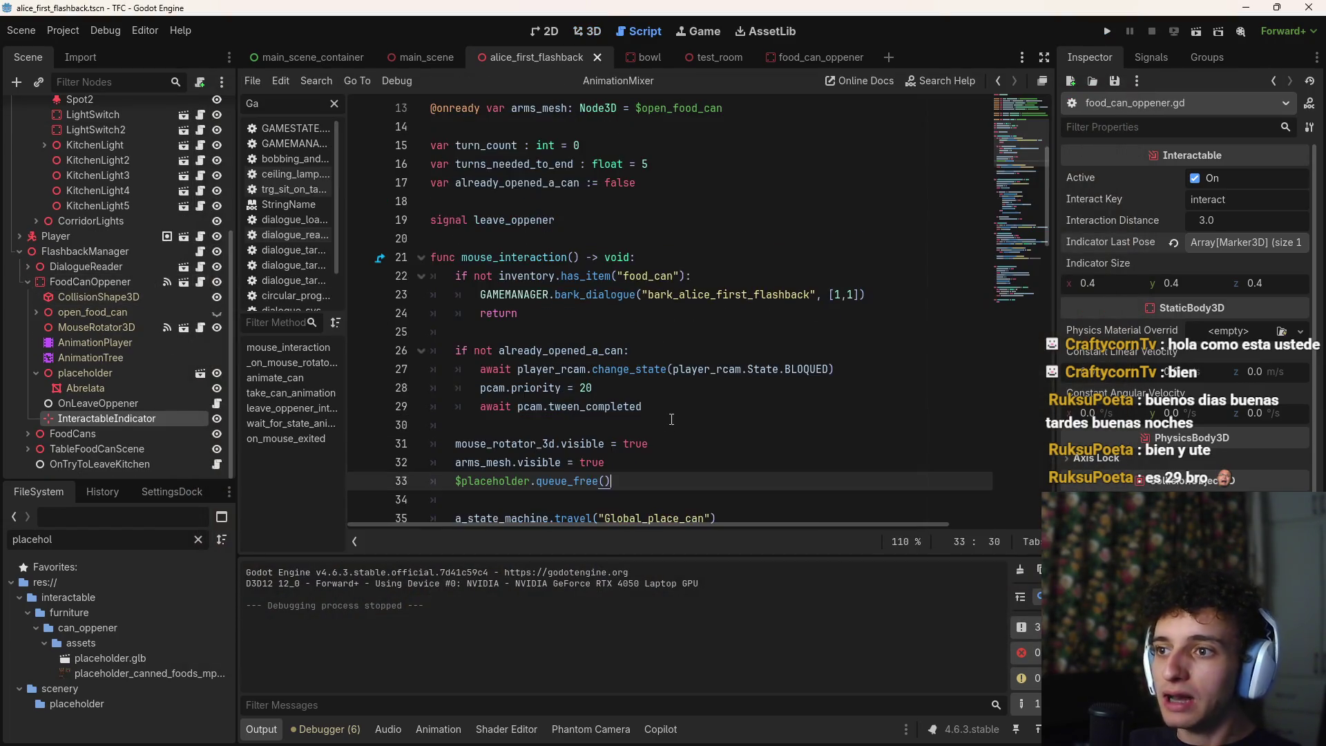
scroll(669, 415, "down", 5)
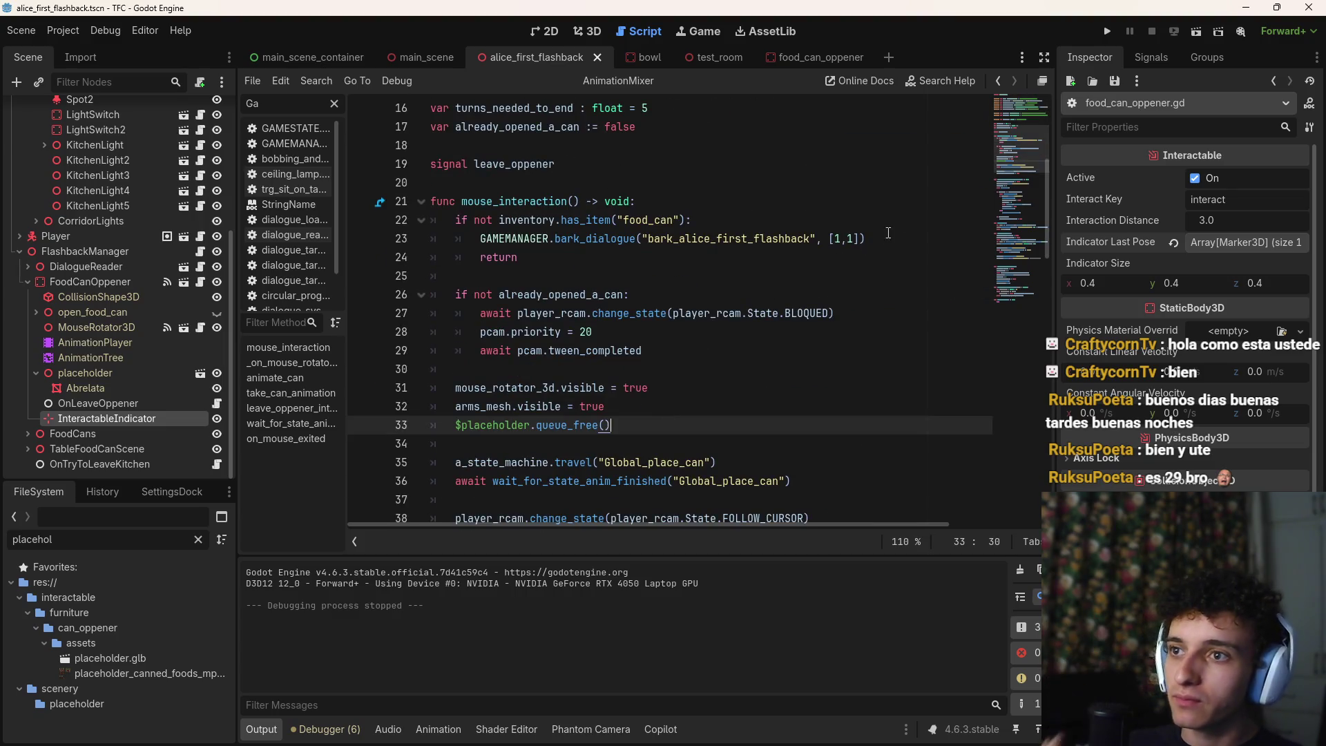
left_click(890, 239)
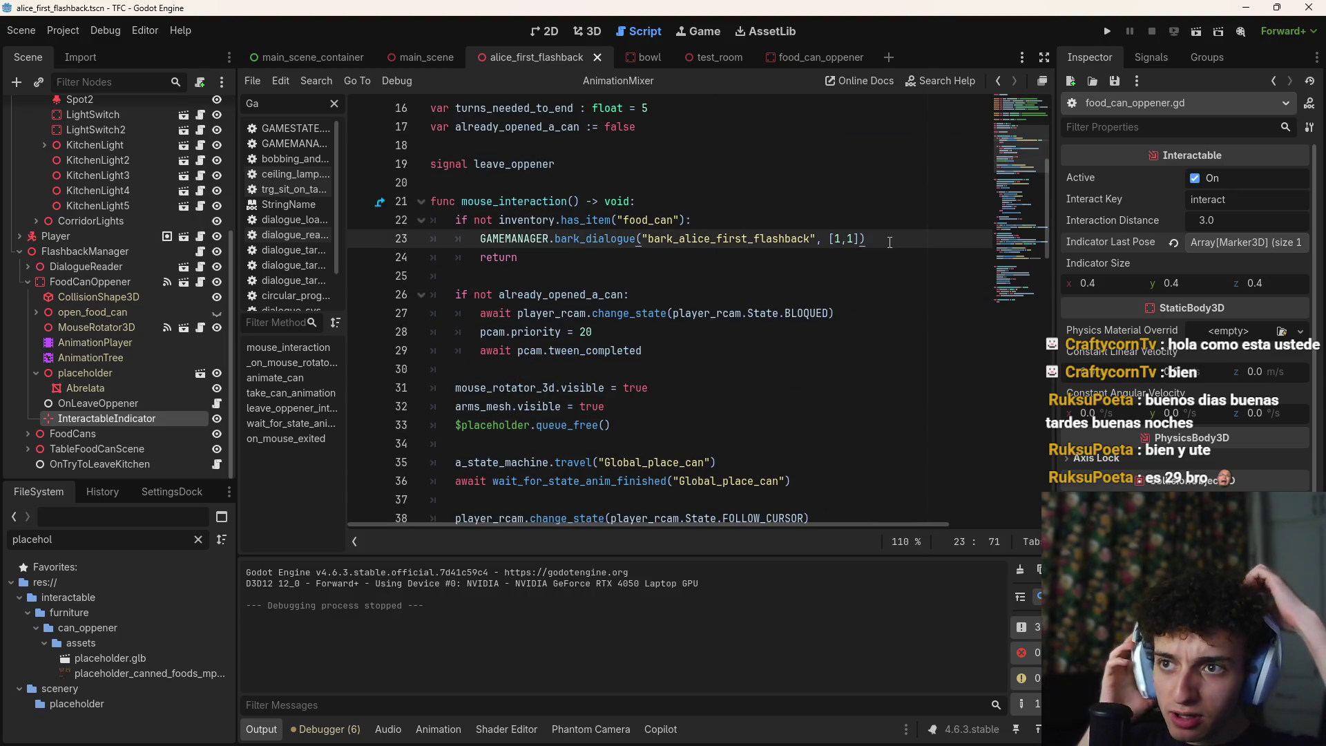
key("Return")
type("leave")
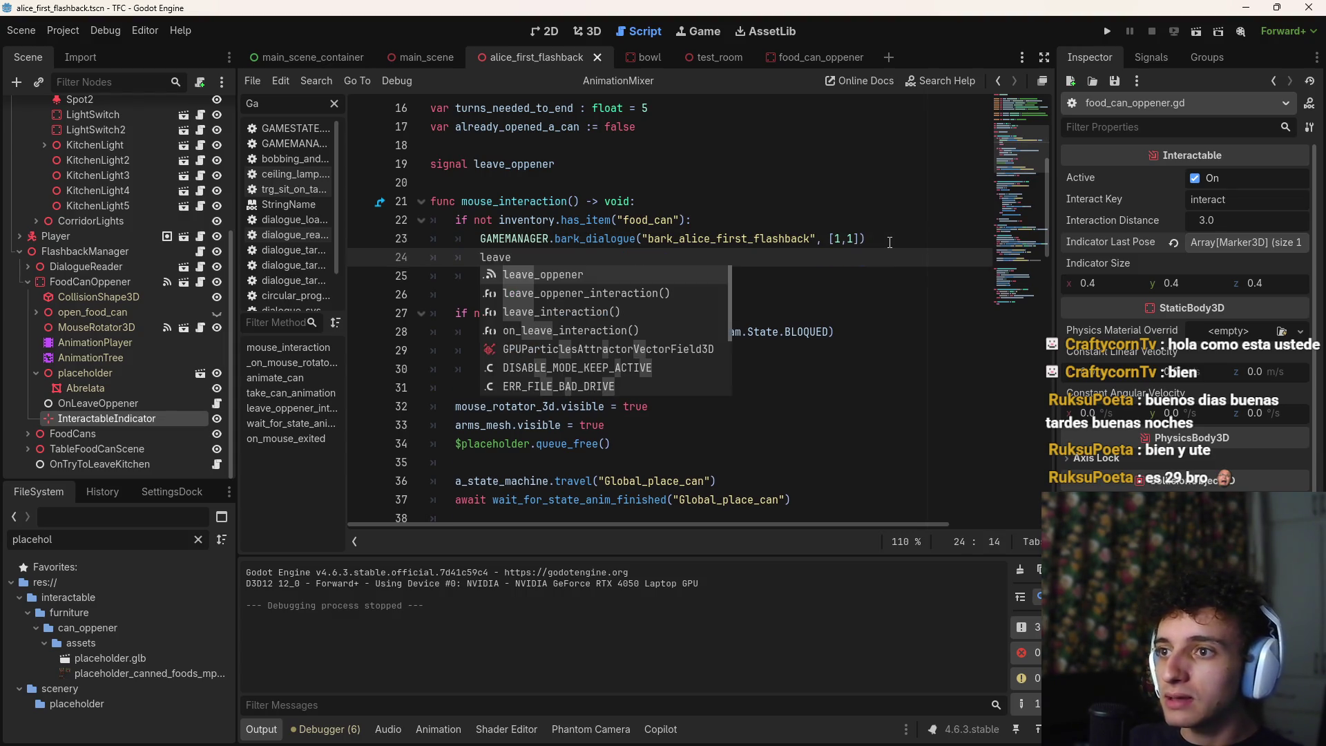
key("Down")
key("Down")
key("Return")
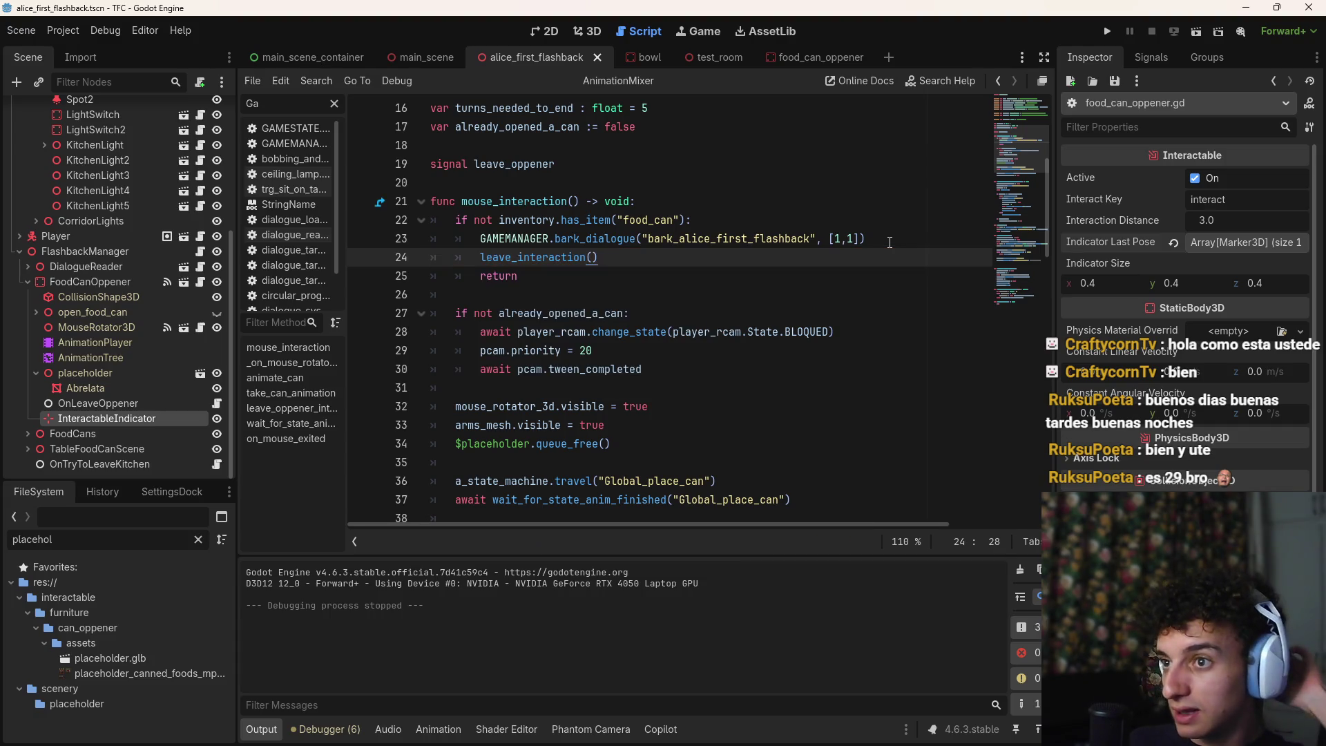
key("ctrl+s")
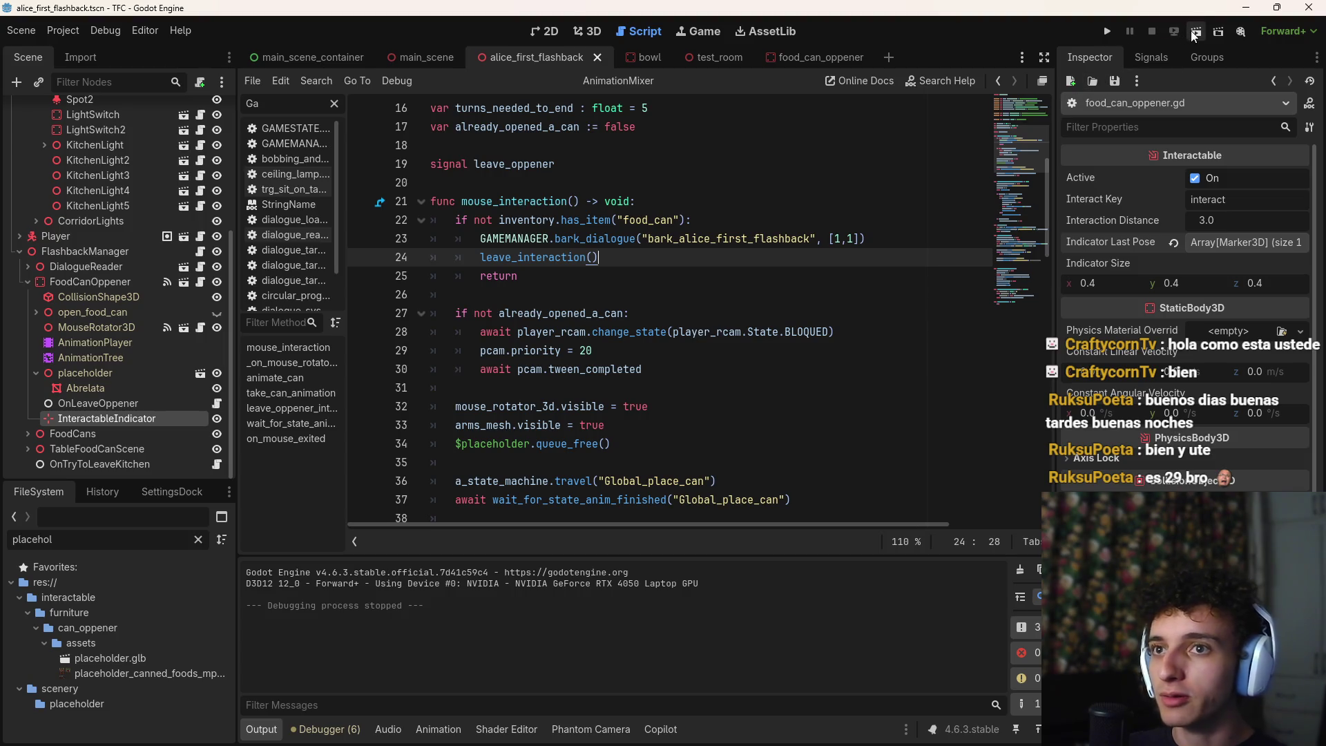
Run the project, then switch over to the YouTube Music player
left_click(1111, 32)
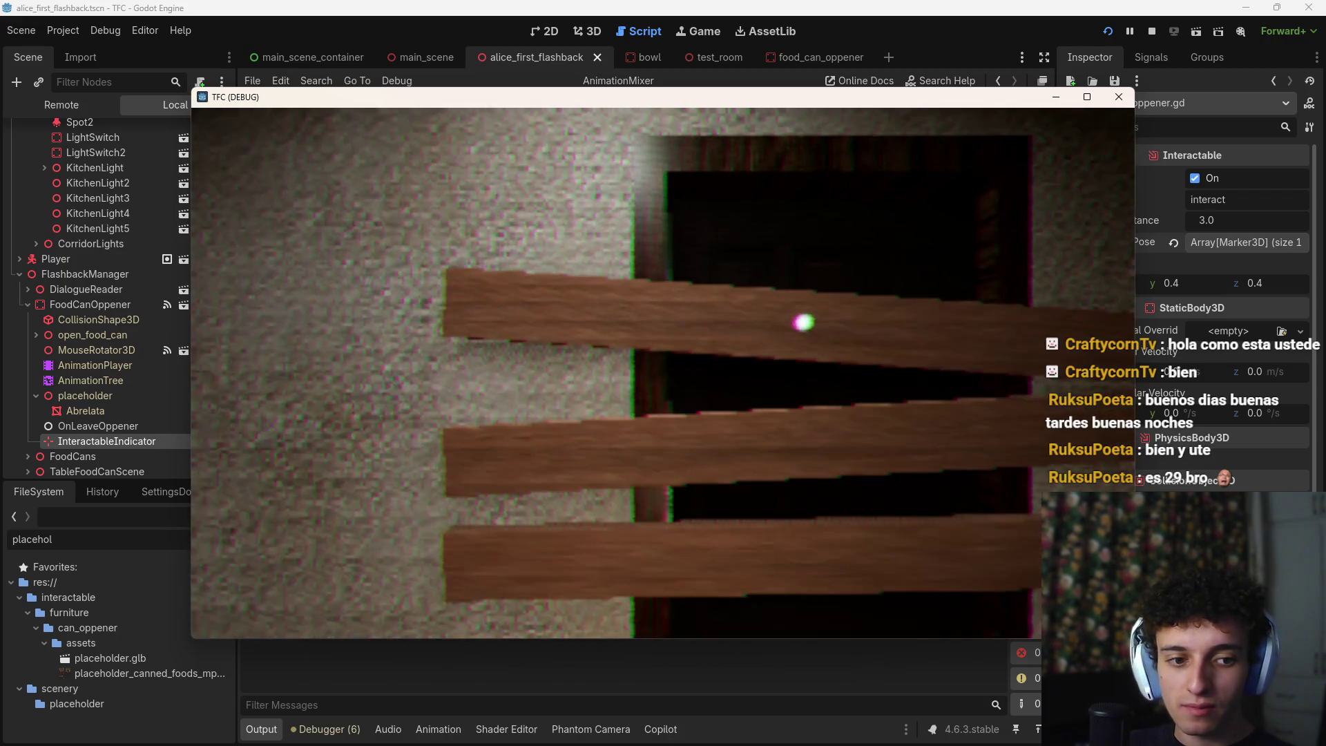
key("alt+Tab")
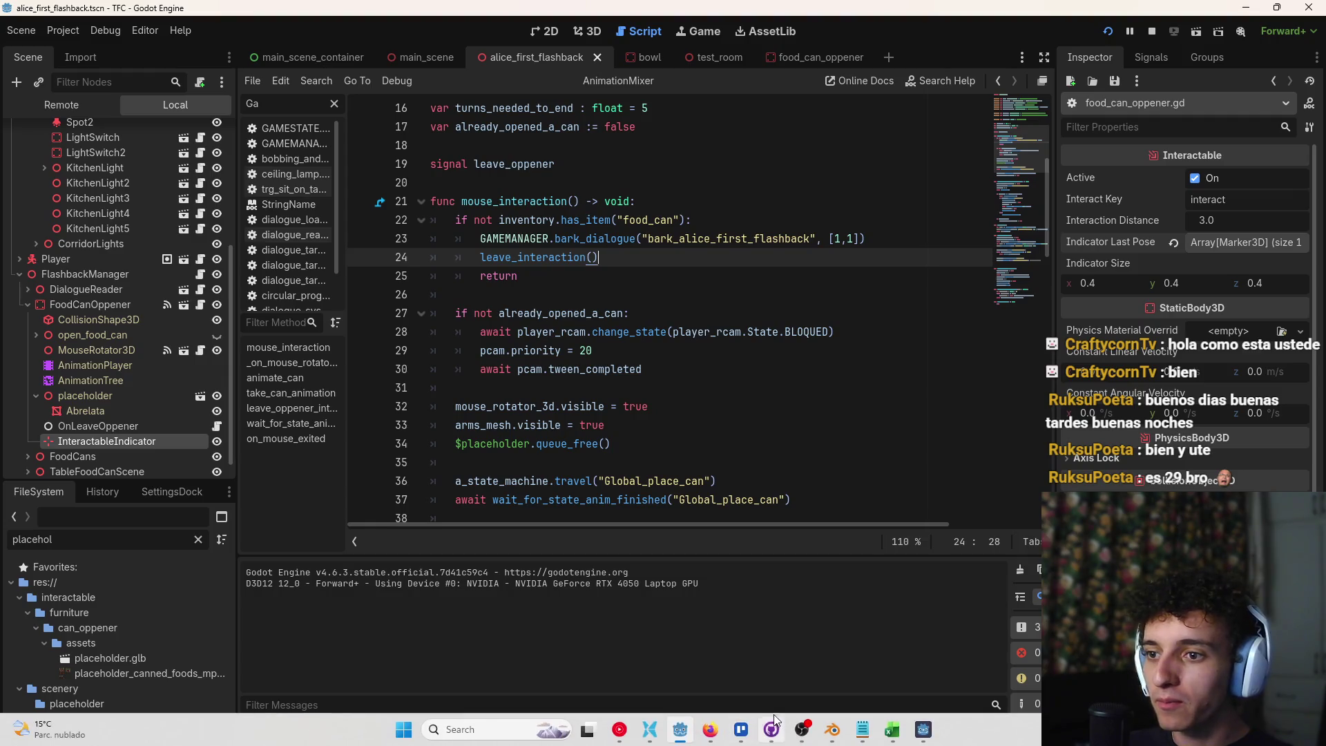
left_click(649, 731)
Scroll the Expedition 33 track list, then alt-tab back to the Godot game
scroll(624, 655, "down", 6)
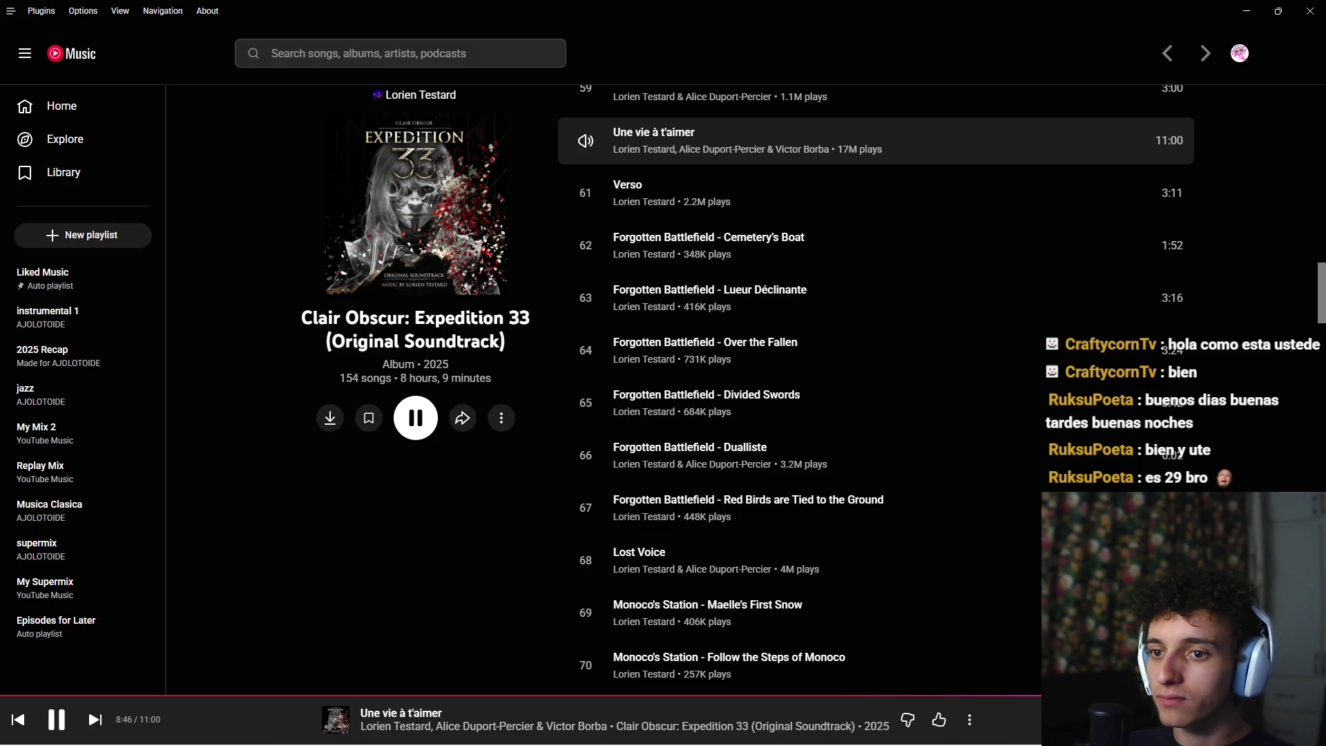
scroll(884, 656, "up", 2)
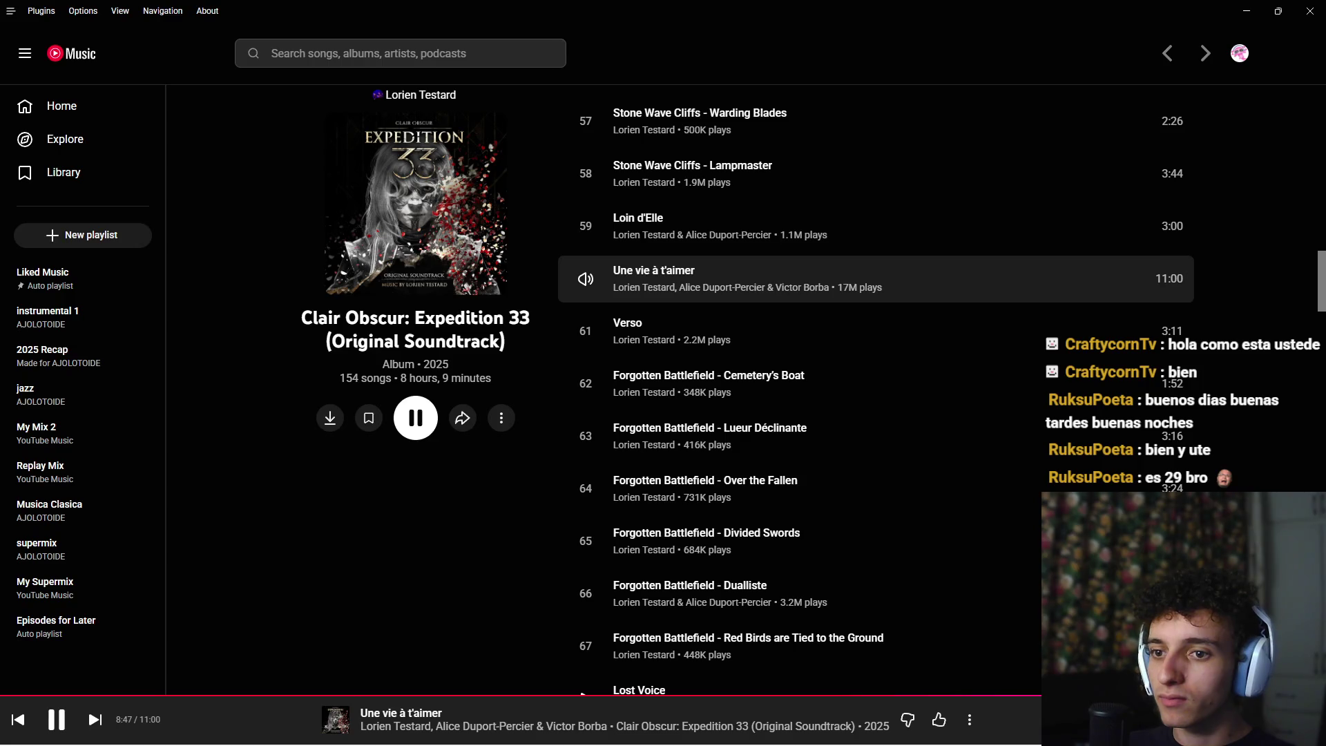
key("alt+Tab")
key("alt+Tab")
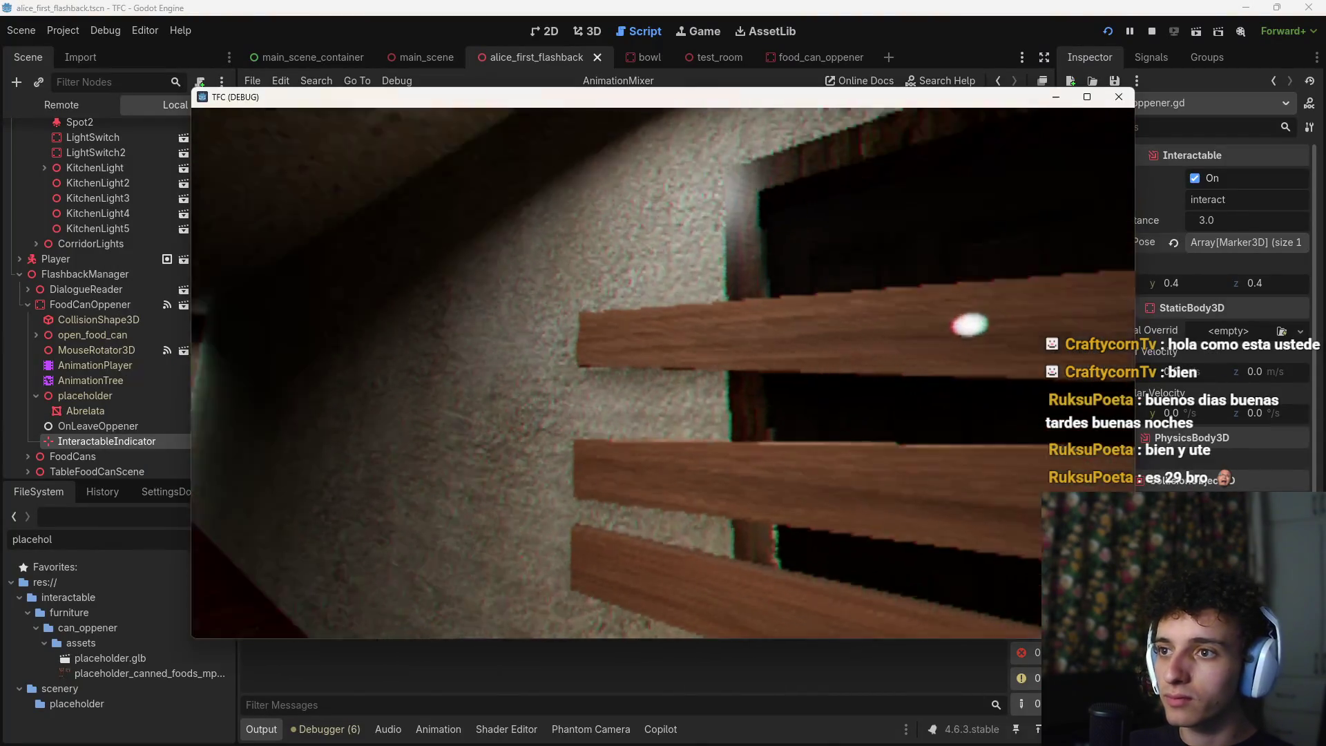
Walk the flashback rooms, pick up the paper note, and review the 14 overlapping-bark errors in the Debugger
key("w")
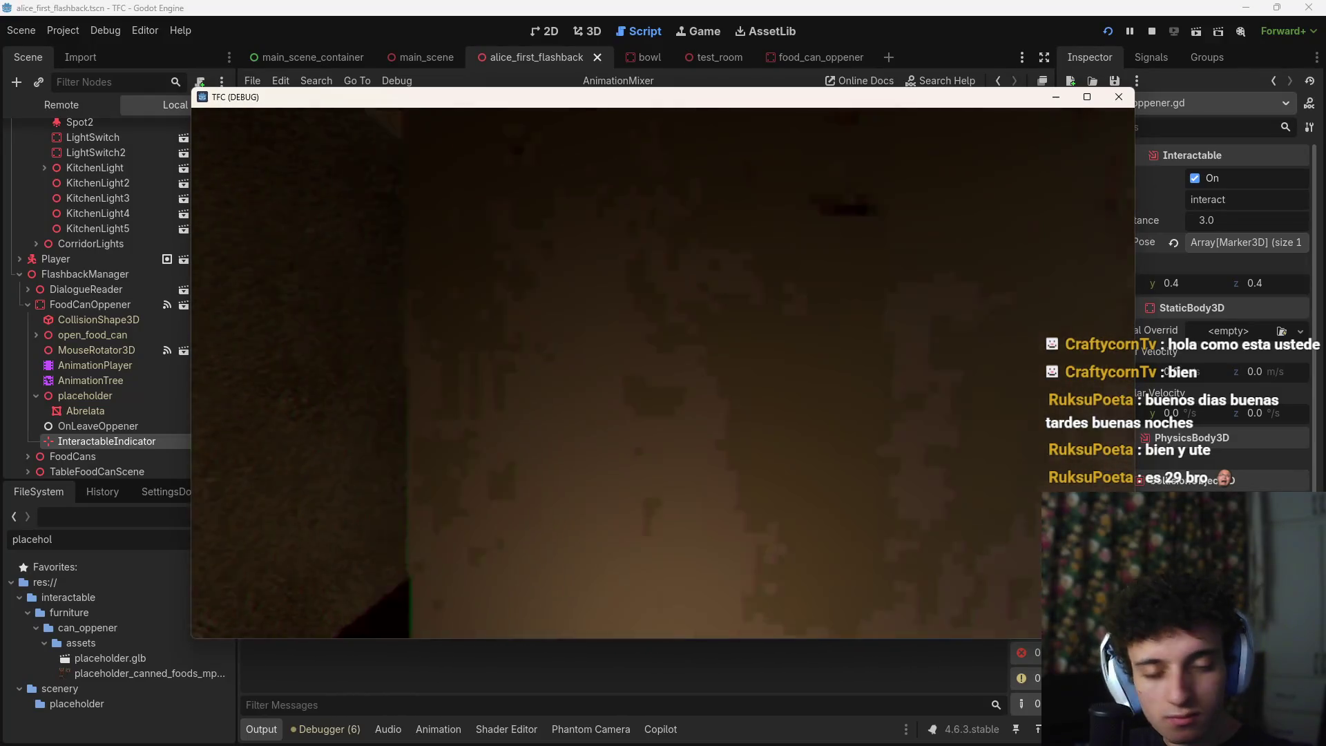
key("w")
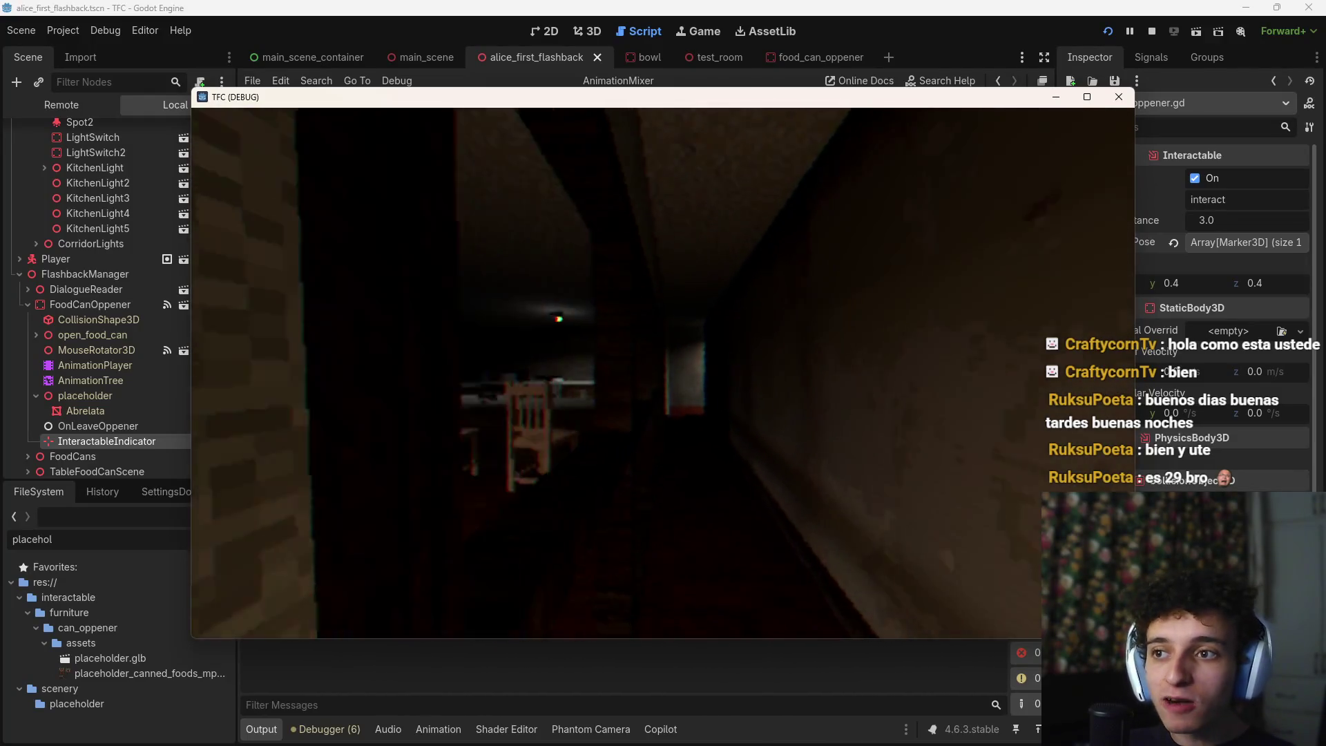
key("w")
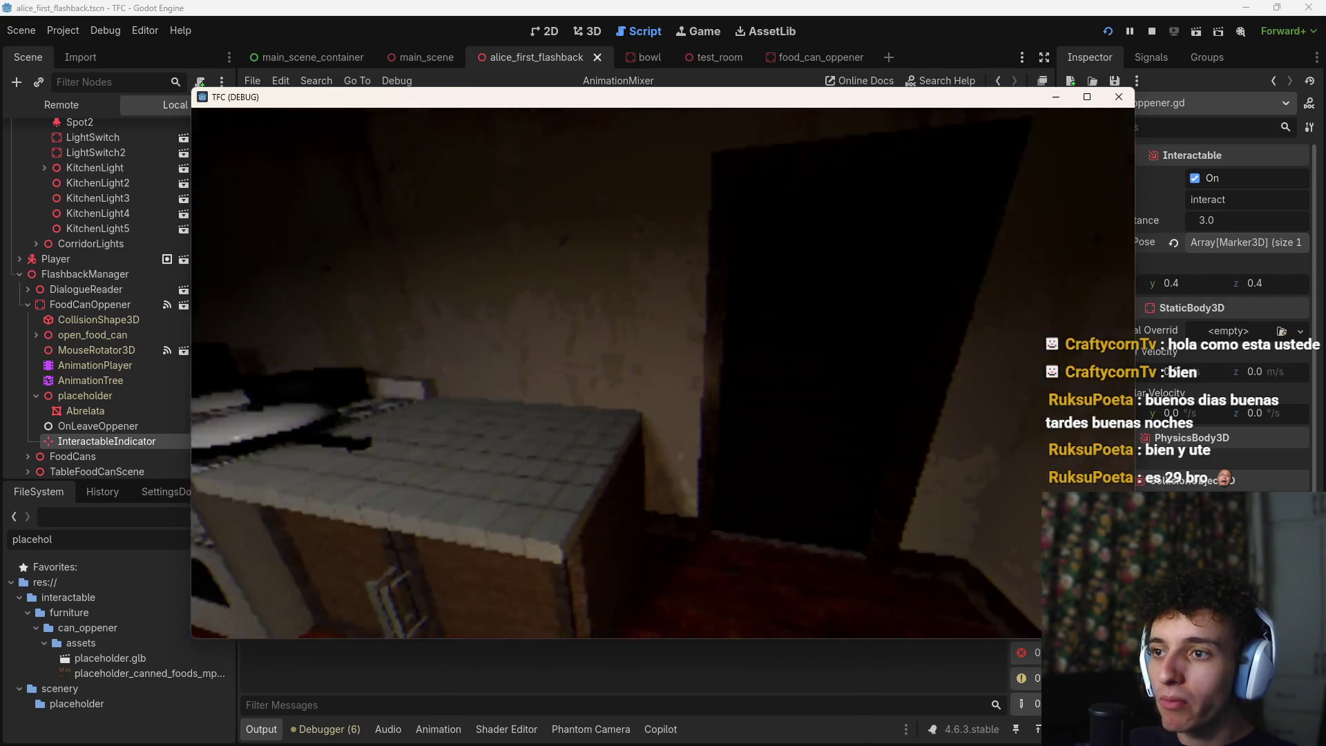
key("w")
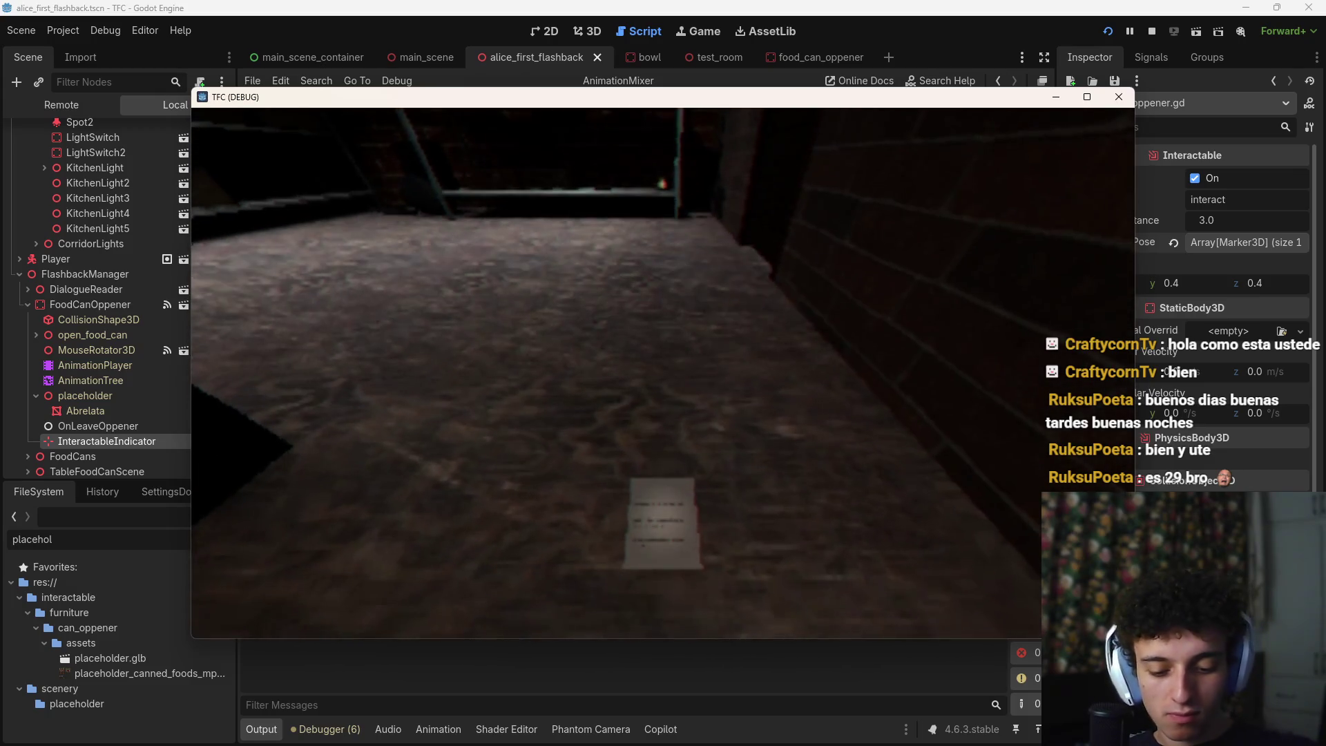
key("e")
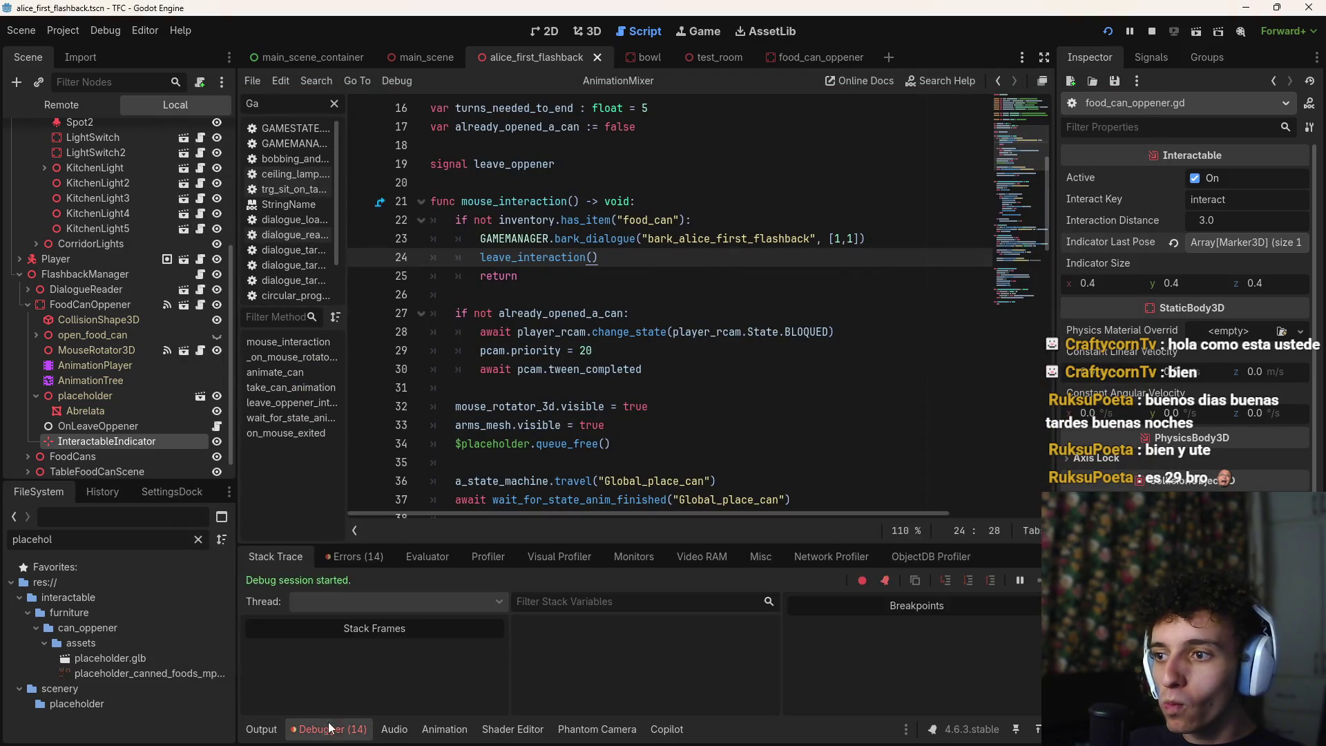
left_click(342, 557)
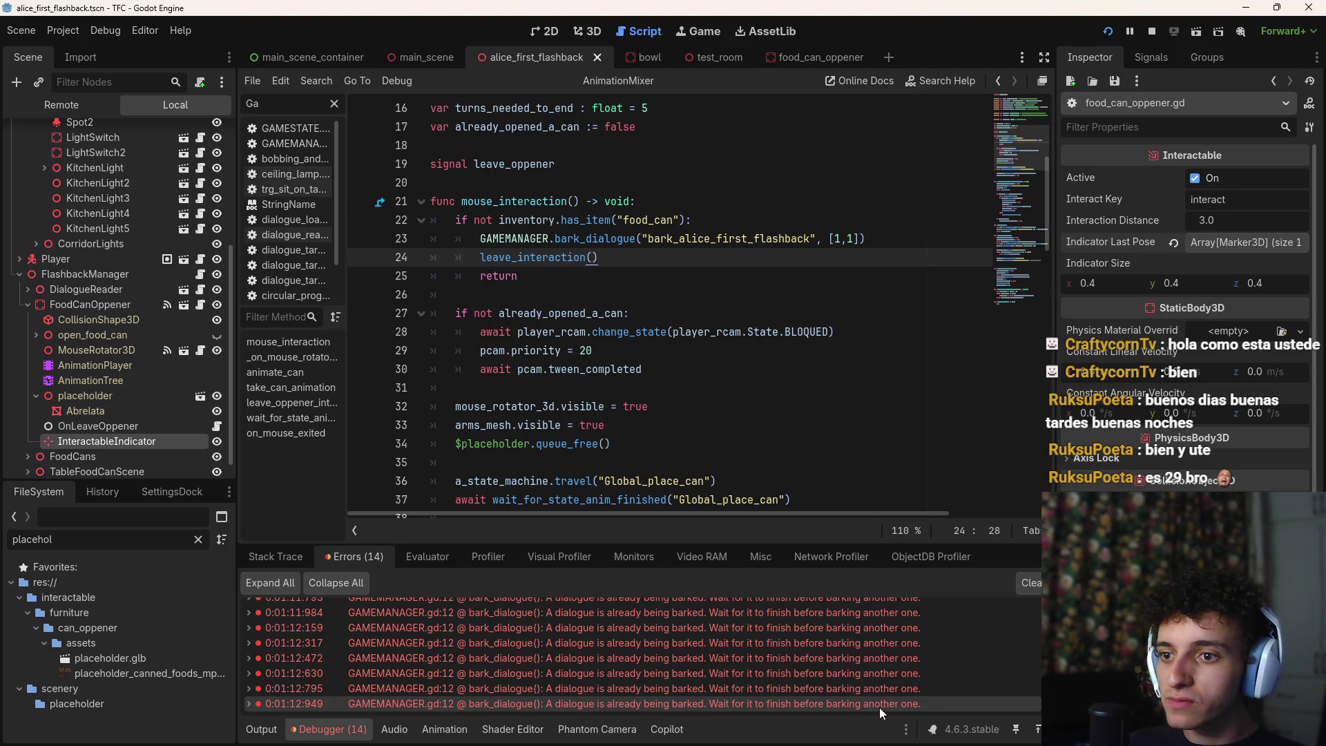
key("alt+Tab")
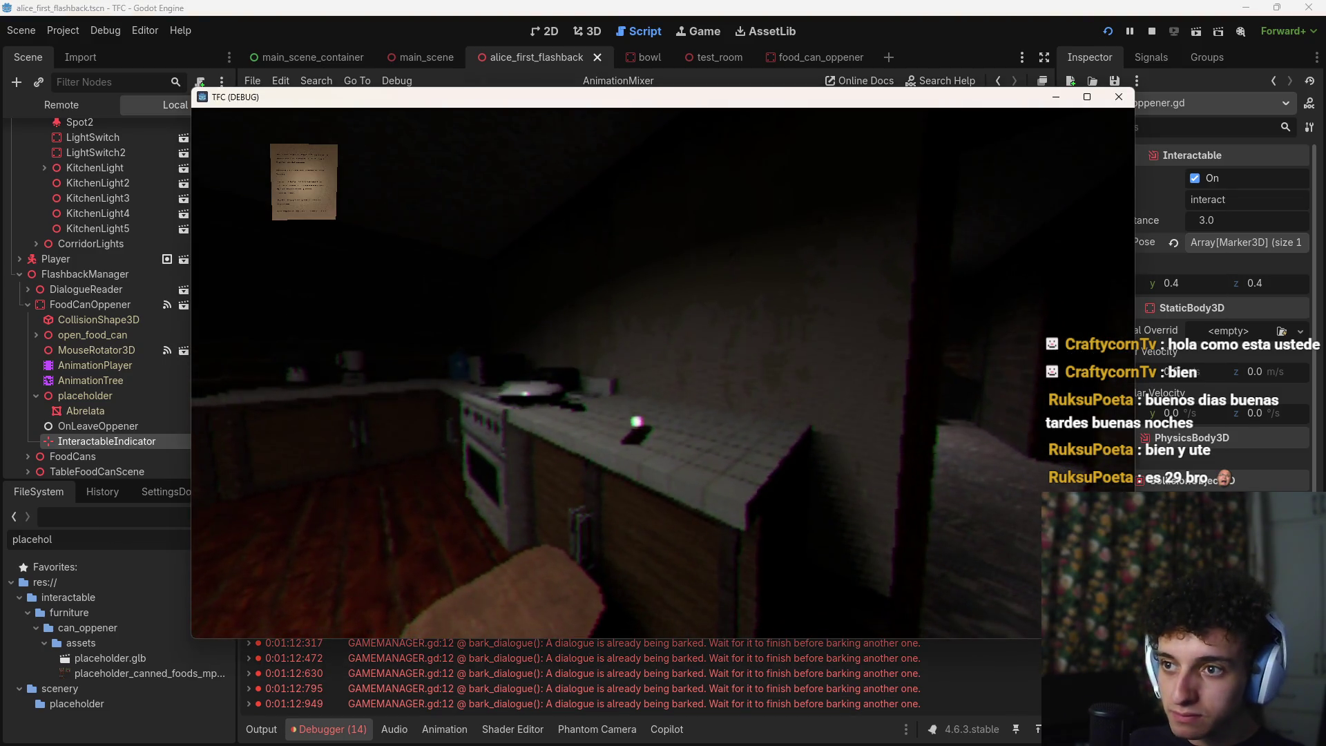
Walk from the kitchen through the hallway to the shelf room and pick up the box of cans
key("w")
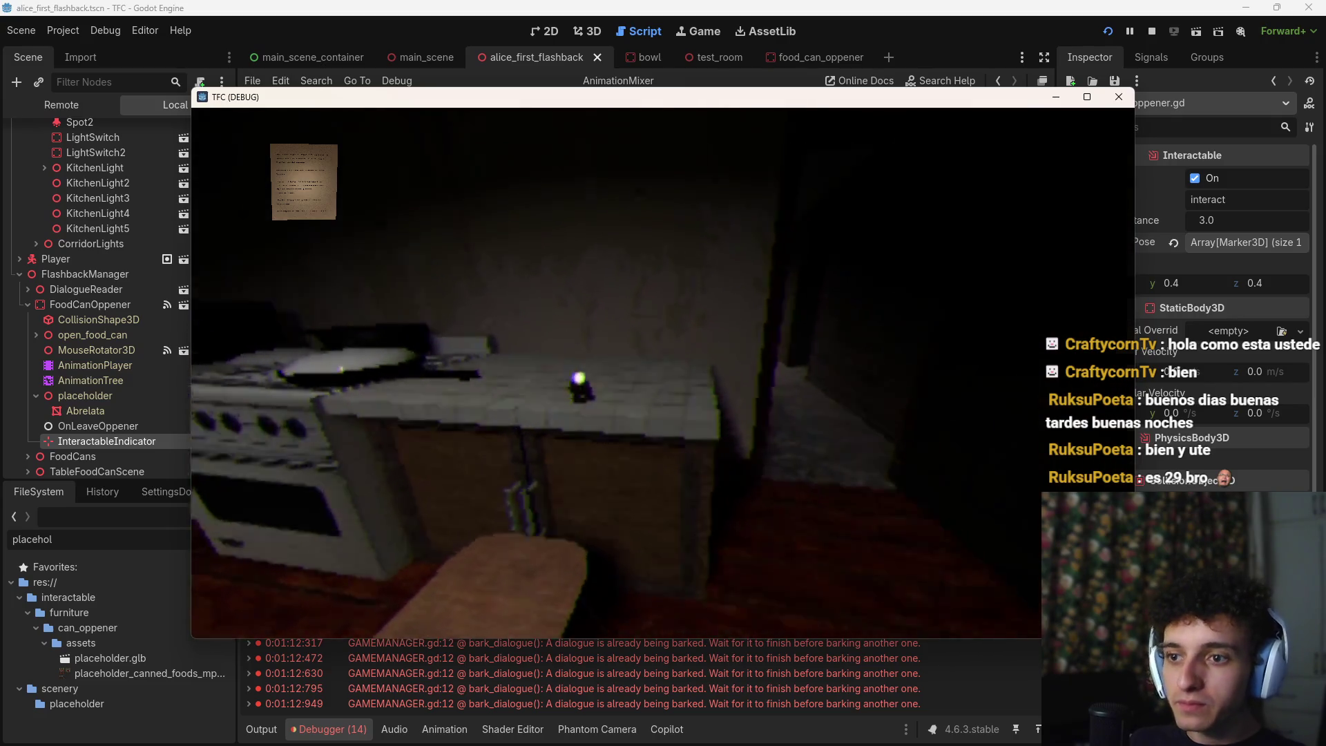
key("w")
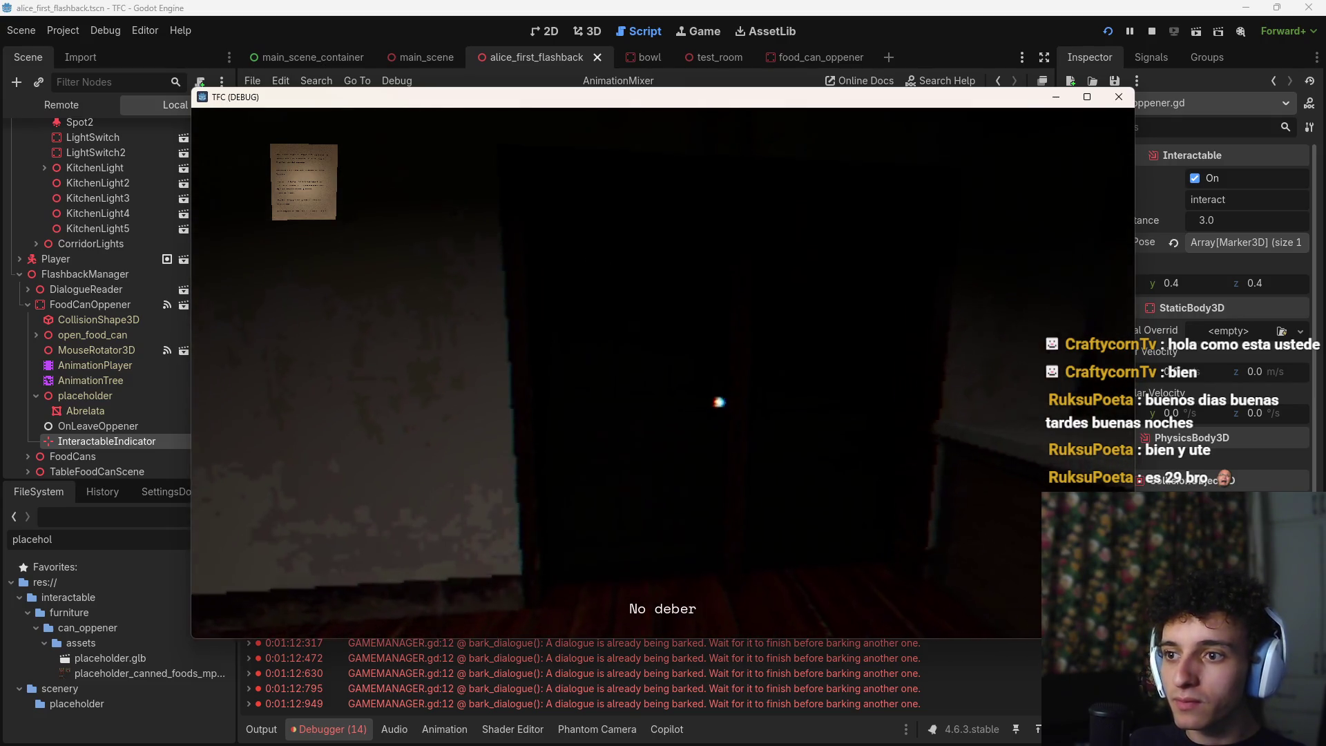
key("w")
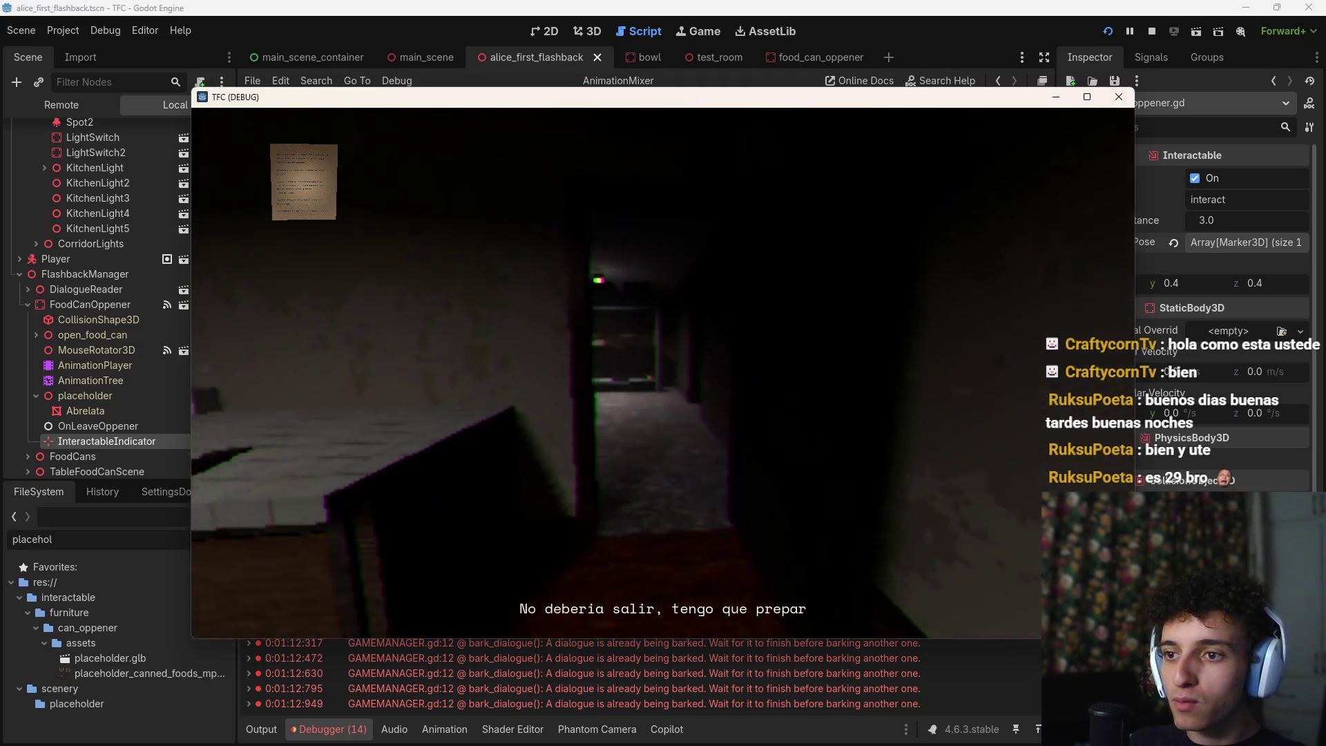
key("w")
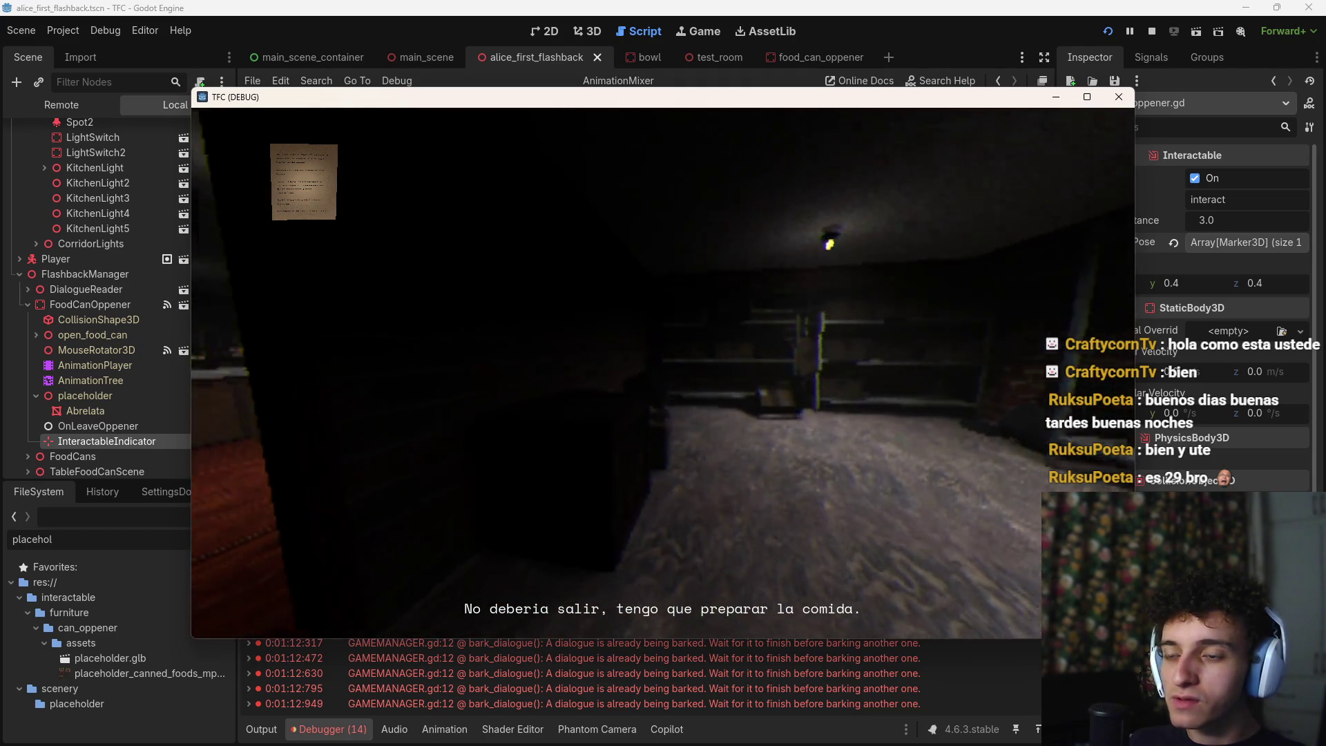
key("w")
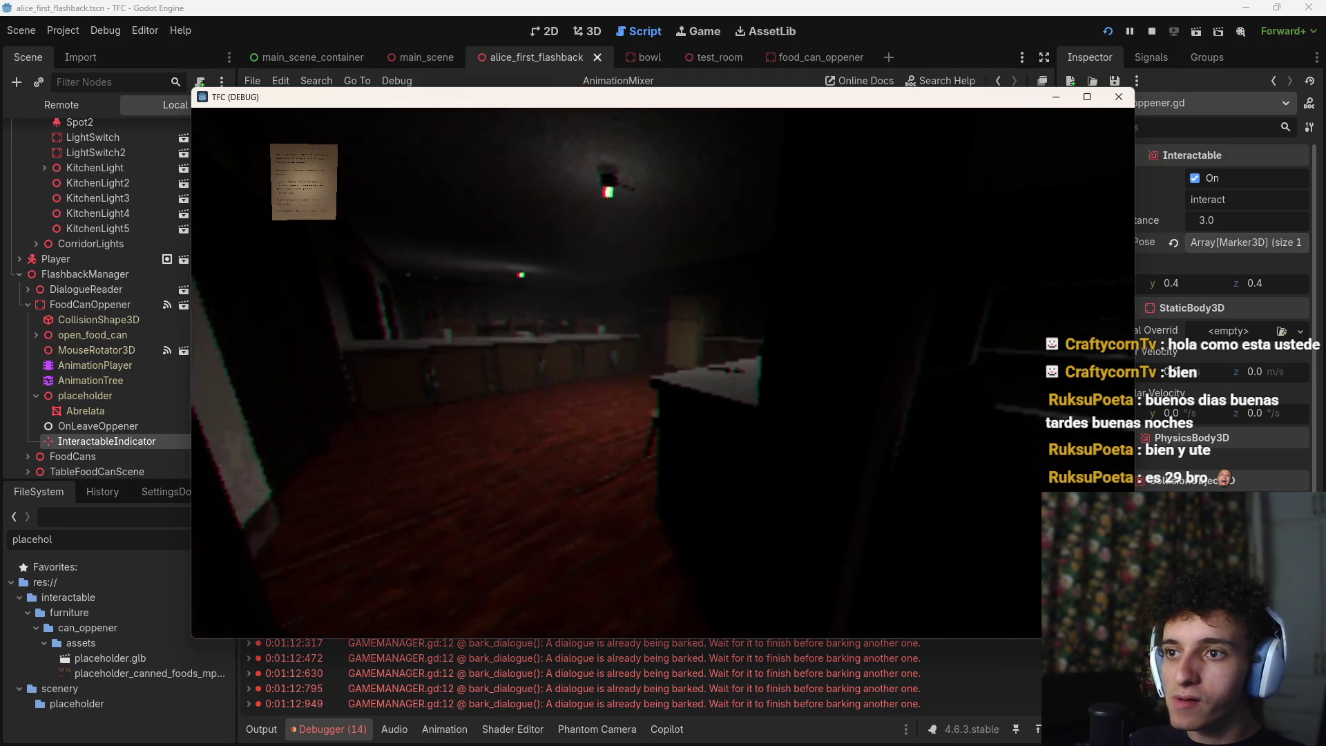
key("w")
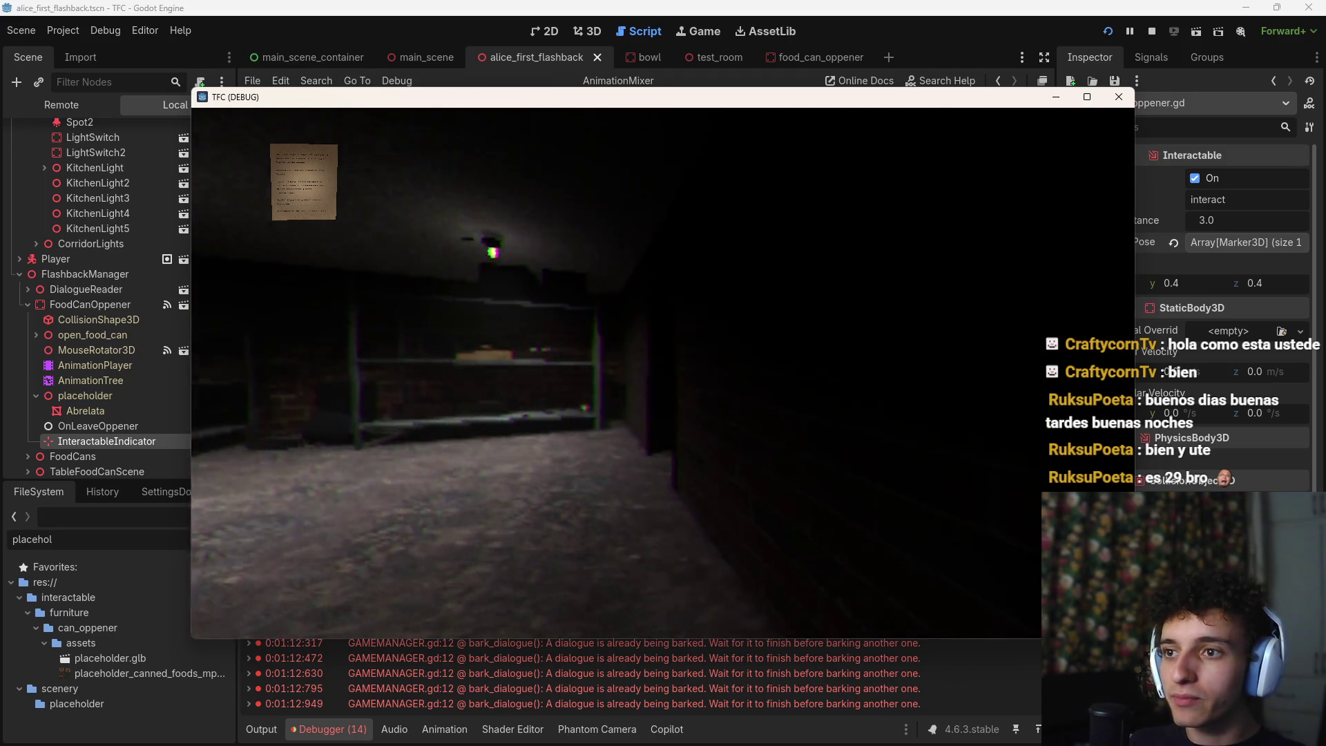
key("w")
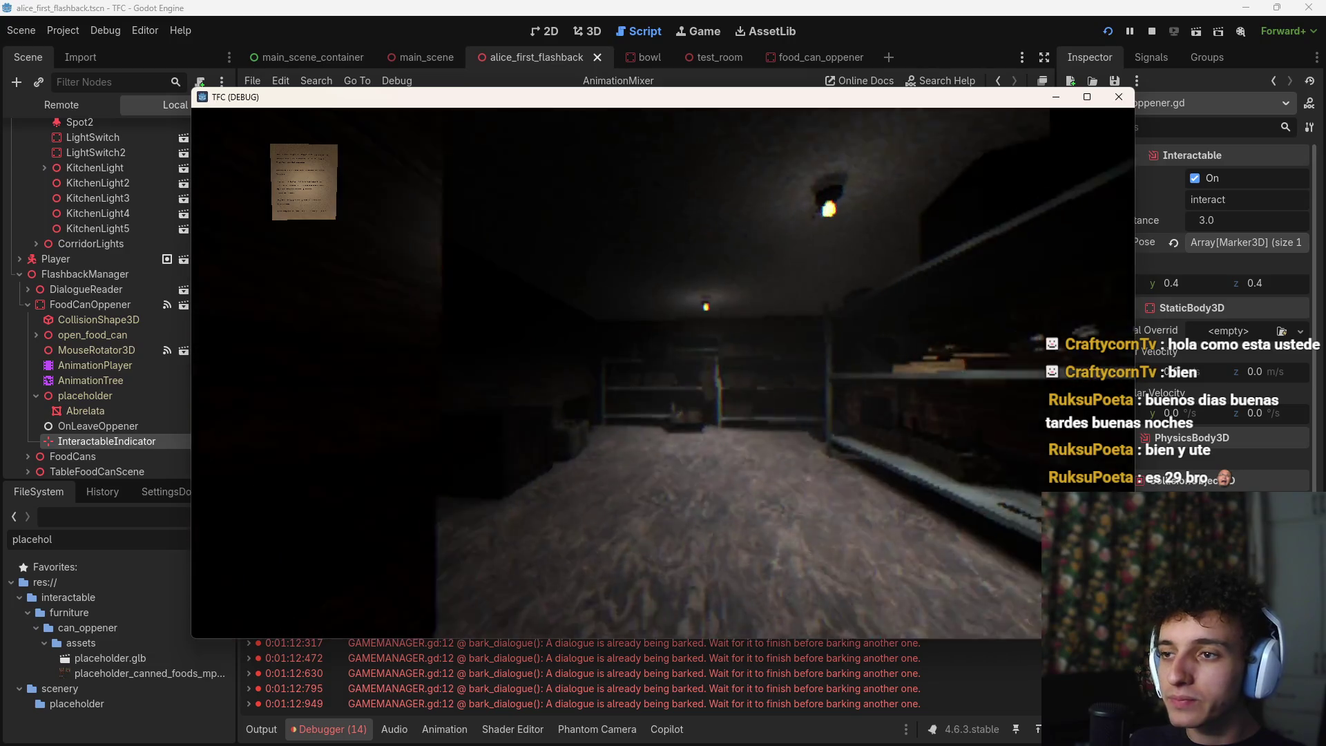
key("w")
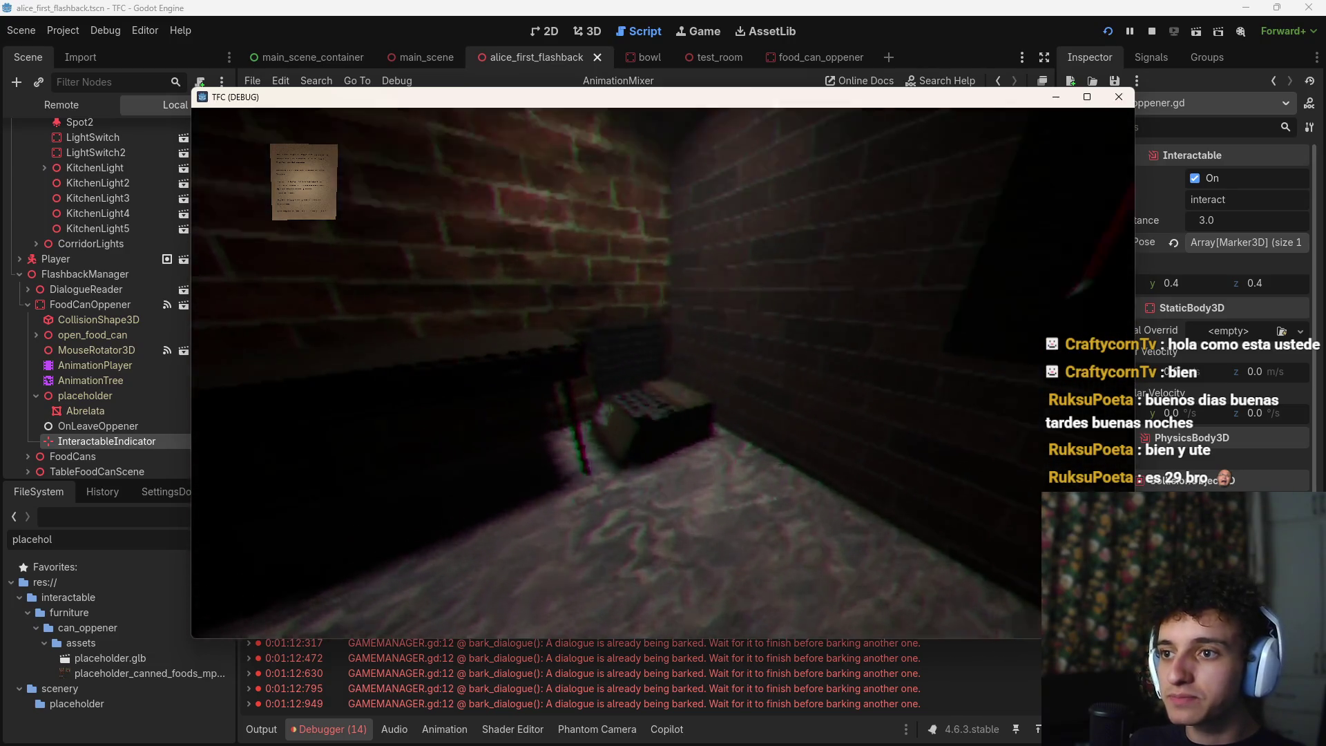
key("w")
key("e")
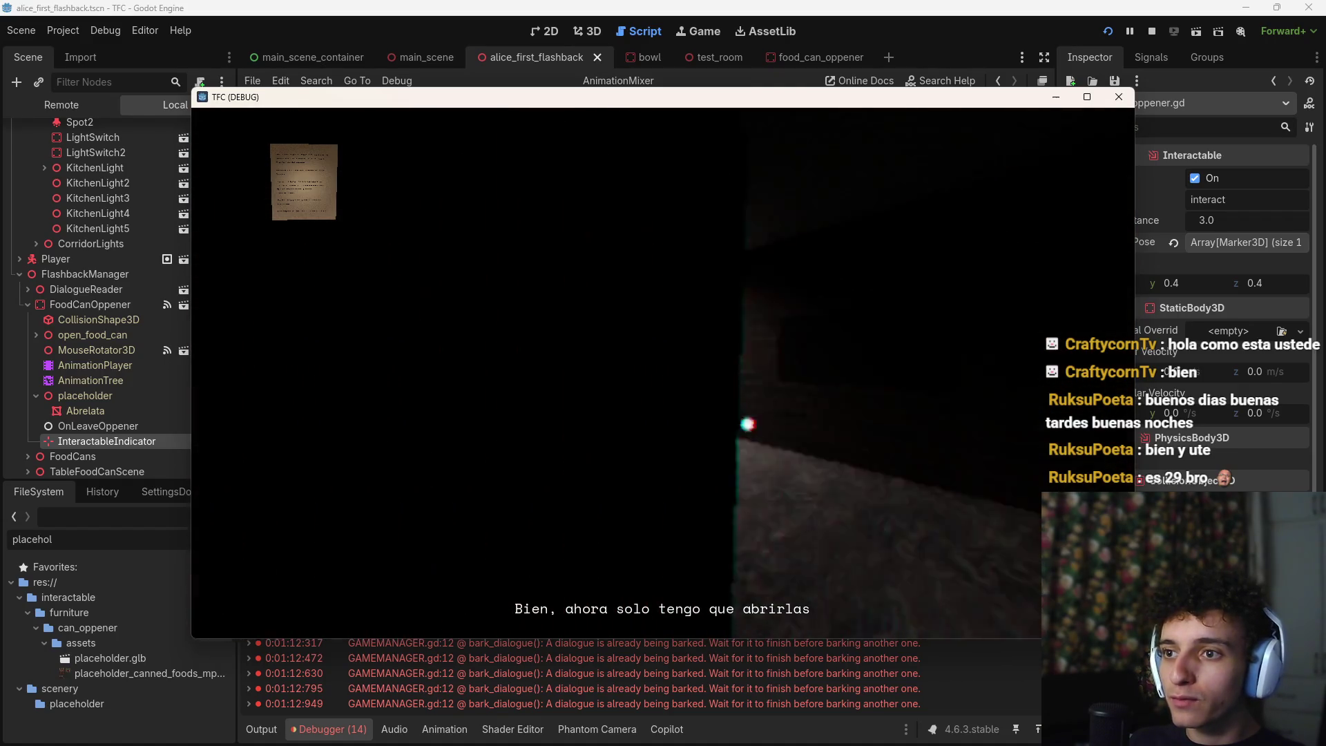
Carry the cans to the kitchen counter, open a can, then stop the game with F8
key("w")
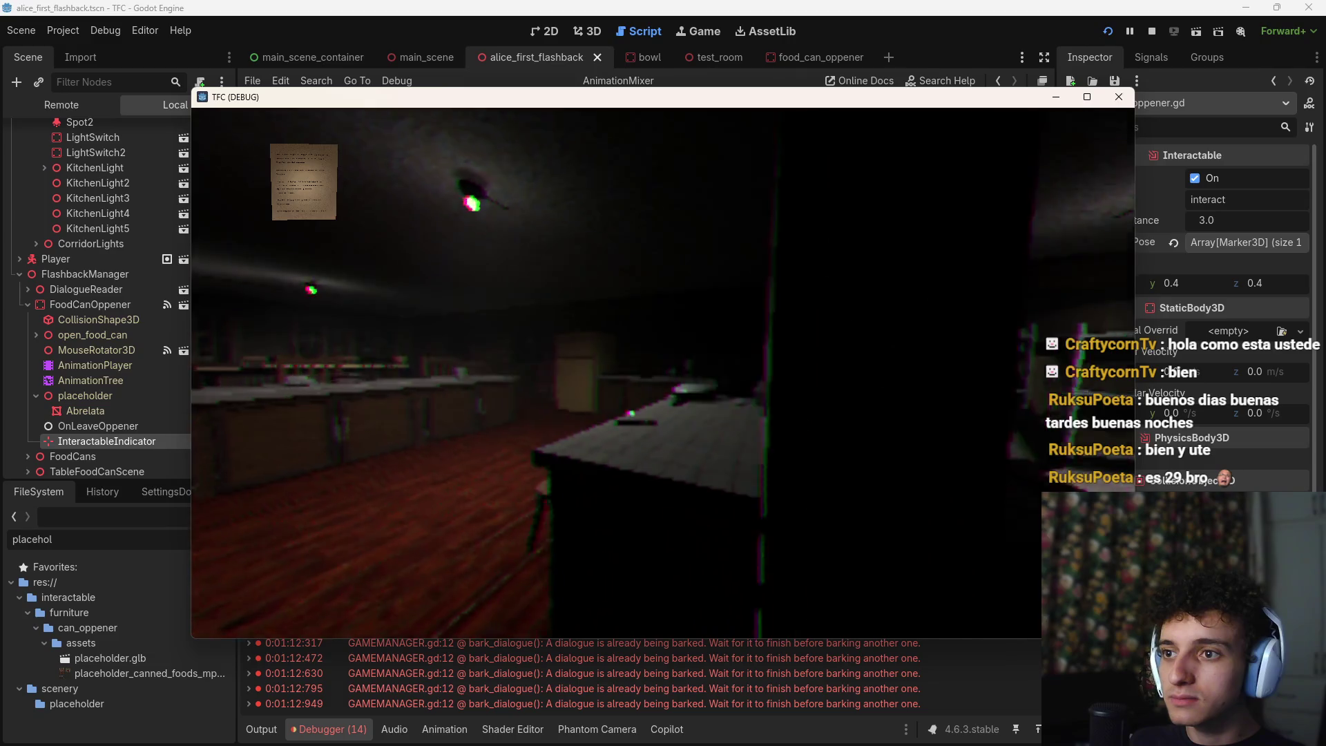
key("e")
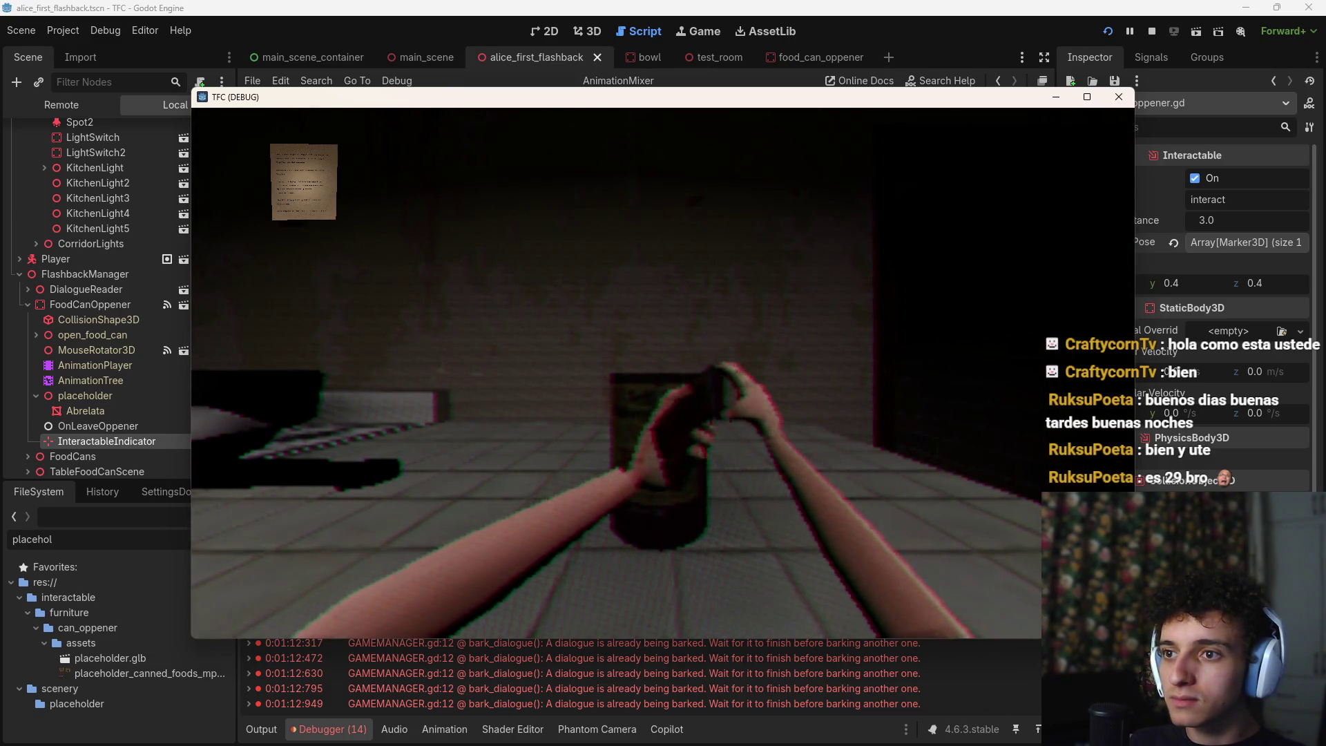
mouse_move(663, 378)
left_mouse_down()
mouse_move(698, 454)
mouse_move(877, 395)
mouse_move(764, 323)
mouse_move(764, 442)
mouse_move(598, 413)
left_mouse_up()
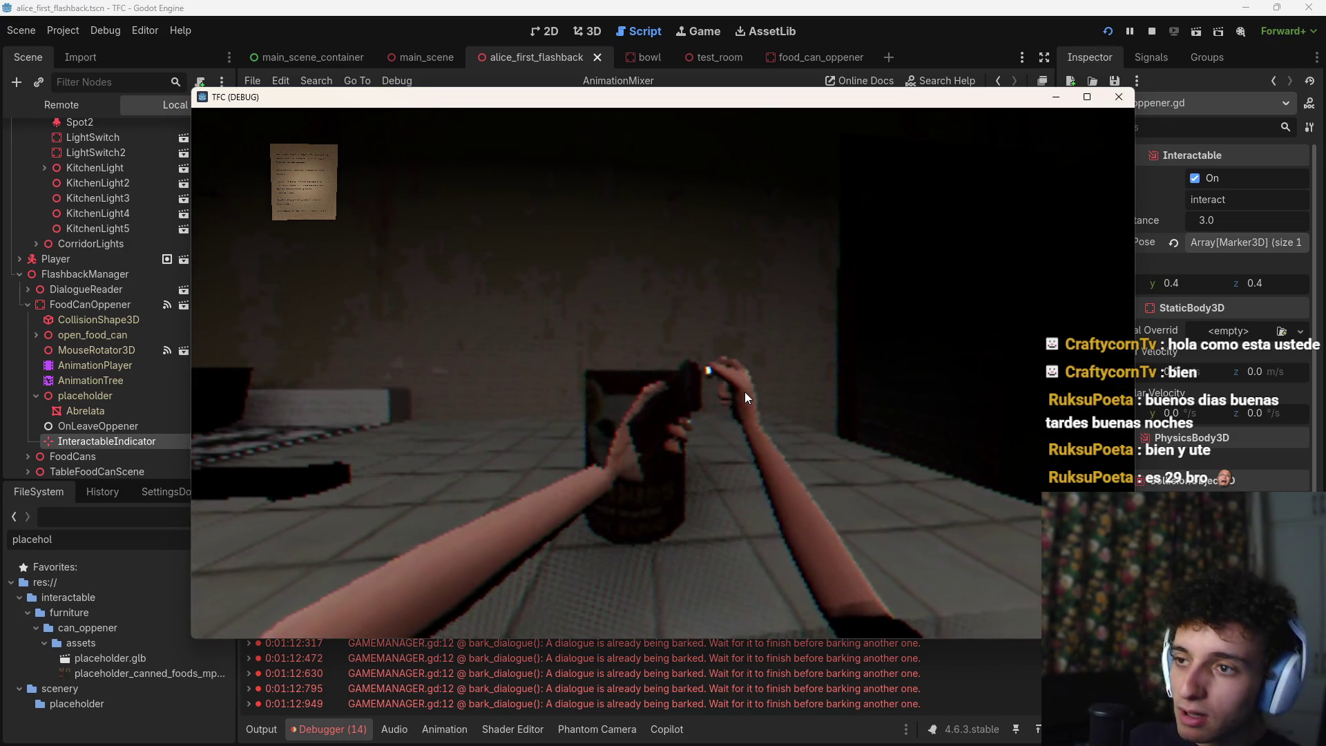
key("F8")
left_click(589, 31)
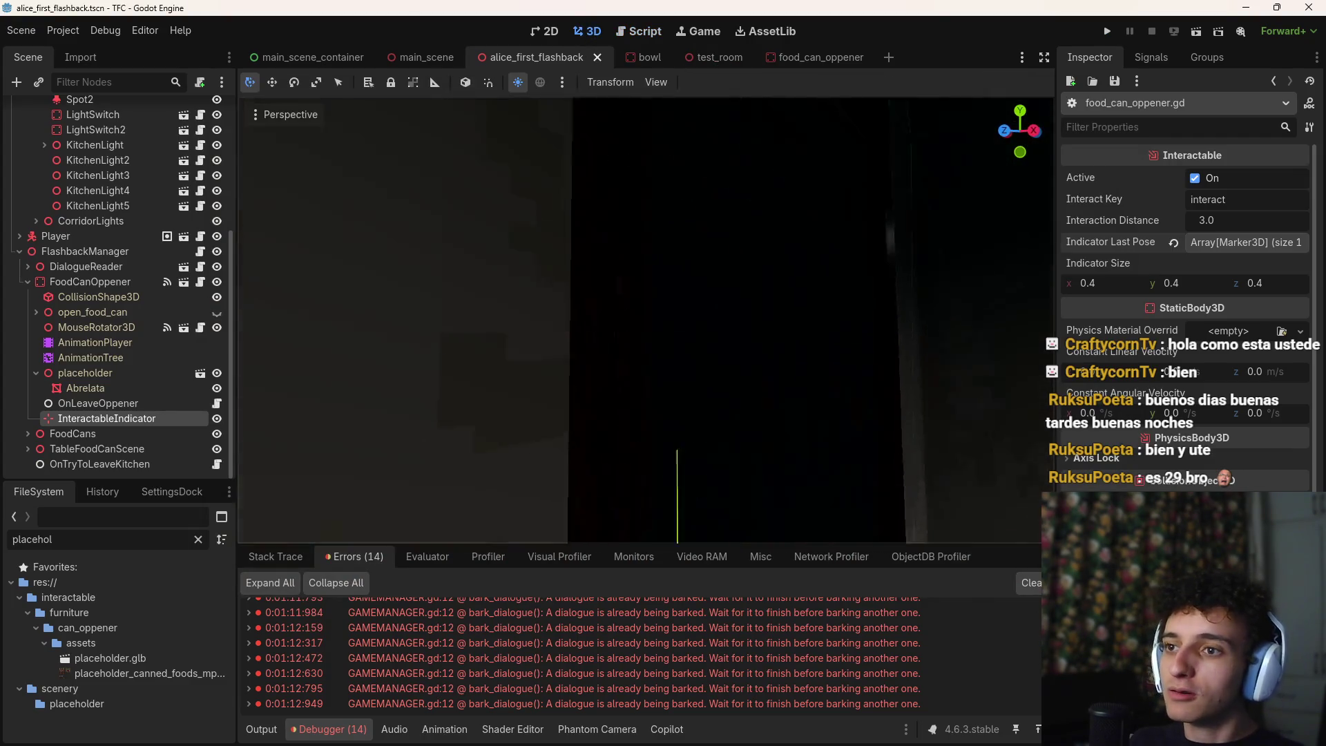
Fly to the player capsule, select the Player's Pivot node, test-drag it vertically, then undo
key("w")
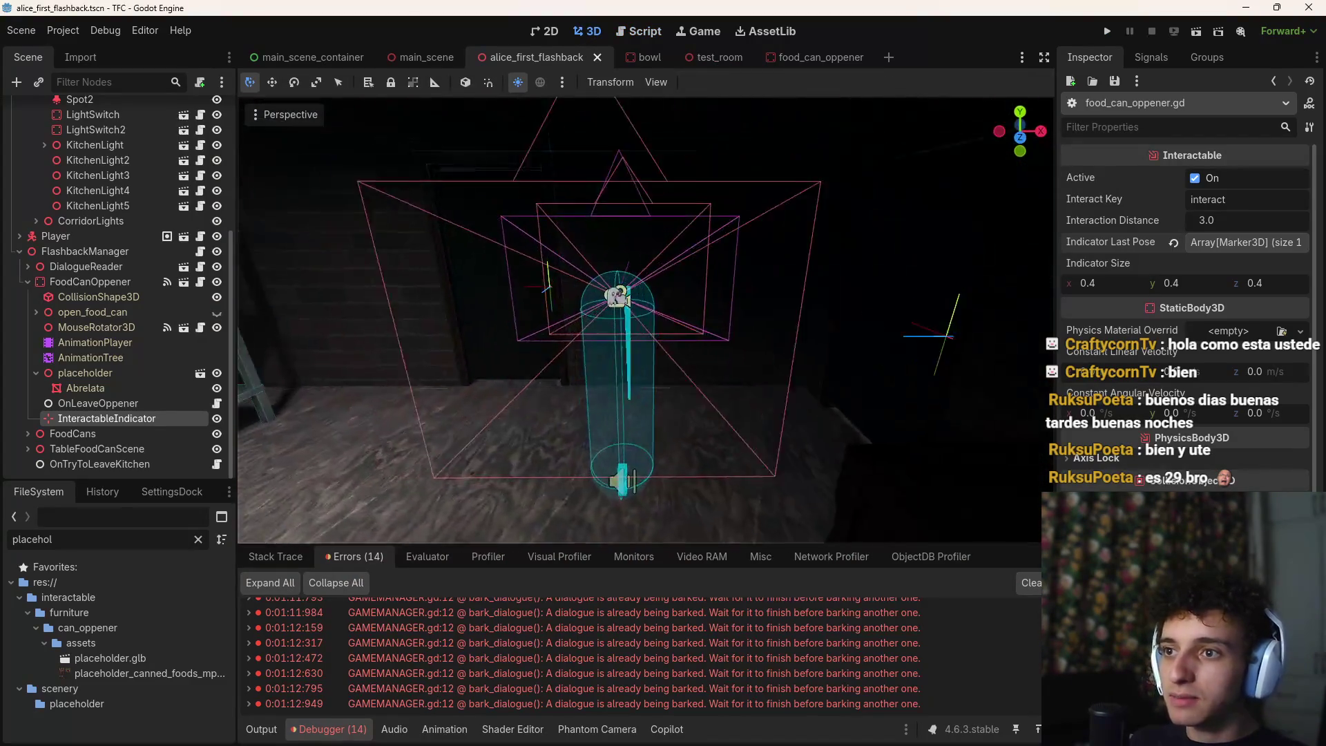
key("w")
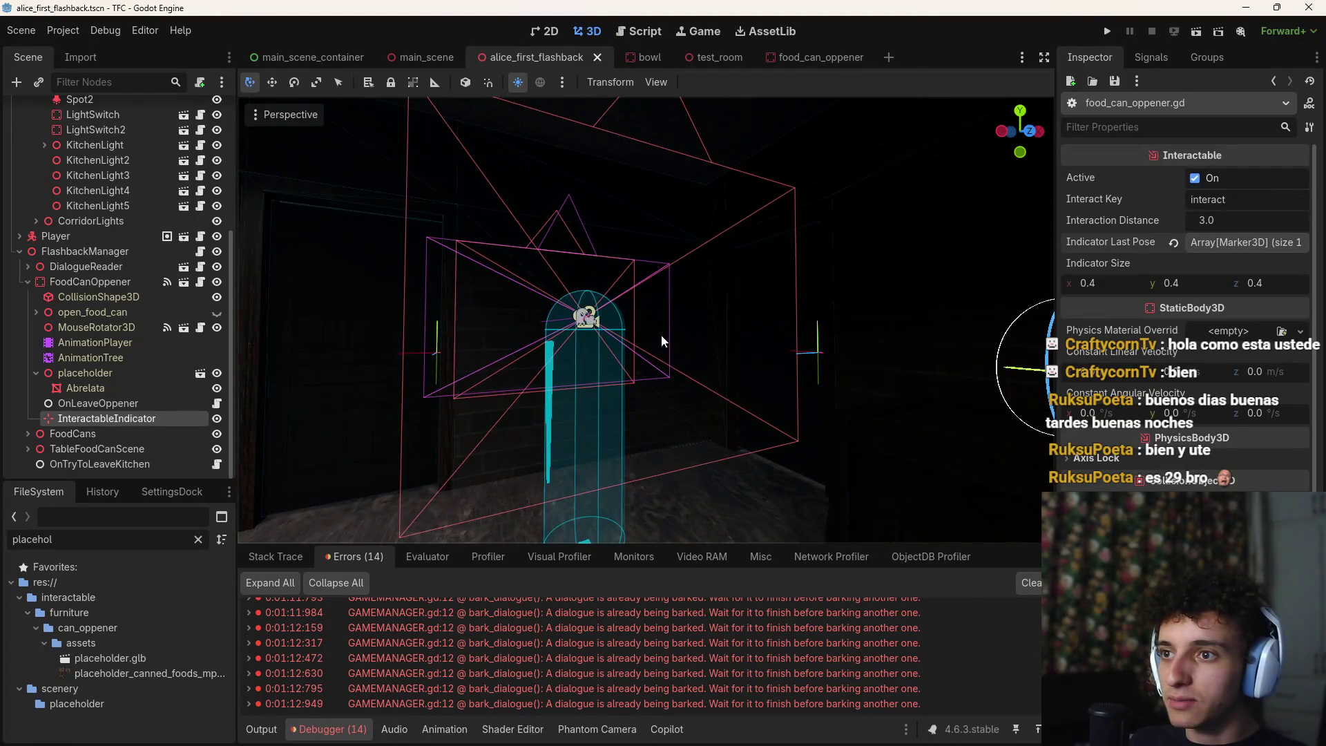
key("w")
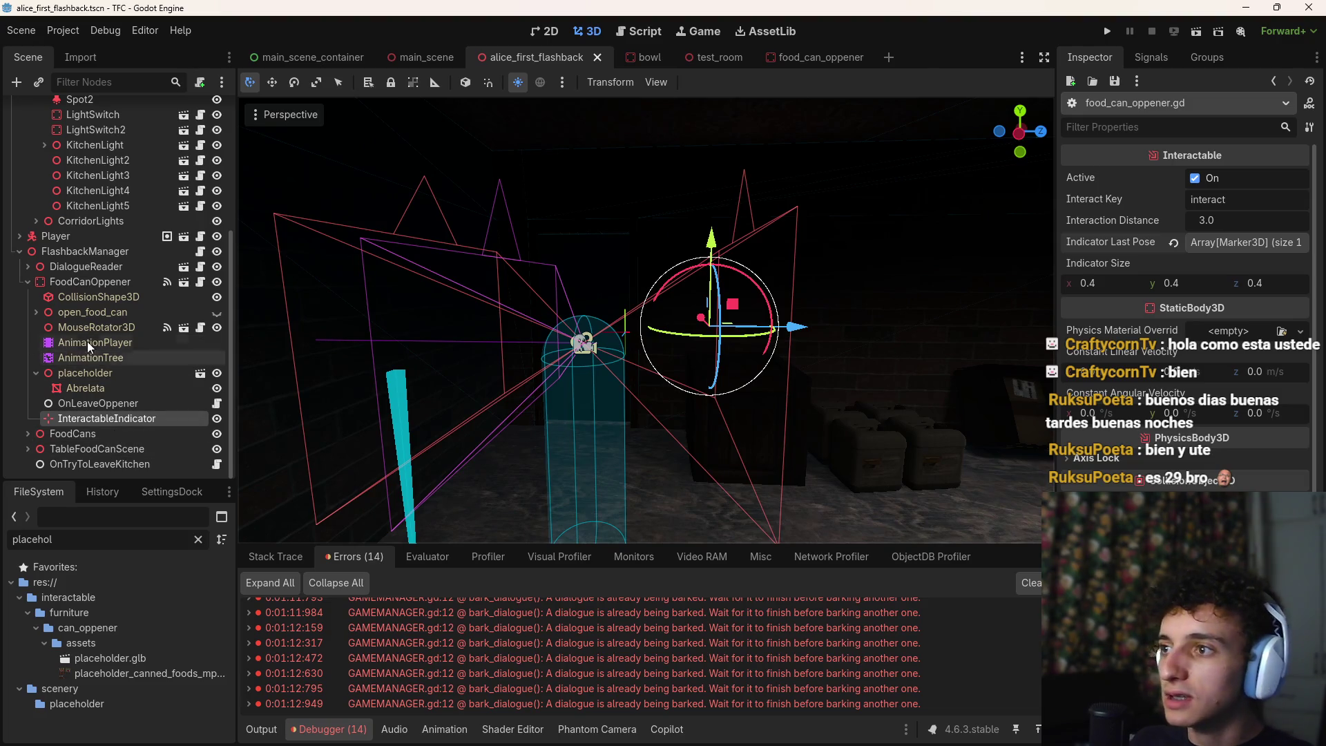
left_click(17, 252)
left_click(20, 444)
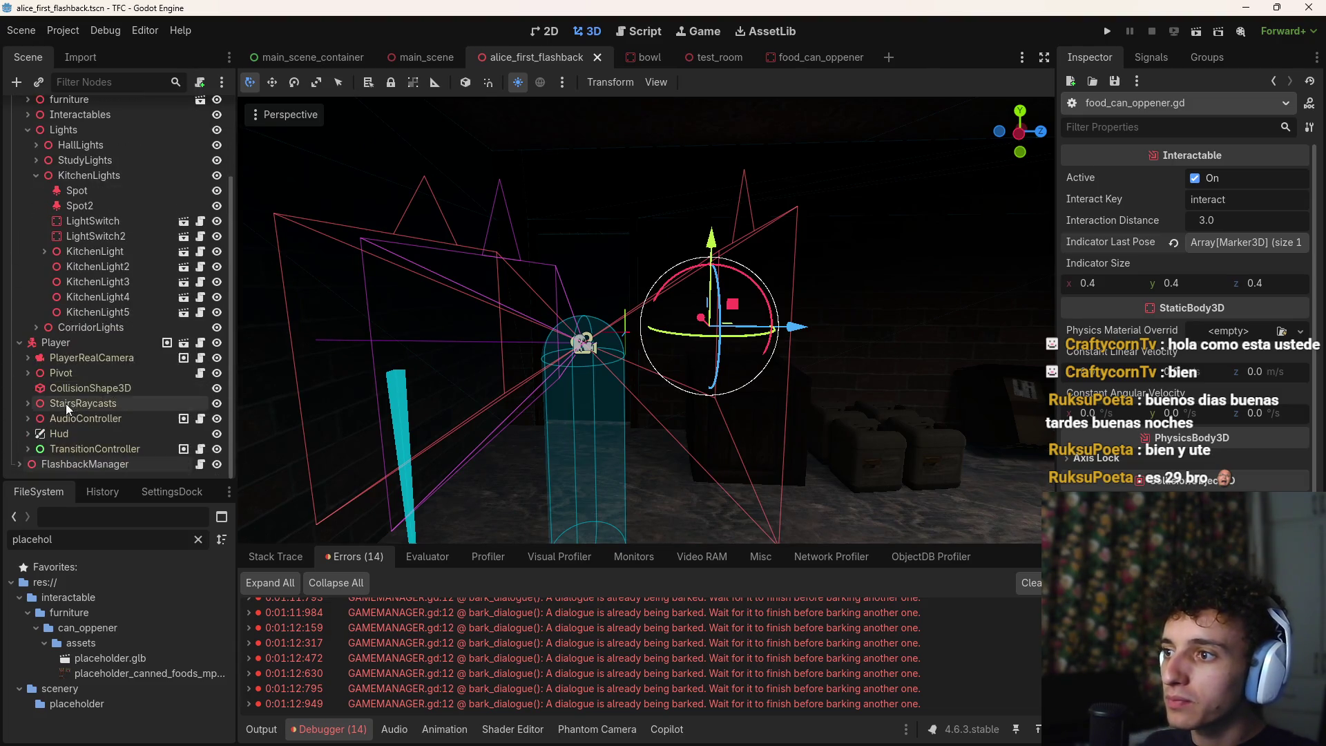
left_click(80, 357)
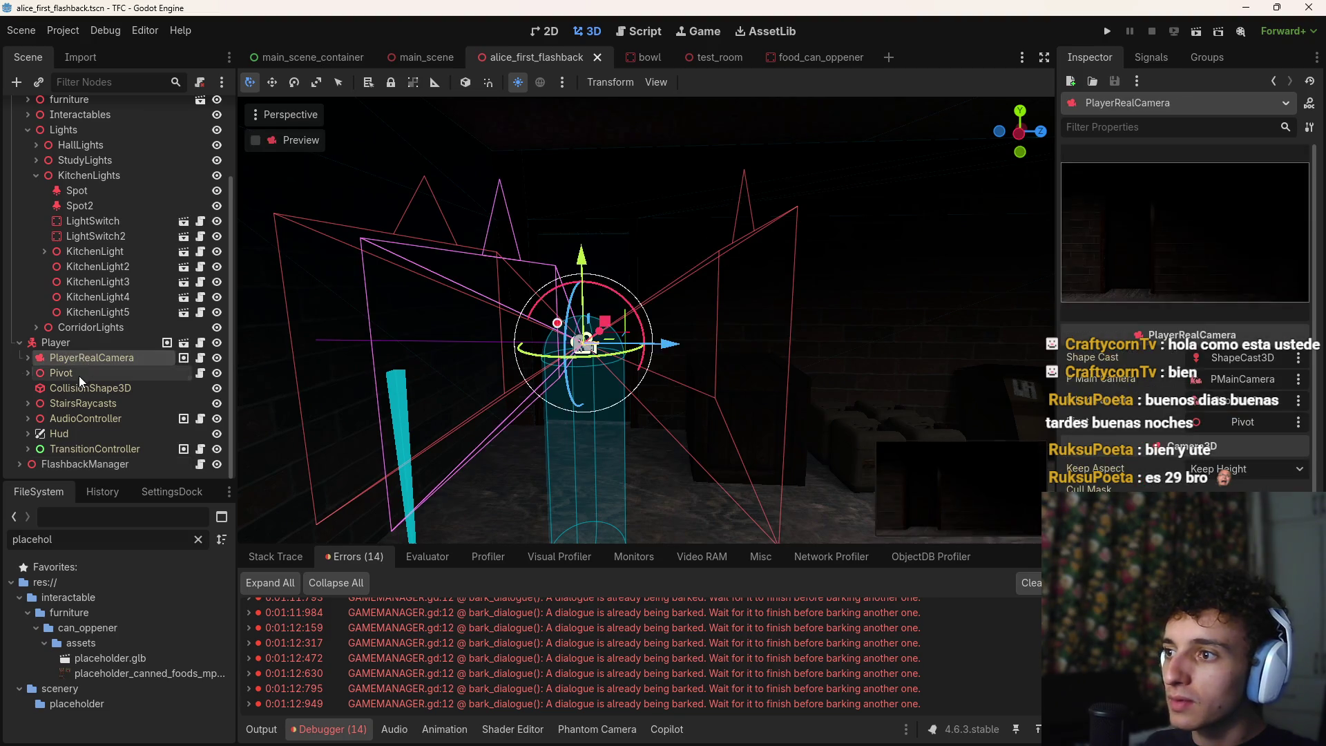
left_click(78, 374)
left_click_drag(581, 258, 584, 287)
key("ctrl+z")
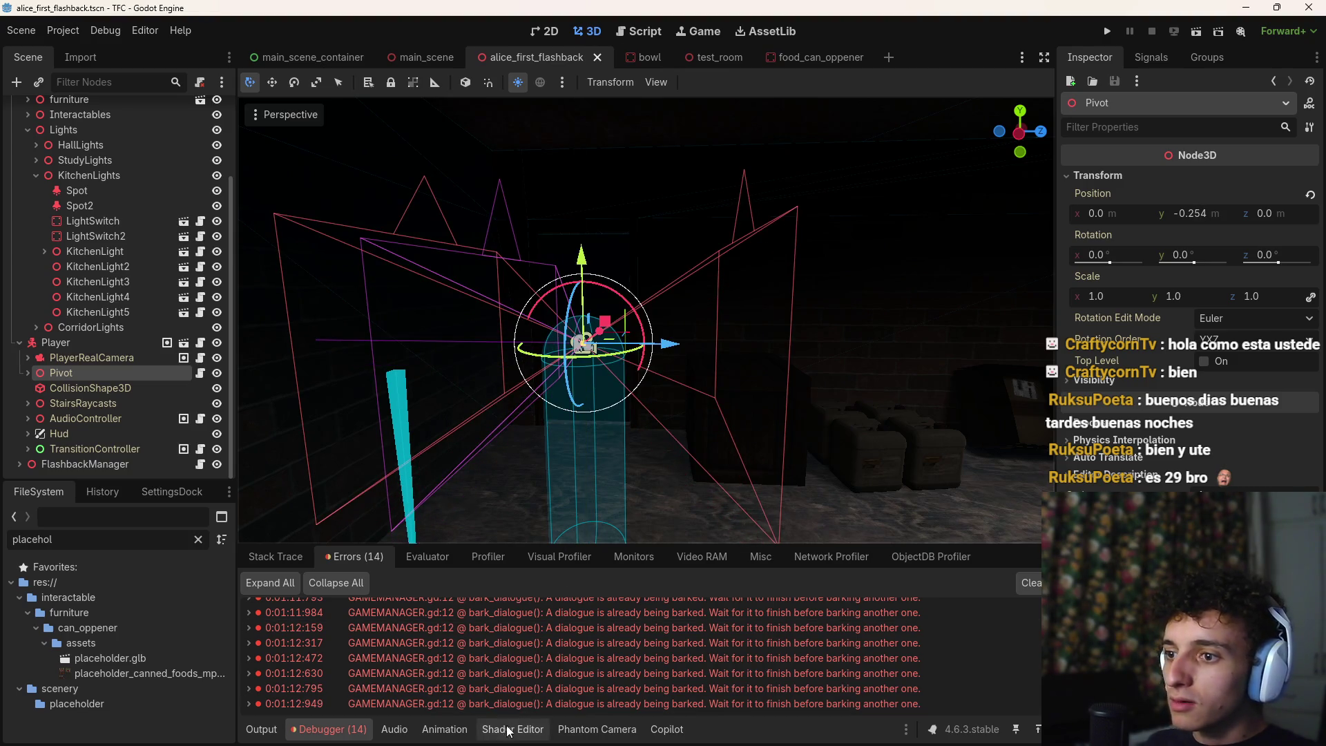
Lower the camera Pivot to Y -0.371 and set the collision capsule height to 0.571
left_click(610, 729)
mouse_move(586, 231)
left_mouse_down()
mouse_move(587, 293)
mouse_move(586, 275)
left_mouse_up()
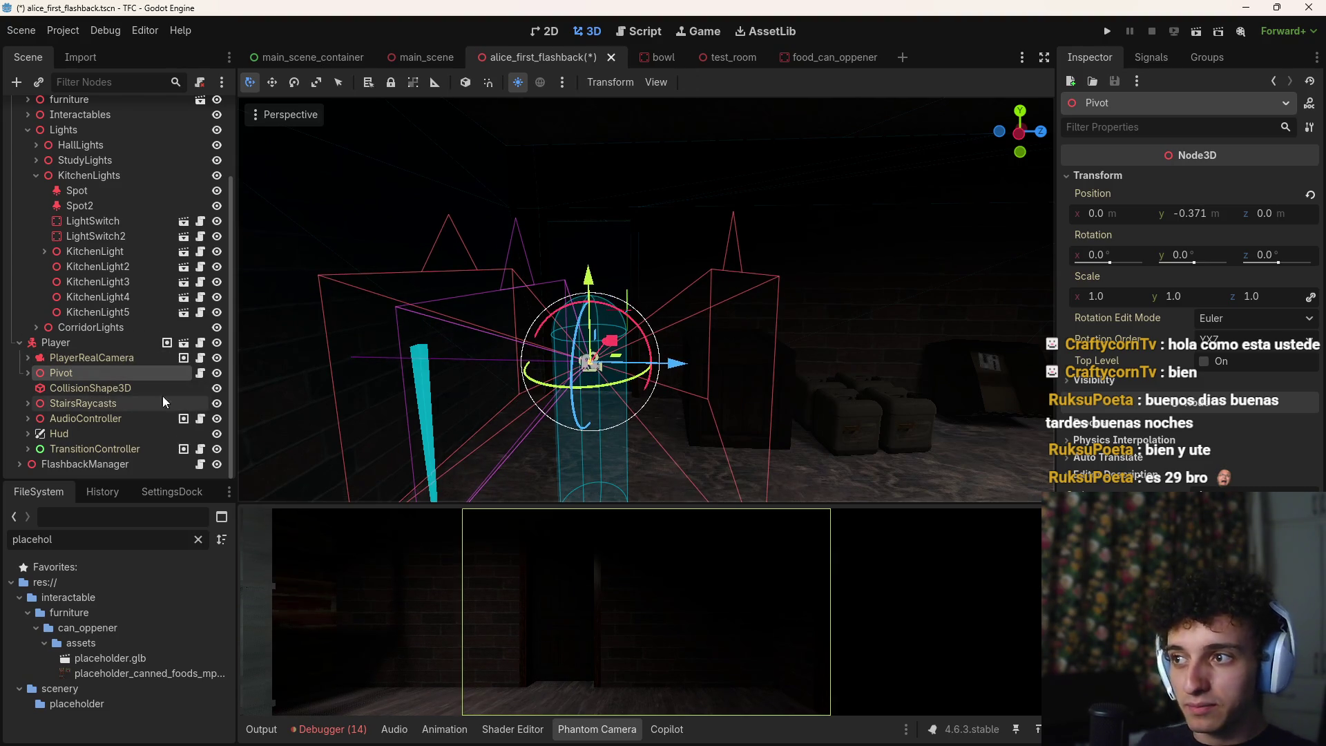
left_click(81, 387)
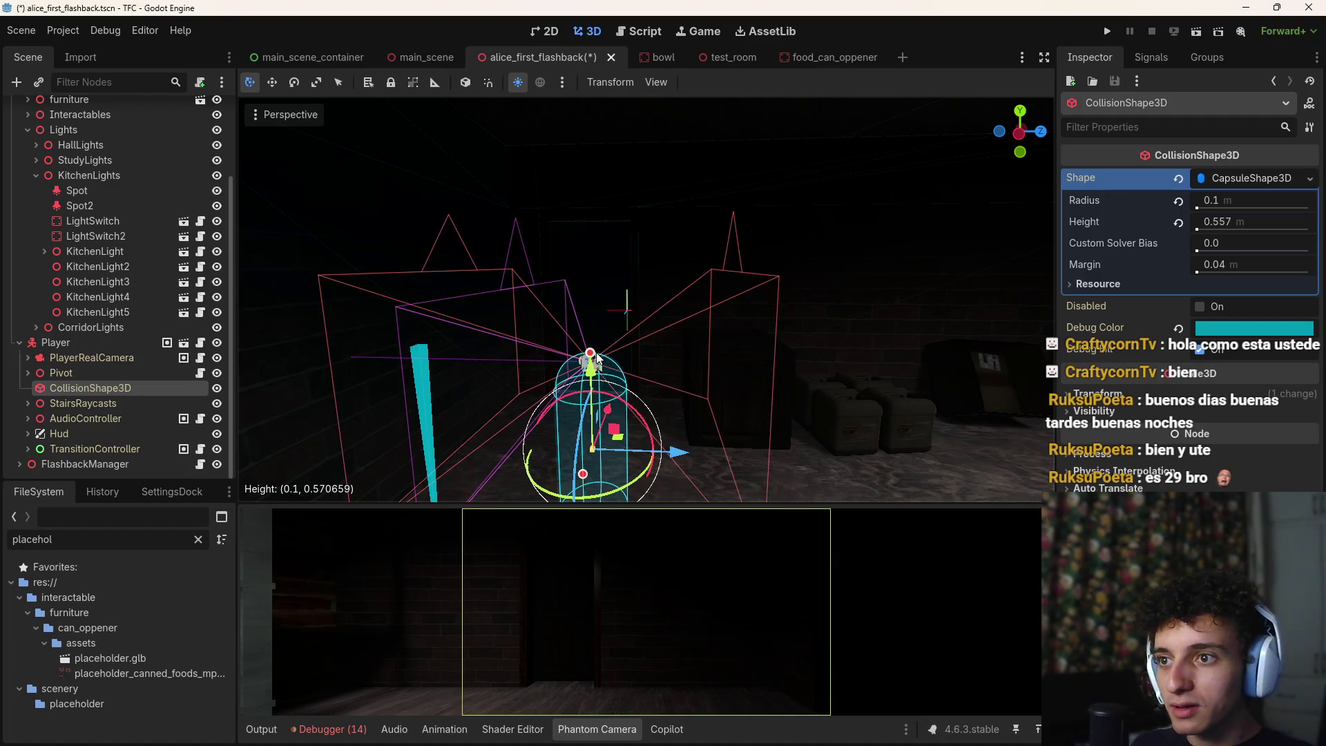
left_click_drag(598, 357, 600, 355)
Frame the capsule, save the scene, and run the project again
key("ctrl+s")
key("f")
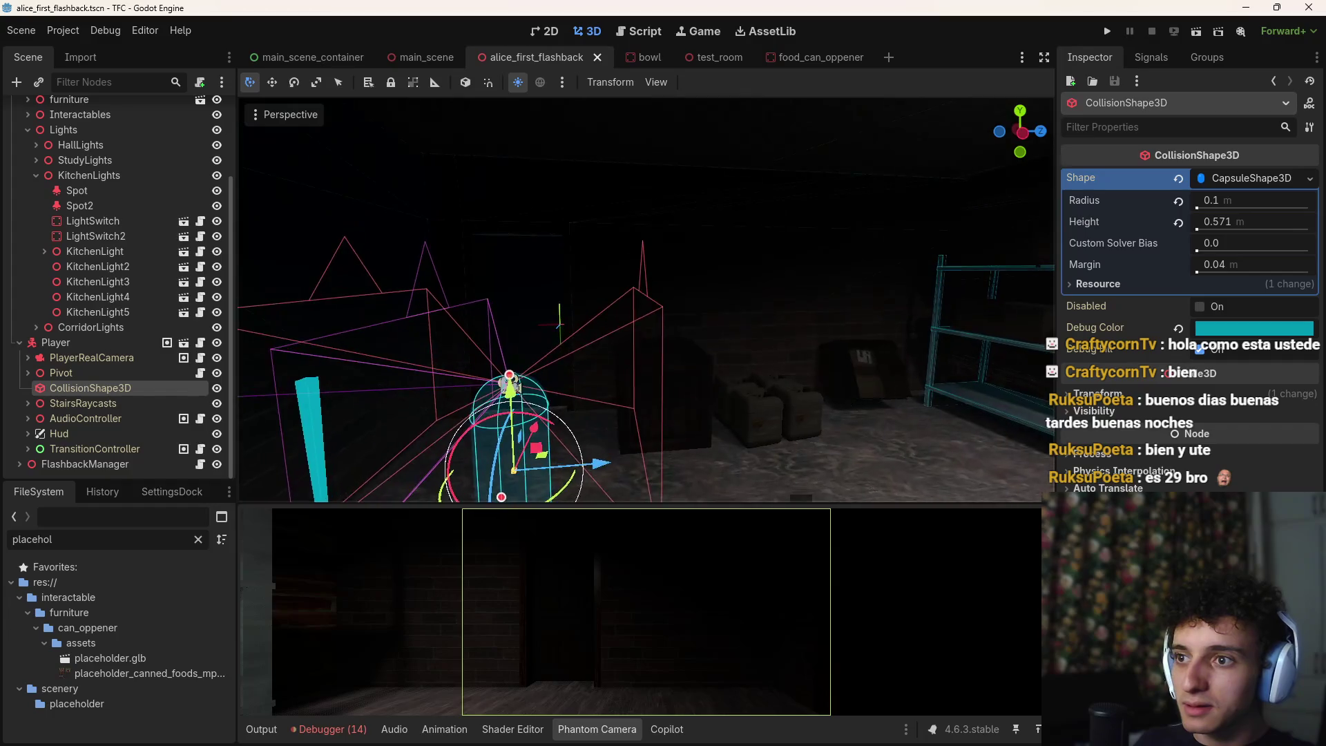
key("ctrl+s")
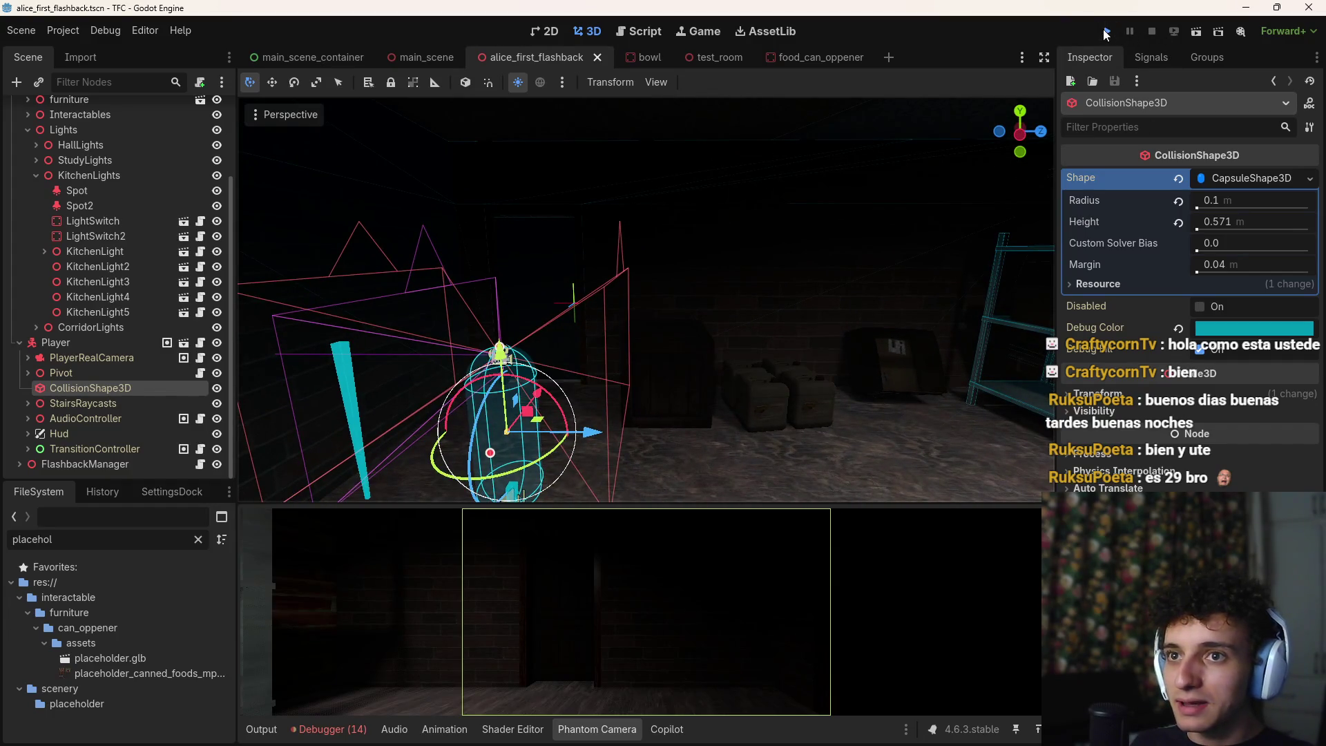
left_click(1106, 31)
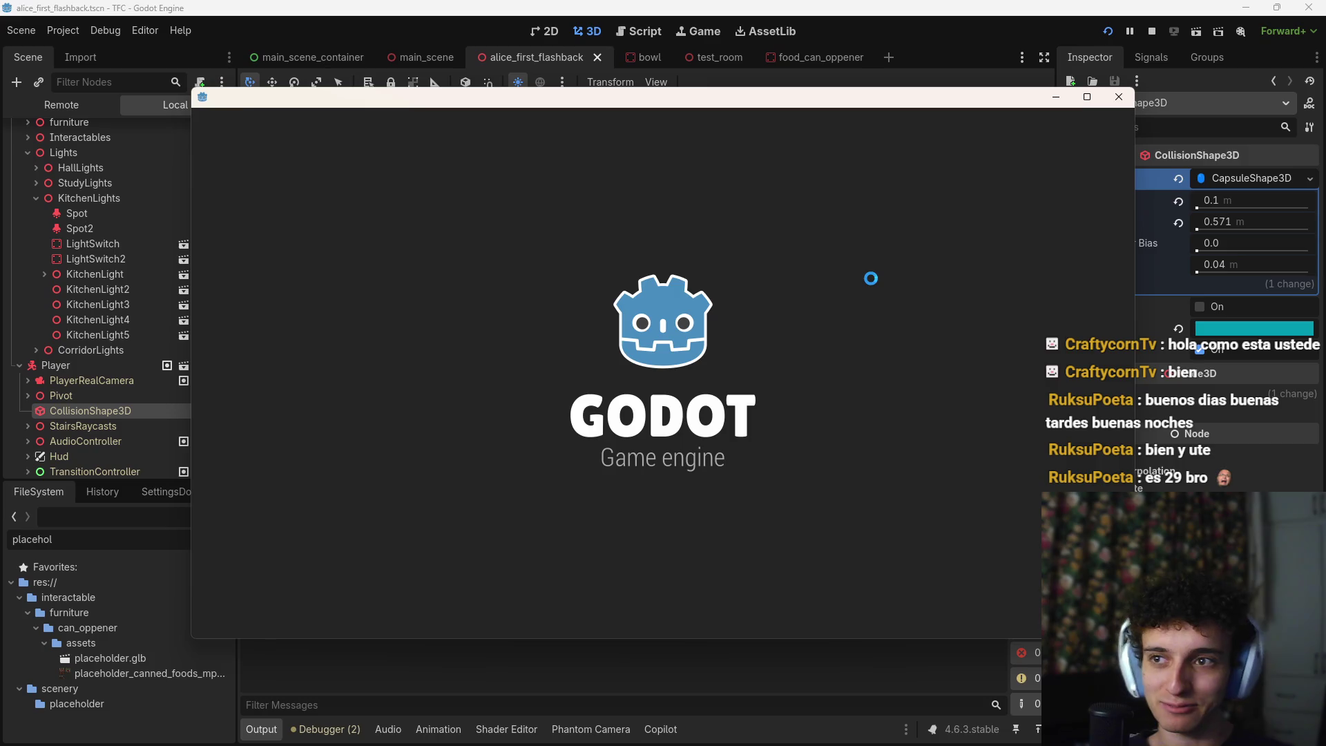
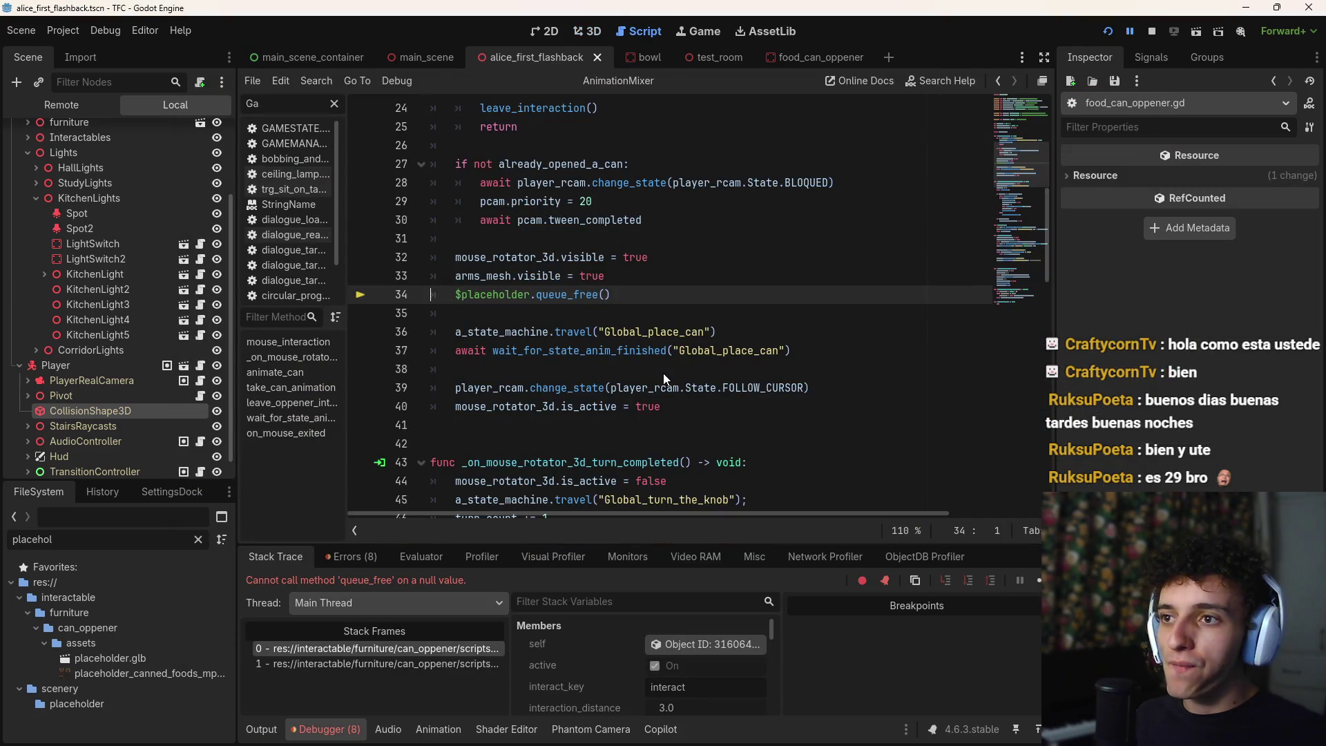
Replace queue_free() with visible = false on line 34 and save the script
scroll(634, 424, "up", 2)
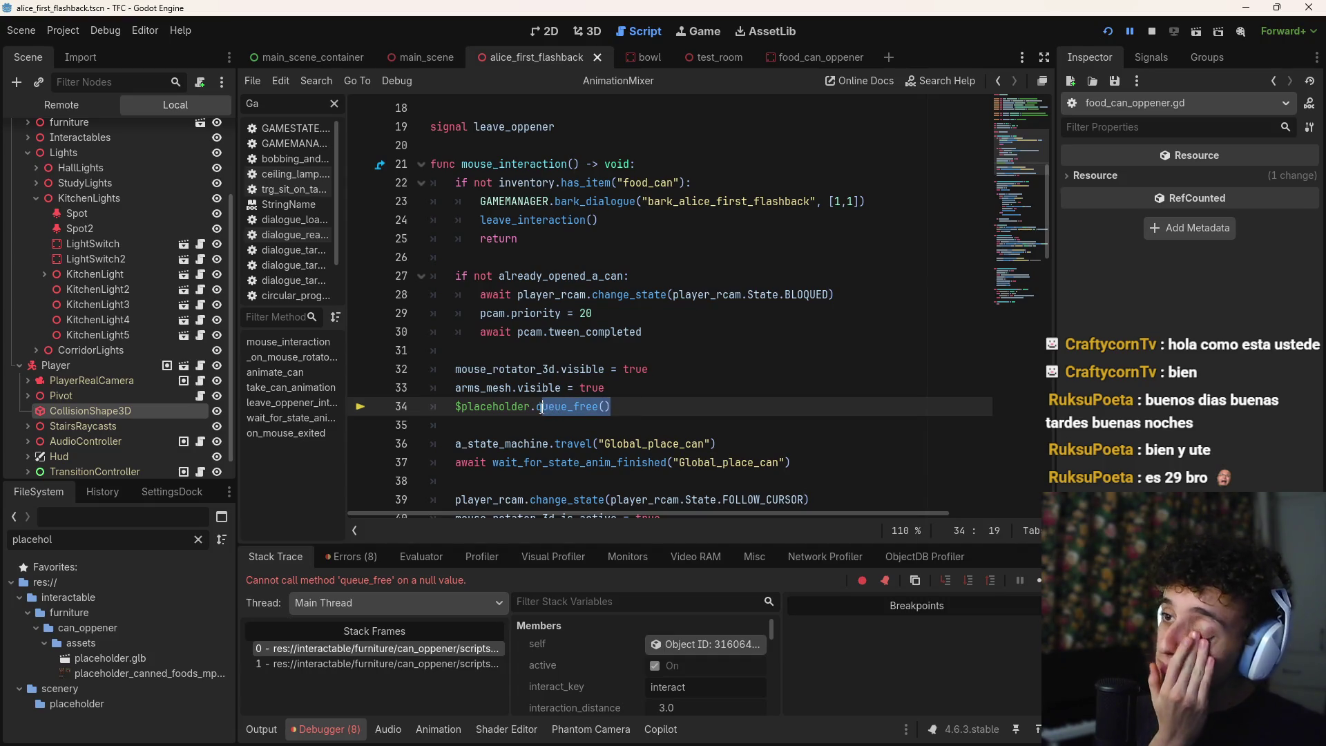
key("BackSpace")
type("vi")
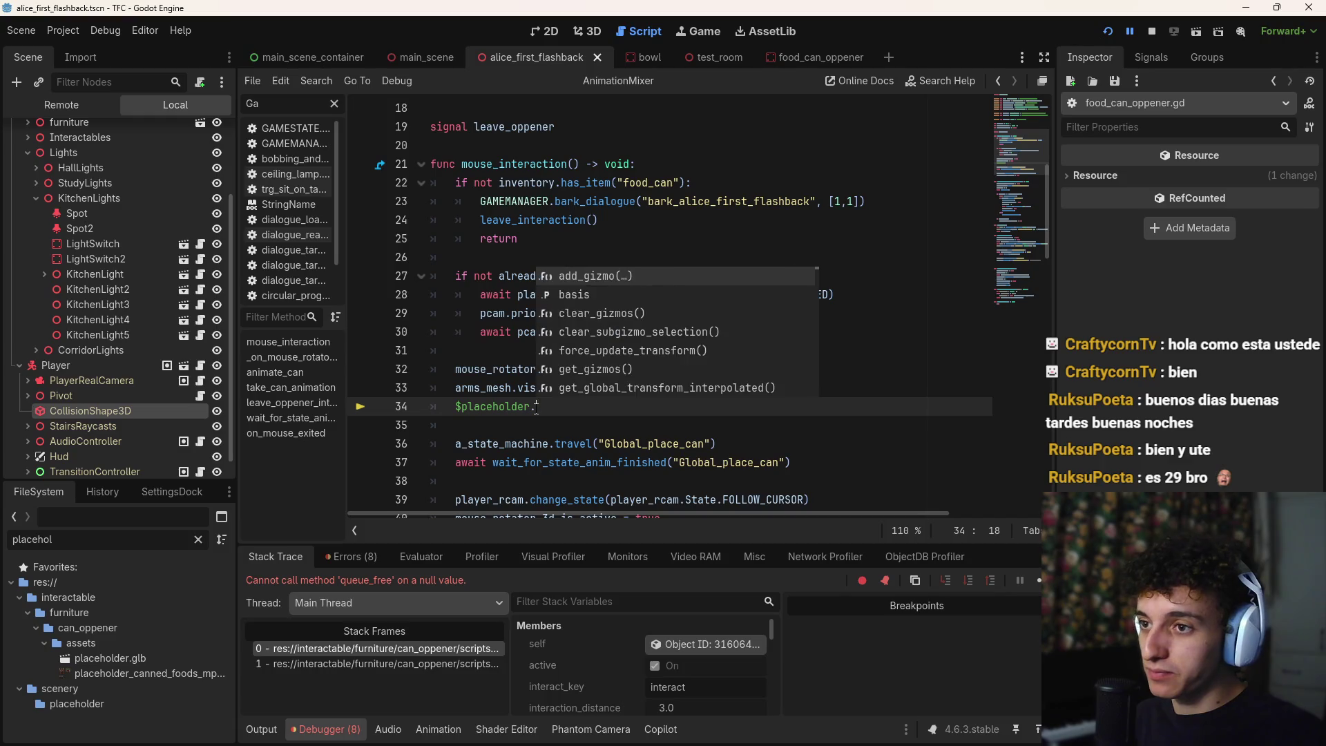
type("s")
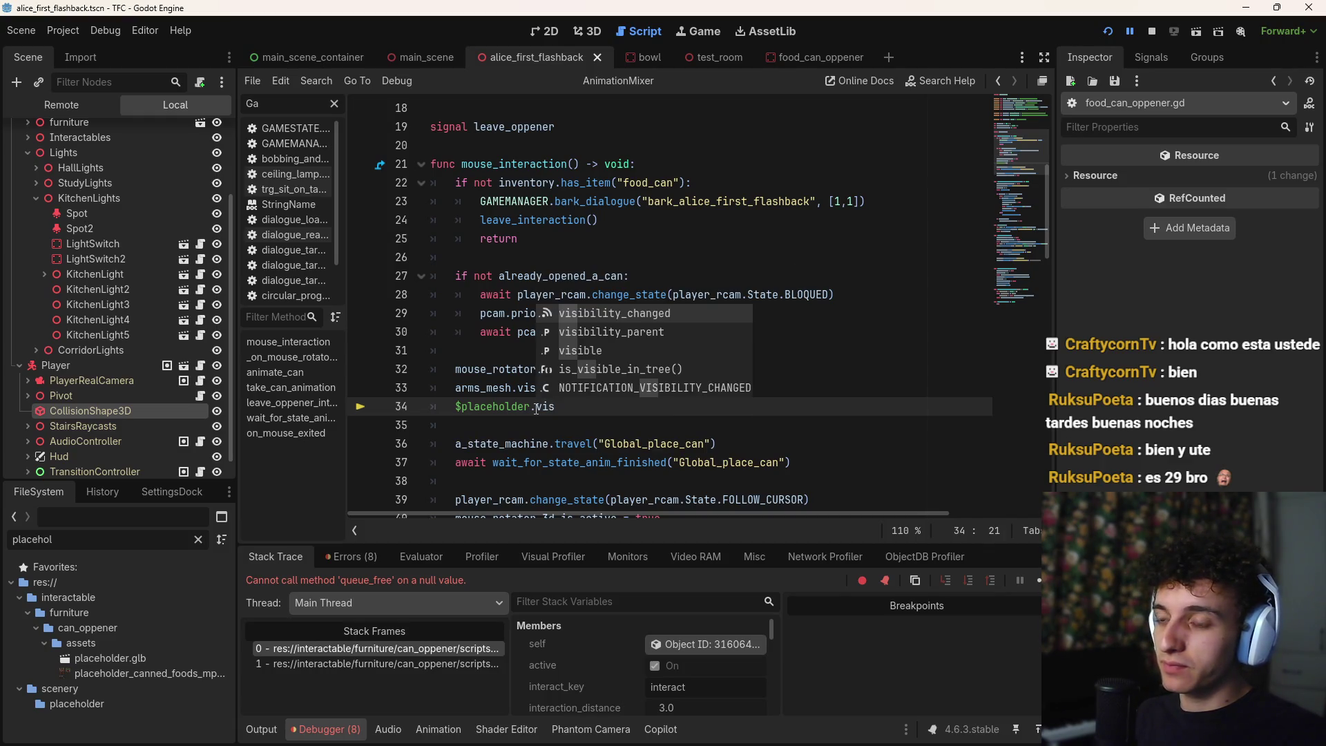
type("ible = false")
key("ctrl+s")
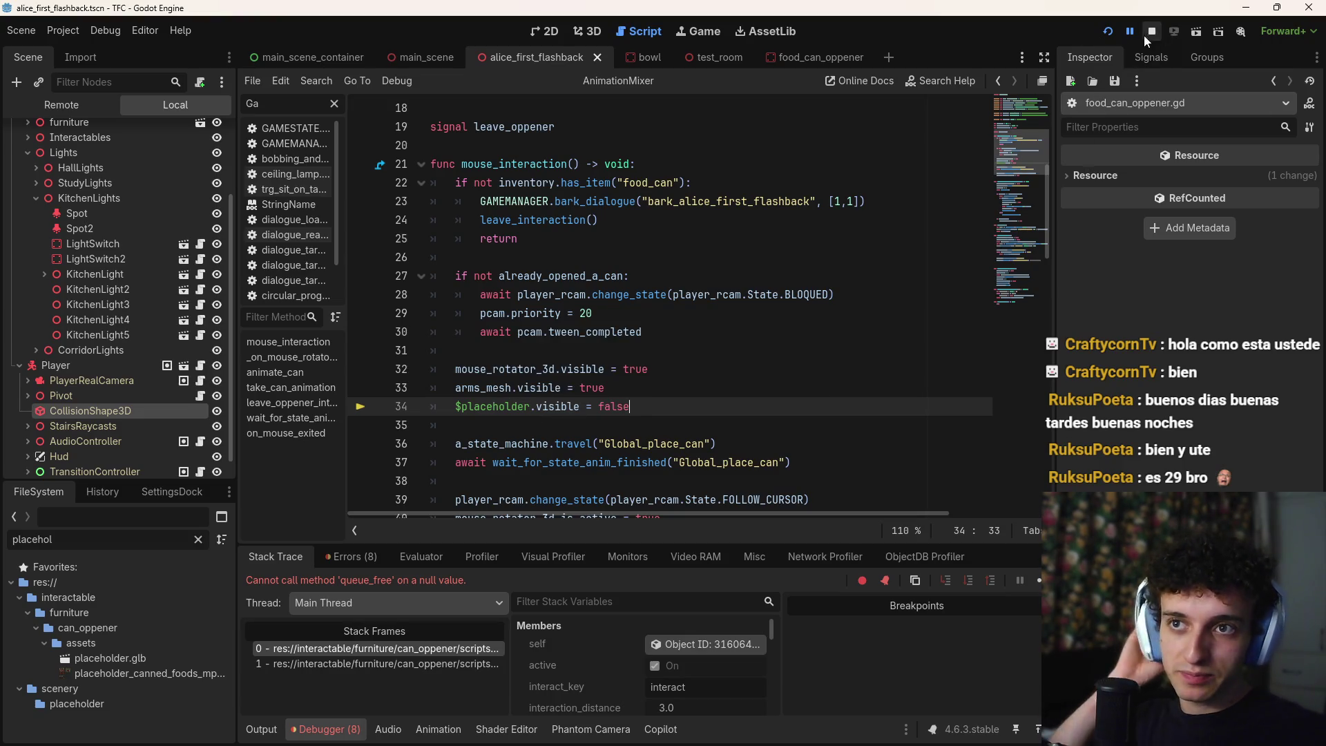
Relaunch the game to test that the placeholder is hidden, then stop it
left_click(1151, 32)
key("F5")
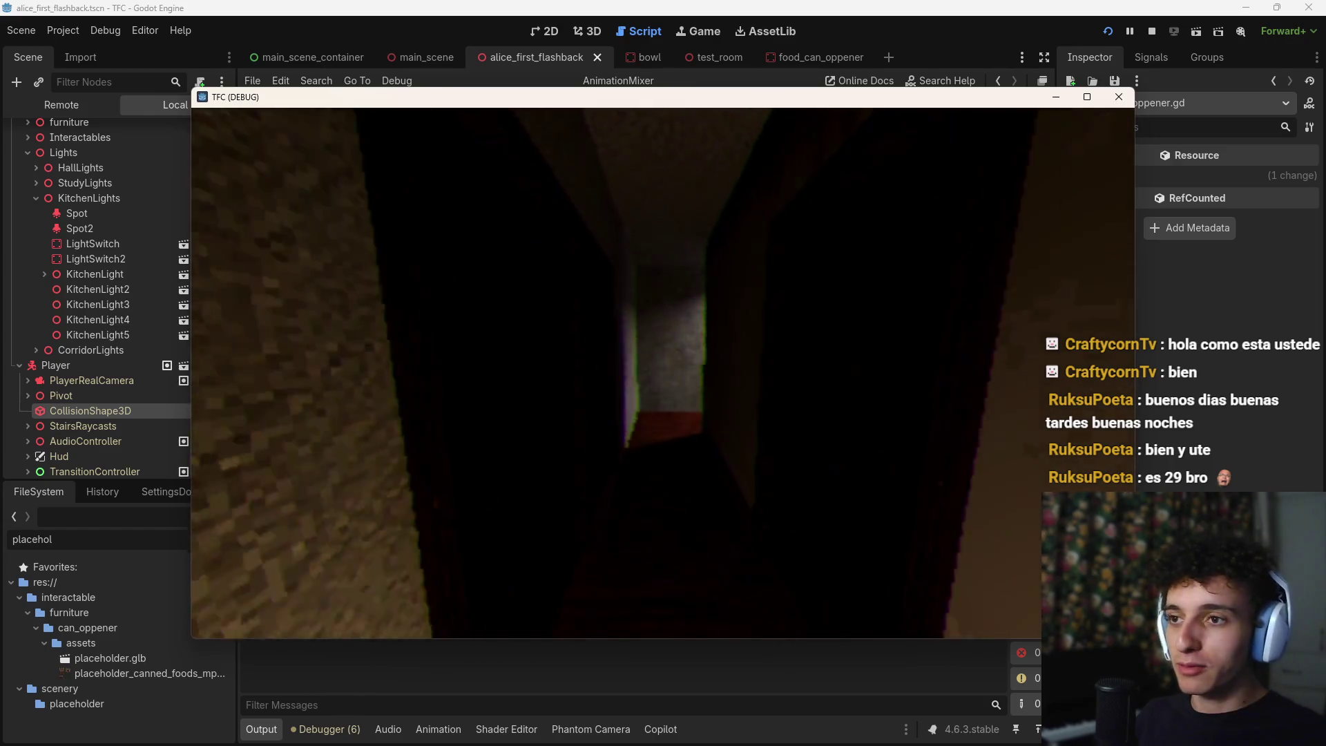
key("F8")
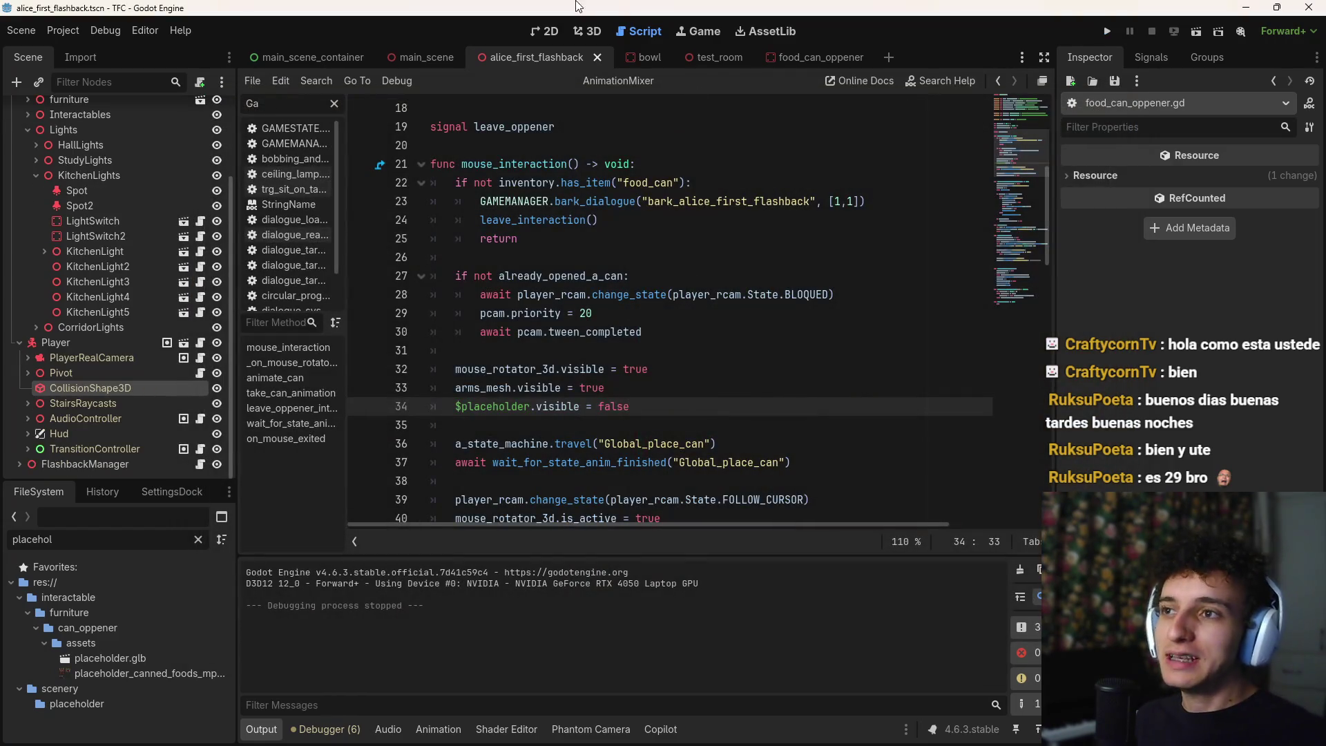
In the 3D view, move the kitchen bench along Z to -2.385
left_click(598, 36)
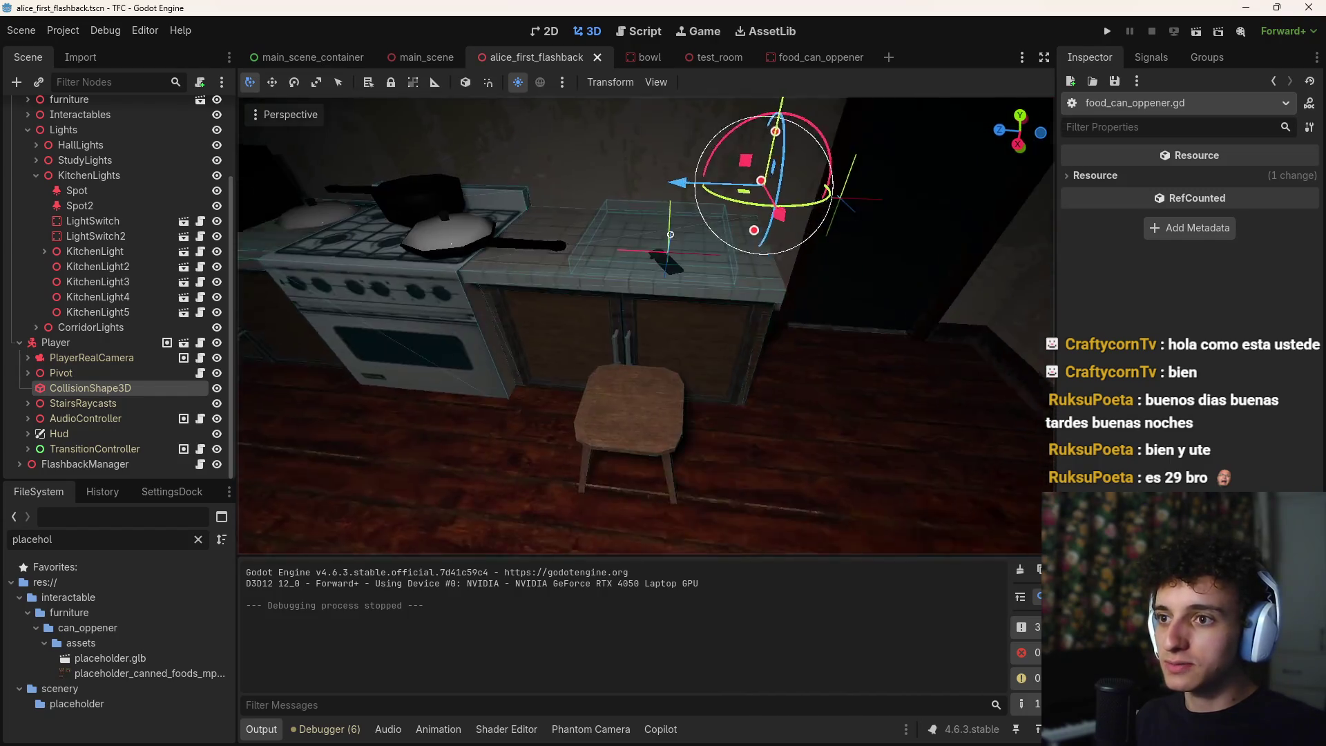
left_click(730, 362)
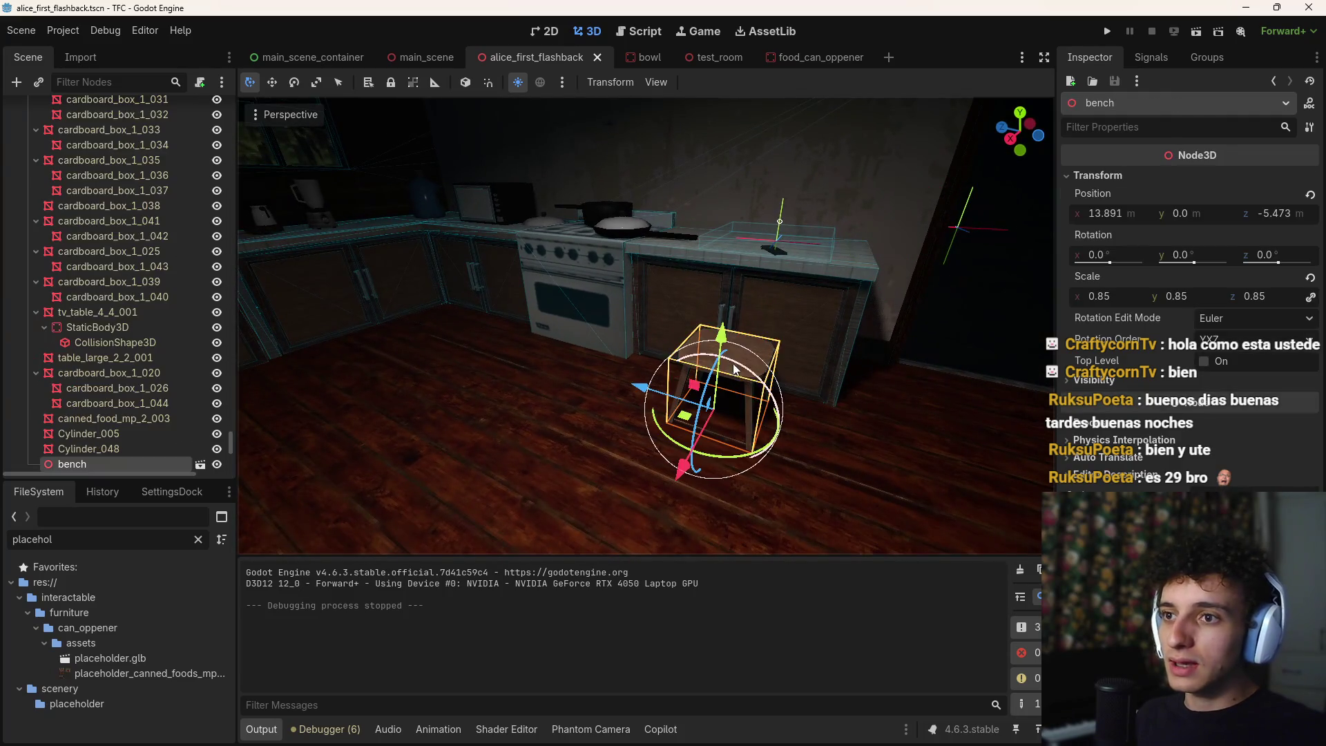
key("z")
left_click(404, 373)
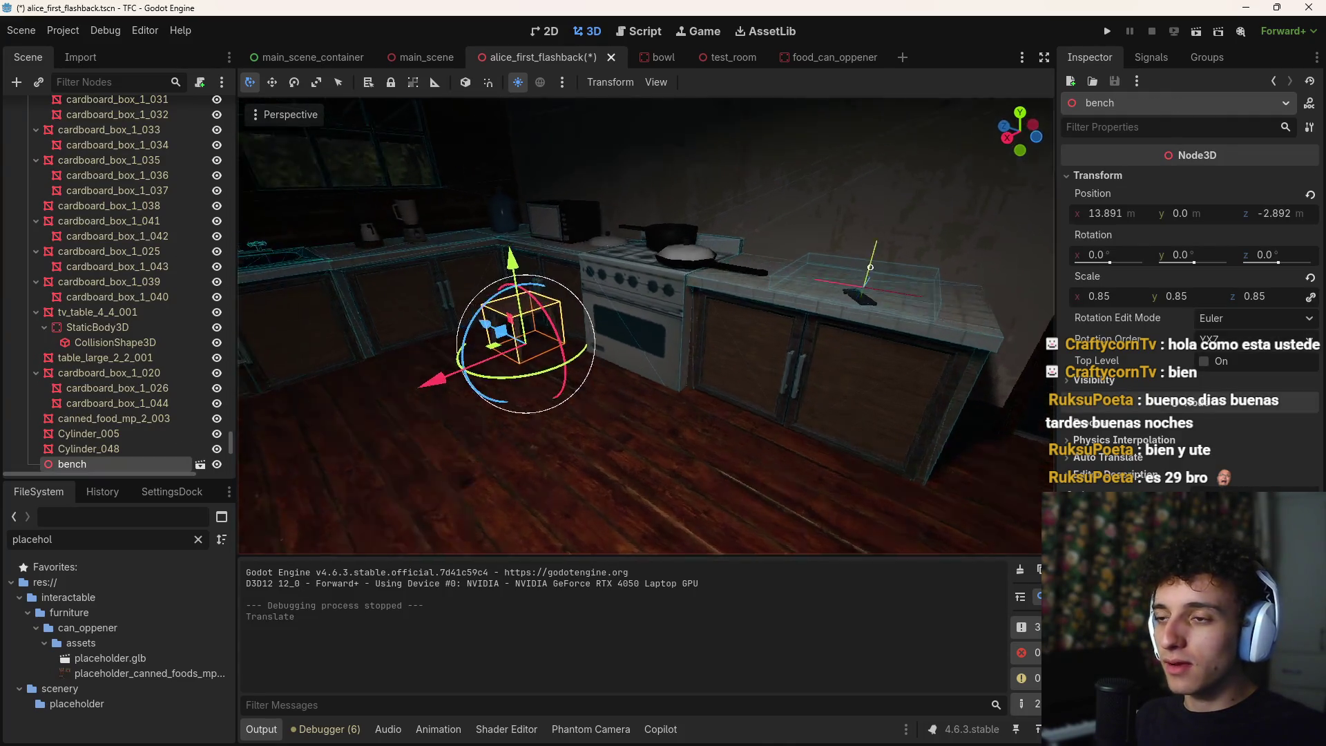
key("g")
key("z")
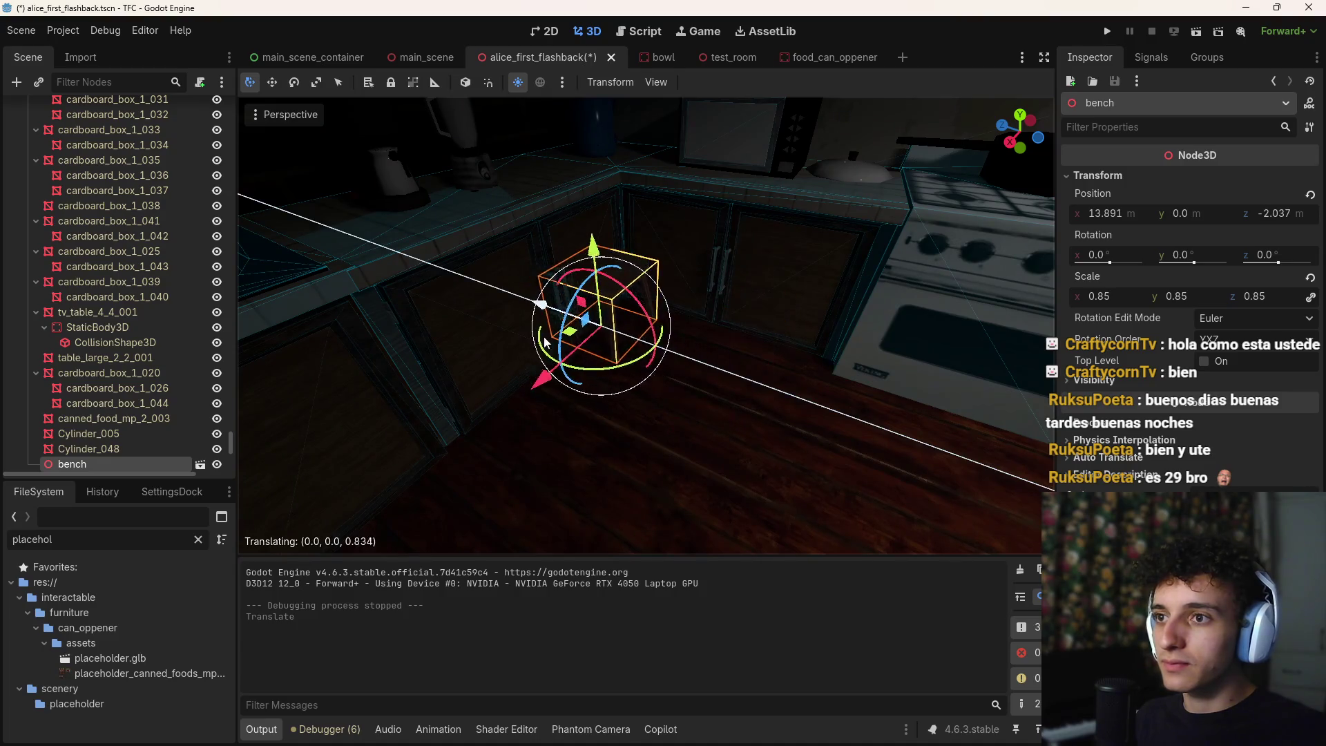
left_click(580, 376)
Slide the bench along X to 14.309 and save the flashback scene
key("g")
key("x")
left_click(549, 435)
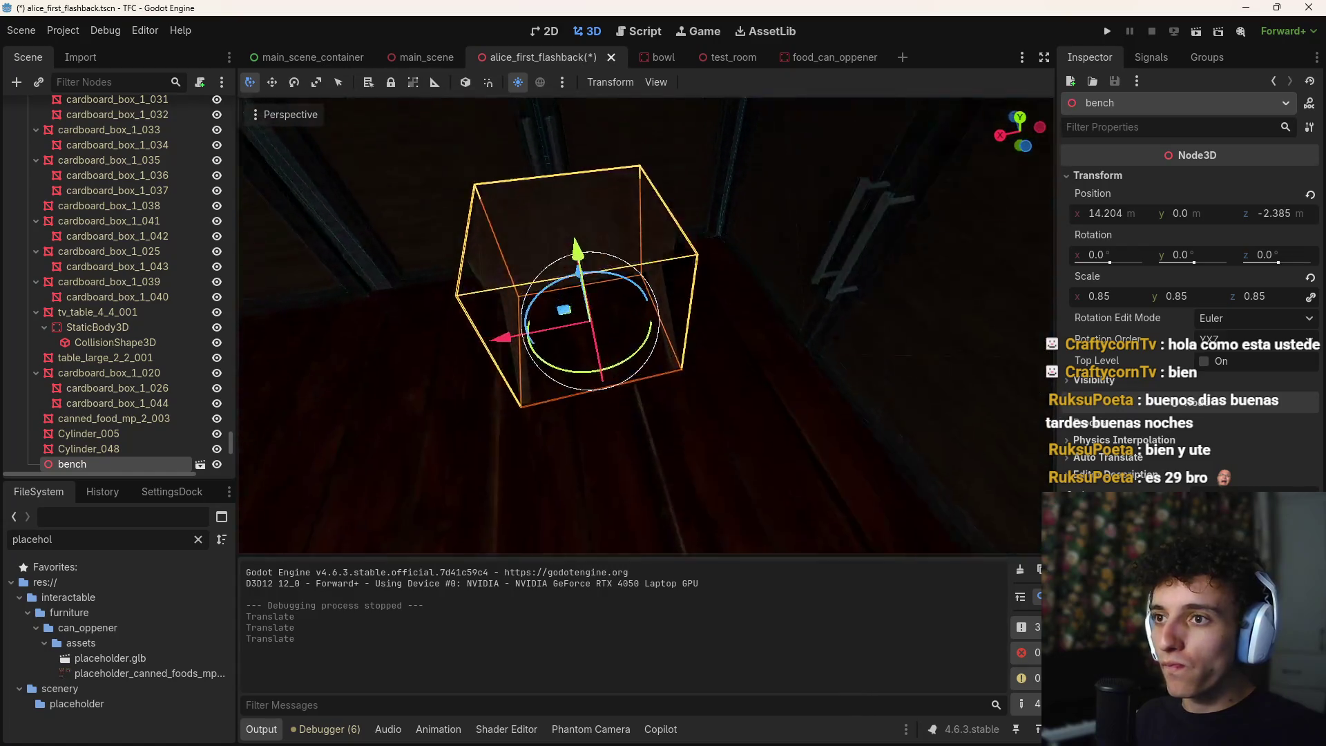
left_click(591, 356)
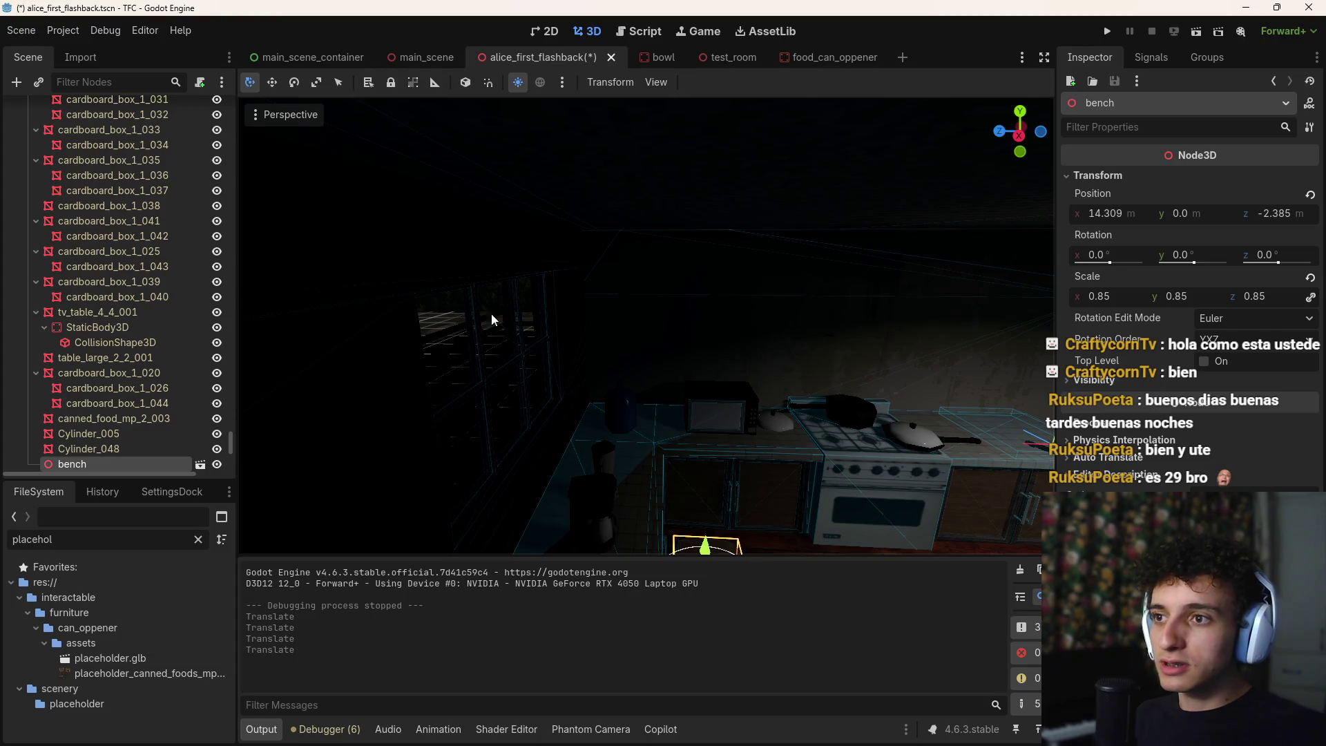
key("ctrl+s")
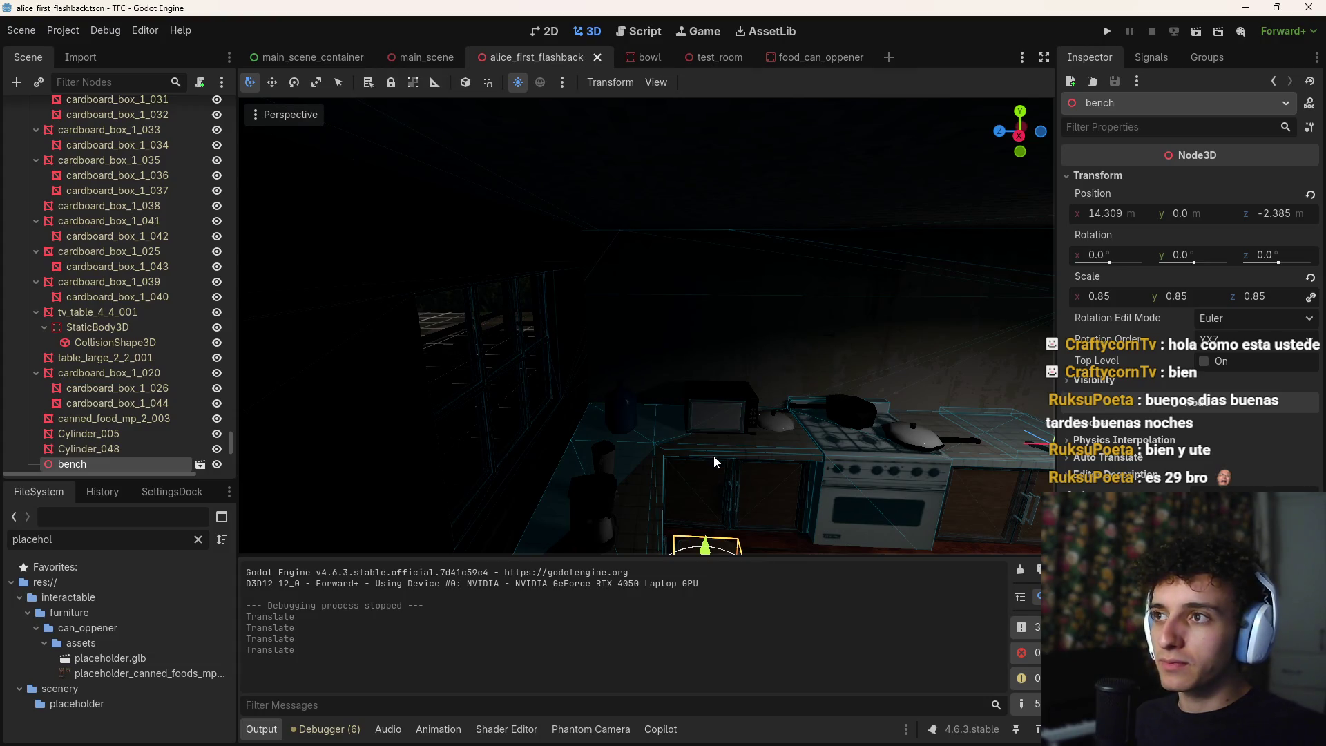
mouse_move(728, 737)
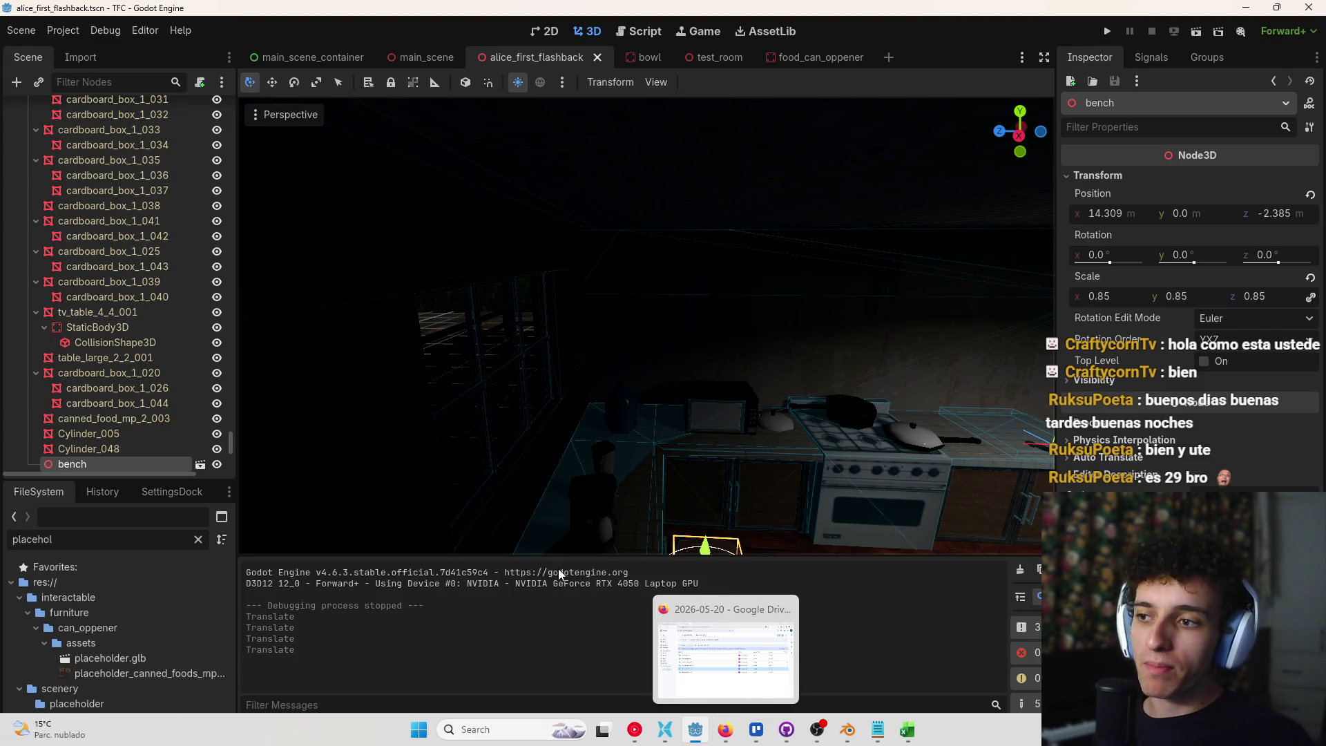
Hide the bottom panel and fly the 3D view to face the kitchen window
left_click(262, 729)
left_click_drag(769, 448, 768, 448)
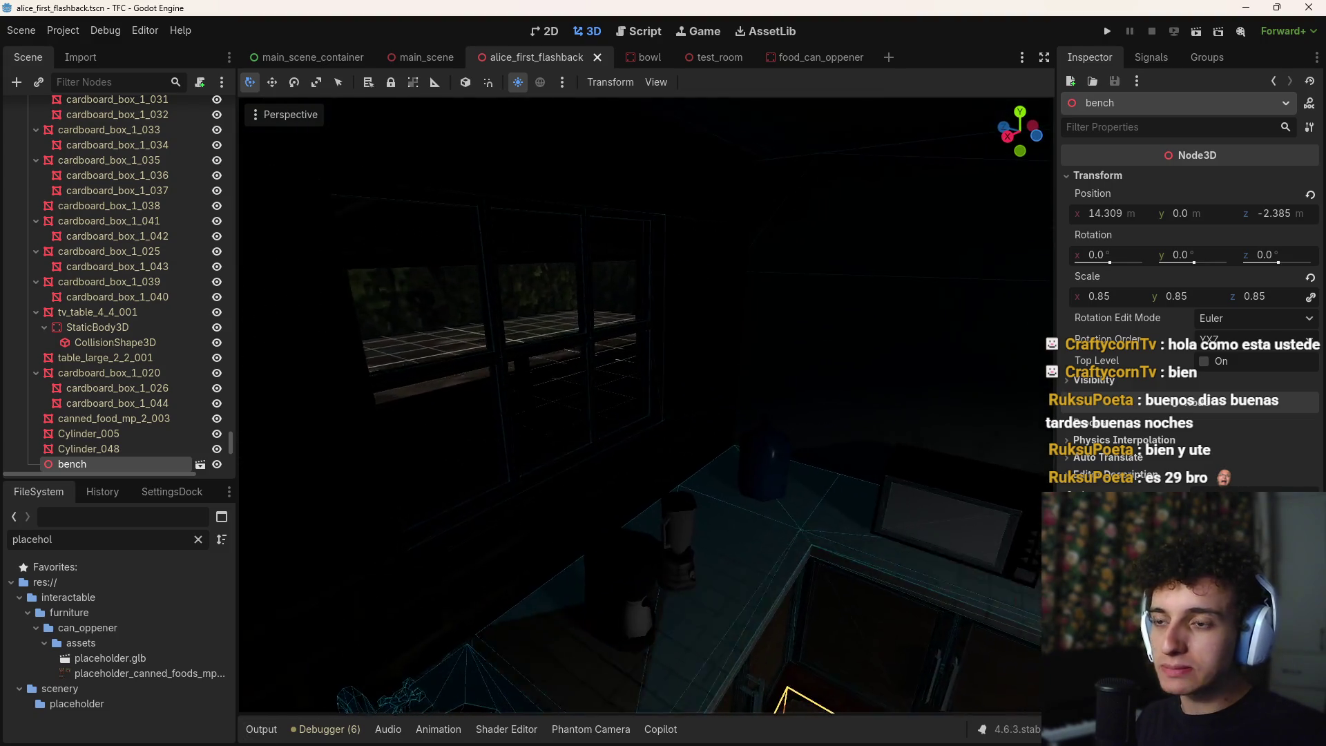
left_click_drag(524, 330, 523, 329)
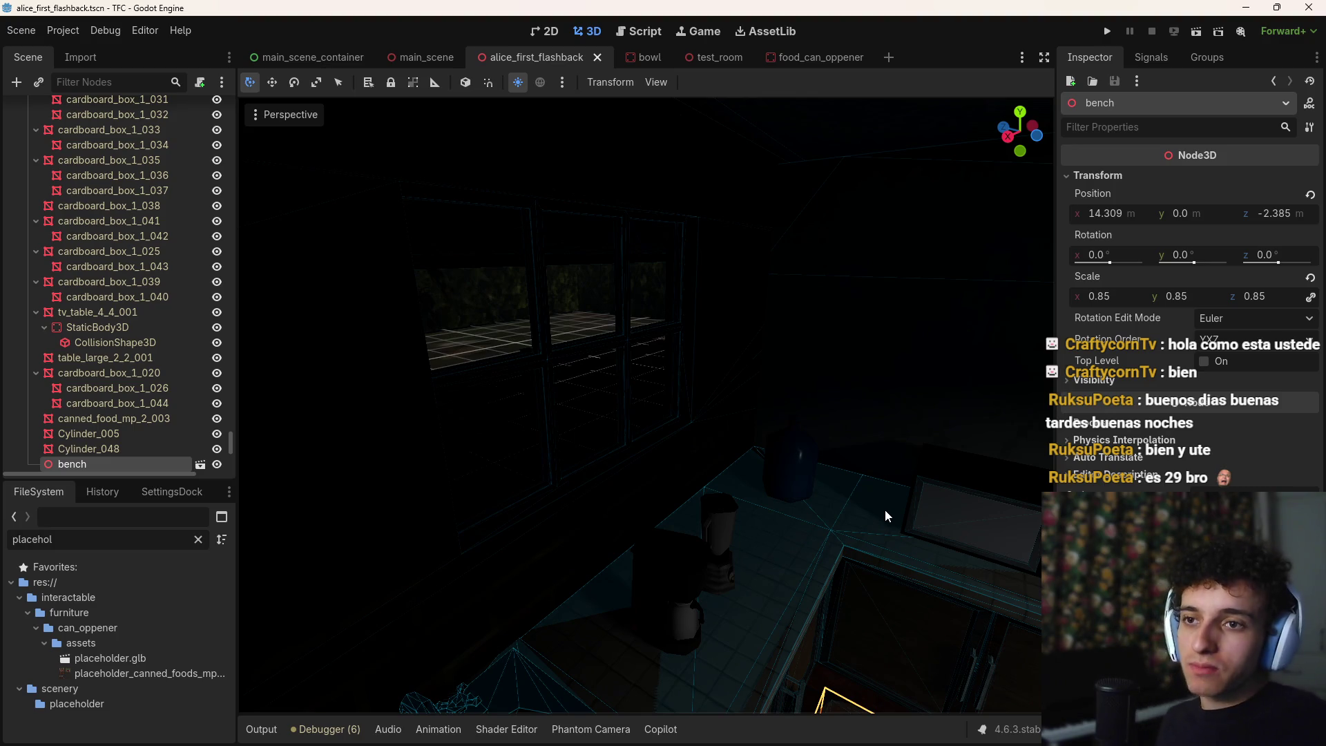
left_click_drag(884, 508, 884, 608)
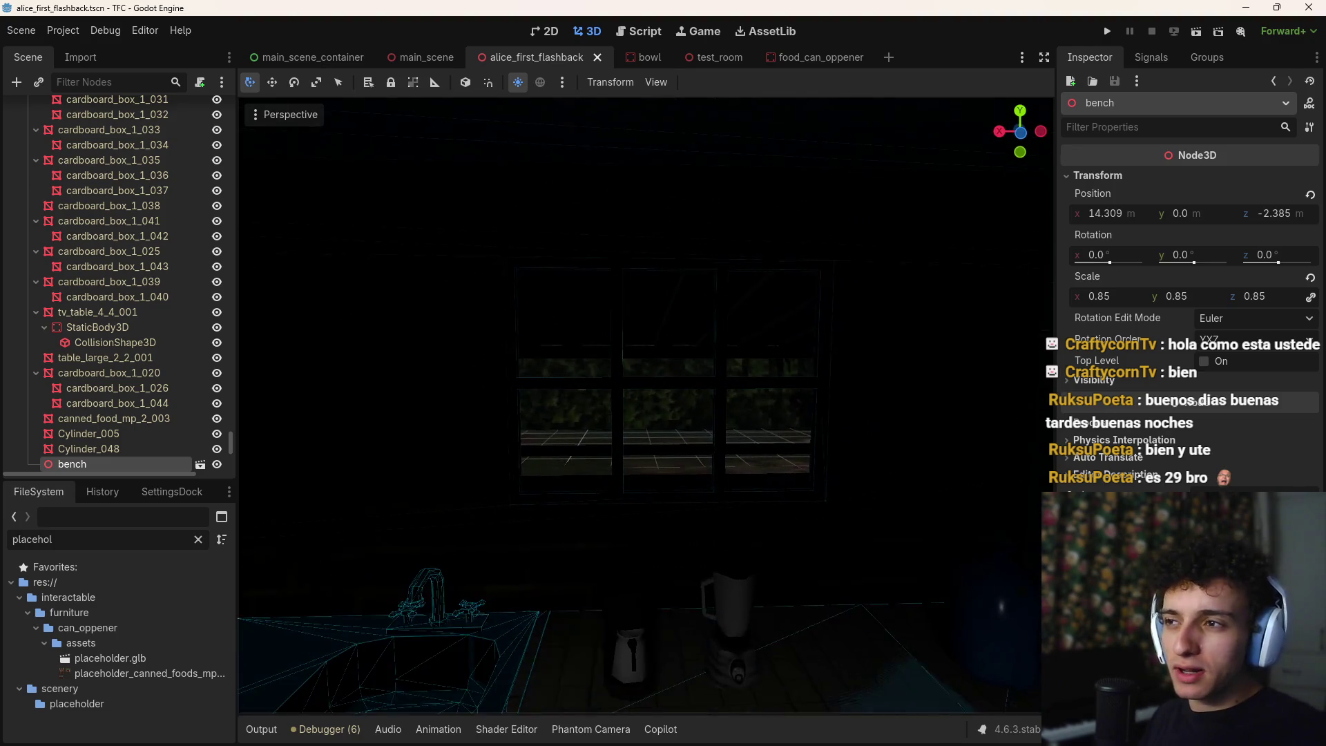
Collapse the furniture group in the Scene tree and select WorldEnvironment
scroll(145, 234, "up", 5)
left_click_drag(231, 442, 226, 105)
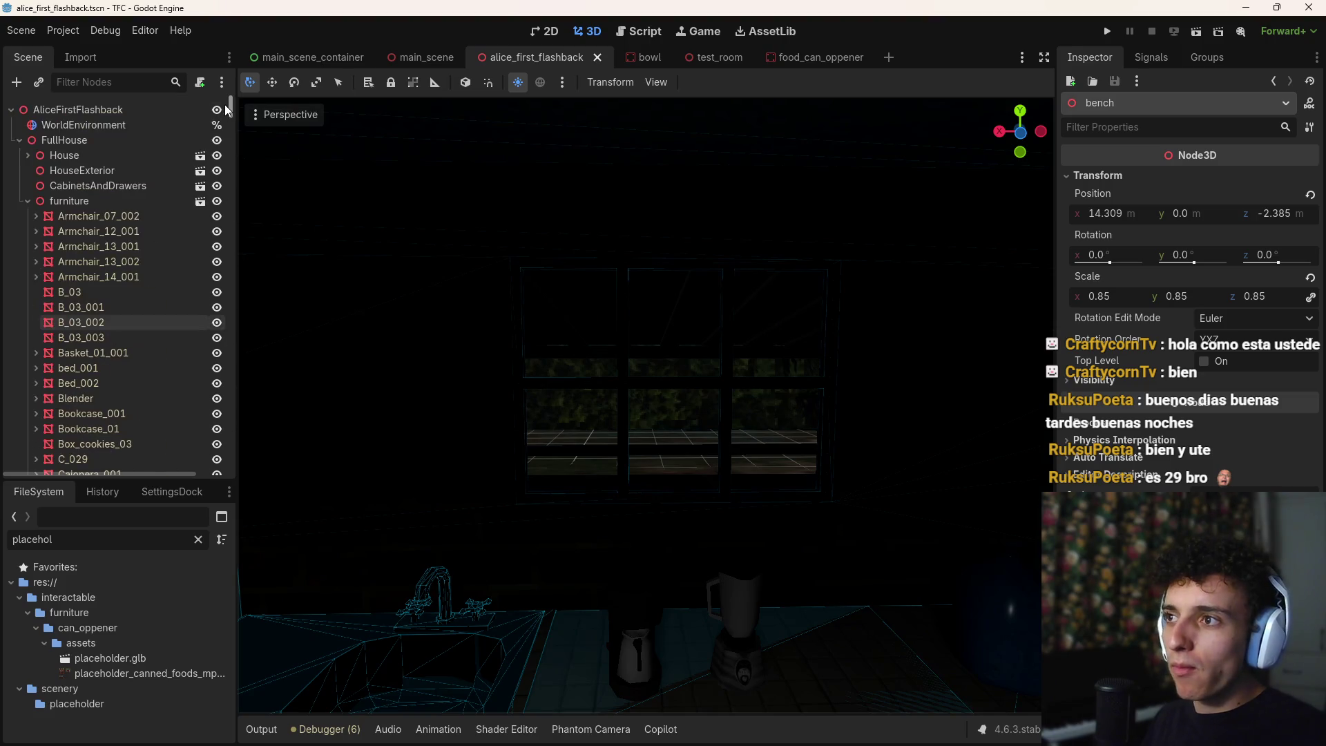
left_click(27, 200)
left_click(27, 155)
left_click(27, 155)
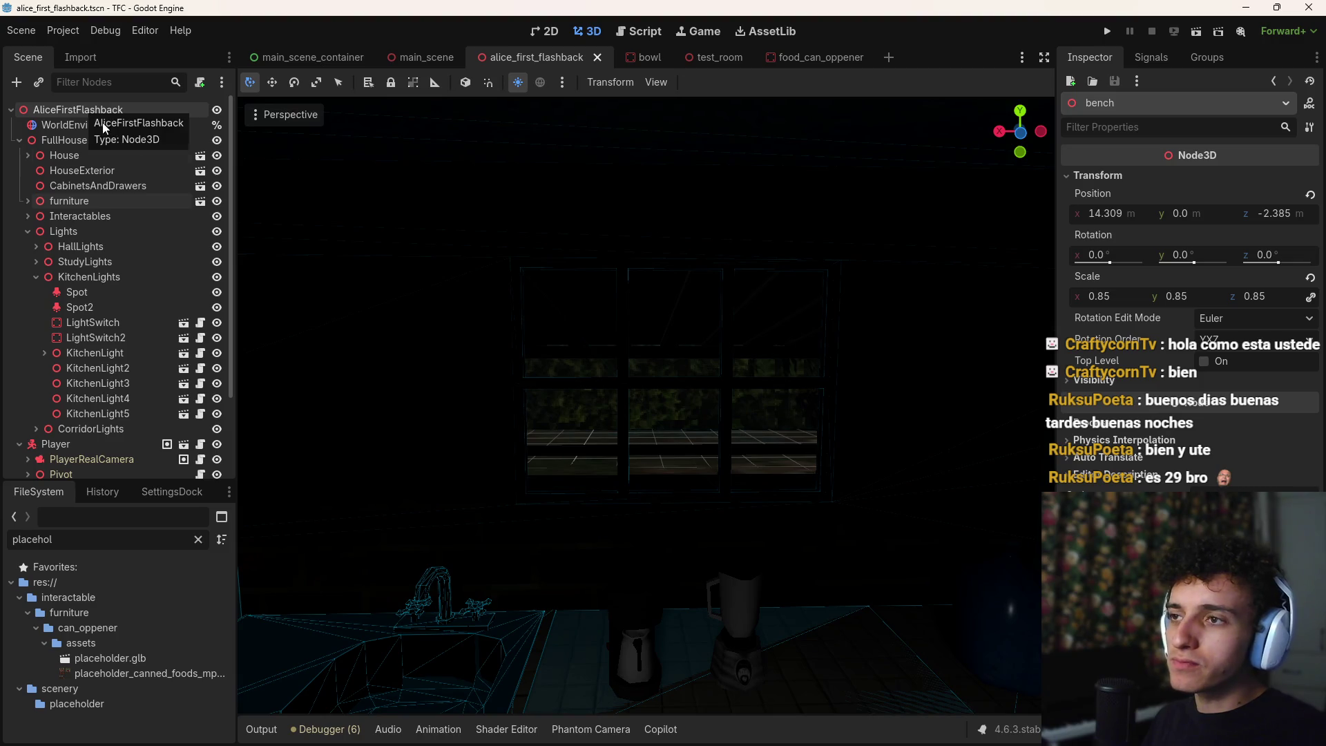
right_click(583, 362)
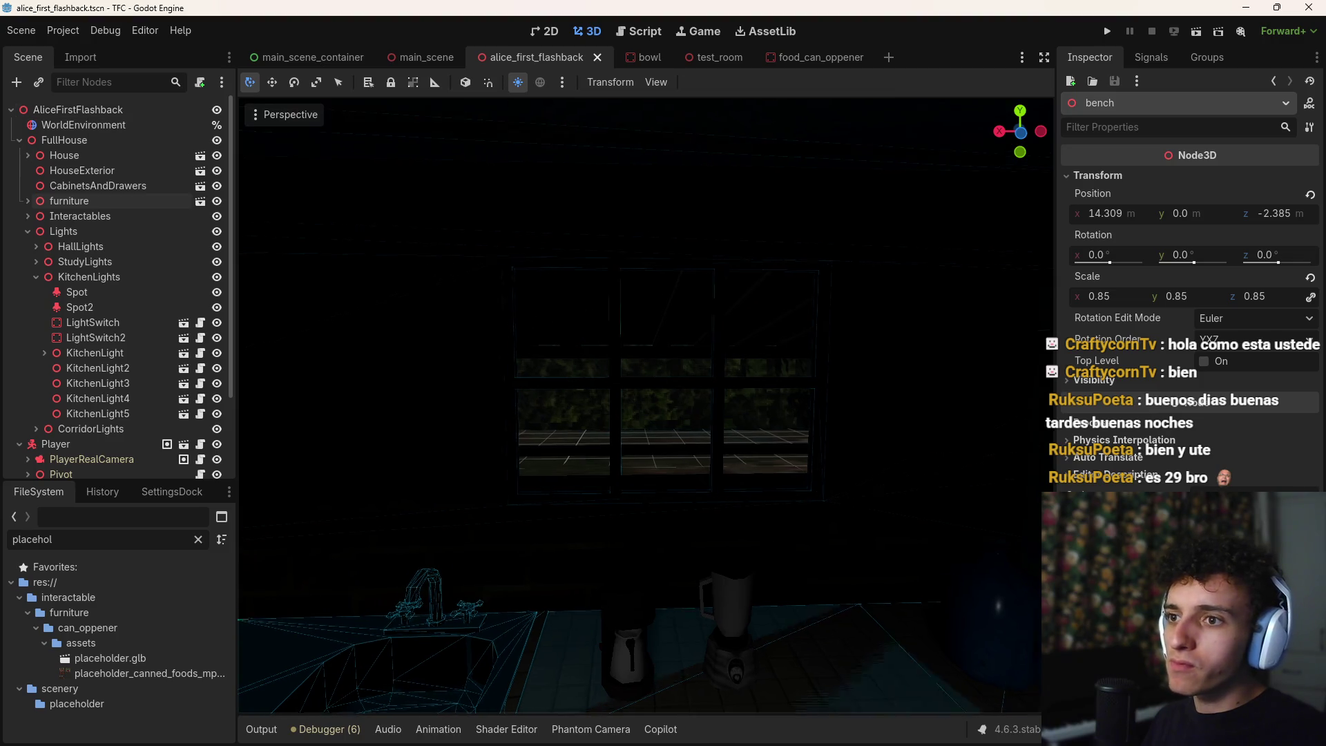
left_click(48, 129)
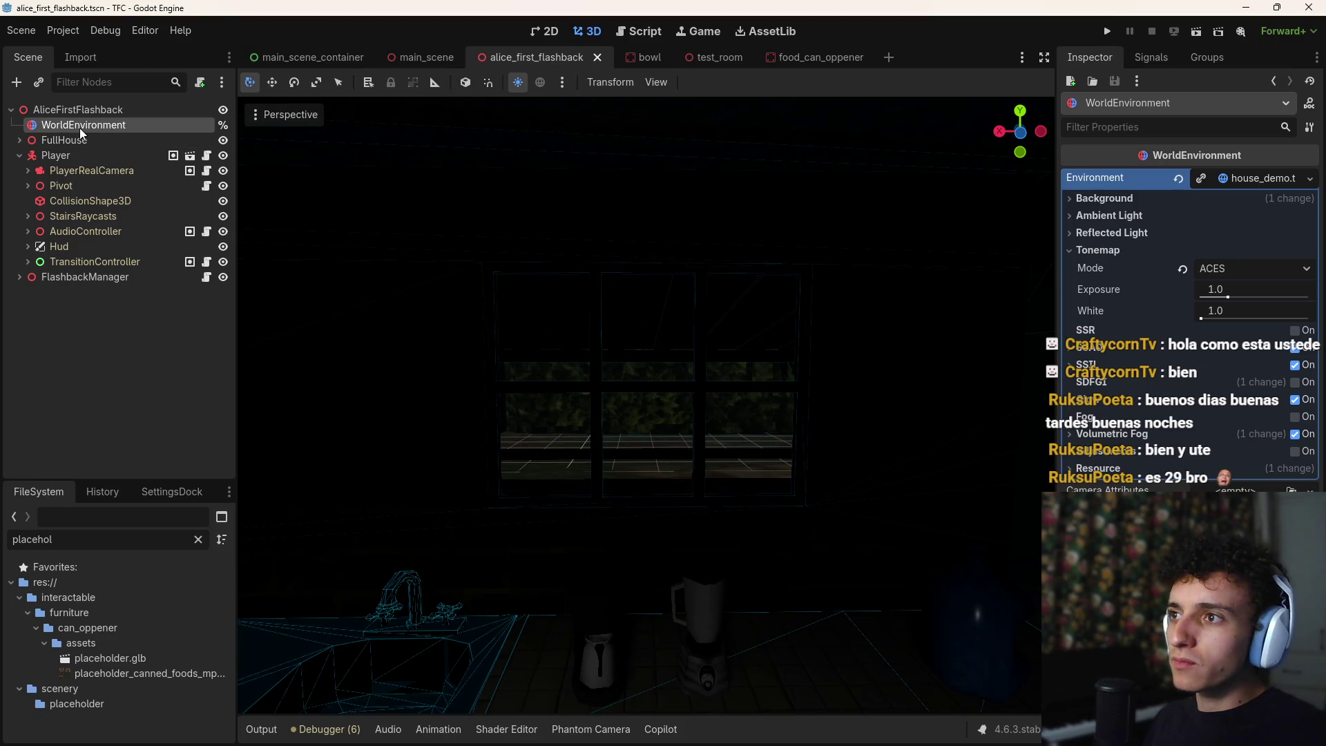
Add a DirectionalLight3D child under WorldEnvironment via the 'light' node search
key("ctrl+a")
type("l")
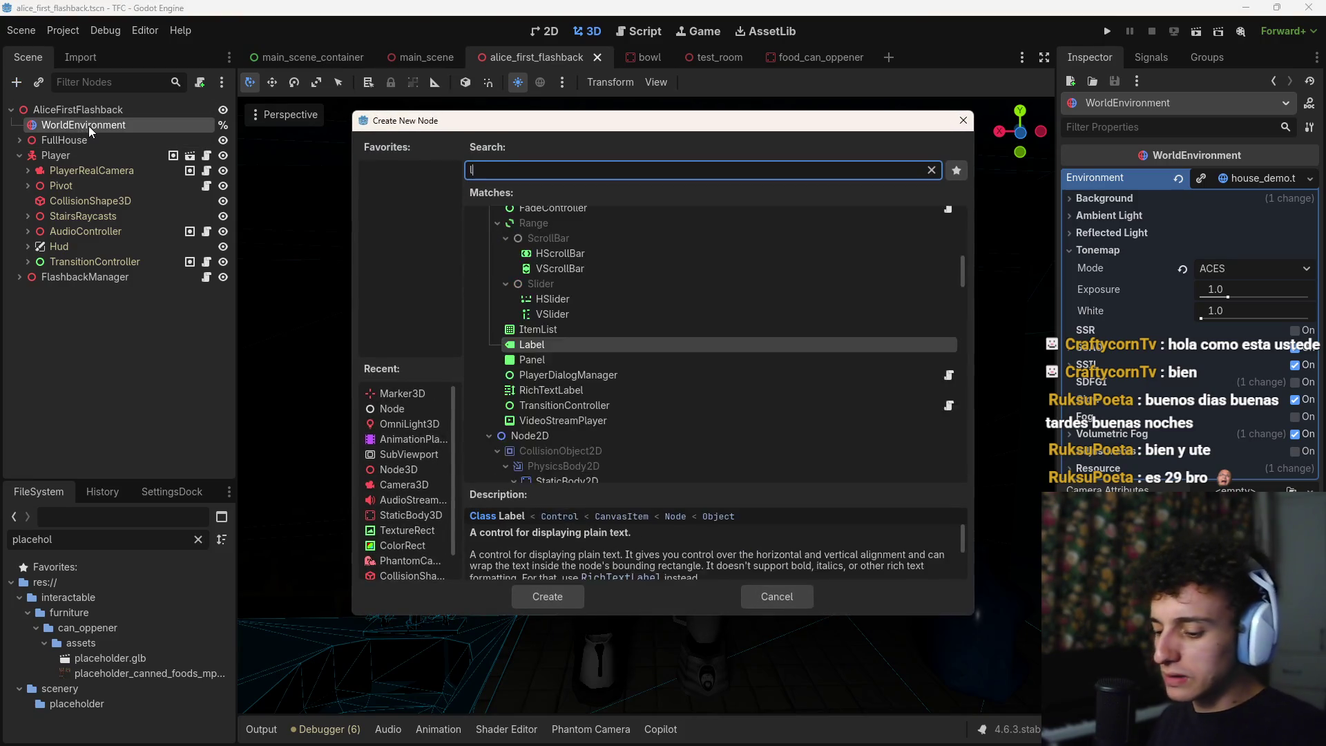
type("ight")
key("Up")
key("Up")
key("Up")
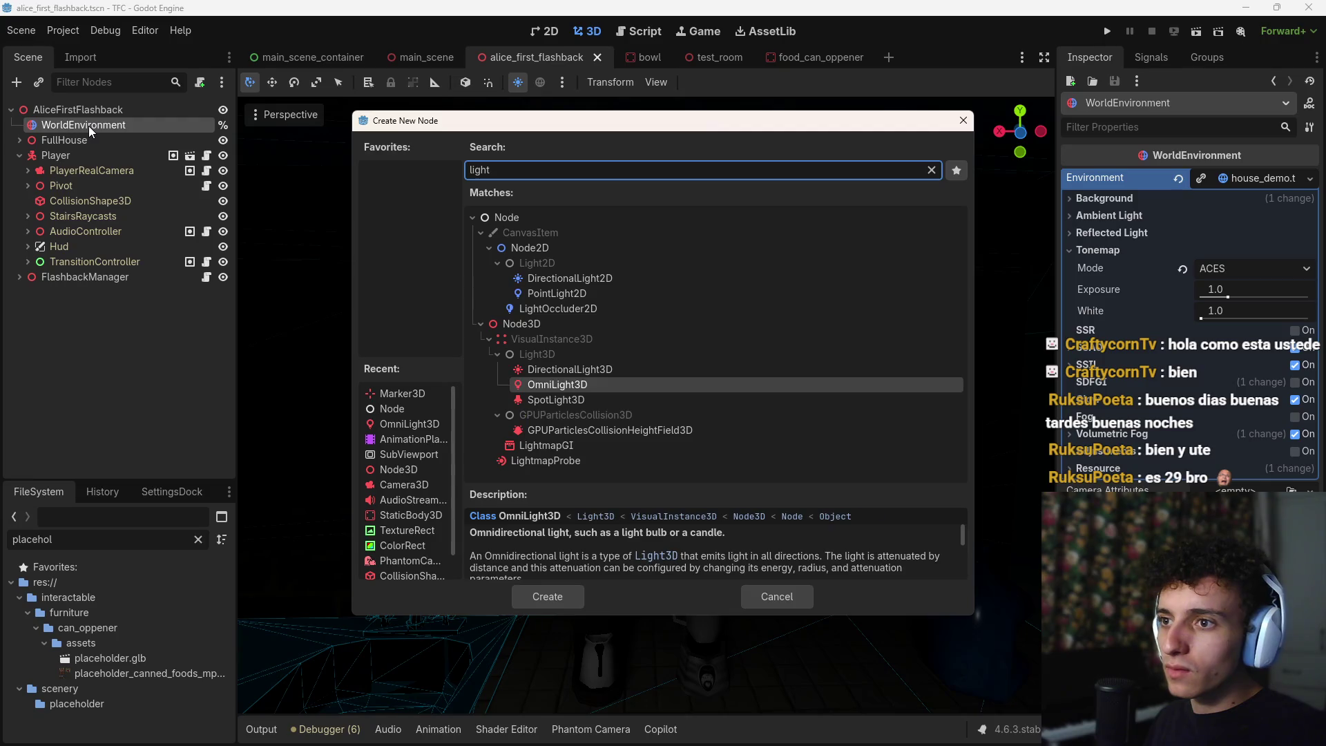
key("Down")
key("Up")
key("Up")
key("Up")
key("Down")
key("Return")
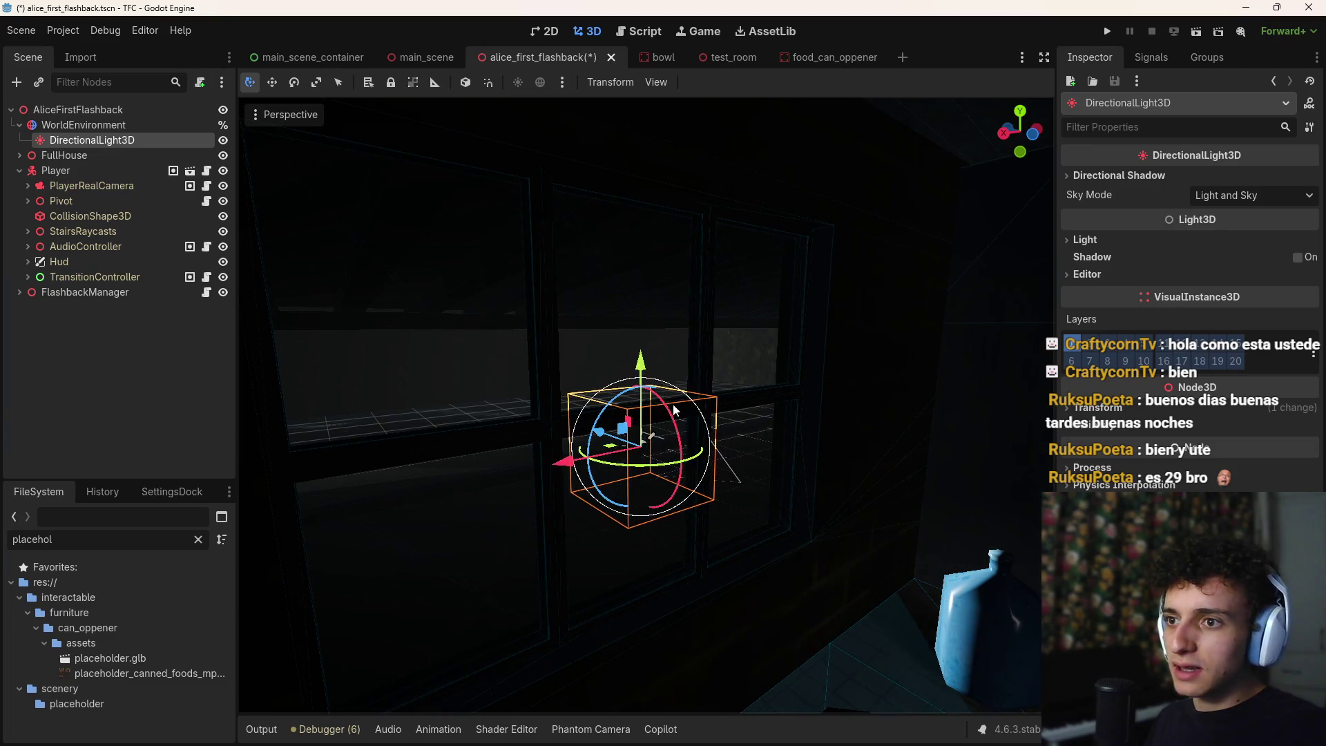
Raise, rotate and tilt the new directional light, with its shadows enabled
left_click_drag(641, 368, 641, 286)
mouse_move(649, 381)
left_mouse_down()
mouse_move(684, 377)
mouse_move(719, 305)
mouse_move(607, 272)
mouse_move(537, 280)
left_mouse_up()
key("KP_1")
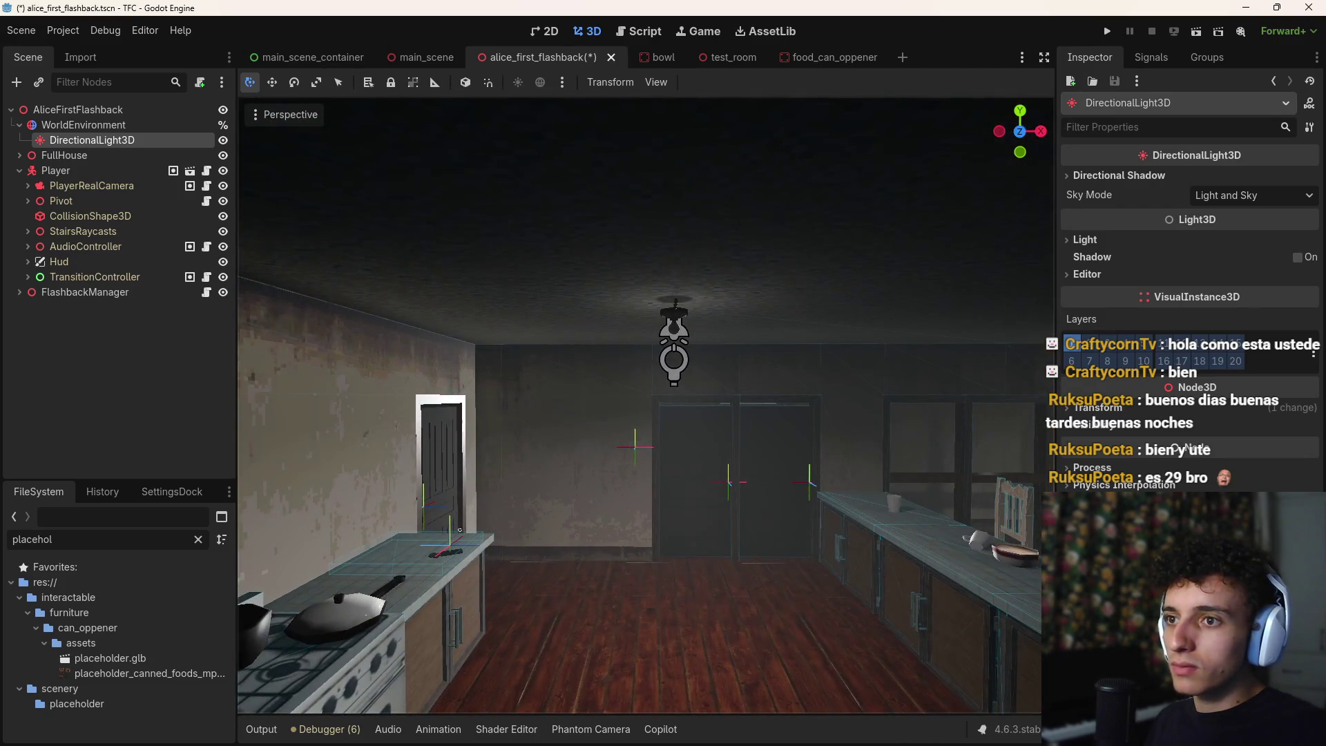
key("f")
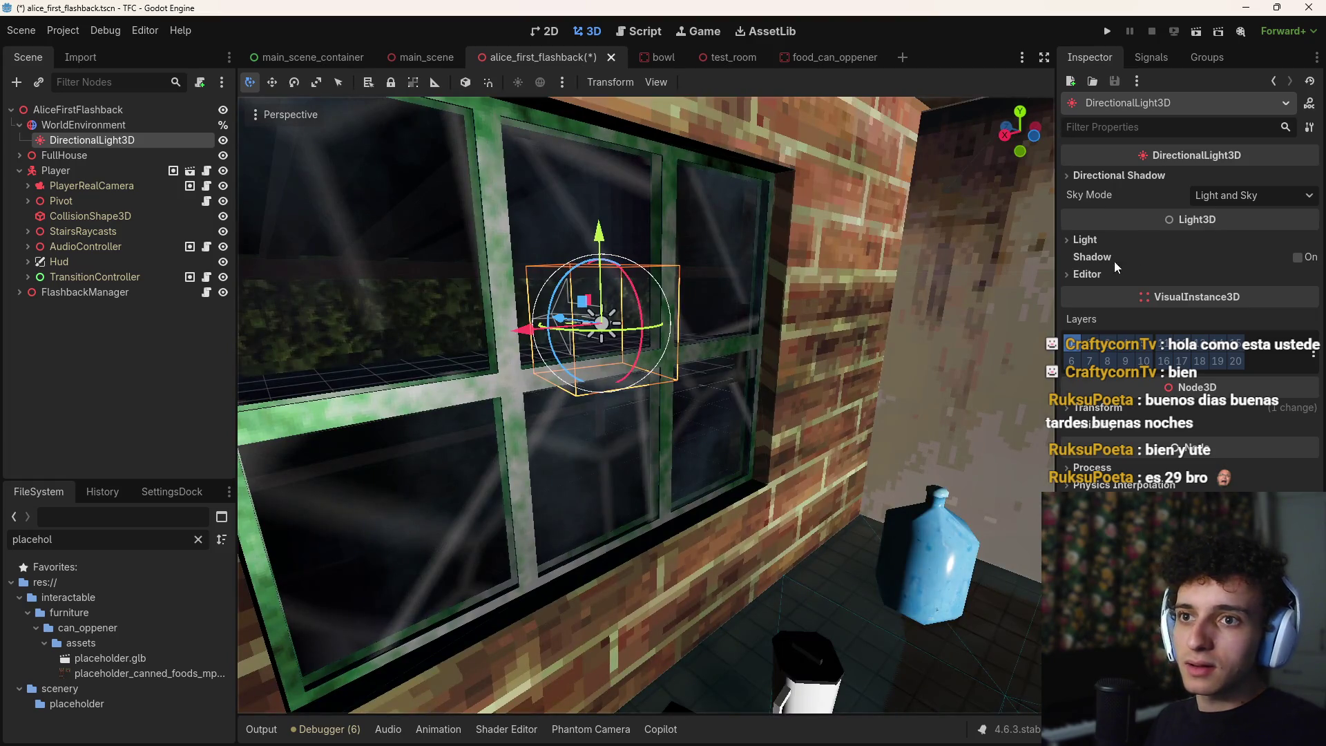
left_click(1298, 257)
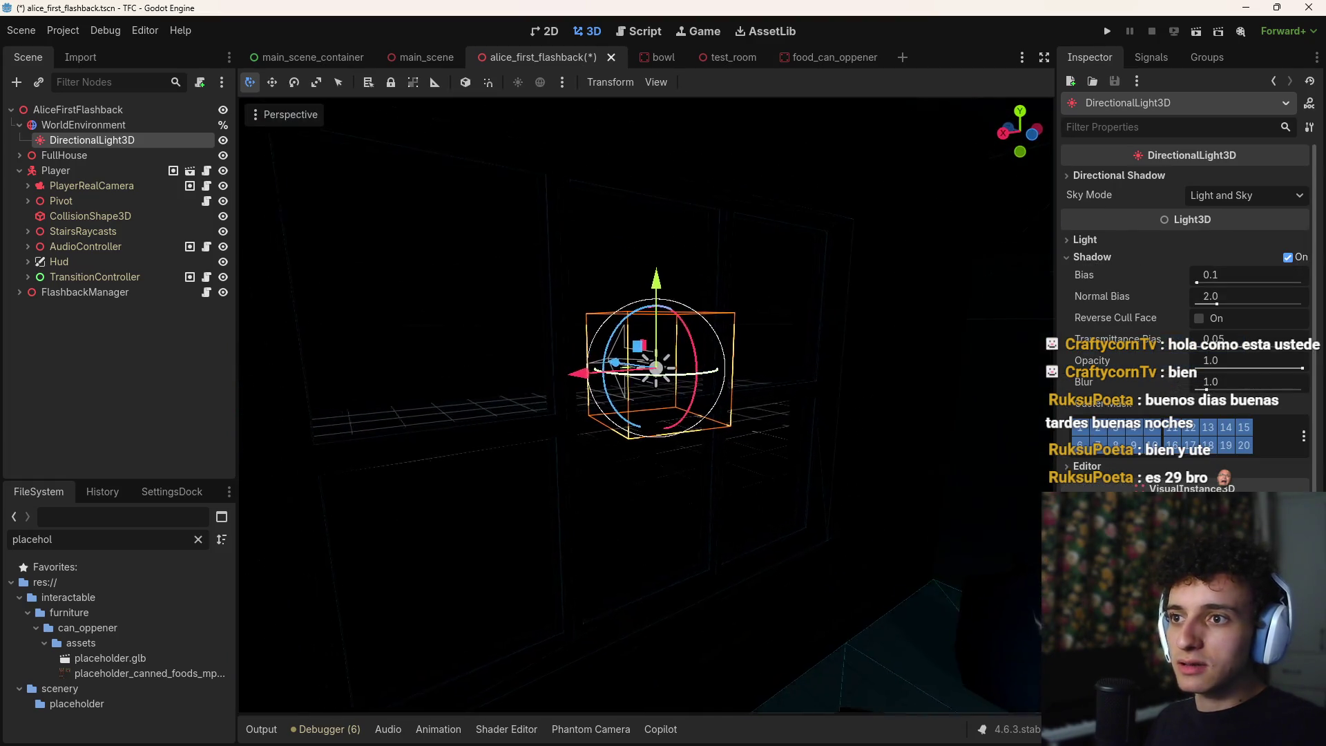
left_click_drag(718, 352, 712, 330)
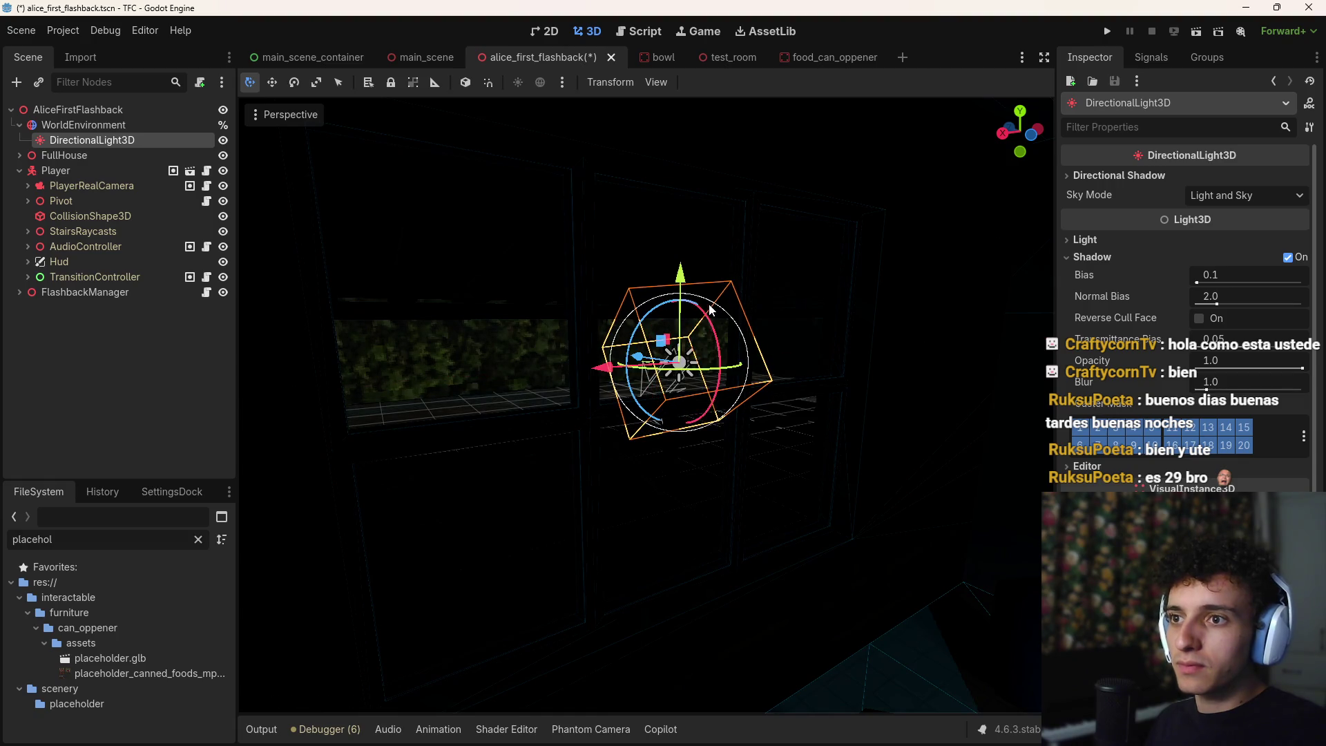
mouse_move(647, 357)
left_mouse_down()
mouse_move(691, 362)
mouse_move(659, 353)
mouse_move(534, 382)
mouse_move(447, 380)
mouse_move(682, 383)
left_mouse_up()
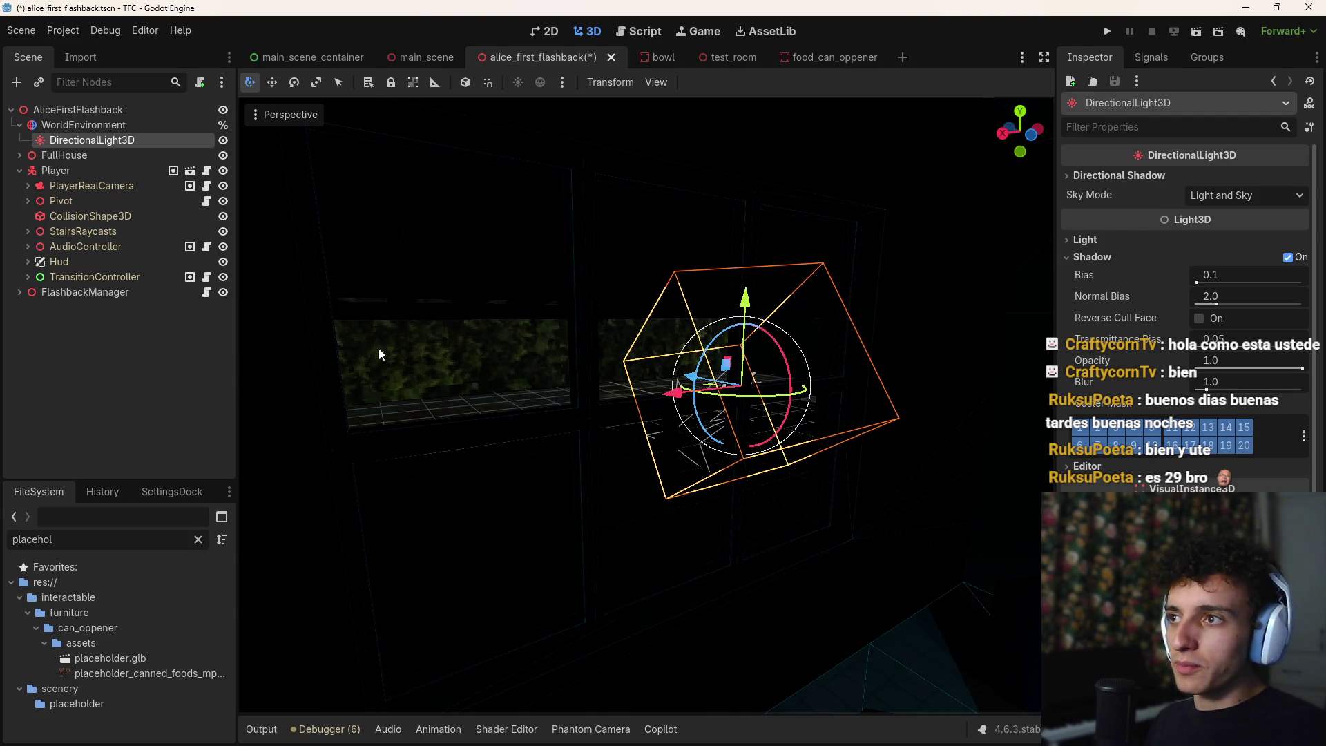
Toggle SDFGI on and back off in the WorldEnvironment settings
left_click(131, 129)
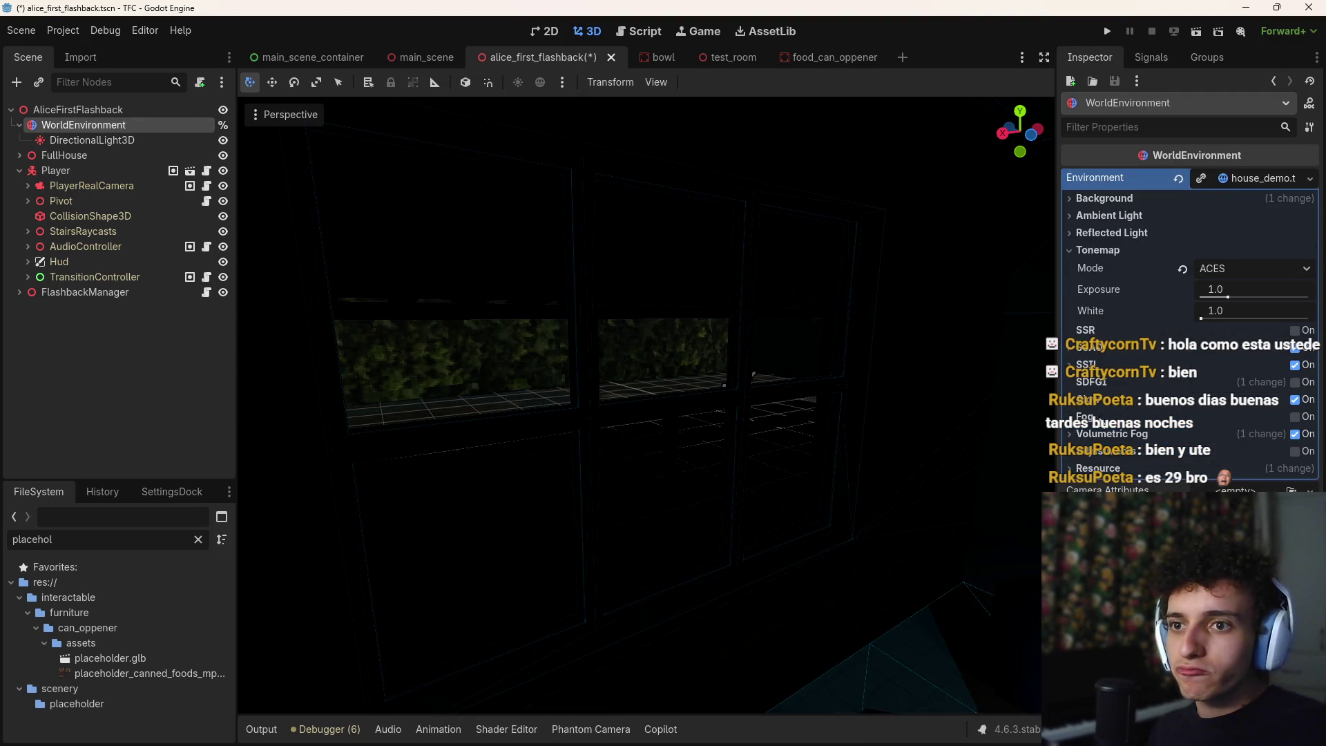
left_click(1295, 382)
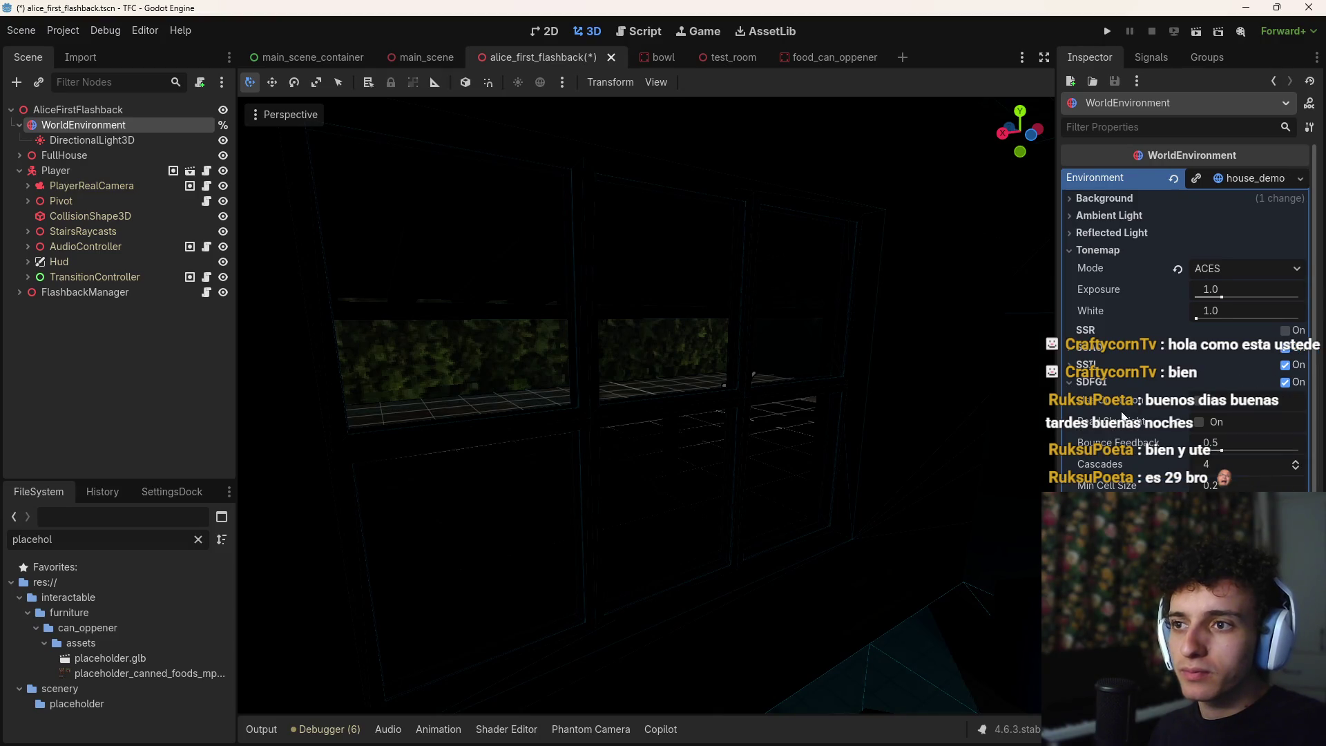
left_click(1286, 383)
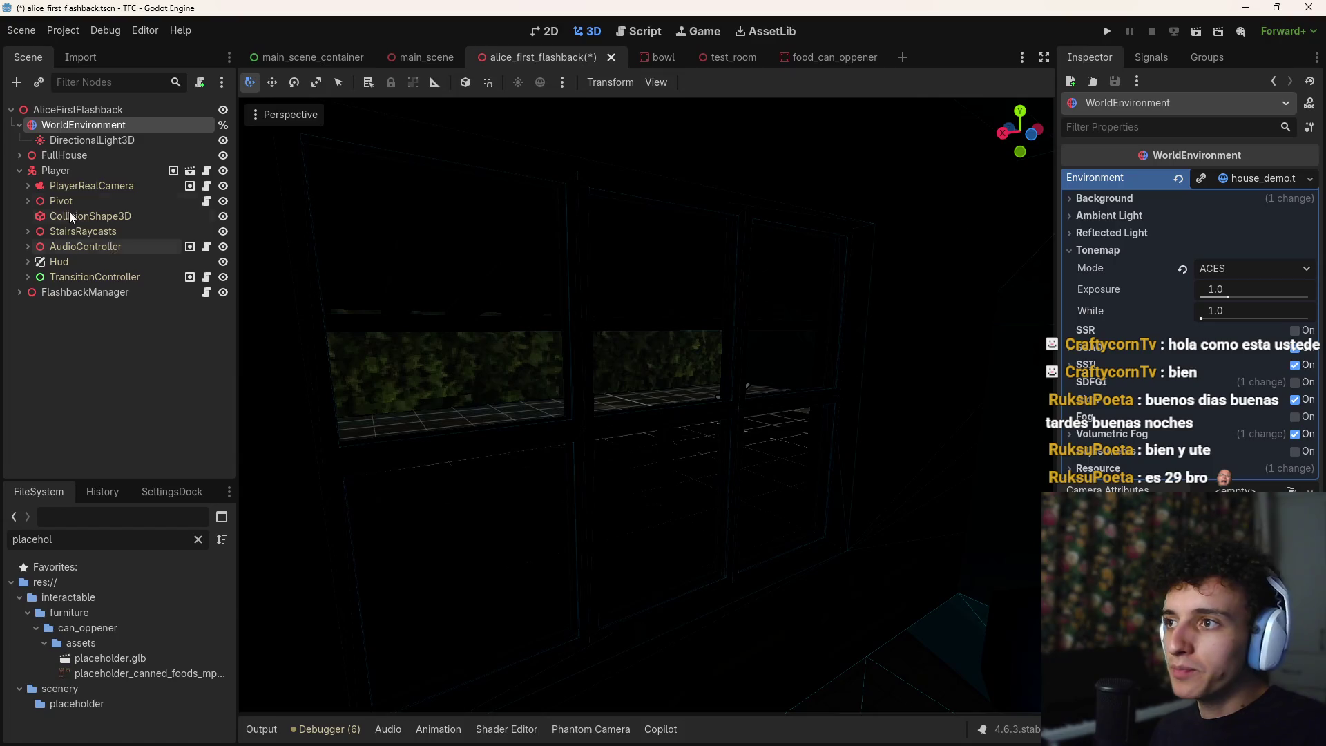
Raise the light, turn it to about -174 degrees, disable shadows and shift it sideways
left_click(67, 143)
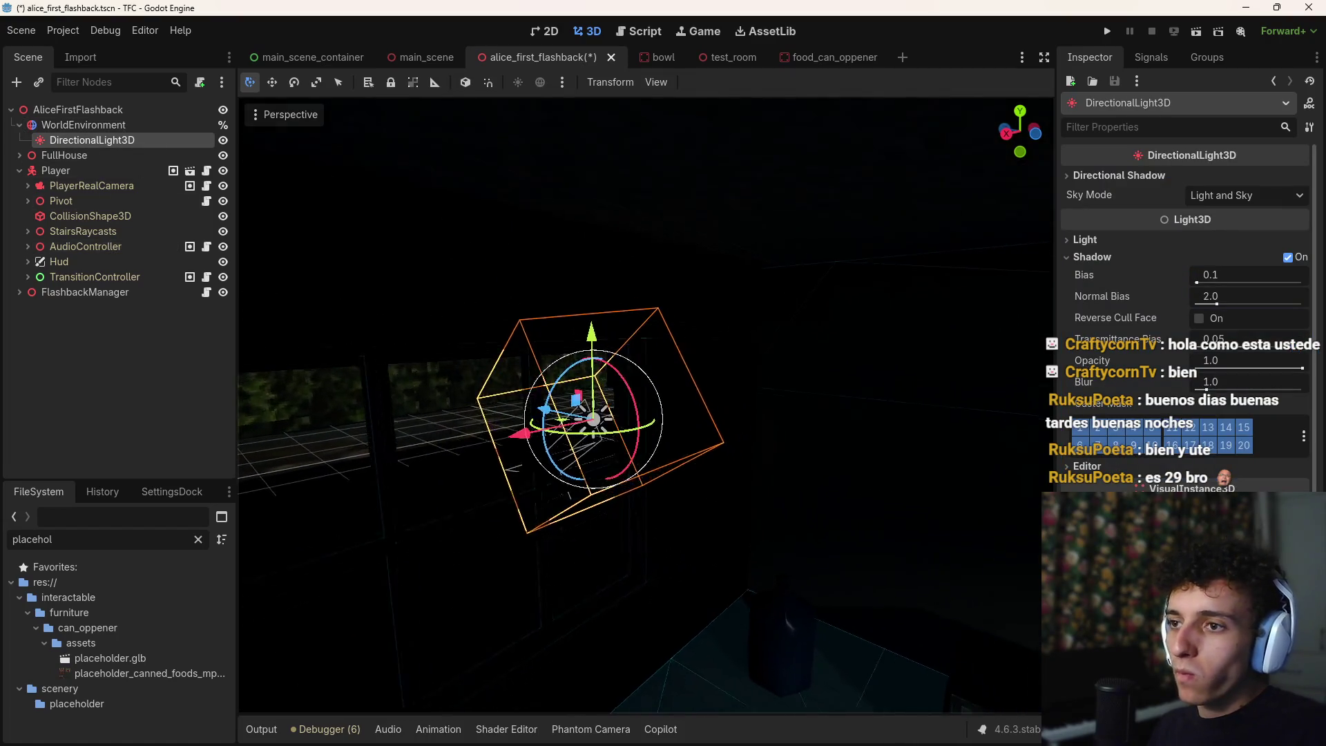
key("a")
left_click_drag(595, 355, 612, 309)
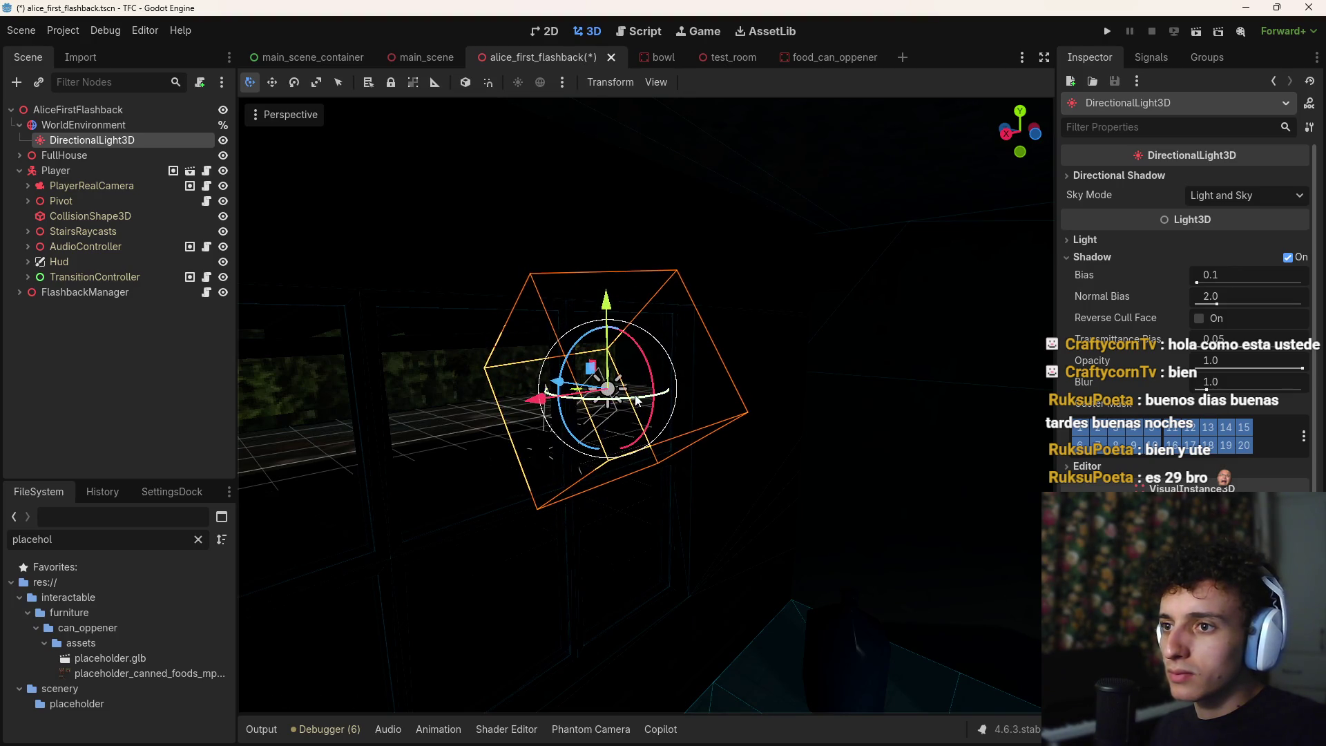
left_click_drag(636, 399, 557, 407)
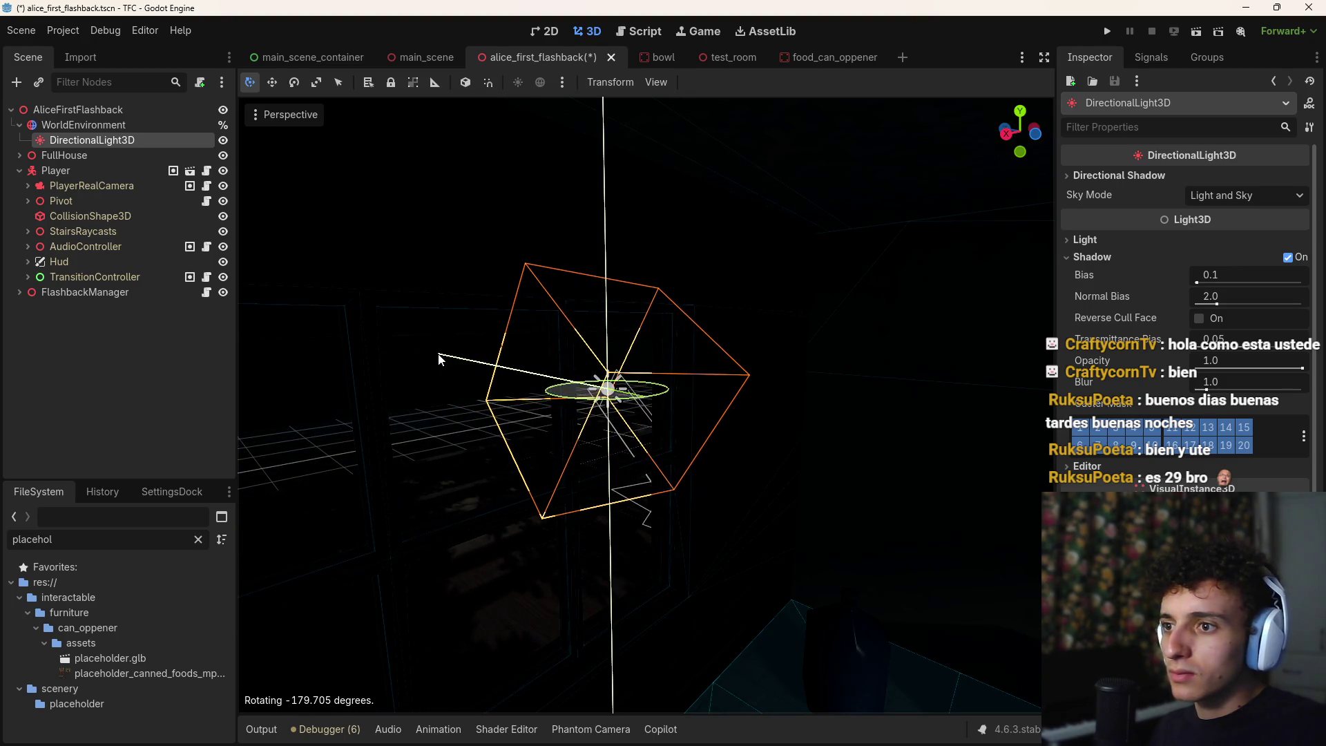
left_click_drag(470, 398, 434, 375)
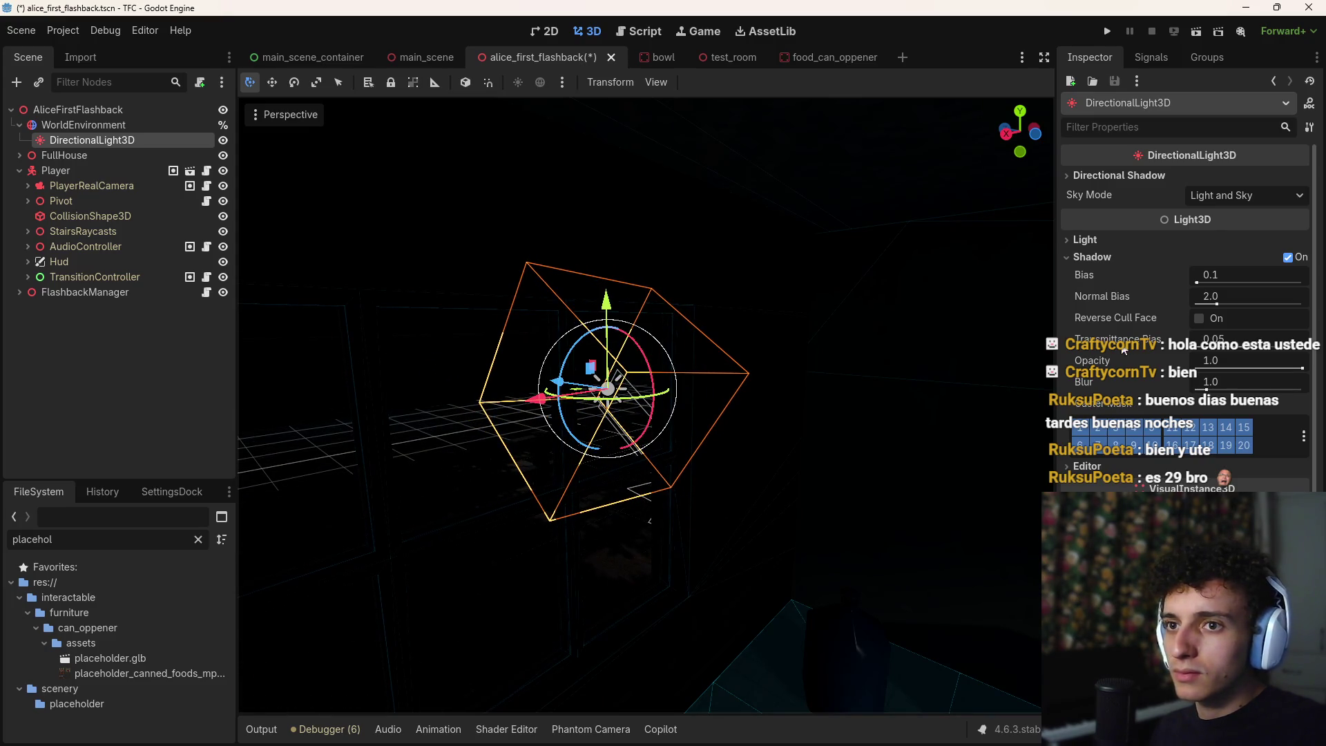
left_click(1287, 256)
mouse_move(855, 392)
left_mouse_down()
mouse_move(656, 286)
mouse_move(707, 233)
left_mouse_up()
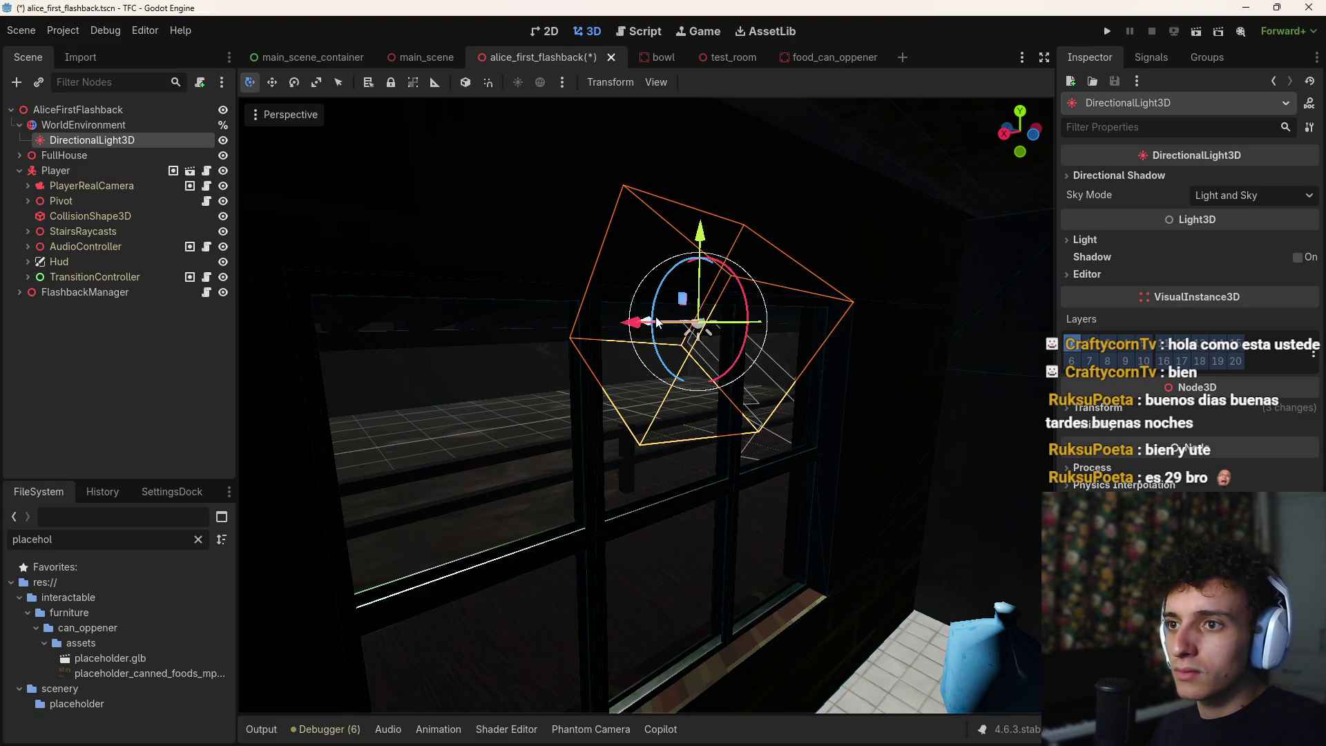
left_click_drag(657, 321, 583, 310)
mouse_move(450, 332)
left_mouse_down()
mouse_move(698, 379)
mouse_move(1217, 265)
left_mouse_up()
Re-enable the light's shadows, rotate it further and raise it slightly over the house
left_click(1294, 258)
mouse_move(690, 380)
left_mouse_down()
mouse_move(829, 360)
mouse_move(886, 376)
left_mouse_up()
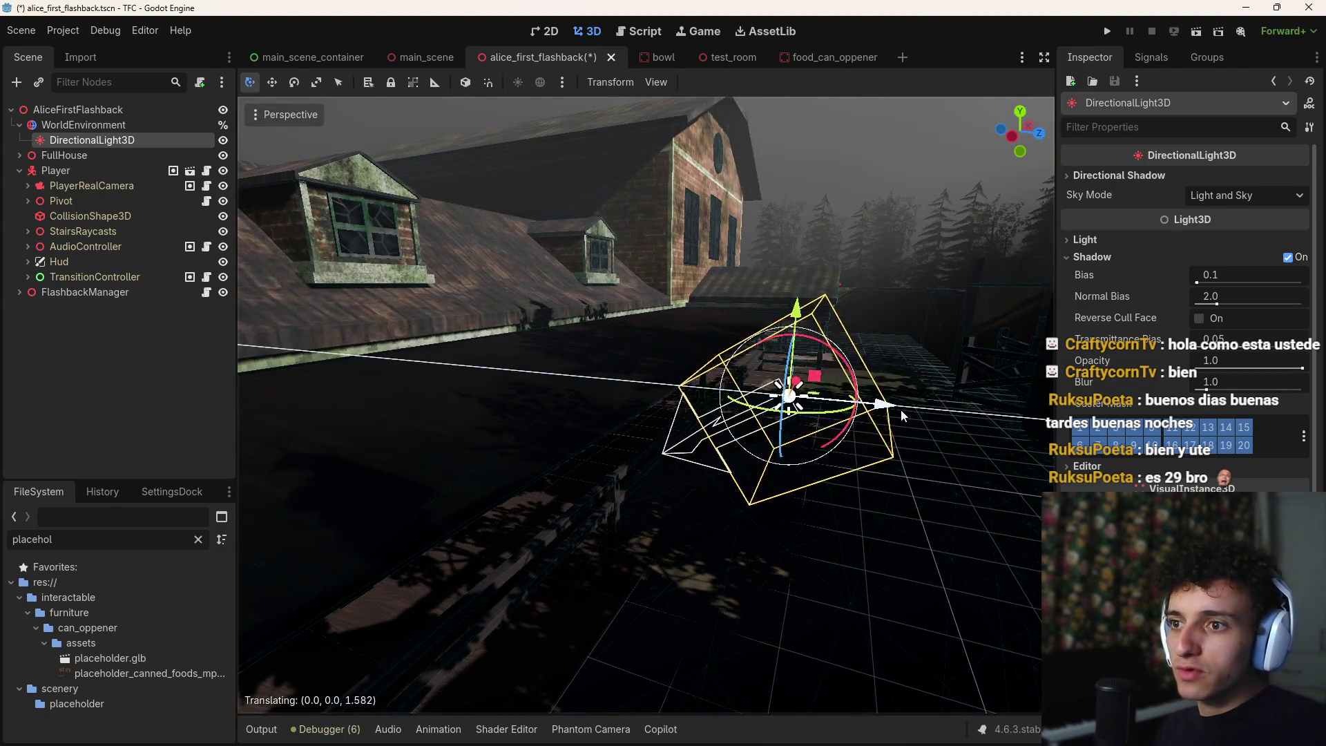
mouse_move(863, 353)
left_mouse_down()
mouse_move(851, 337)
mouse_move(892, 373)
mouse_move(732, 329)
left_mouse_up()
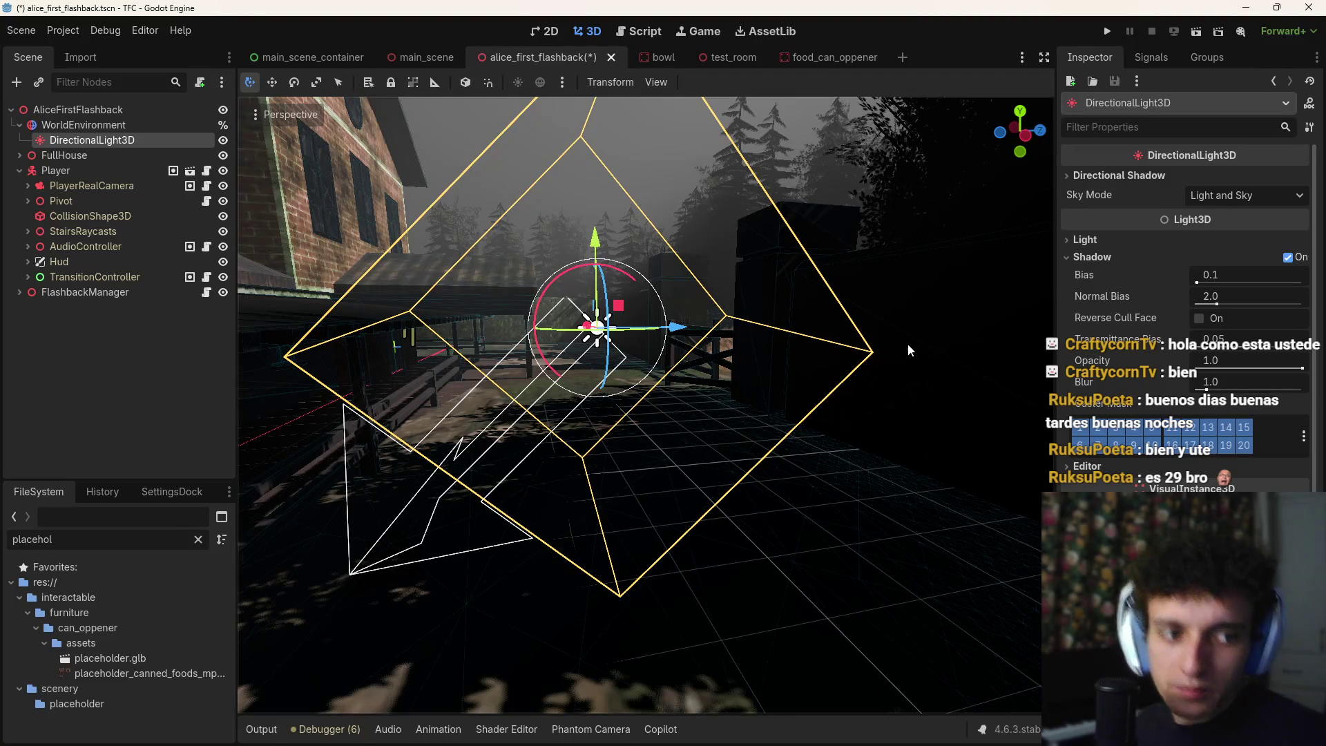
mouse_move(884, 394)
left_mouse_down()
mouse_move(794, 376)
mouse_move(882, 398)
left_mouse_up()
mouse_move(688, 305)
left_mouse_down()
mouse_move(557, 315)
mouse_move(580, 308)
left_mouse_up()
left_click_drag(654, 277, 656, 228)
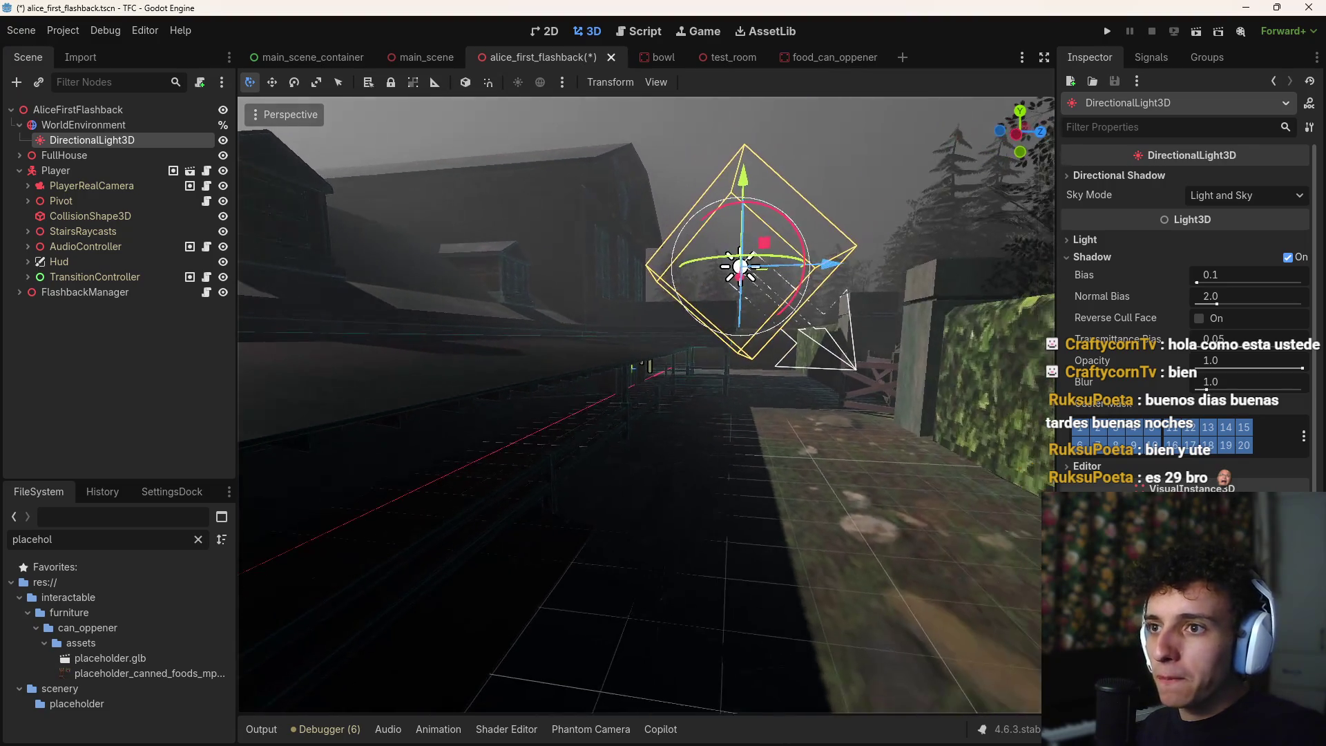
left_click(121, 126)
key("ctrl+d")
key("ctrl+z")
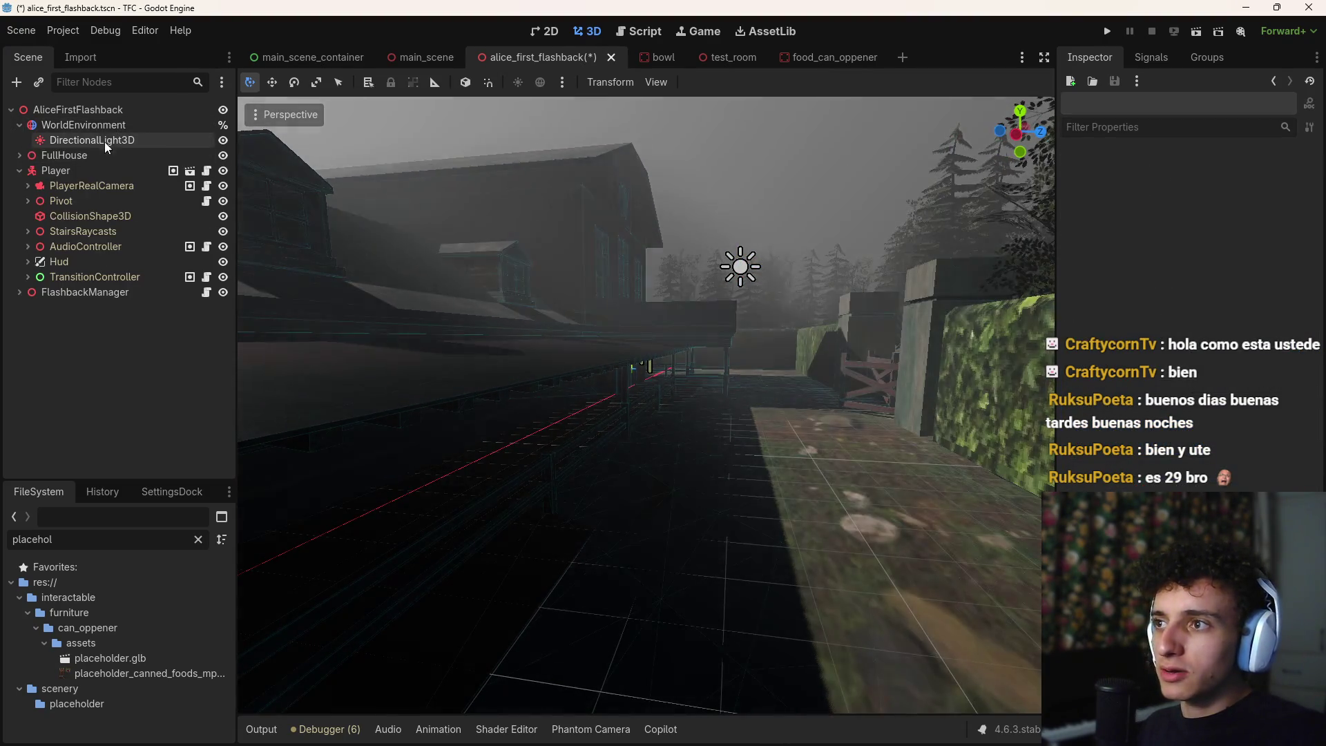
key("ctrl+a")
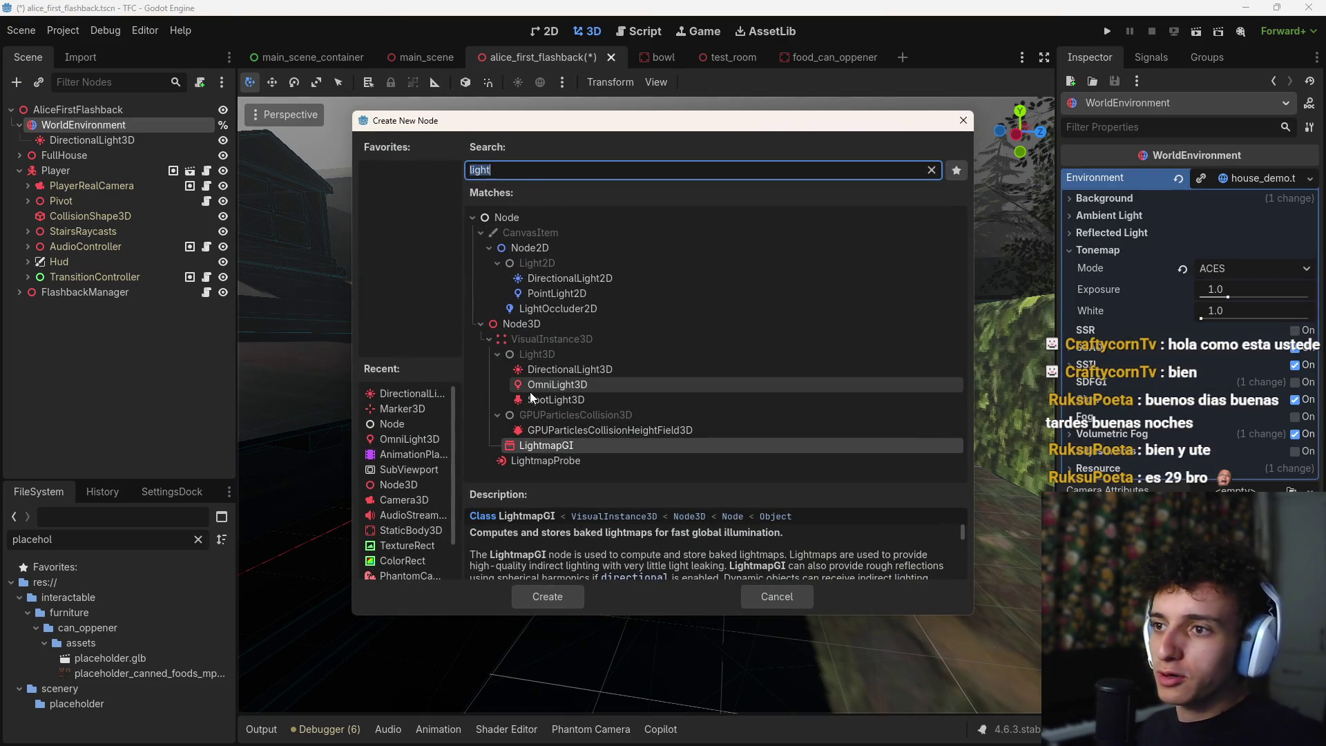
left_click(565, 384)
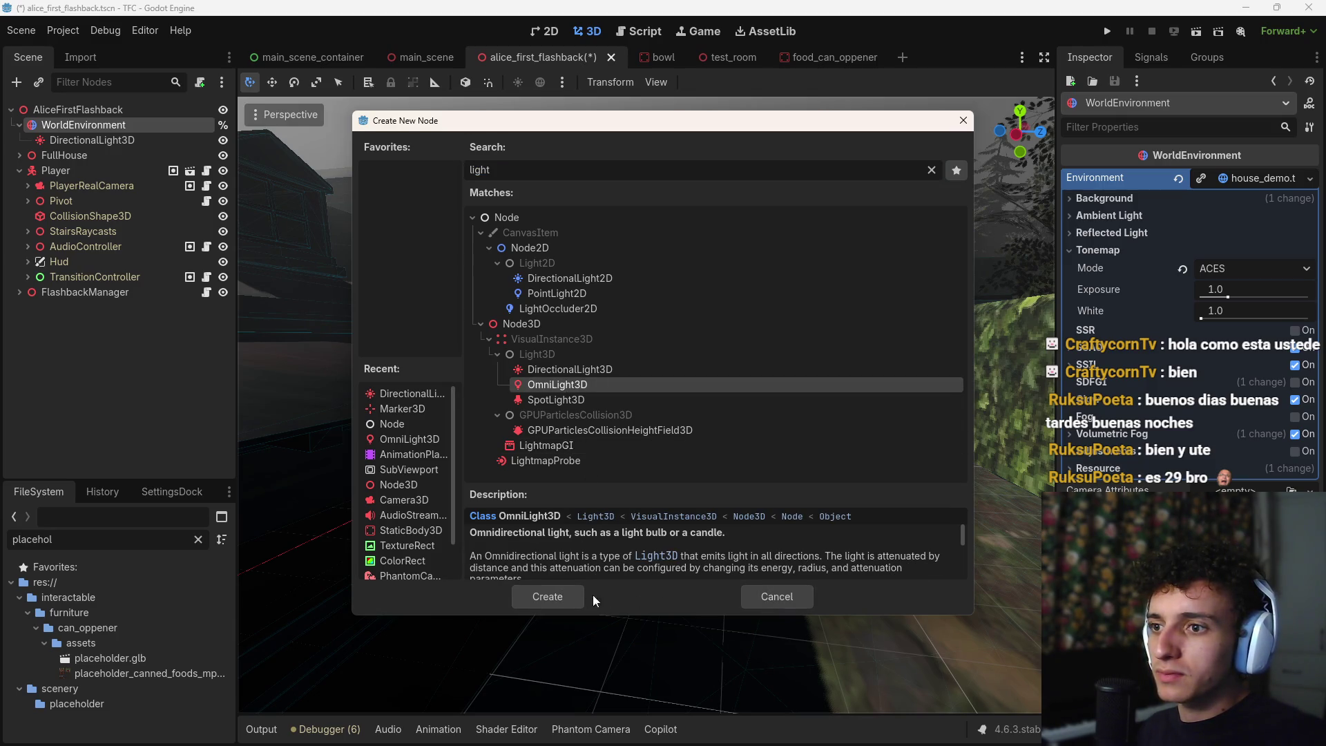
left_click(773, 594)
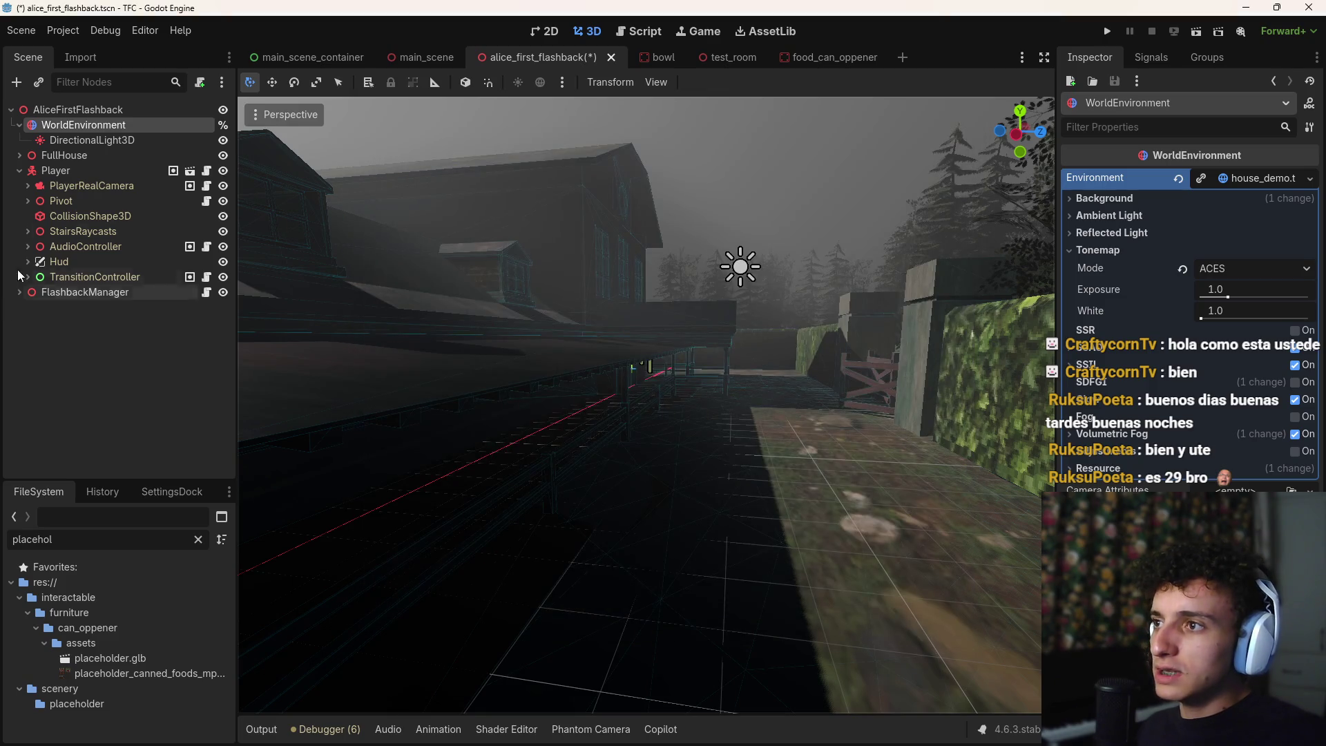
key("ctrl+shift+a")
type("light")
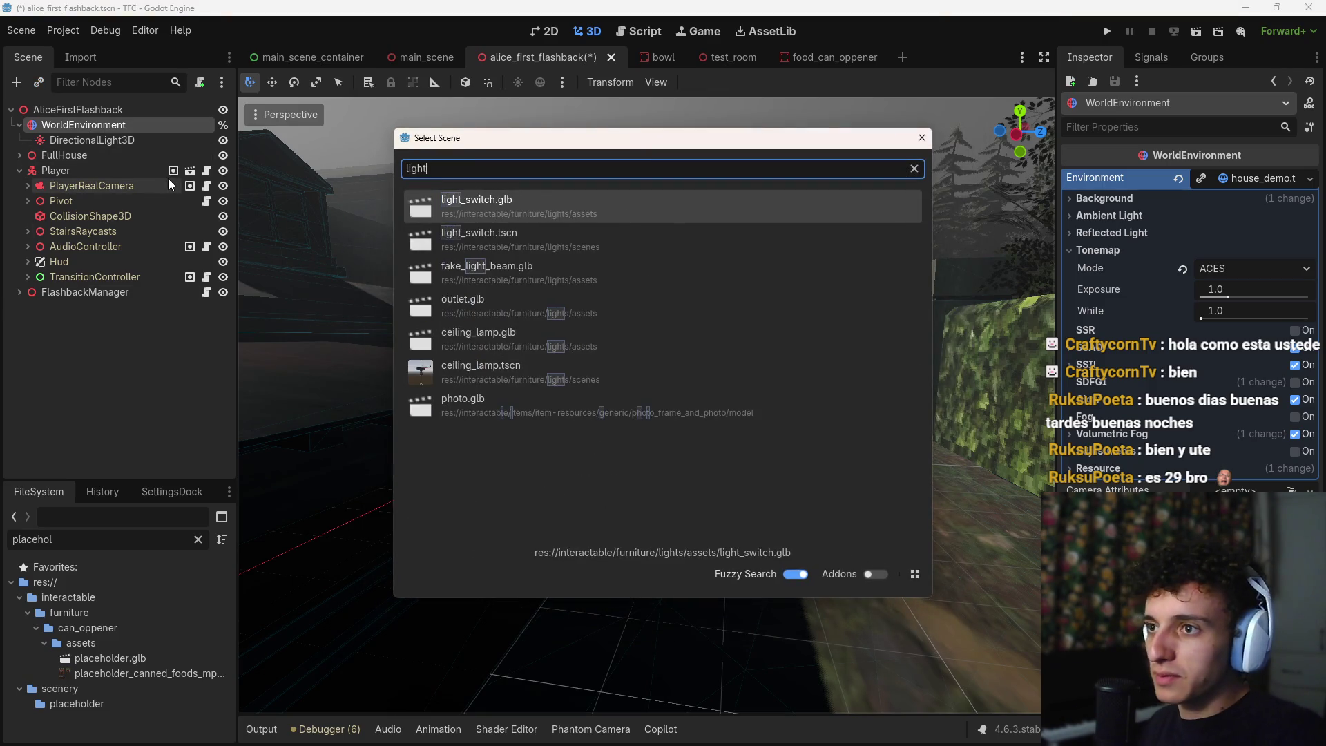
key("Down")
key("Down")
key("Down")
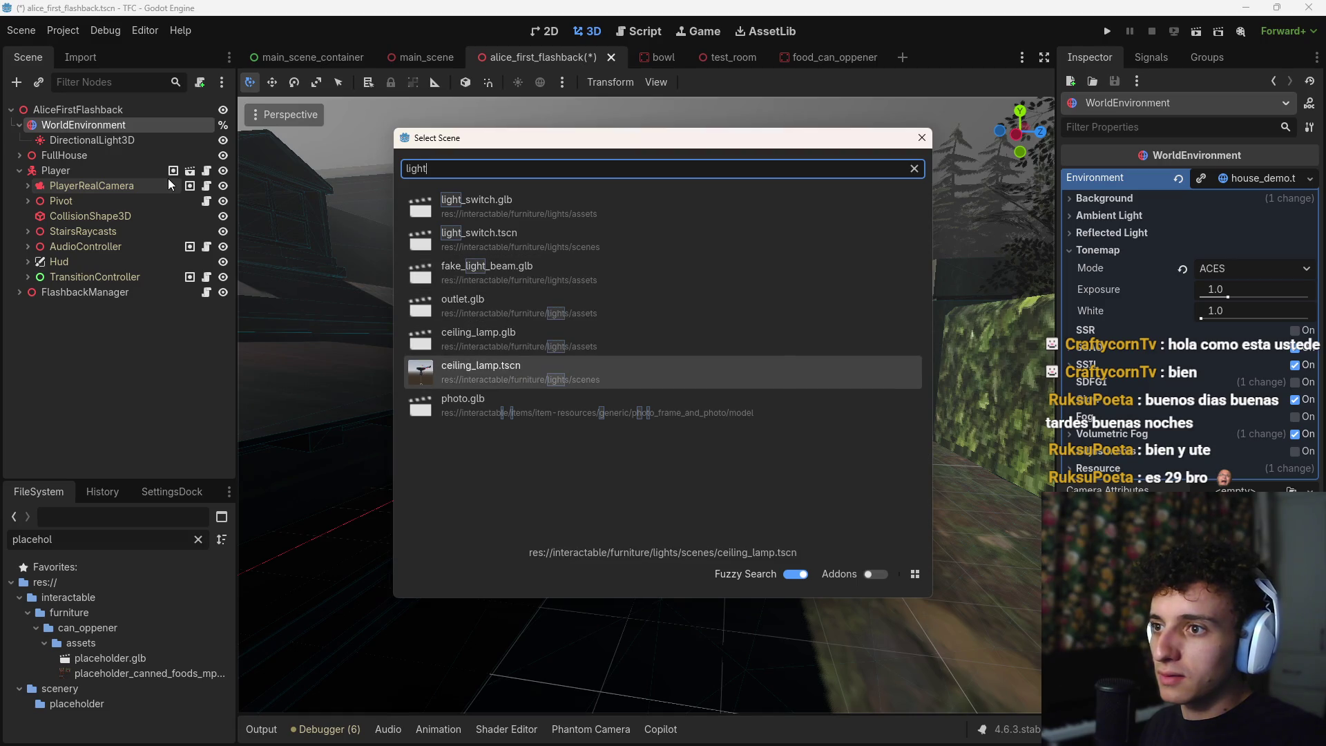
key("Return")
key("f")
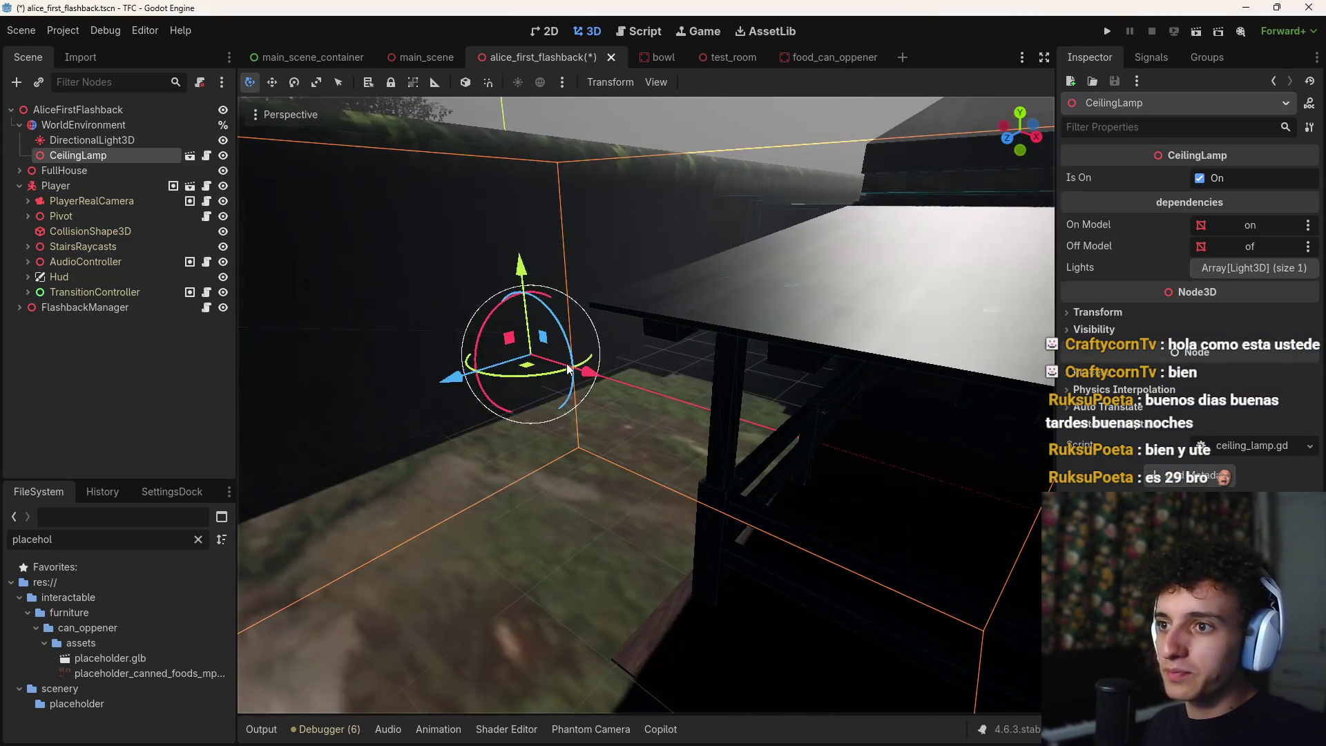
mouse_move(631, 377)
left_mouse_down()
mouse_move(831, 403)
mouse_move(863, 359)
left_mouse_up()
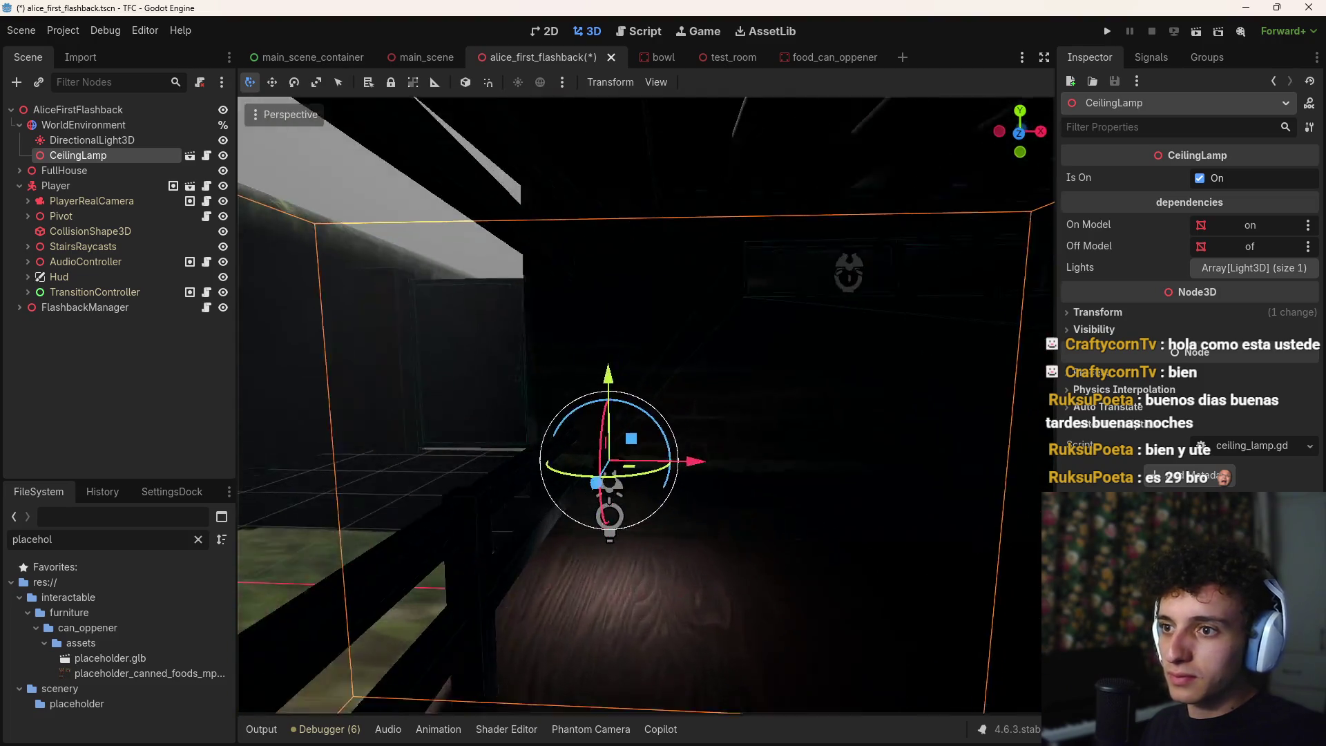
left_click_drag(722, 383, 705, 69)
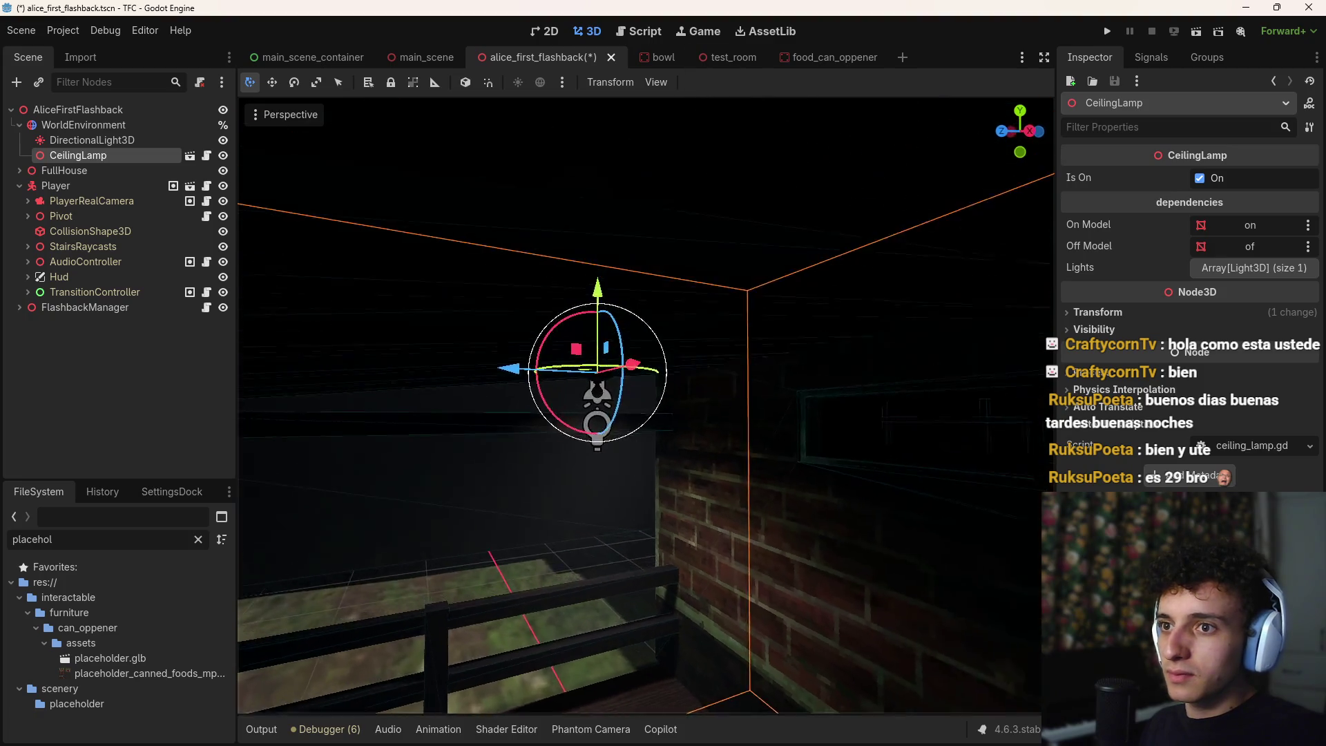
left_click_drag(708, 225, 709, 225)
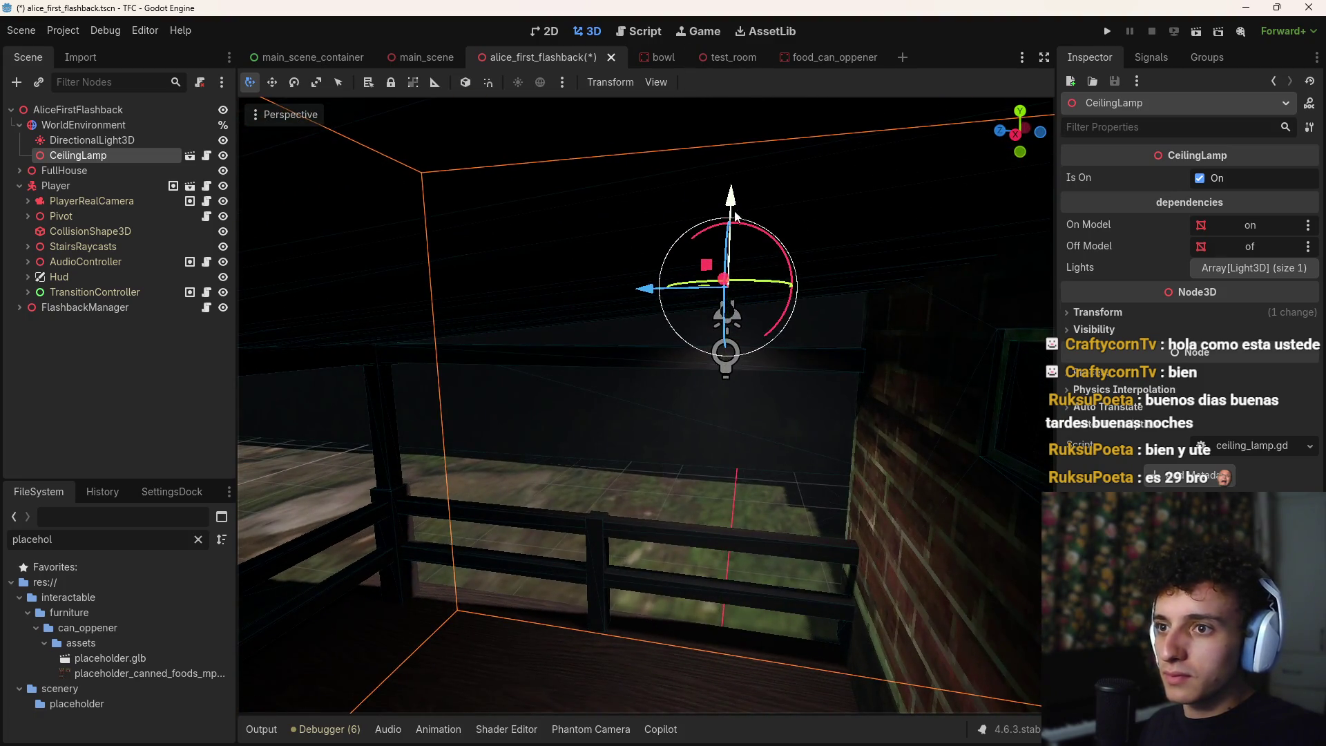
left_click(732, 303)
left_click_drag(582, 304, 583, 304)
key("ctrl+d")
mouse_move(487, 284)
left_mouse_down()
mouse_move(687, 315)
mouse_move(879, 305)
mouse_move(844, 365)
left_mouse_up()
key("ctrl+d")
key("ctrl+d")
mouse_move(590, 289)
left_mouse_down()
mouse_move(768, 297)
mouse_move(739, 302)
left_mouse_up()
left_click_drag(662, 203, 660, 207)
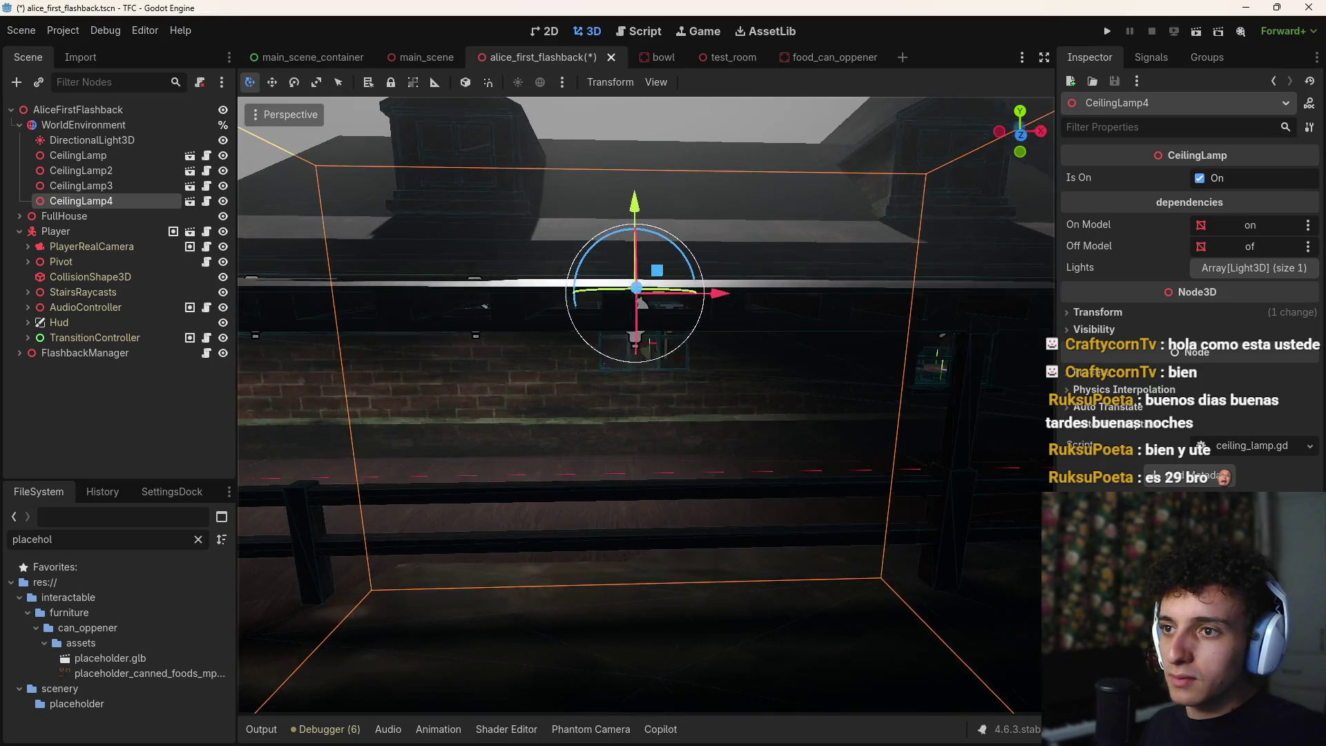
key("ctrl+d")
left_click_drag(563, 291, 797, 317)
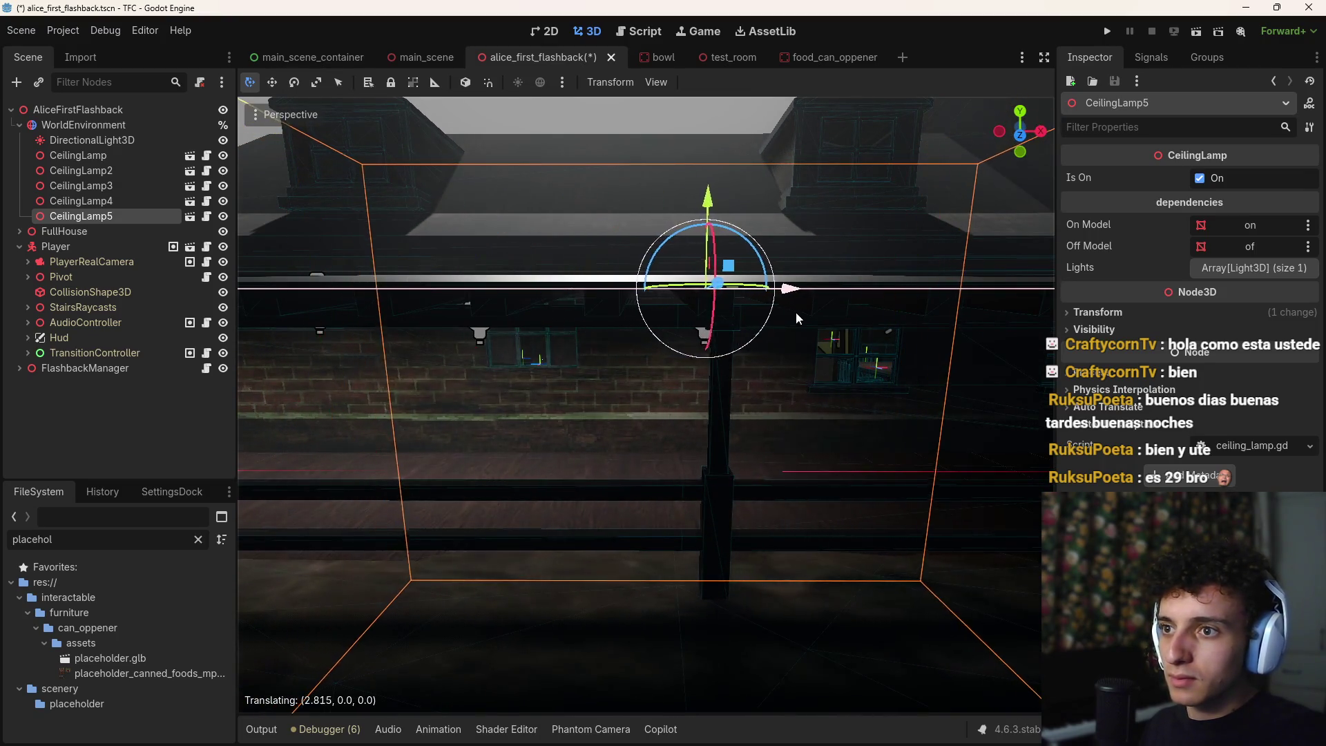
left_click_drag(636, 377, 594, 366)
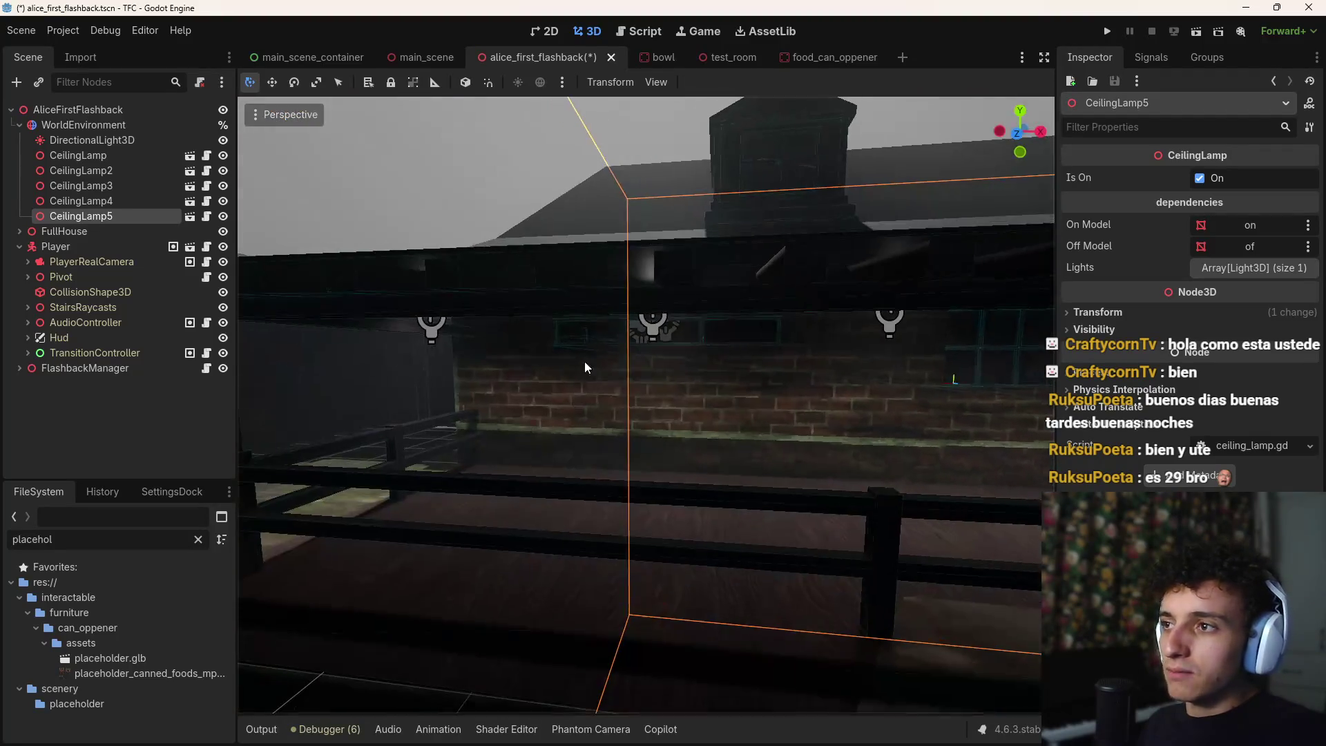
left_click(116, 172, "shift")
key("Delete")
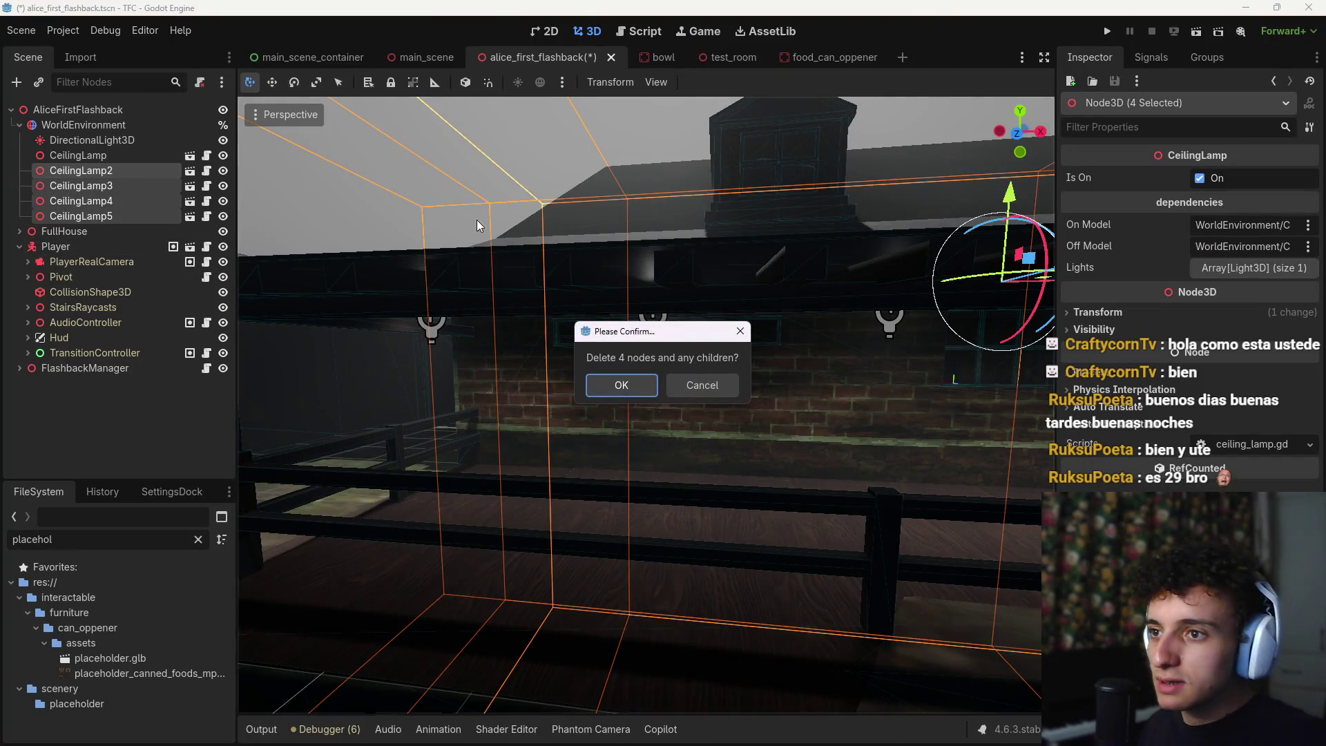
left_click(598, 384)
key("Delete")
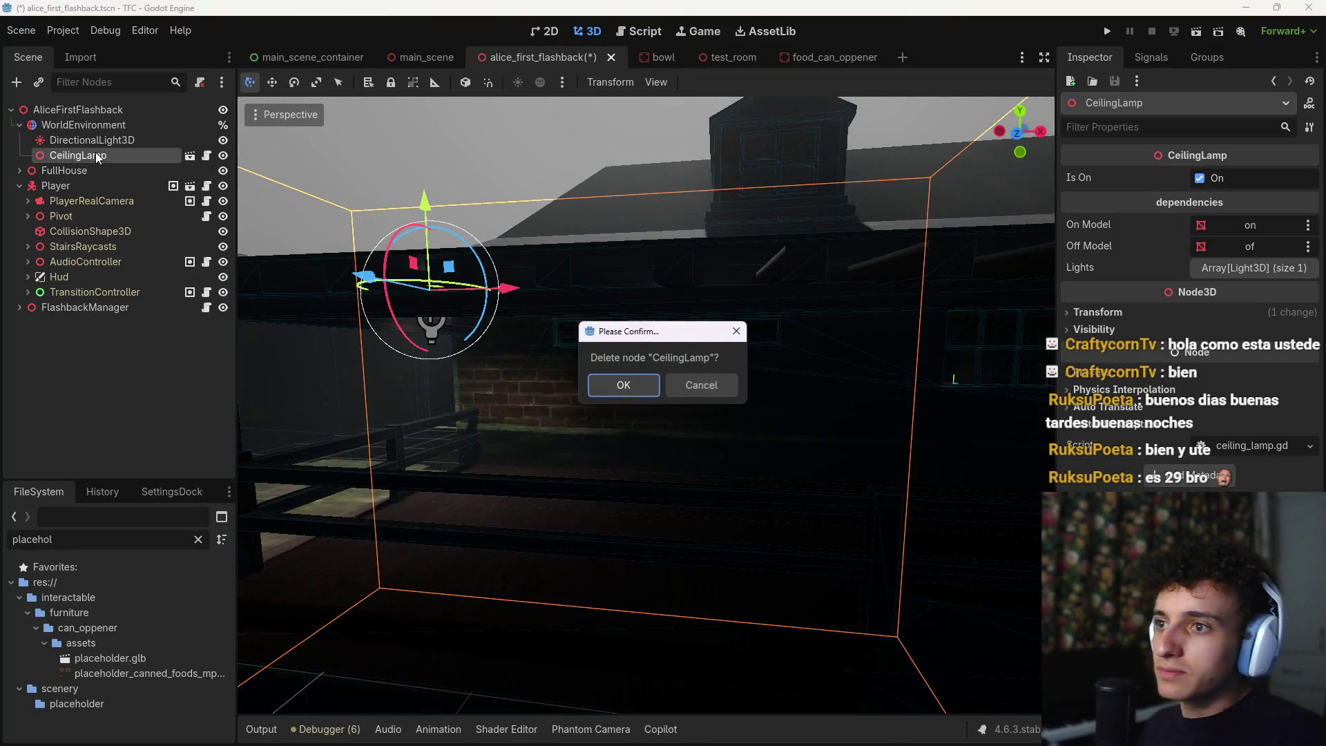
key("Return")
left_click(142, 125)
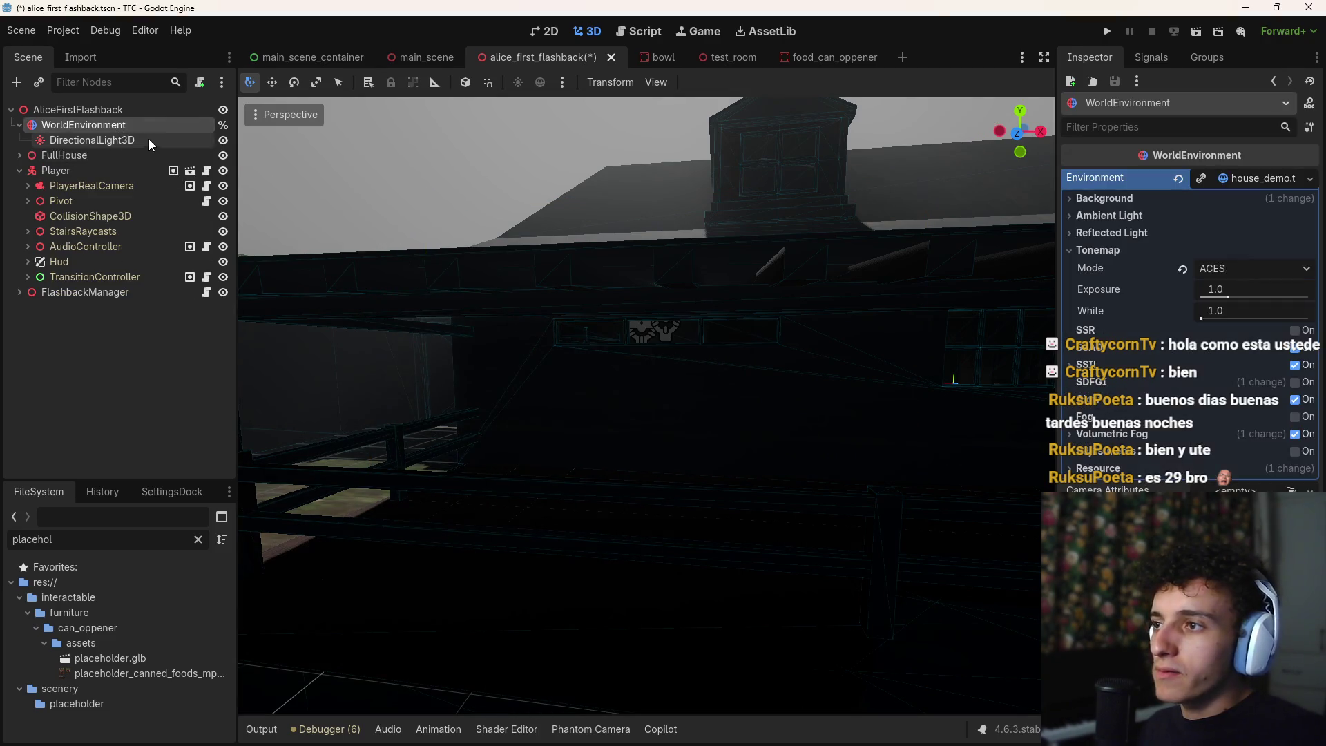
key("ctrl+a")
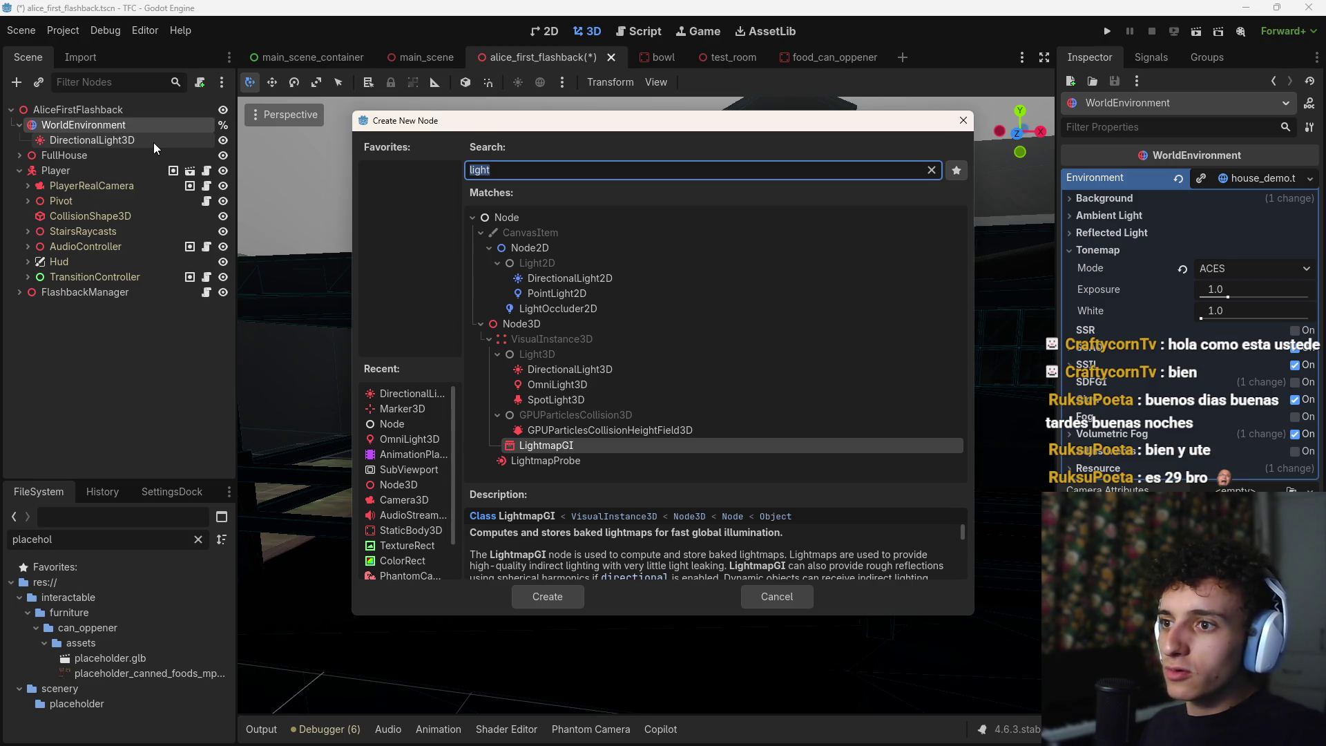
Create a SpotLight3D and move it up into position near the house
left_click(556, 400)
key("Return")
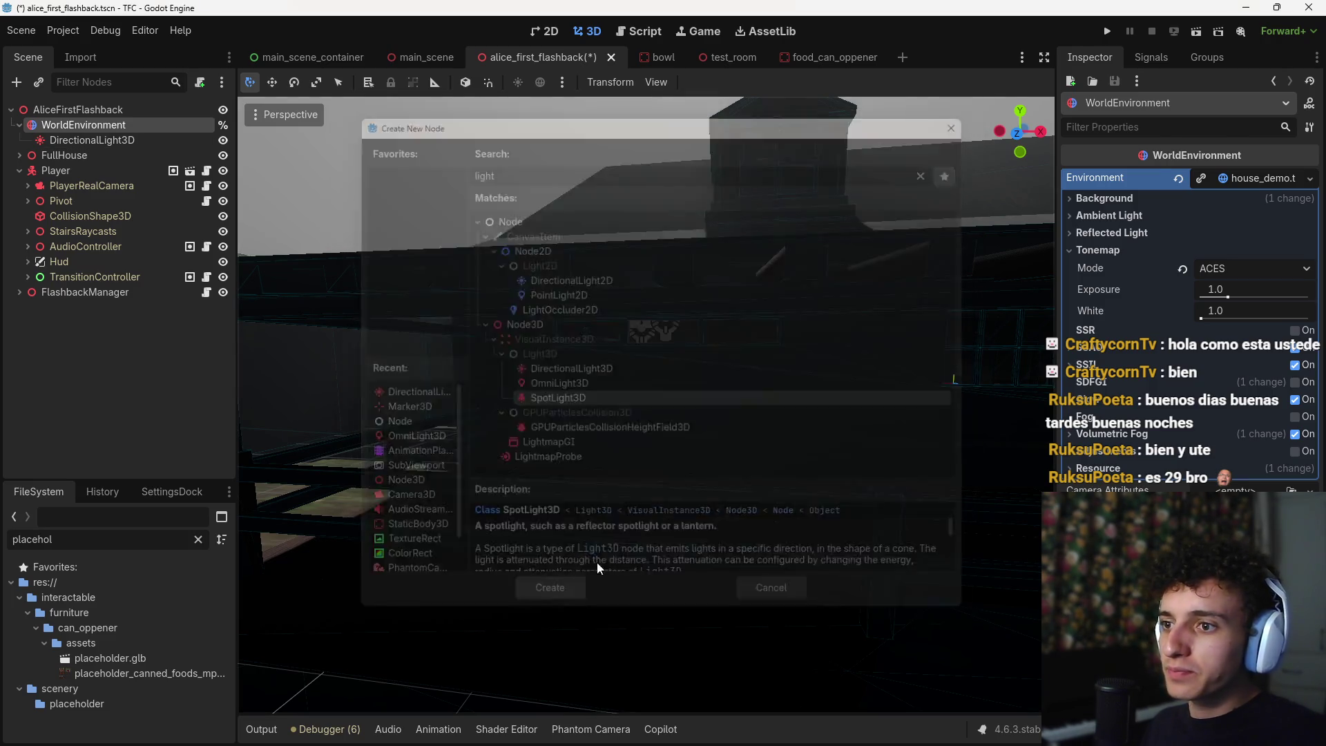
mouse_move(528, 375)
left_mouse_down()
mouse_move(835, 446)
mouse_move(659, 487)
mouse_move(605, 527)
mouse_move(806, 453)
left_mouse_up()
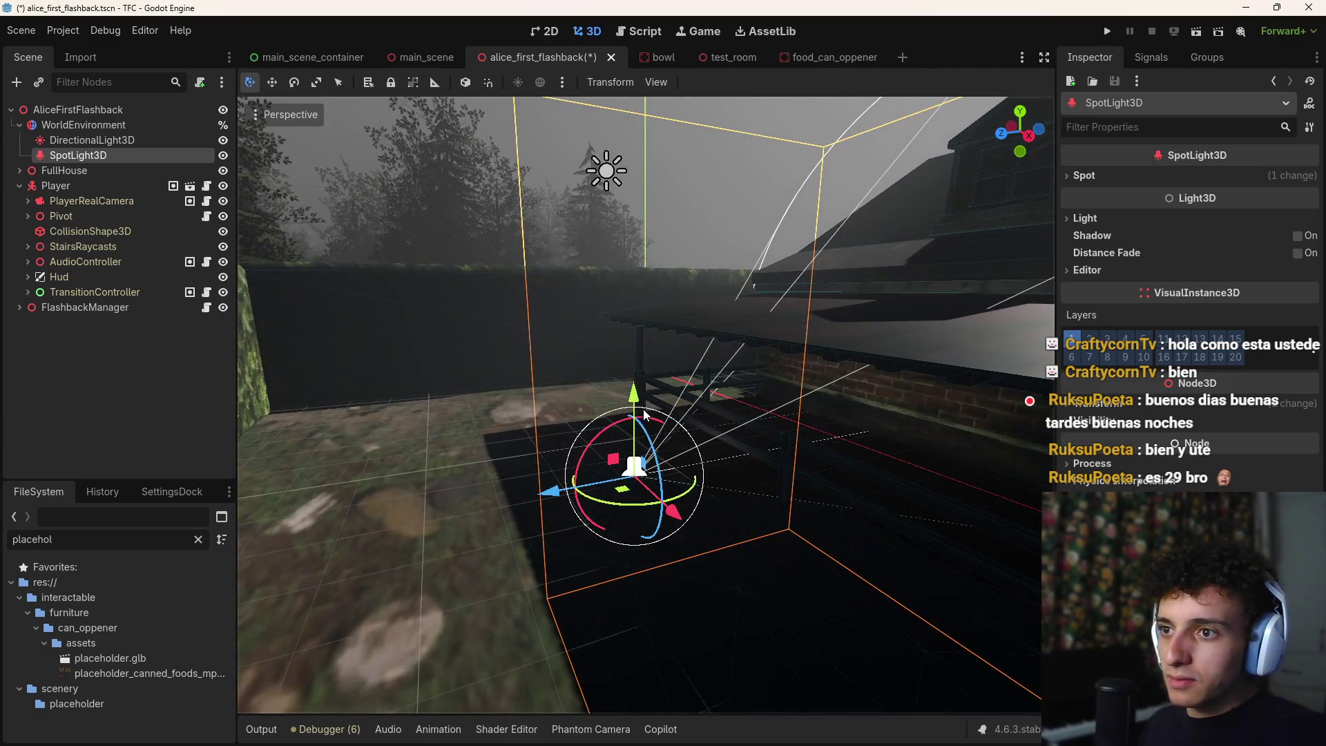
mouse_move(644, 408)
left_mouse_down()
mouse_move(642, 318)
mouse_move(621, 342)
left_mouse_up()
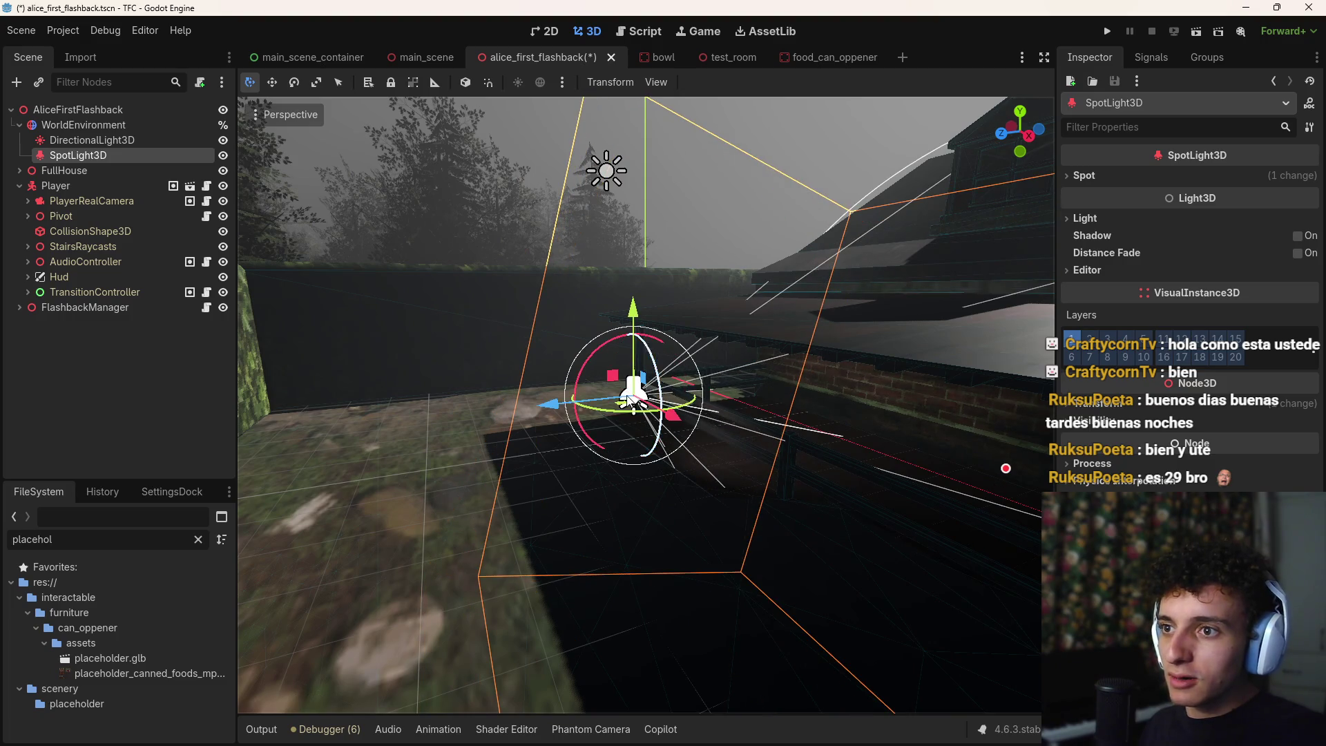
key("w")
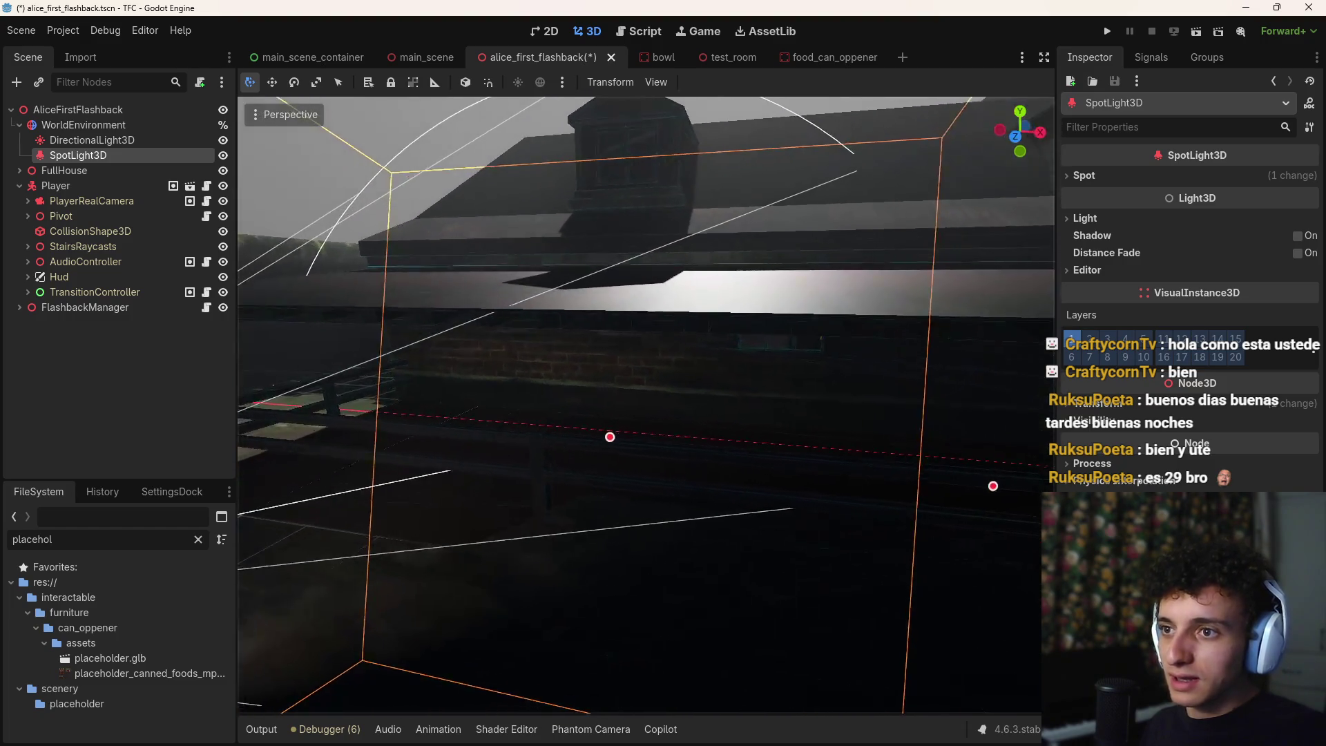
key("w")
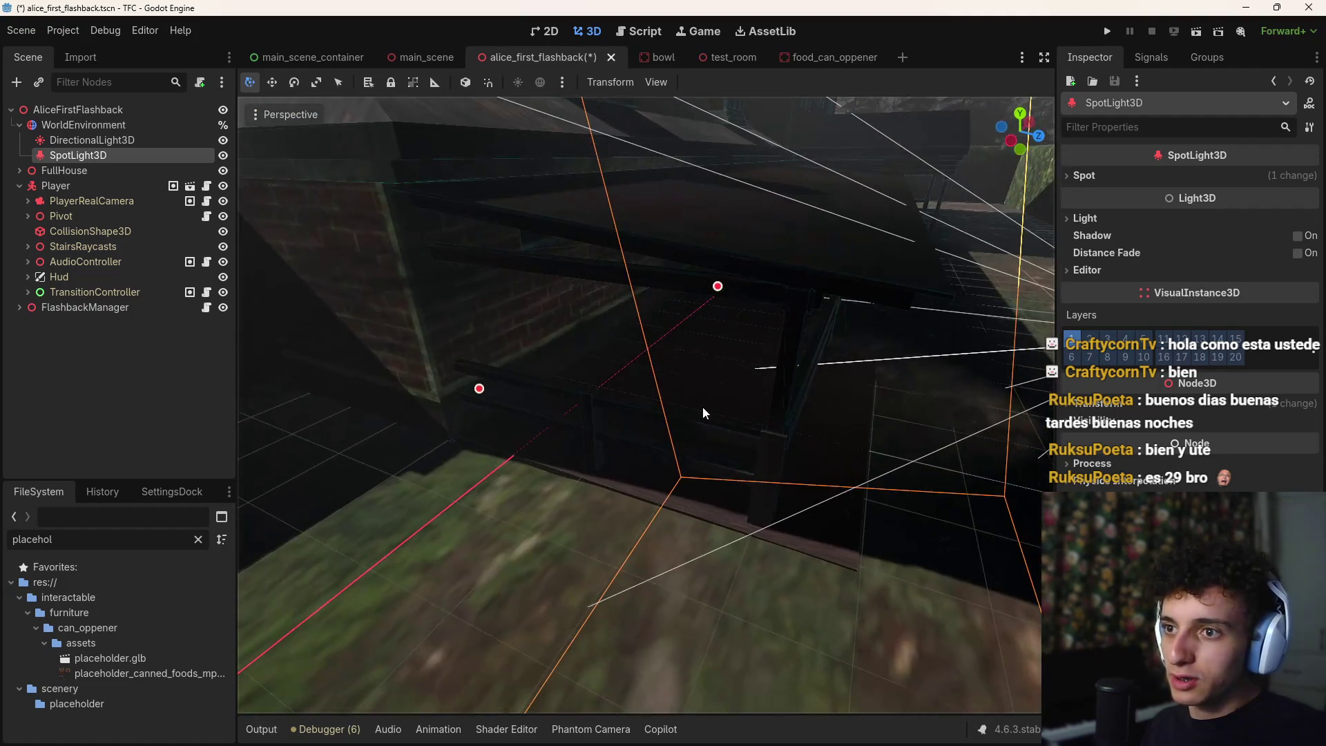
Widen the spotlight cone to about 74 degrees and set its energy to 2.558
left_click_drag(717, 288, 591, 285)
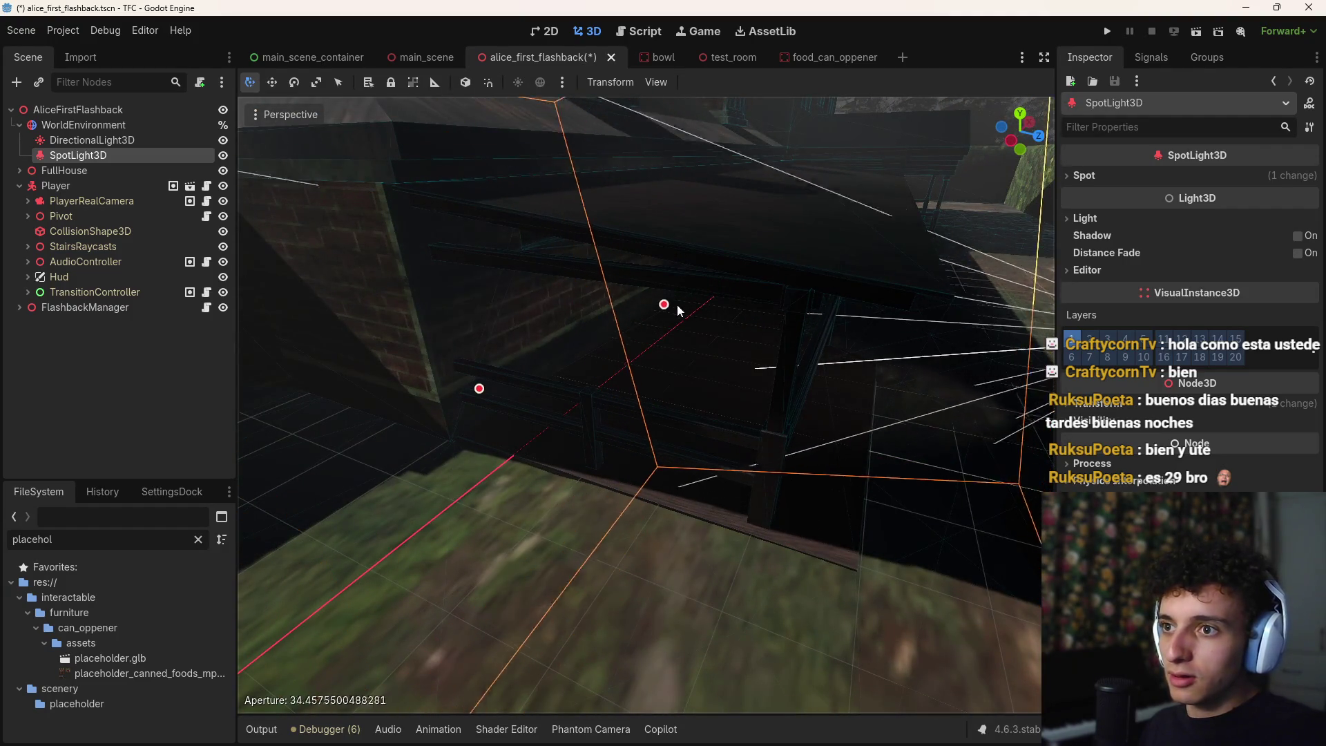
left_click_drag(669, 303, 797, 331)
left_click(1085, 218)
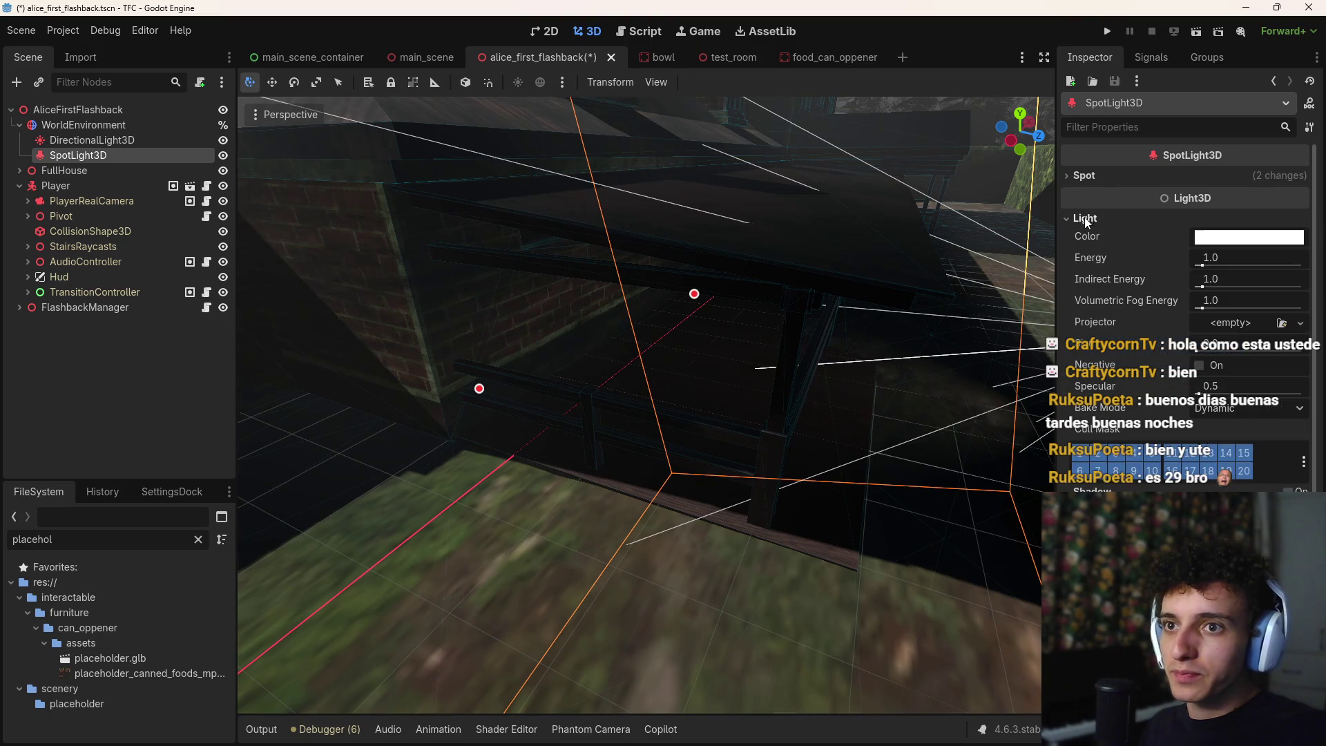
left_click_drag(1205, 266, 1226, 263)
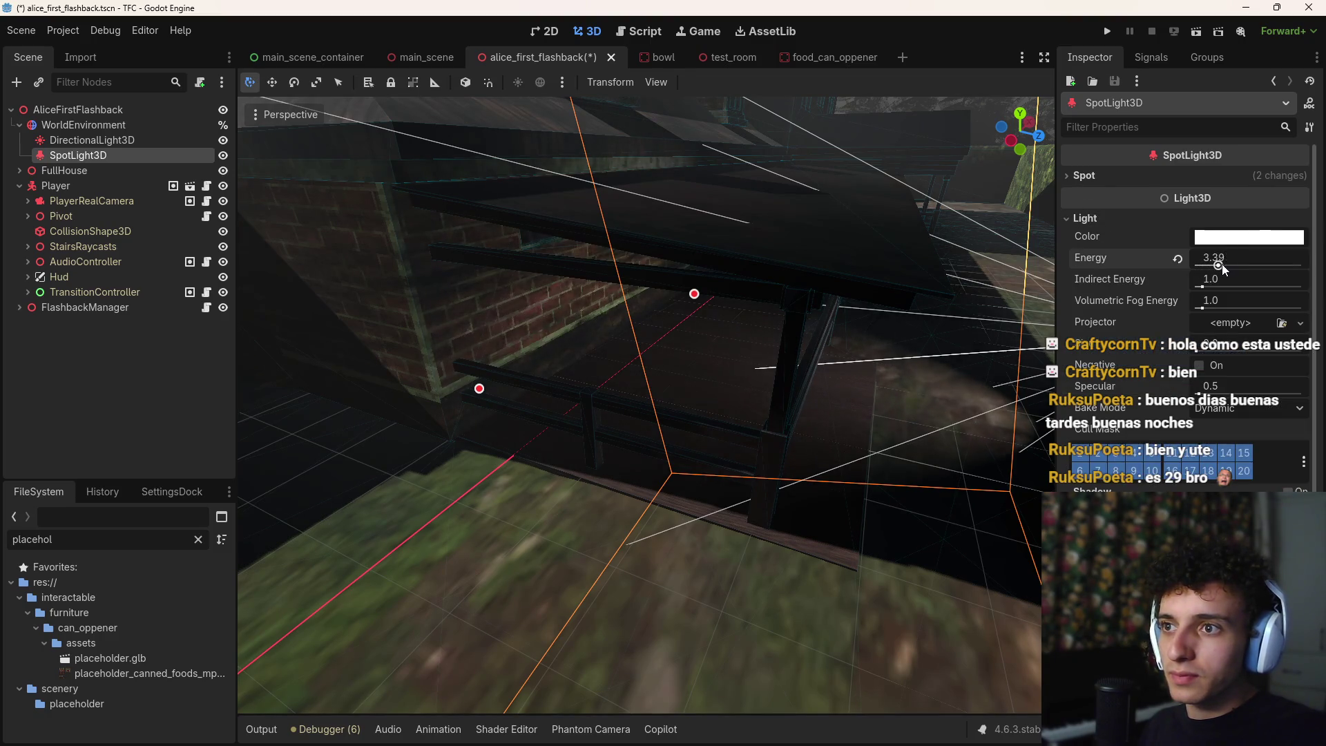
key("s")
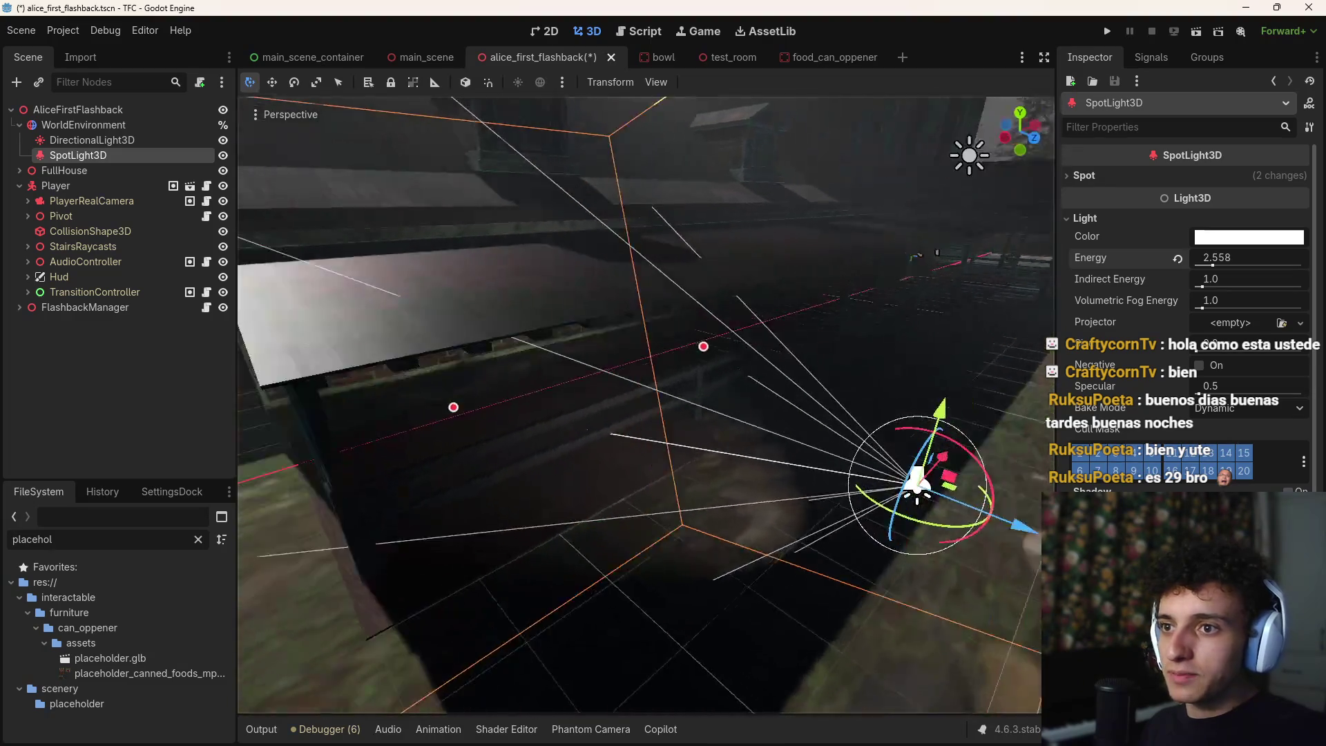
left_click_drag(820, 334, 1069, 274)
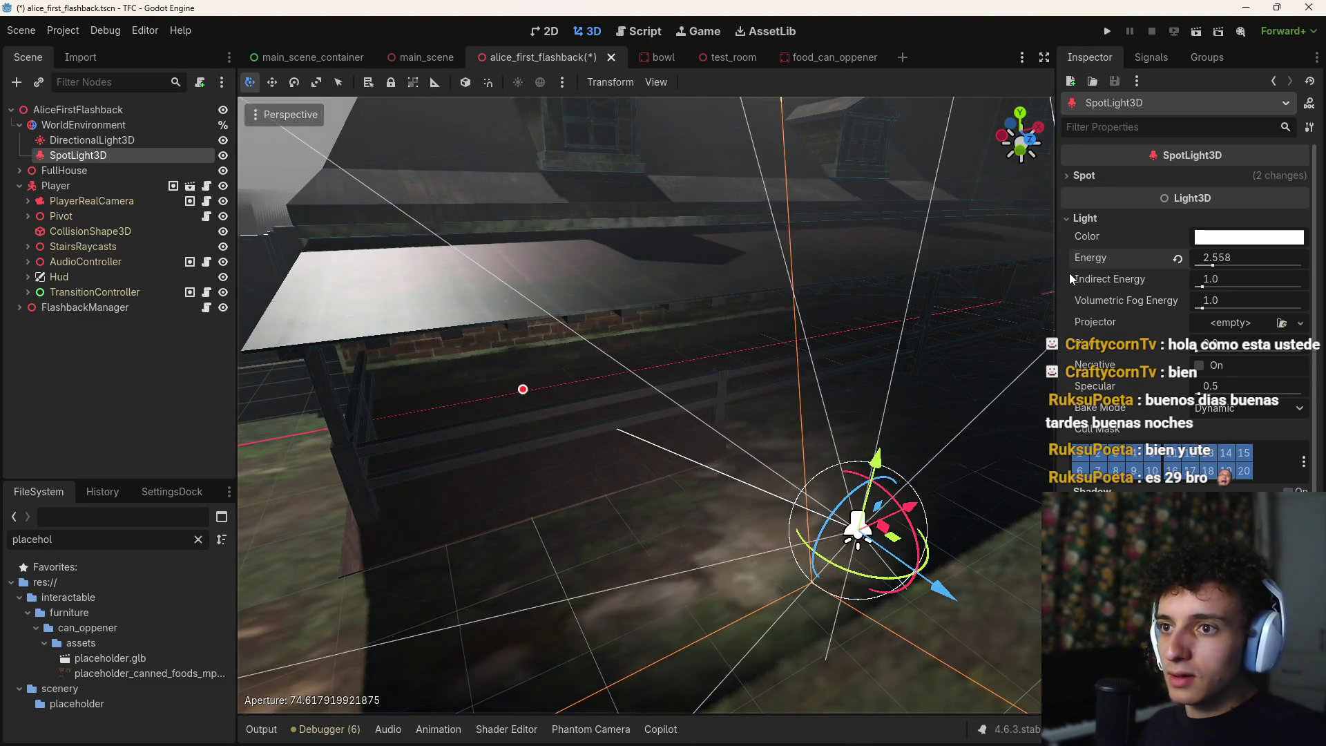
key("f")
left_click_drag(777, 470, 920, 502)
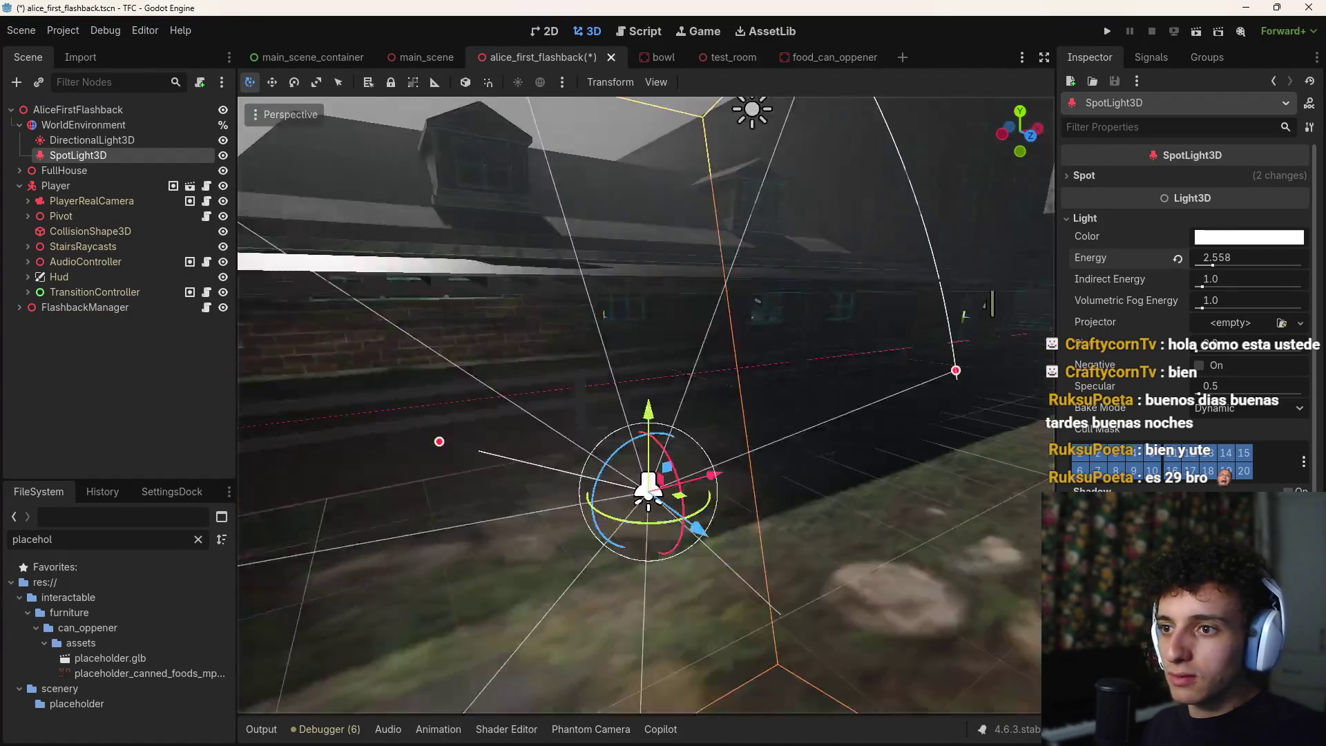
Duplicate the spotlight and slide SpotLight3D2 about 5.5 units along X
key("w")
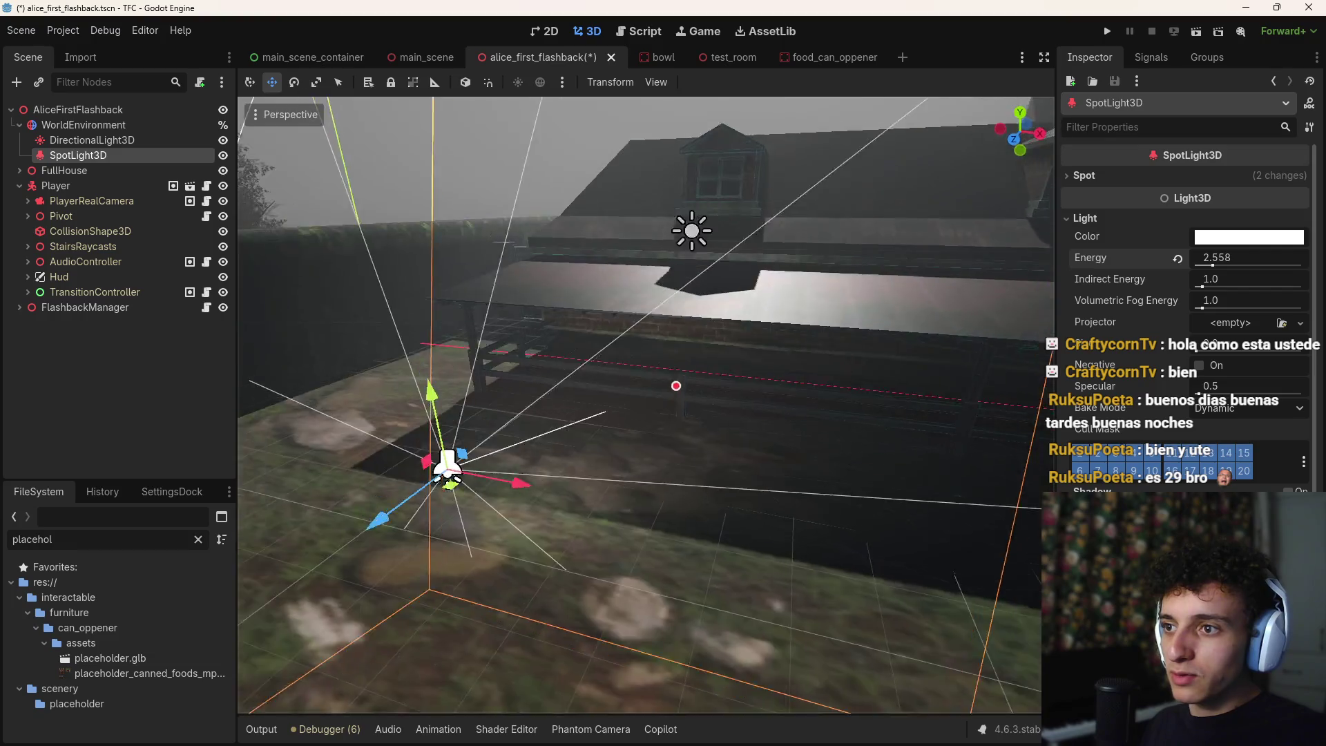
key("ctrl+d")
left_click_drag(499, 483, 956, 515)
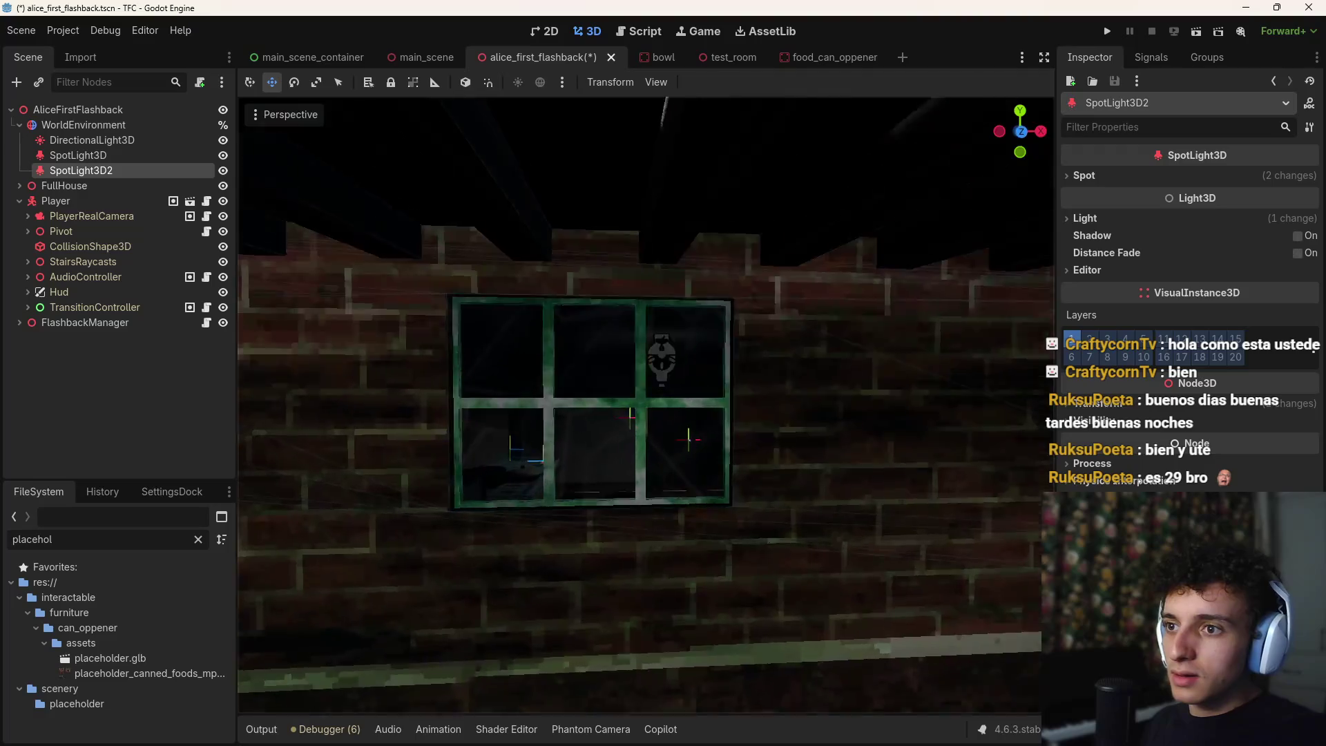
Duplicate both spotlights and move SpotLight3D3 and SpotLight3D4 along Z to -0.388
key("w")
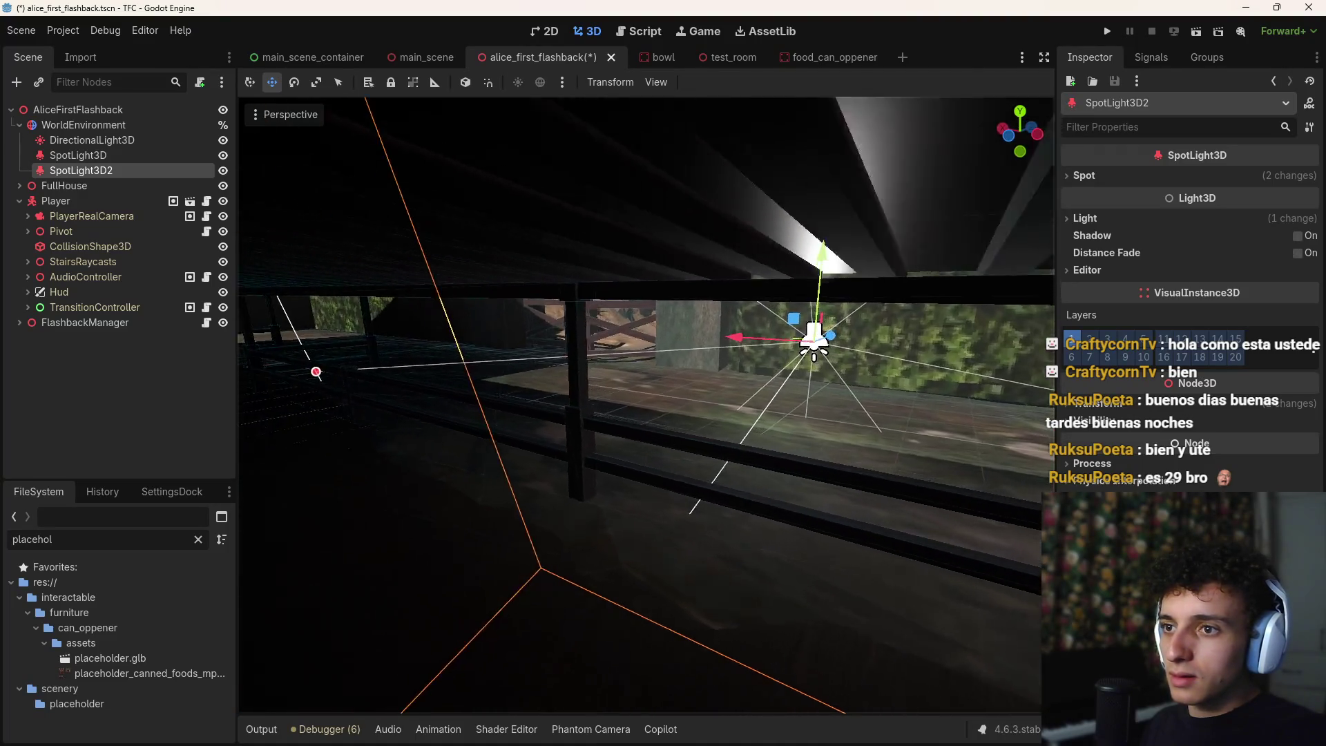
key("s")
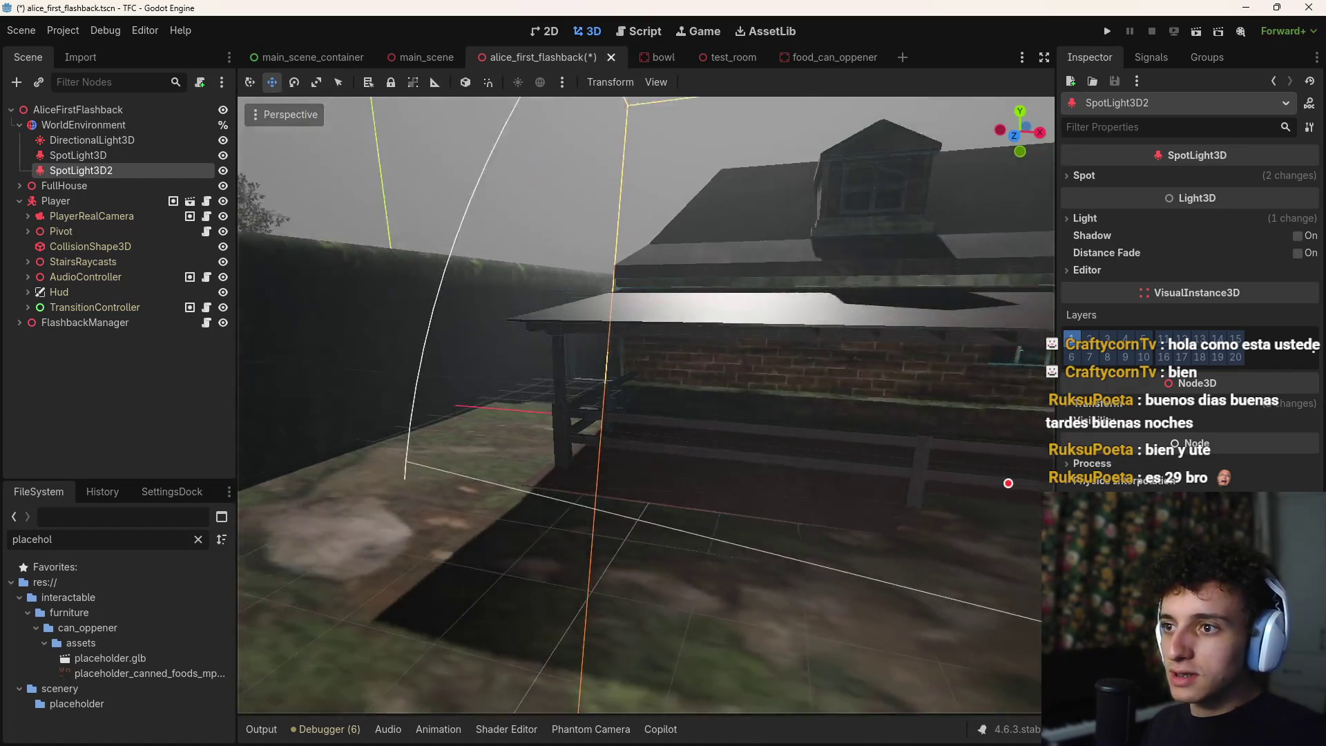
key("ctrl+d")
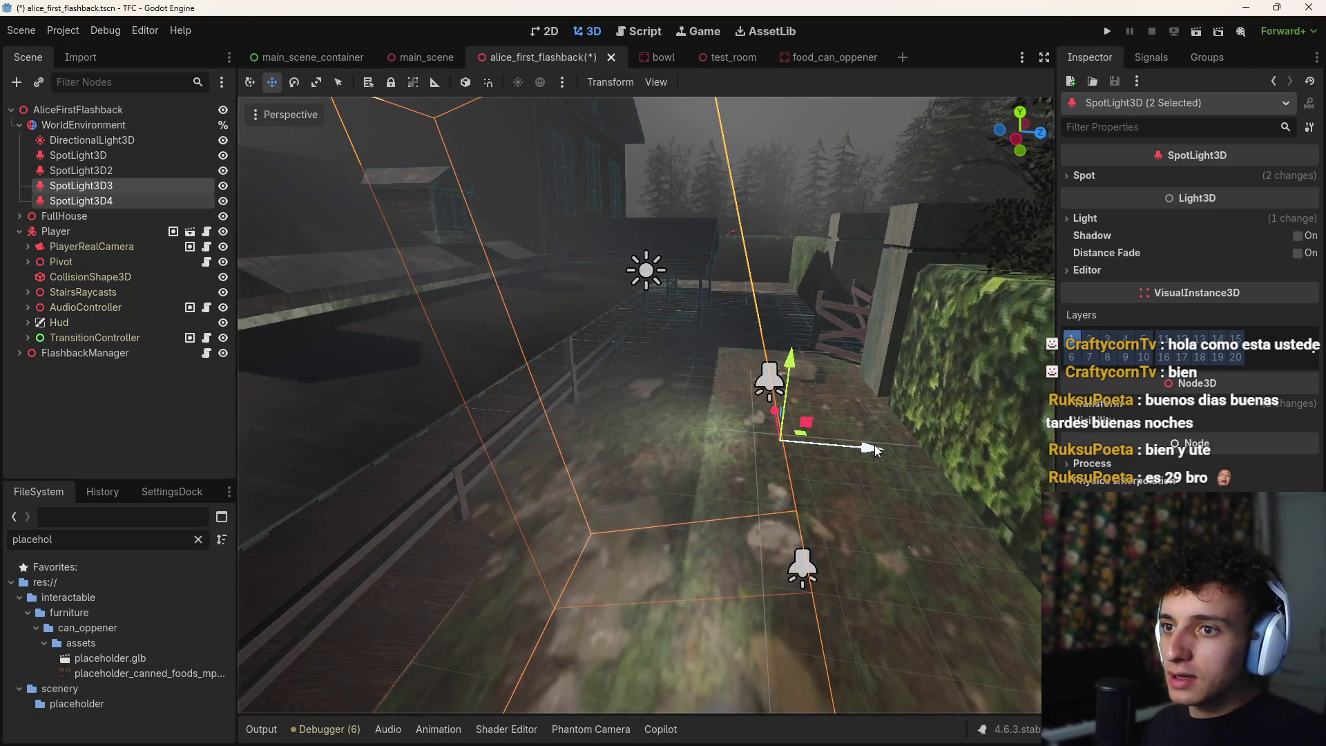
mouse_move(874, 444)
left_mouse_down()
mouse_move(553, 422)
mouse_move(434, 431)
left_mouse_up()
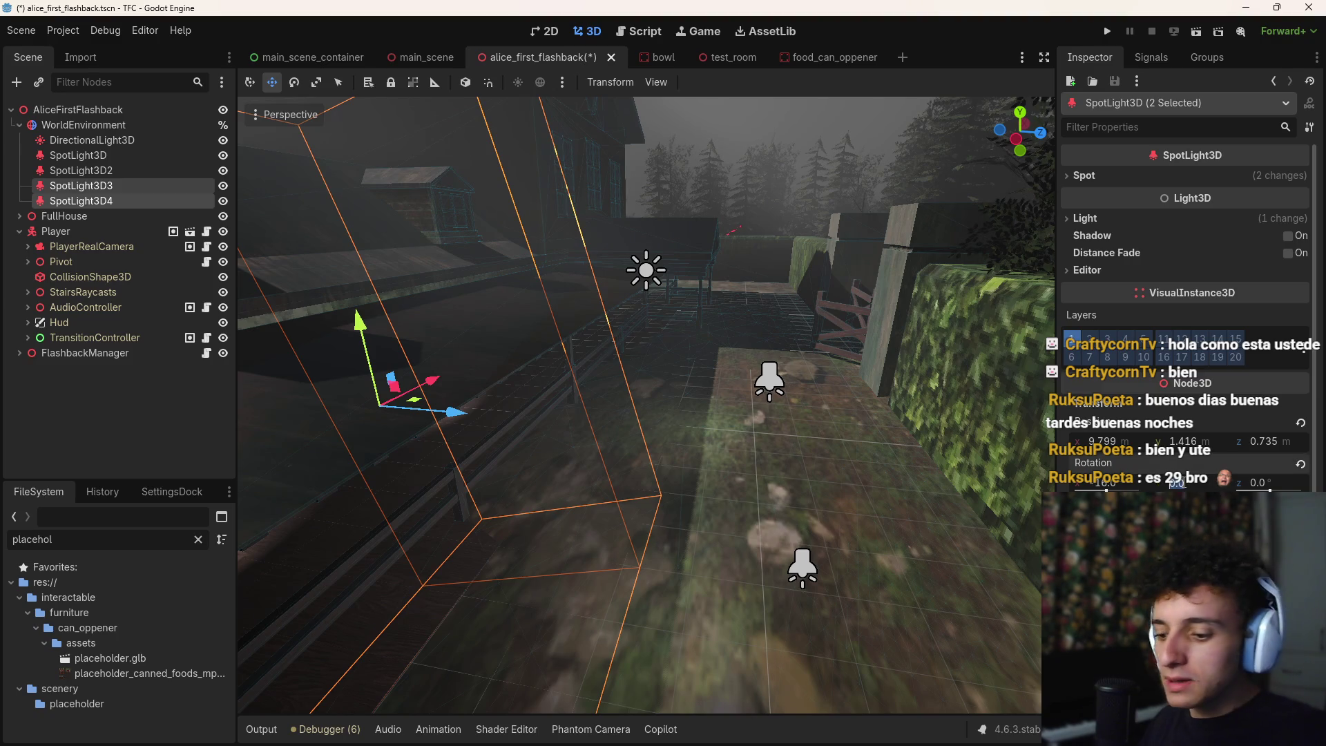
key("w")
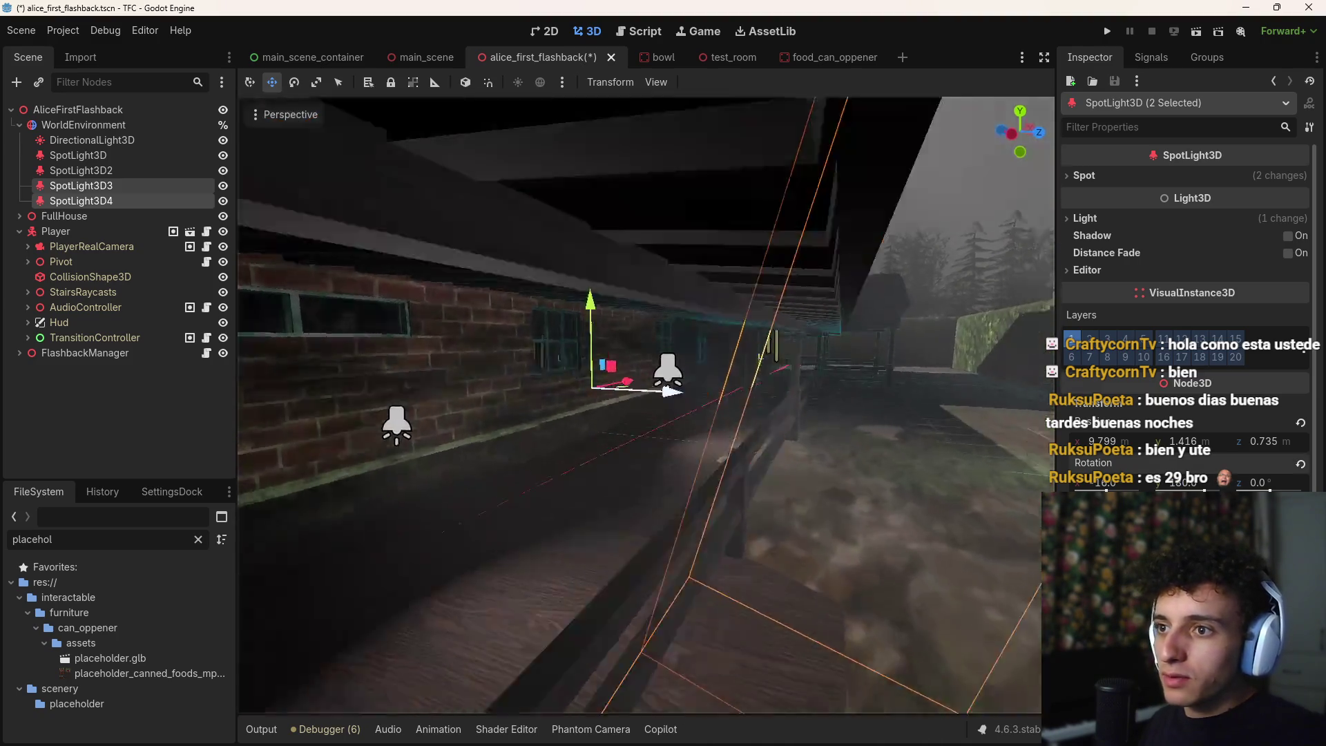
key("w")
mouse_move(679, 386)
left_mouse_down()
mouse_move(511, 393)
mouse_move(602, 399)
left_mouse_up()
key("w")
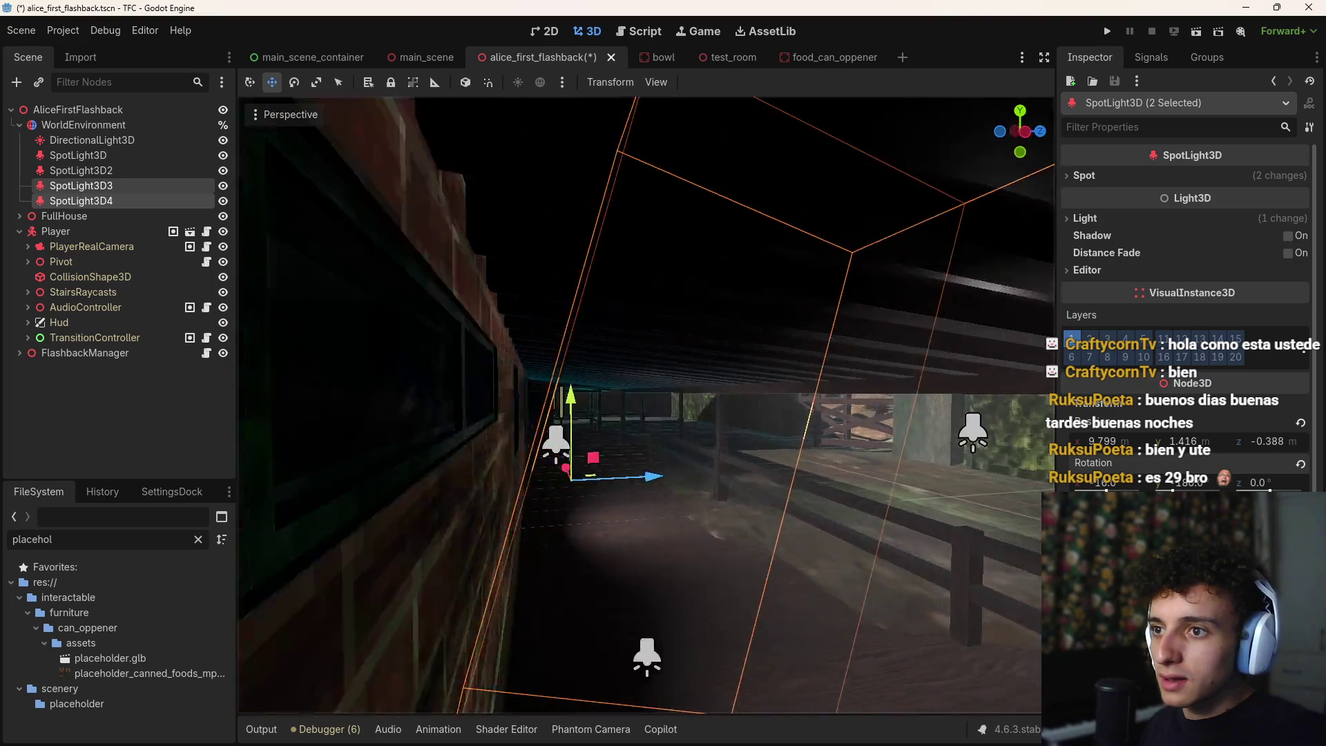
key("s")
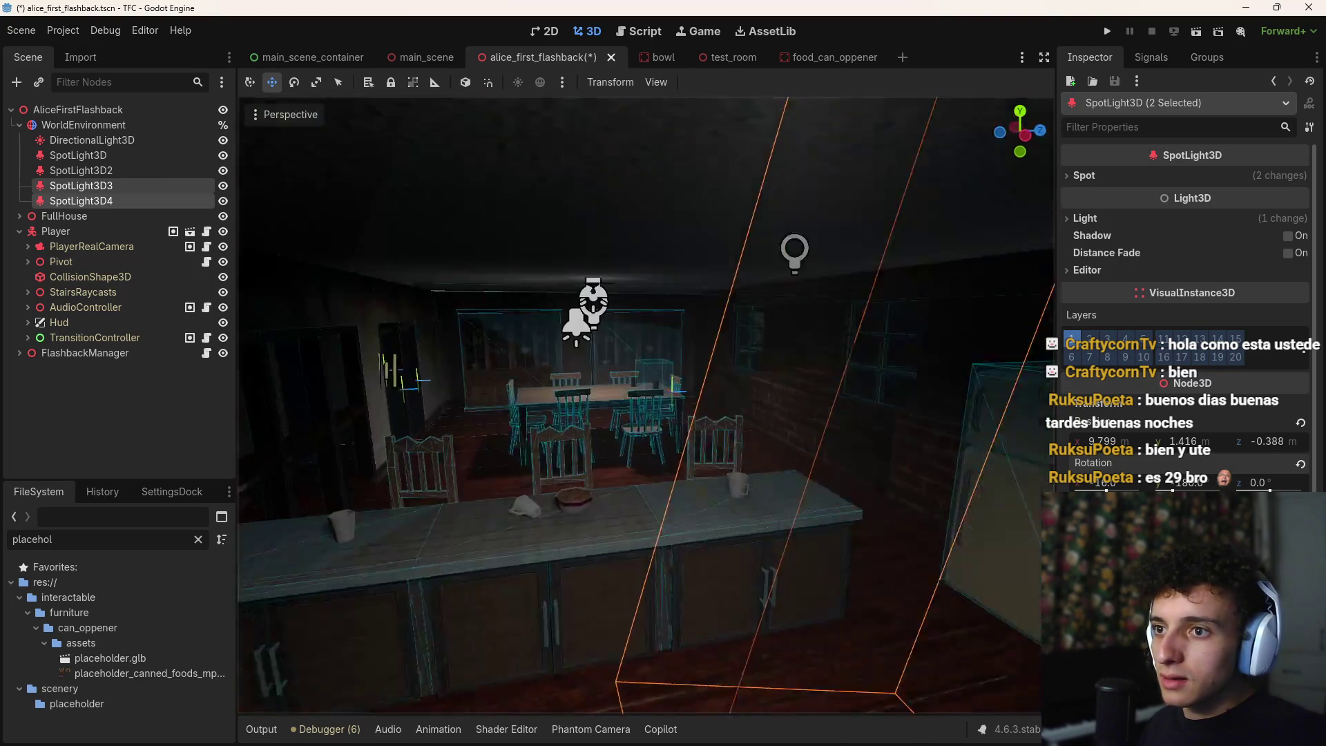
key("w")
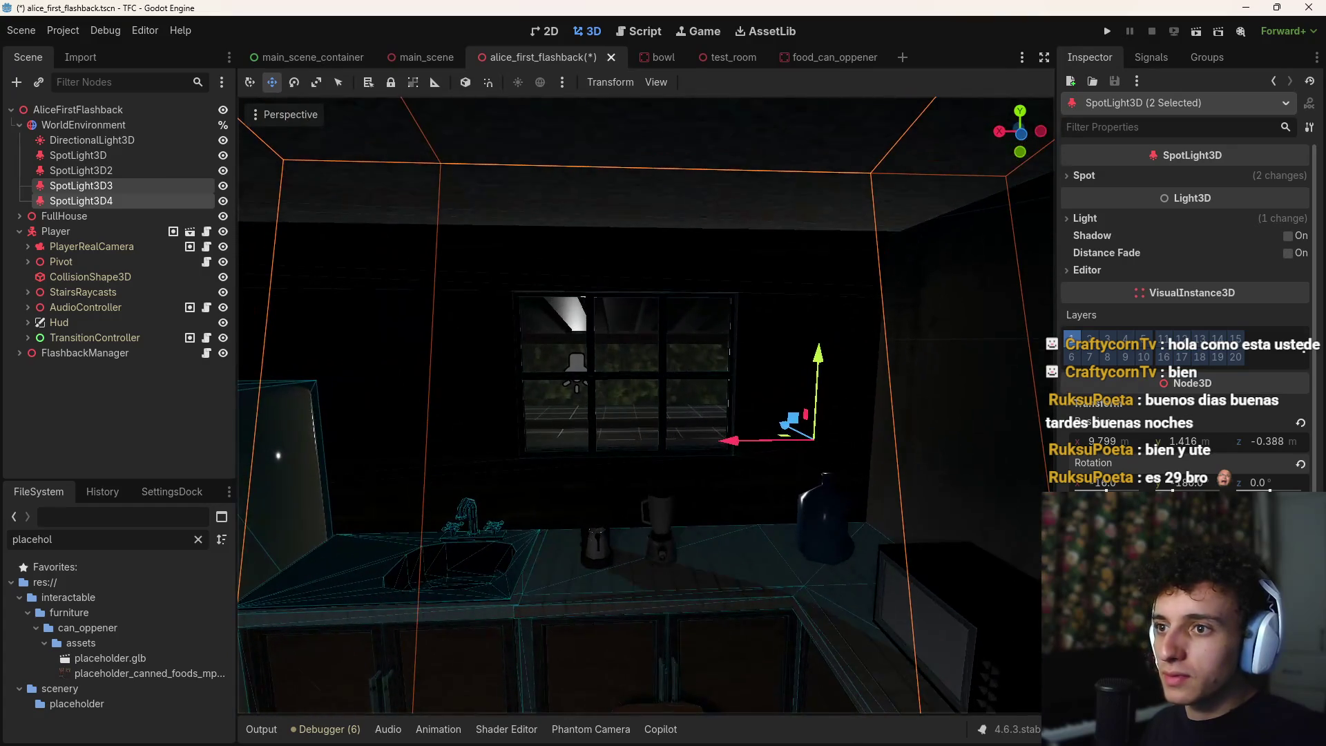
key("Escape")
Fly the view around the kitchen, from the window and counter to the stove
key("w")
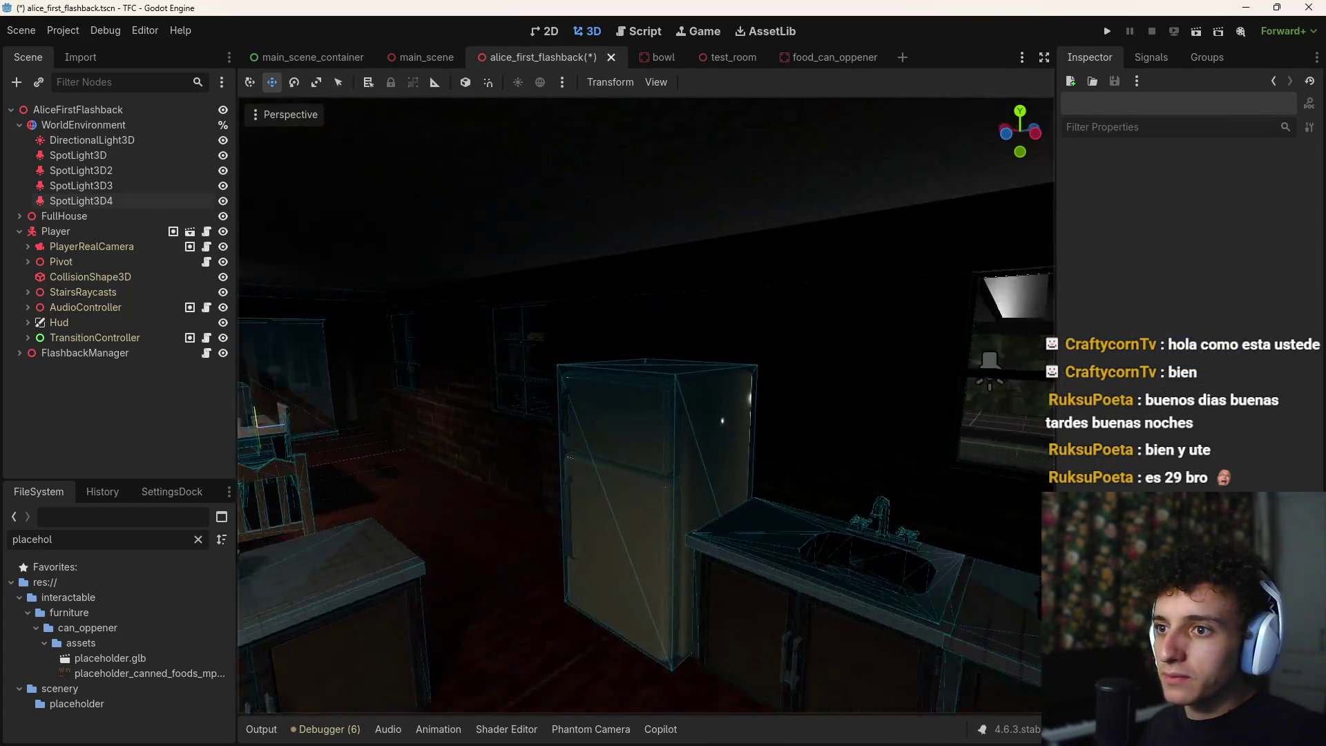
key("s")
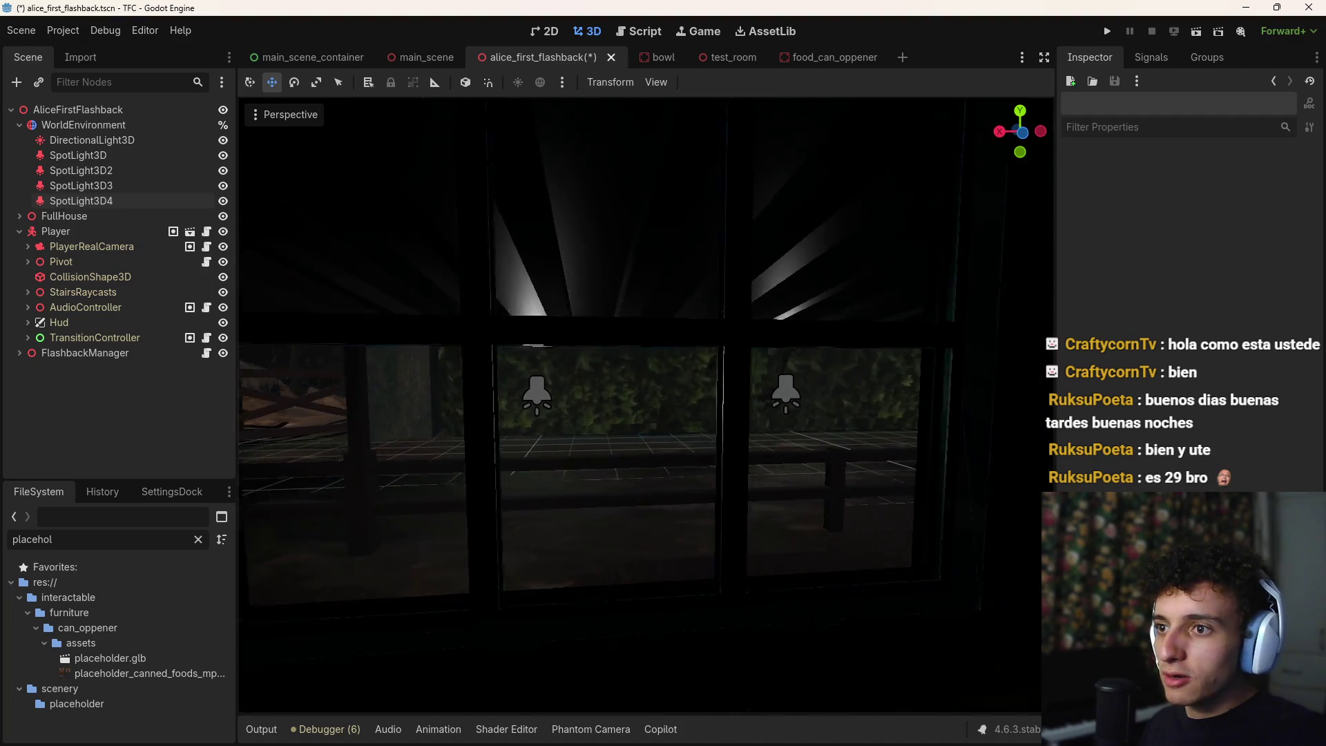
key("d")
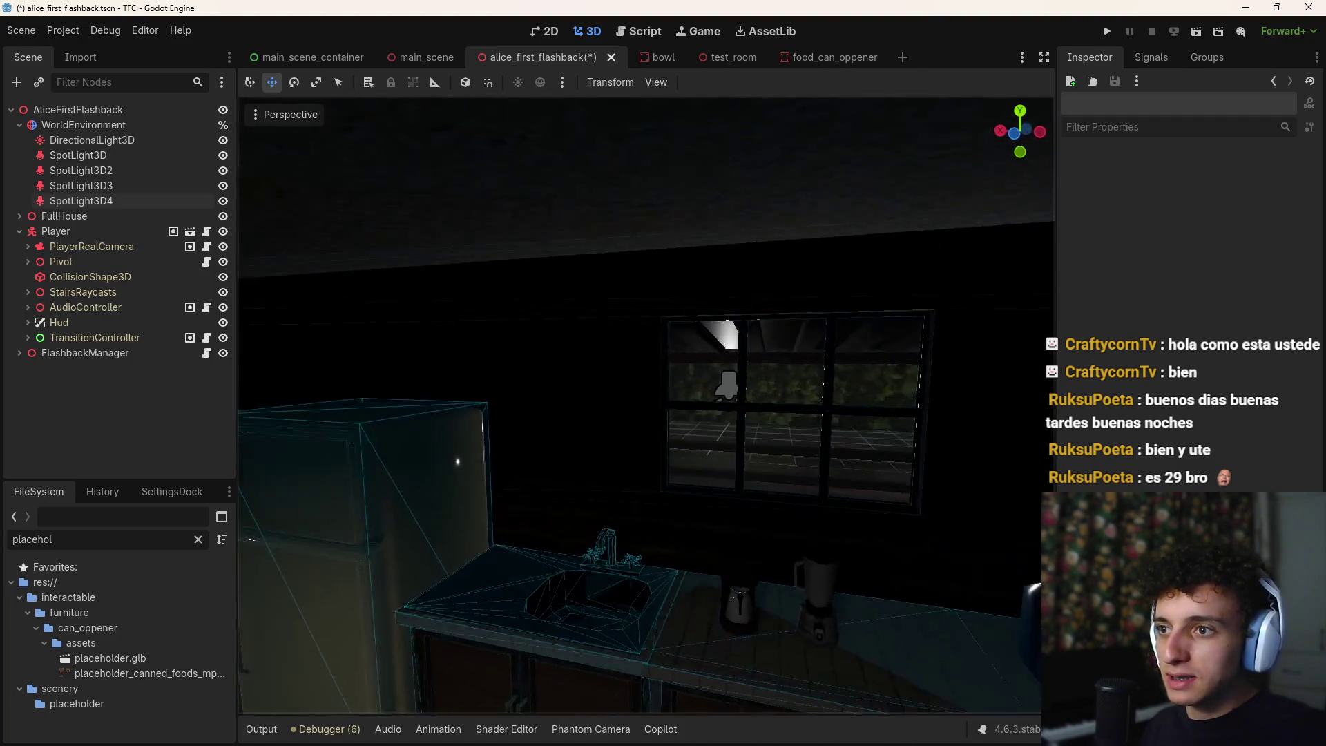
key("d")
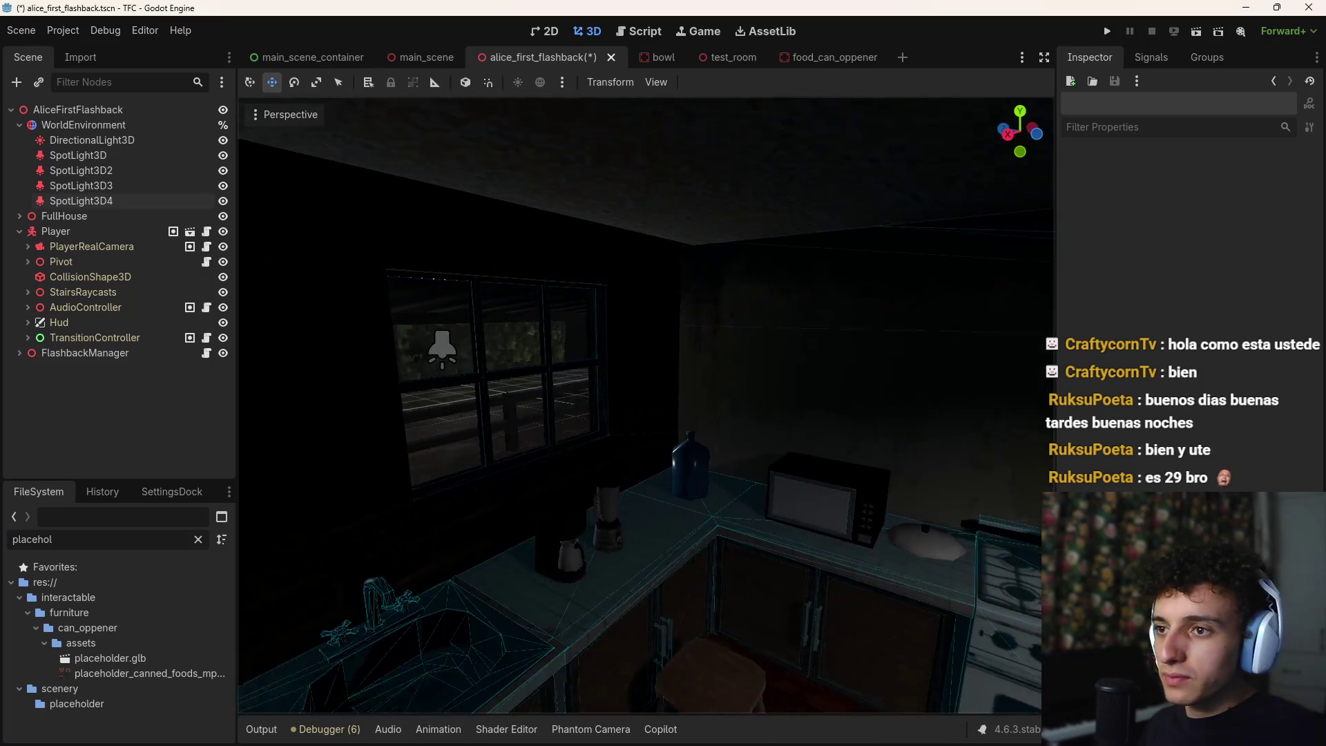
key("d")
key("a")
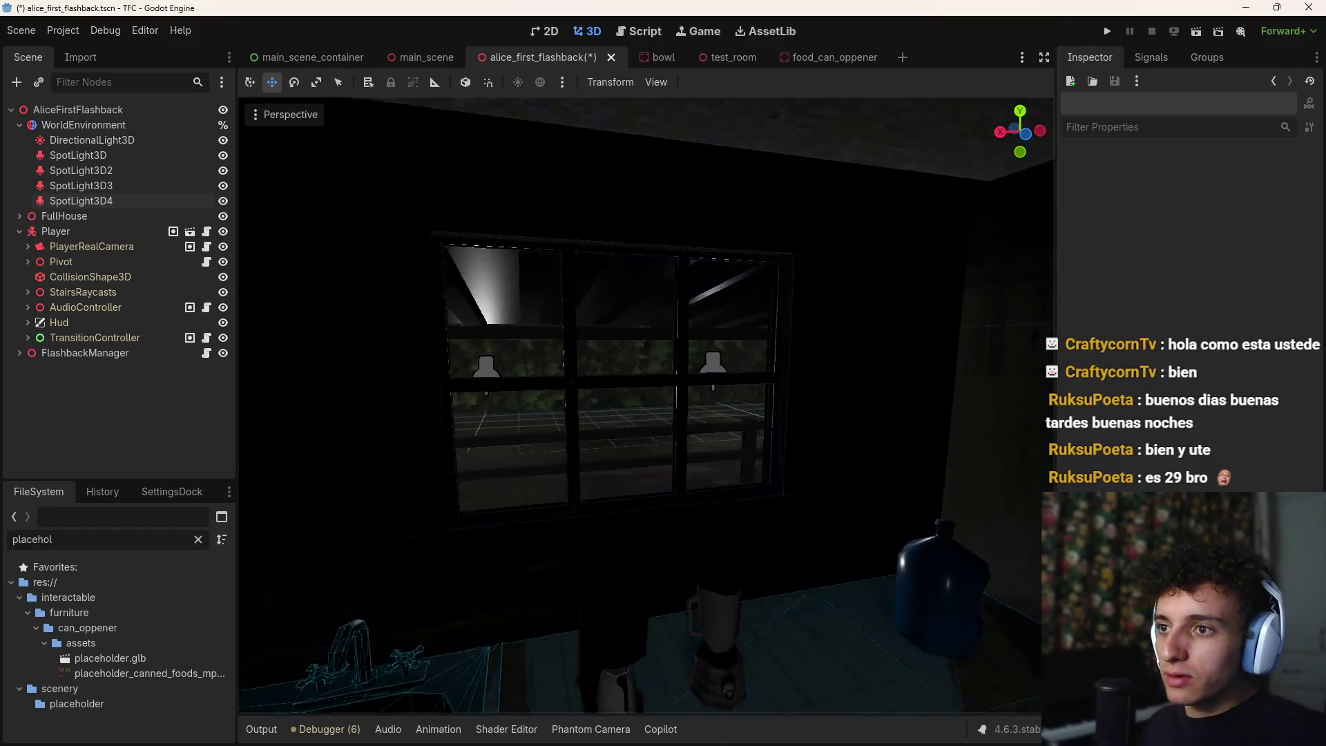
key("d")
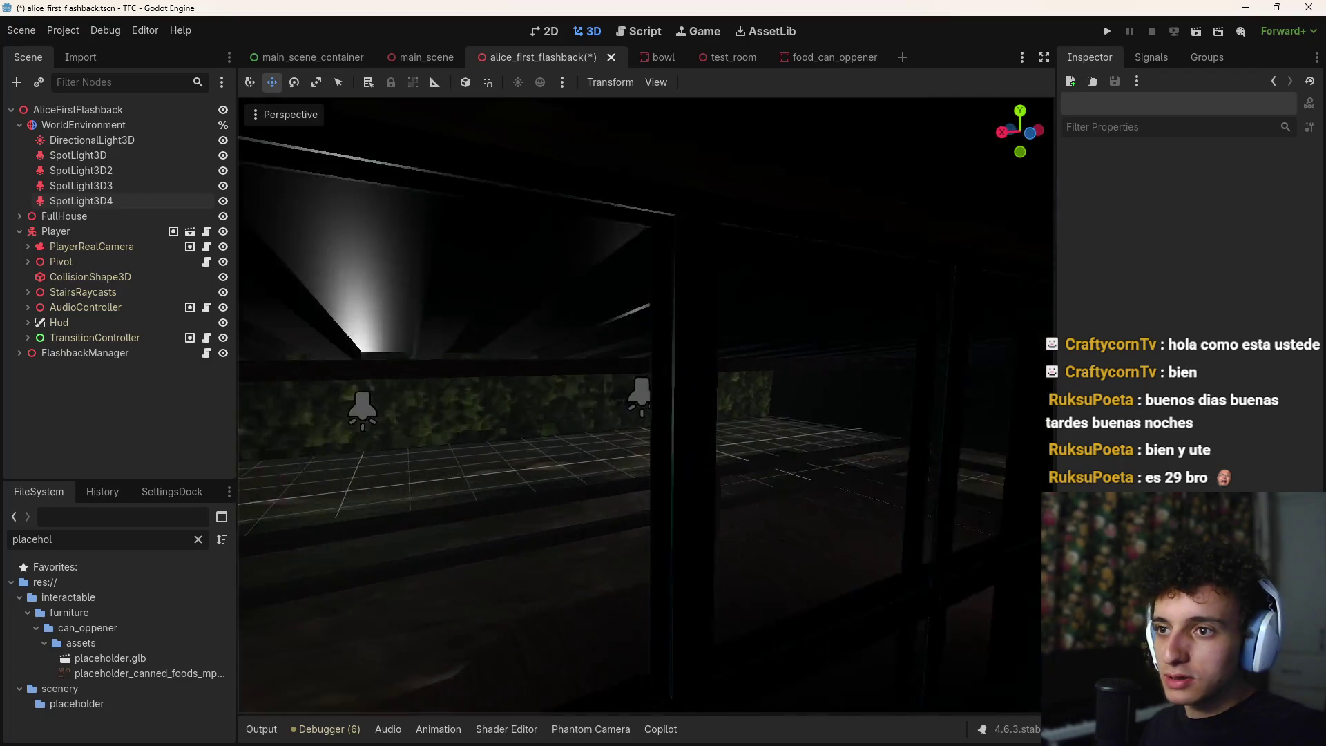
Fly out through the kitchen window into the yard and select SpotLight3D
key("w")
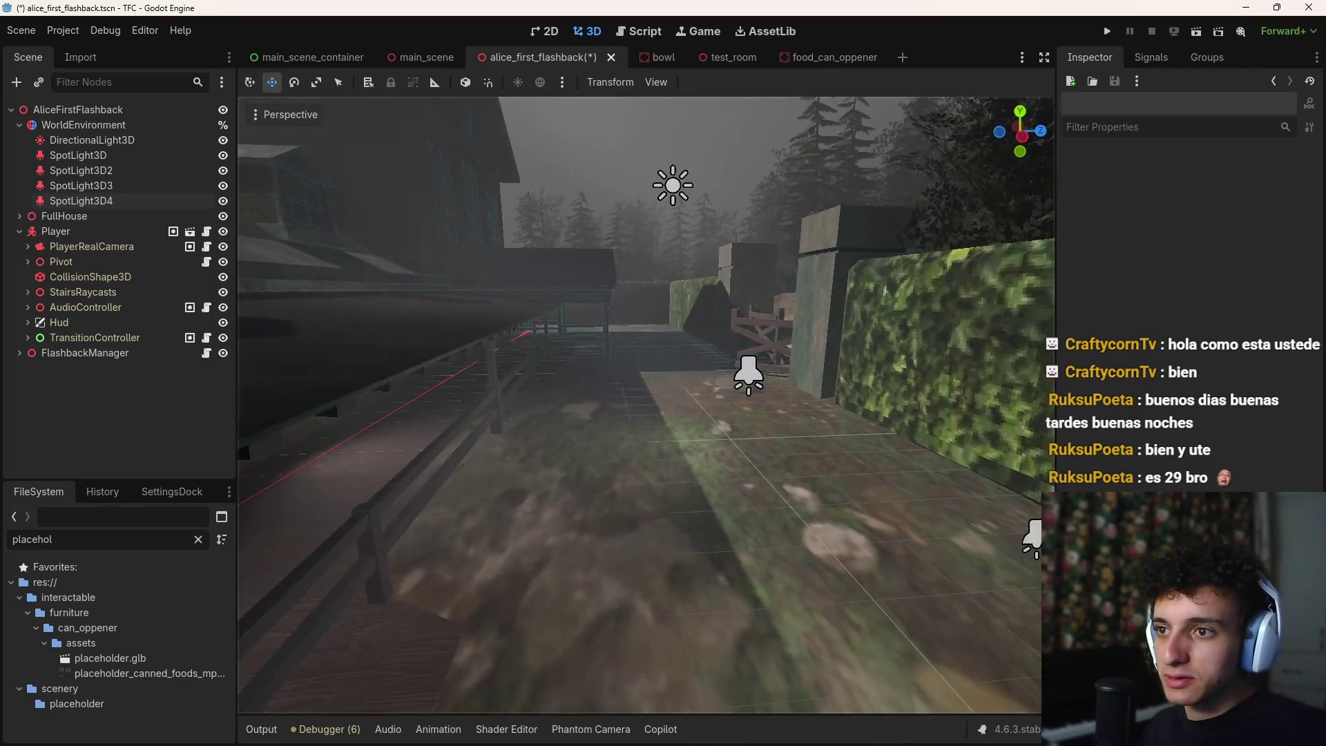
key("s")
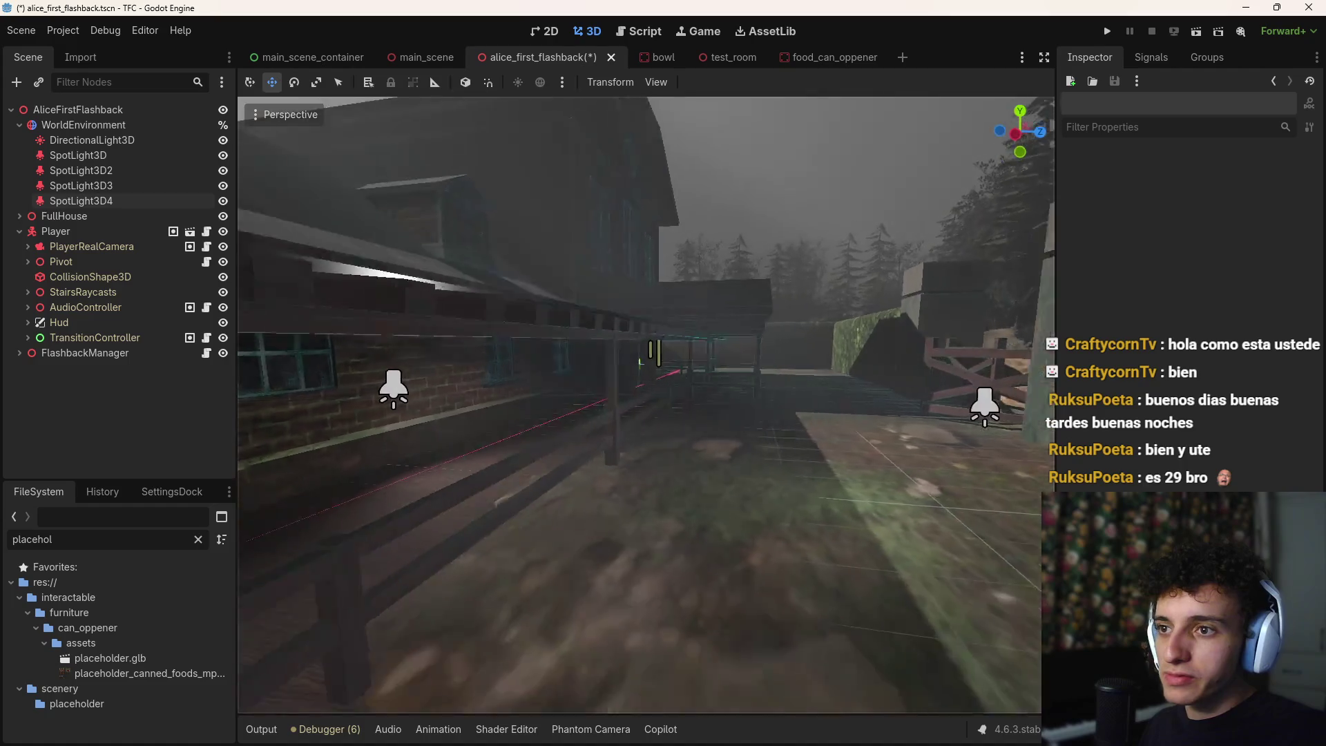
key("w")
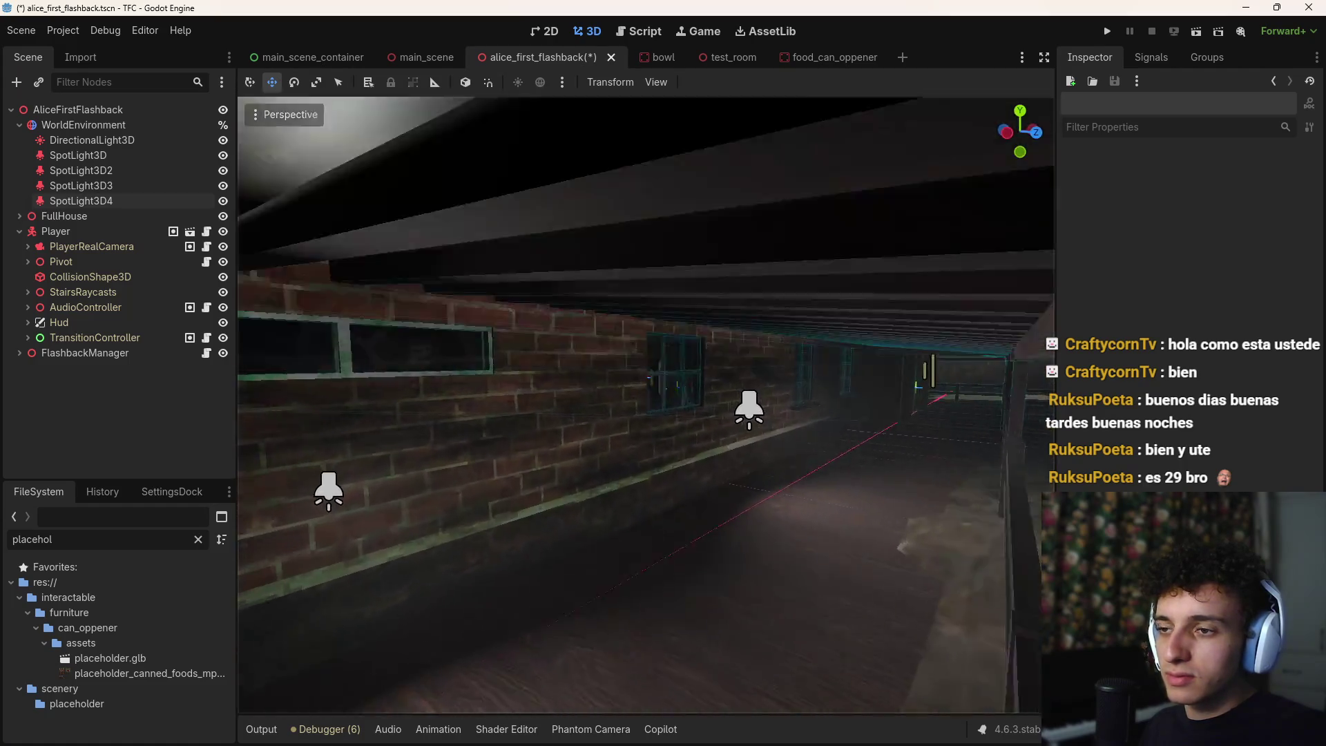
key("s")
key("s")
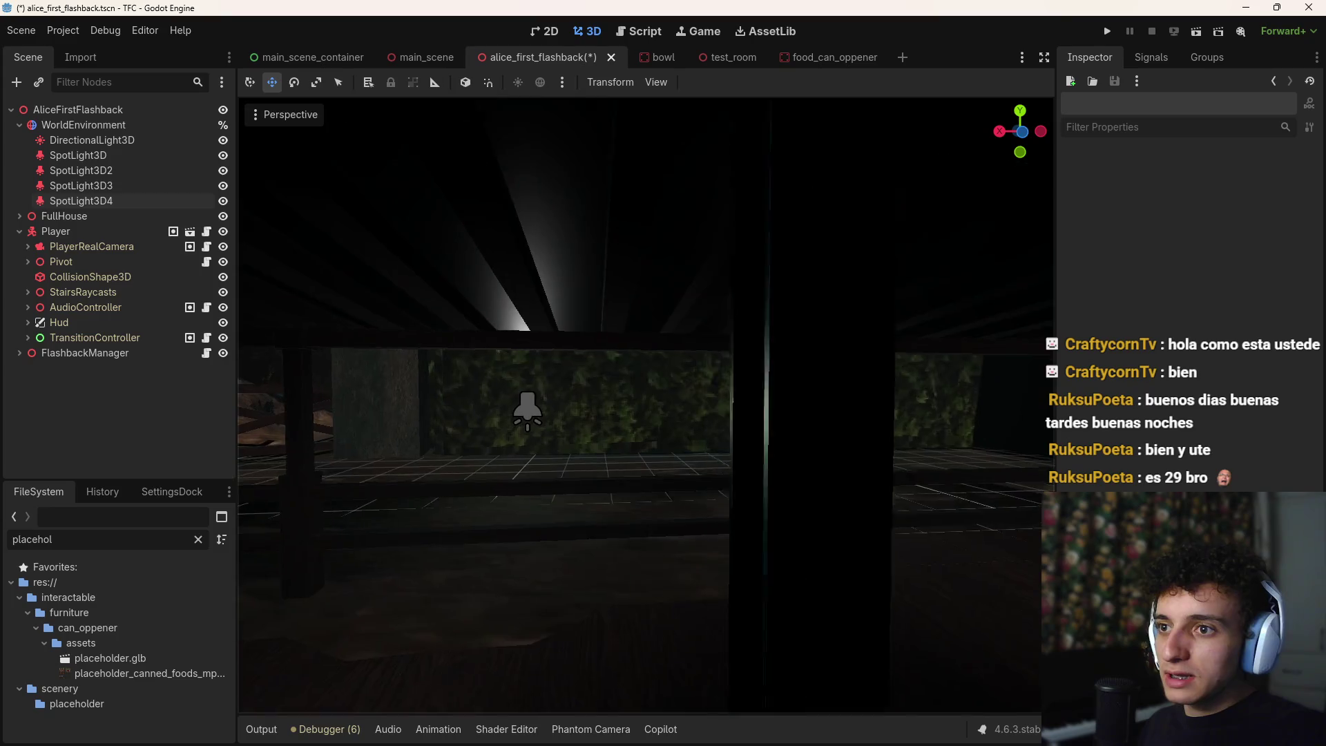
key("w")
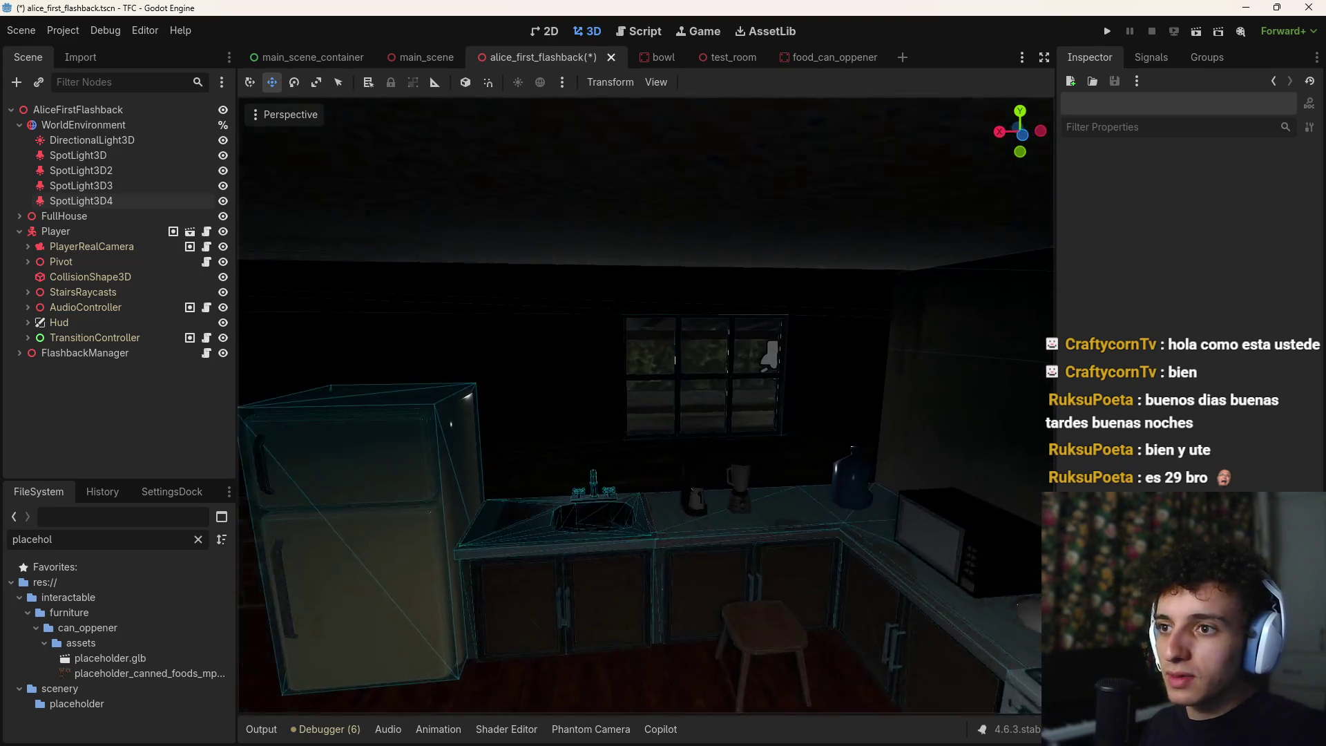
key("w")
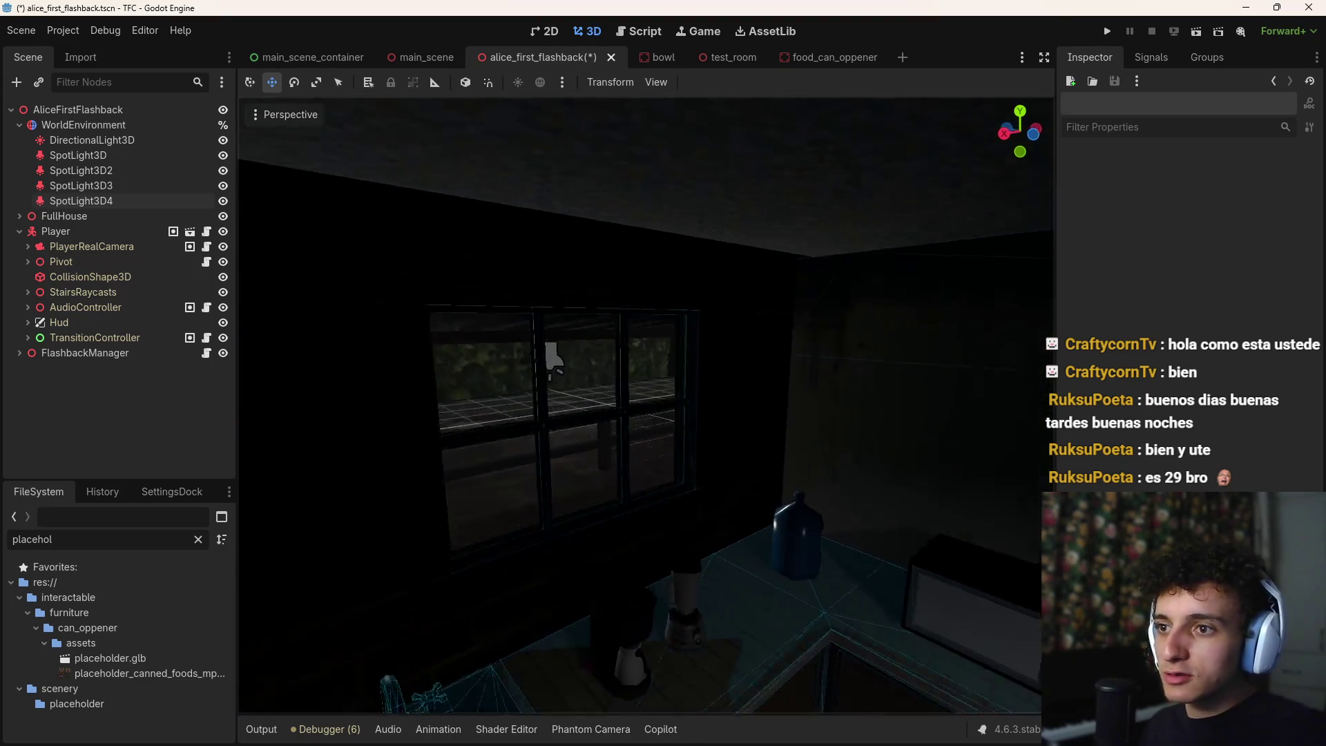
key("w")
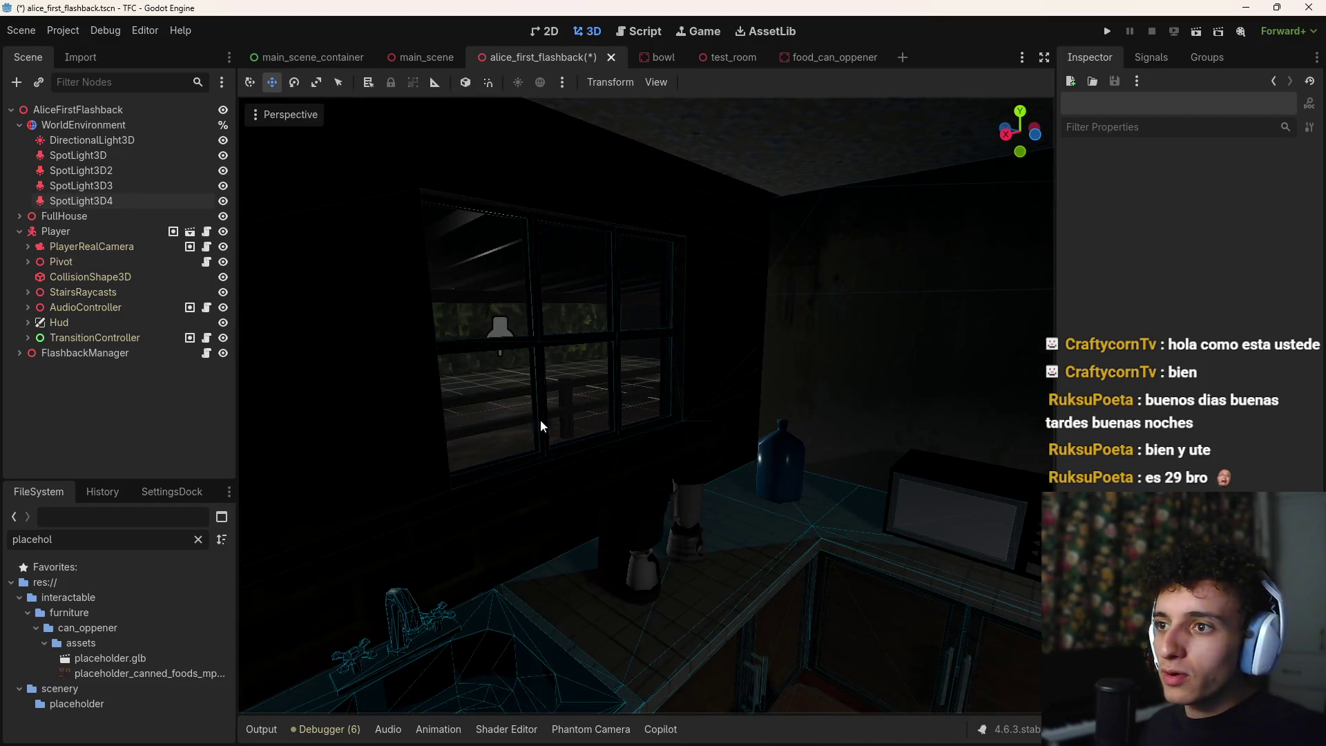
key("w")
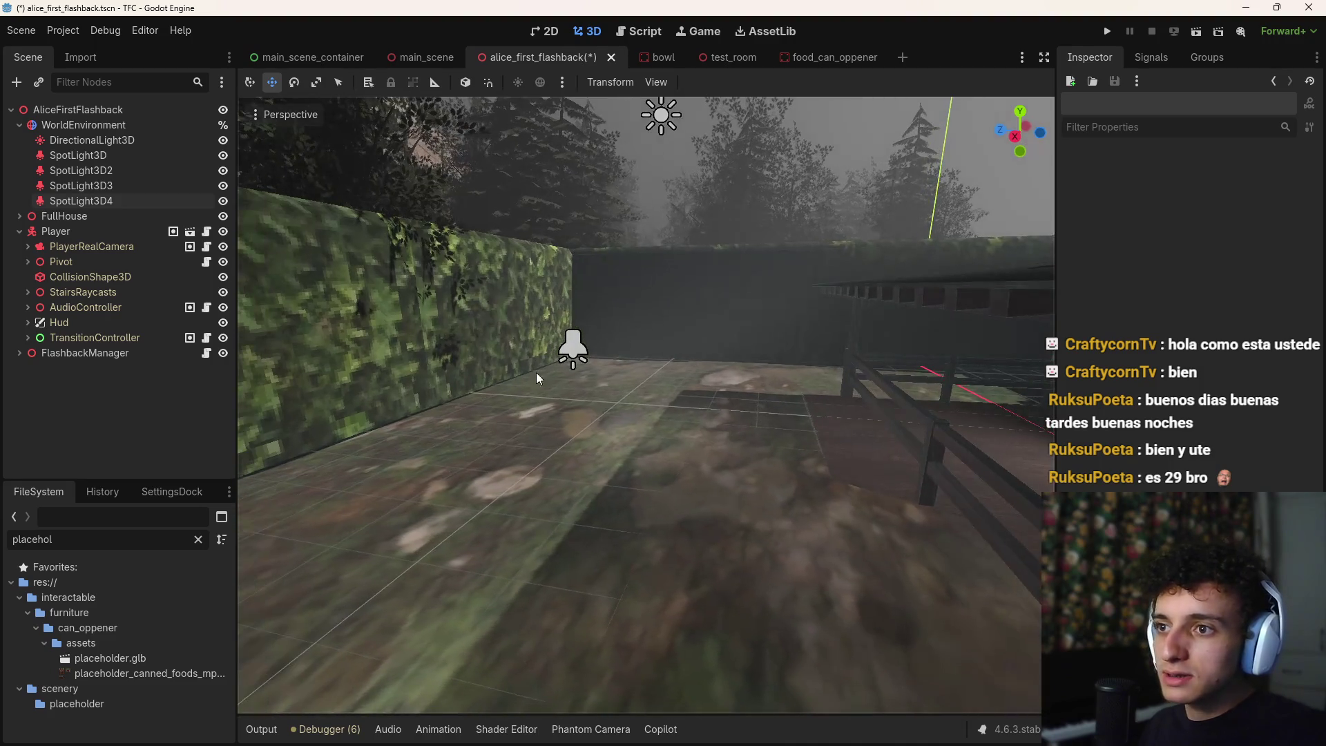
left_click(573, 353)
Move SpotLight3D up from the yard to beside the kitchen window
key("w")
key("s")
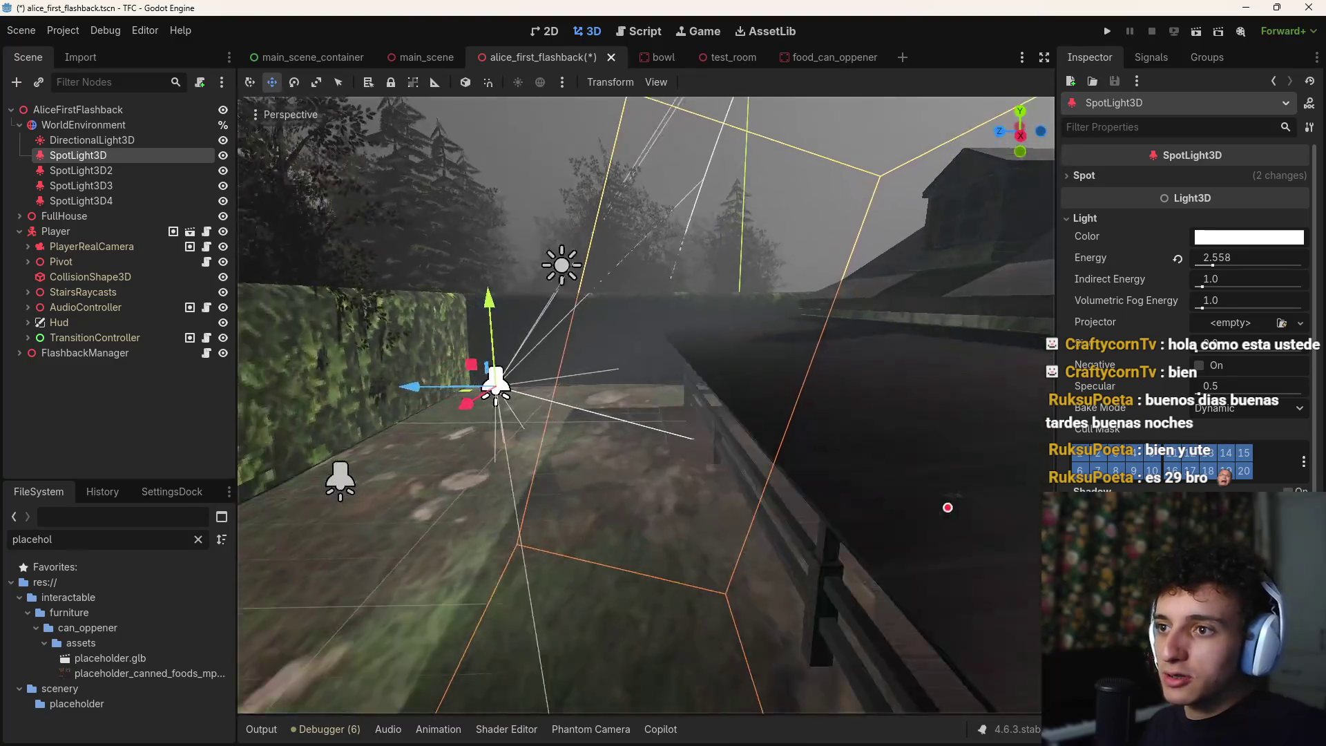
key("s")
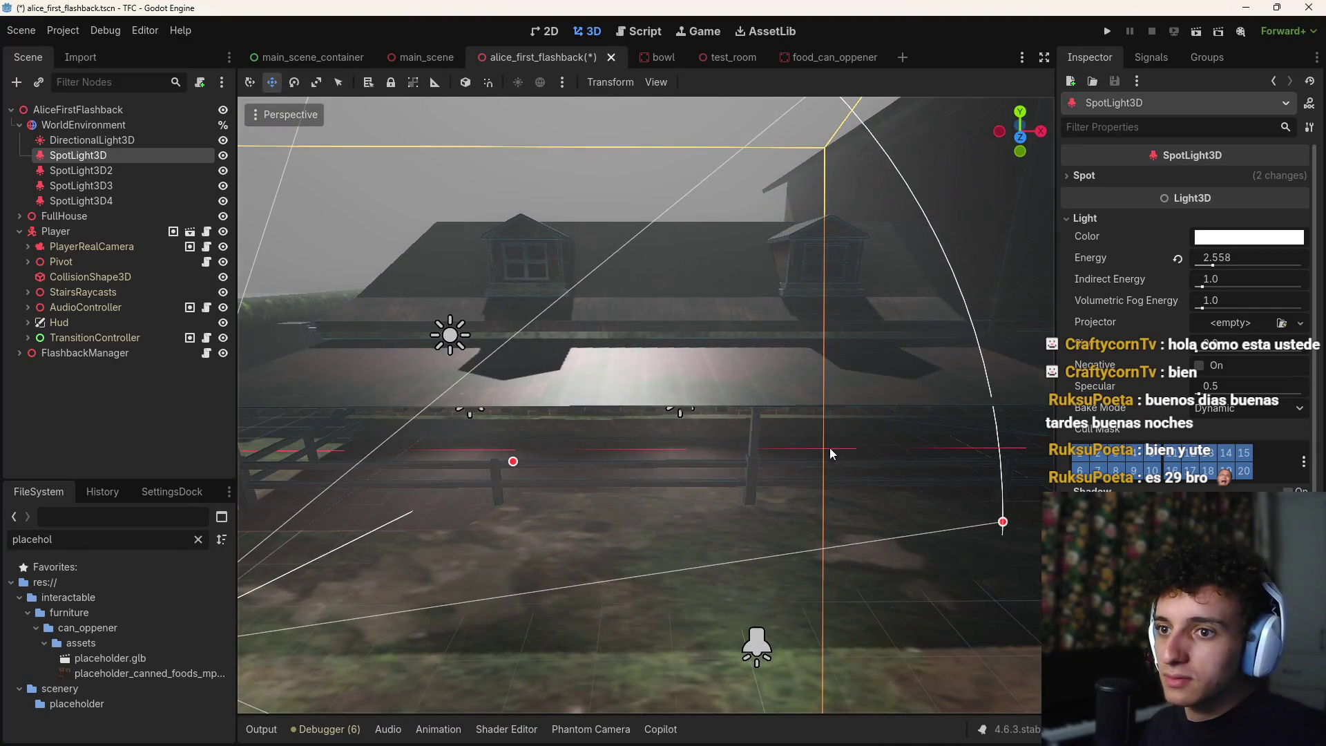
key("s")
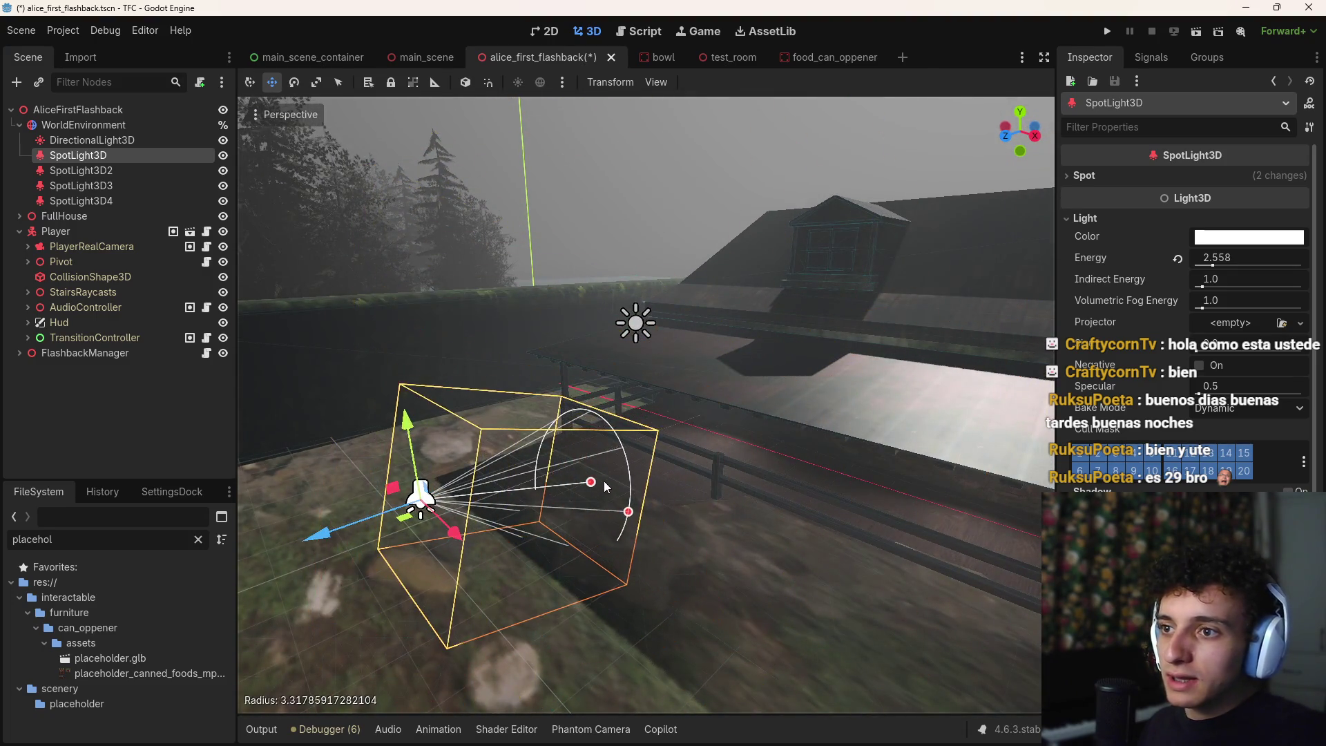
key("s")
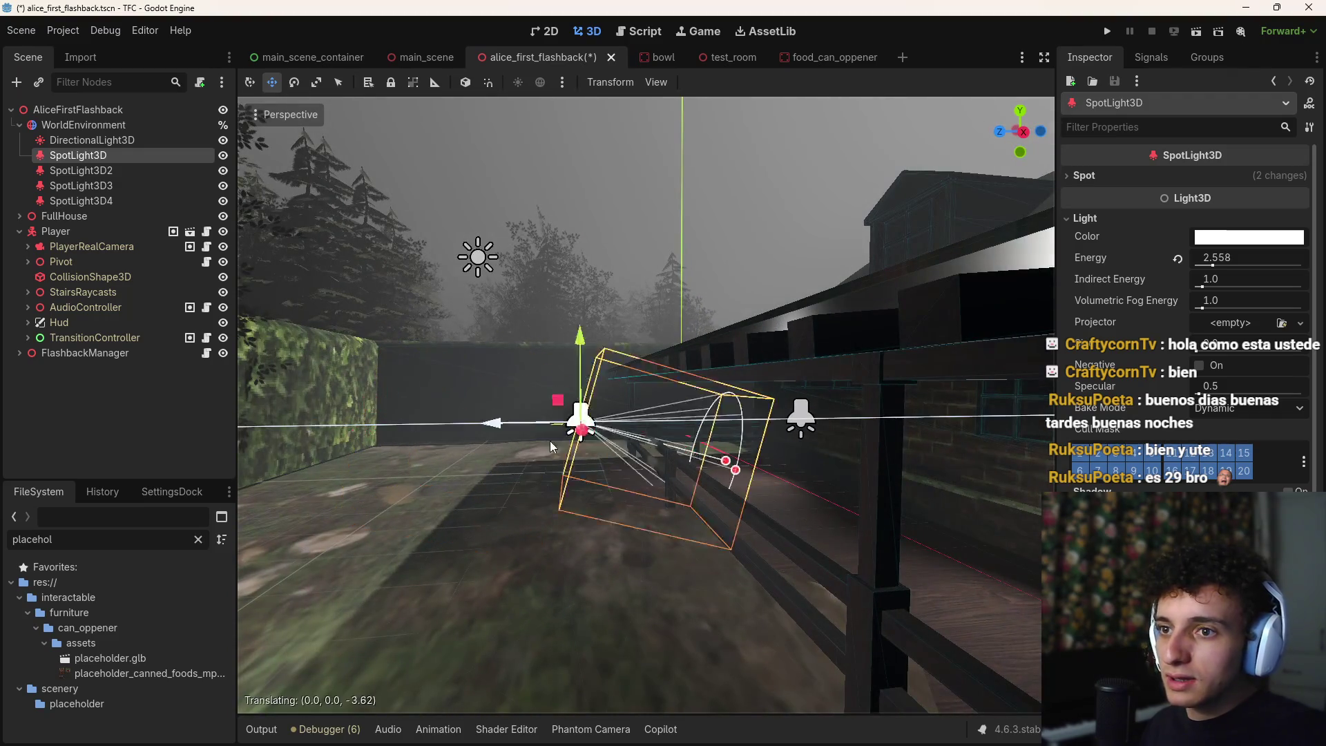
key("w")
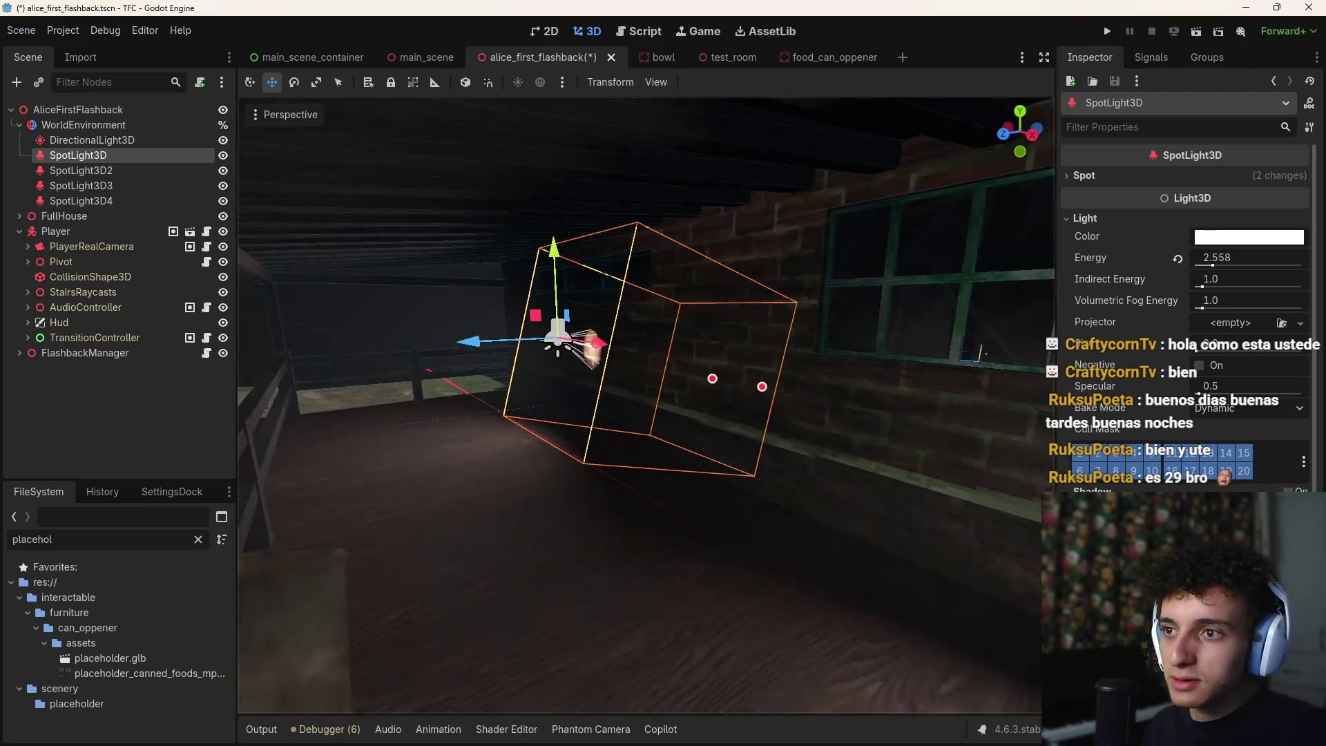
key("s")
mouse_move(641, 433)
left_mouse_down()
mouse_move(611, 377)
mouse_move(627, 210)
left_mouse_up()
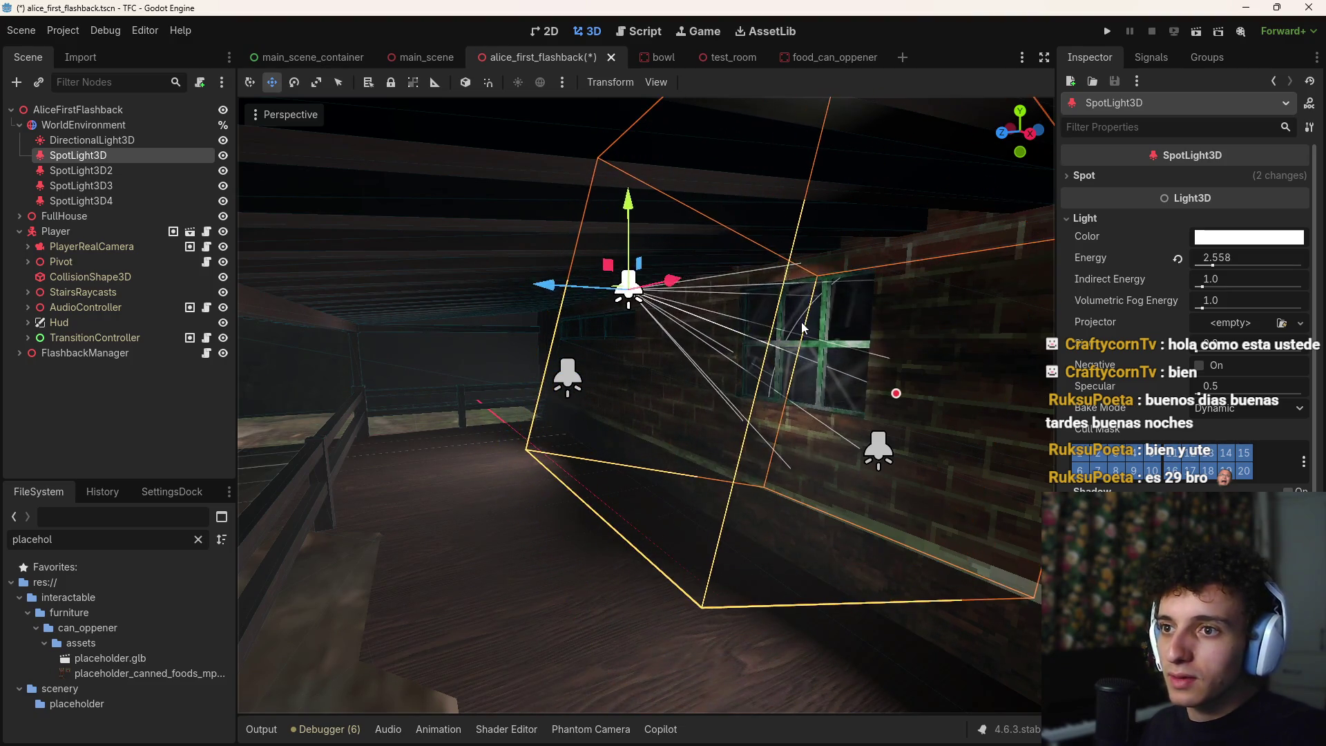
key("w")
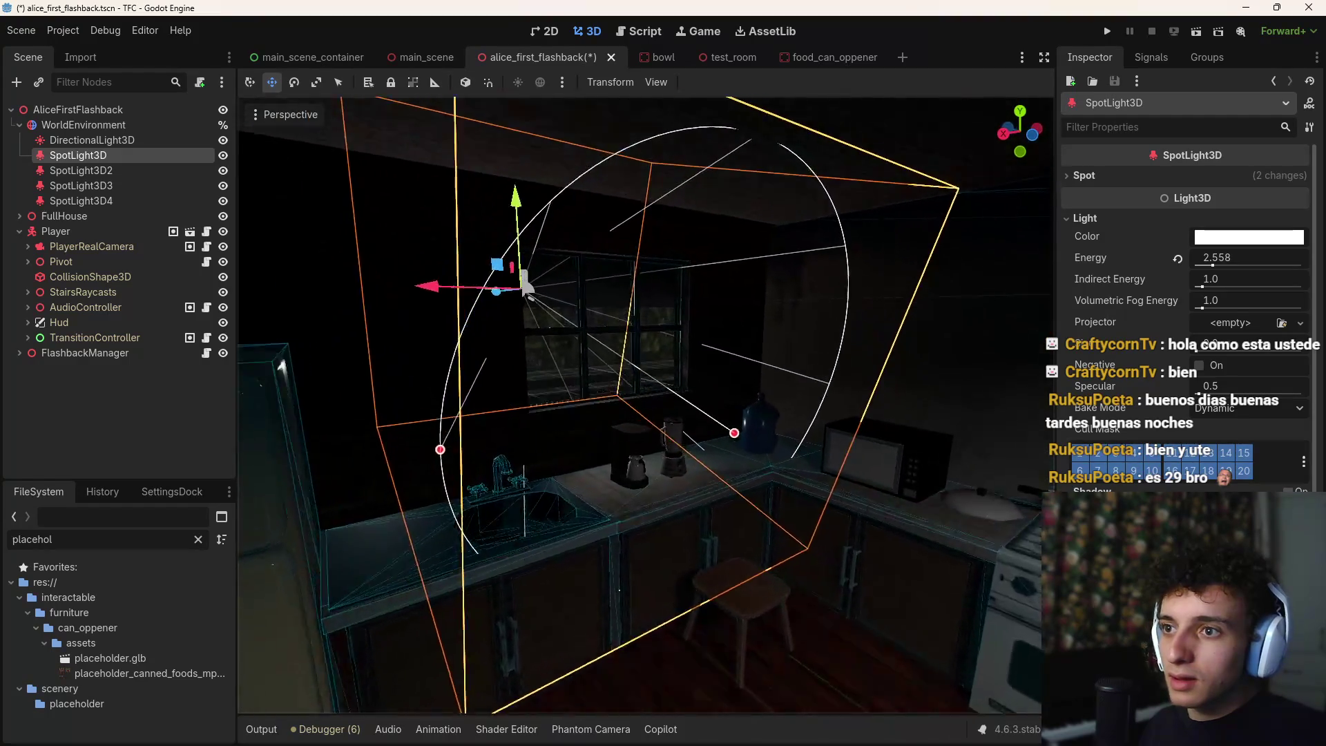
Adjust the spotlight's radius, settling it at about 4
mouse_move(774, 575)
left_mouse_down()
mouse_move(667, 489)
mouse_move(794, 529)
left_mouse_up()
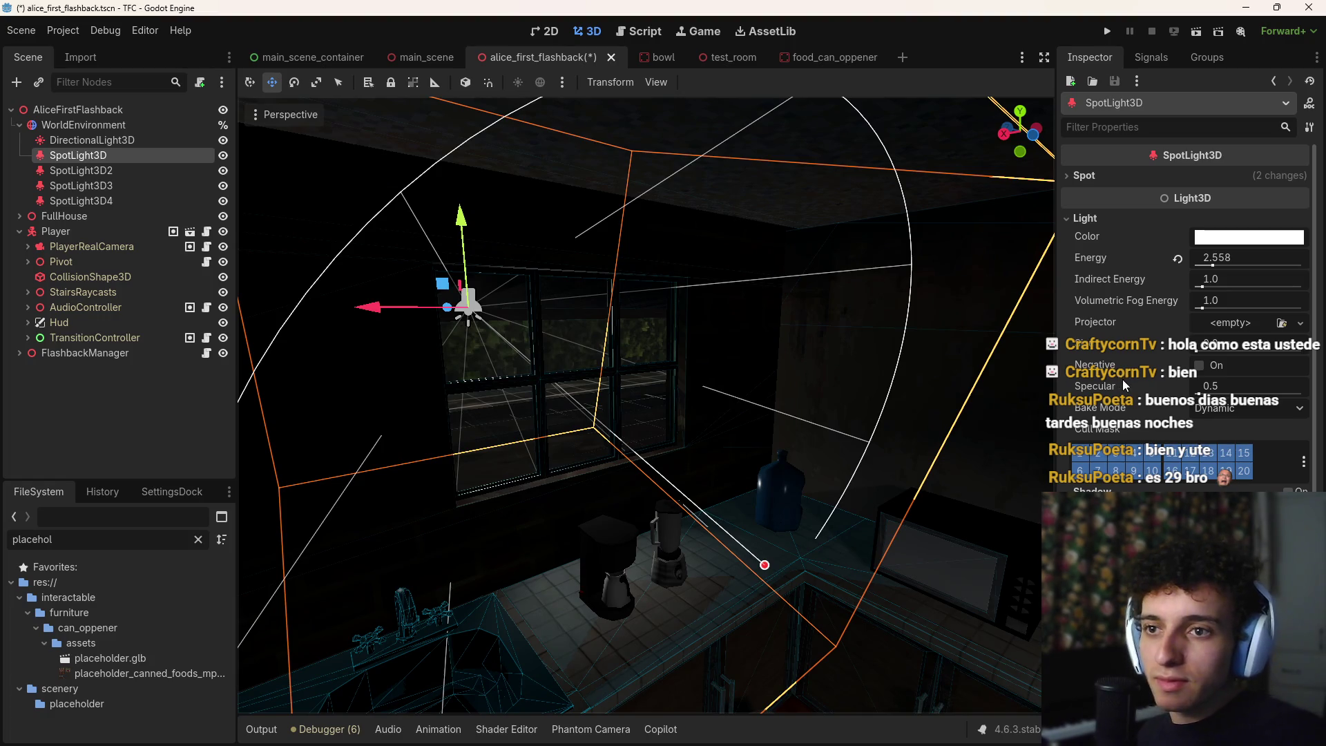
scroll(1126, 386, "down", 2)
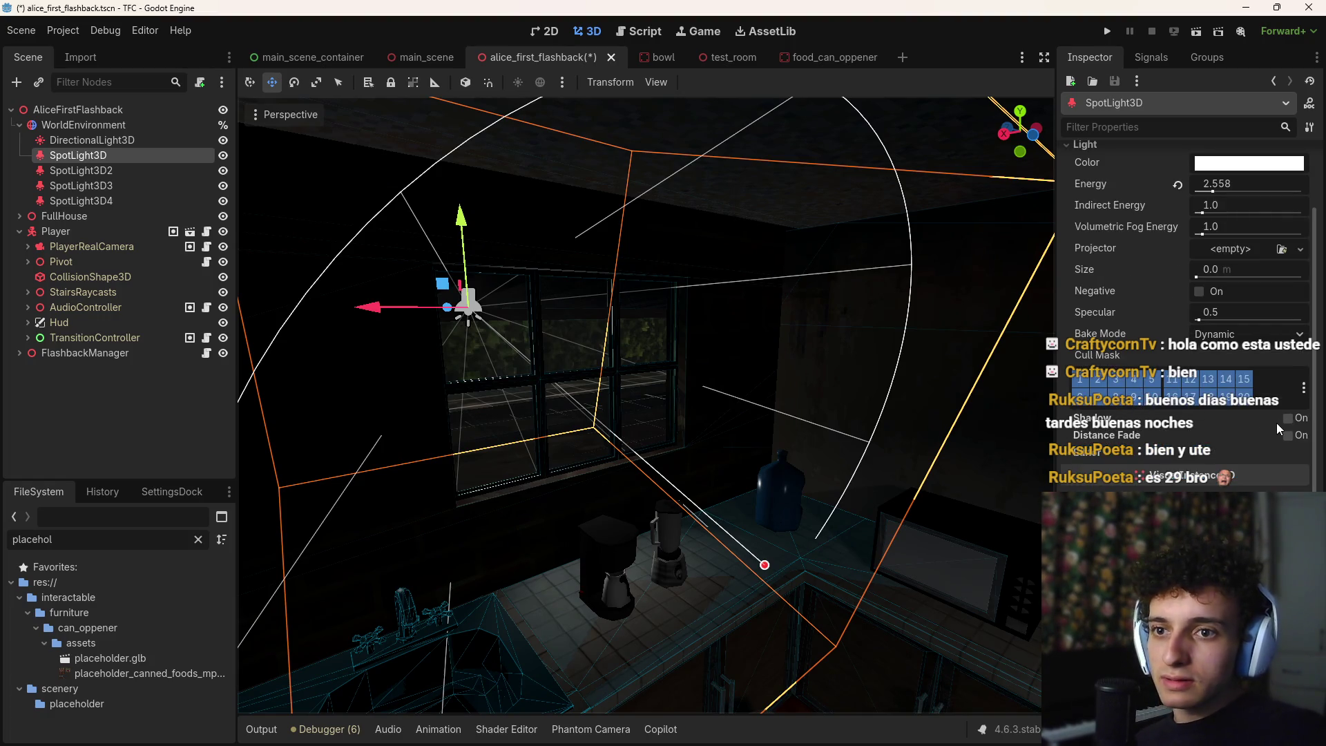
mouse_move(771, 574)
left_mouse_down()
mouse_move(811, 706)
mouse_move(911, 716)
left_mouse_up()
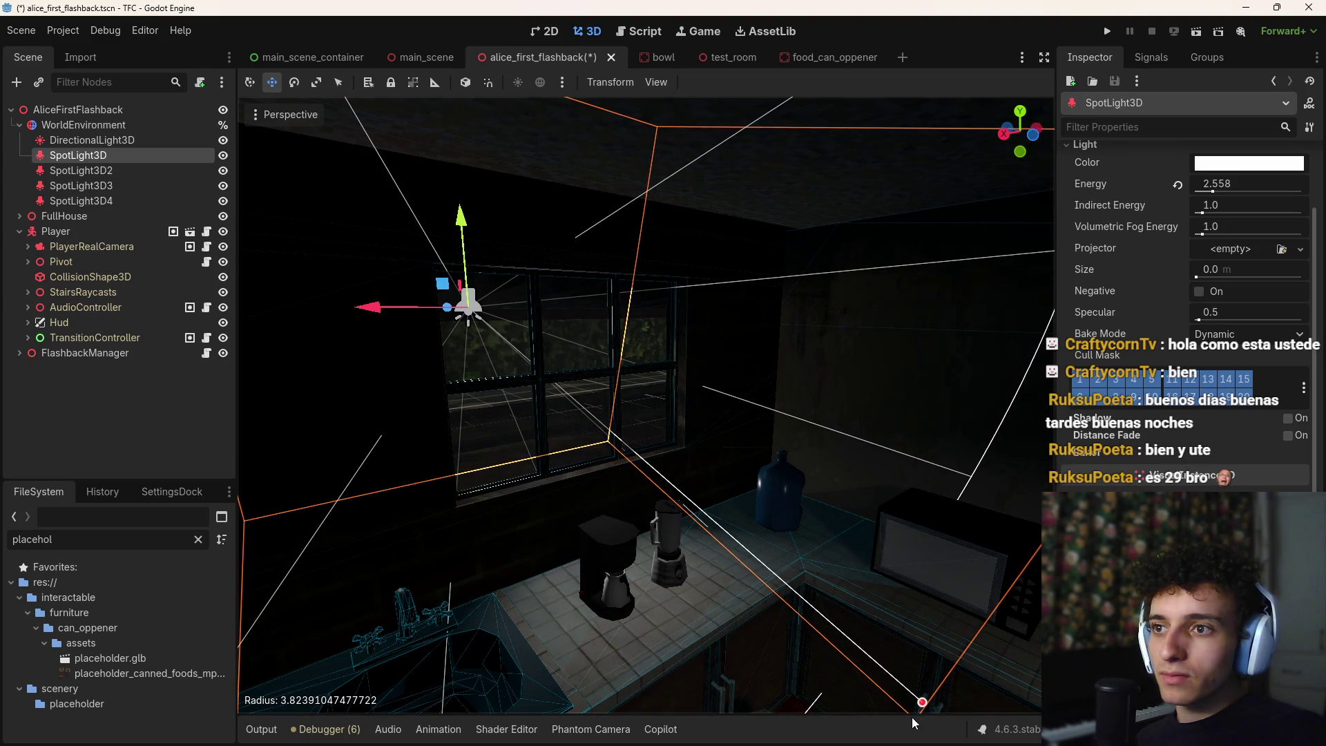
left_click_drag(786, 600, 746, 581)
left_click_drag(674, 488, 831, 562)
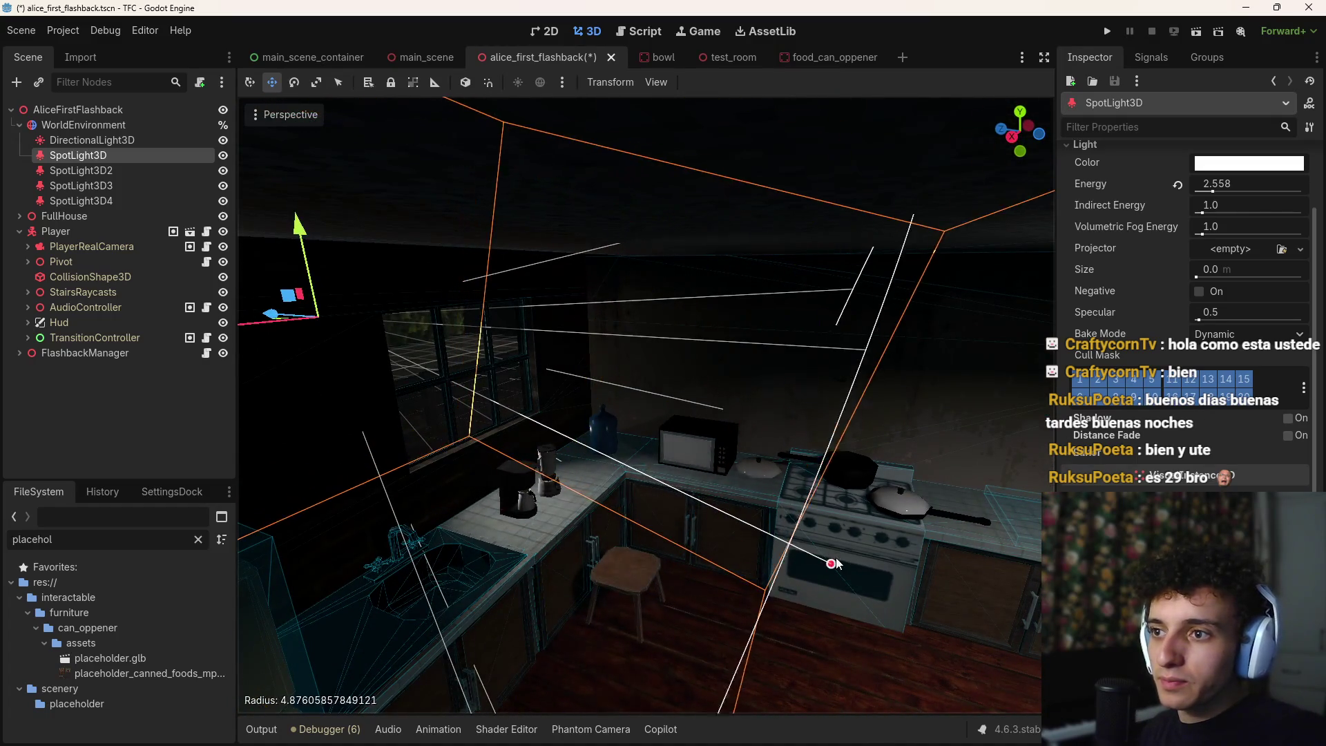
left_click_drag(950, 586, 472, 475)
left_click_drag(408, 433, 759, 577)
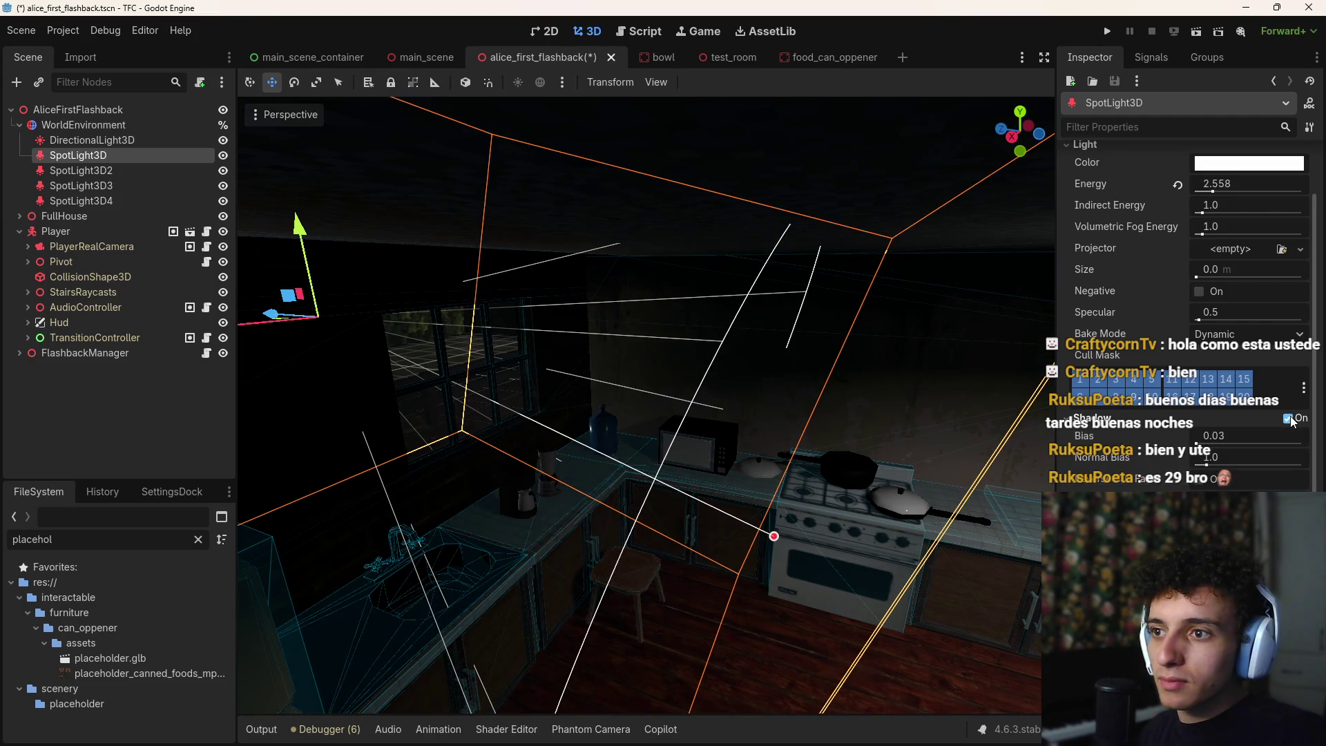
Turn on the spotlight's distance fade and shadows, then toggle shadows back off to compare
key("a")
key("w")
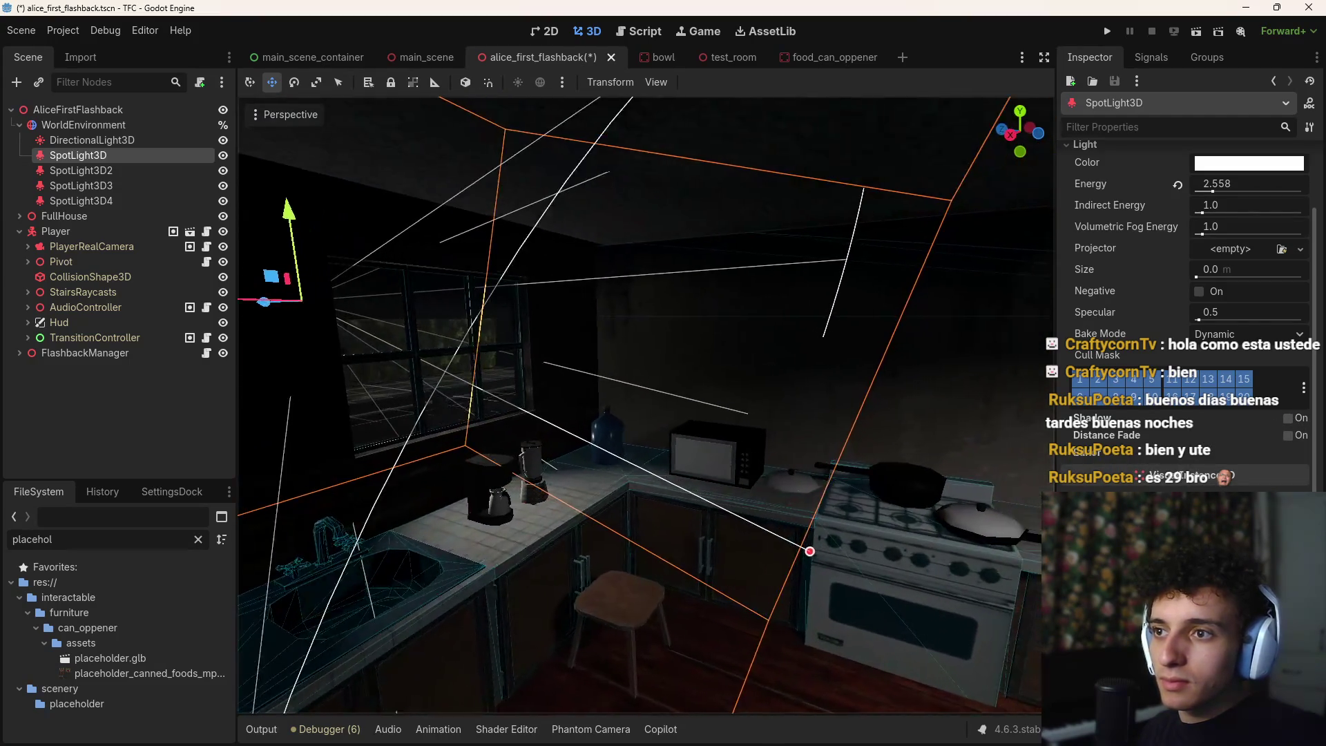
scroll(1290, 420, "down", 1)
left_click(1288, 414)
left_click(1288, 398)
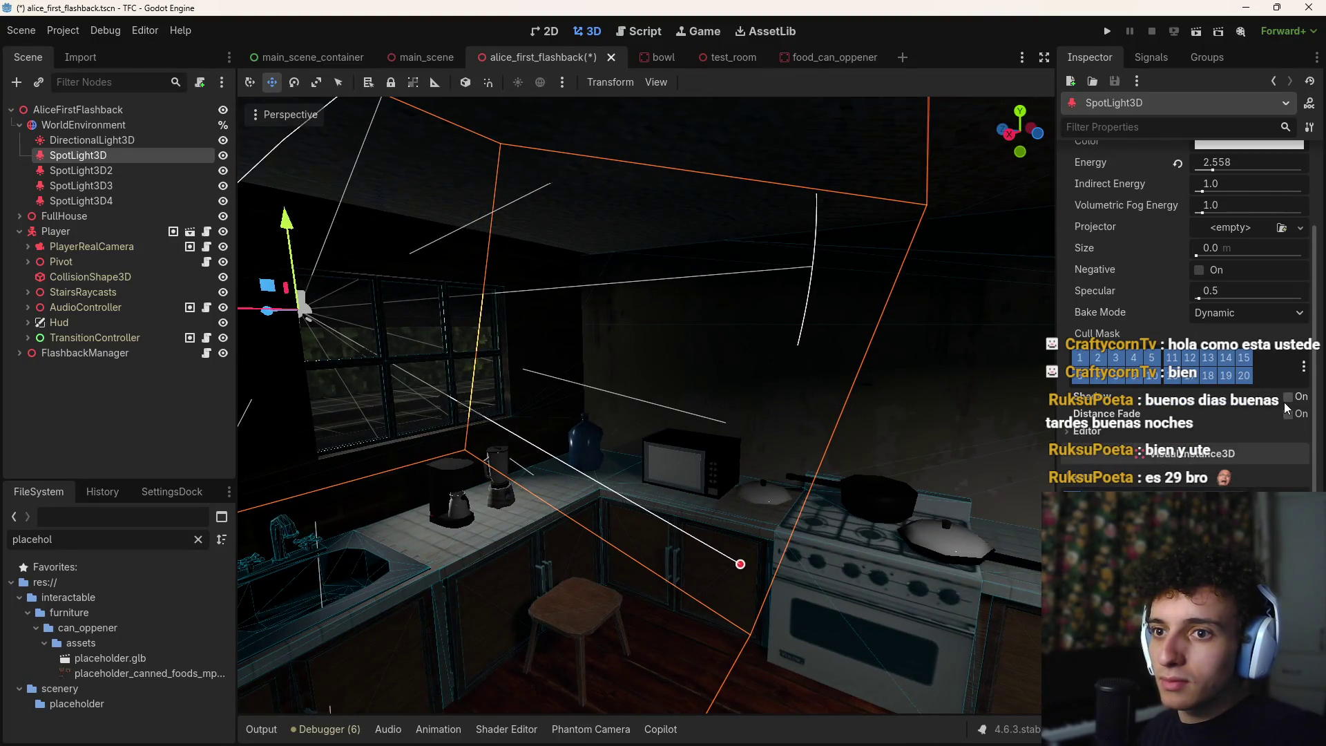
key("w")
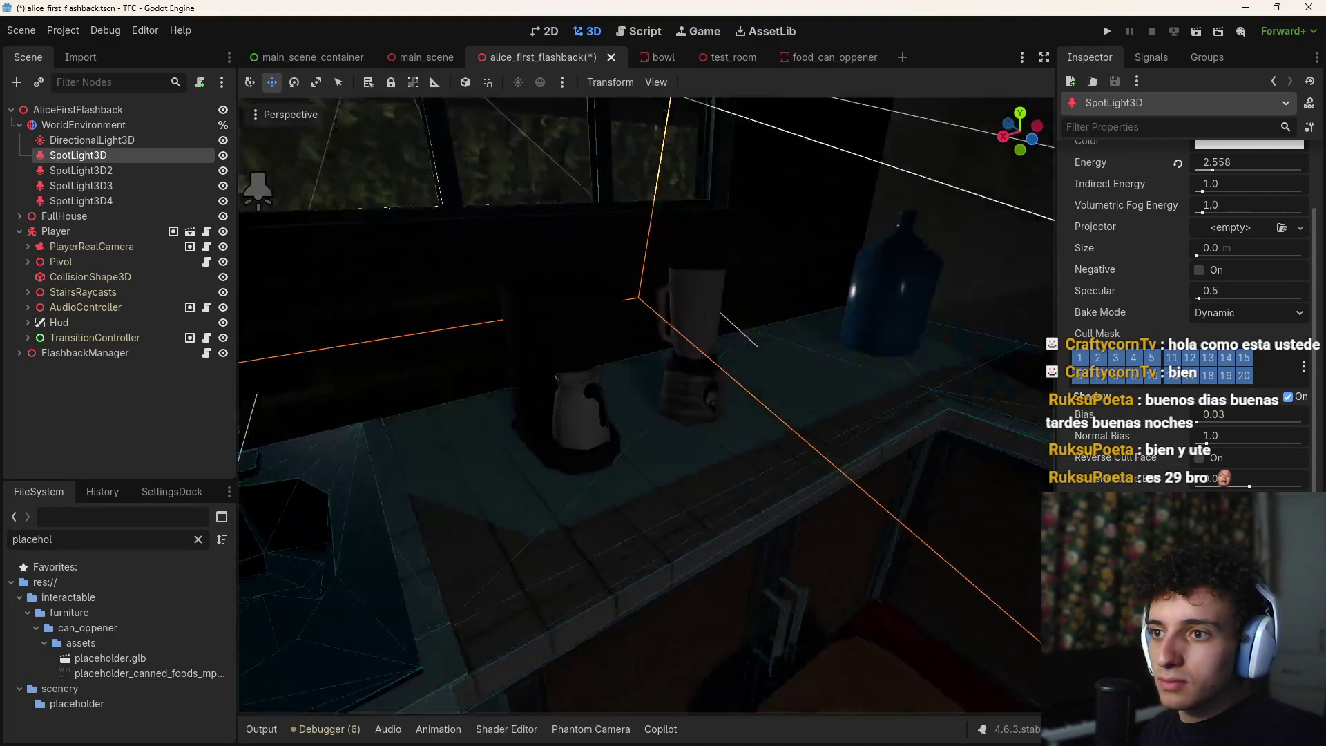
key("w")
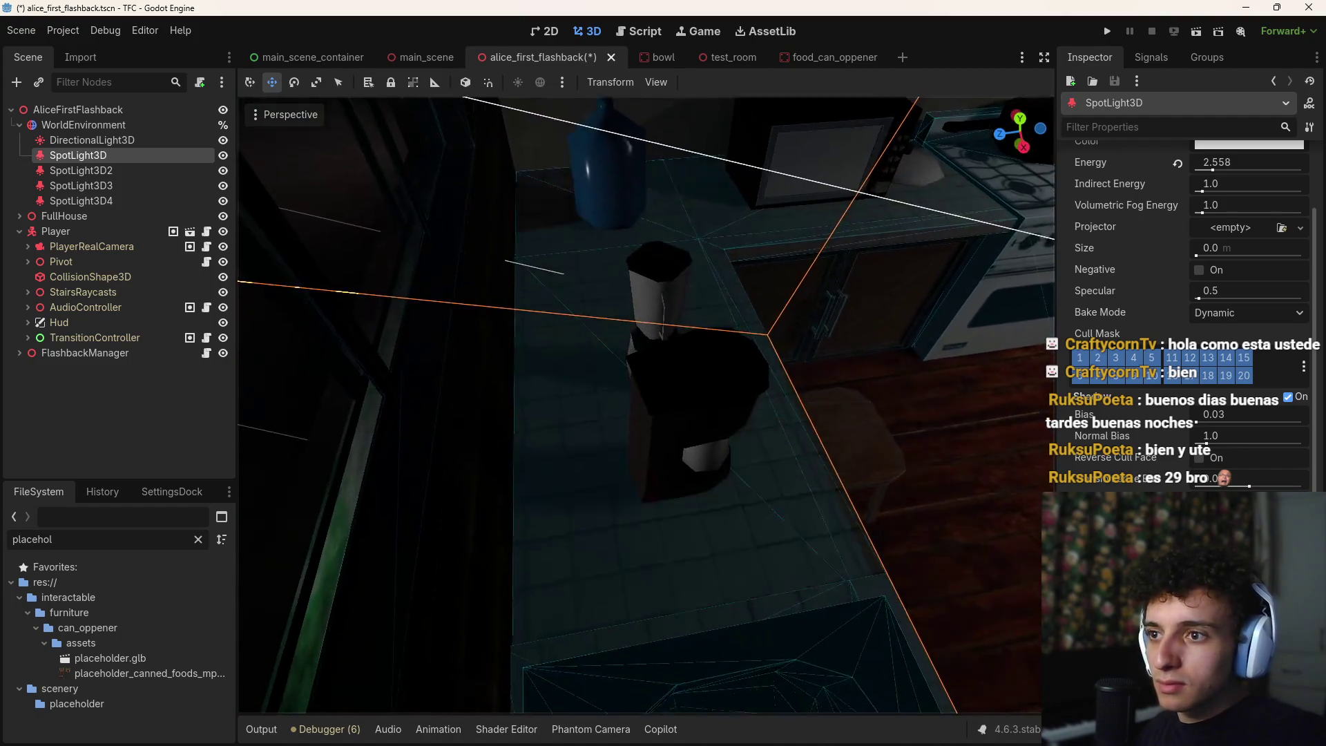
left_click(1288, 396)
left_click(1287, 397)
left_click(1287, 396)
key("s")
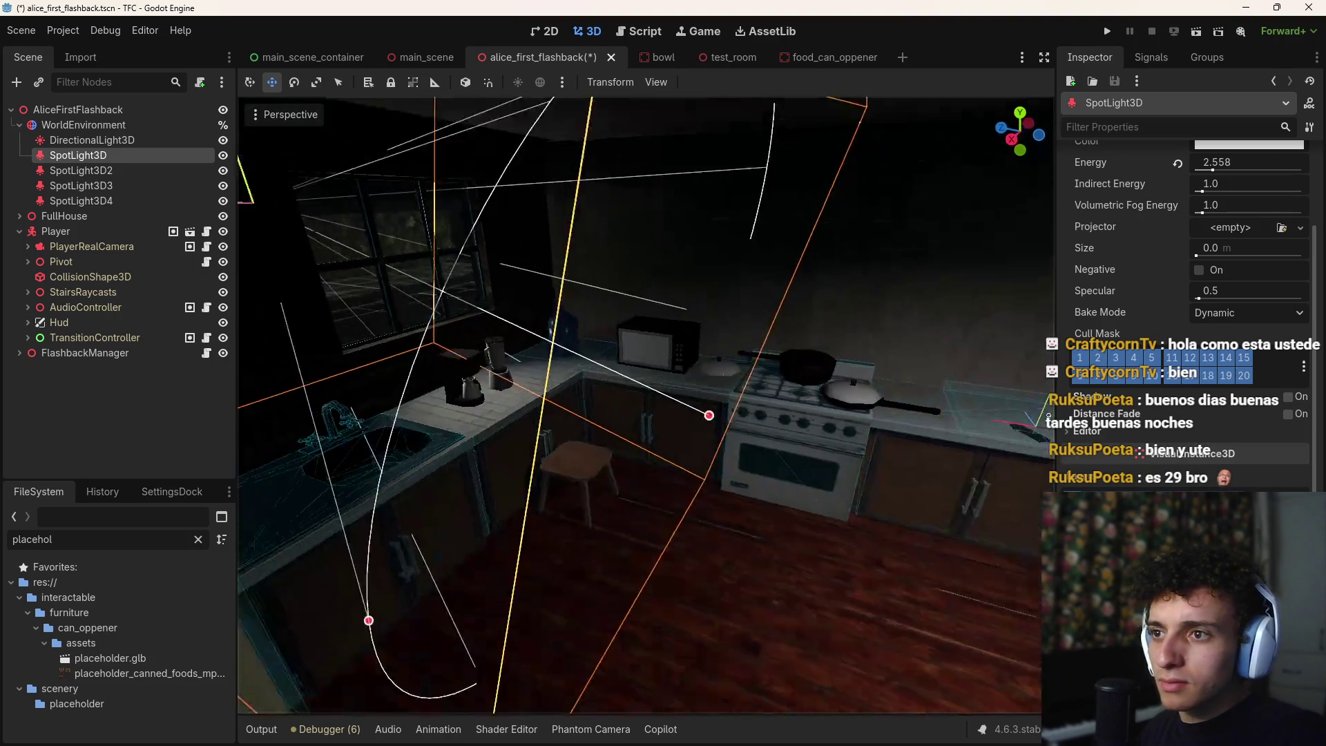
key("w")
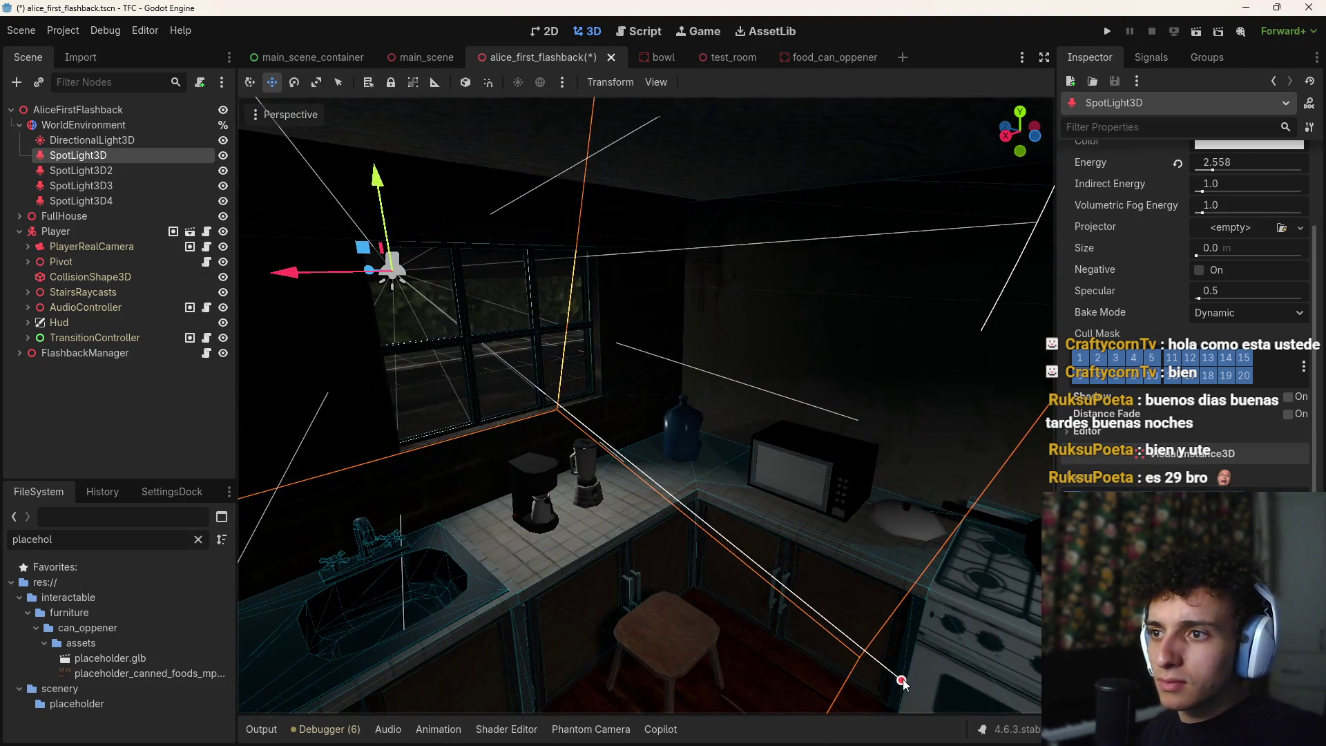
Shorten the spotlight's range to about 3.7 and preview a dimmer colour before restoring white
left_click_drag(901, 680, 683, 522)
scroll(1215, 207, "up", 3)
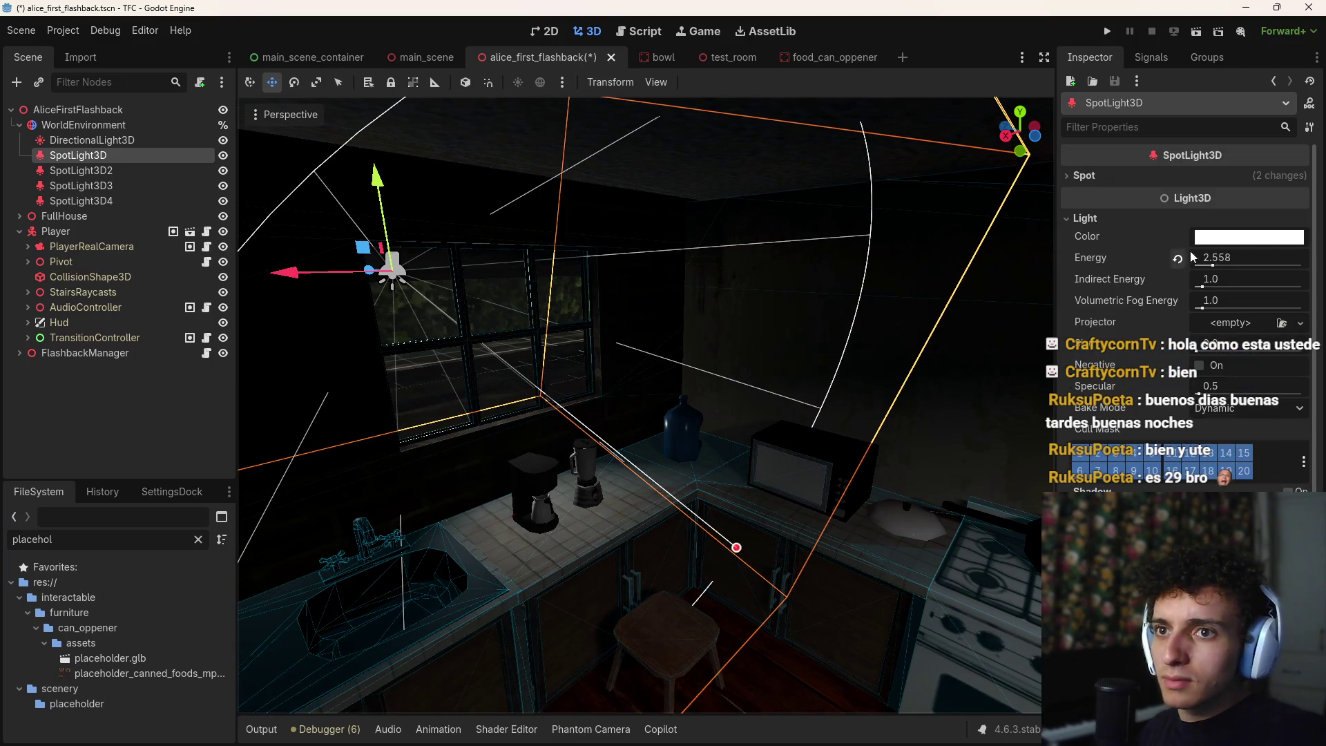
left_click(1236, 238)
mouse_move(1304, 349)
left_mouse_down()
mouse_move(1304, 400)
mouse_move(1302, 214)
left_mouse_up()
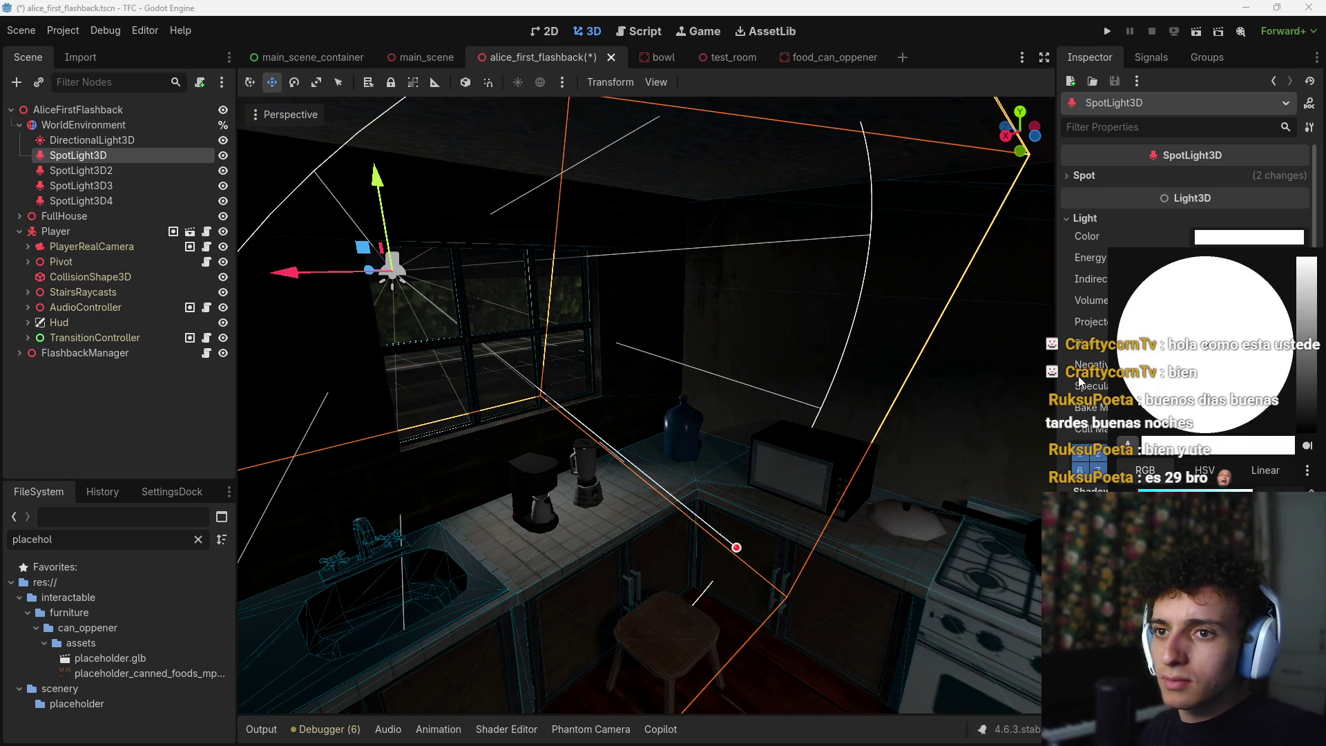
left_click(1081, 381)
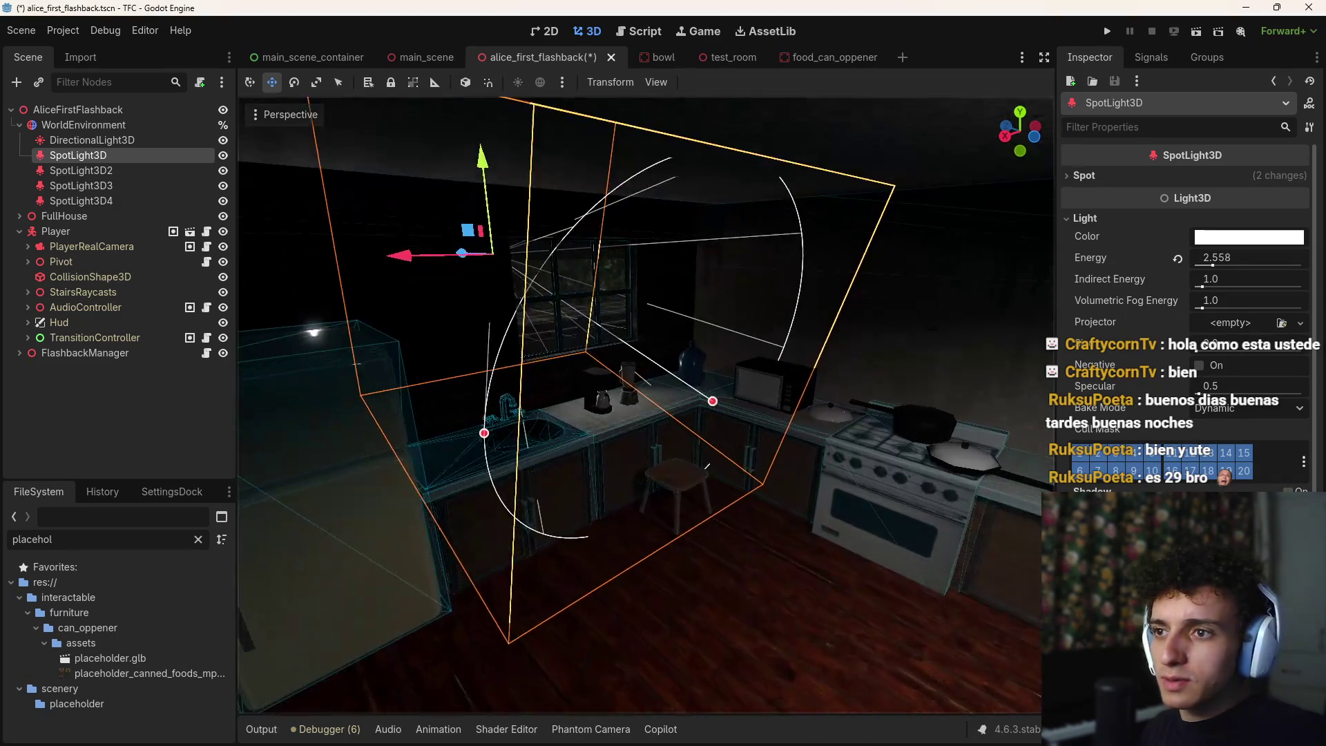
Trim the spotlight range to about 3.6, then duplicate it as SpotLight3D5 and shift it right
key("w")
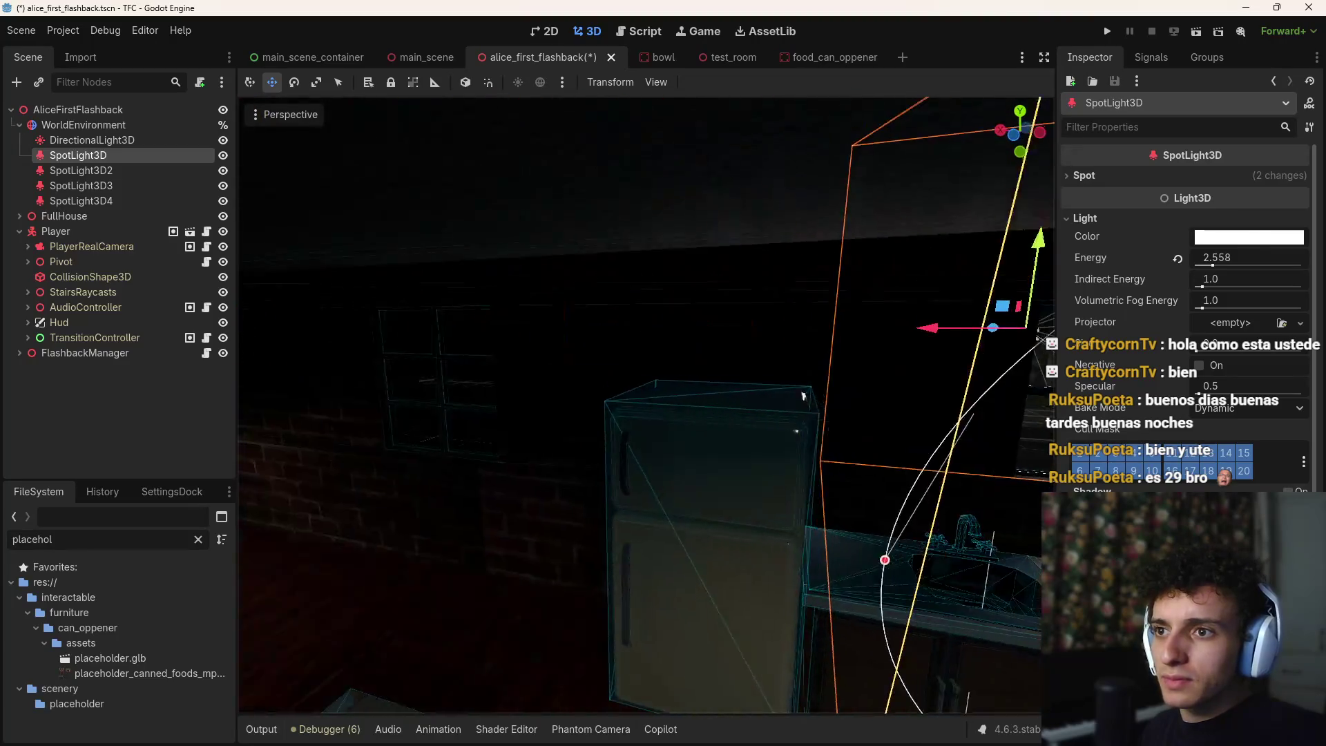
key("s")
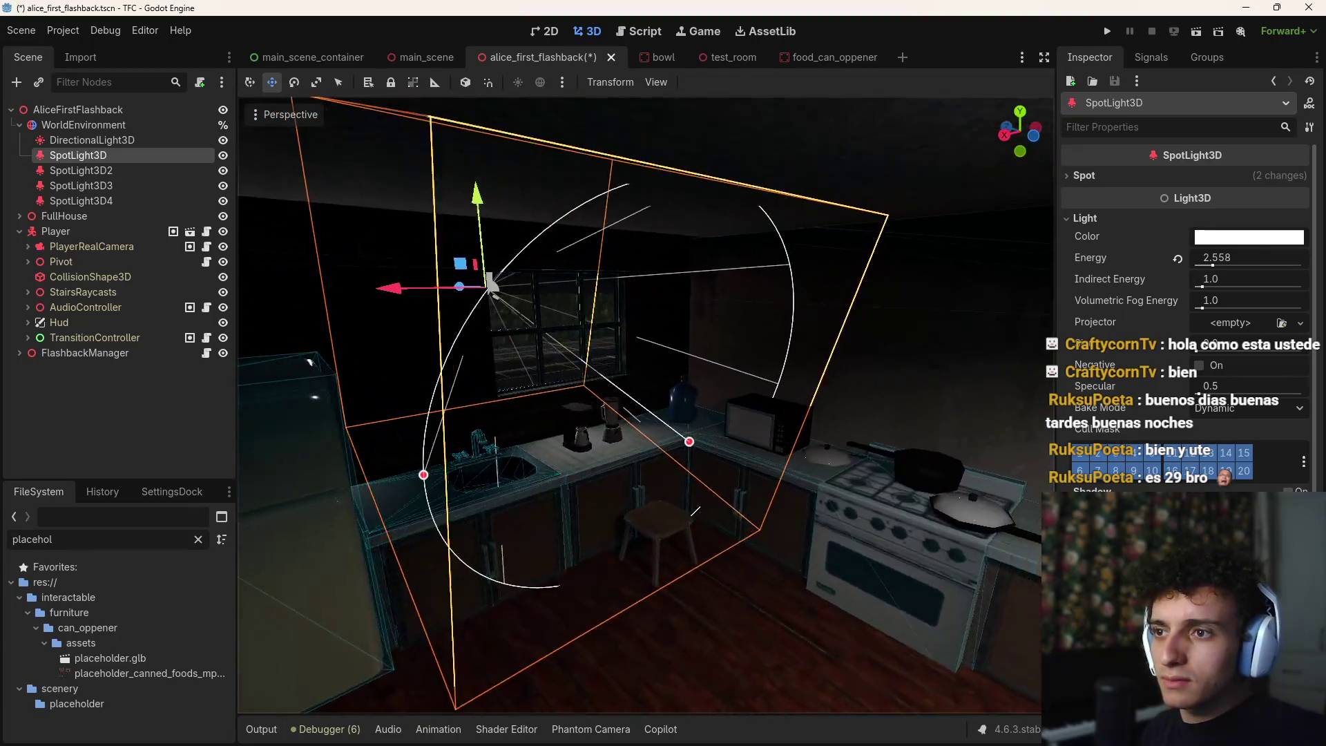
key("w")
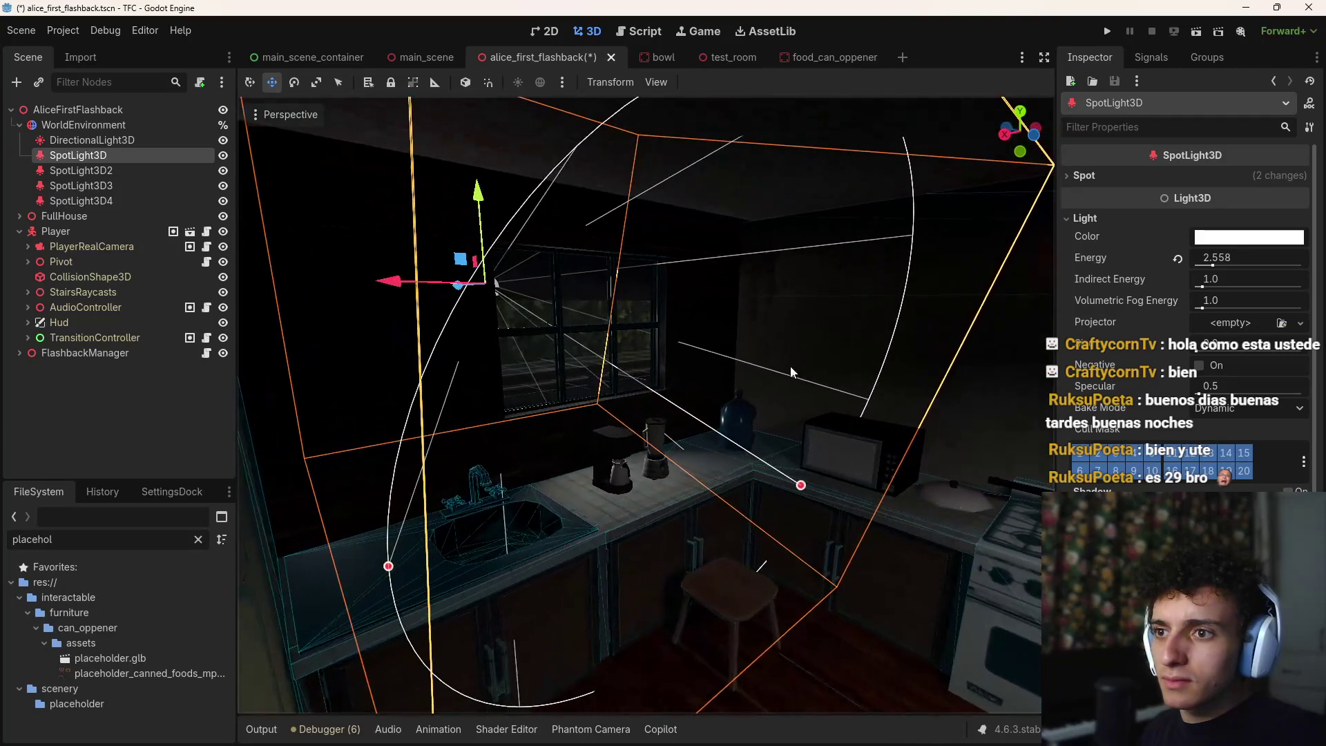
left_click_drag(802, 484, 768, 469)
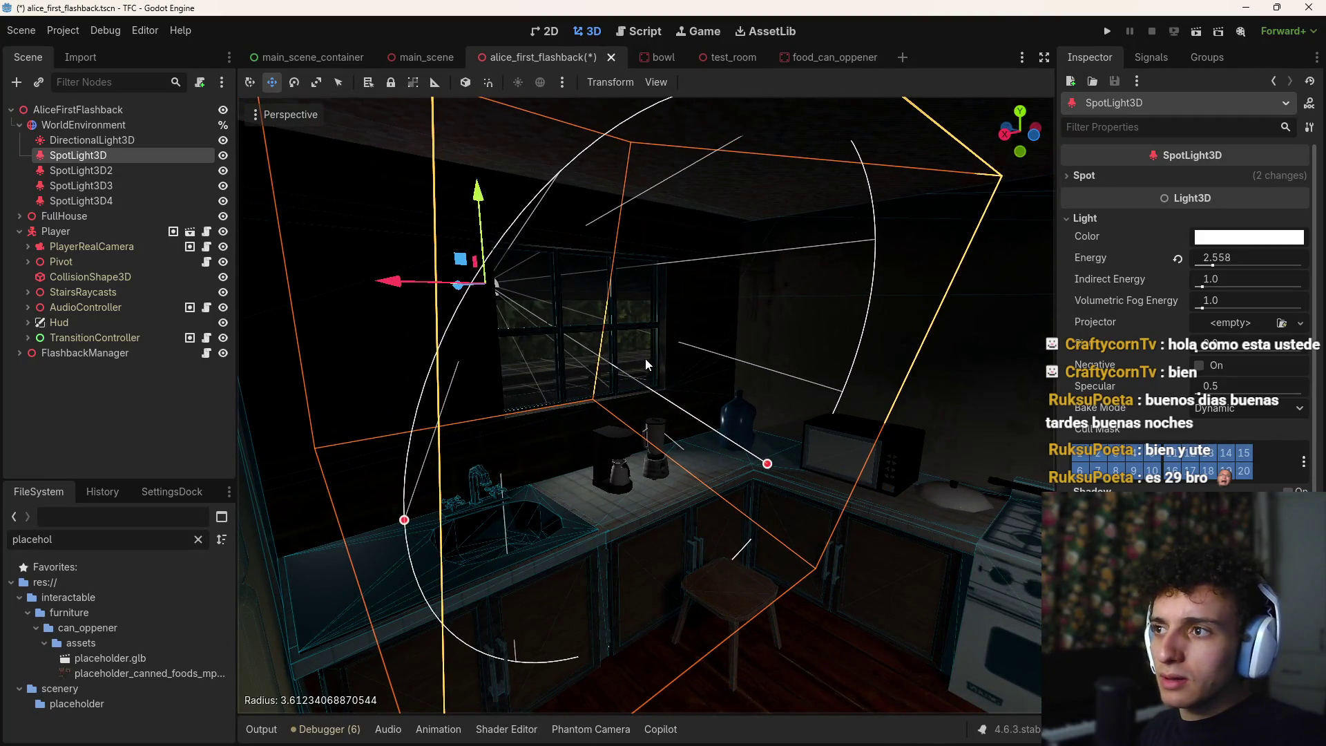
key("ctrl+d")
left_click_drag(461, 275, 540, 313)
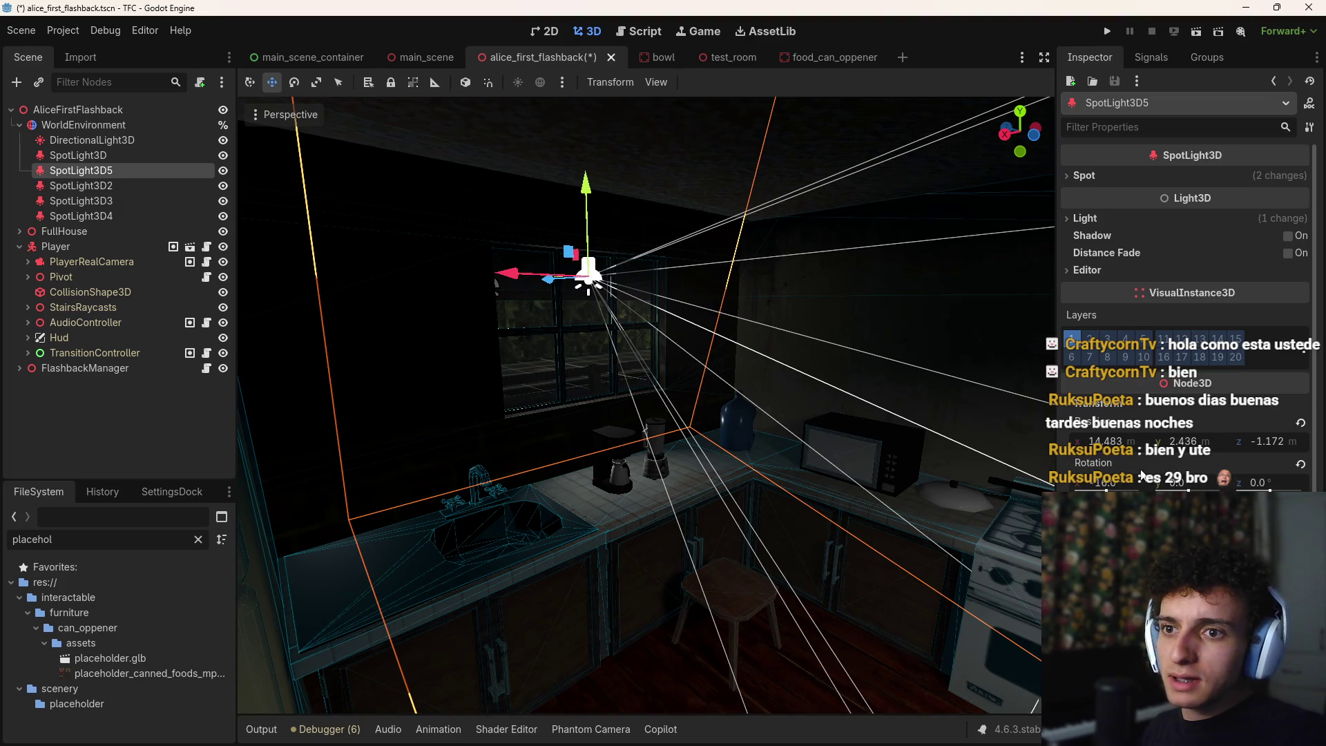
Give SpotLight3D5 Y rotation 180, Z -3.44, height 2.25 and a ~60° cone, then delete it
key("Return")
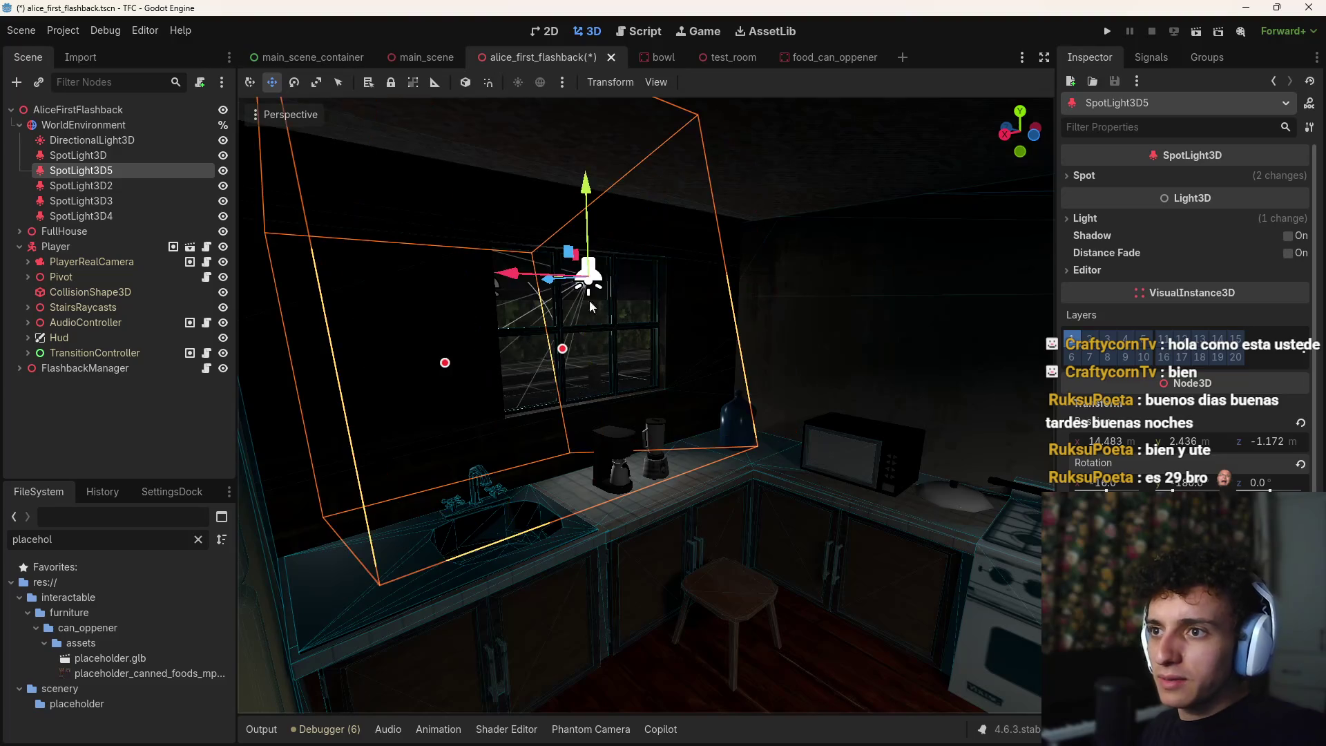
mouse_move(557, 293)
left_mouse_down()
mouse_move(834, 367)
mouse_move(409, 380)
left_mouse_up()
mouse_move(698, 349)
left_mouse_down()
mouse_move(965, 356)
mouse_move(795, 352)
left_mouse_up()
left_click_drag(786, 226, 784, 248)
left_click_drag(735, 358, 735, 359)
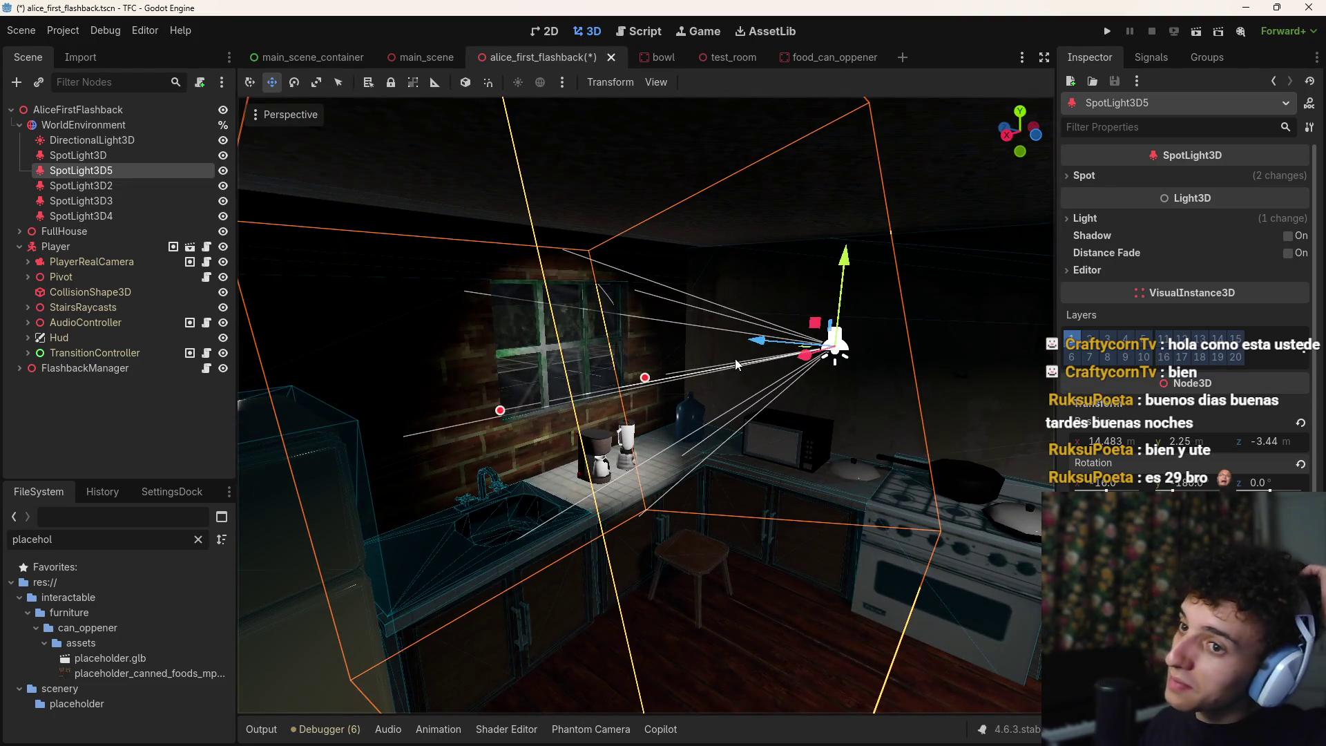
key("Delete")
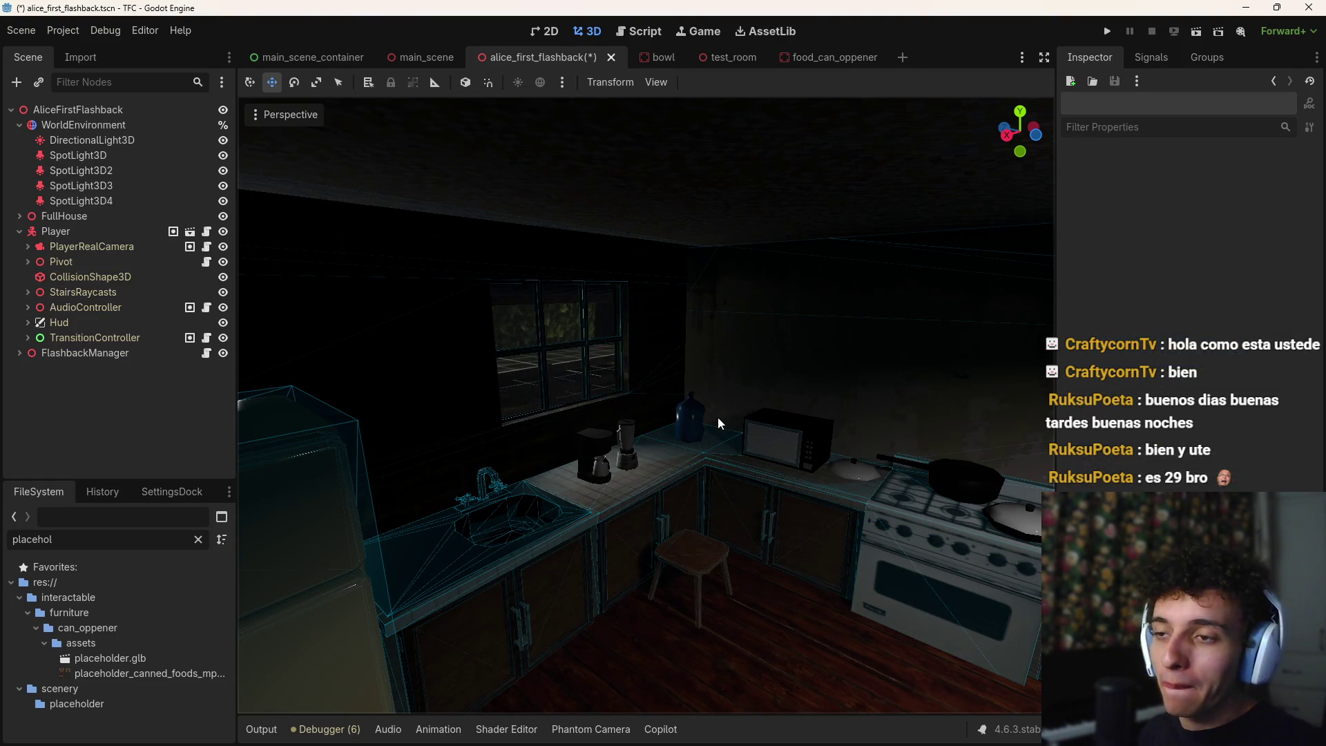
key("w")
key("s")
key("w")
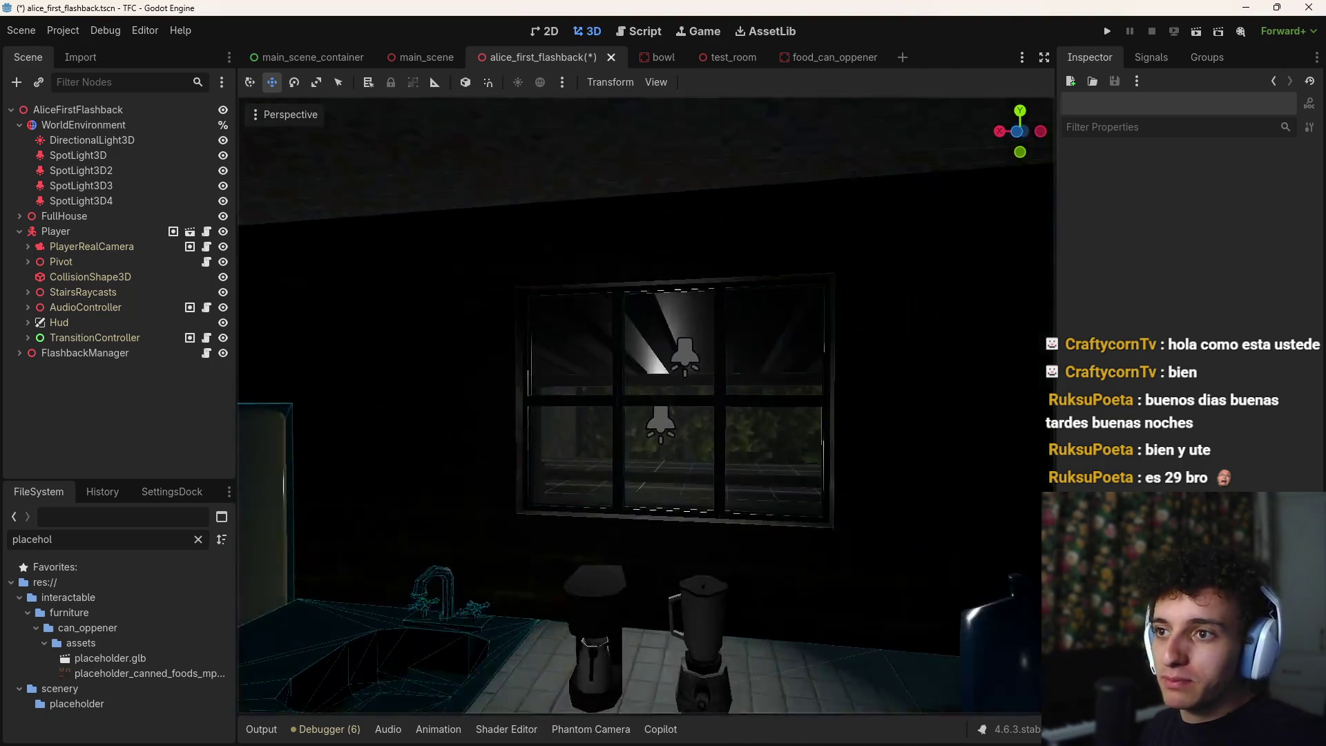
key("s")
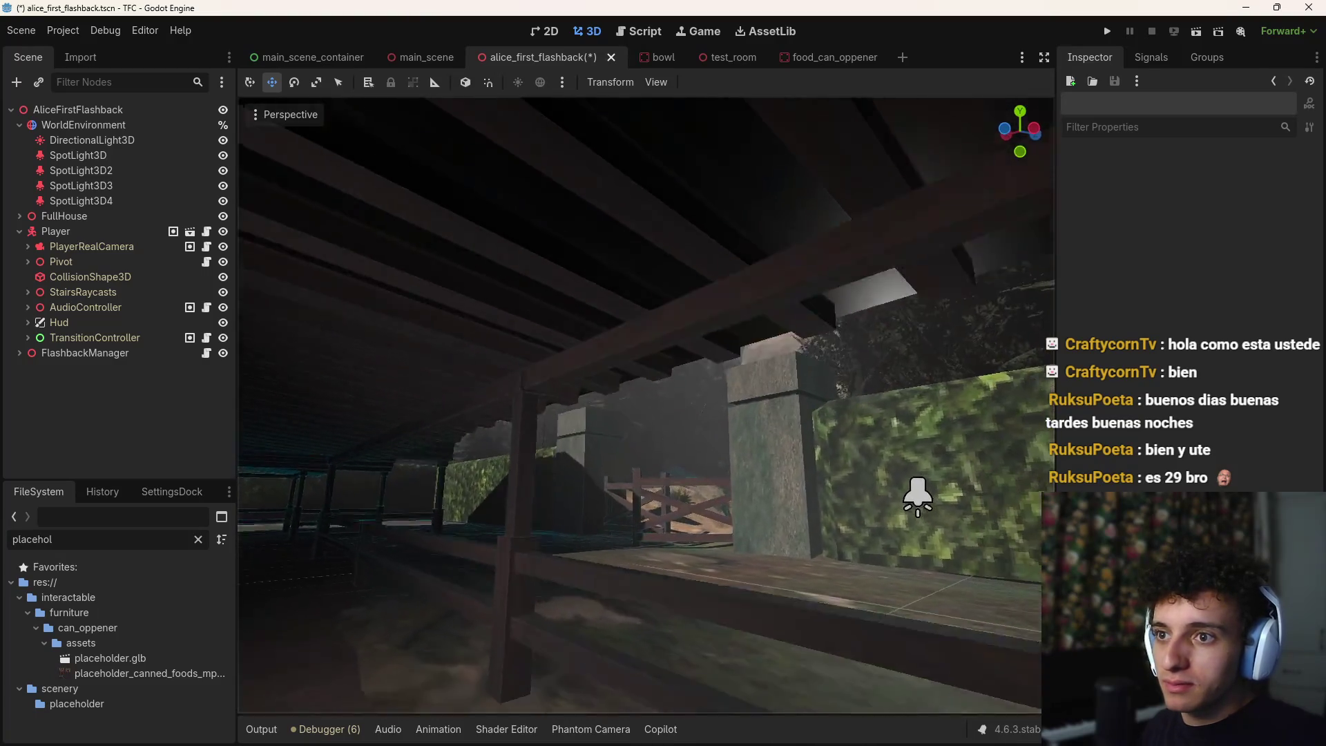
key("s")
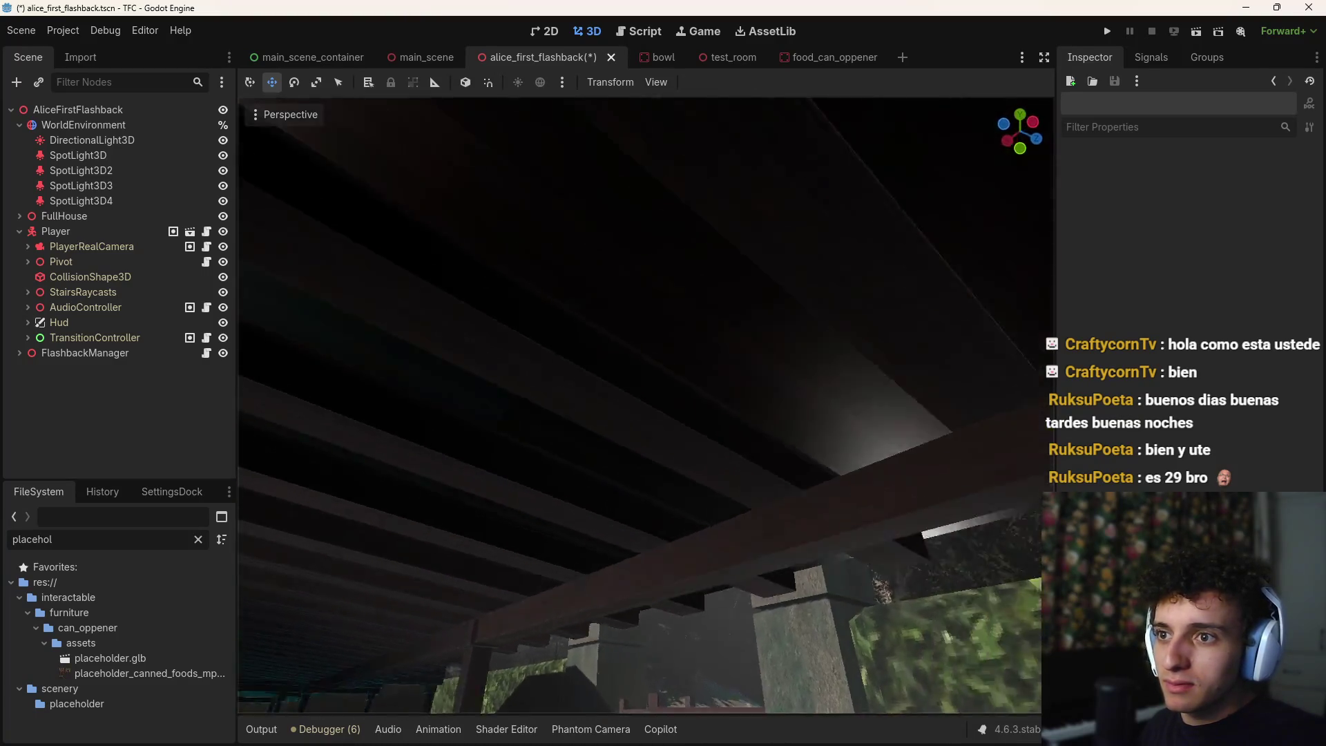
key("s")
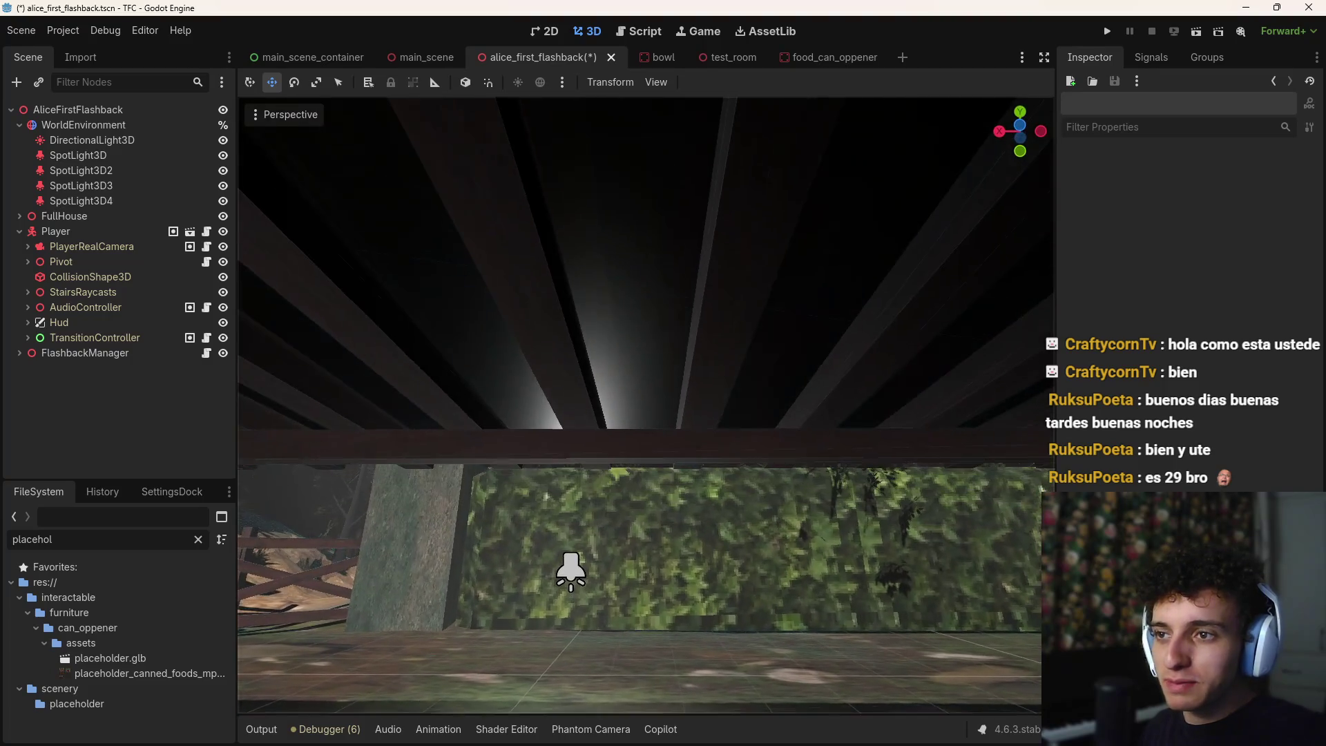
key("s")
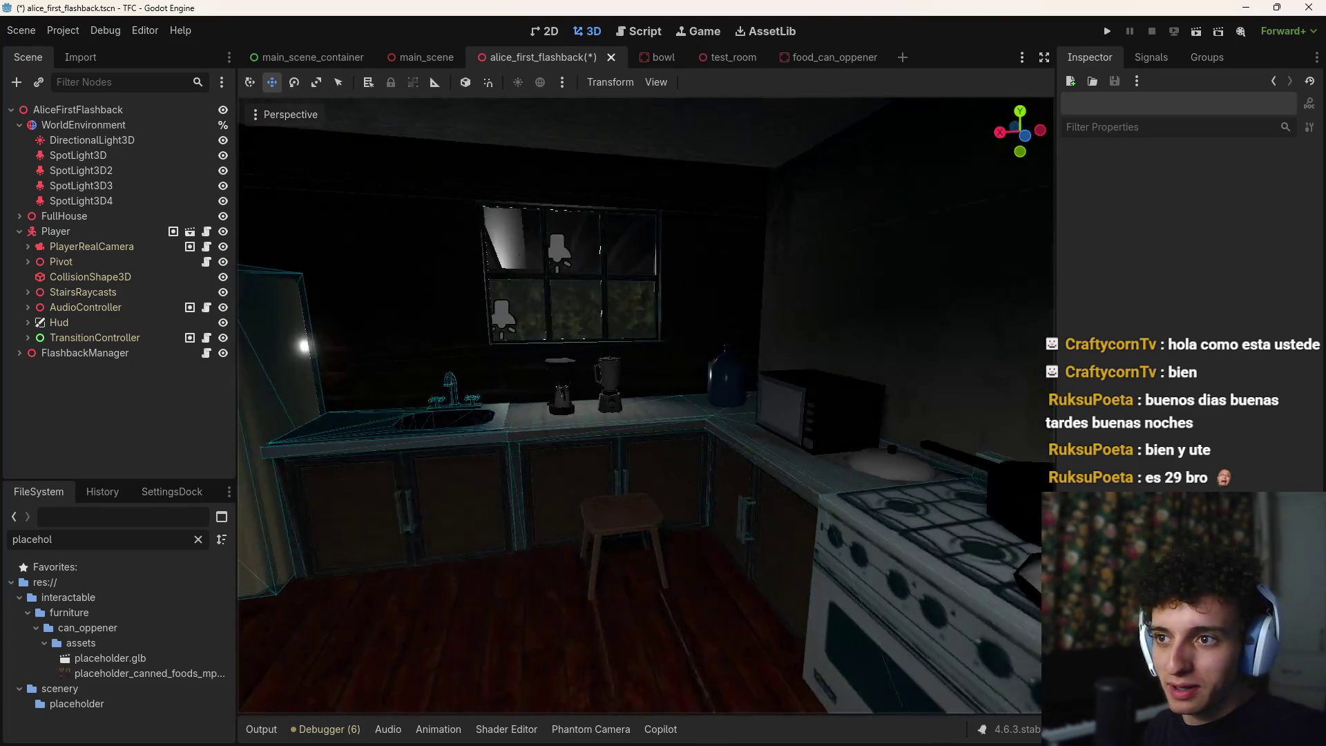
key("s")
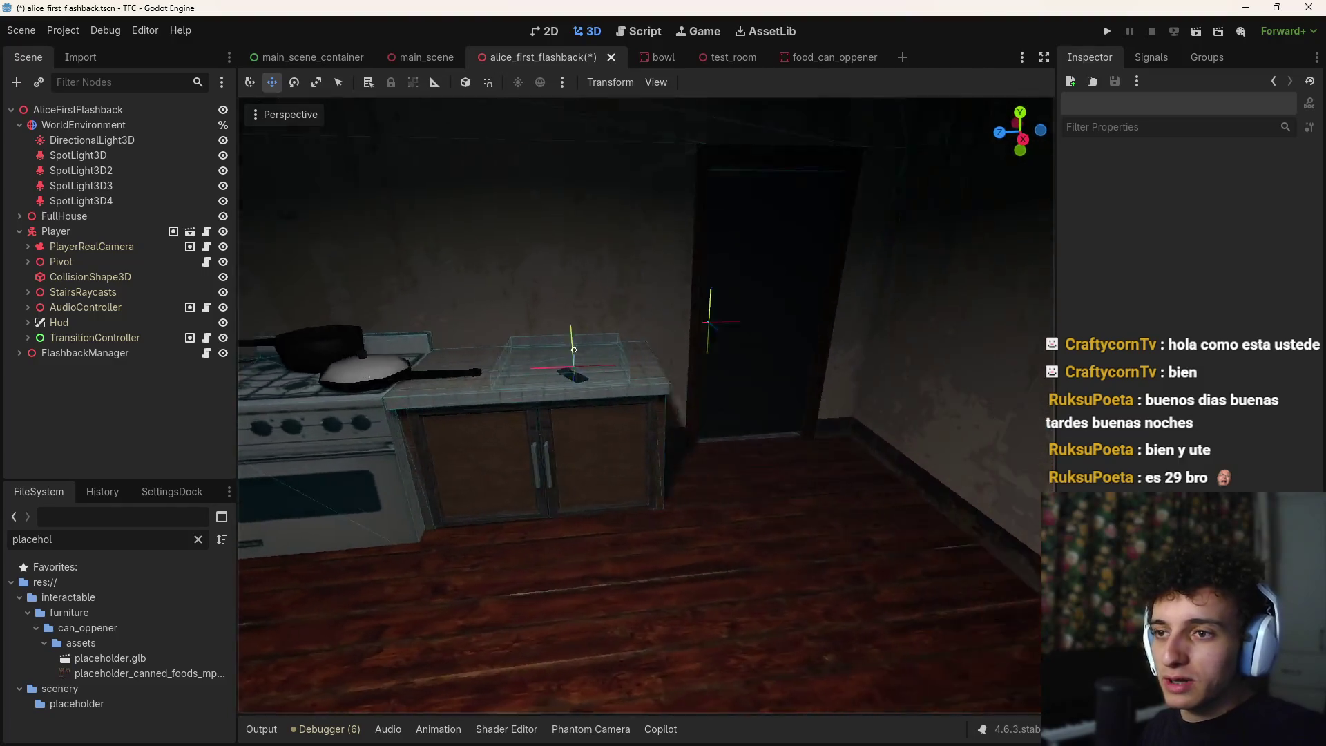
Select the can opener's collision box and try a 75° rotation, then undo it
left_click(783, 415)
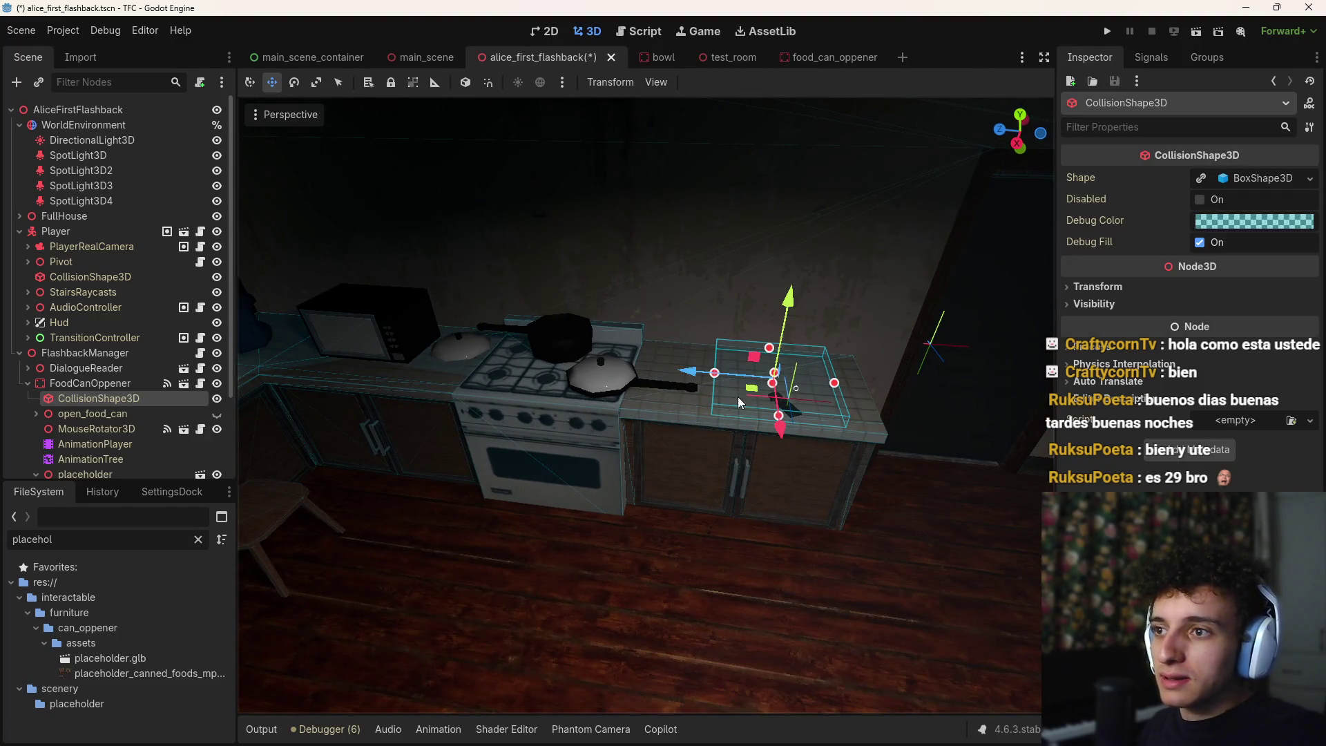
left_click(1097, 345)
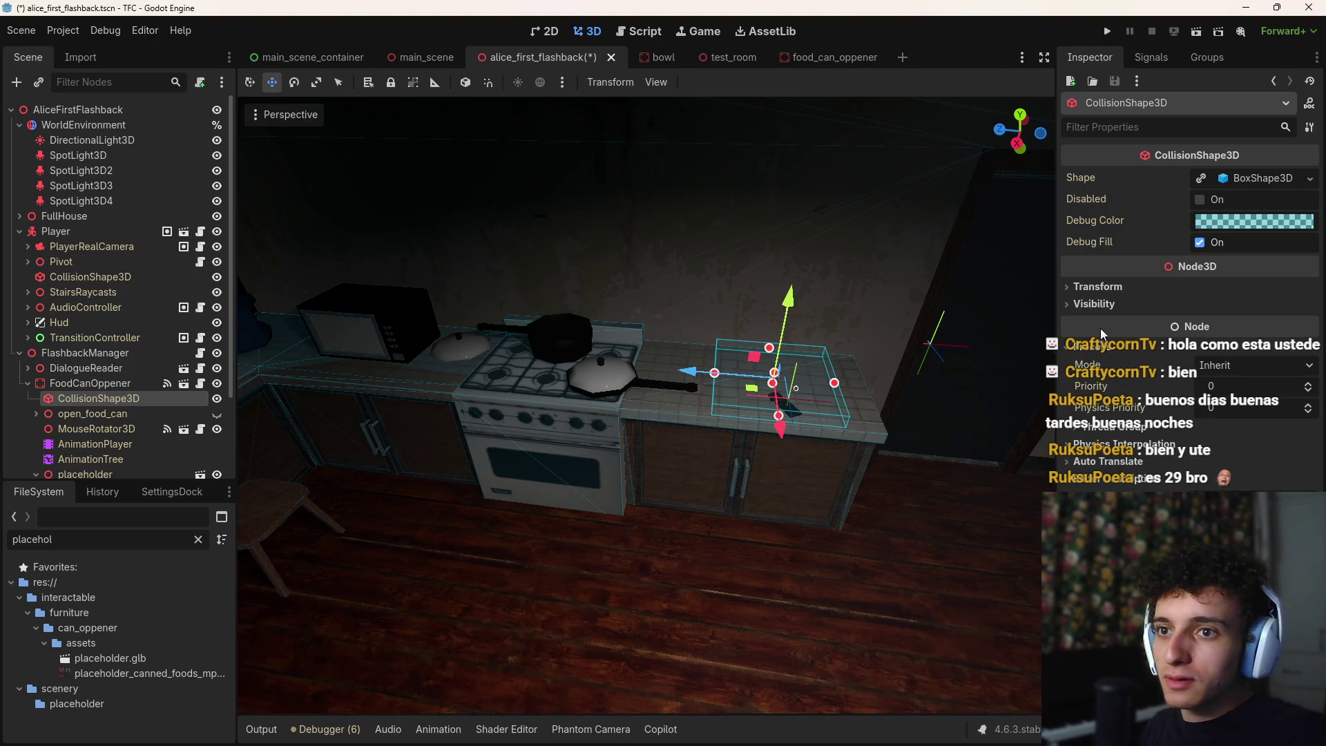
left_click(1077, 347)
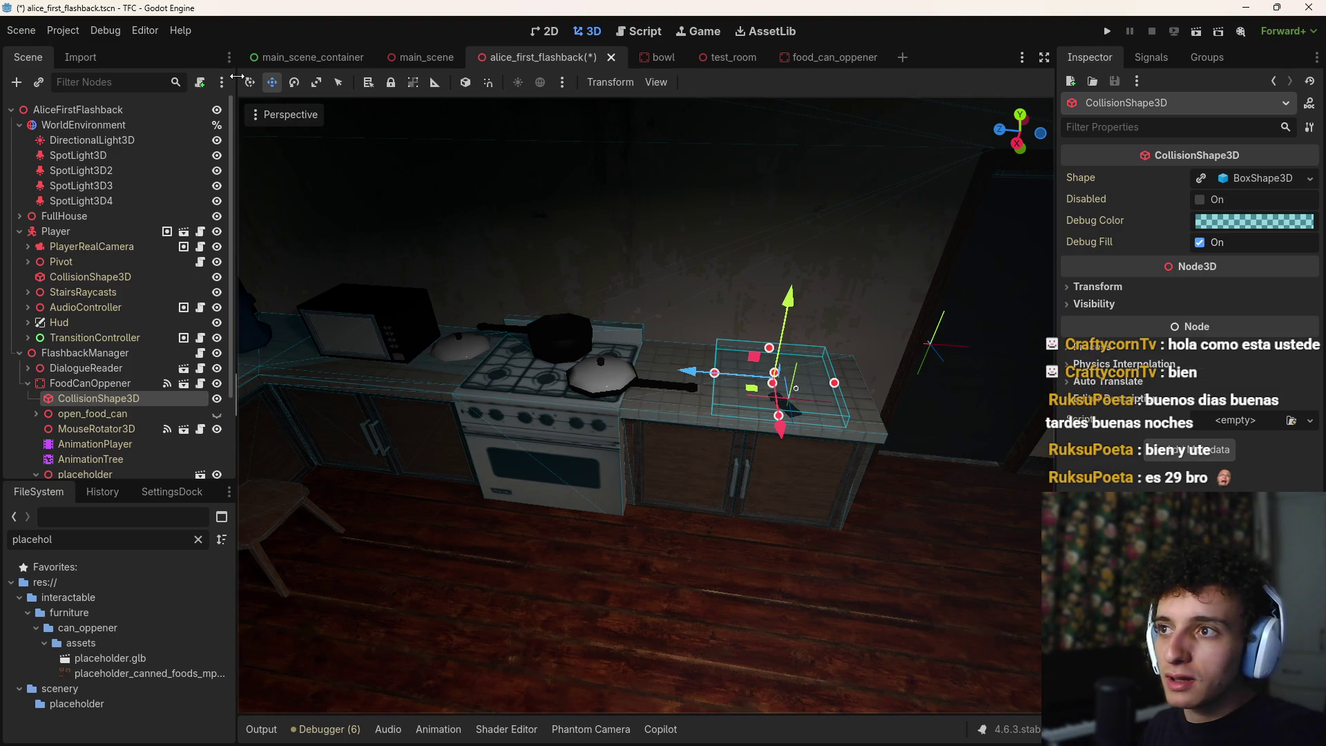
left_click_drag(751, 411, 825, 425)
key("ctrl+z")
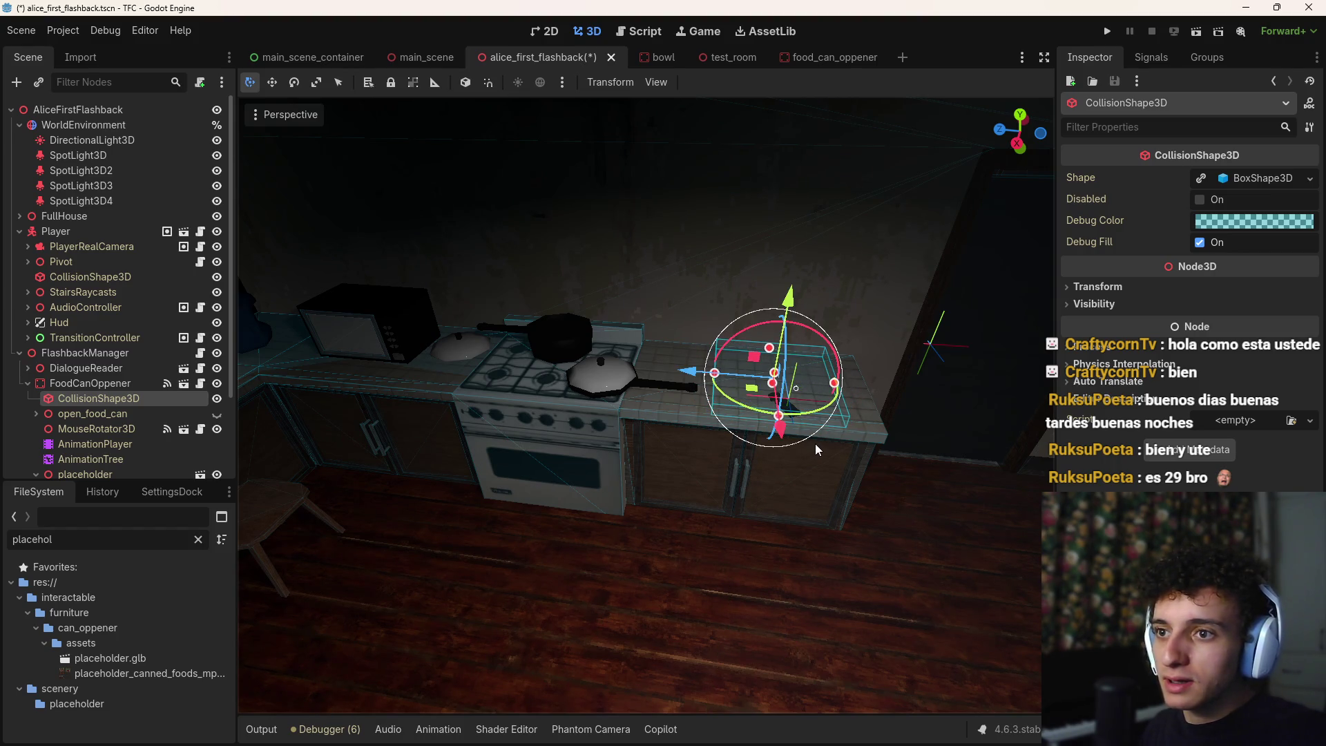
Rotate FoodCanOppener 90° about vertical, slide it onto the window counter, and save the scene
left_click(45, 382)
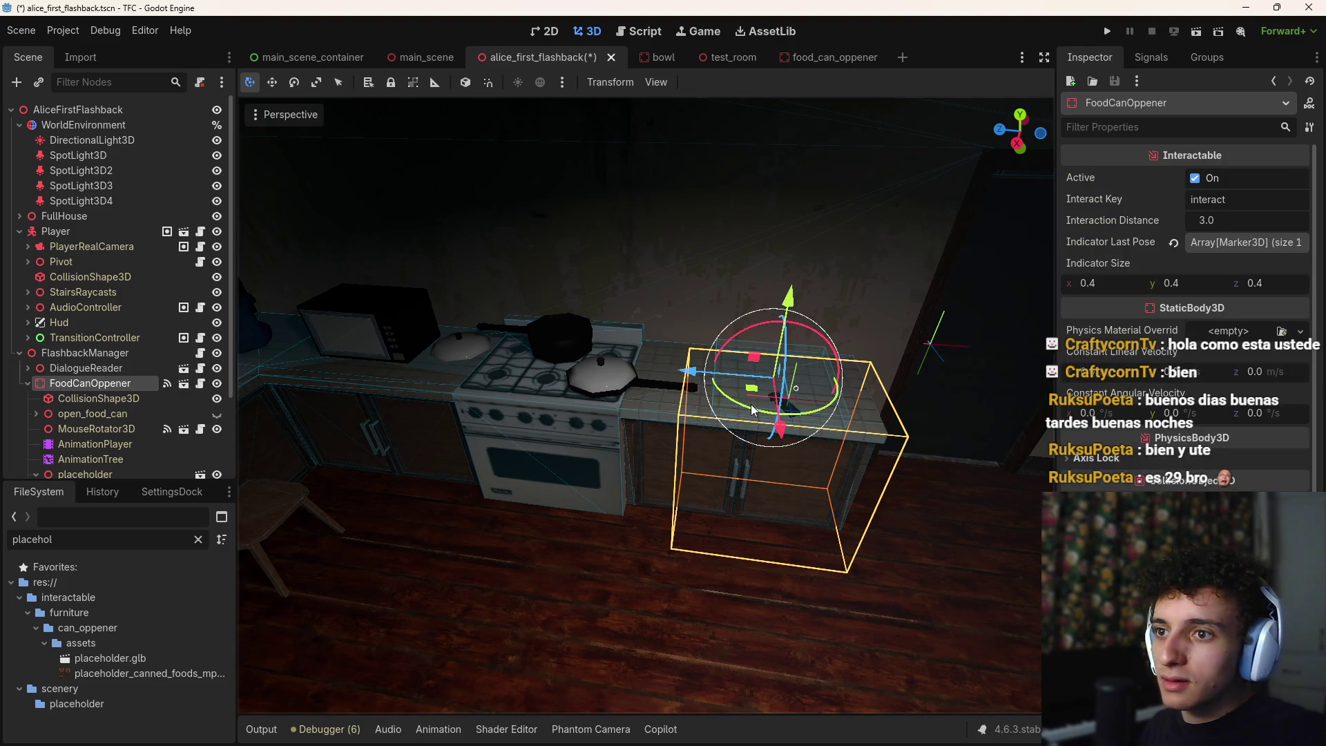
left_click_drag(744, 412, 817, 412)
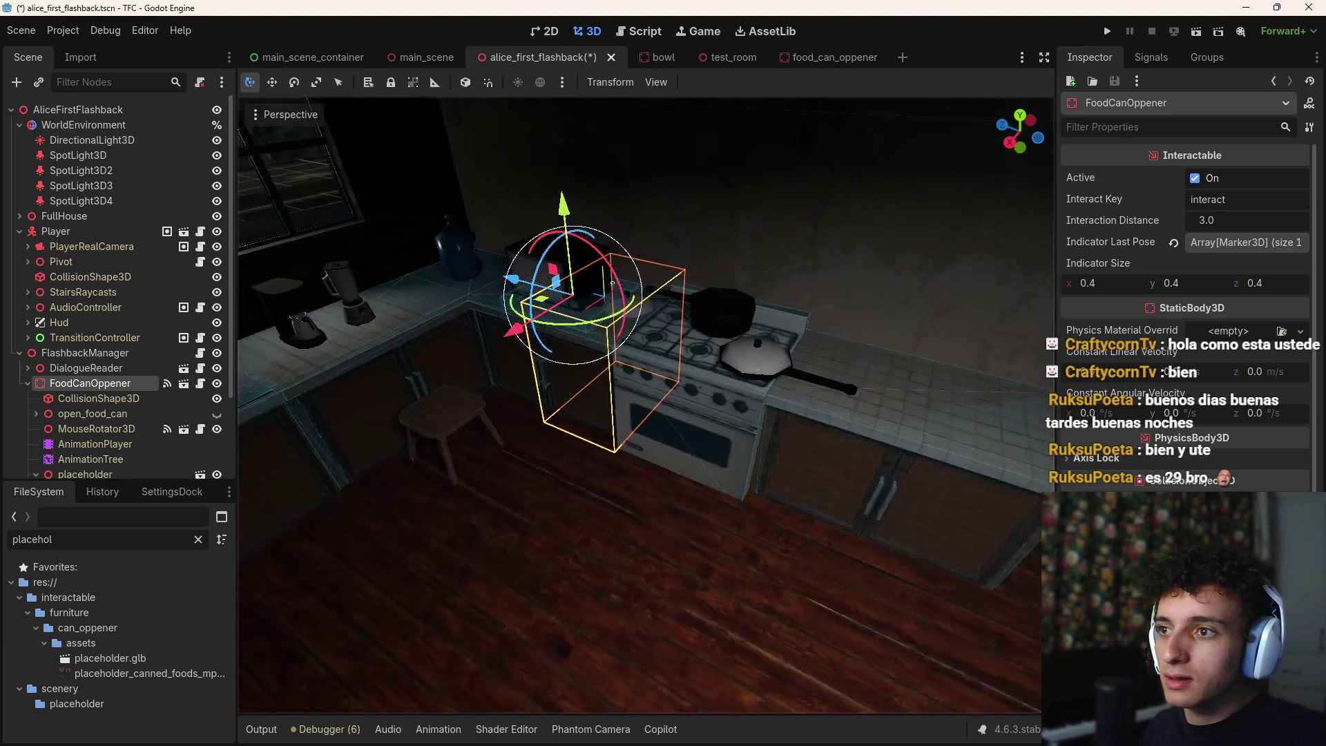
mouse_move(649, 283)
left_mouse_down()
mouse_move(461, 291)
mouse_move(463, 312)
mouse_move(429, 315)
mouse_move(427, 352)
mouse_move(282, 496)
left_mouse_up()
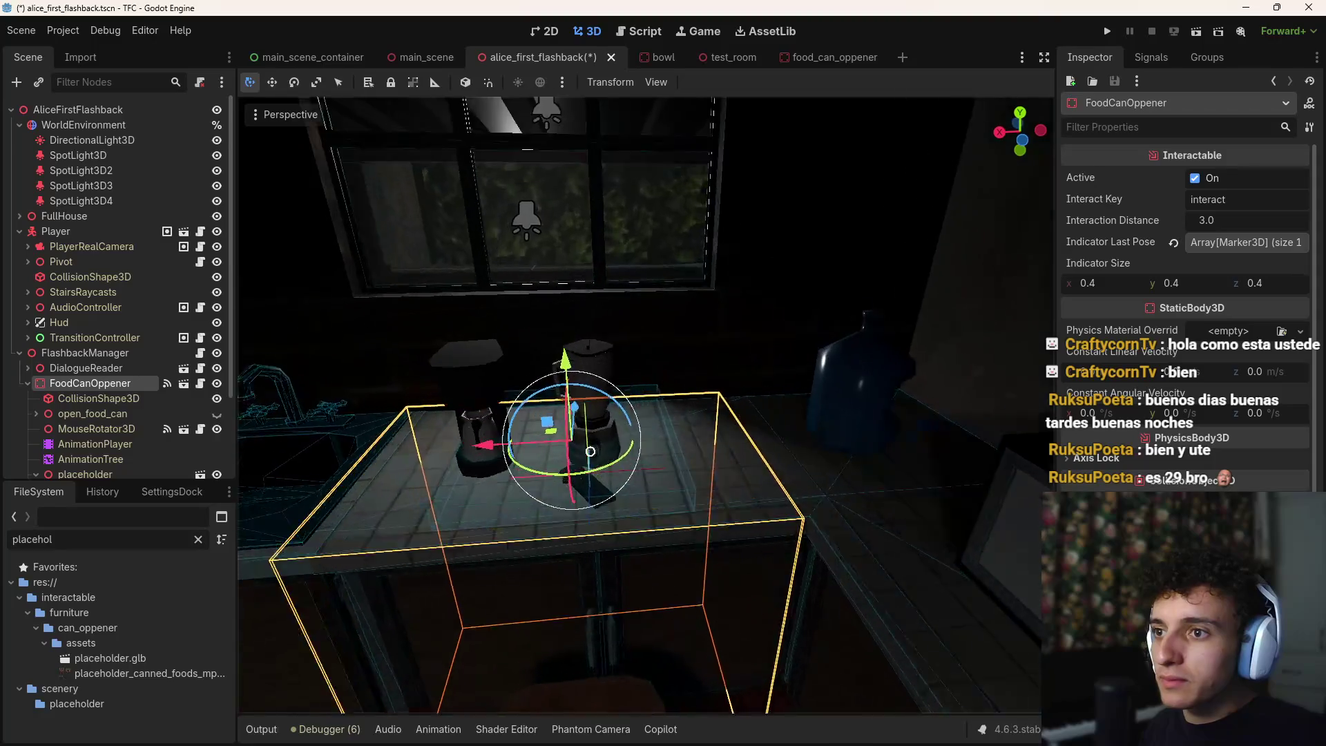
scroll(674, 475, "up", 5)
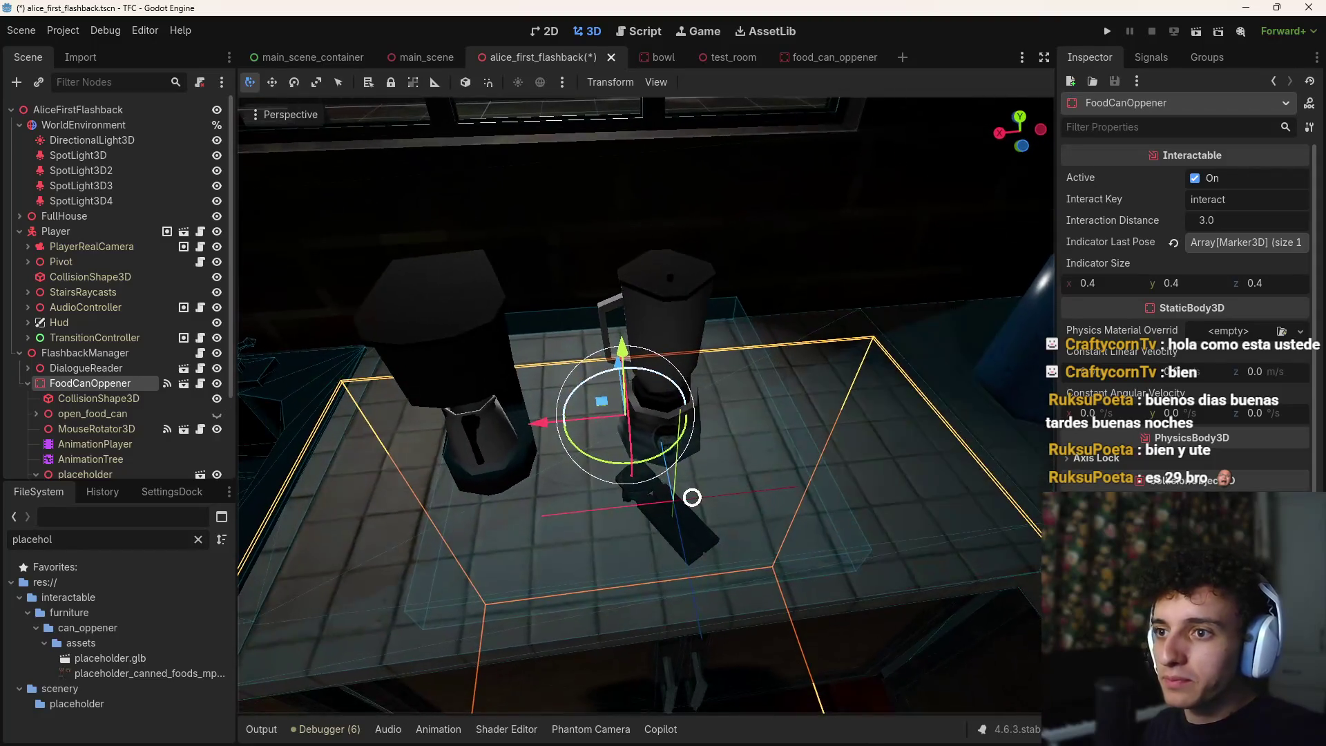
mouse_move(547, 423)
left_mouse_down()
mouse_move(526, 393)
mouse_move(528, 371)
mouse_move(538, 377)
left_mouse_up()
scroll(535, 426, "down", 4)
key("ctrl+s")
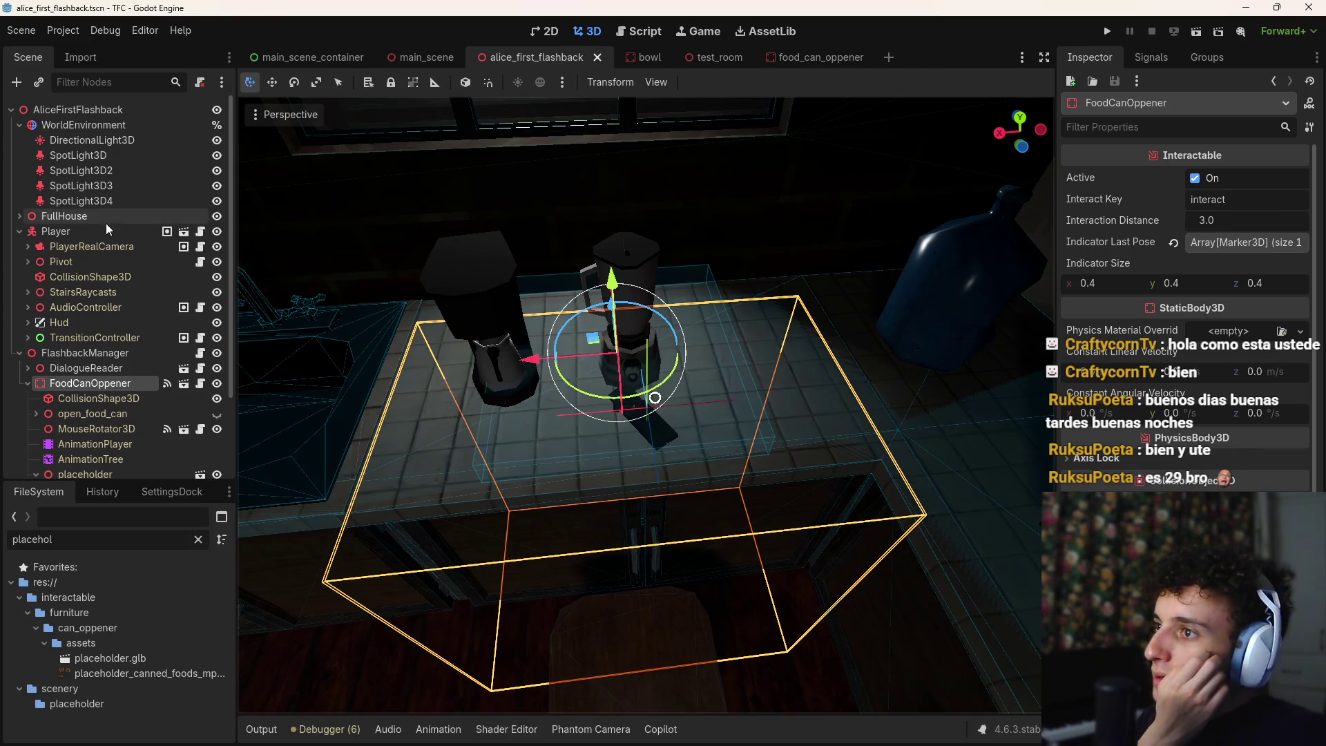
Select the Blender meshes, move them along the counter past the stove, and save the furniture scene
left_click(19, 230)
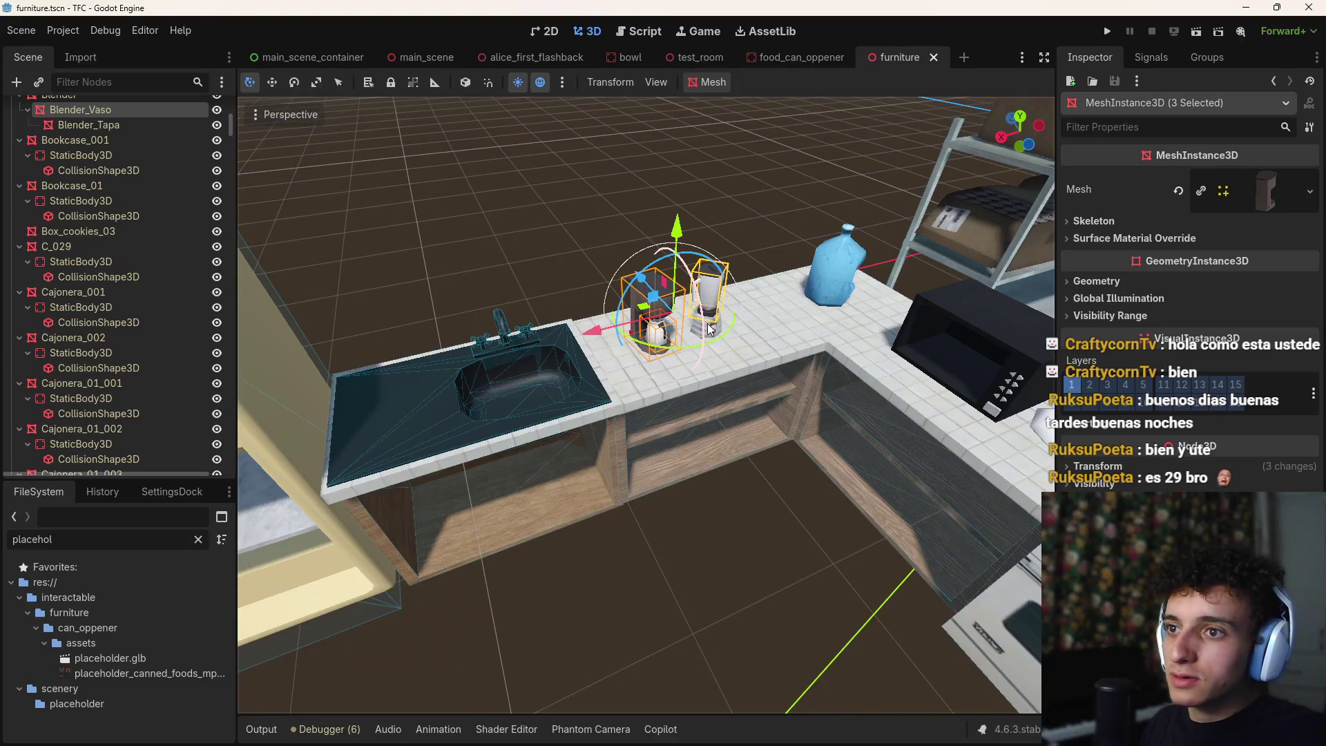
left_click(714, 332, "shift")
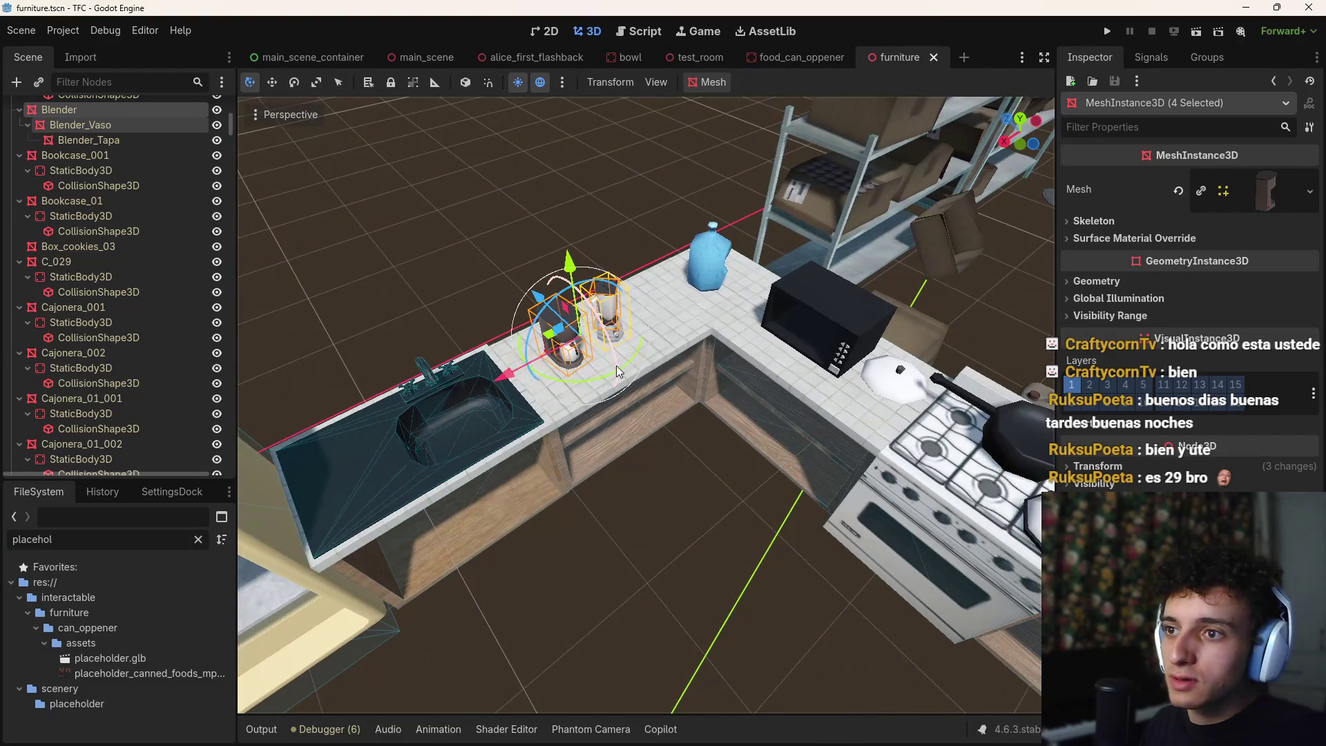
left_click_drag(601, 380, 504, 377)
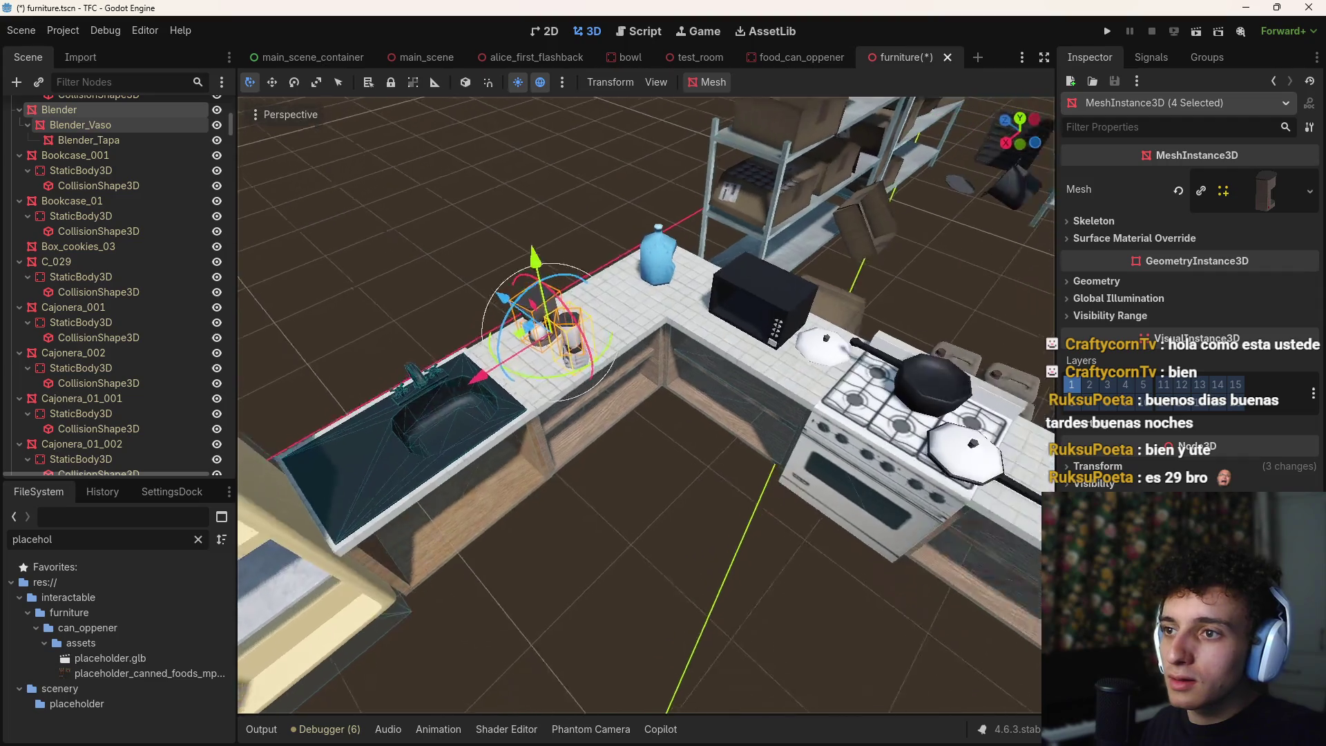
mouse_move(327, 413)
left_mouse_down()
mouse_move(466, 360)
mouse_move(759, 351)
left_mouse_up()
mouse_move(799, 440)
left_mouse_down()
mouse_move(789, 424)
mouse_move(804, 417)
mouse_move(763, 375)
left_mouse_up()
key("ctrl+s")
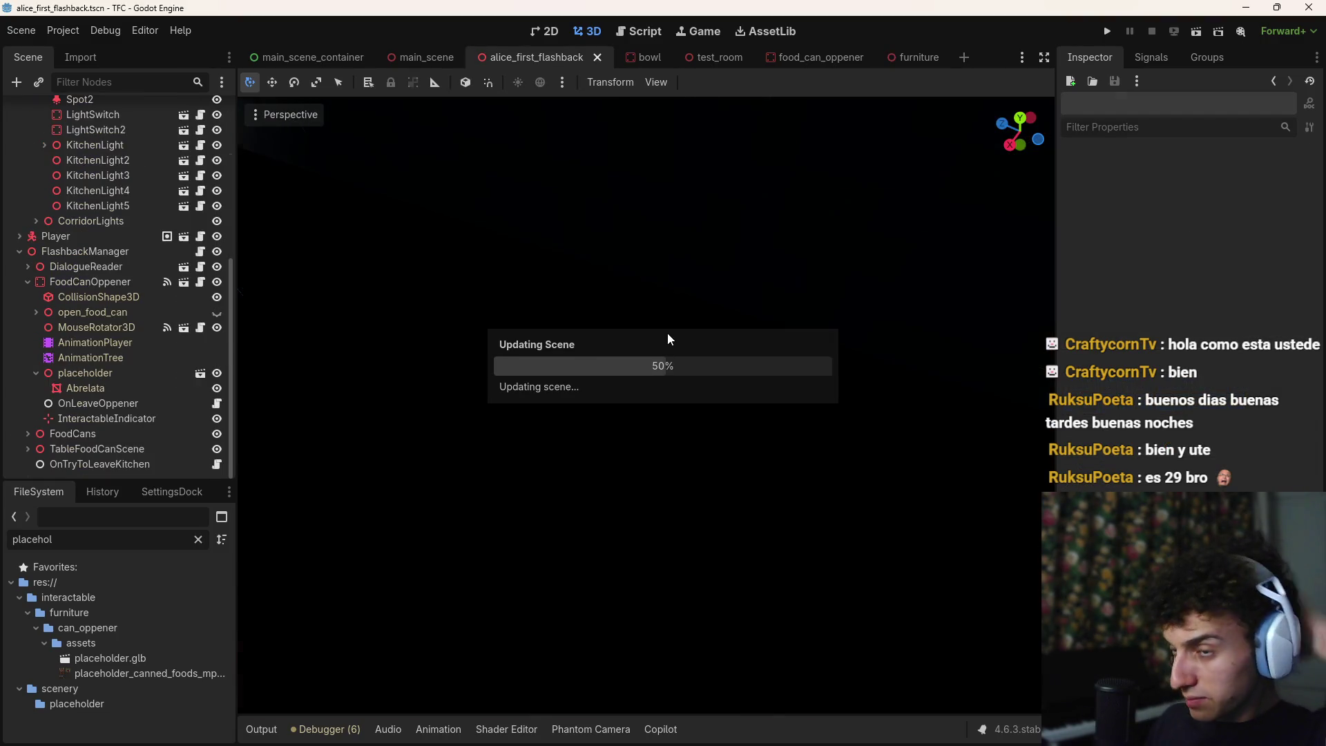
key("w")
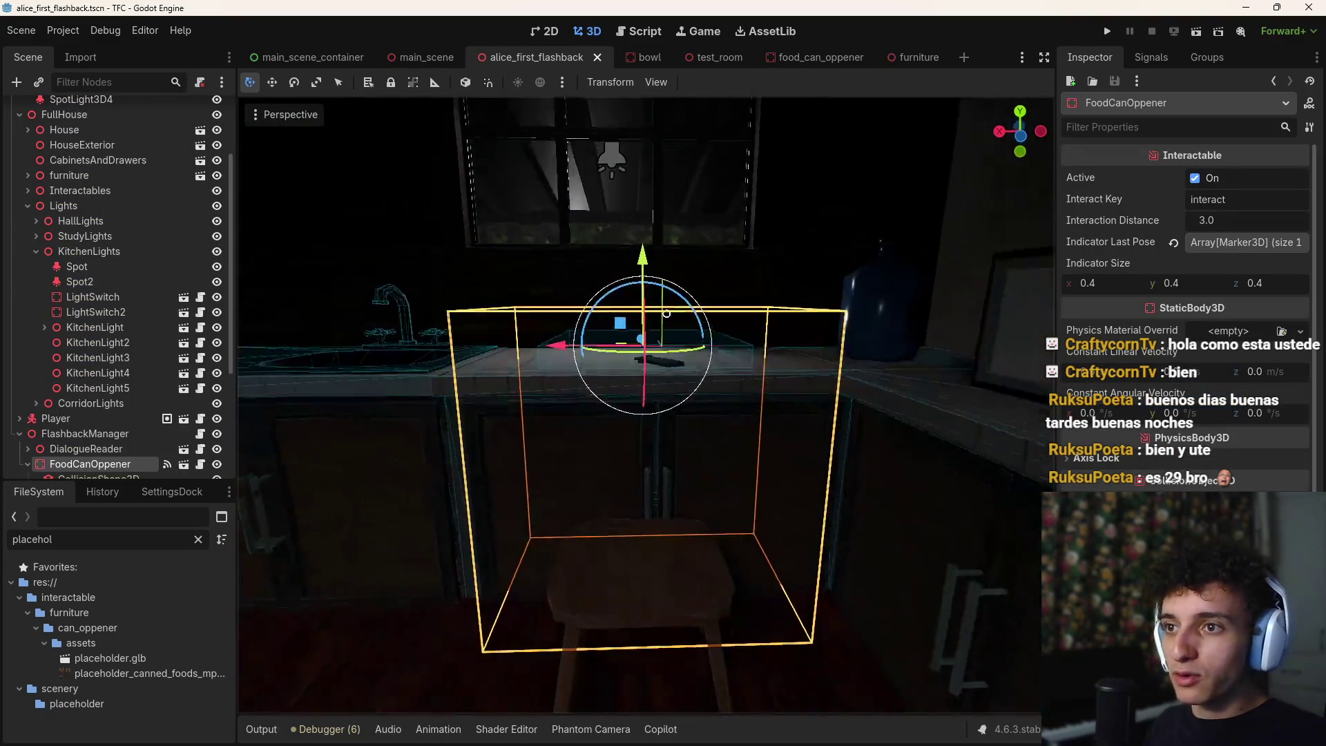
key("w")
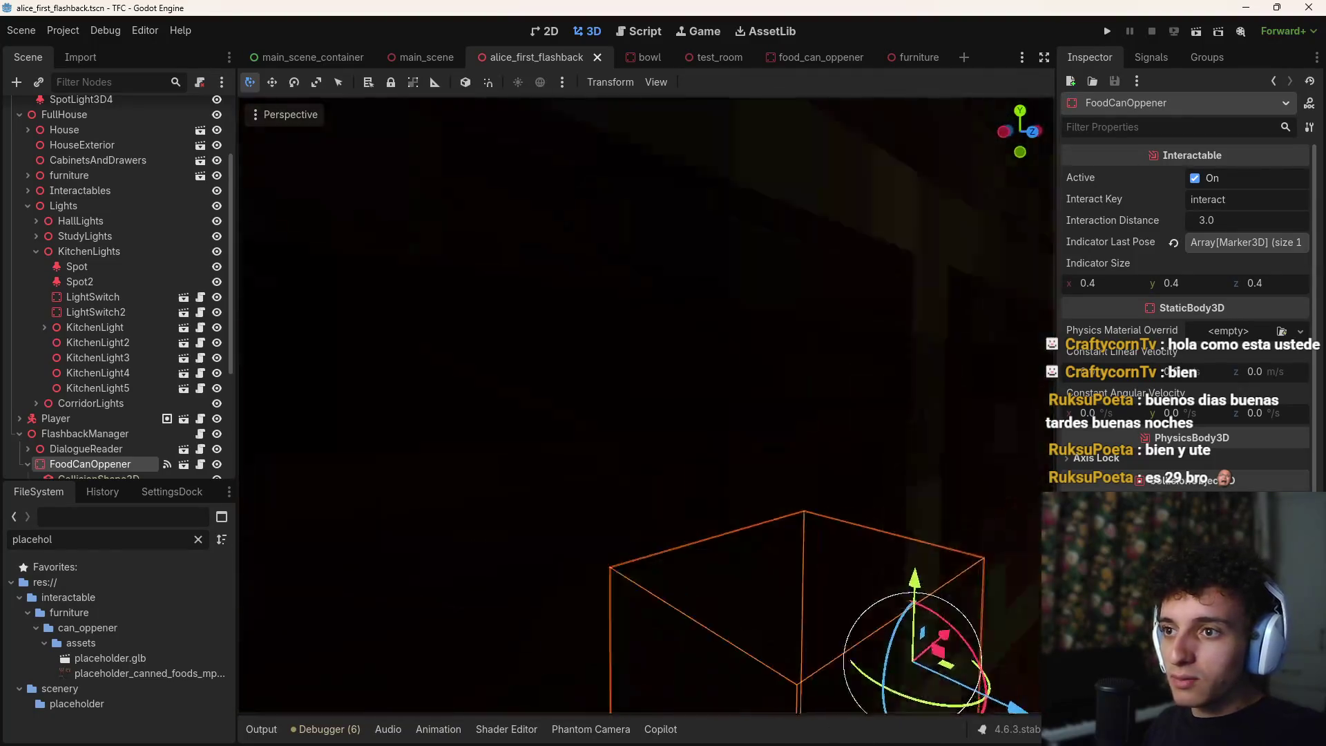
key("w")
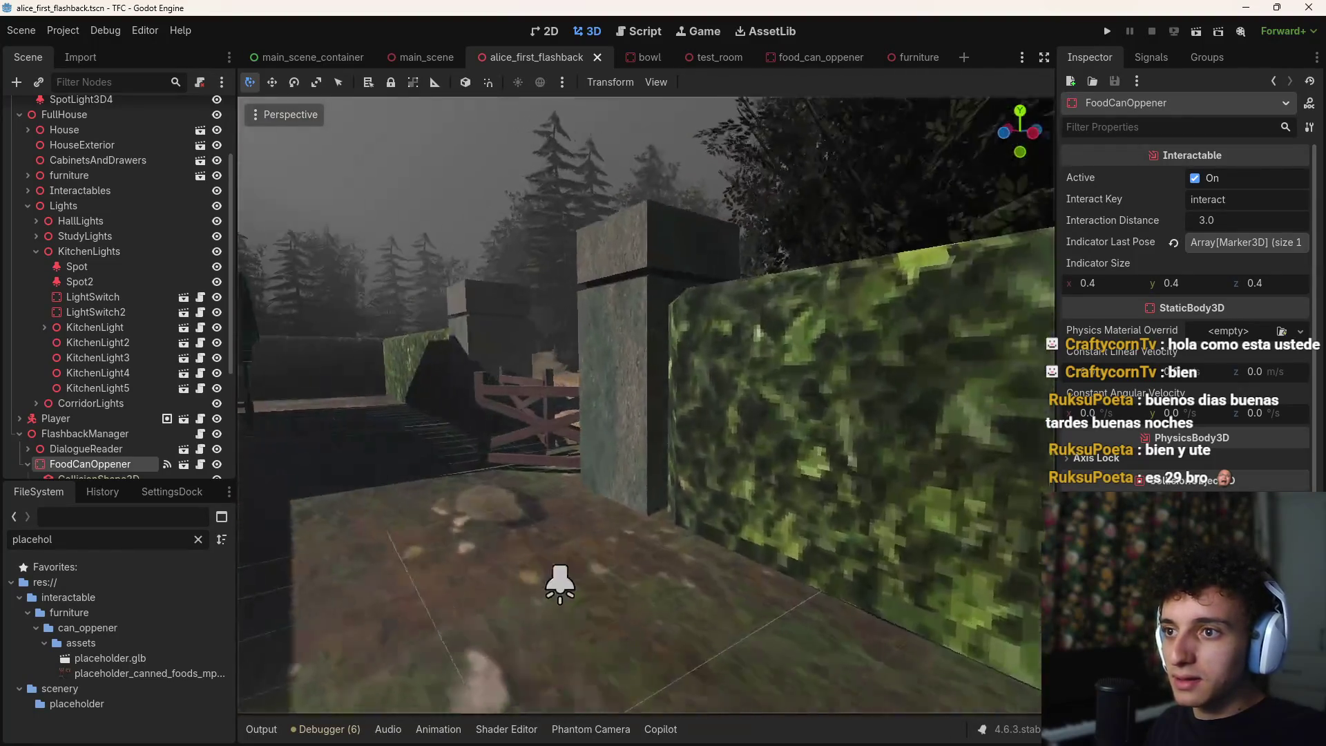
key("w")
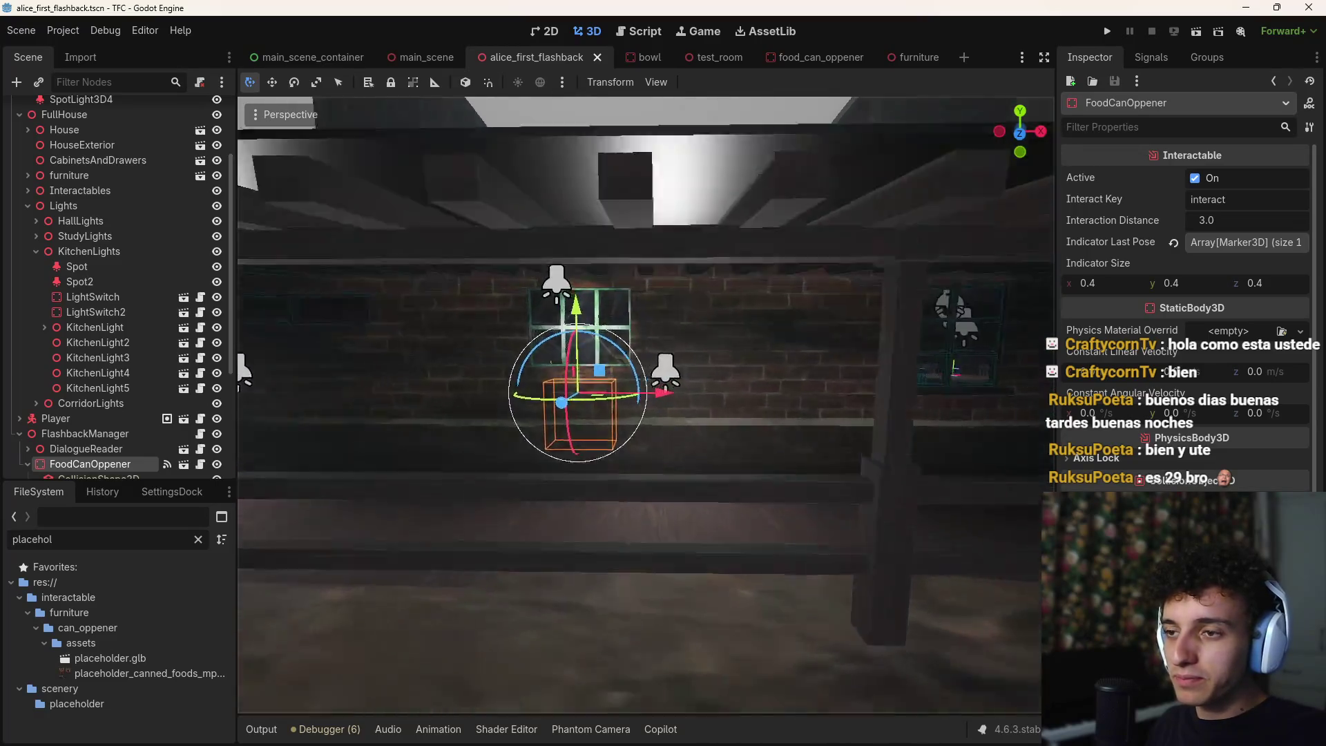
key("w")
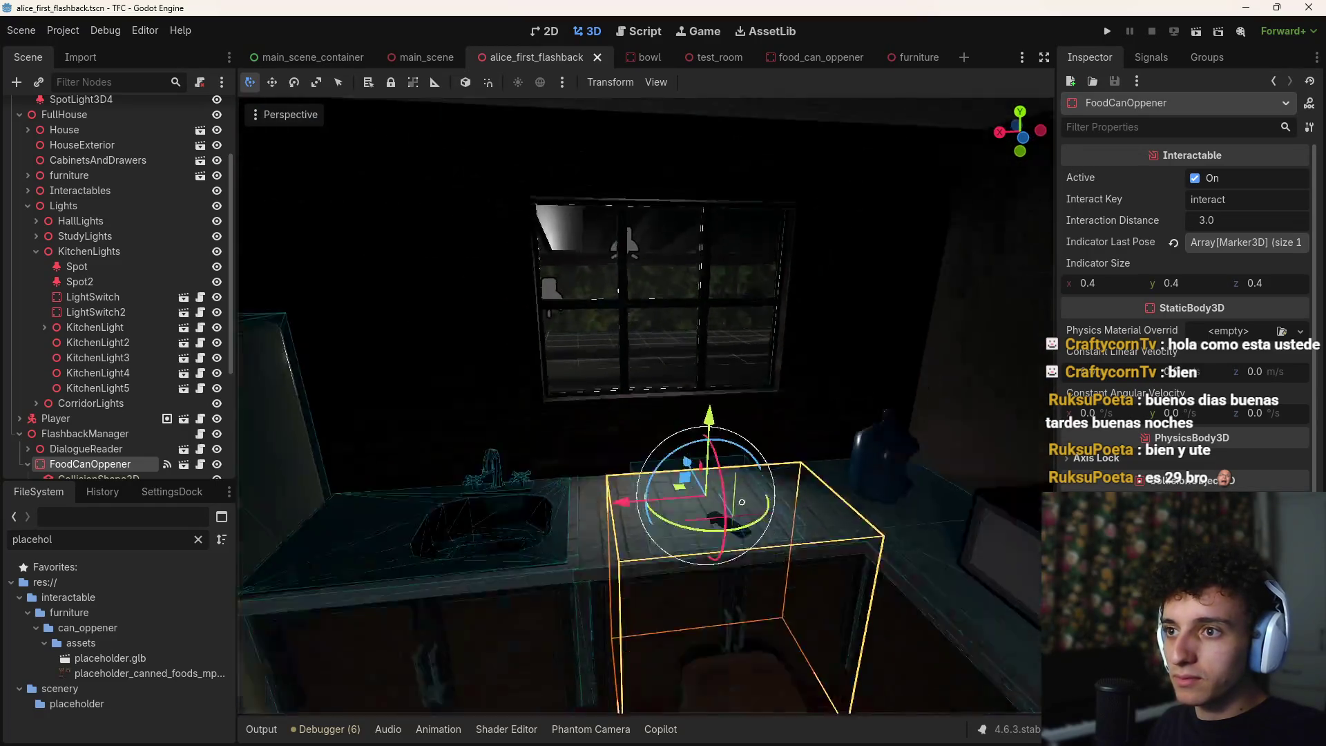
scroll(129, 405, "down", 4)
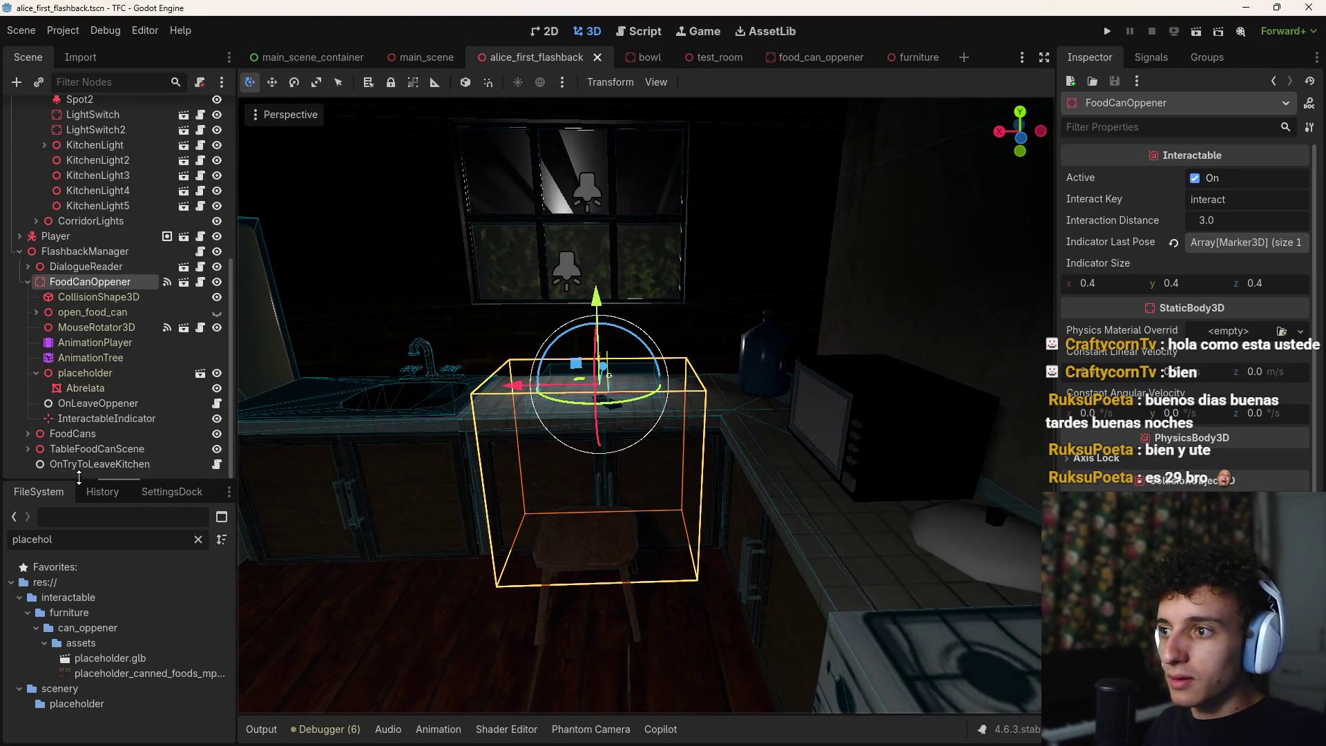
left_click(905, 179)
key("ctrl+s")
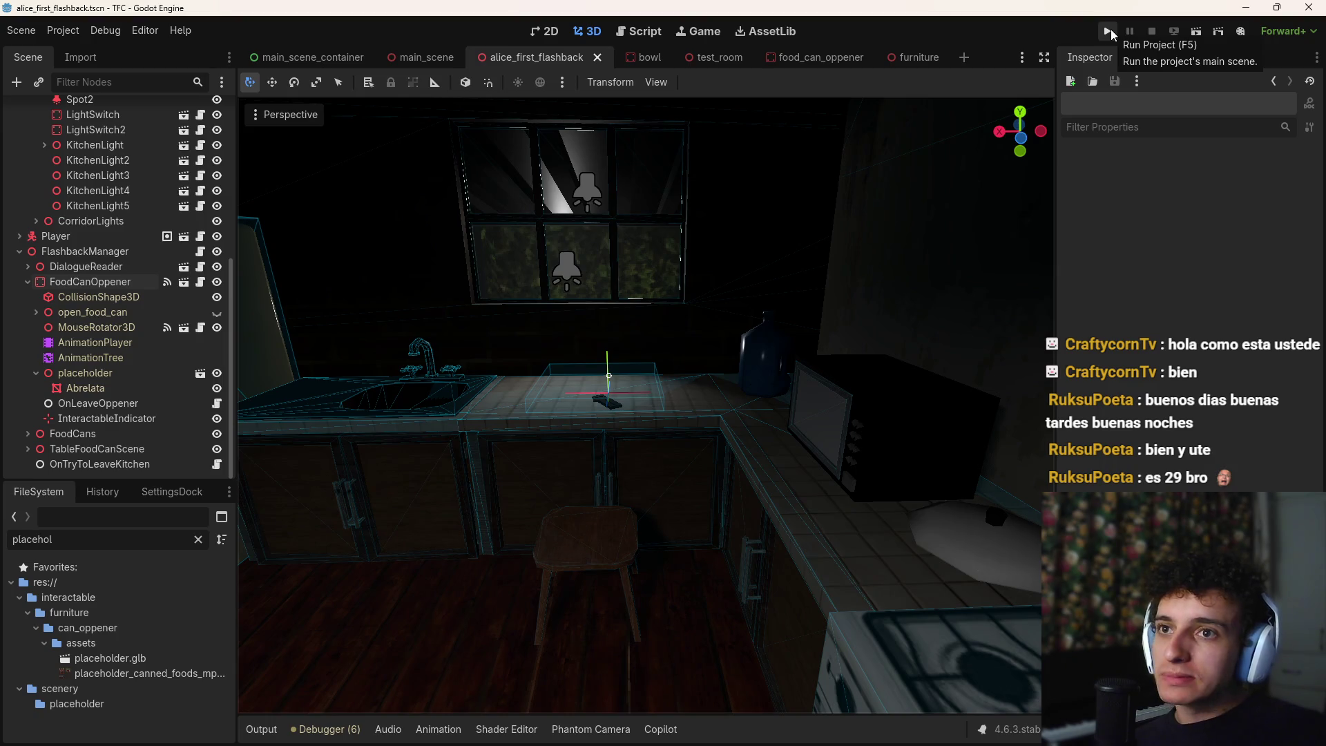
Run the project, pick up the note with E, and crank the opener around the can
left_click(1111, 29)
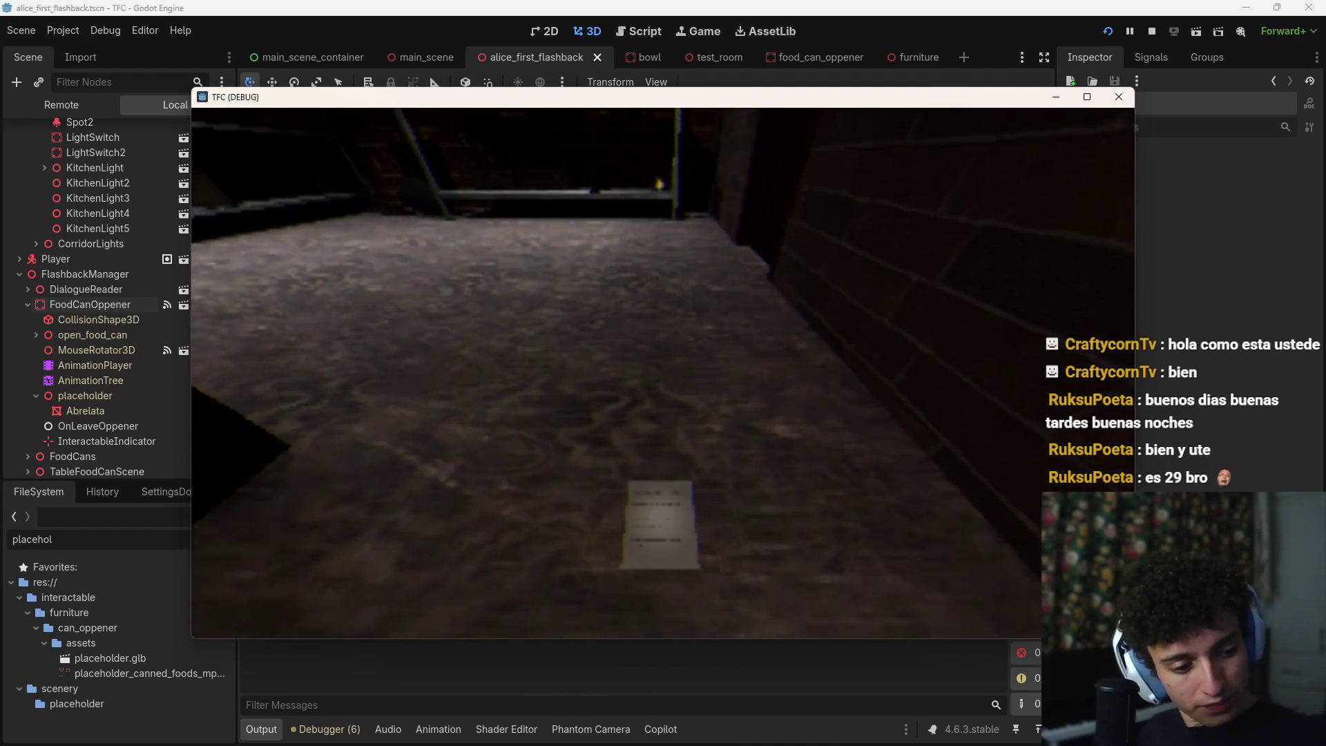
key("e")
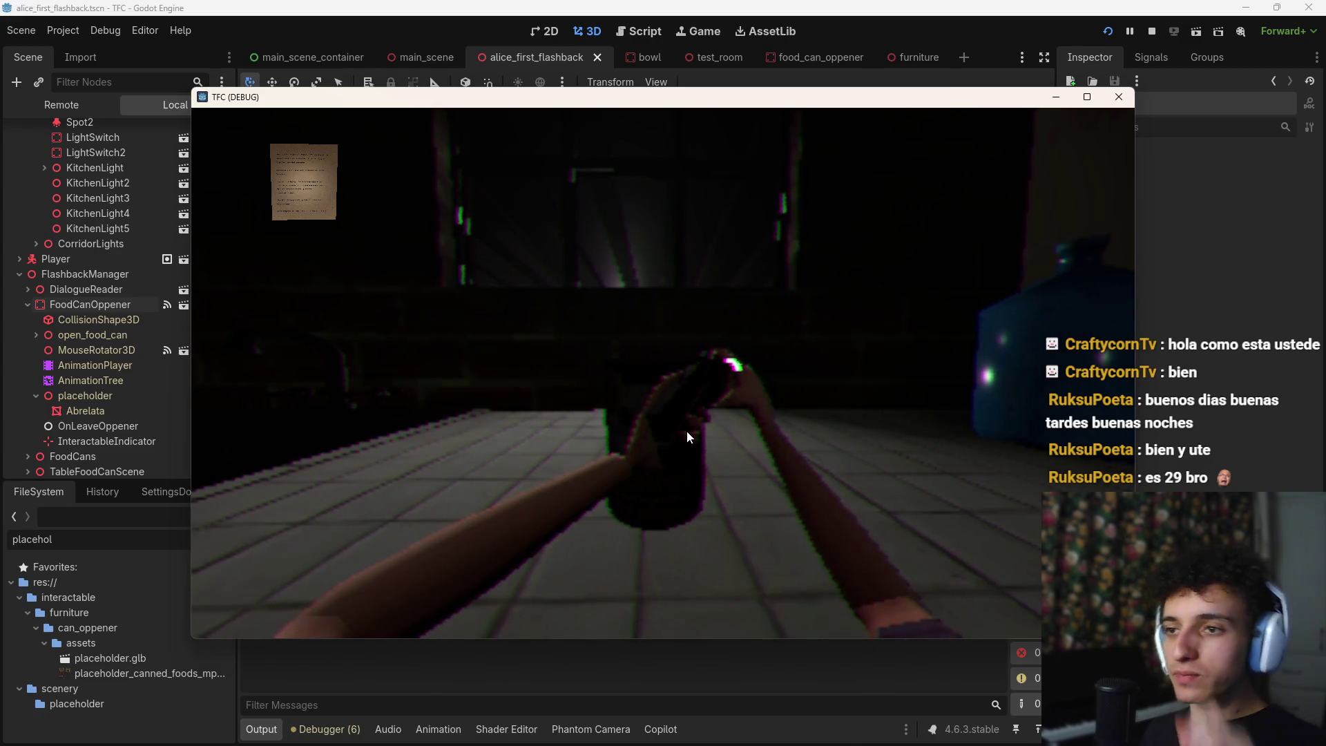
mouse_move(689, 442)
left_mouse_down()
mouse_move(566, 284)
mouse_move(863, 388)
mouse_move(599, 449)
mouse_move(673, 320)
mouse_move(674, 436)
mouse_move(710, 316)
mouse_move(777, 354)
left_mouse_up()
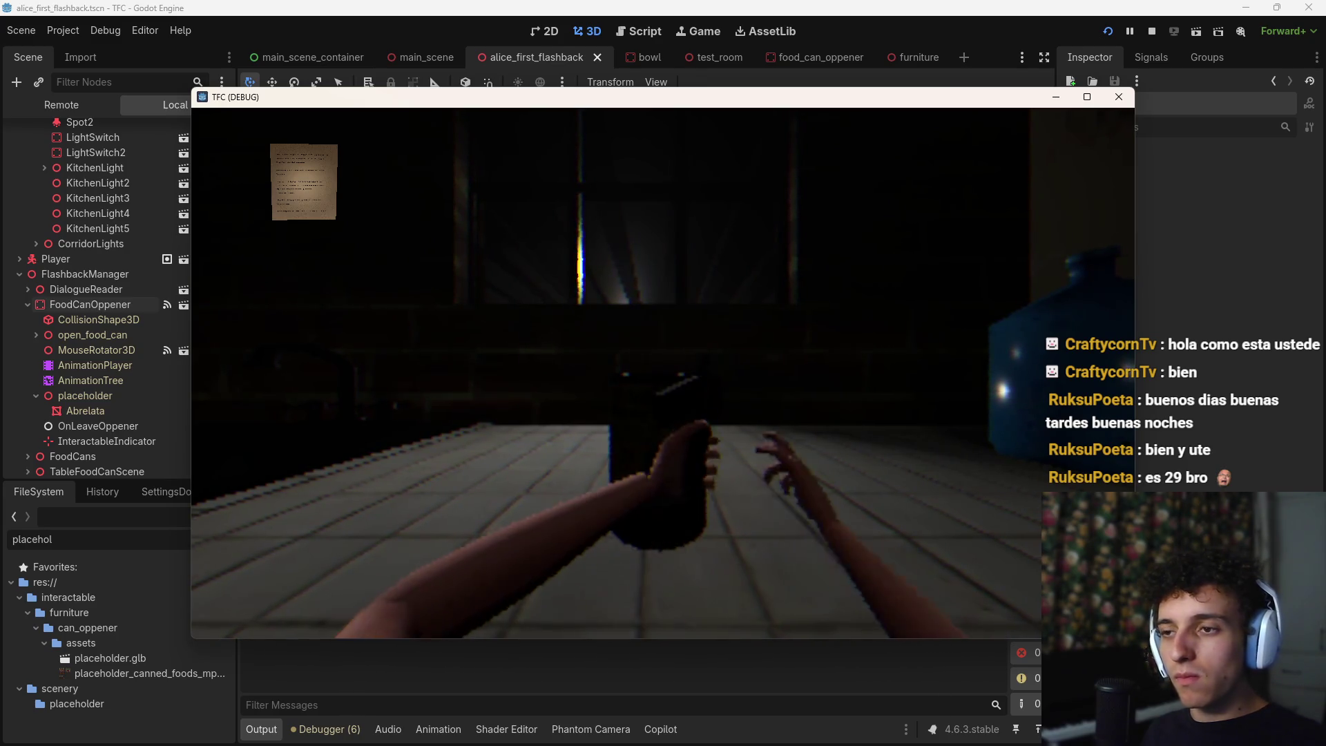
Keep cranking the can opener around the can in the TFC debug window
mouse_move(661, 373)
left_mouse_down()
mouse_move(769, 420)
mouse_move(678, 342)
mouse_move(728, 440)
mouse_move(653, 246)
left_mouse_up()
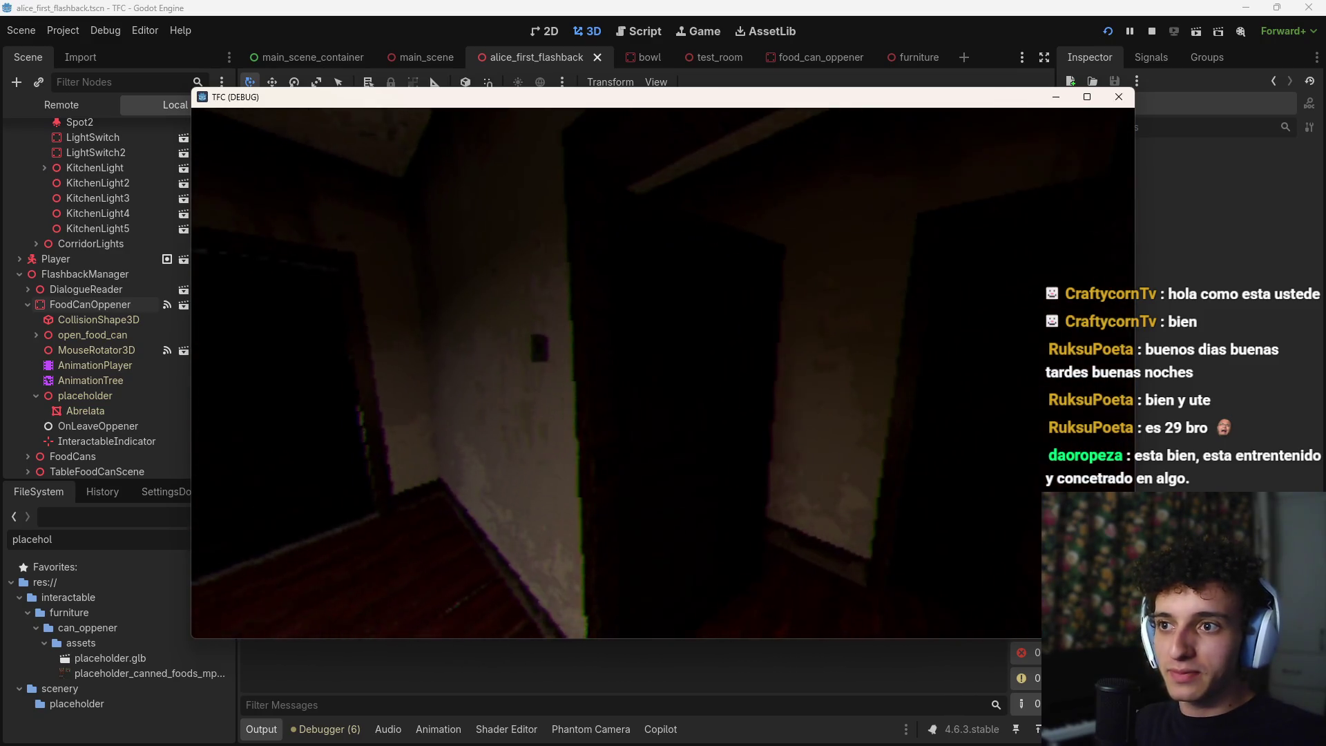
Stop the debug run with F8, save the flashback scene, and switch to main_scene
key("F8")
key("ctrl+s")
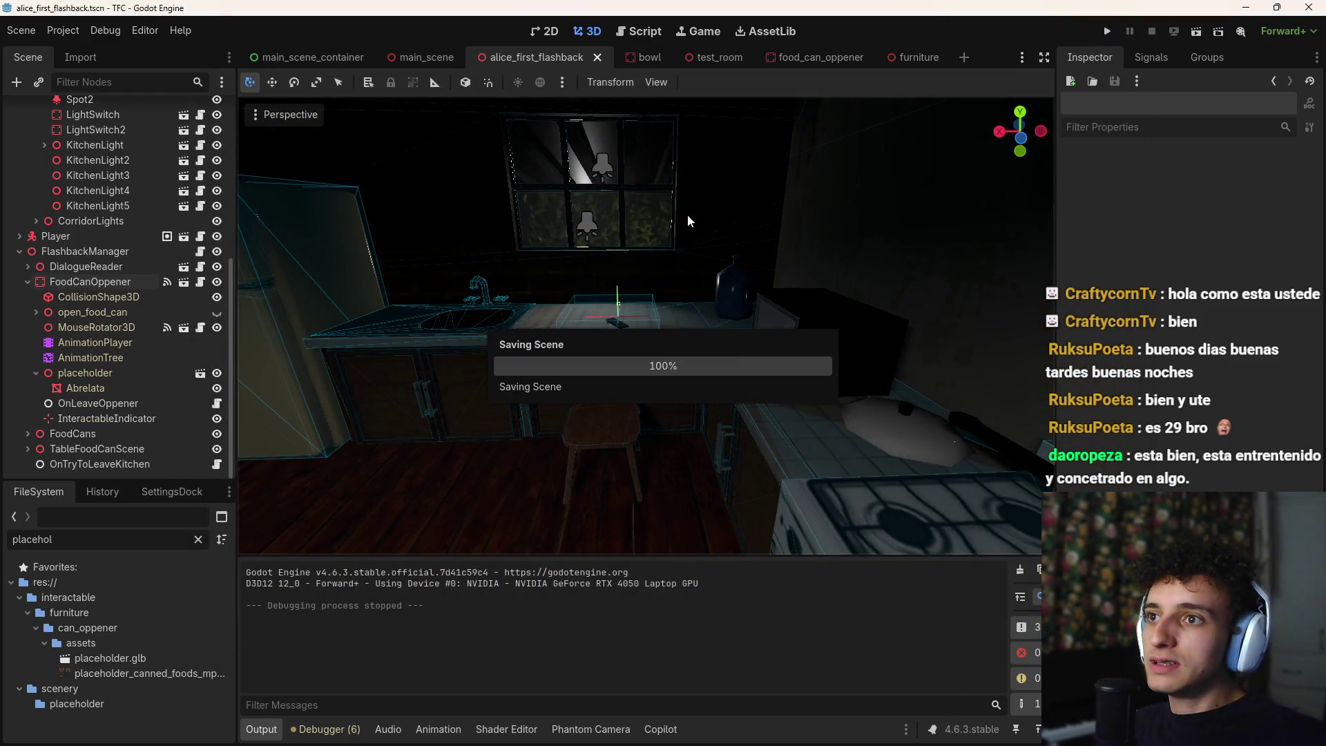
left_click_drag(492, 156, 415, 166)
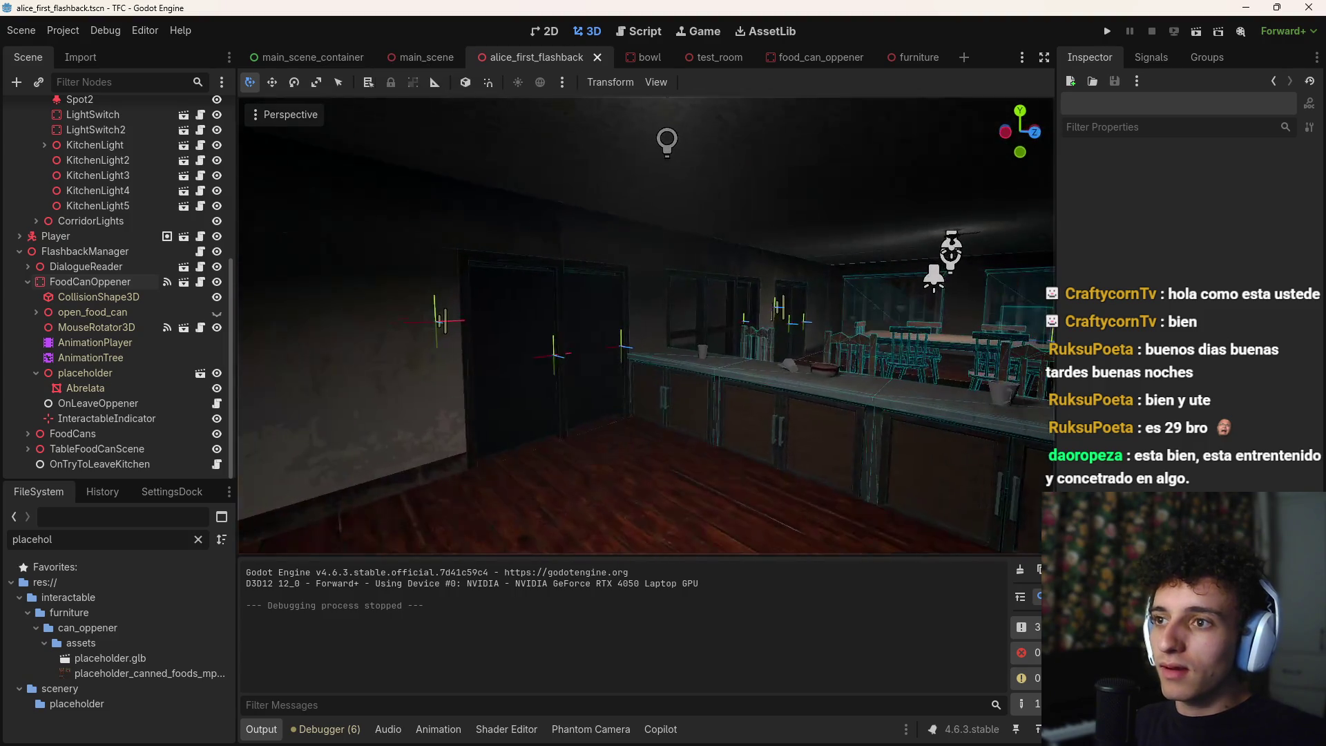
left_click(402, 60)
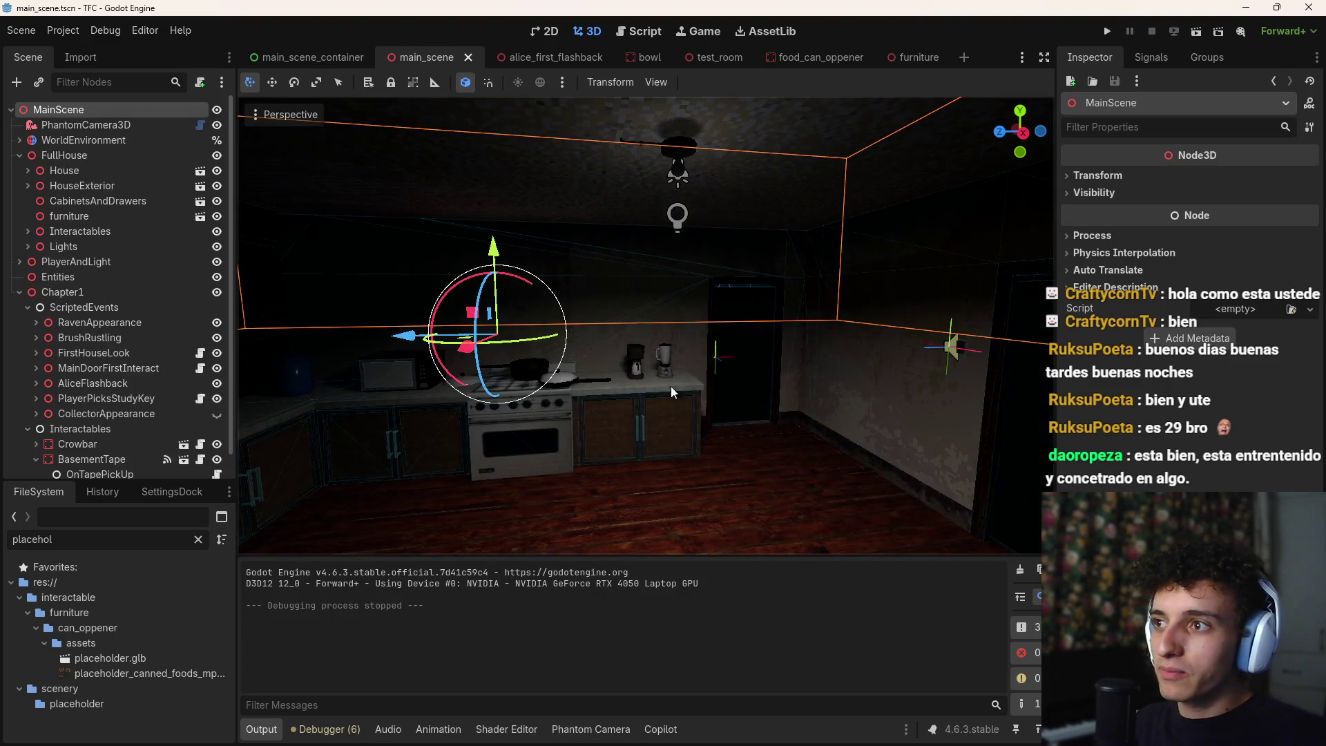
Select Door8 and try making its settings resource unique, then undo that
left_click(649, 428)
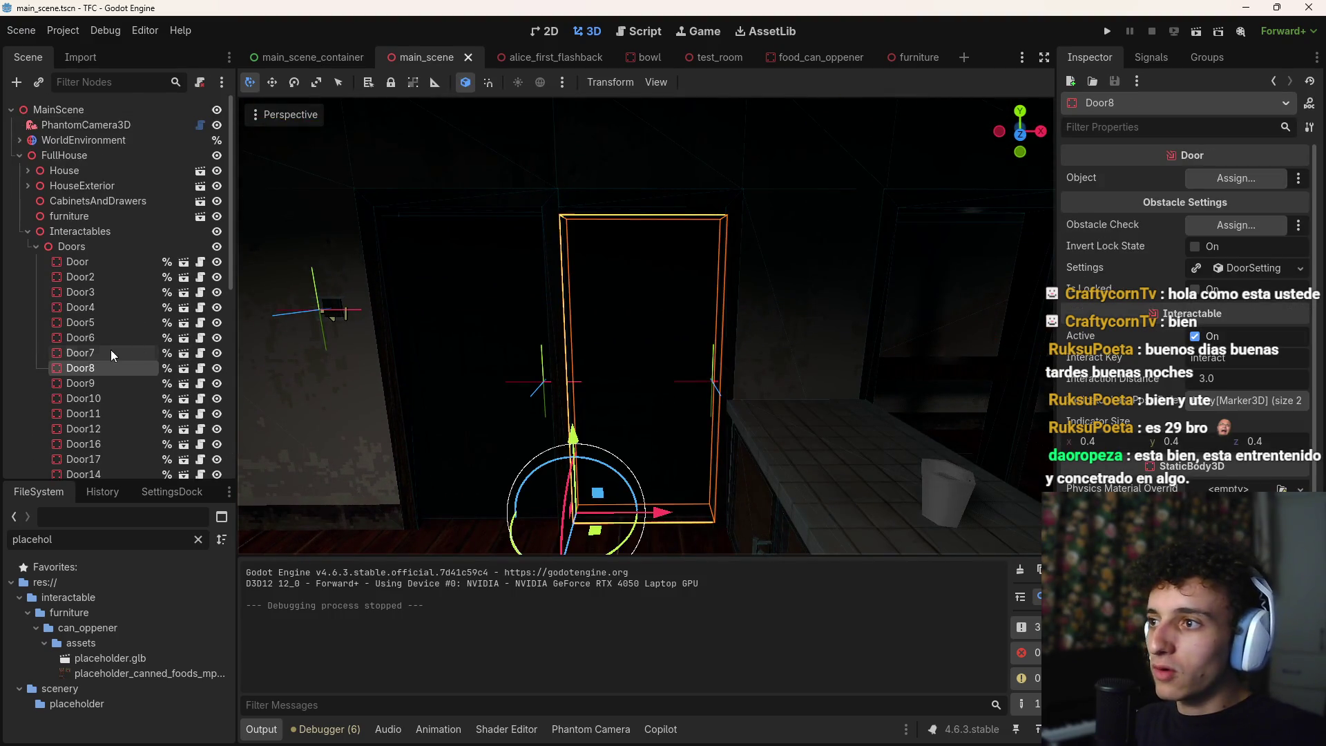
left_click(1247, 269)
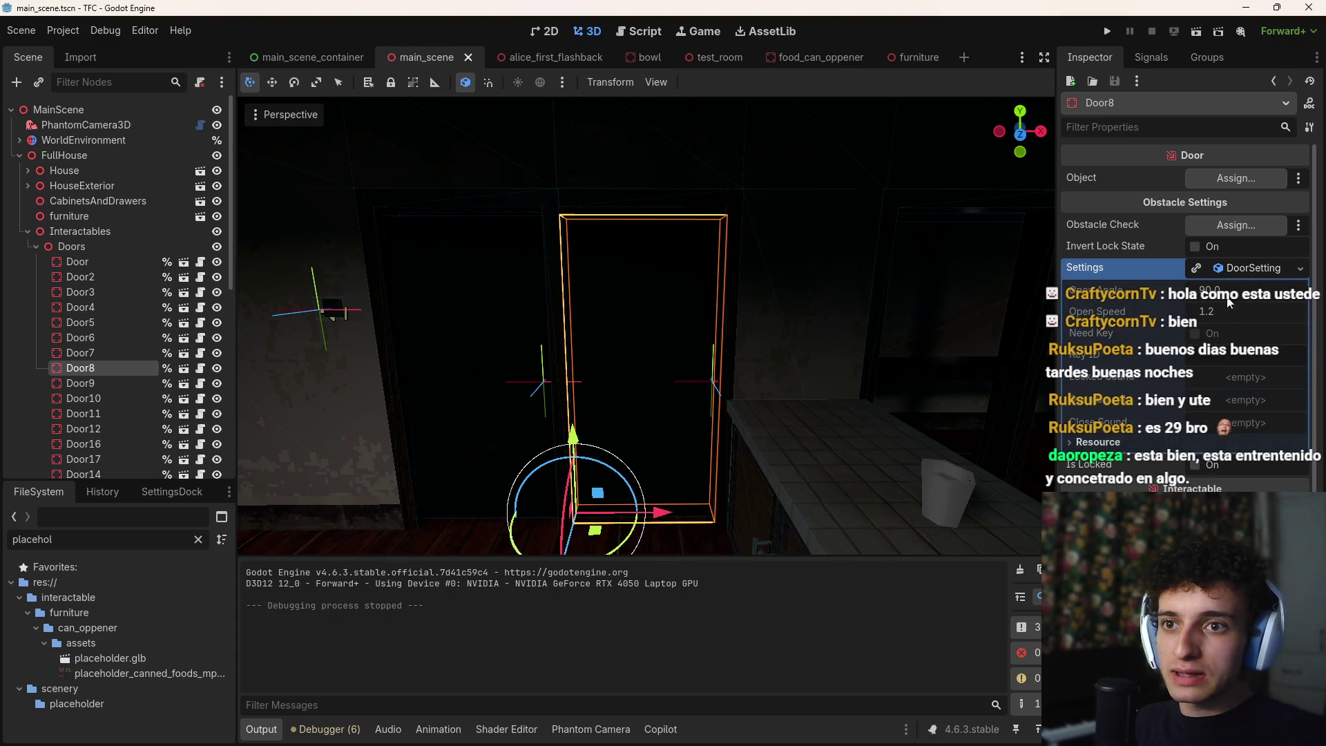
left_click(1197, 270)
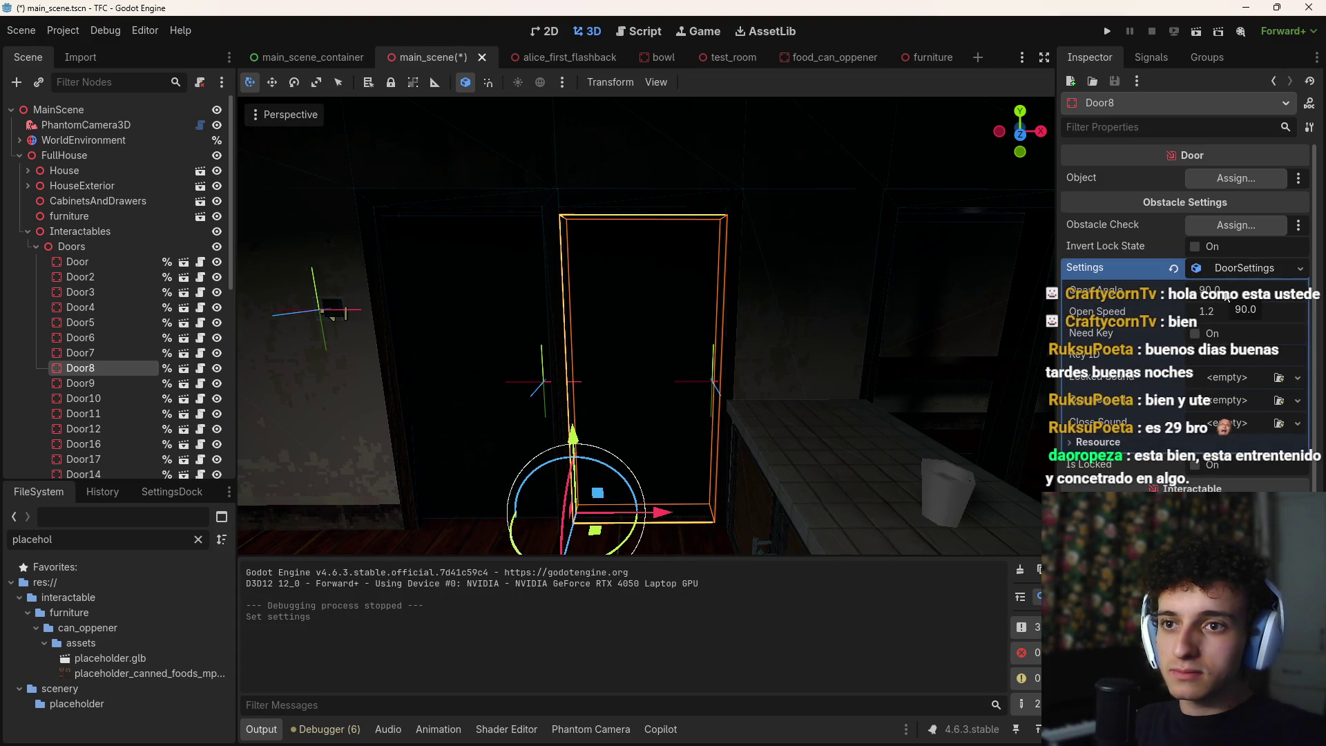
key("ctrl+z")
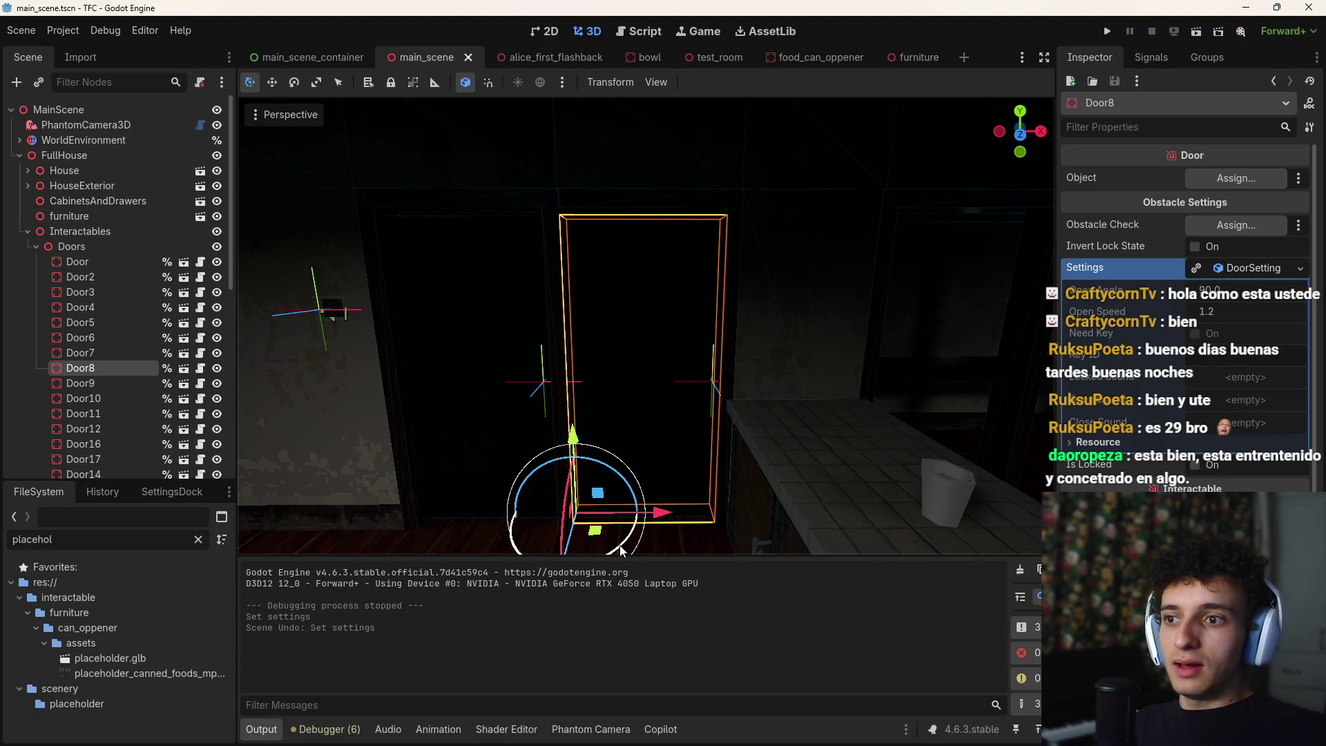
Add Door6 to the selection and rotate both doors to a new orientation
scroll(640, 325, "down", 2)
key("w")
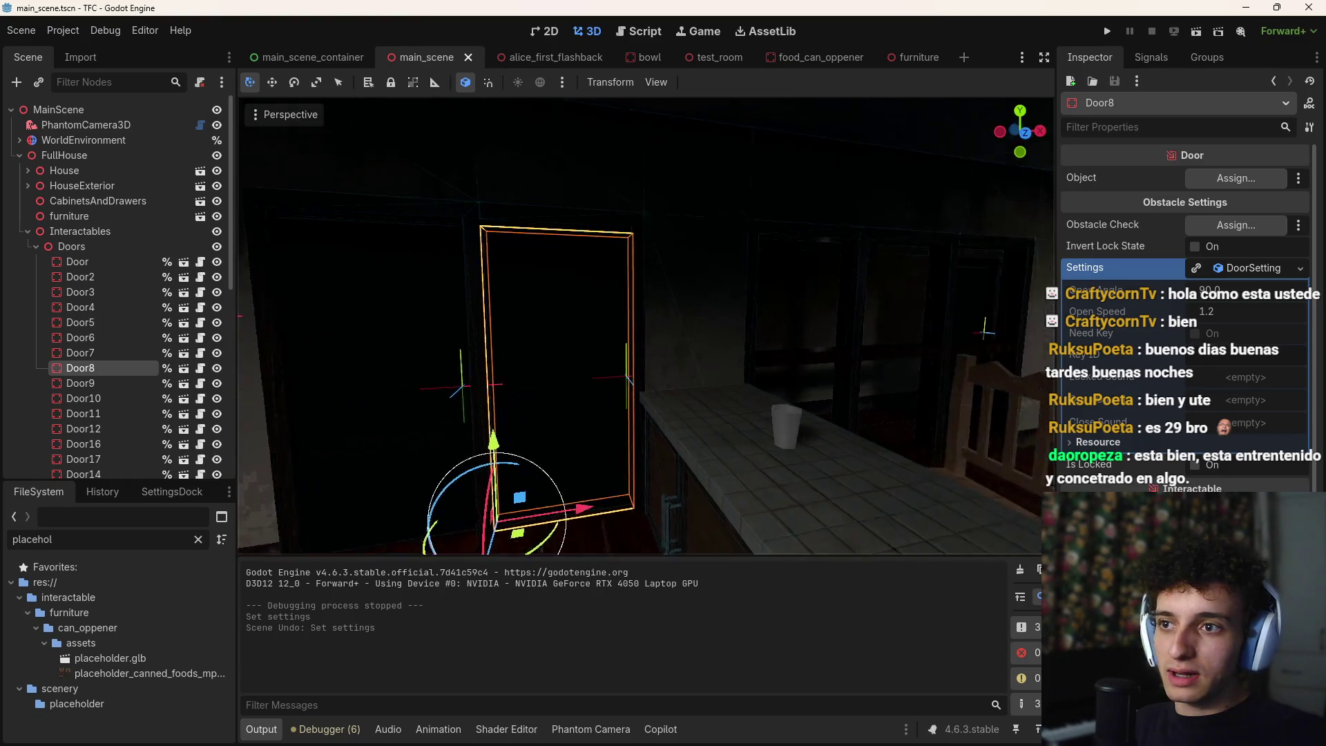
key("s")
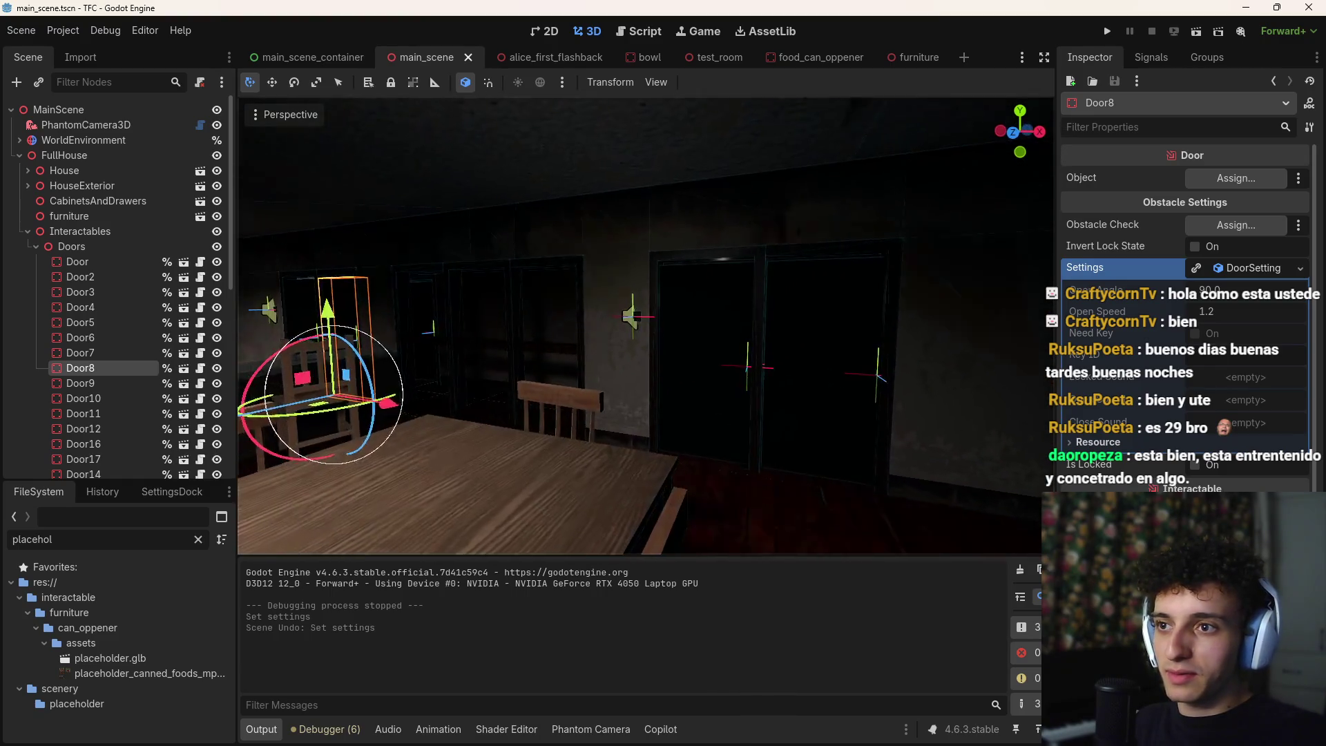
left_click(792, 349, "shift")
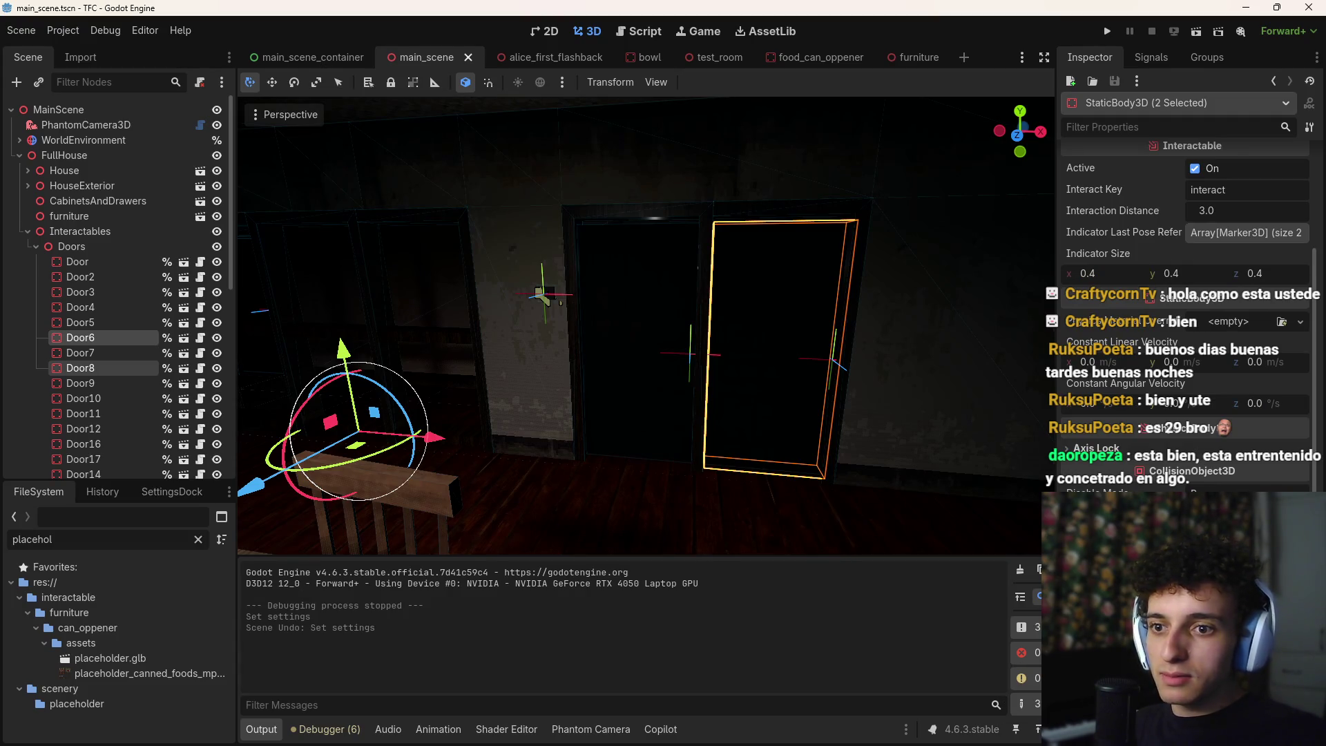
key("Return")
key("ctrl+z")
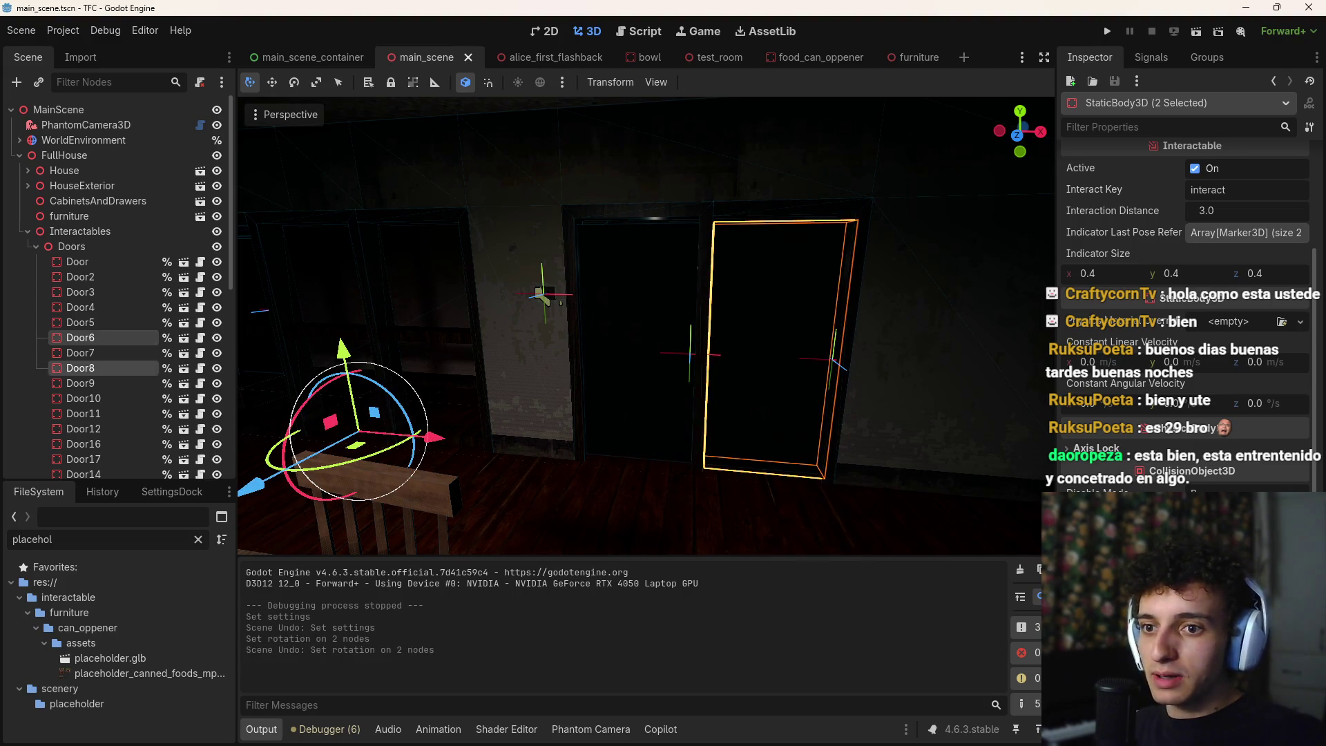
key("Return")
mouse_move(815, 398)
left_mouse_down()
mouse_move(794, 387)
mouse_move(829, 373)
mouse_move(863, 387)
mouse_move(939, 456)
mouse_move(1029, 435)
left_mouse_up()
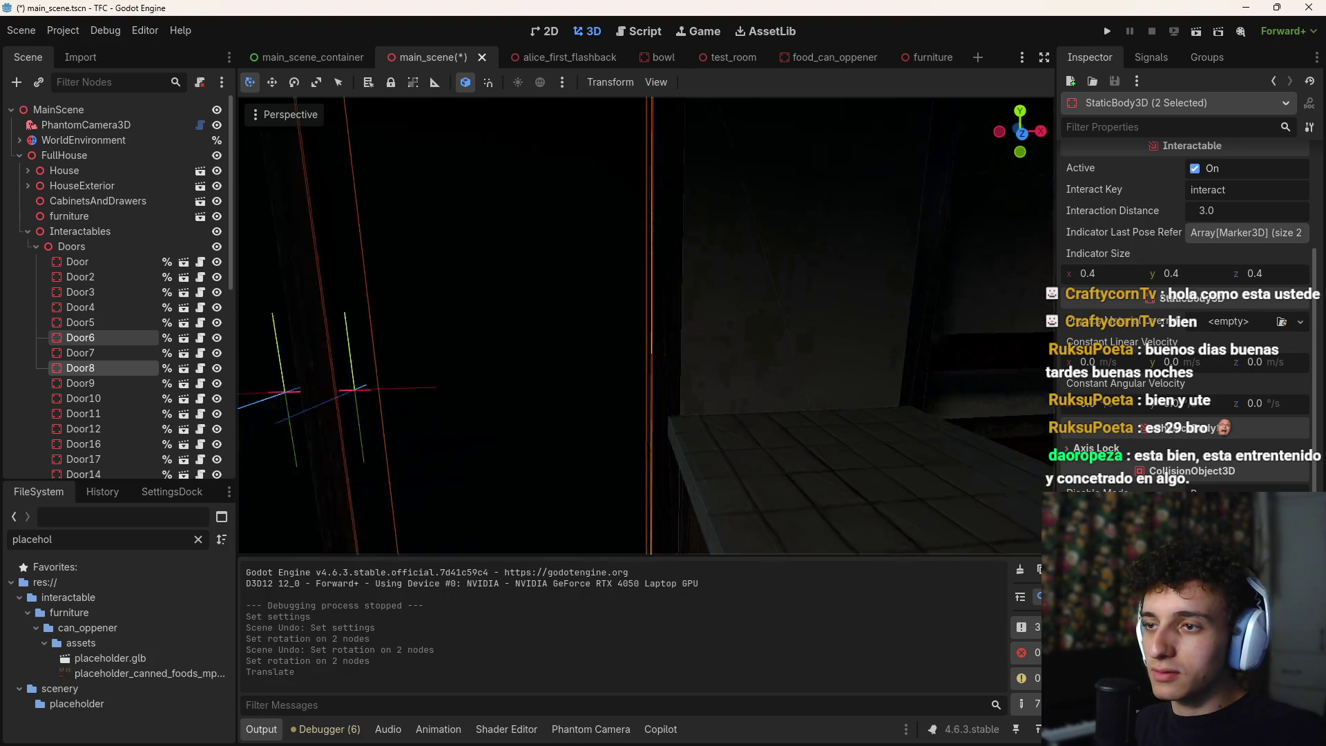
left_click(84, 140)
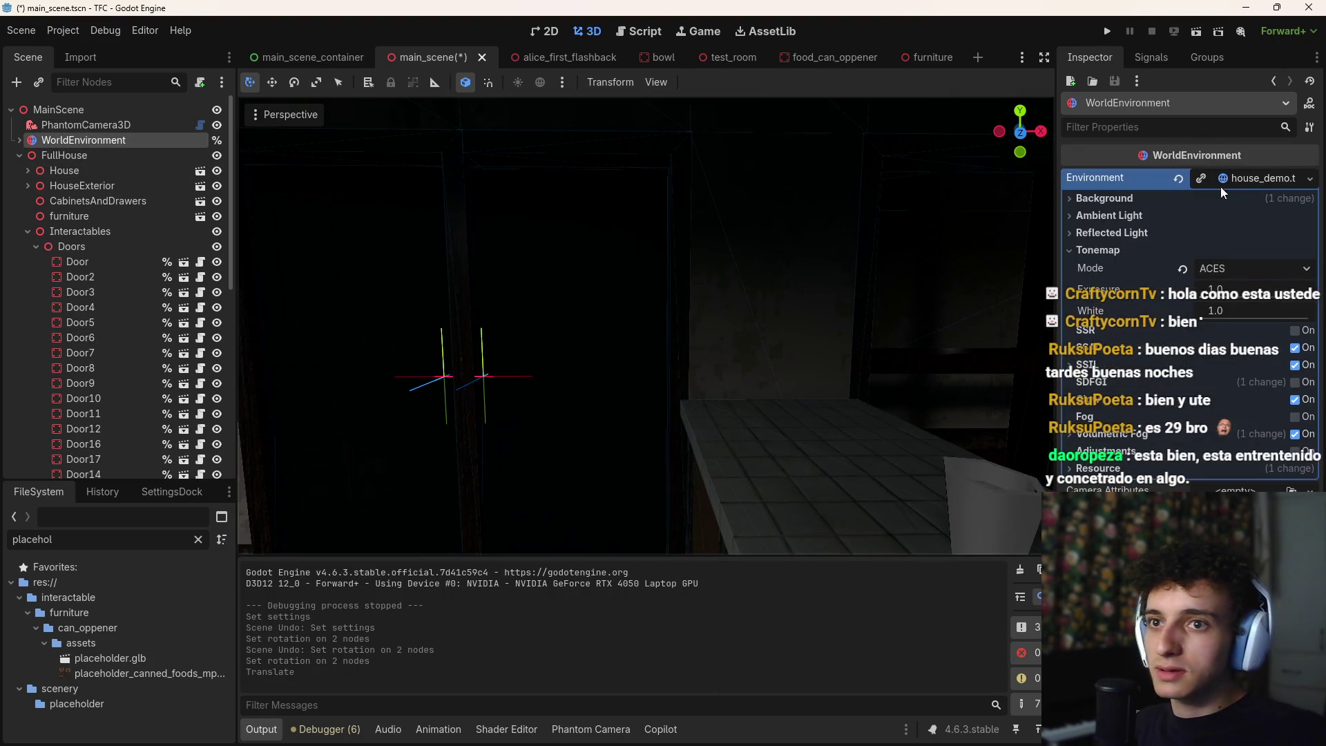
Clear WorldEnvironment's environment, quick-load develop.tres in its place, then select Door6
left_click(1181, 179)
left_click(1248, 183)
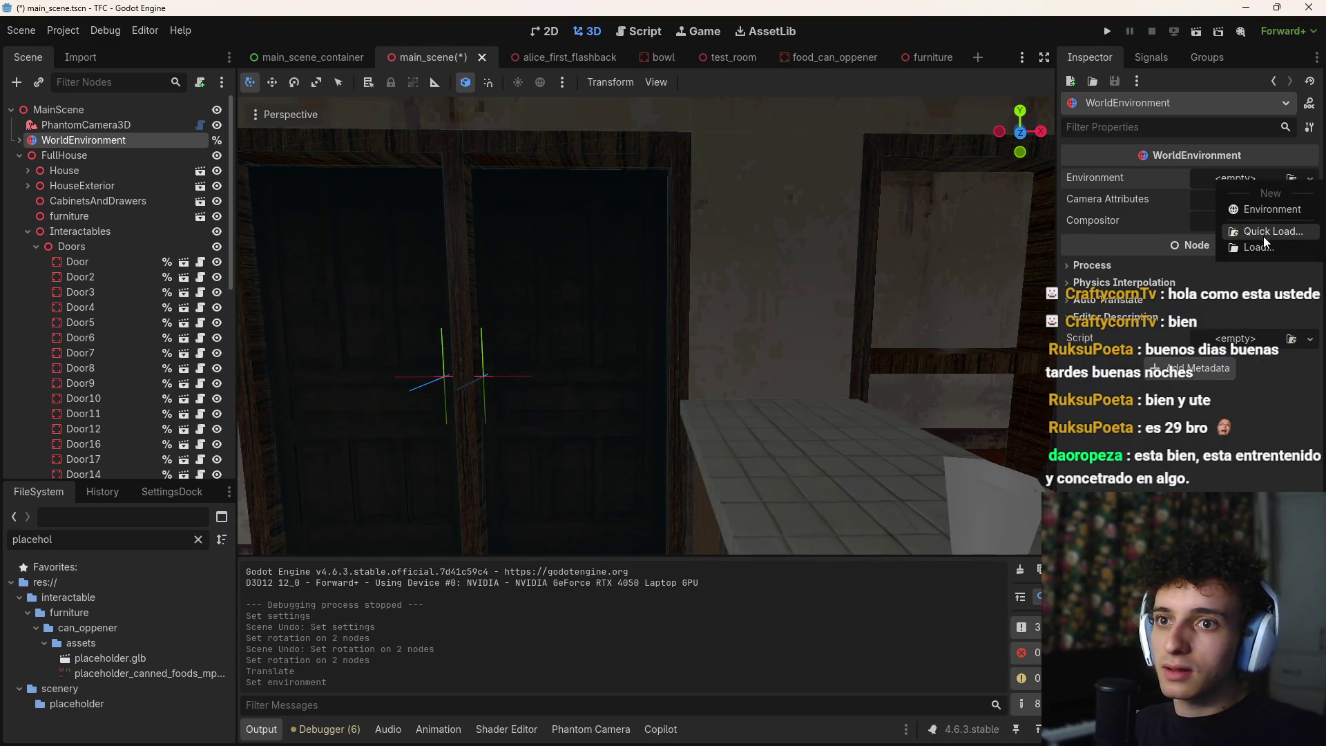
left_click(1236, 229)
double_click(546, 234)
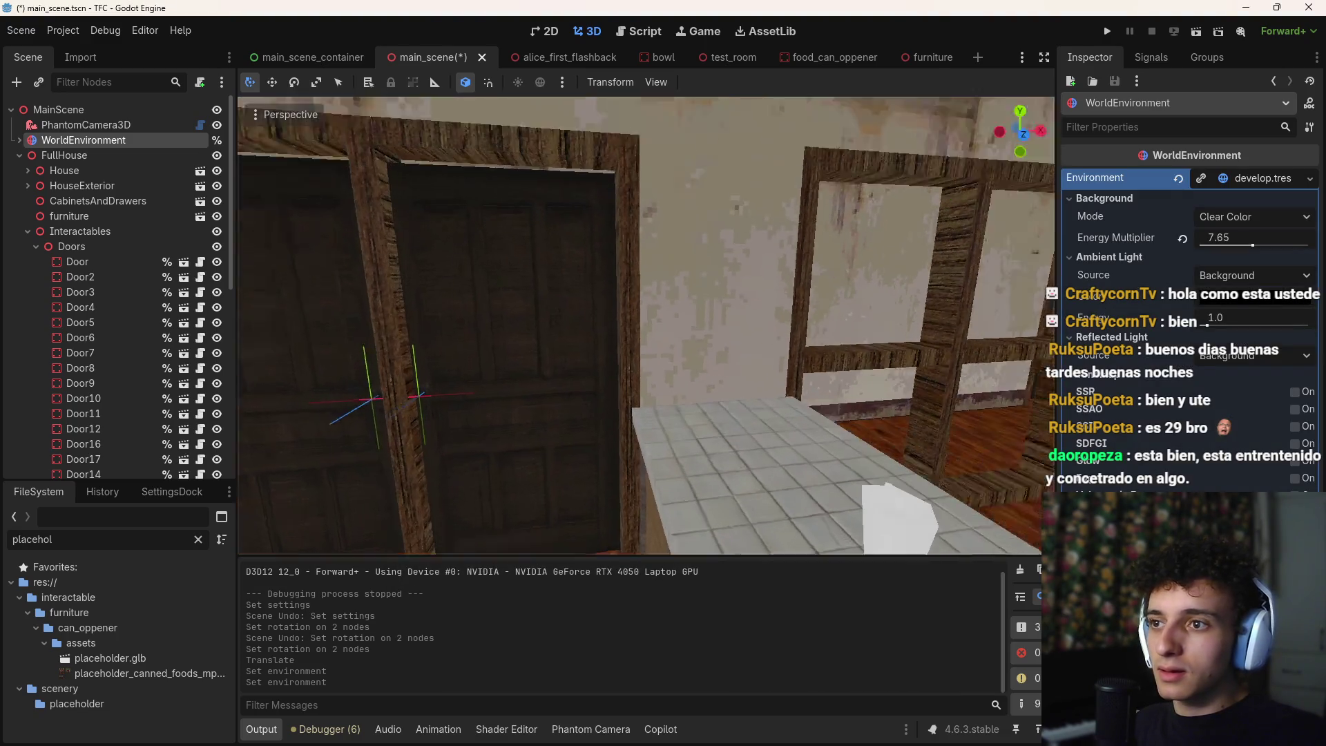
left_click(542, 370)
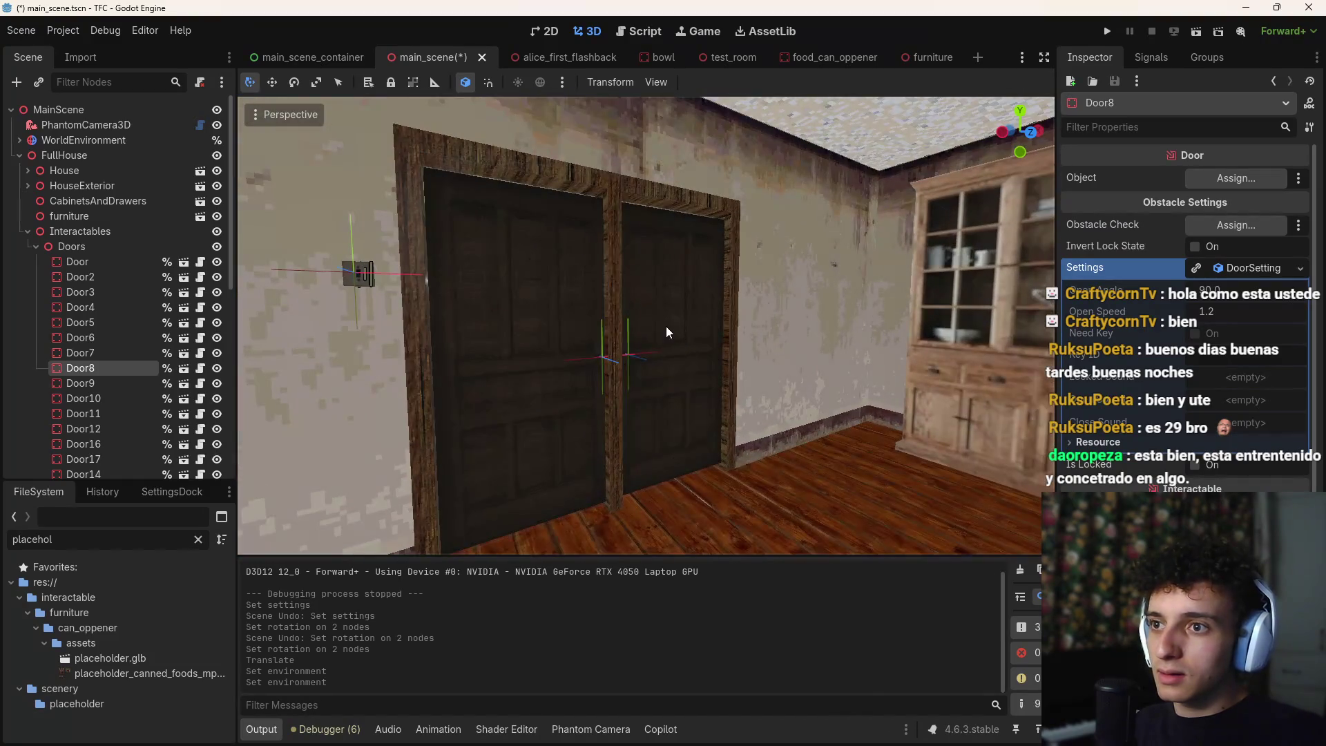
left_click(651, 355)
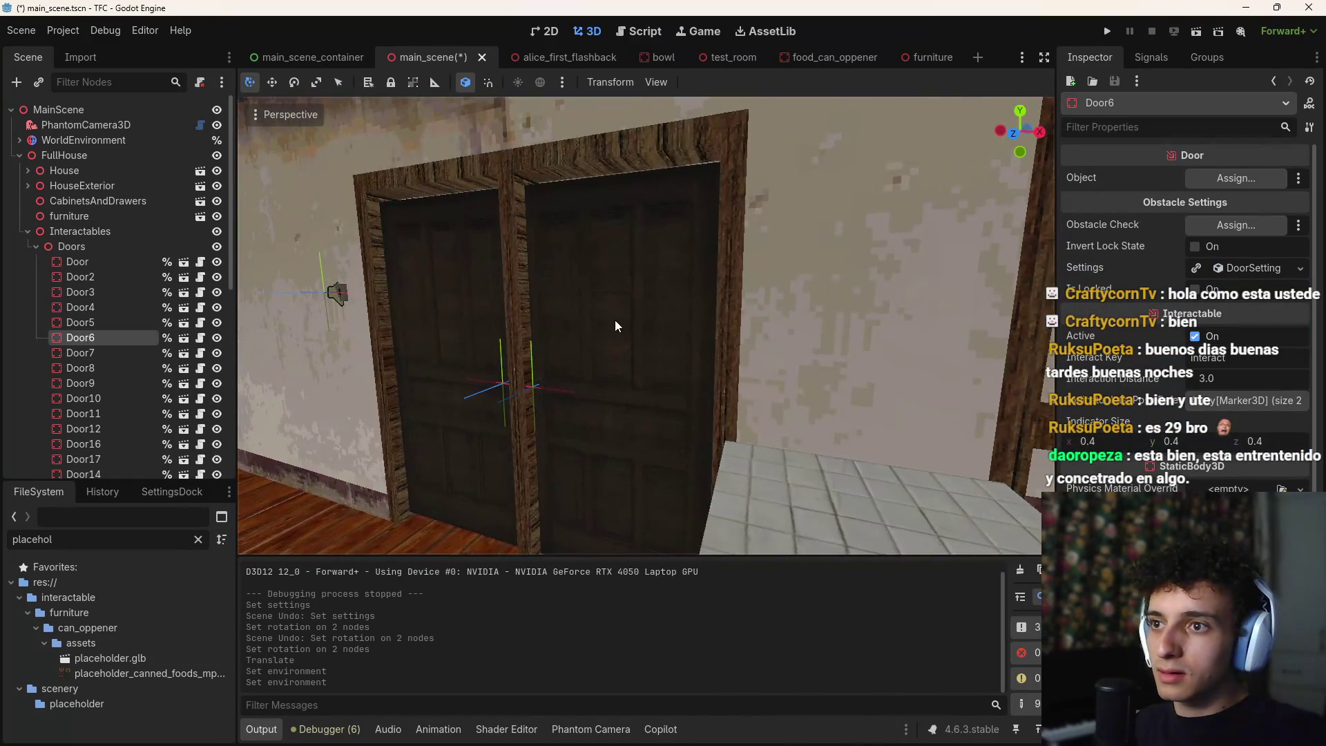
With Door6 and Door8 selected together, nudge both slightly along X and back along Z
left_click(80, 368, "ctrl")
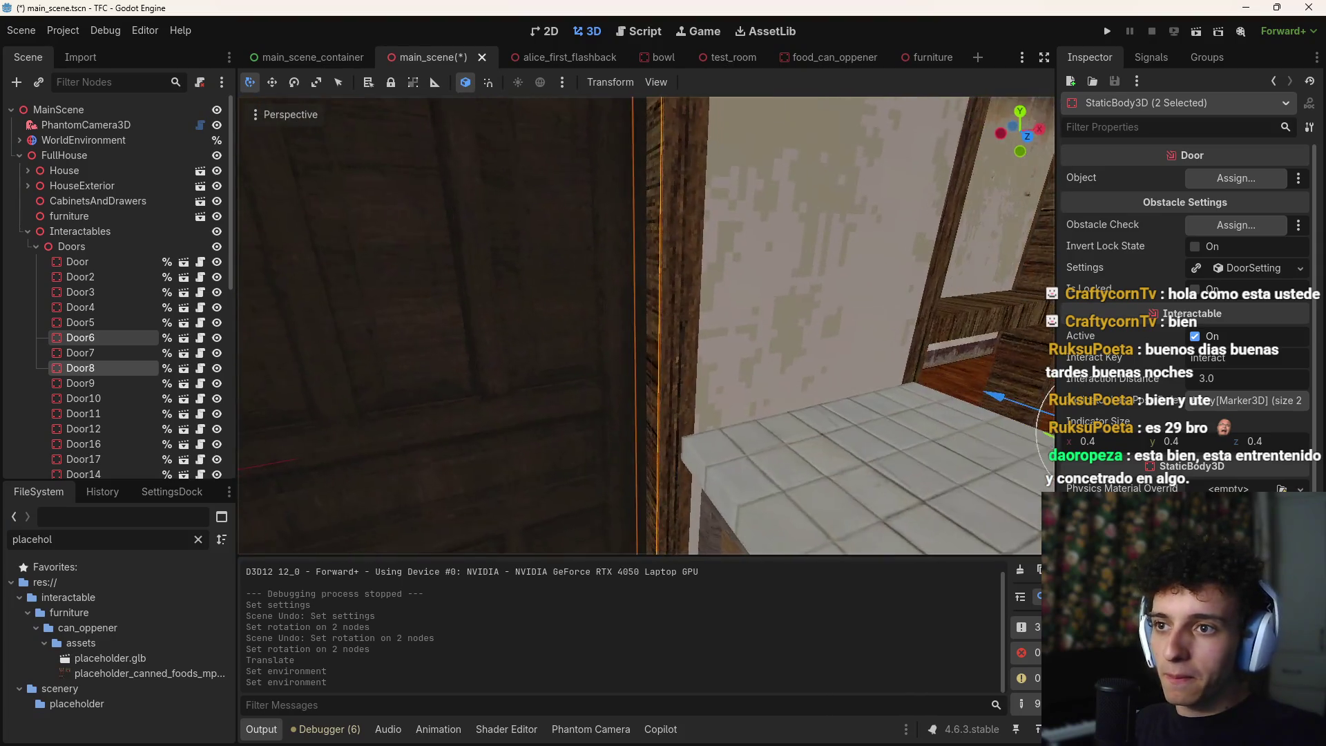
key("s")
left_click_drag(857, 408, 861, 411)
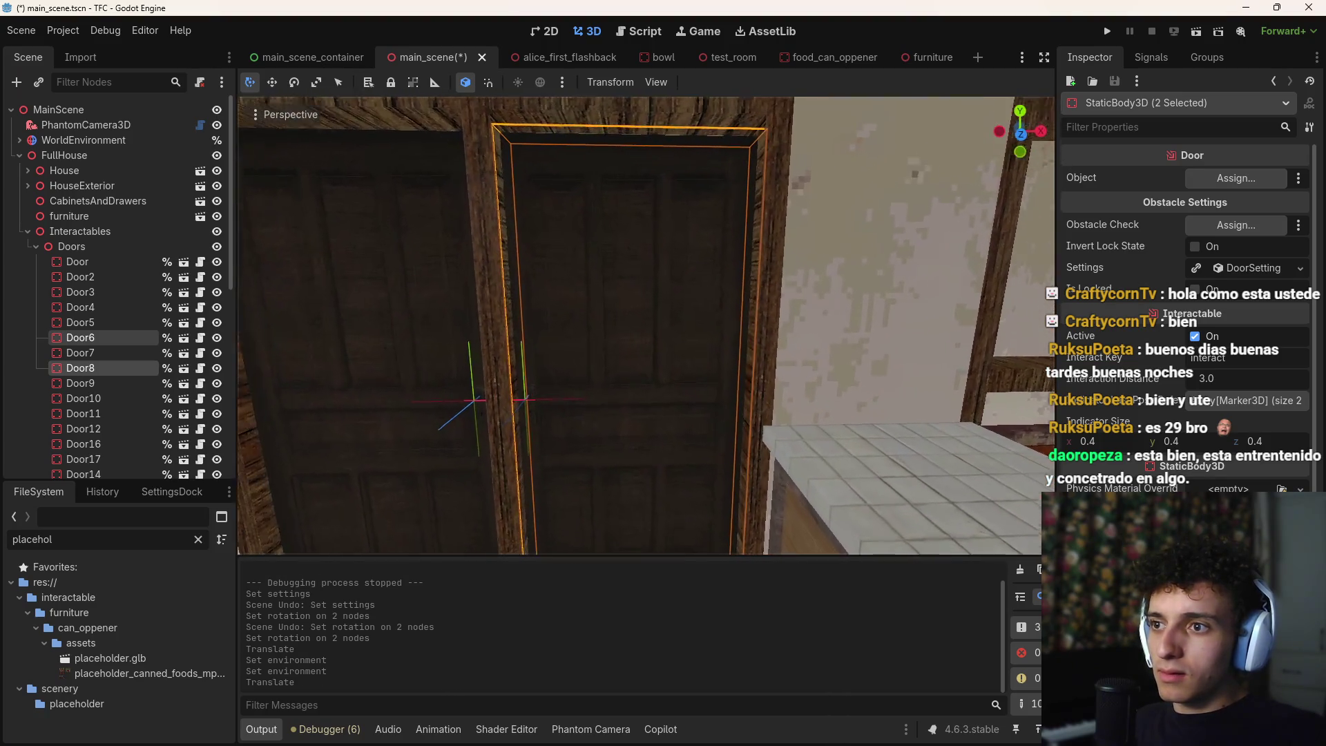
key("w")
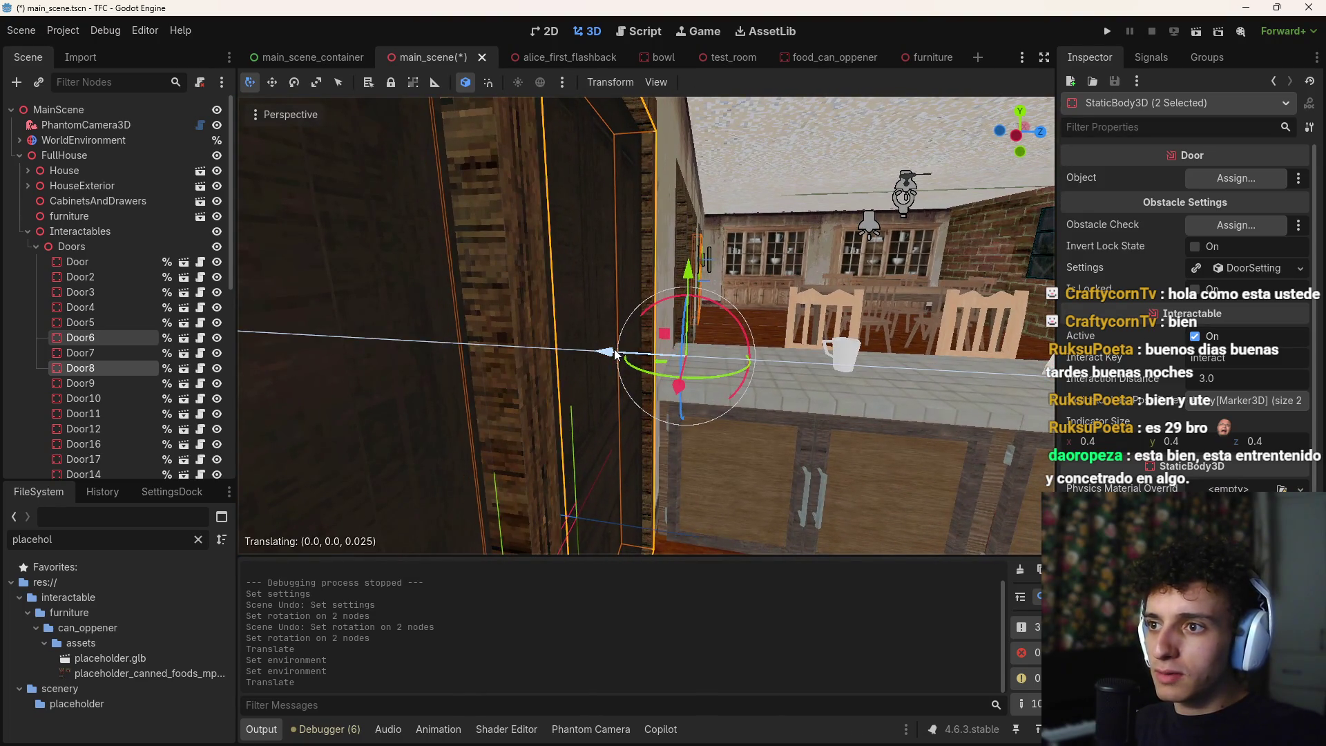
key("s")
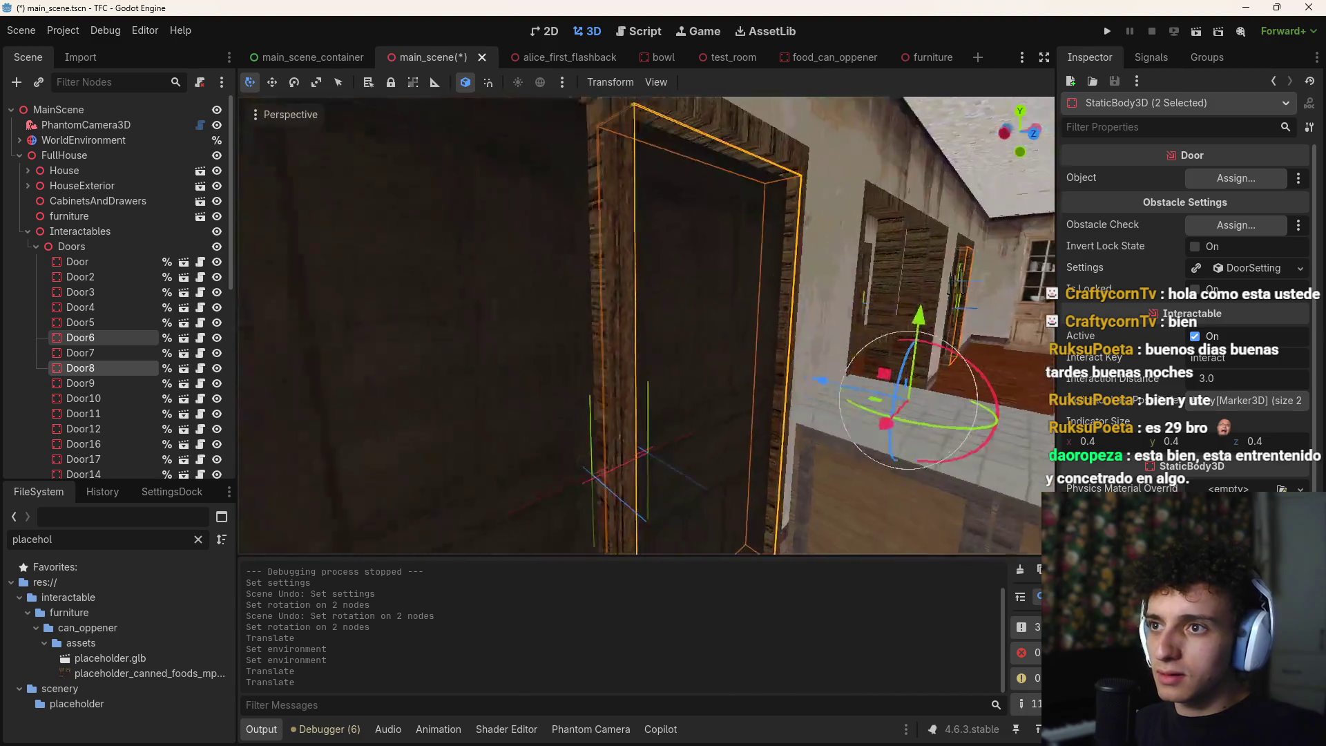
key("w")
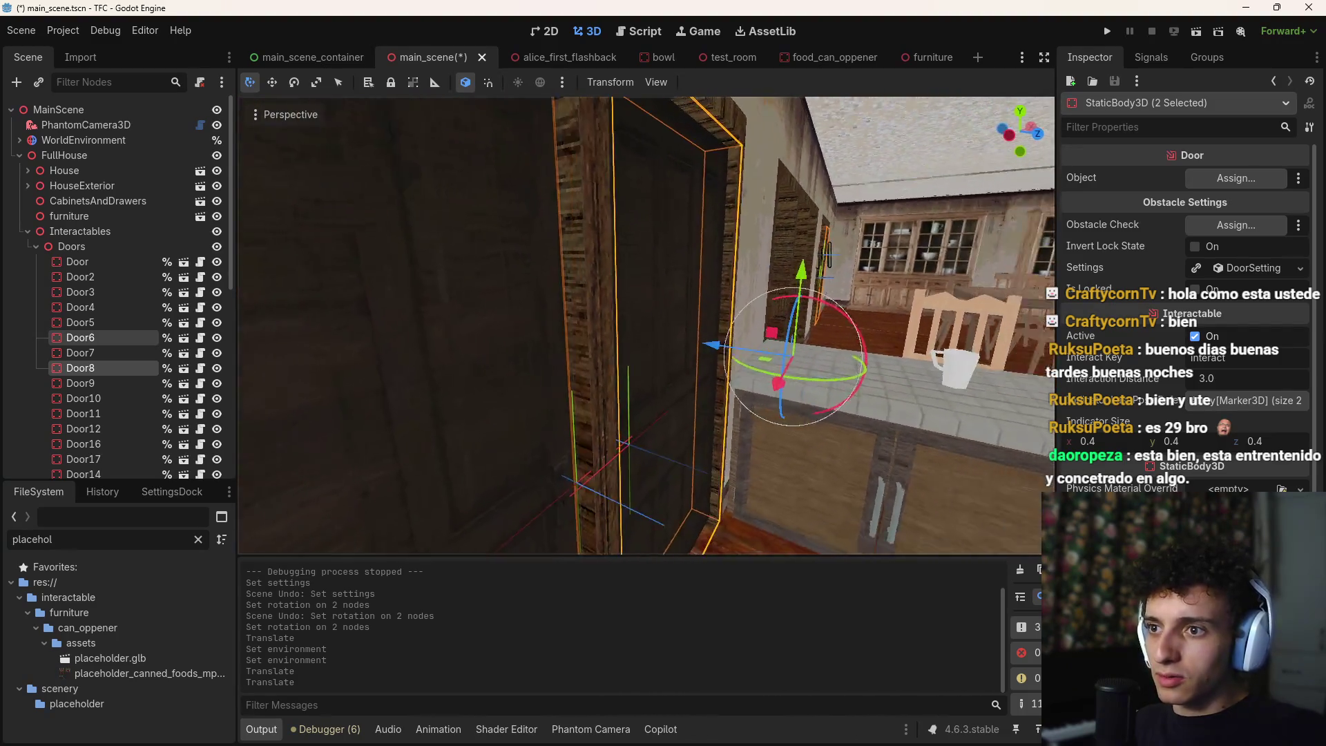
left_click_drag(625, 337, 623, 338)
scroll(624, 338, "up", 5)
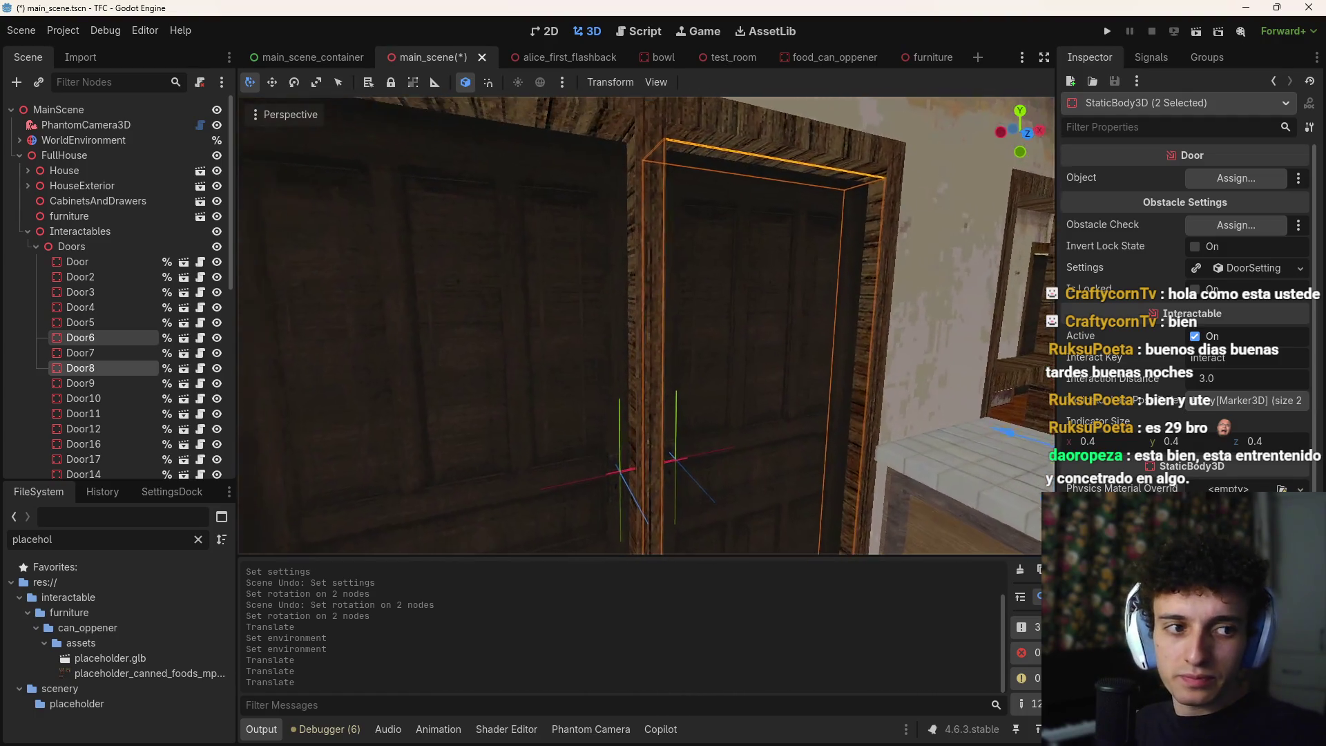
scroll(624, 337, "down", 5)
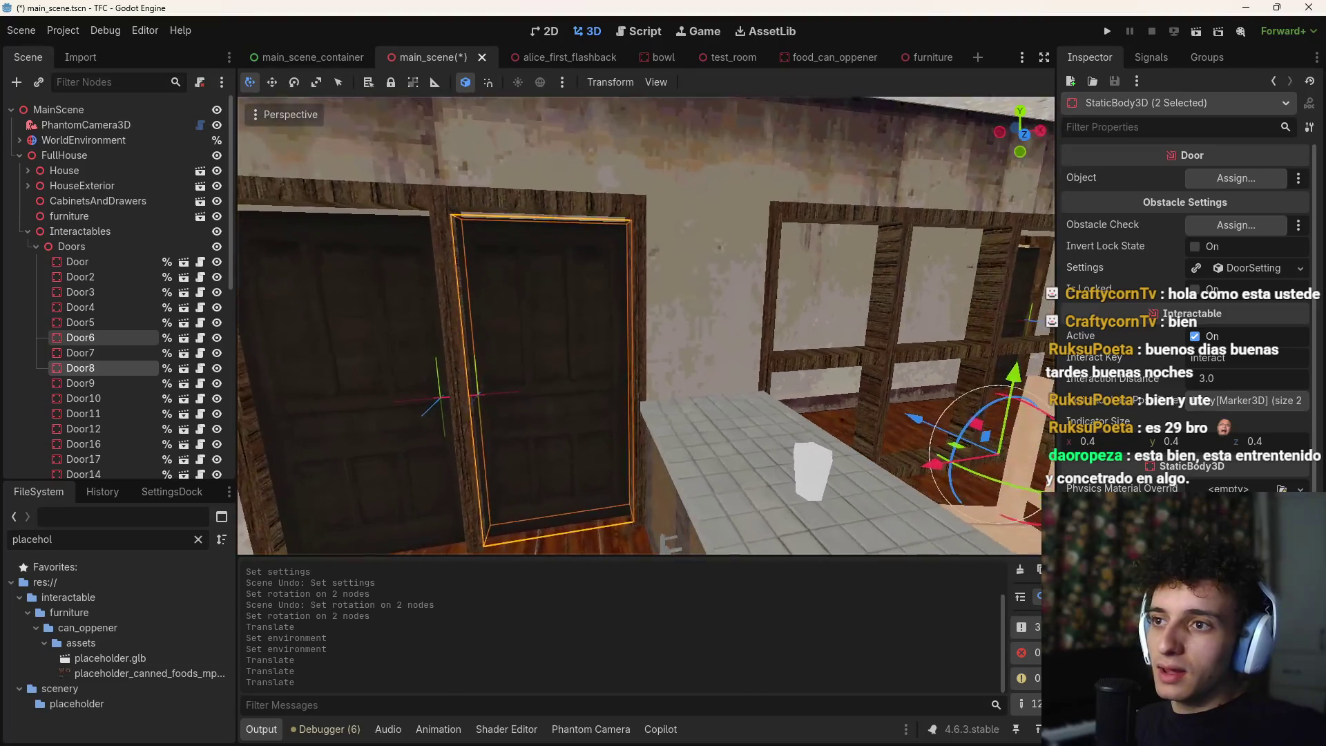
Select Door6 and try making its settings resource unique, then undo that
left_click(117, 338)
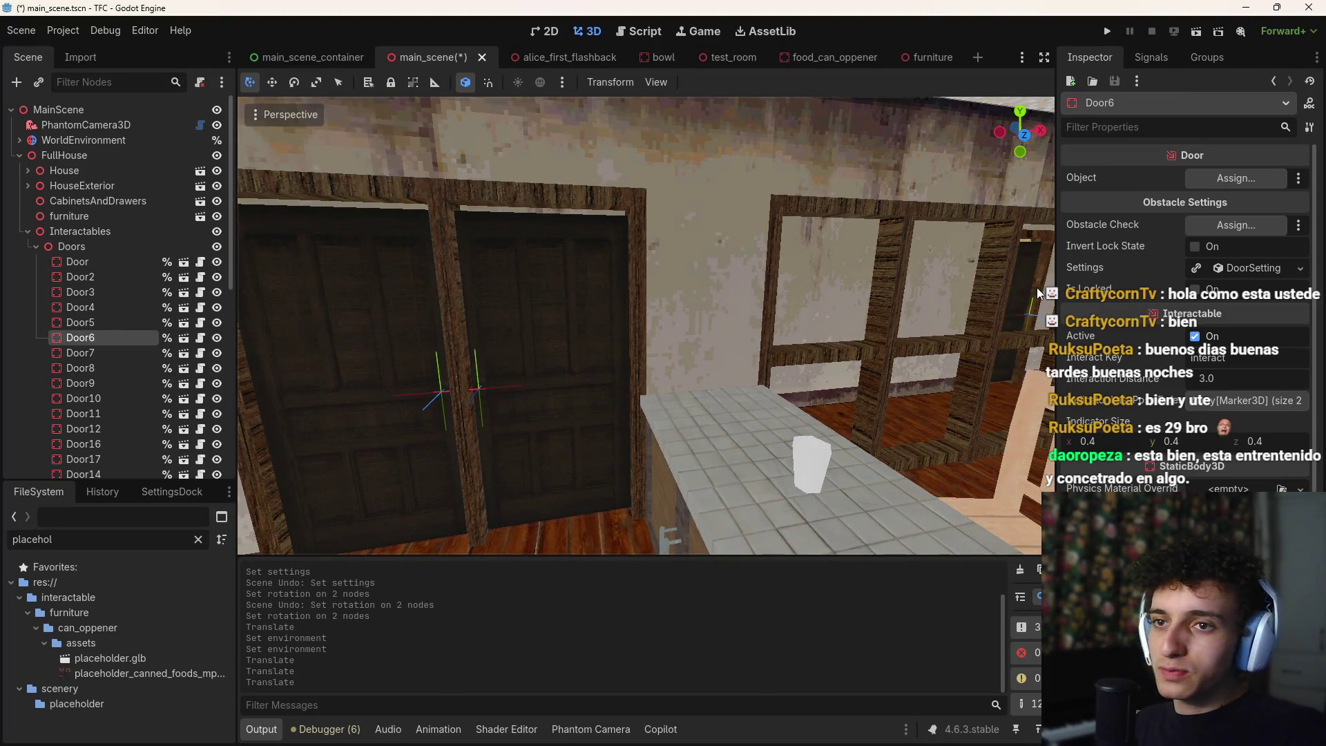
left_click(1233, 269)
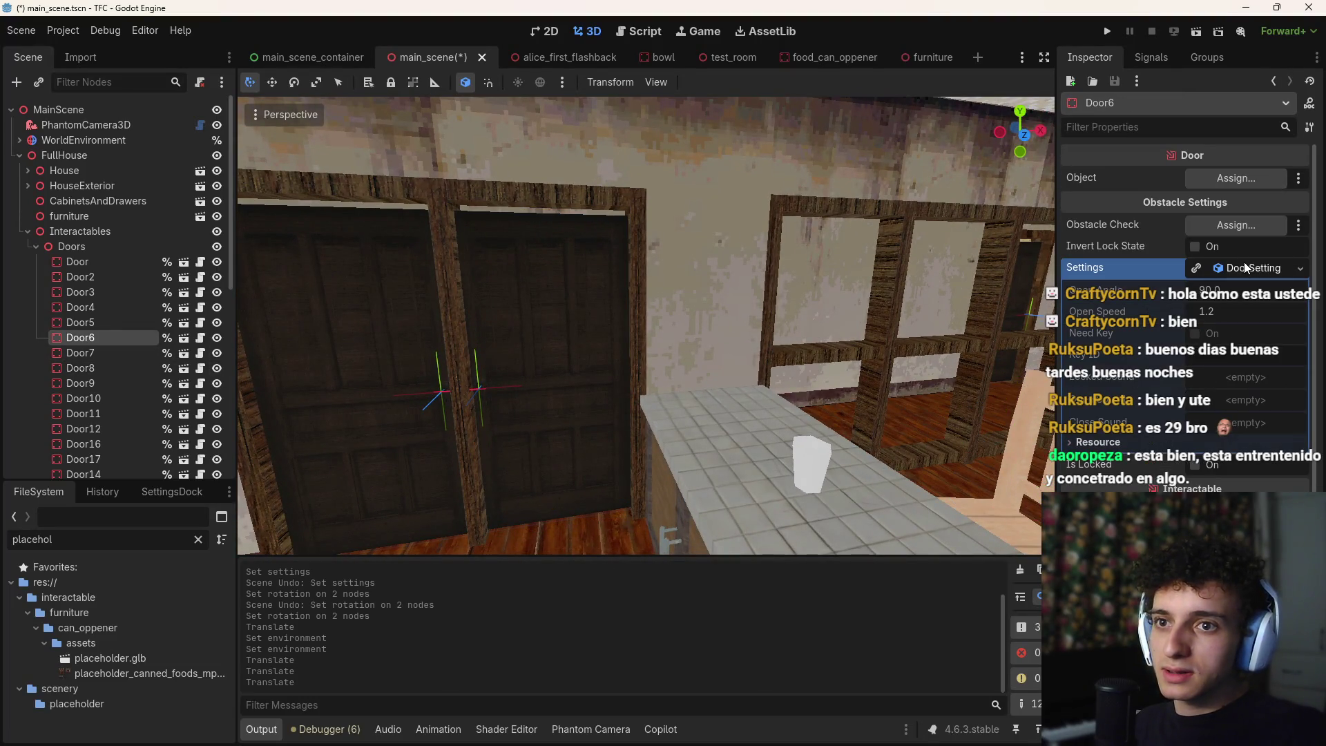
left_click(1195, 269)
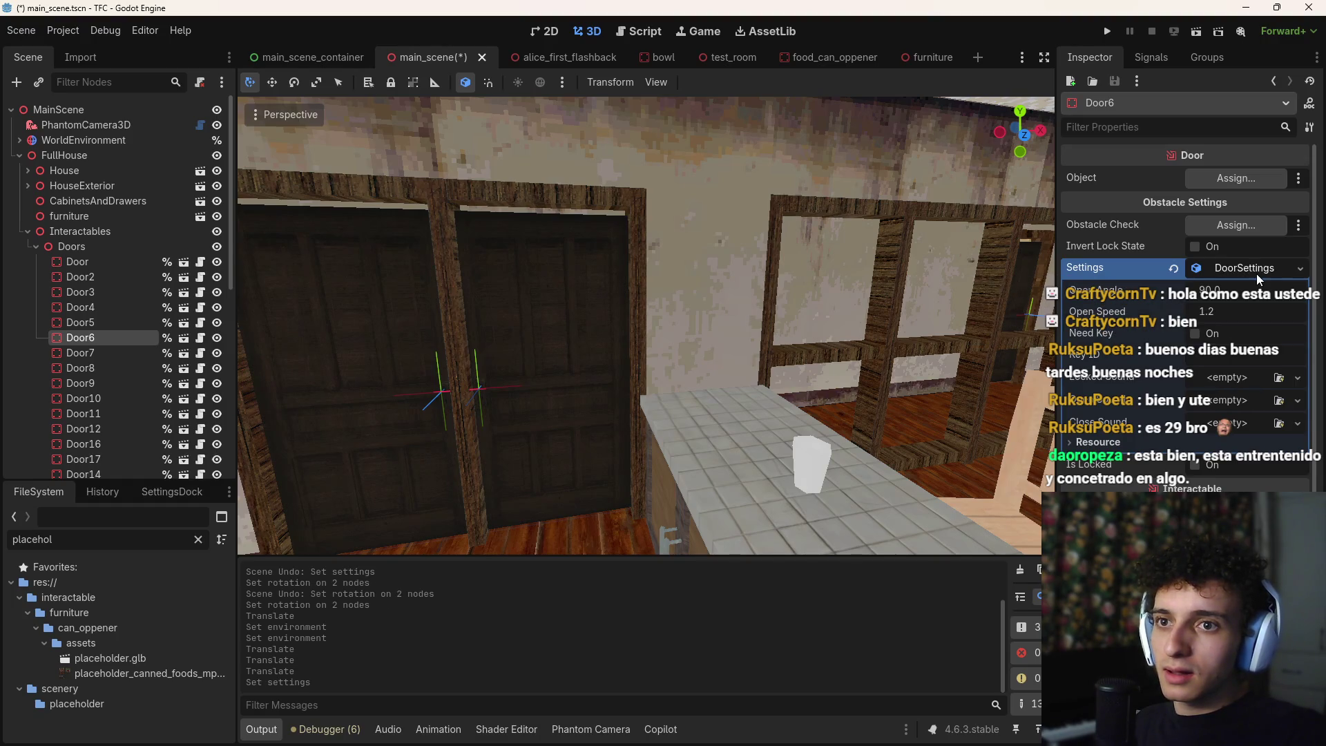
key("ctrl+z")
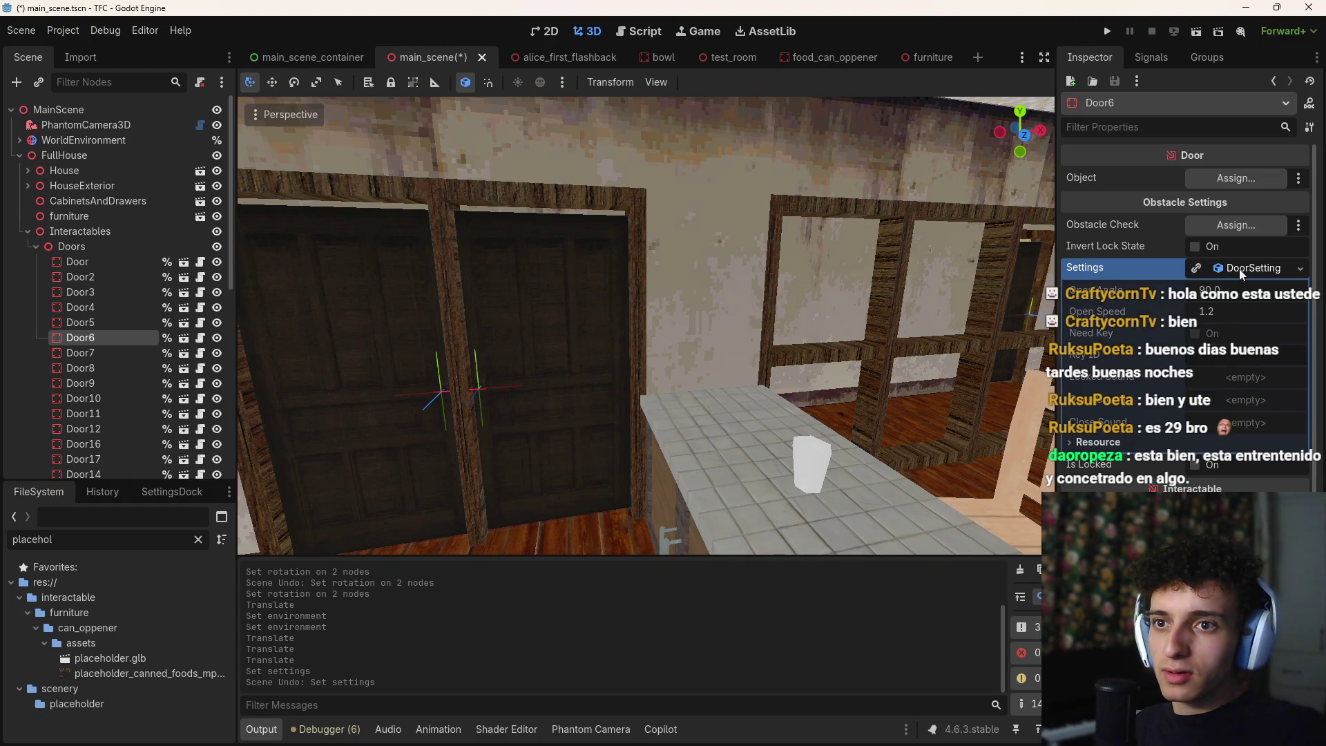
Select the kitchen cabinets, save main_scene, and open CabinetsAndDrawers for editing
key("w")
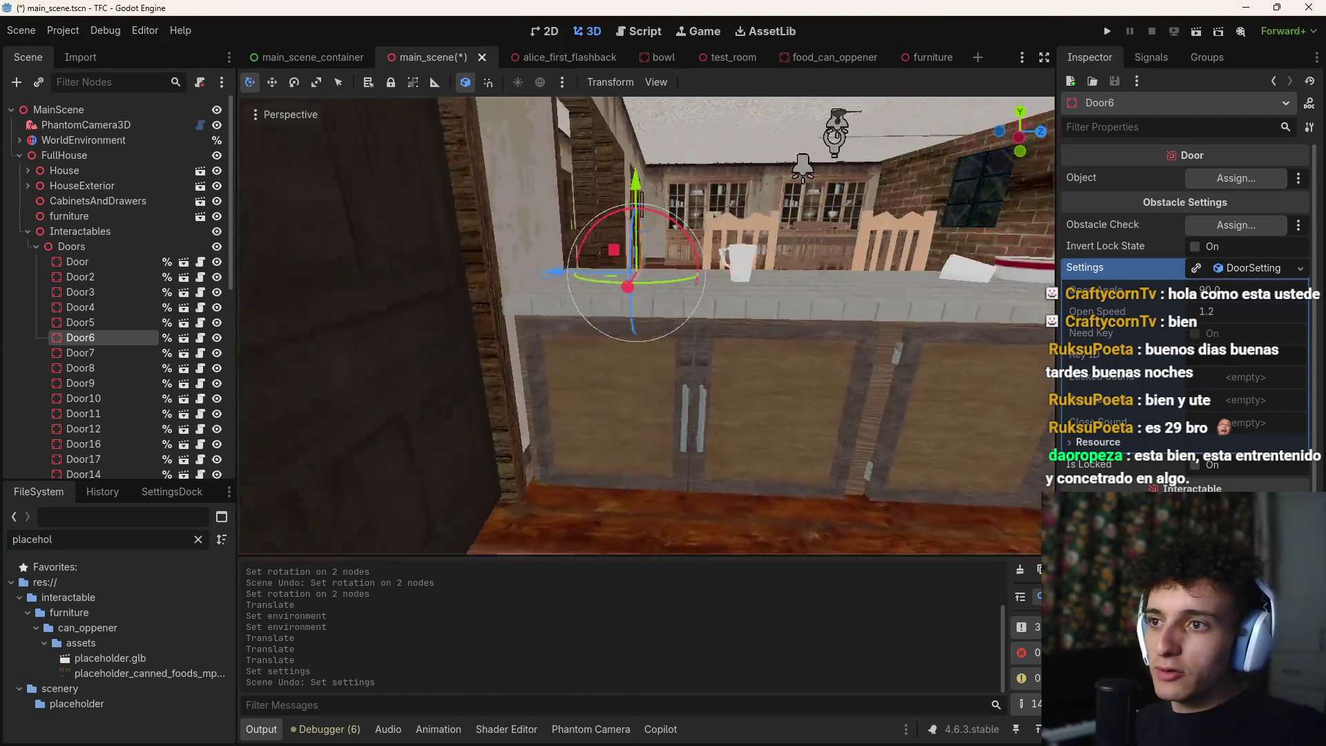
left_click(788, 353)
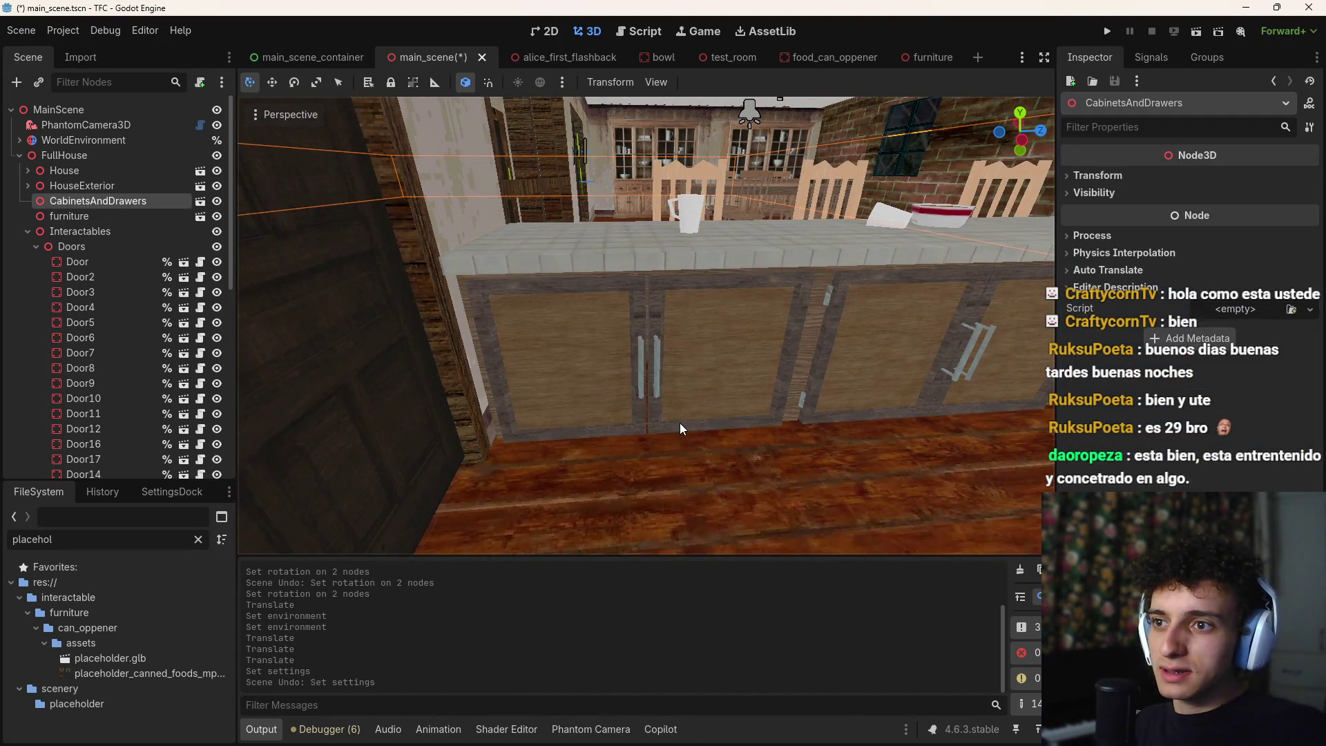
key("s")
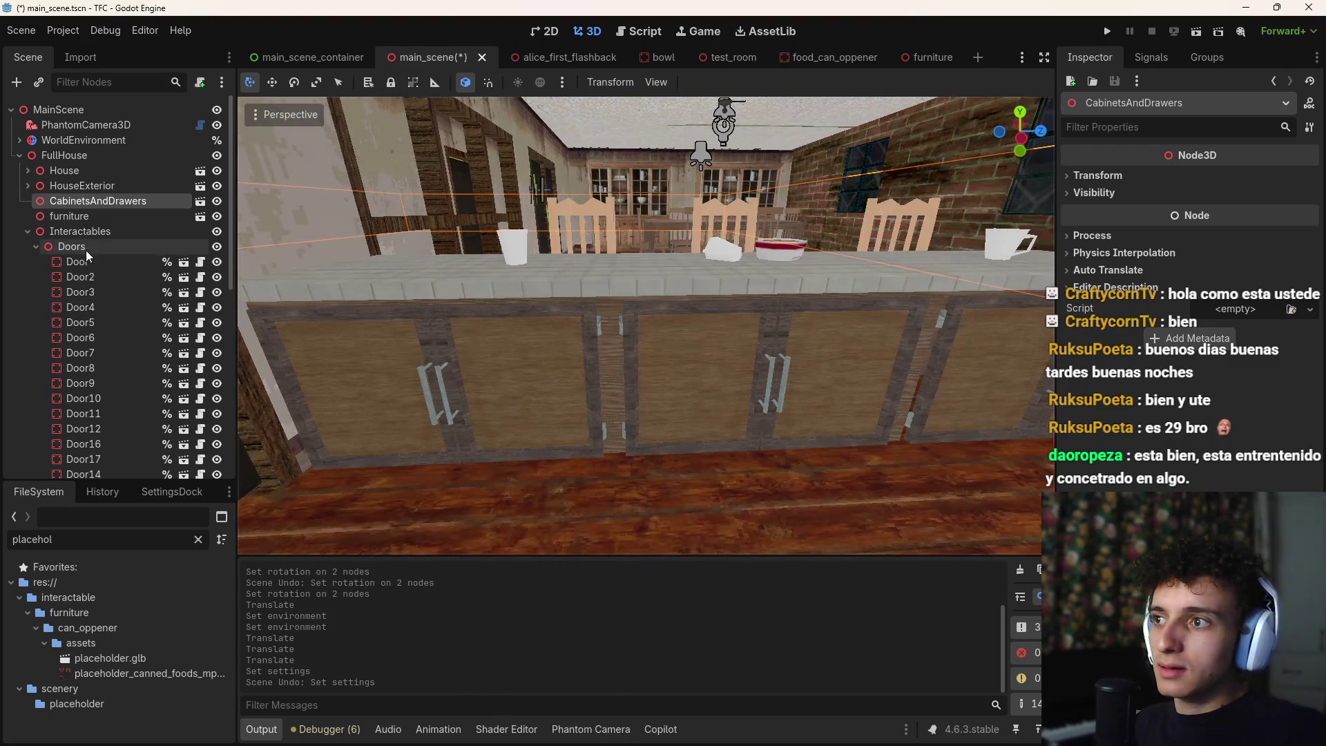
key("ctrl+s")
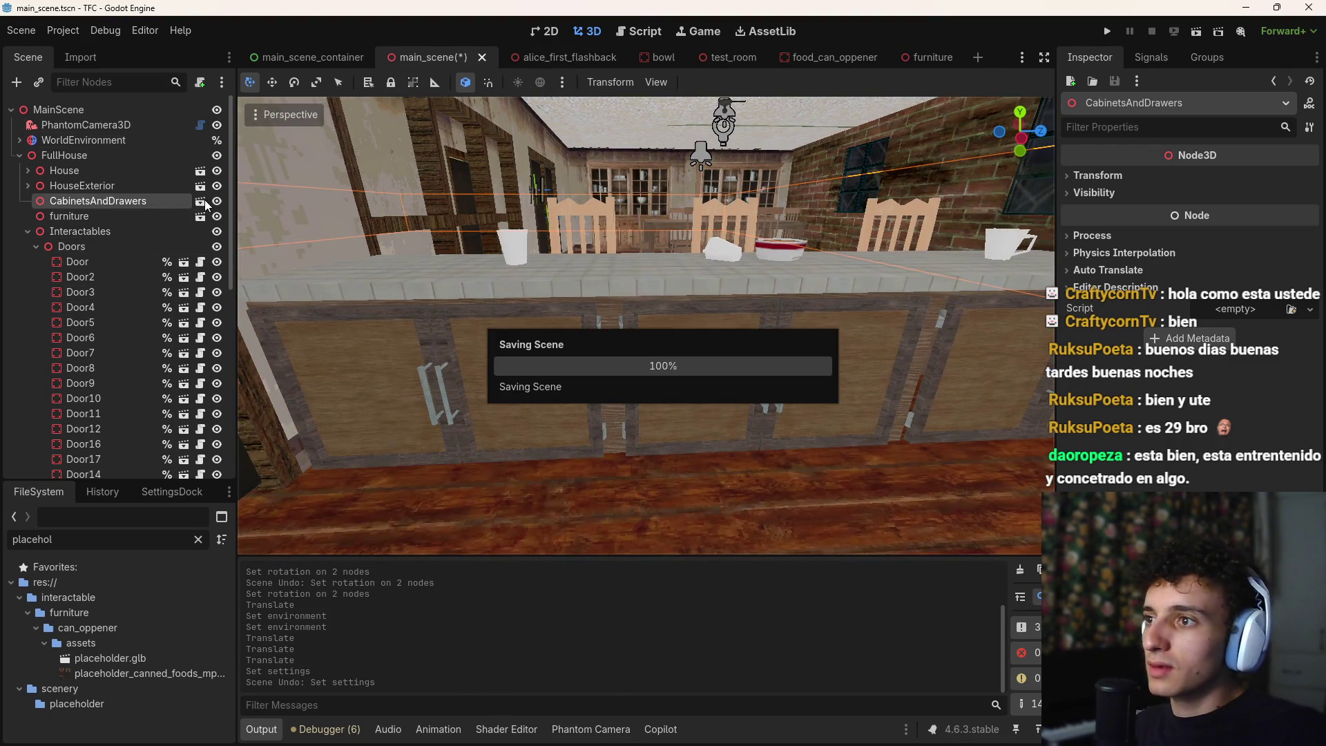
left_click(199, 200)
Copy the DoorSetting resource from Cube_048's StaticBody3D Settings property
key("s")
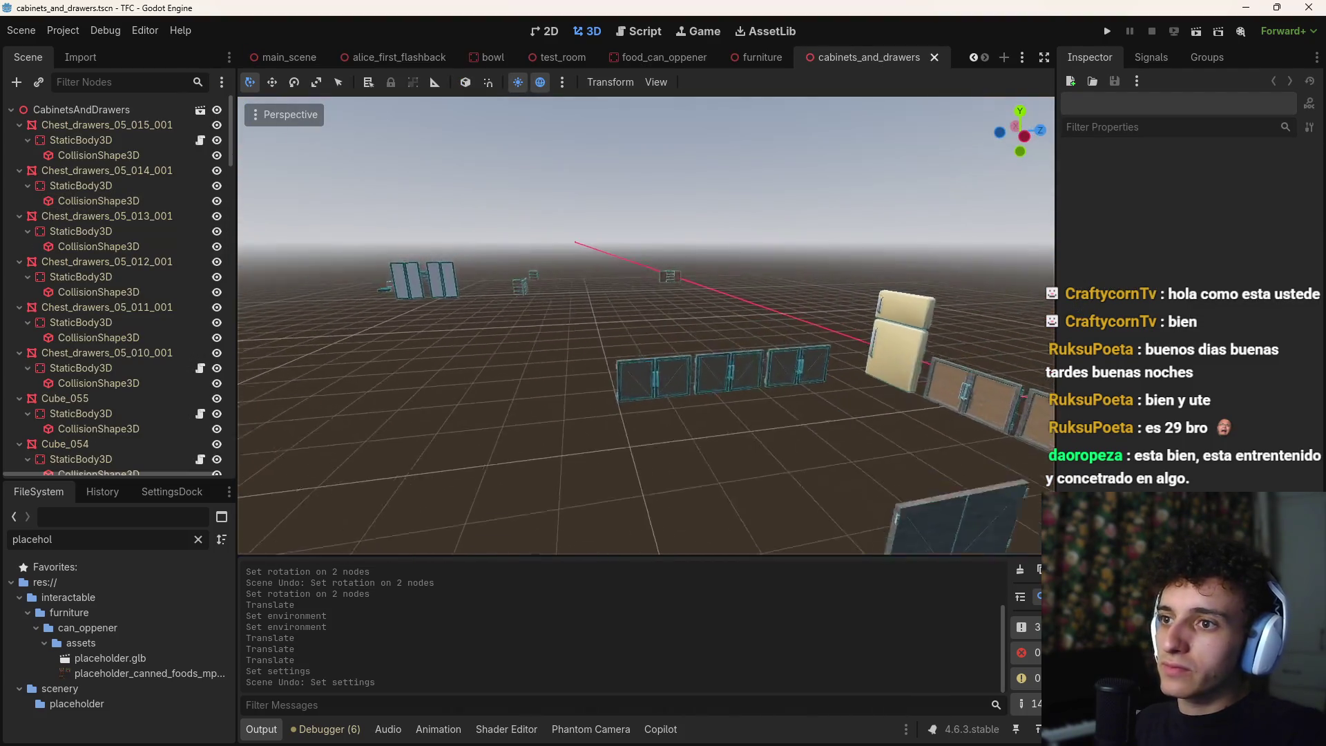
key("w")
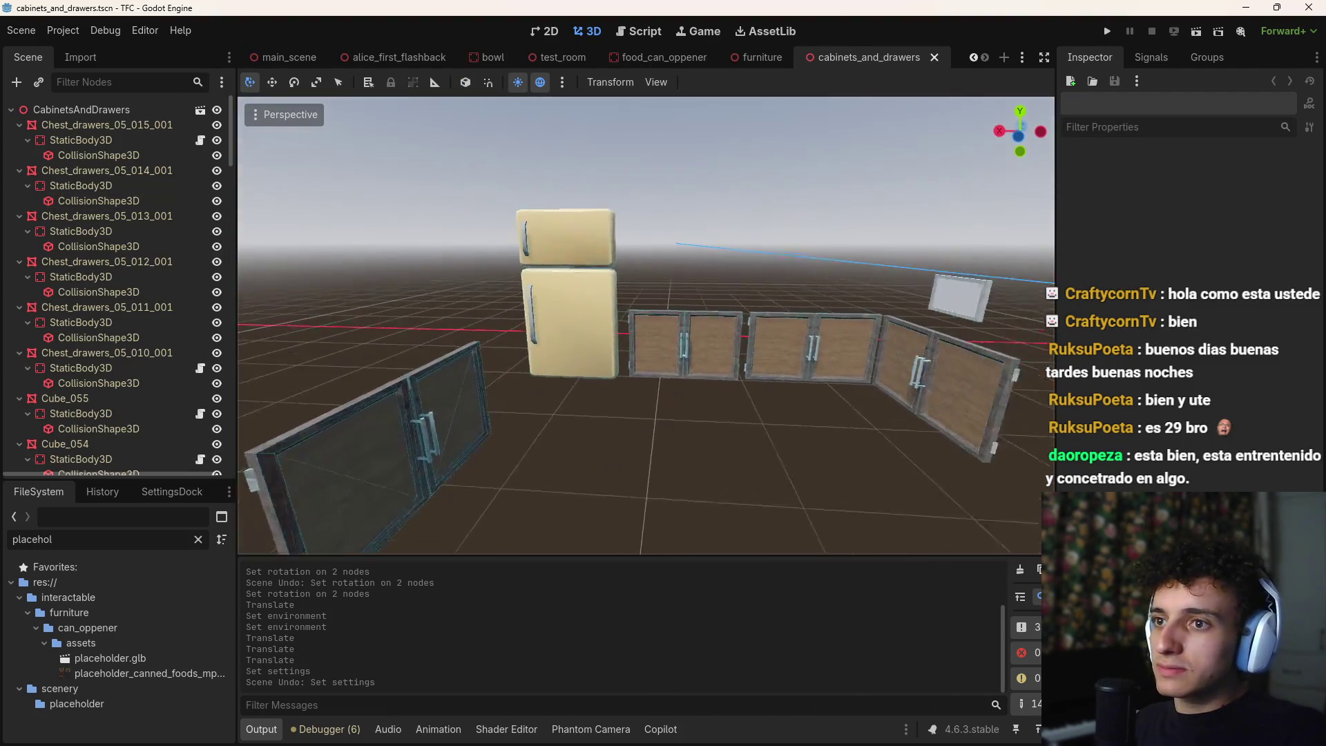
left_click(625, 304)
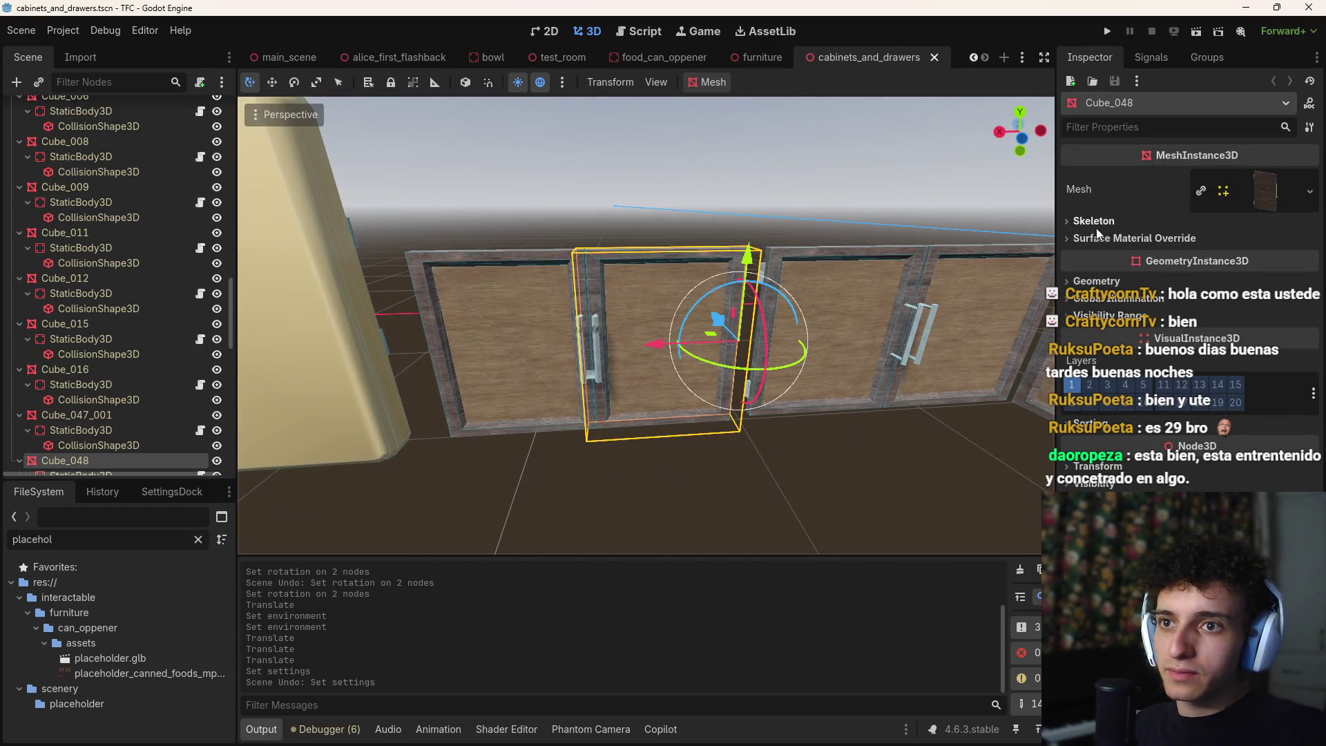
scroll(148, 296, "down", 3)
left_click(78, 340)
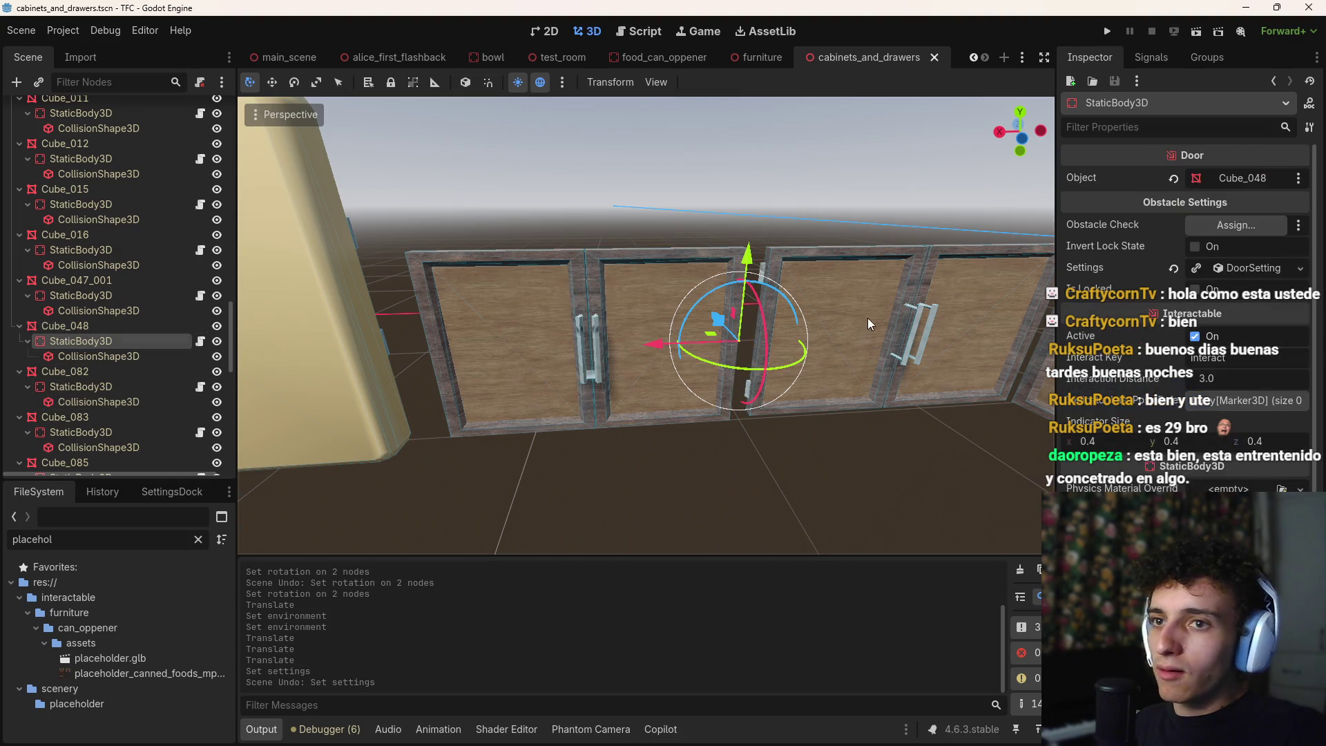
left_click(1250, 270)
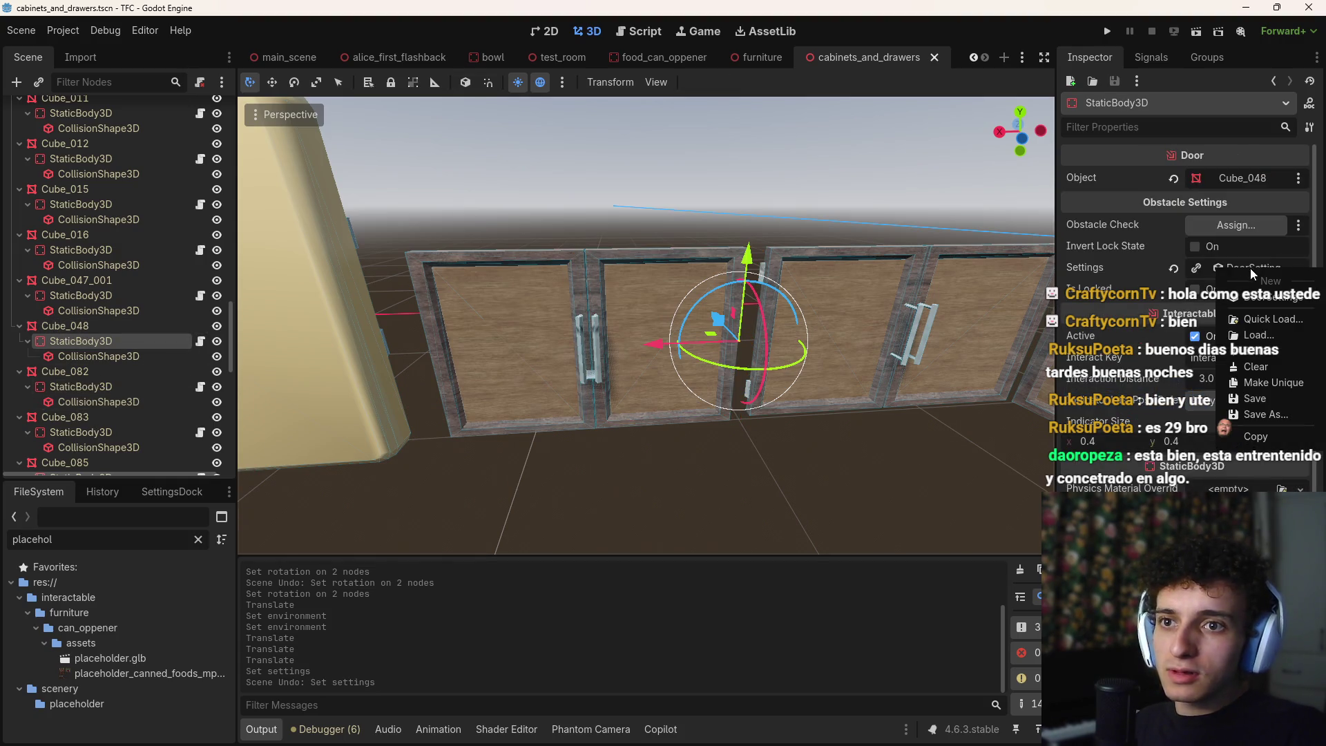
left_click(1130, 262)
Close the cabinets_and_drawers scene and return to main_scene with Door8 selected
right_click(1091, 268)
left_click(965, 208)
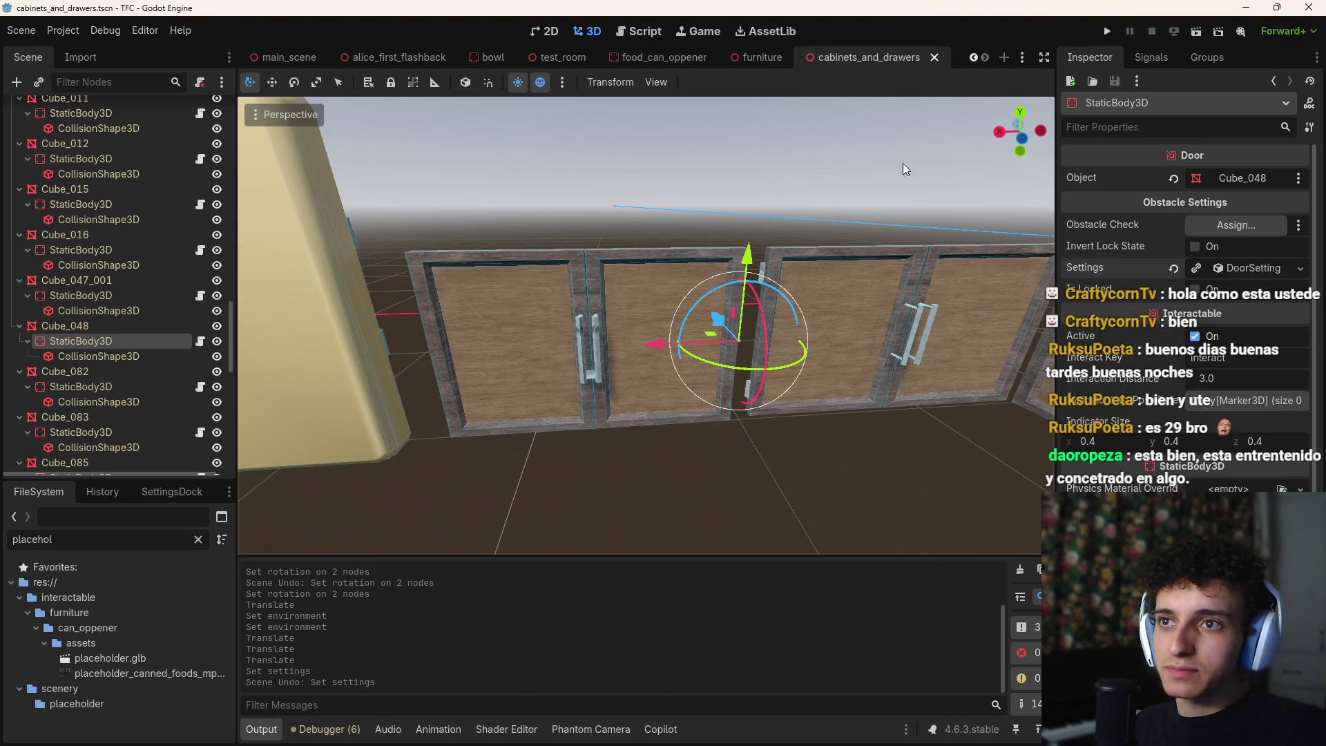
left_click(936, 58)
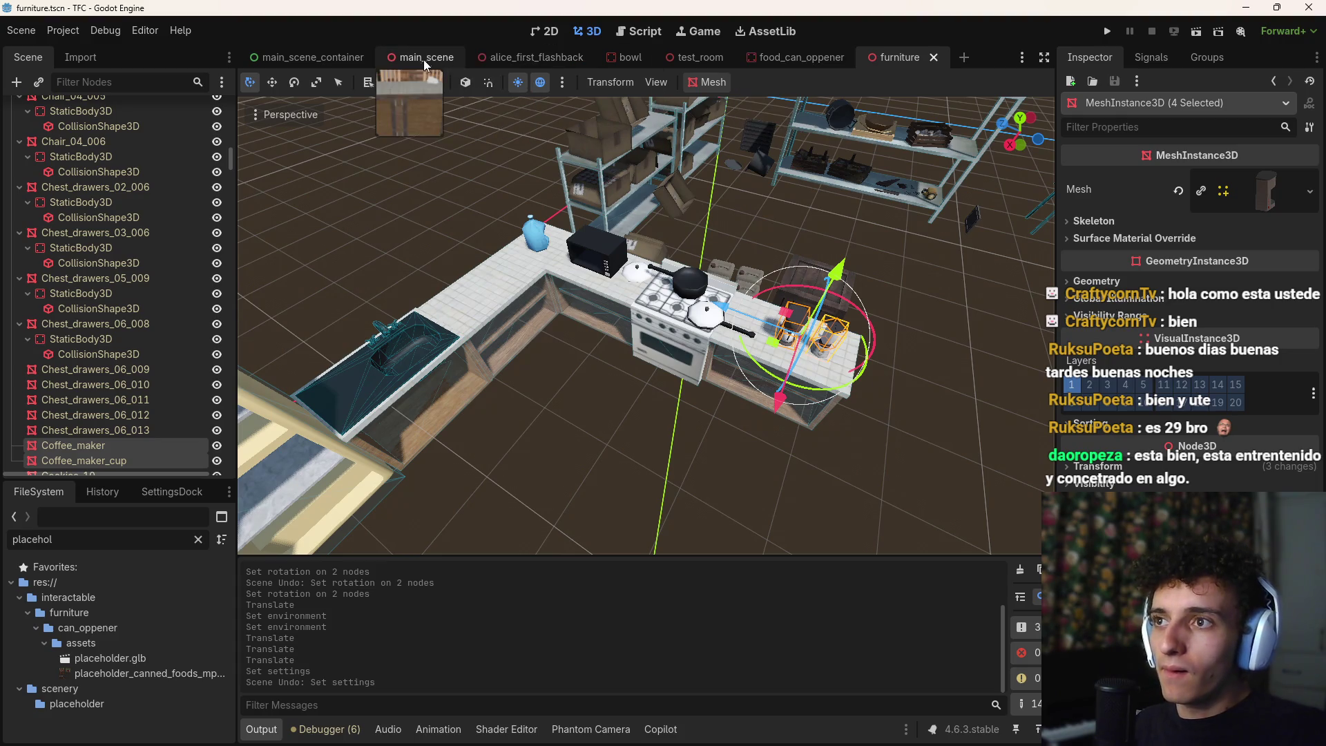
left_click(424, 58)
double_click(80, 367)
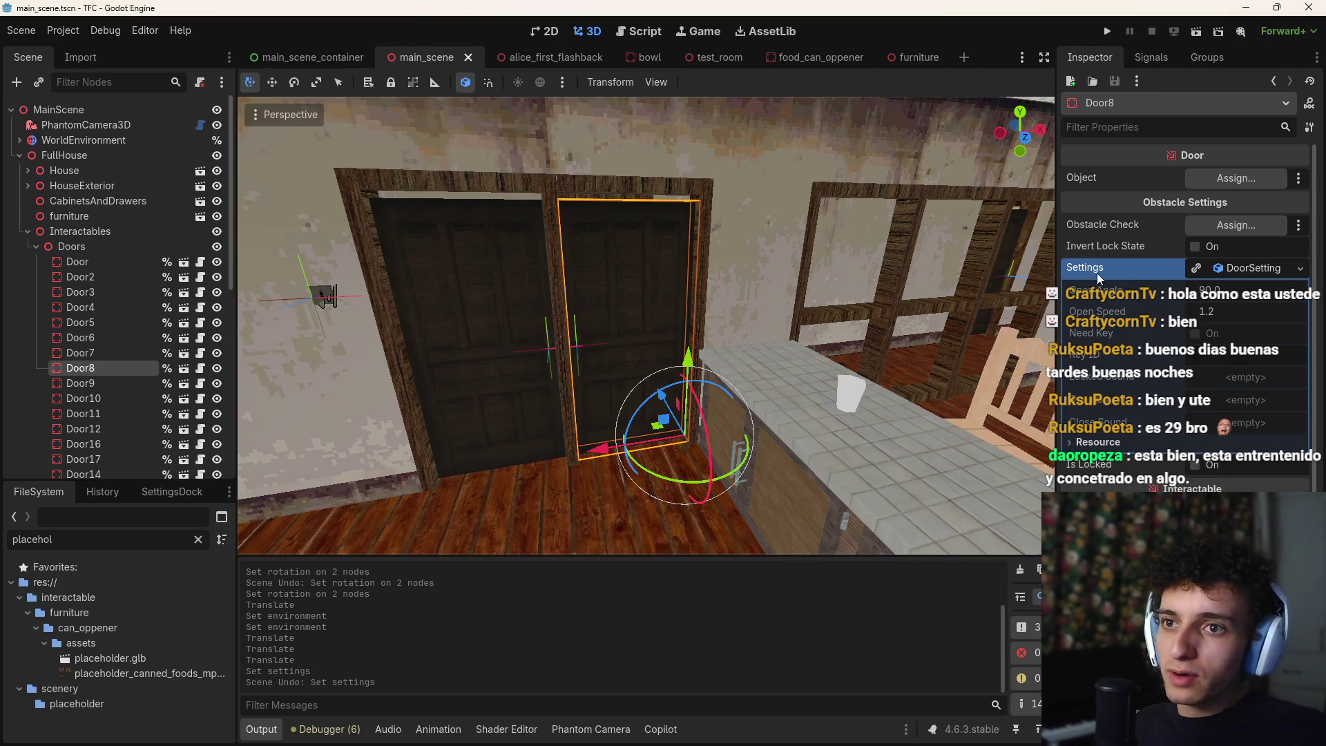
Paste the copied DoorSetting into Door8's Settings, giving it open speed 0.6
key("ctrl+v")
key("ctrl+z")
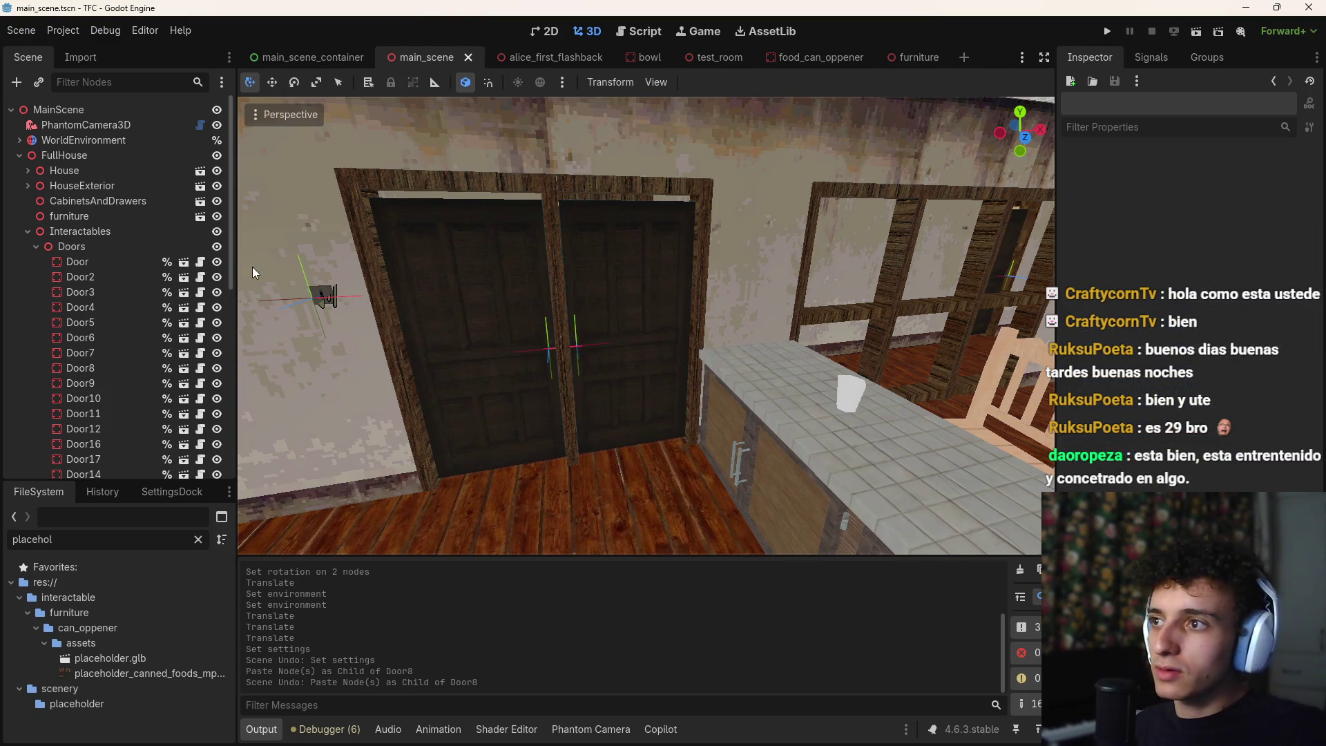
left_click(675, 284)
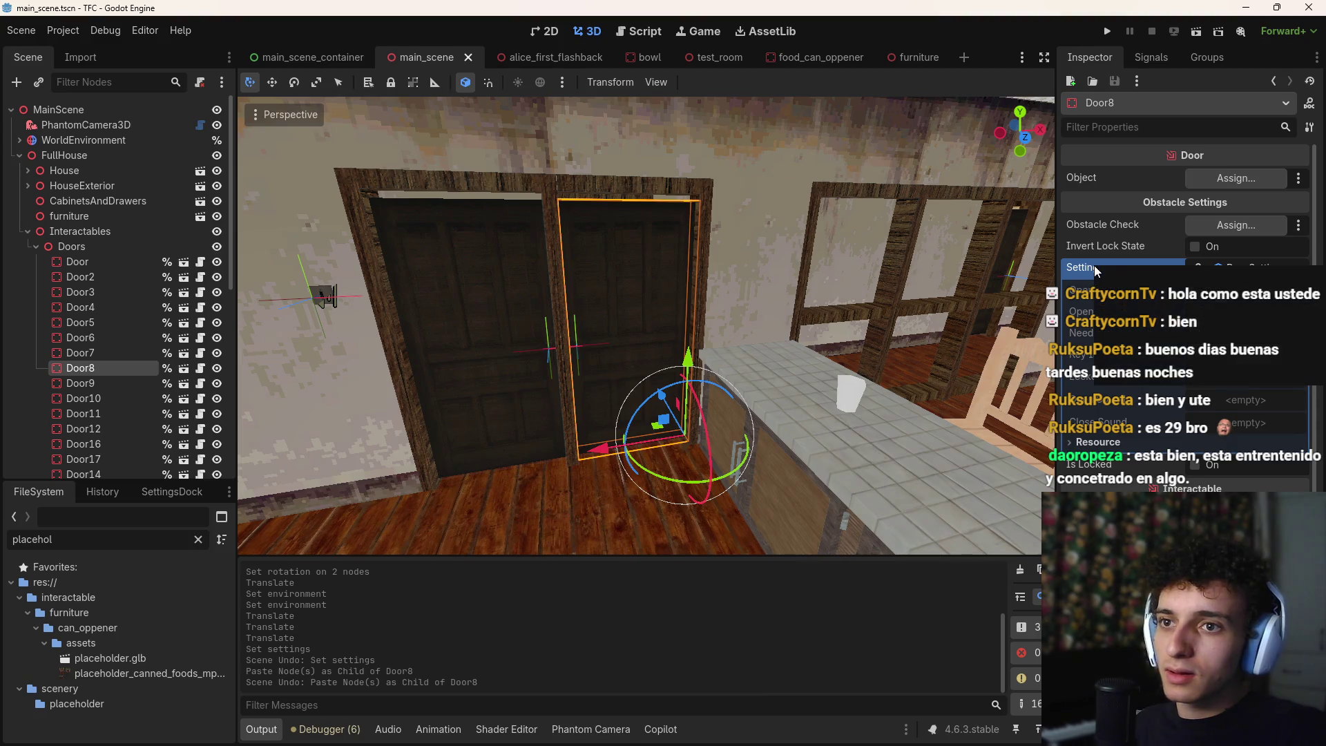
key("ctrl+v")
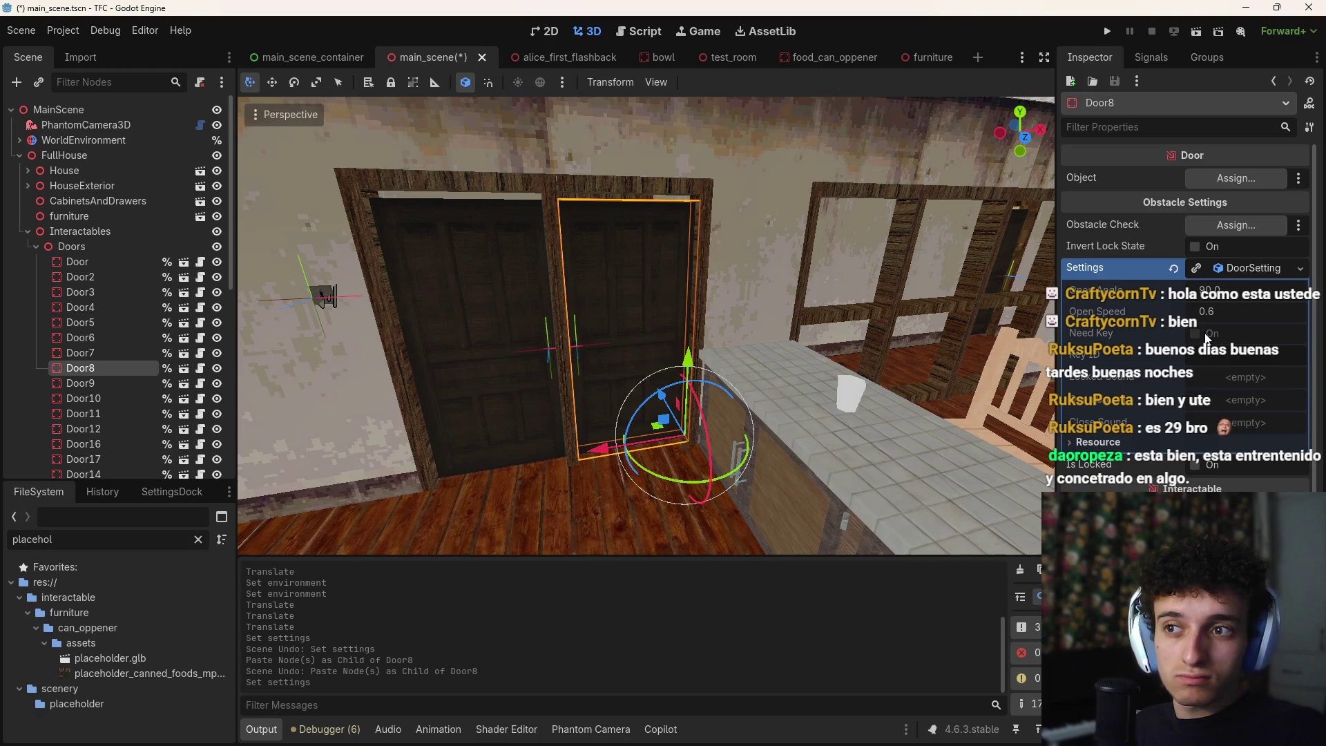
Compare against Door9's DoorSetting values, then save main_scene and run the game
left_click(496, 344)
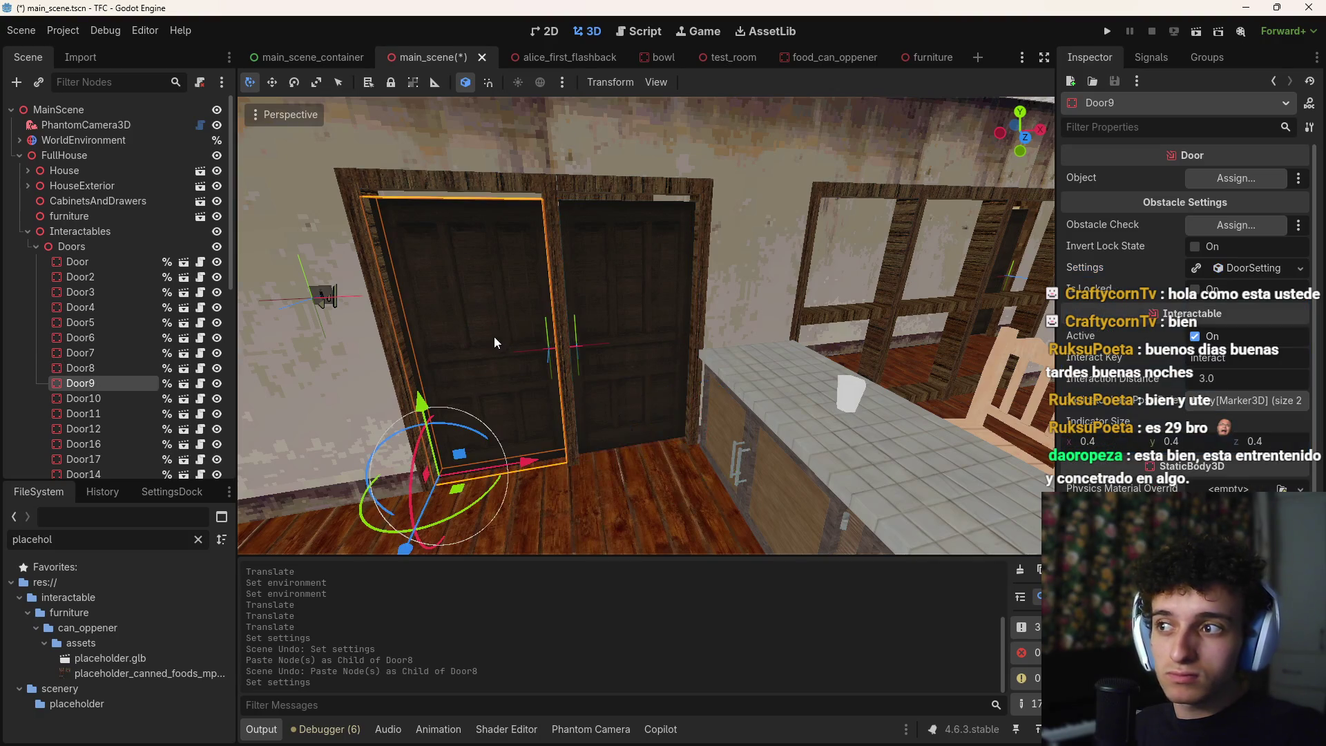
left_click(1251, 269)
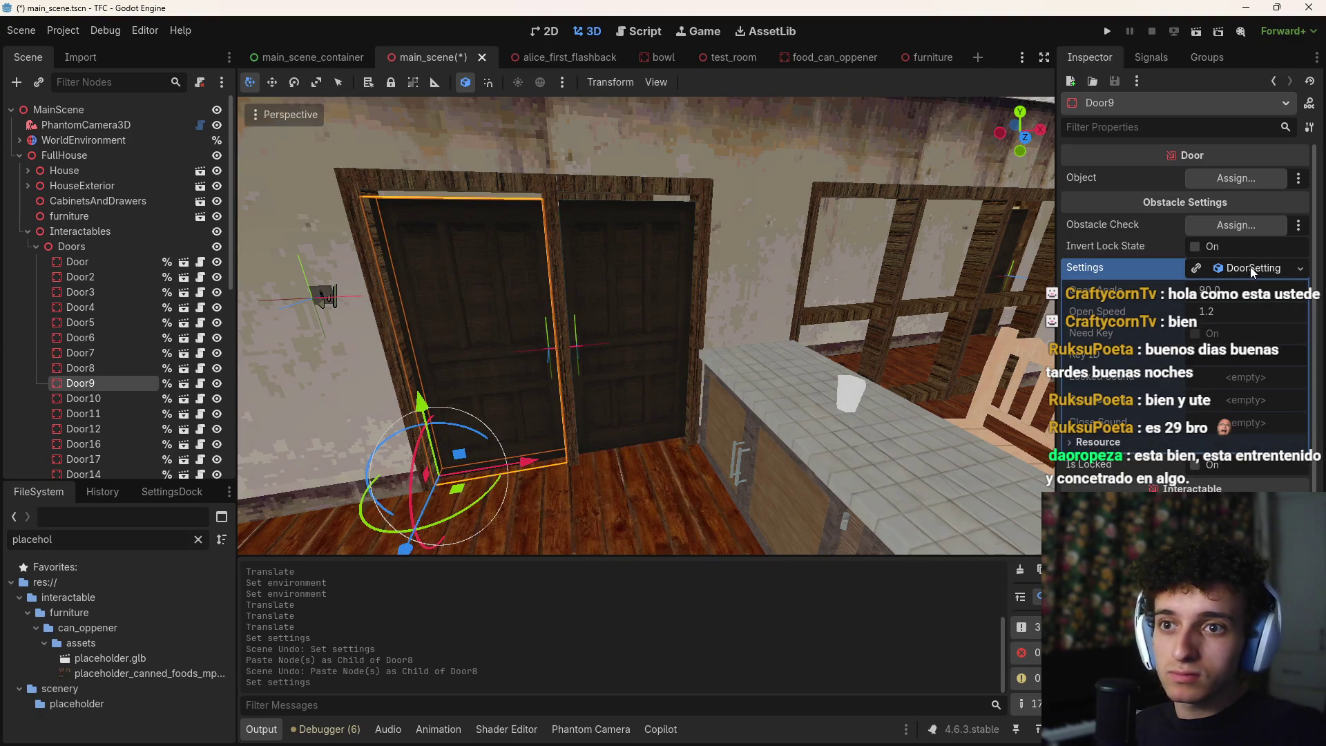
left_click(653, 319)
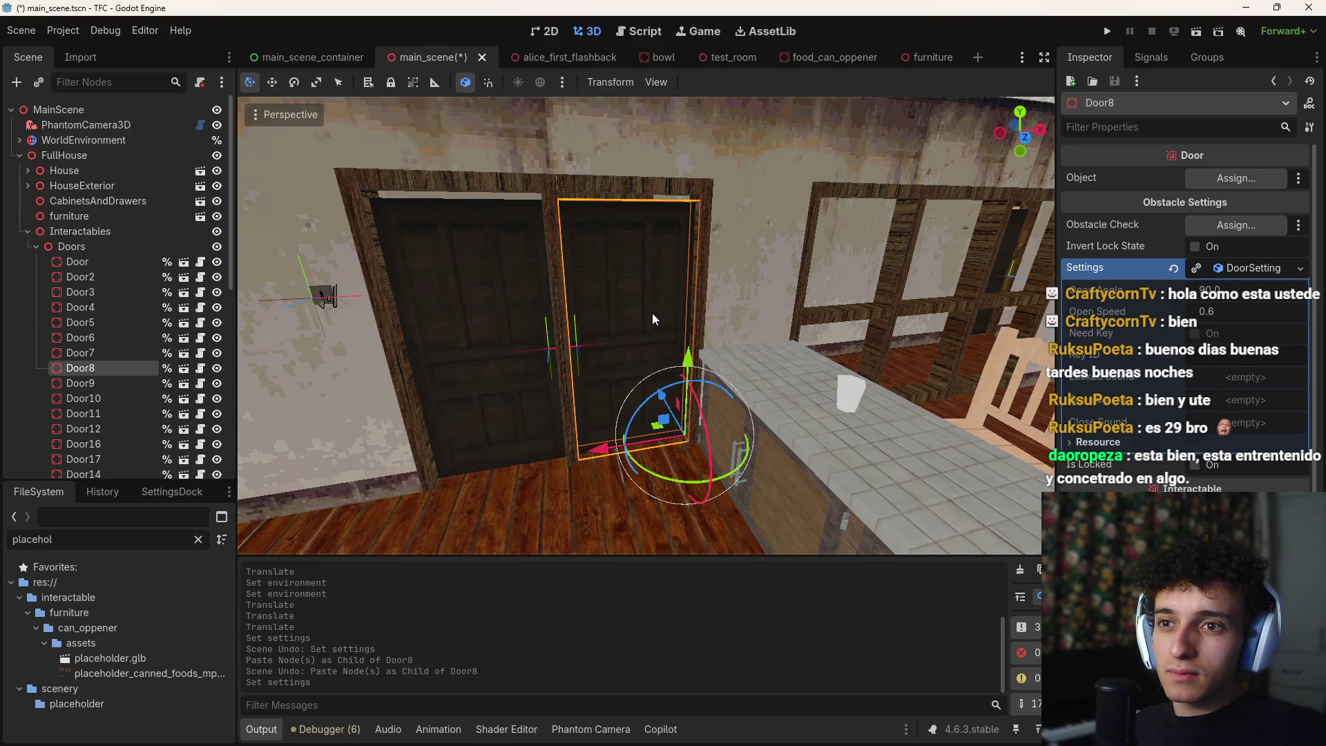
key("ctrl+s")
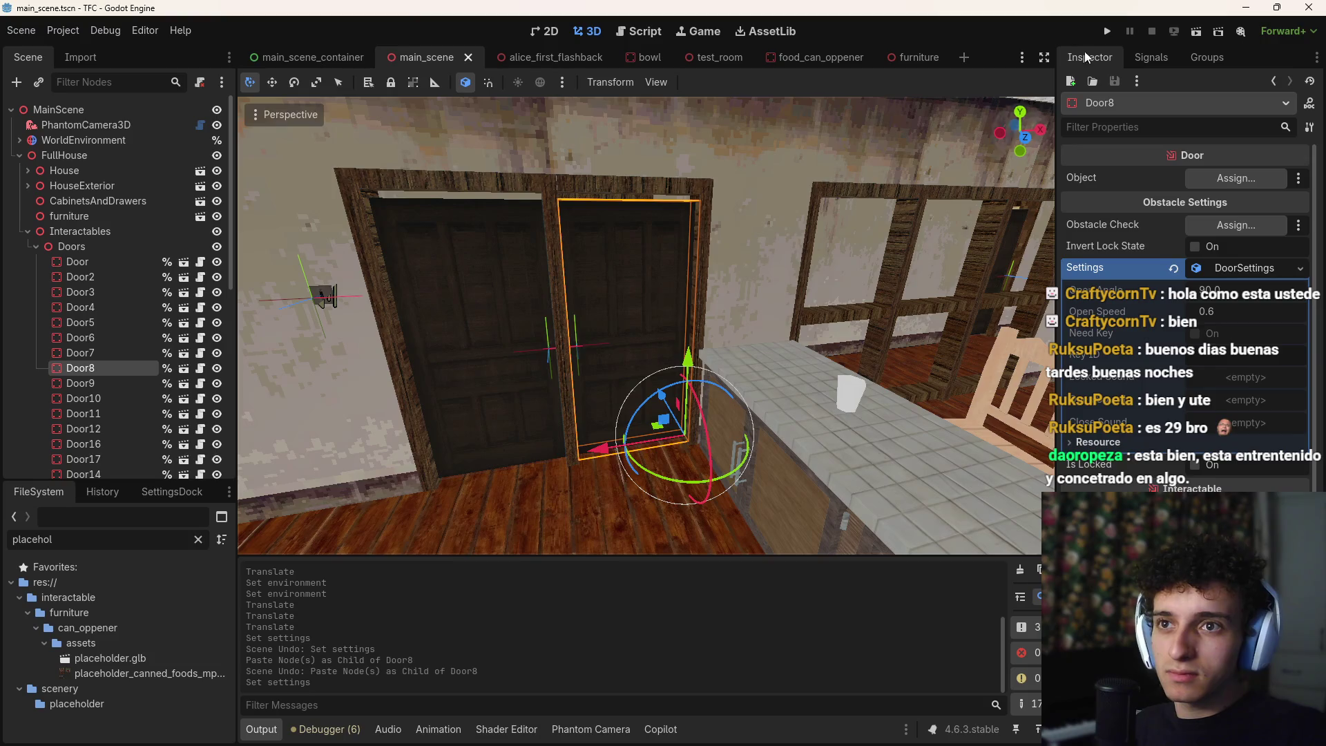
left_click(1117, 31)
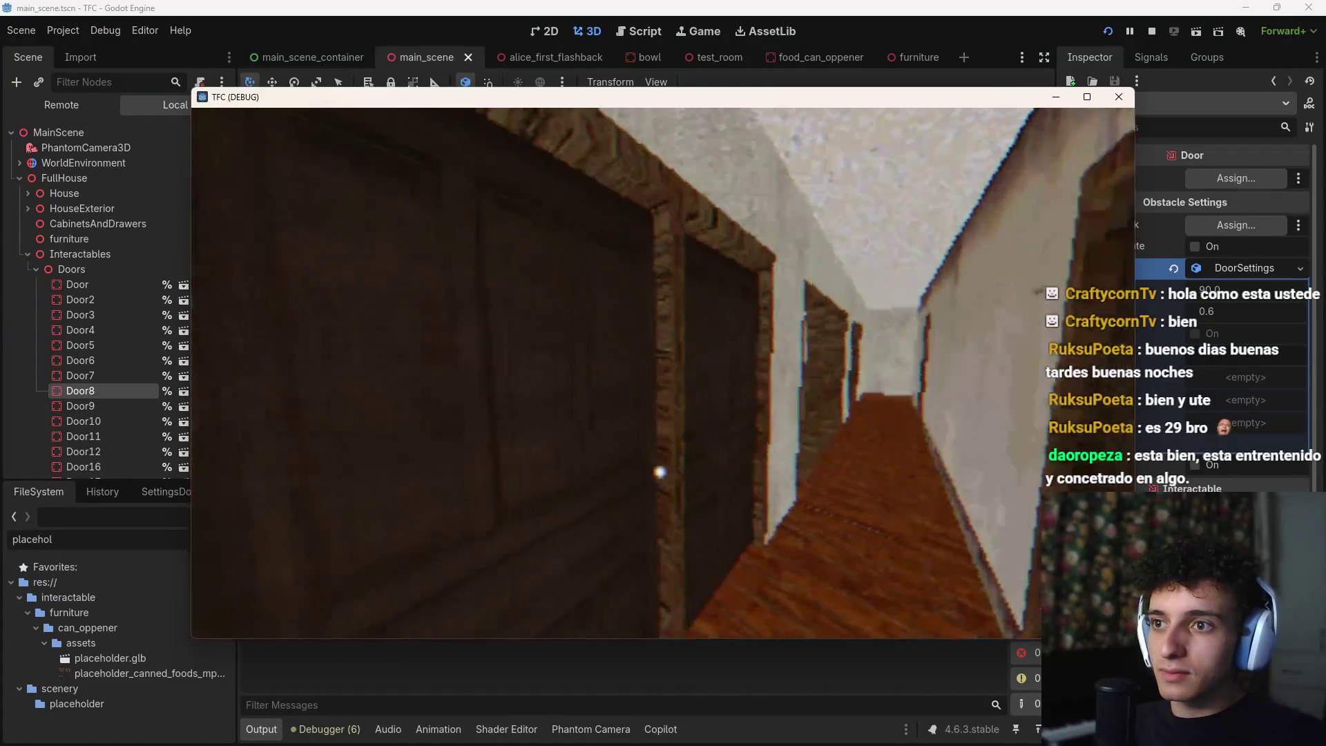
key("e")
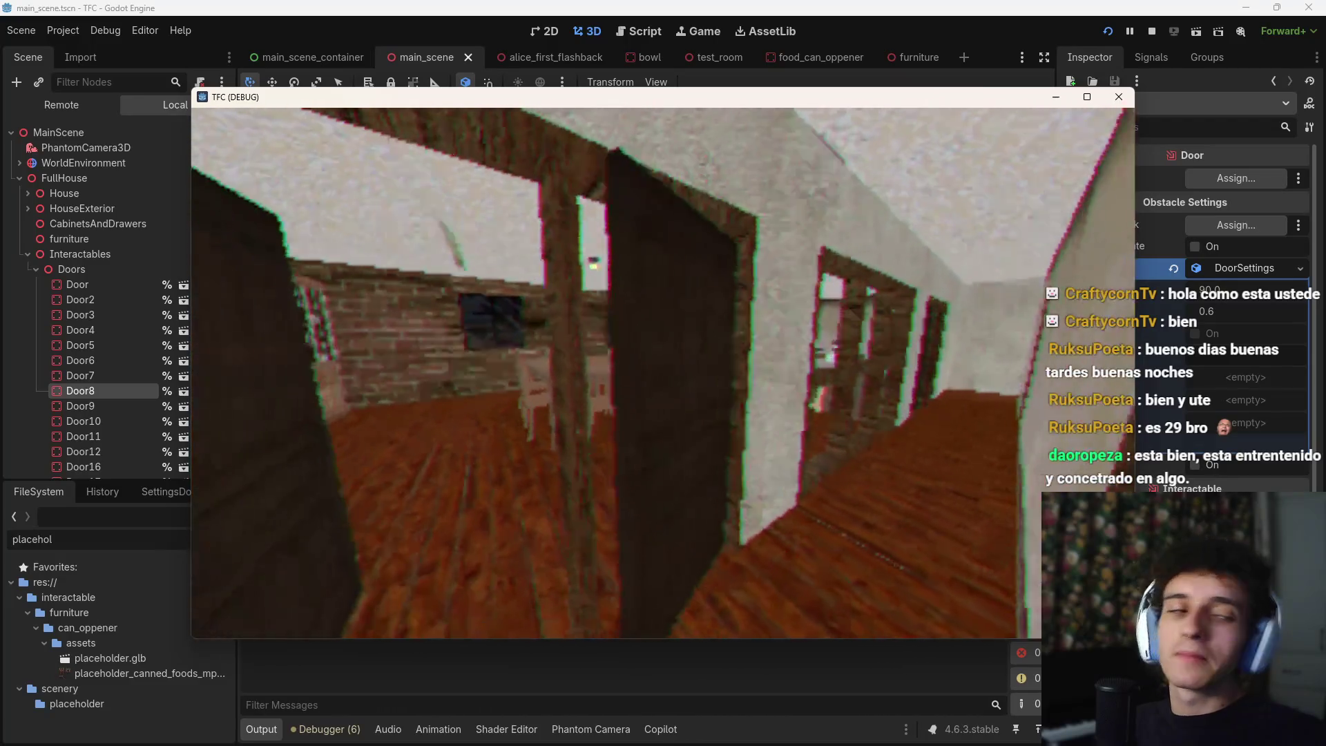
key("F8")
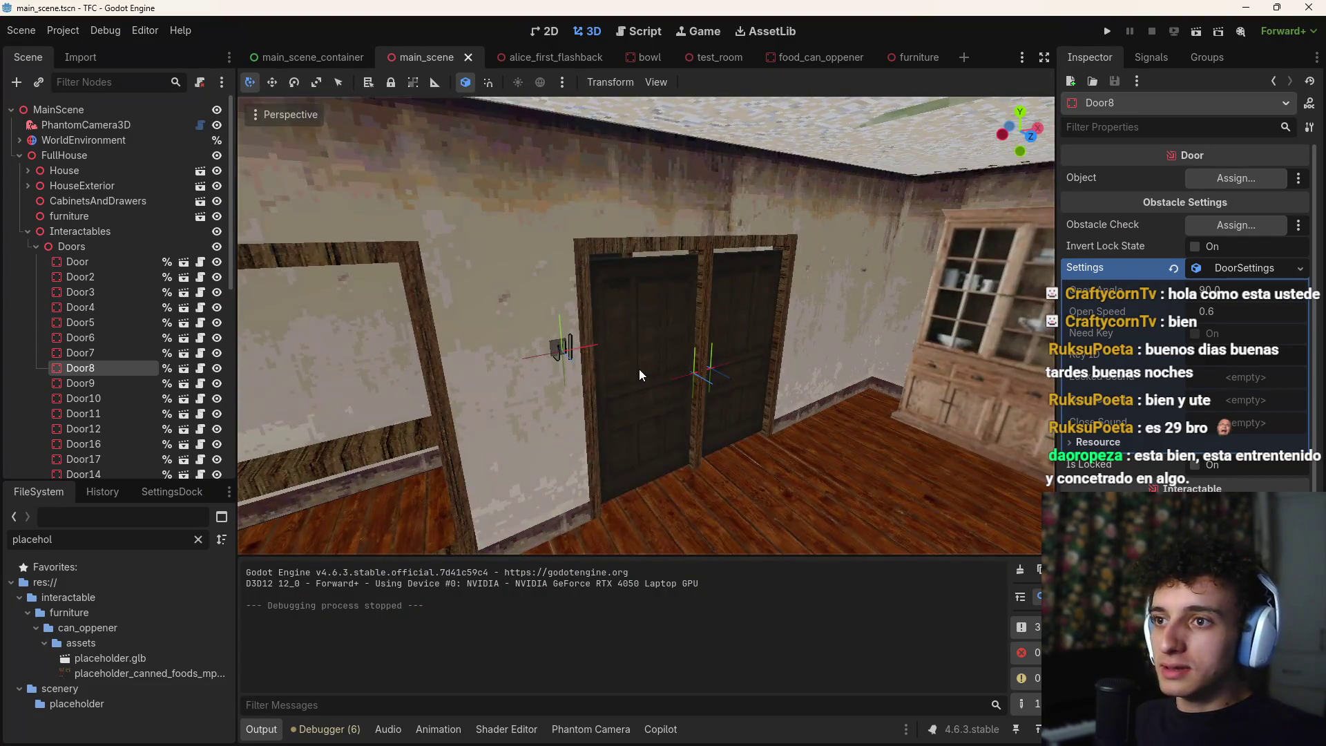
Assign the DoorSettings resource to Door7 and Door9, save main_scene, and run with F5
left_click(640, 369)
left_click(1215, 268)
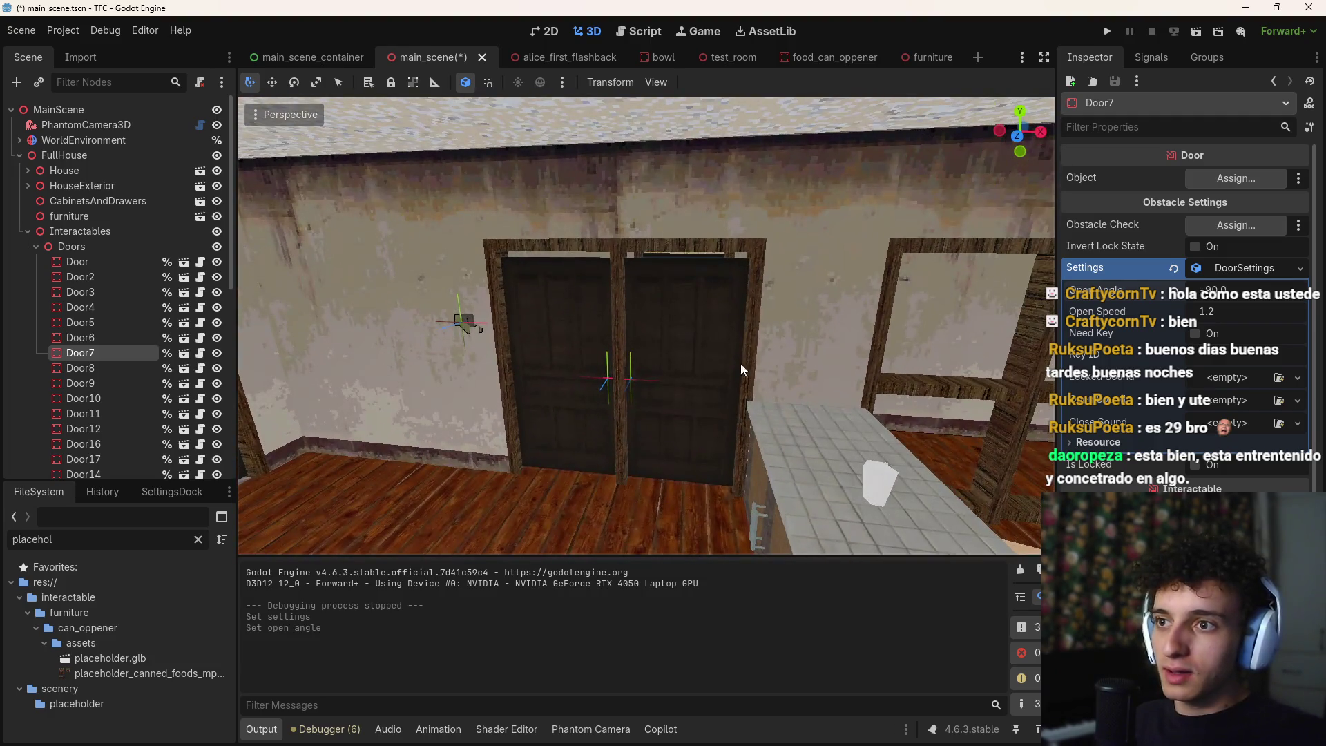
left_click(550, 344)
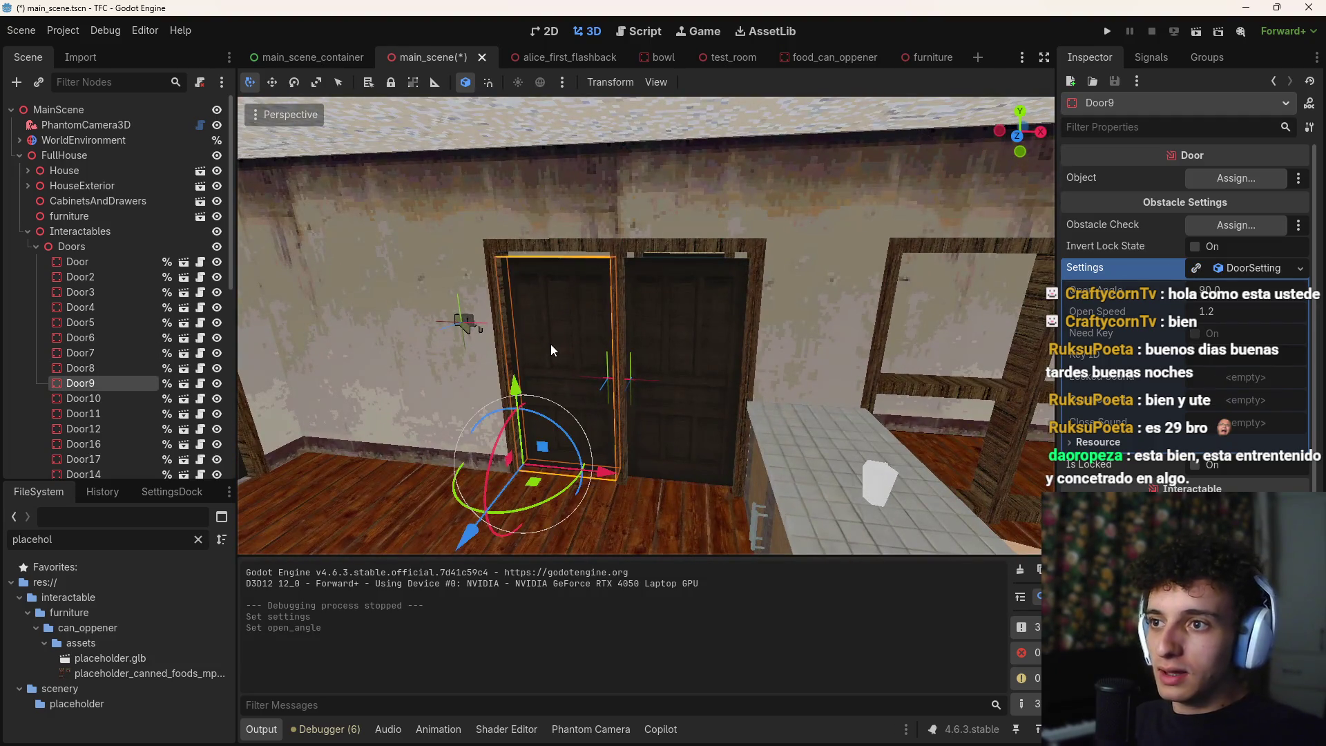
key("ctrl+s")
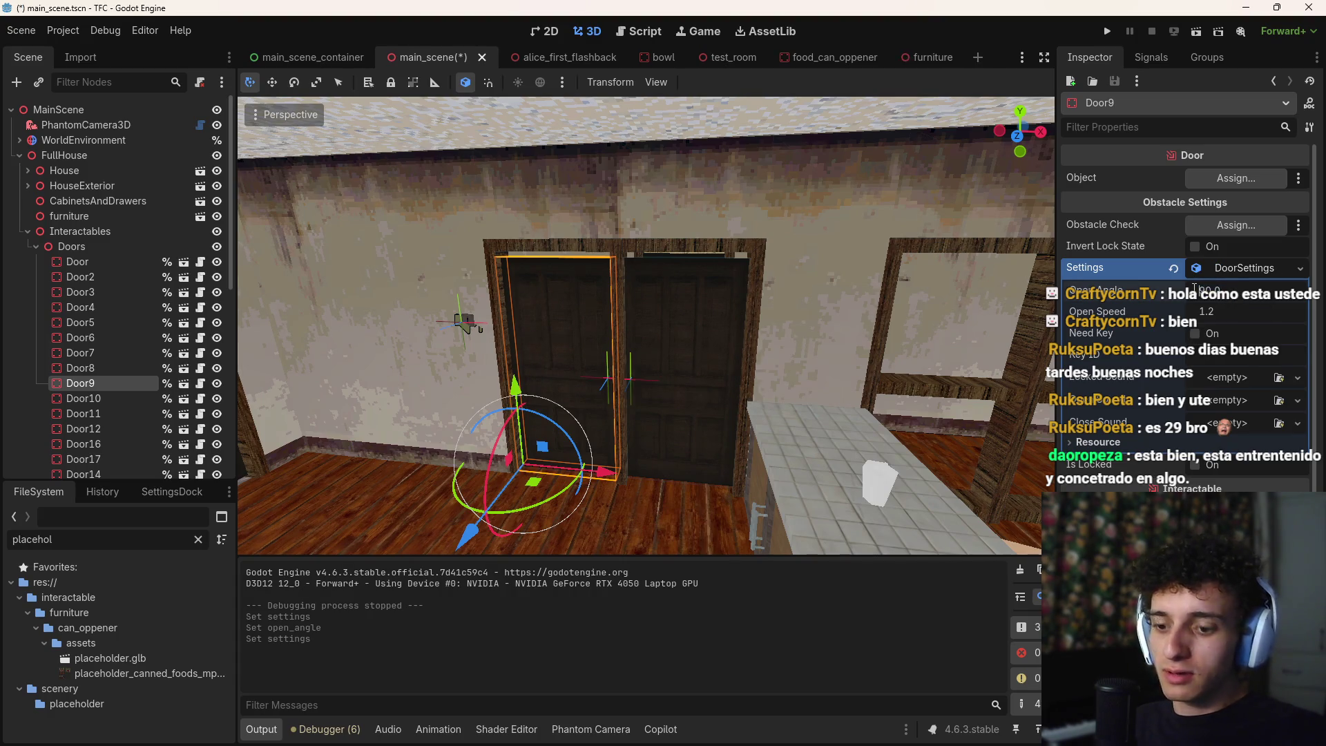
key("F5")
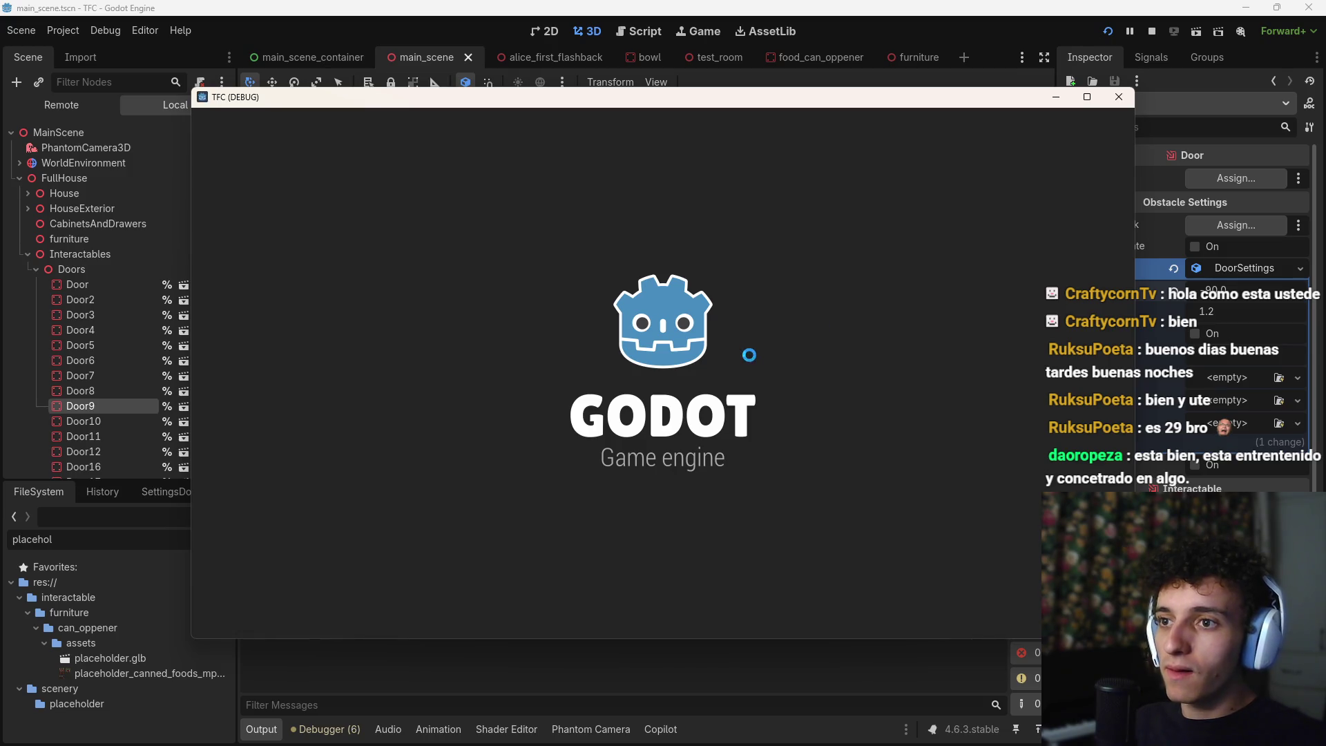
Walk through the hallway doors into the kitchen in the debug run, then stop it with F8
key("w")
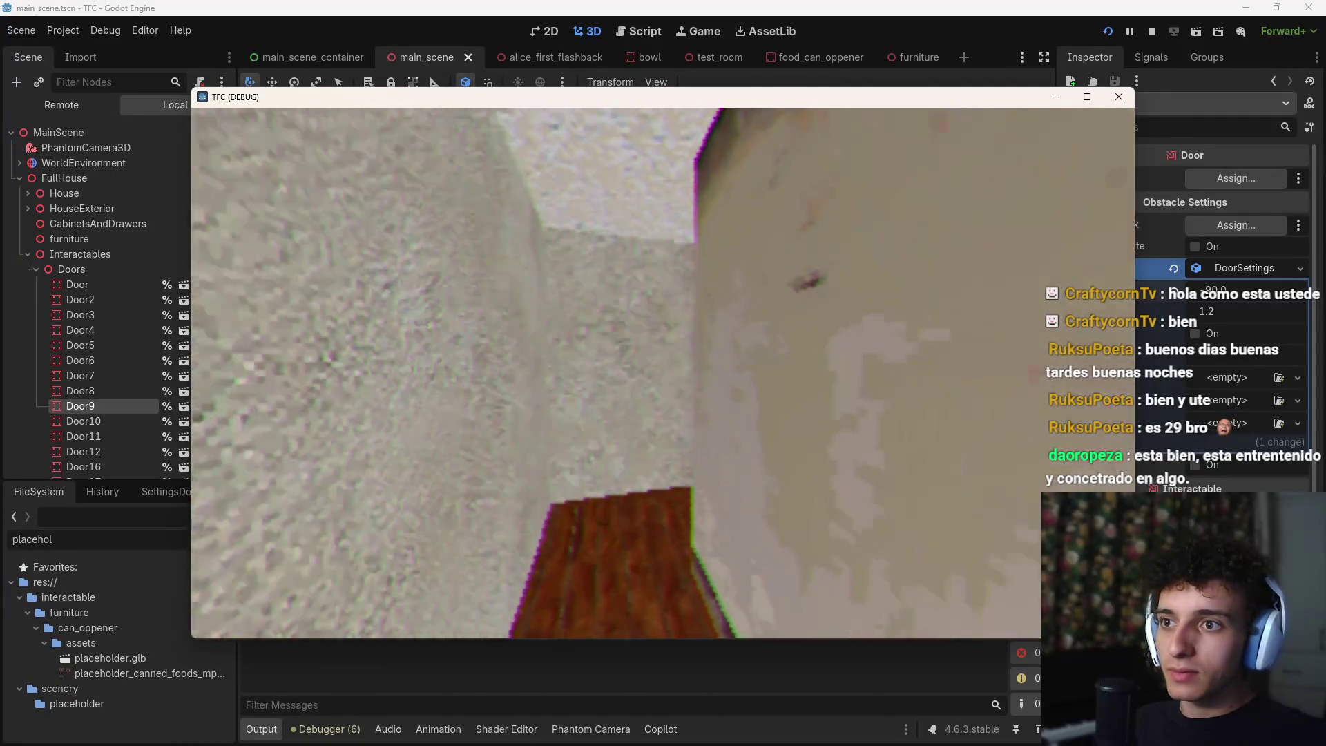
key("w")
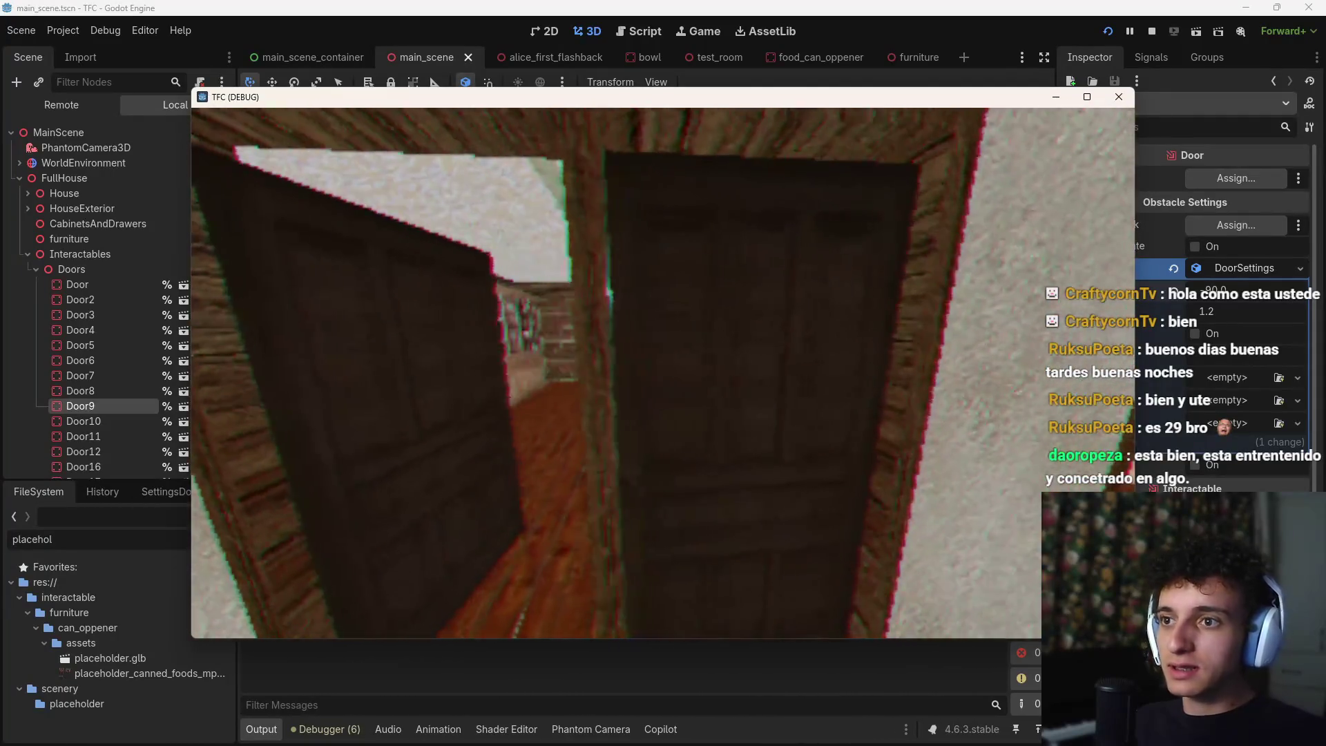
key("e")
key("w")
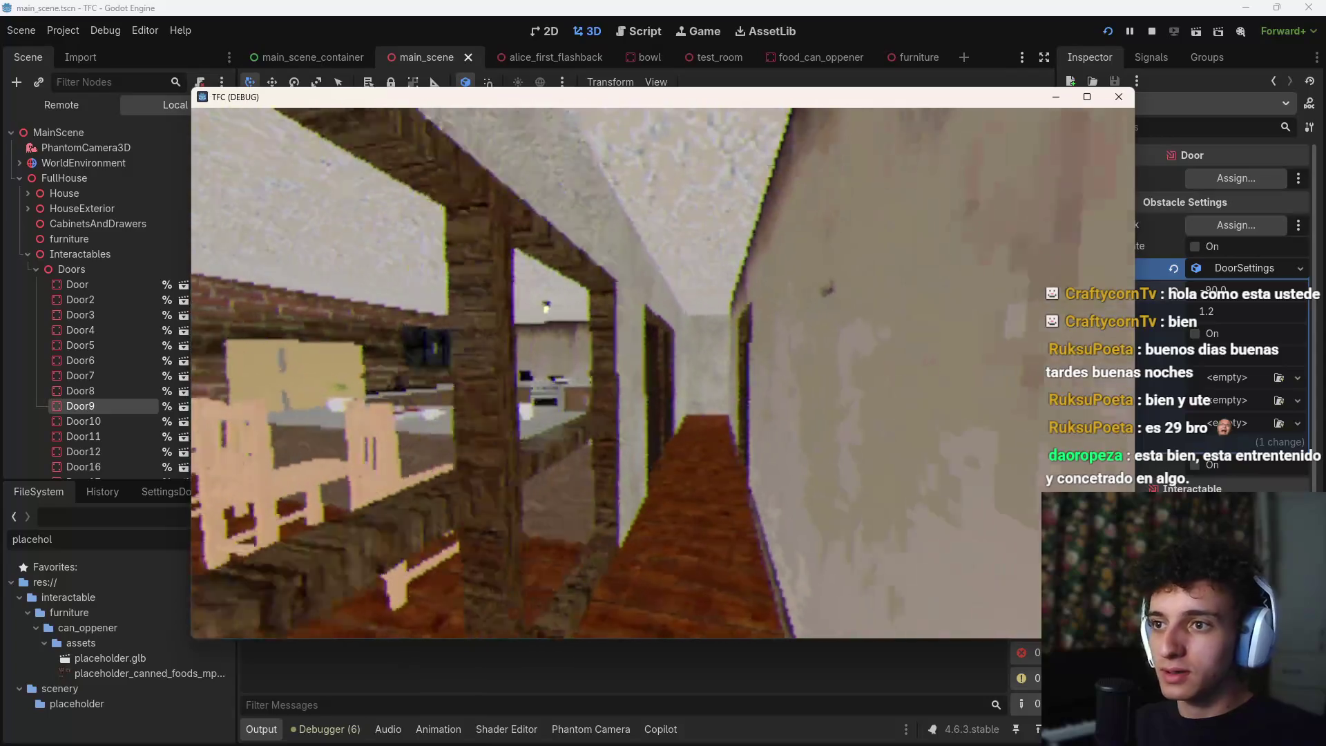
key("w")
key("e")
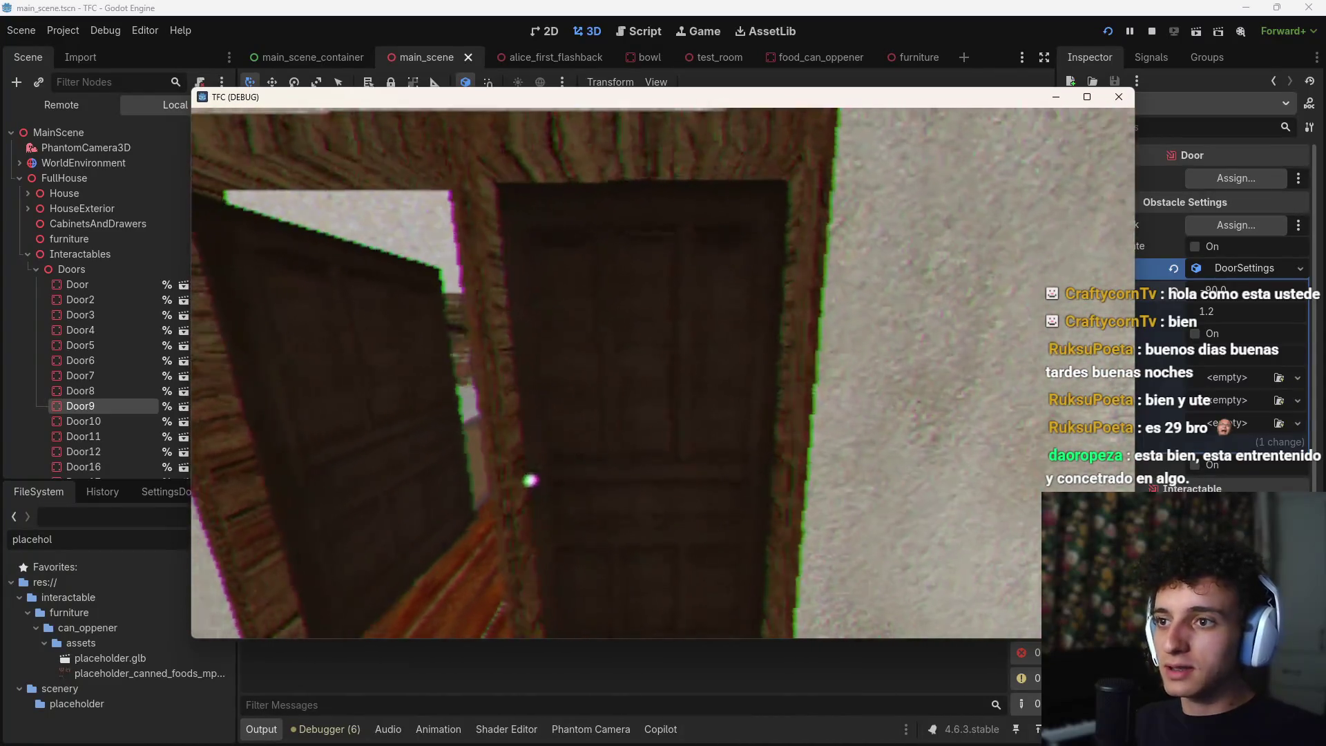
key("e")
key("w")
key("w")
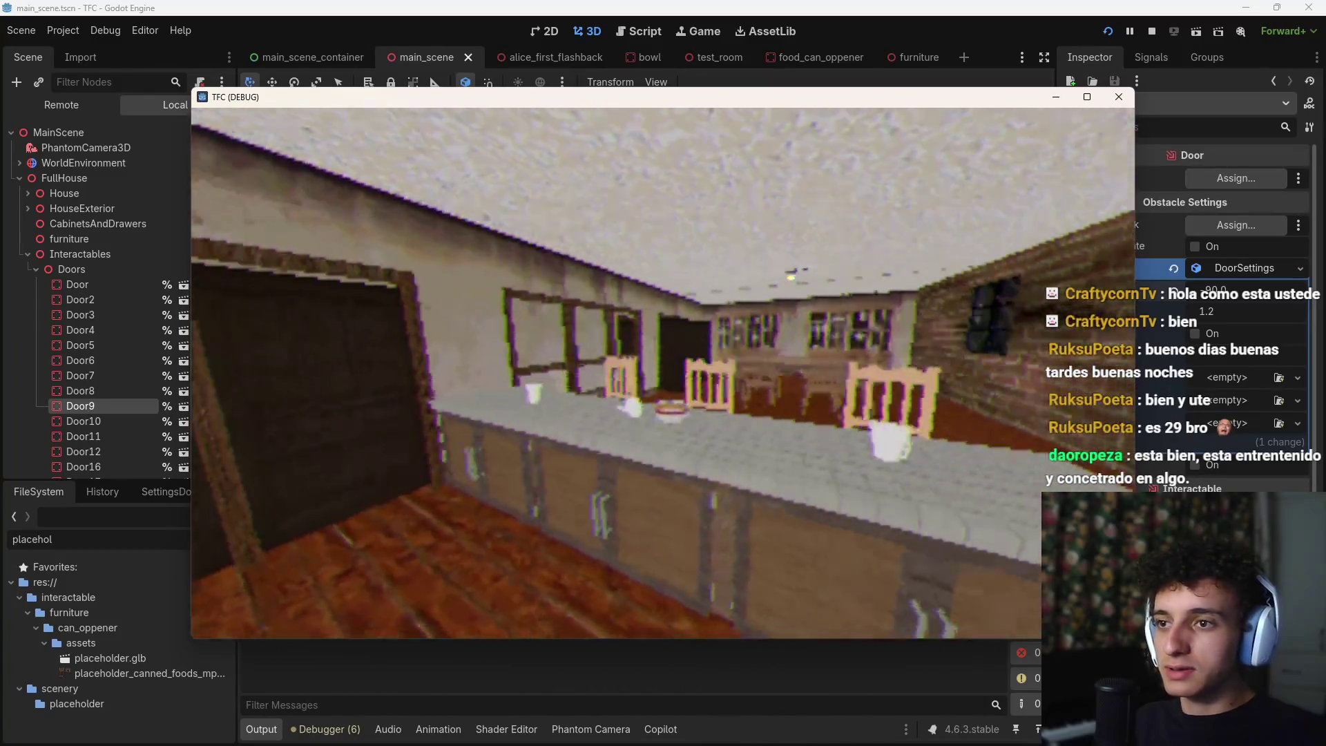
key("w")
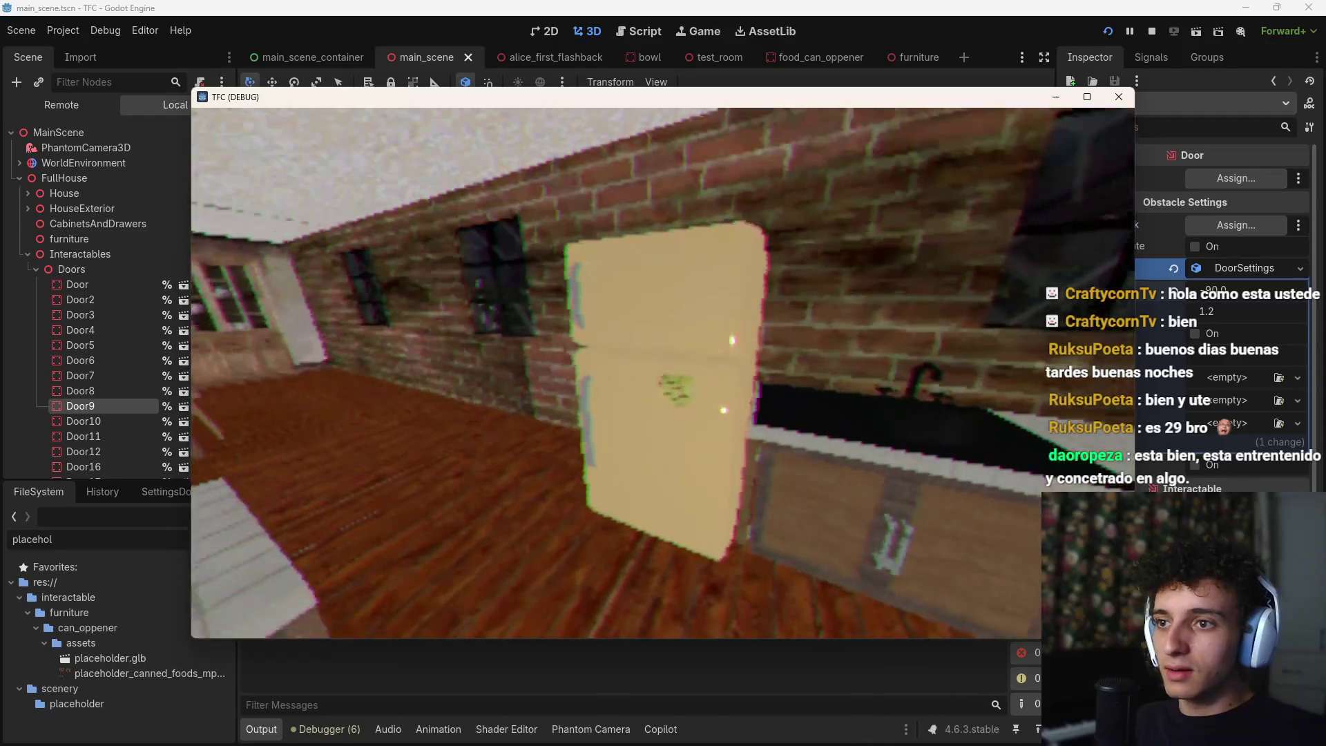
key("w")
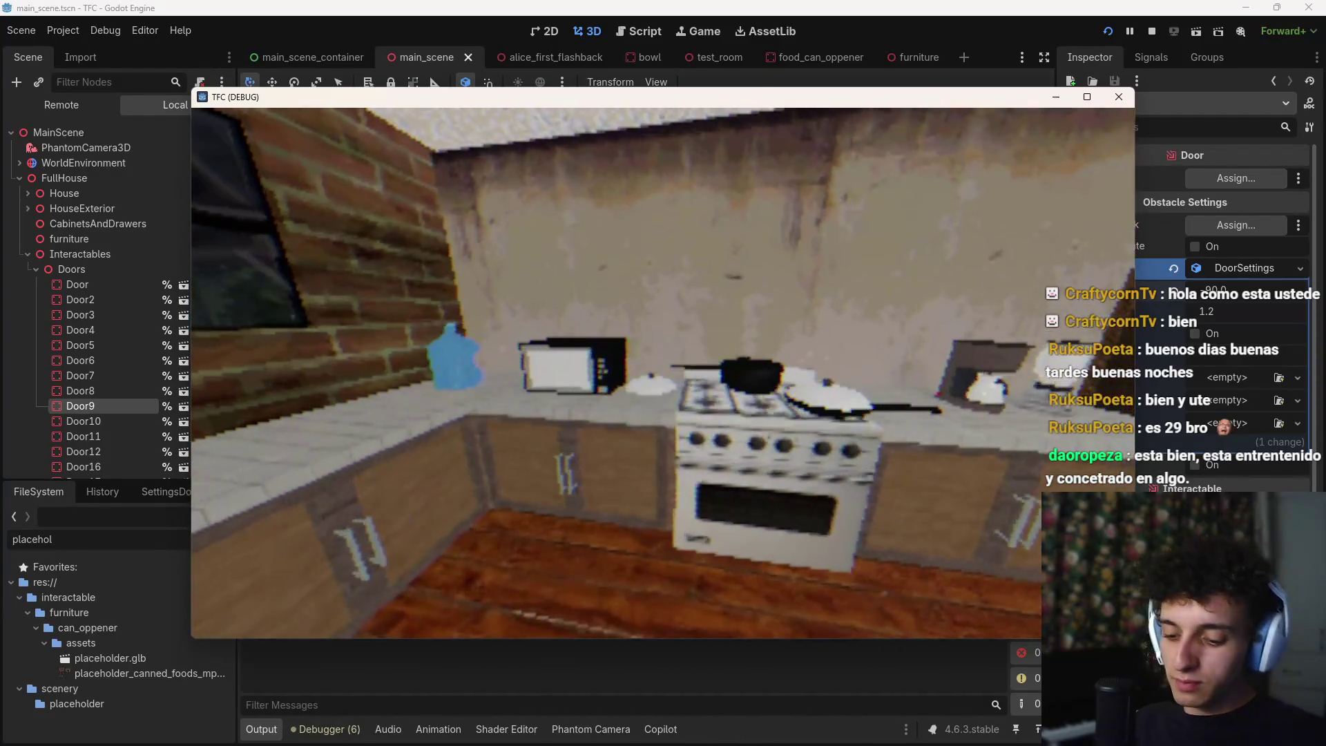
key("F8")
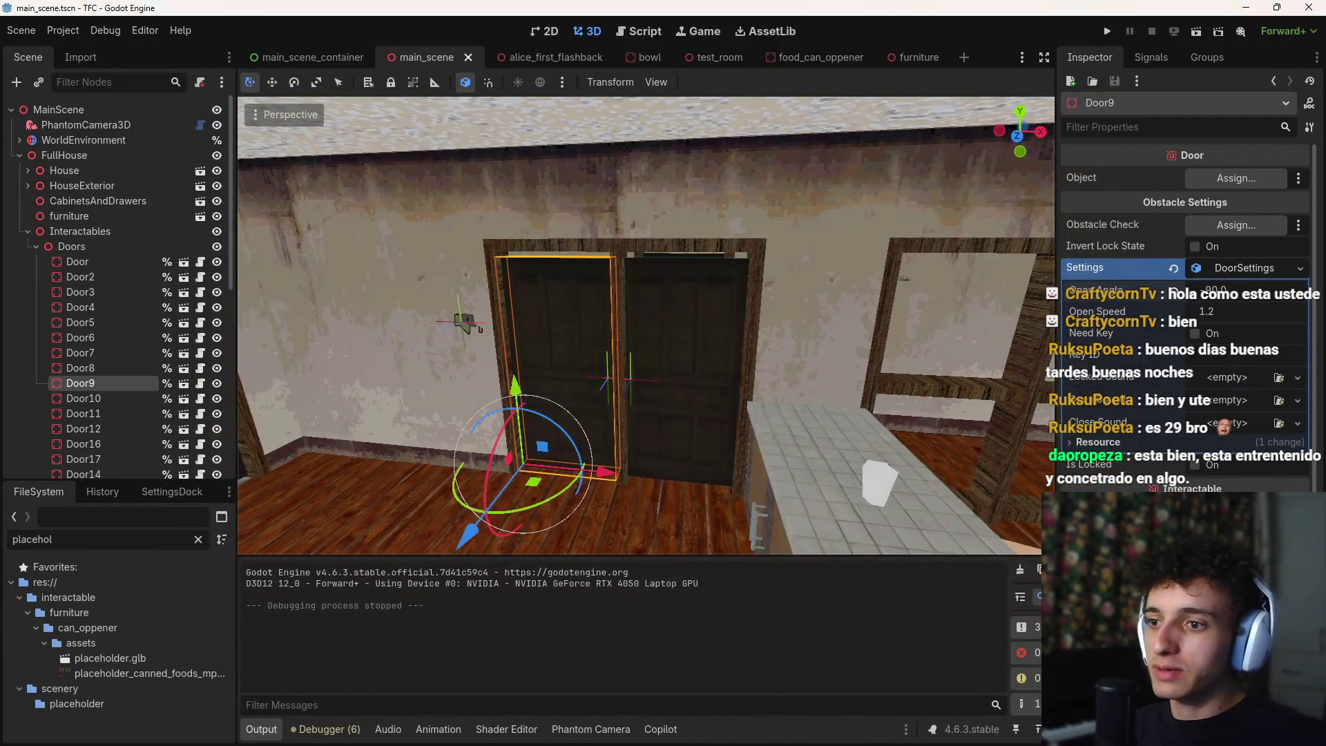
left_click(756, 731)
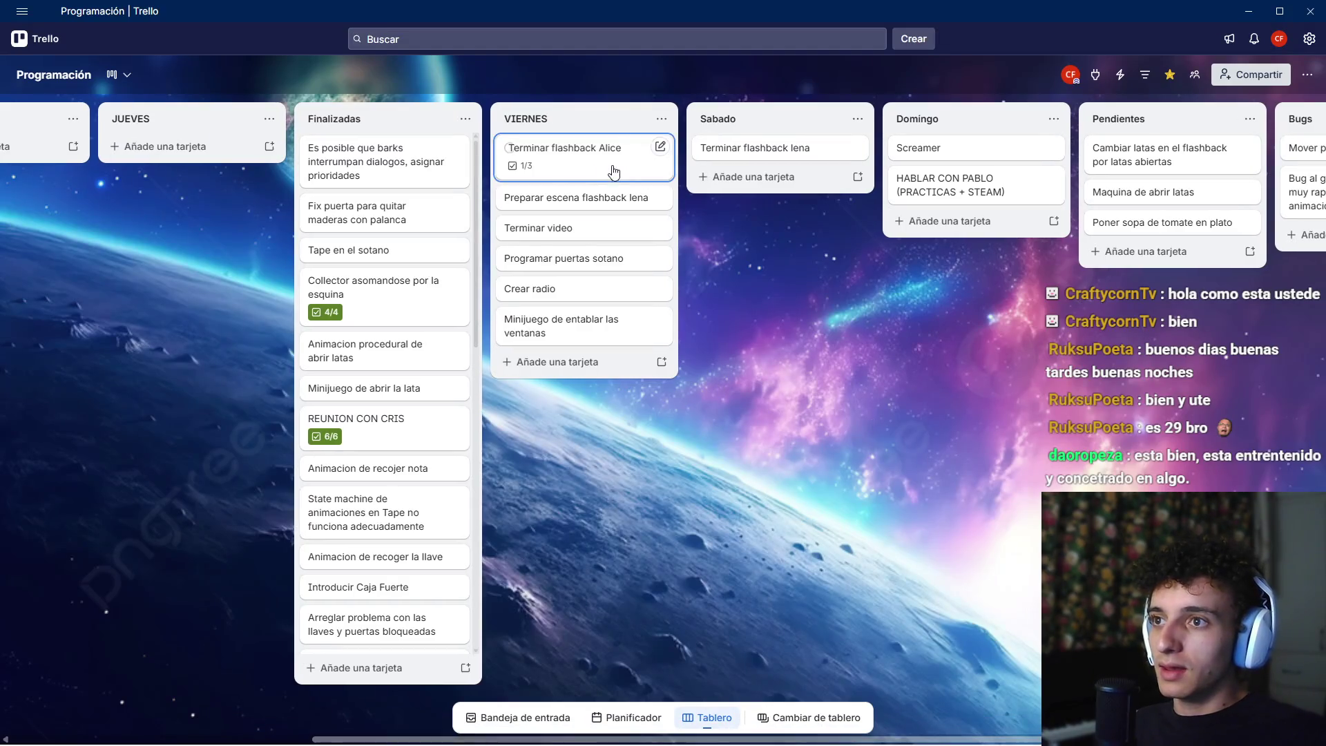
In the Terminar flashback Alice card, tick the sleeping-animation item, leaving Tablas en ventanas unticked
left_click(614, 171)
left_click(315, 322)
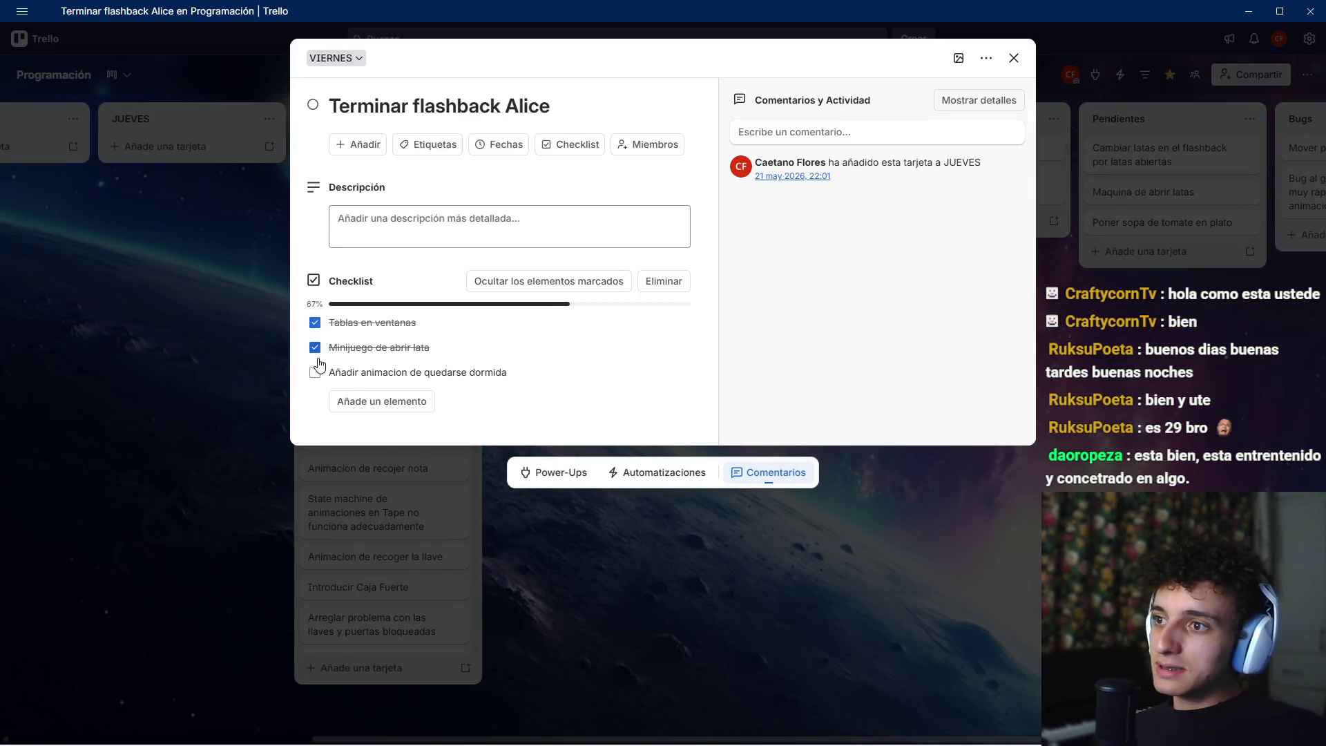
left_click(314, 372)
left_click(315, 322)
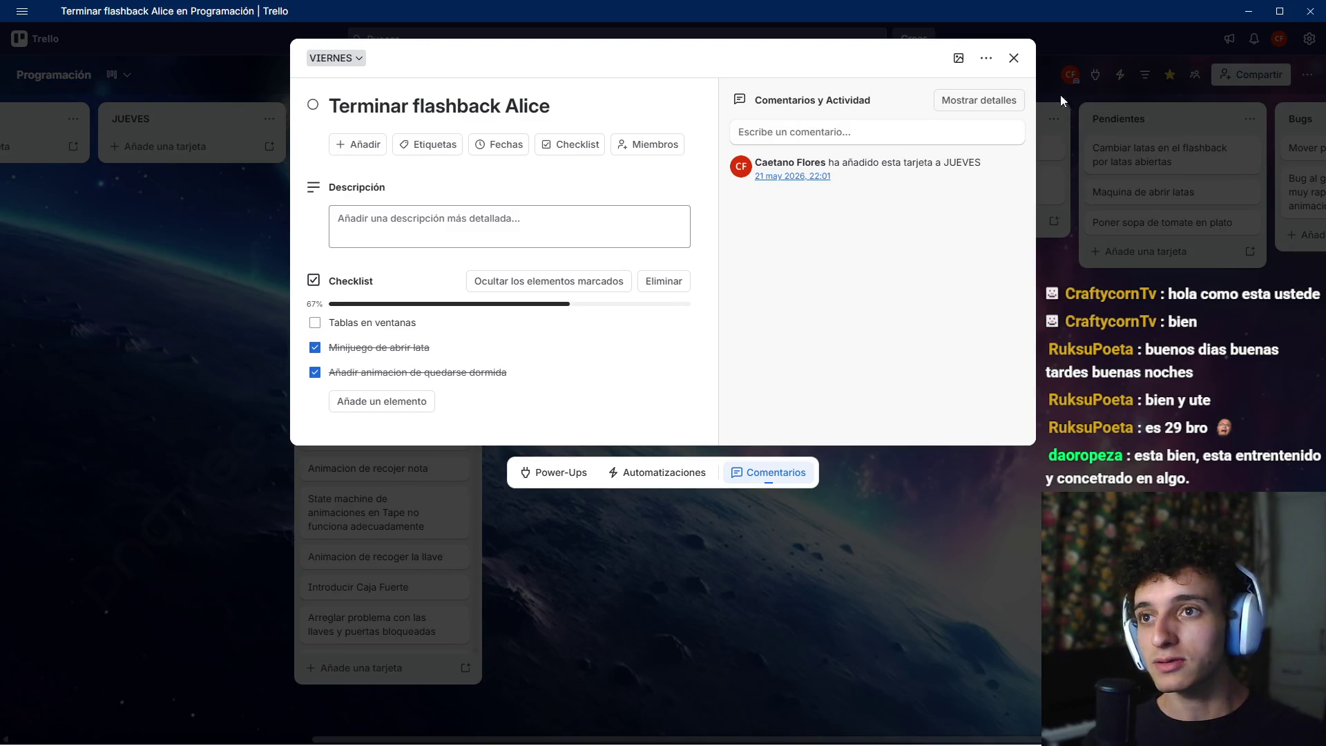
left_click(1013, 57)
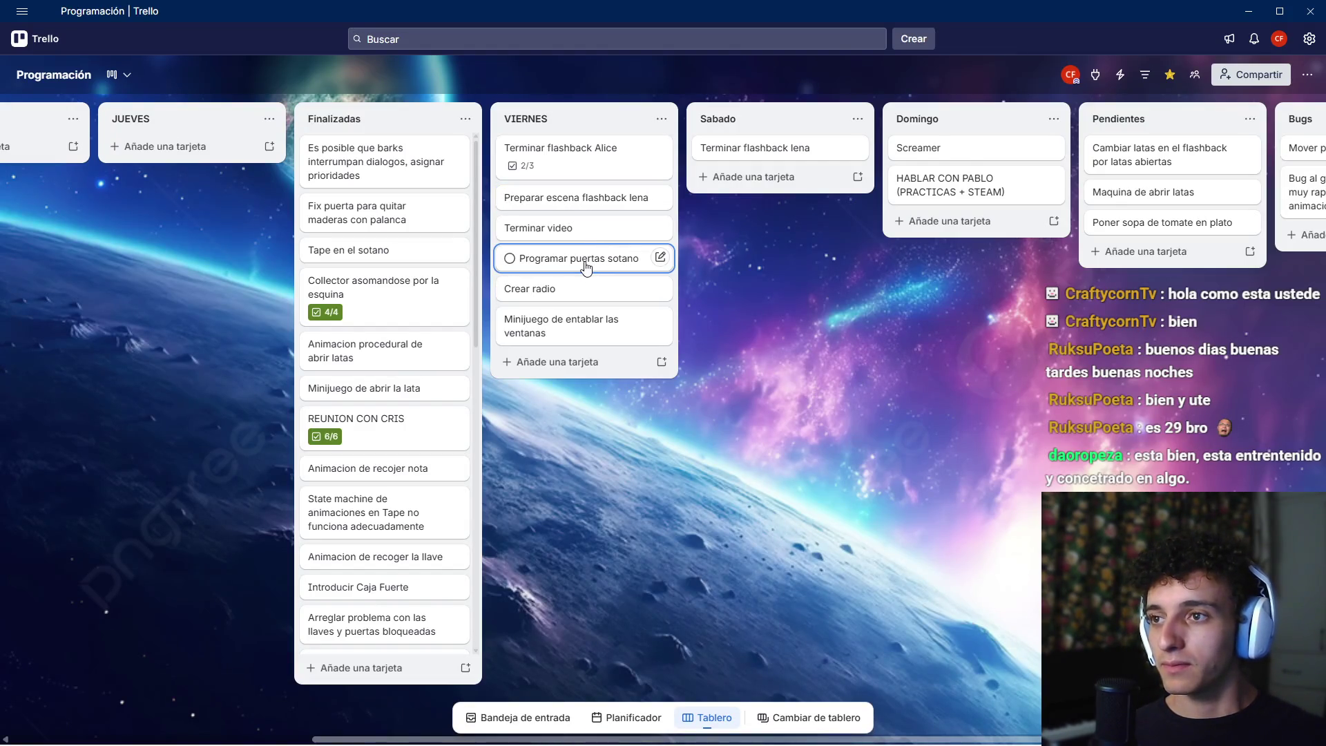
Move Programar puertas sotano to Finalizadas and the window-boarding and Crear radio cards to Sabado
mouse_move(586, 267)
left_mouse_down()
mouse_move(1166, 297)
mouse_move(173, 289)
mouse_move(369, 241)
mouse_move(428, 162)
left_mouse_up()
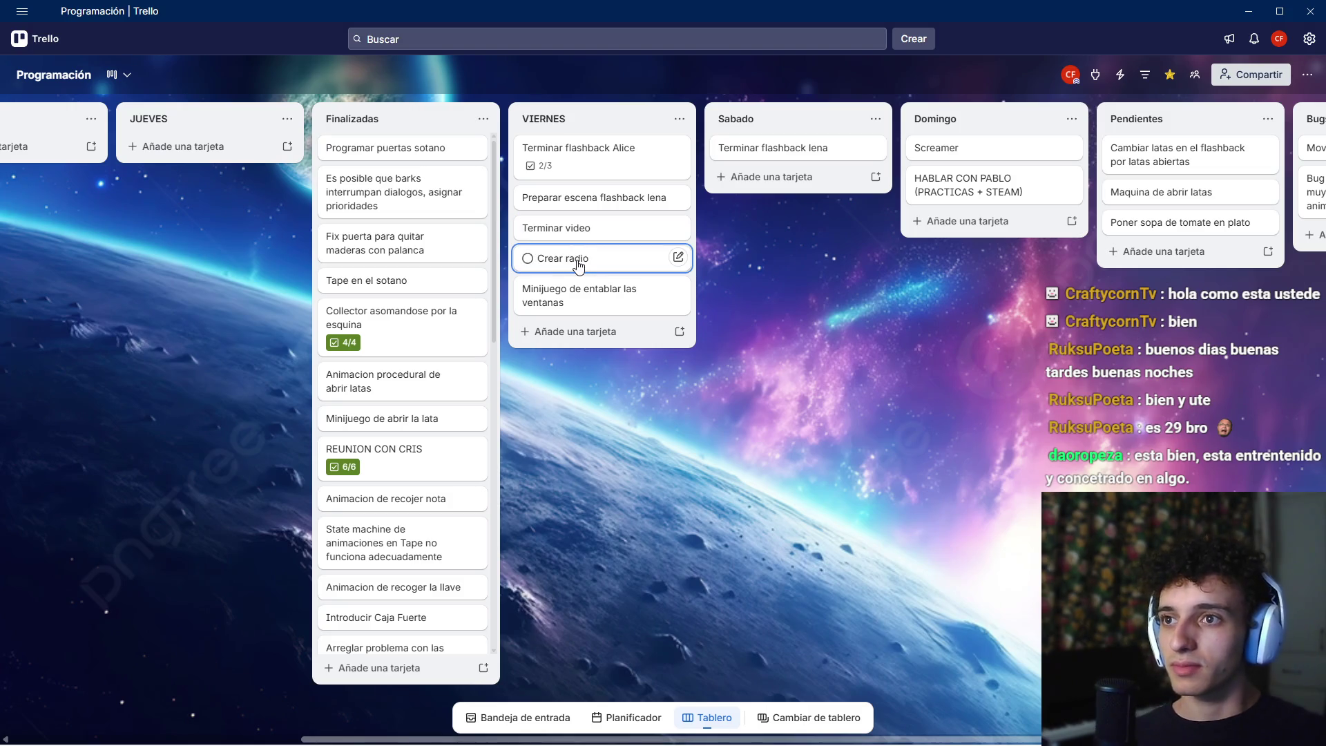
mouse_move(586, 290)
left_mouse_down()
mouse_move(746, 166)
mouse_move(720, 182)
left_mouse_up()
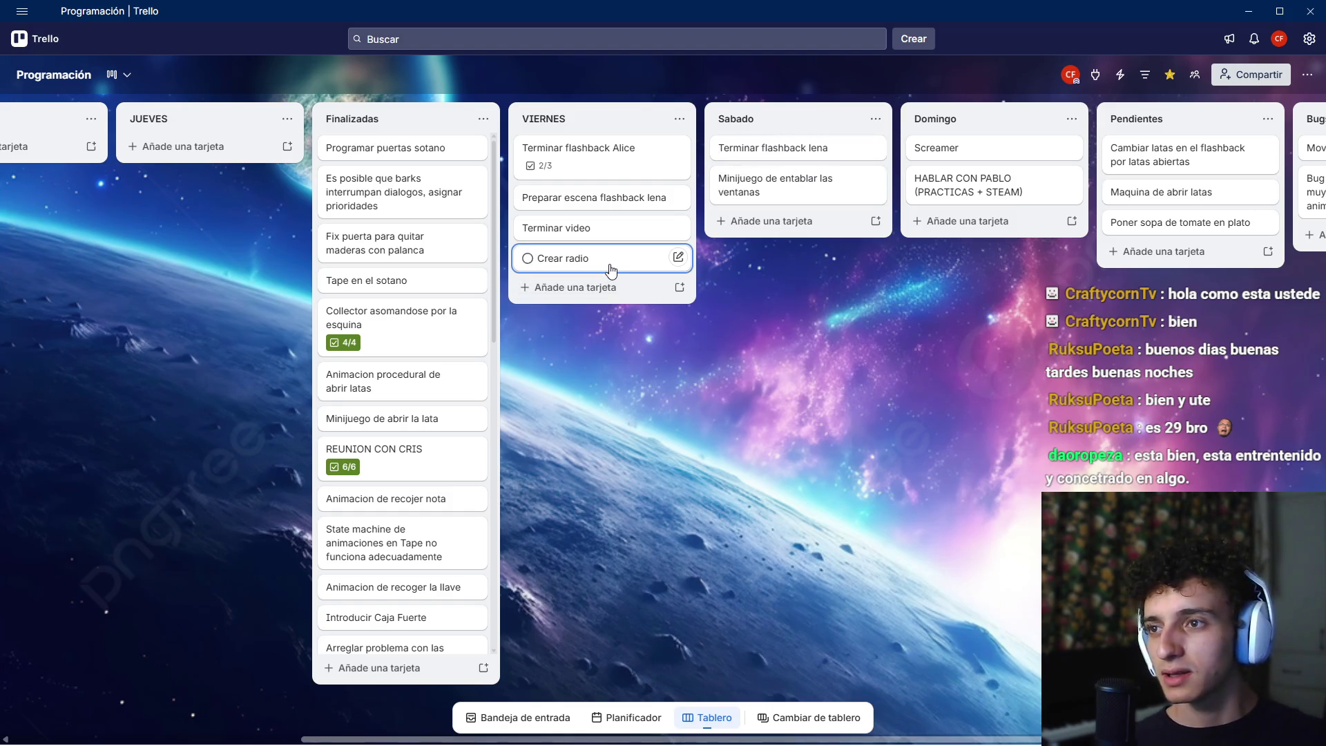
mouse_move(611, 268)
left_mouse_down()
mouse_move(758, 225)
mouse_move(766, 235)
left_mouse_up()
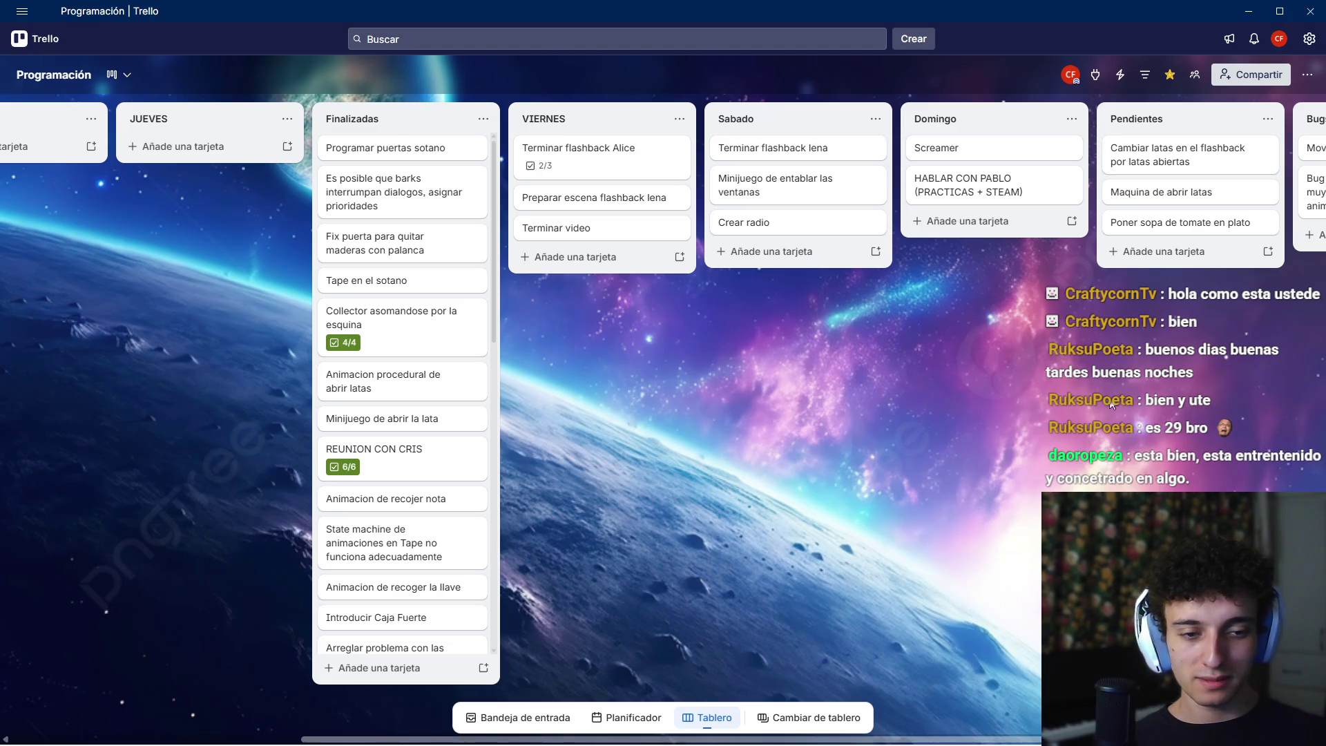
mouse_move(804, 235)
left_mouse_down()
mouse_move(660, 259)
mouse_move(748, 225)
mouse_move(571, 268)
mouse_move(605, 264)
left_mouse_up()
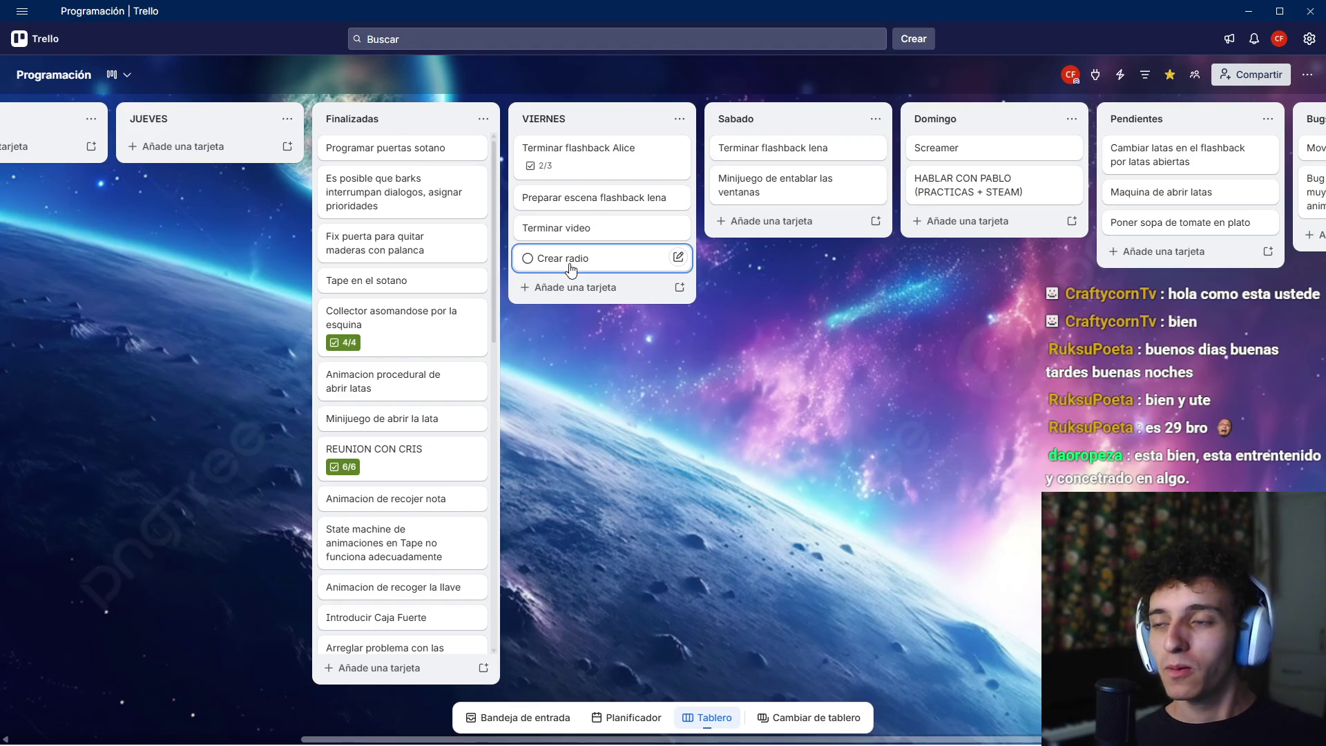
left_click_drag(587, 249, 776, 224)
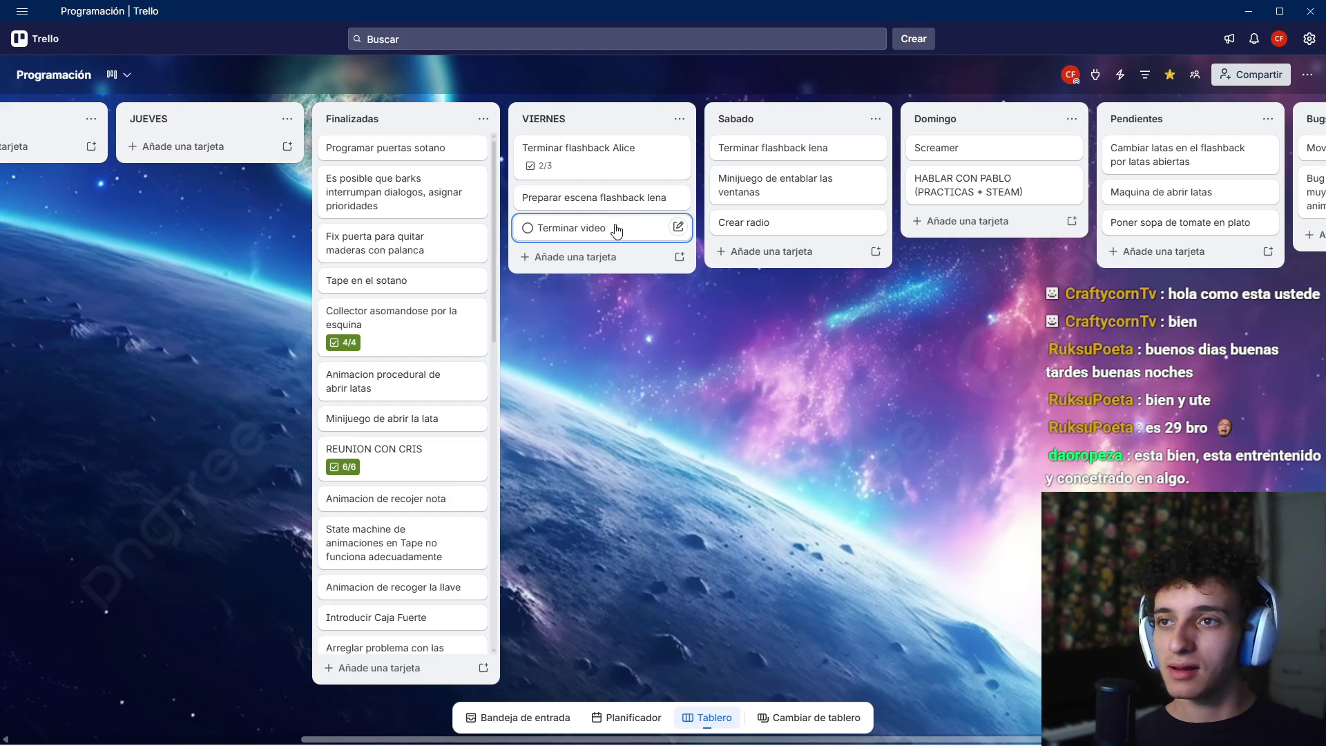
left_click_drag(587, 198, 581, 210)
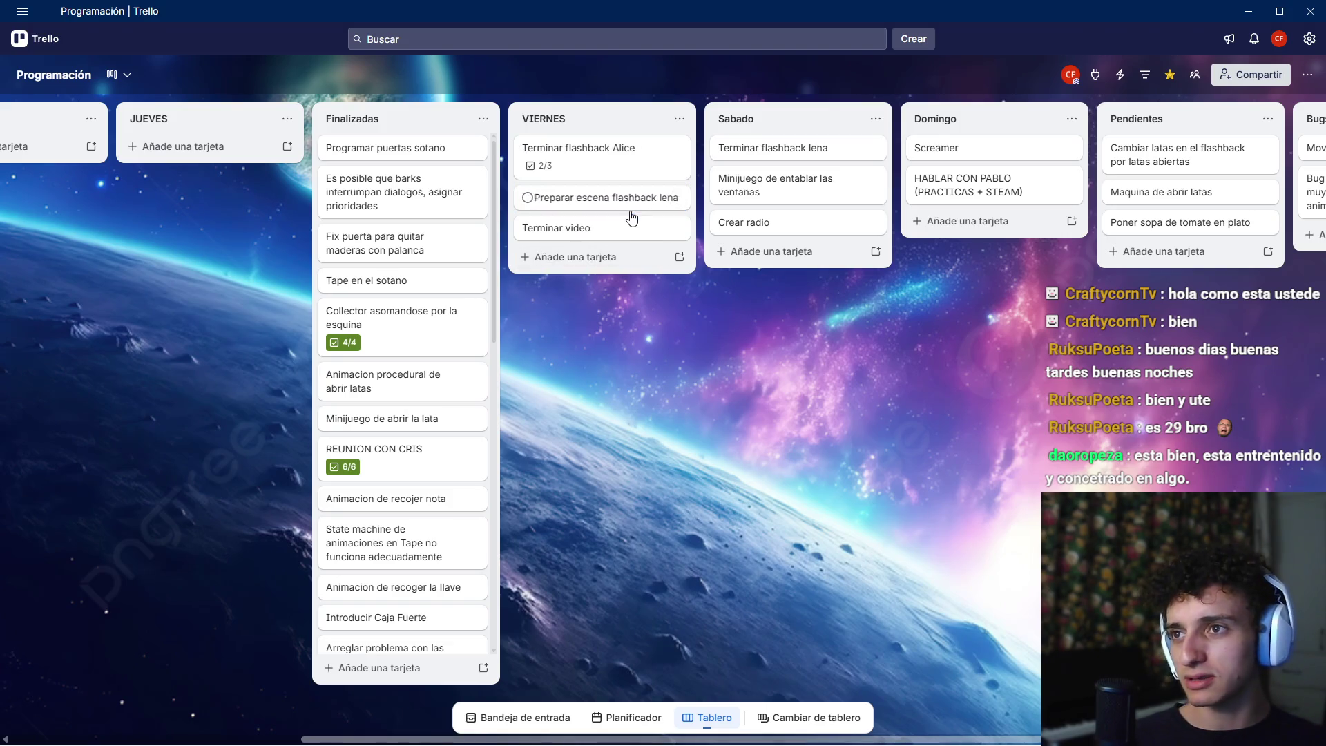
left_click(1249, 11)
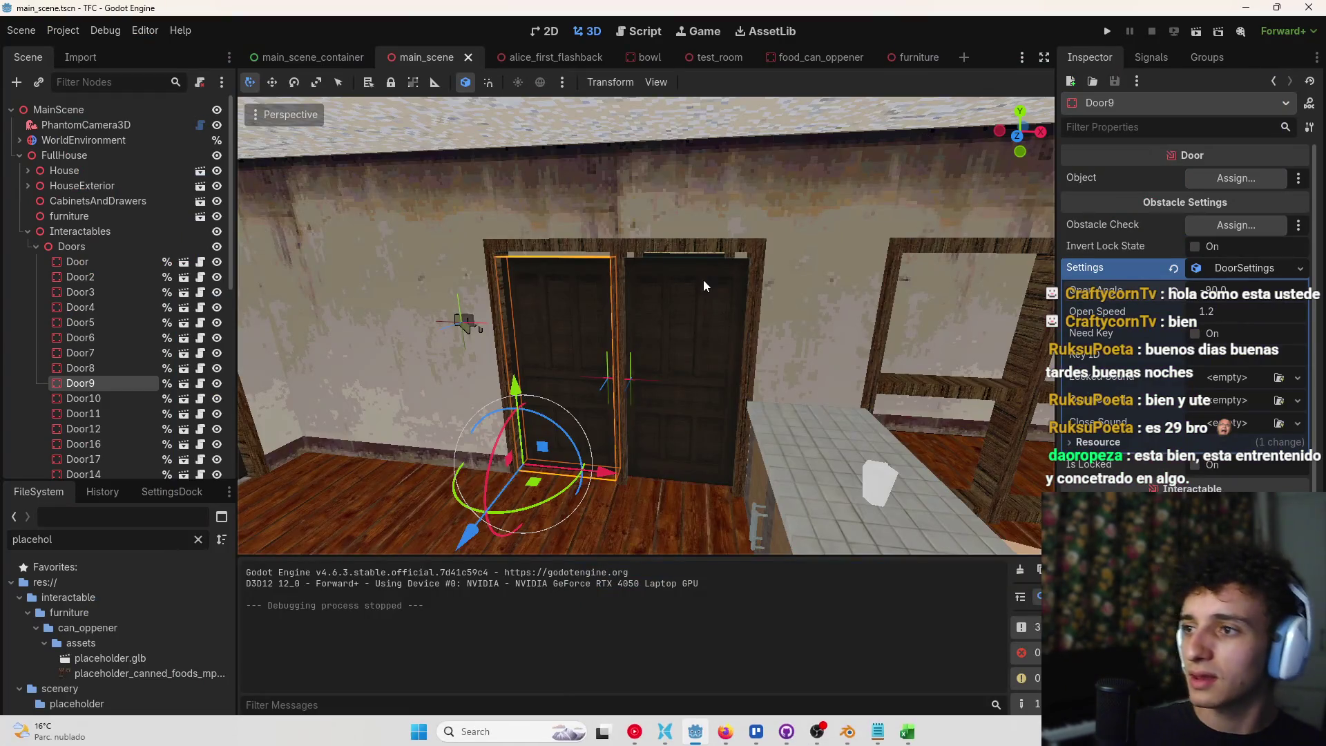
Add a new Node3D child under the FullHouse node
scroll(53, 448, "down", 1)
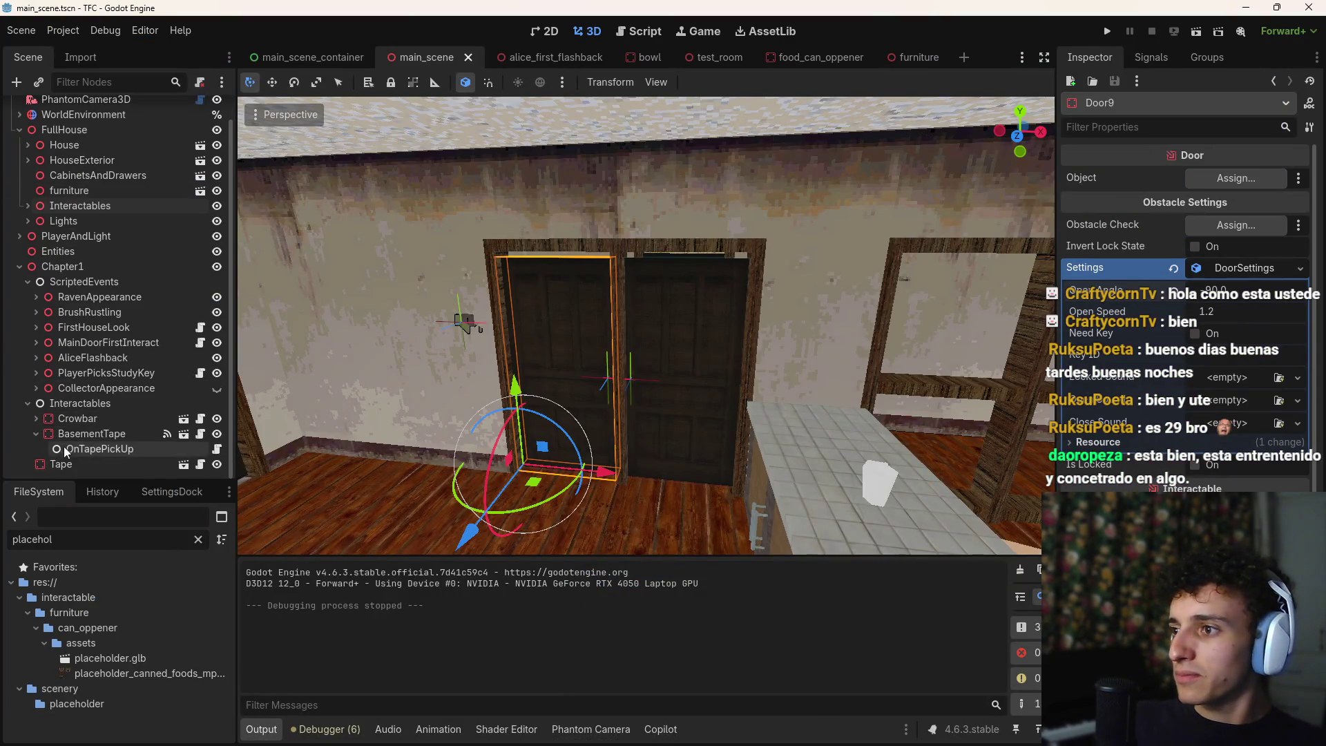
key("w")
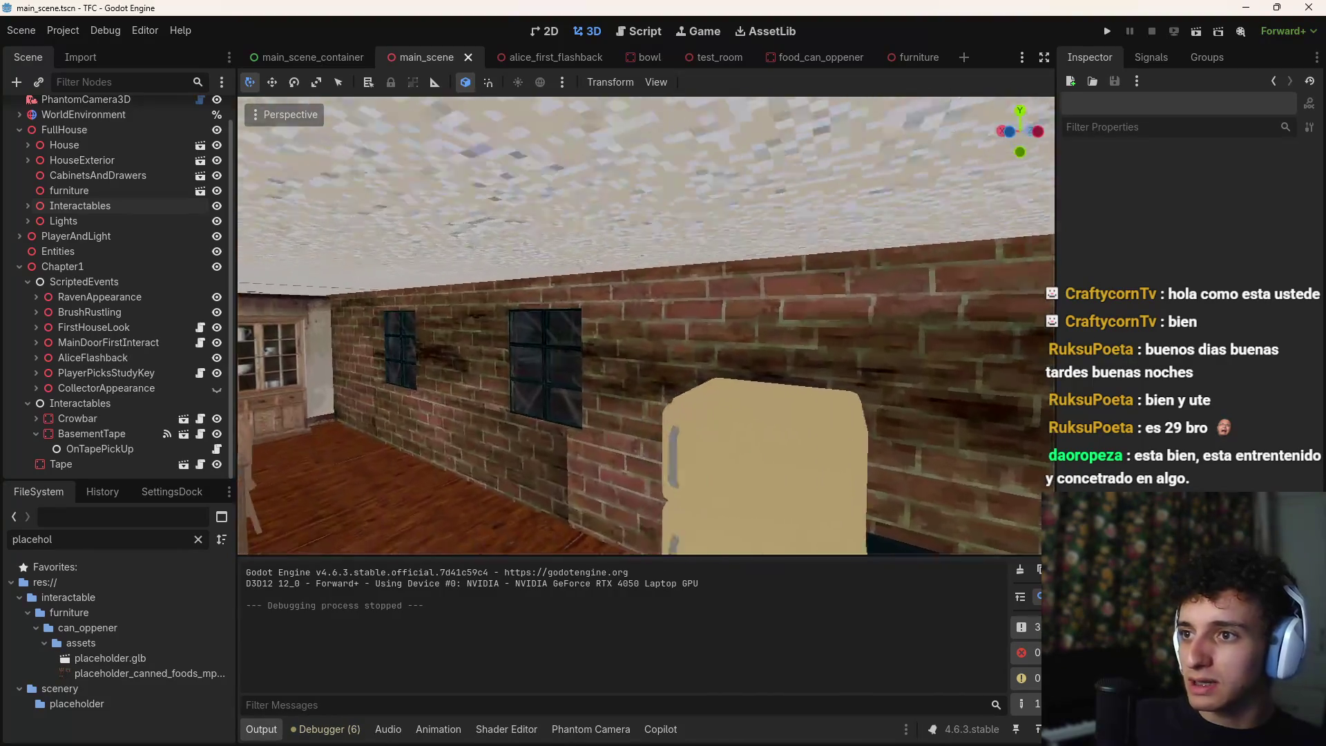
key("w")
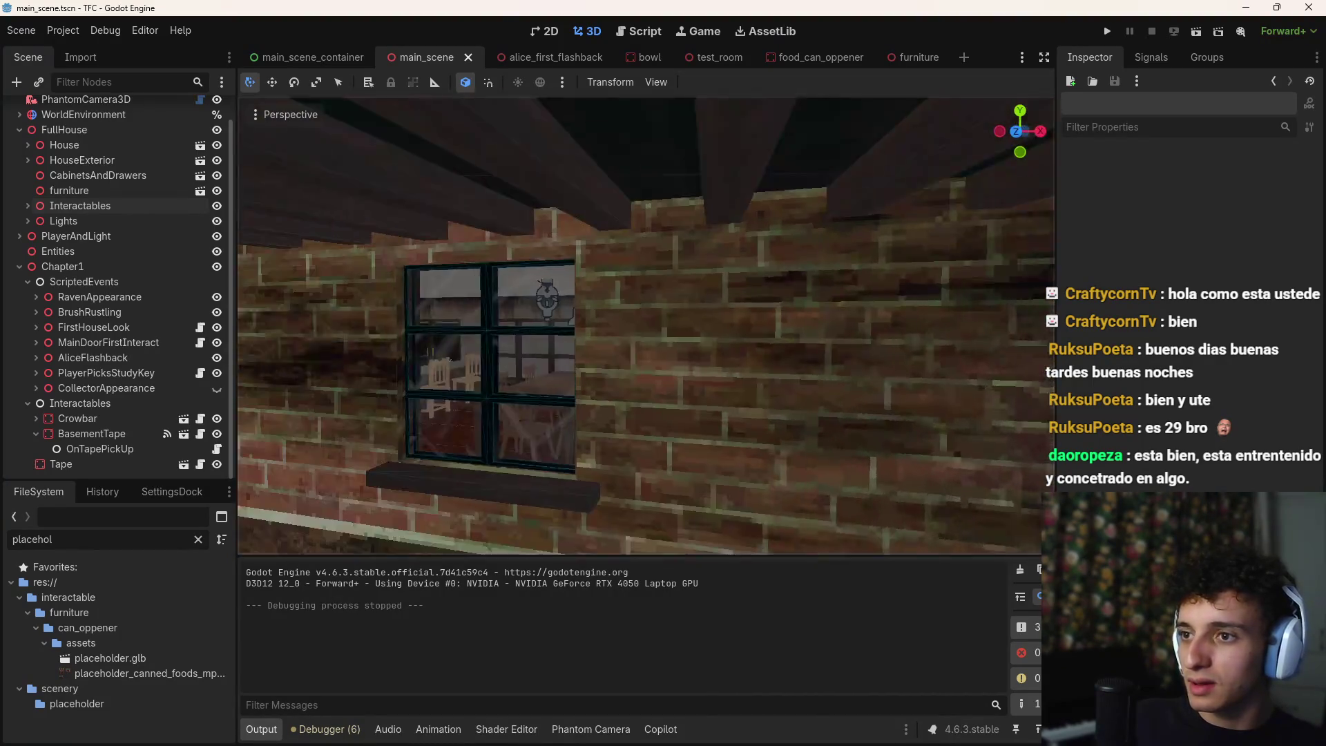
key("w")
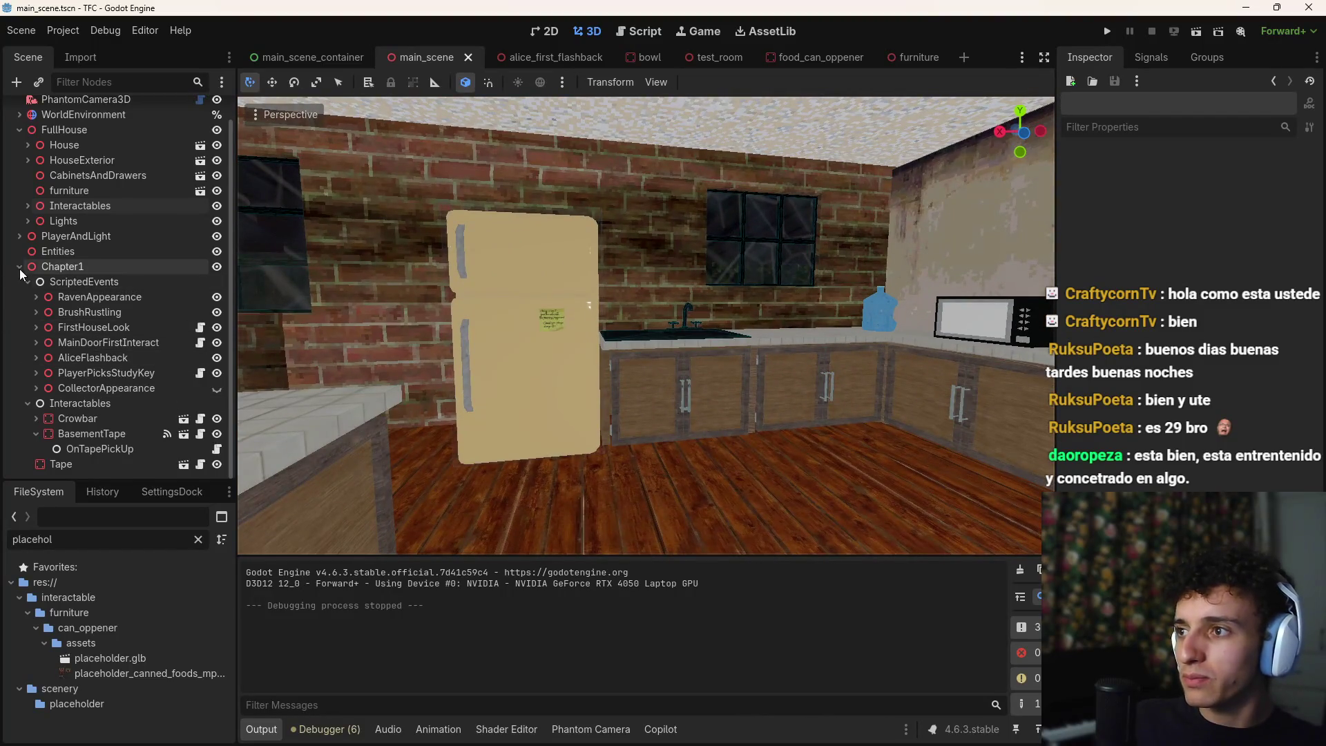
left_click(28, 282)
left_click(20, 292)
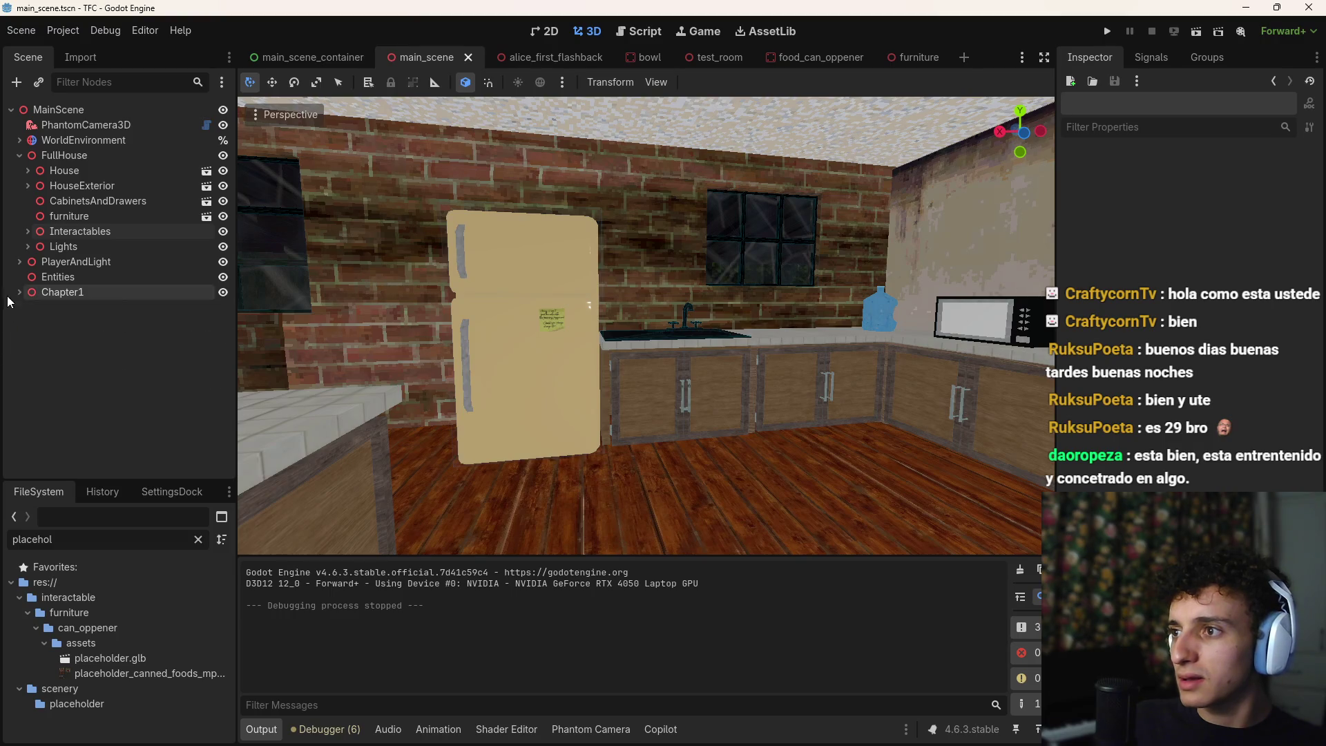
left_click(62, 156)
left_click(69, 311)
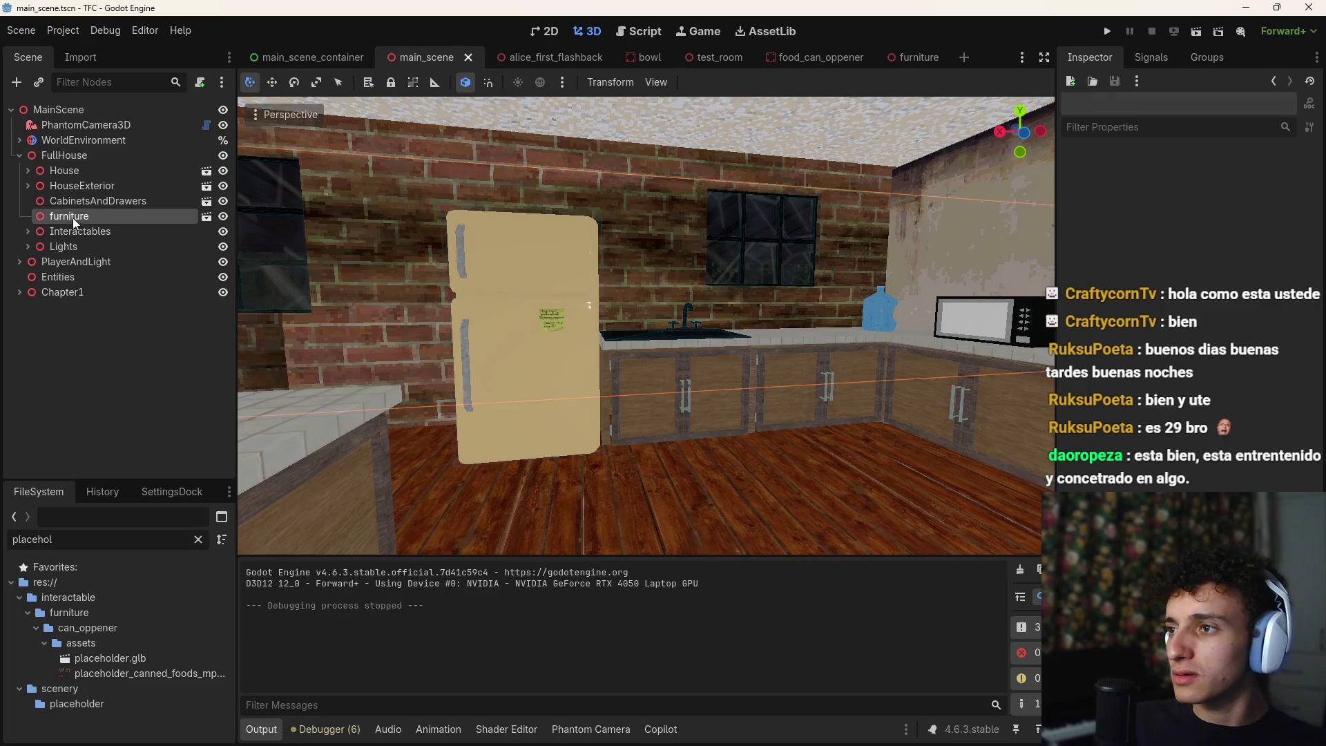
left_click(72, 154)
key("ctrl+a")
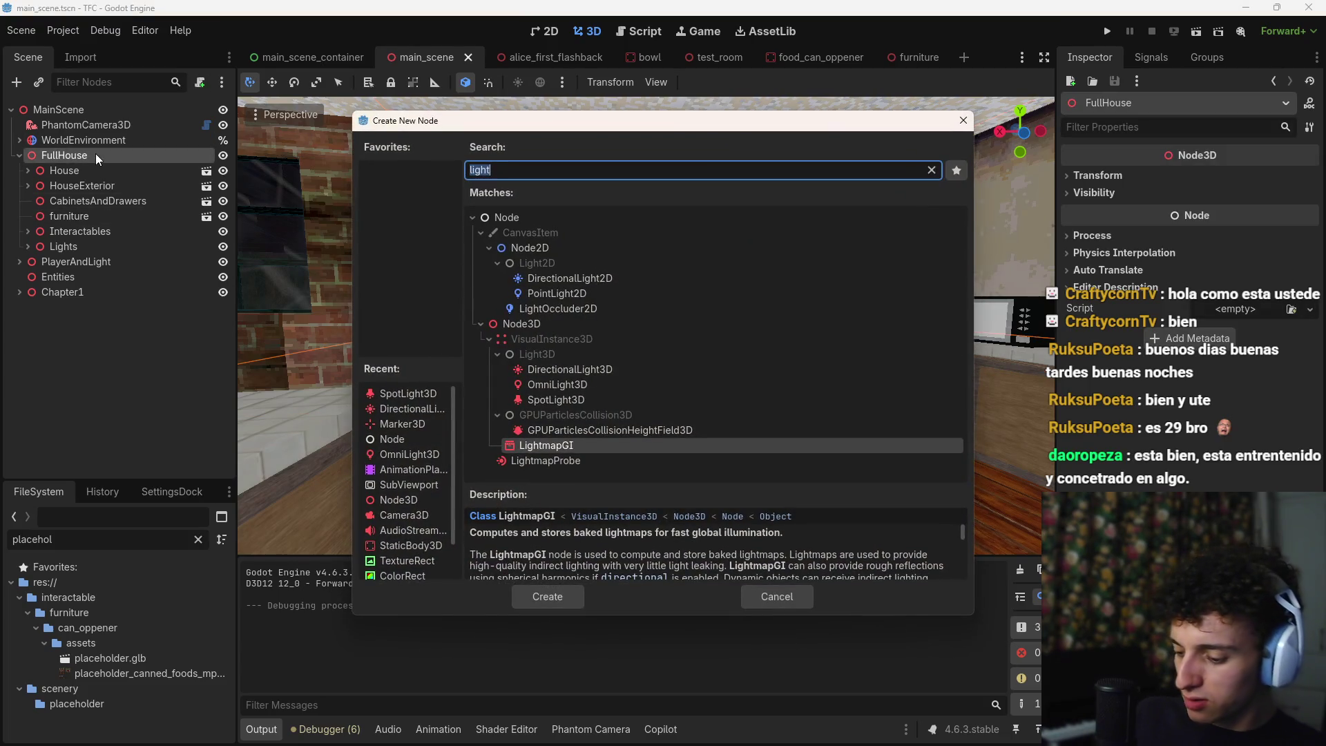
type("node")
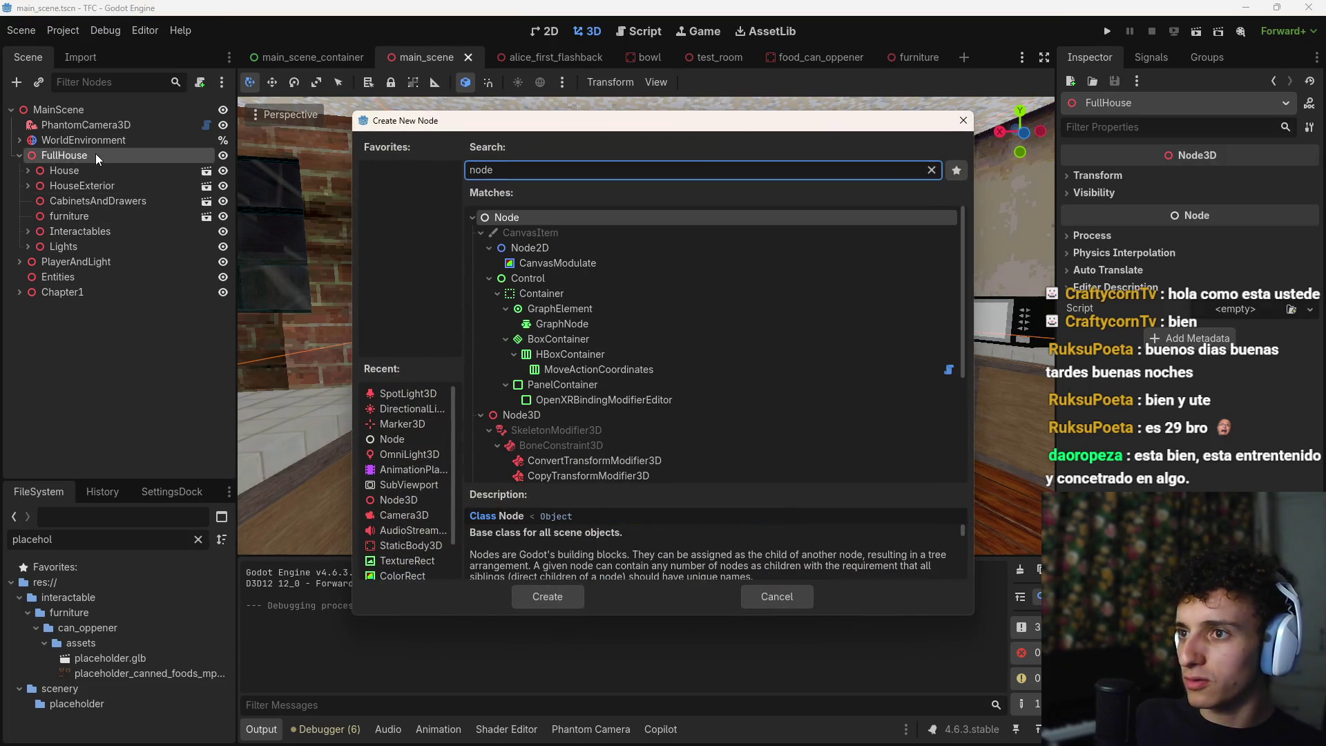
type("3d")
key("Return")
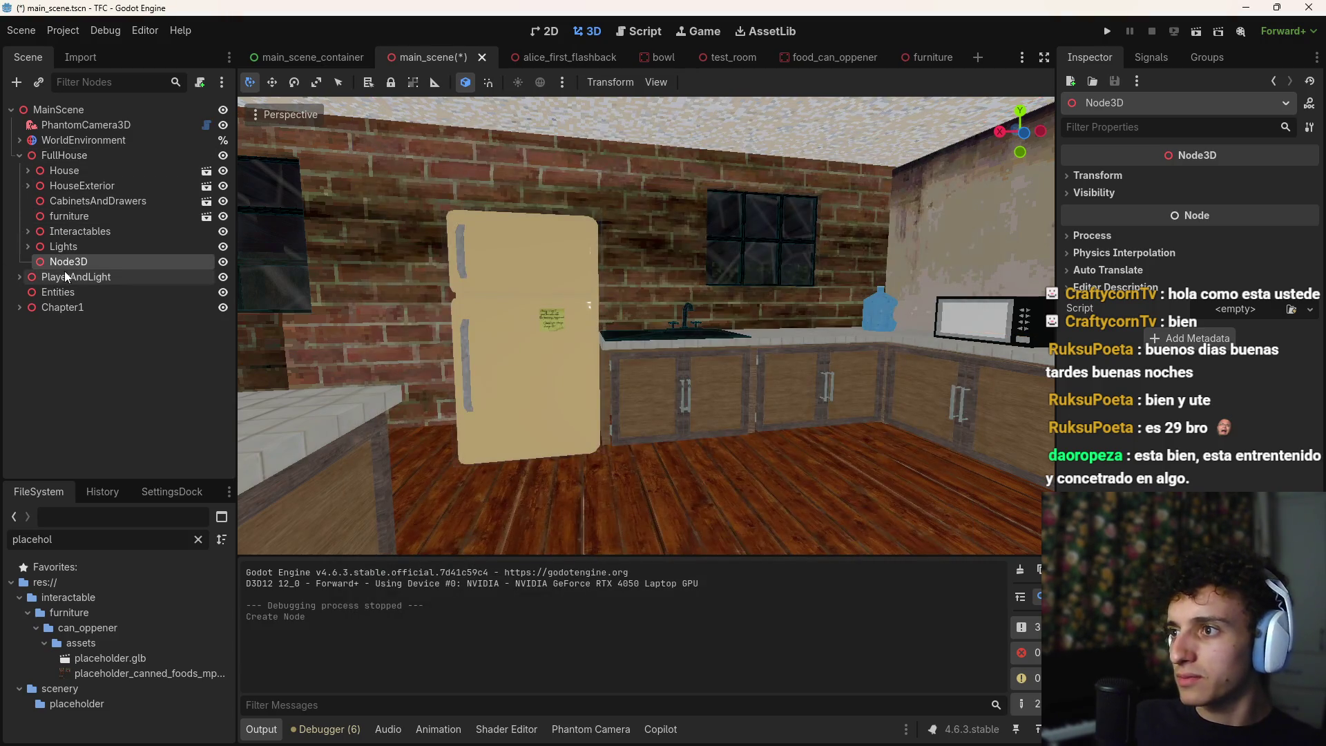
Rename the new Node3D to Planks, save main_scene, and briefly check the Girar Perilla Blender file
double_click(79, 262)
type("Plank")
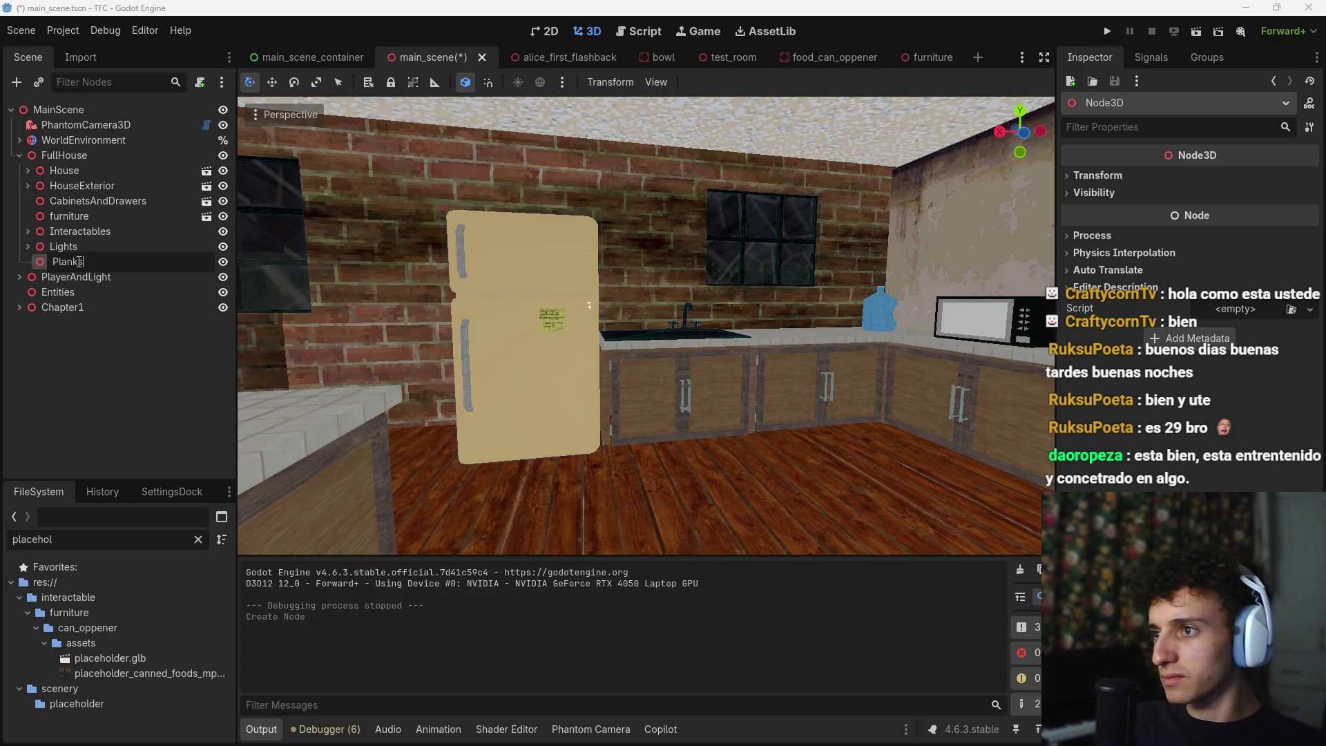
type("s")
key("Return")
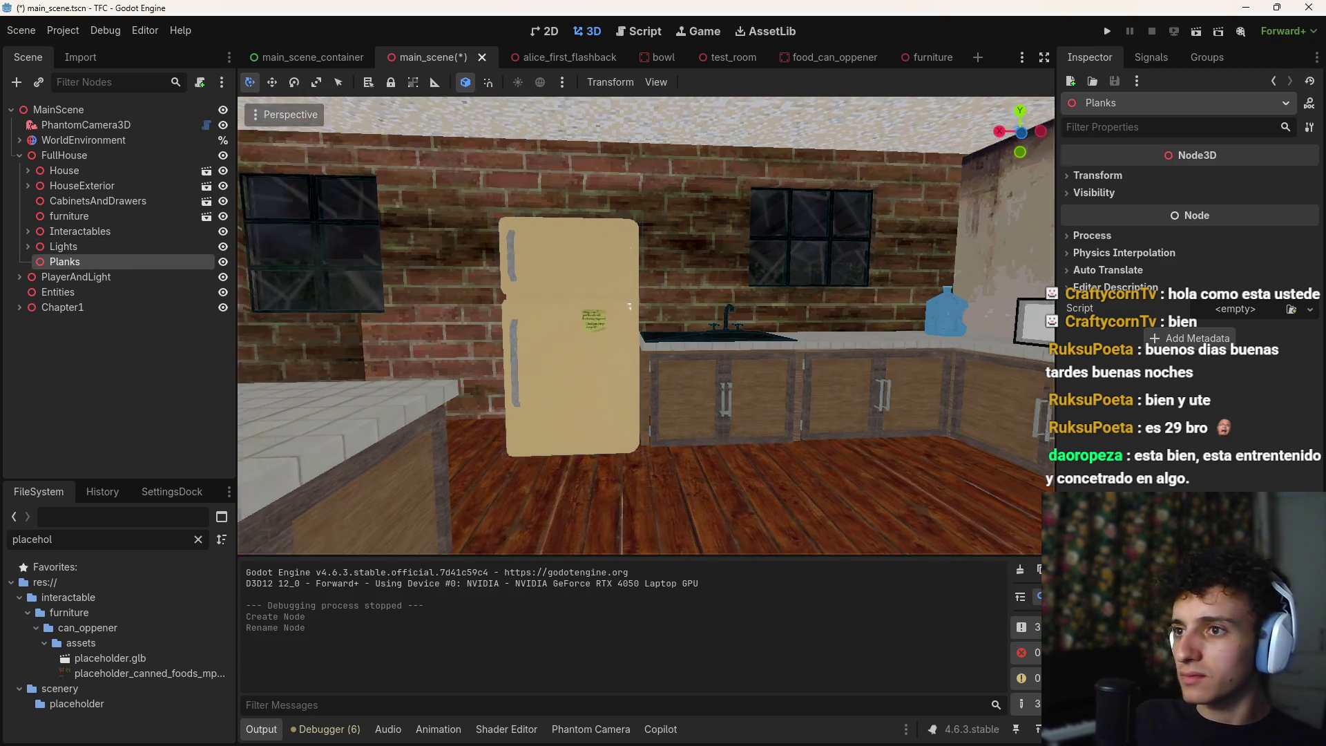
key("ctrl+s")
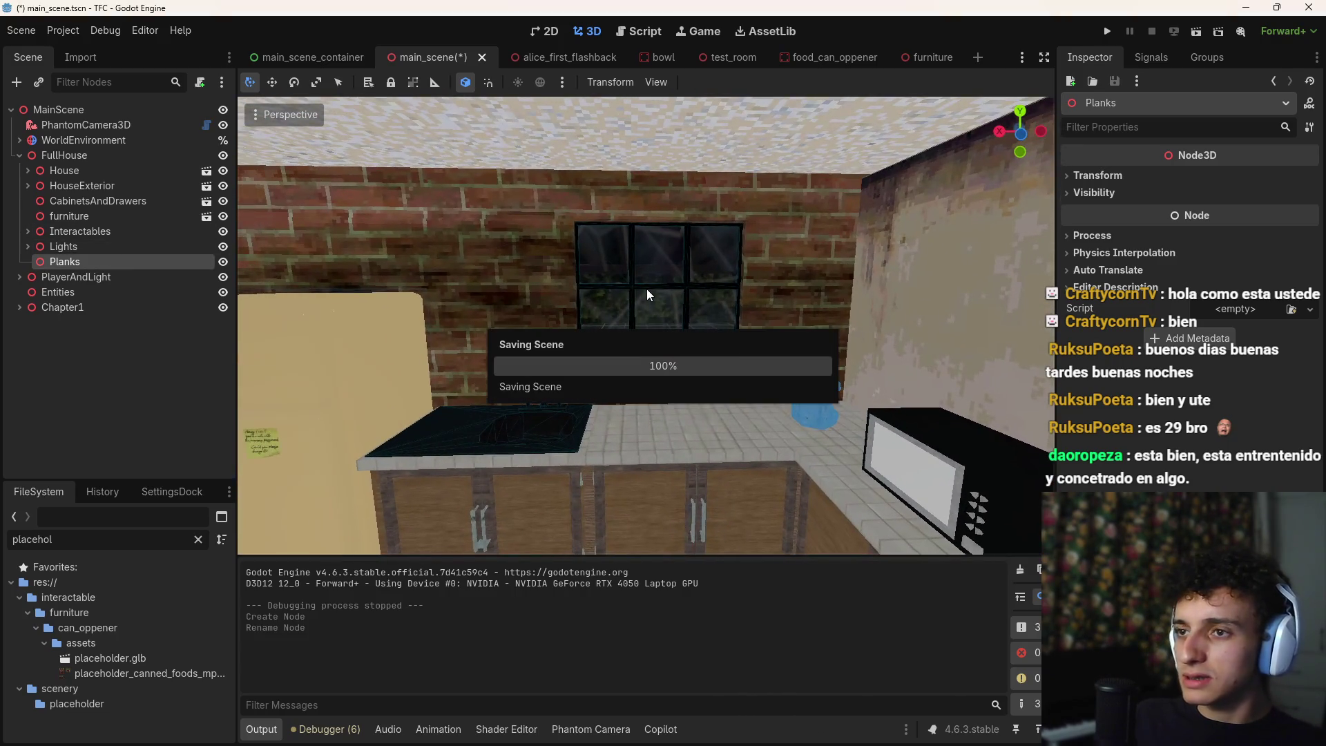
left_click_drag(651, 292, 580, 280)
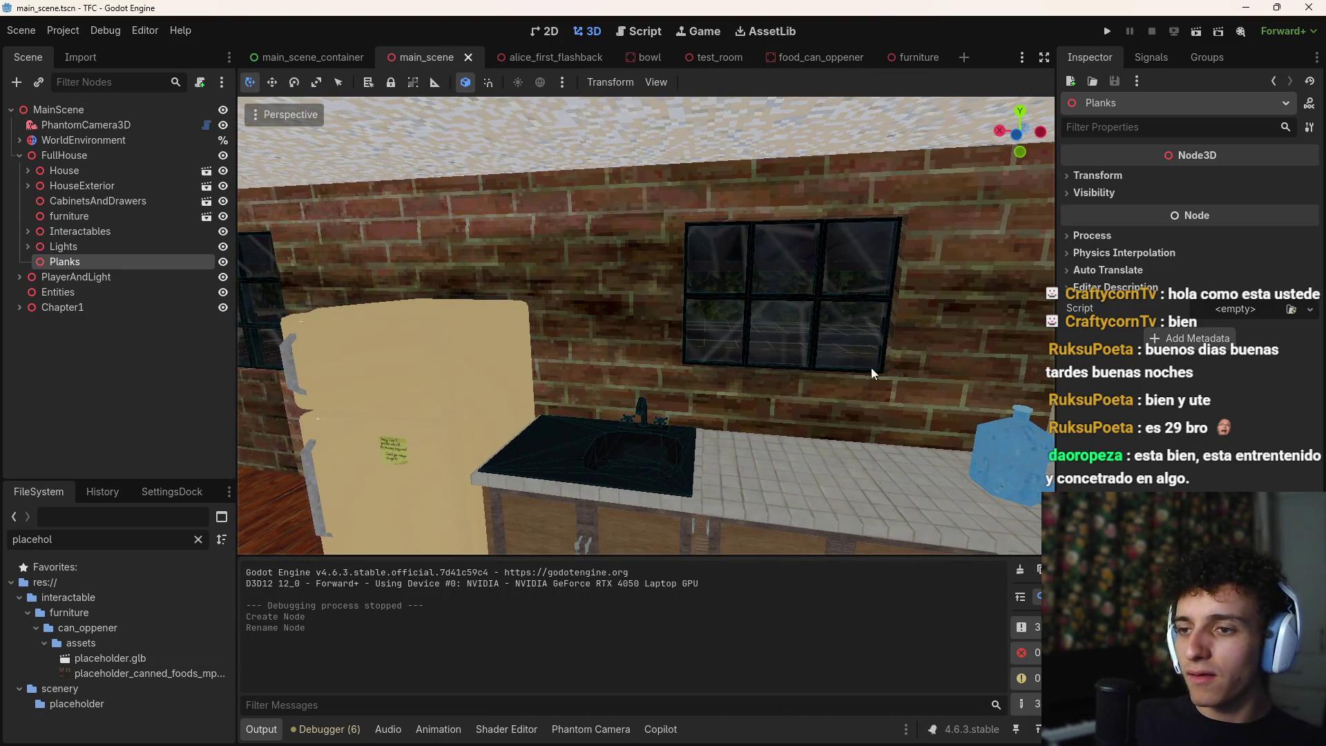
mouse_move(847, 736)
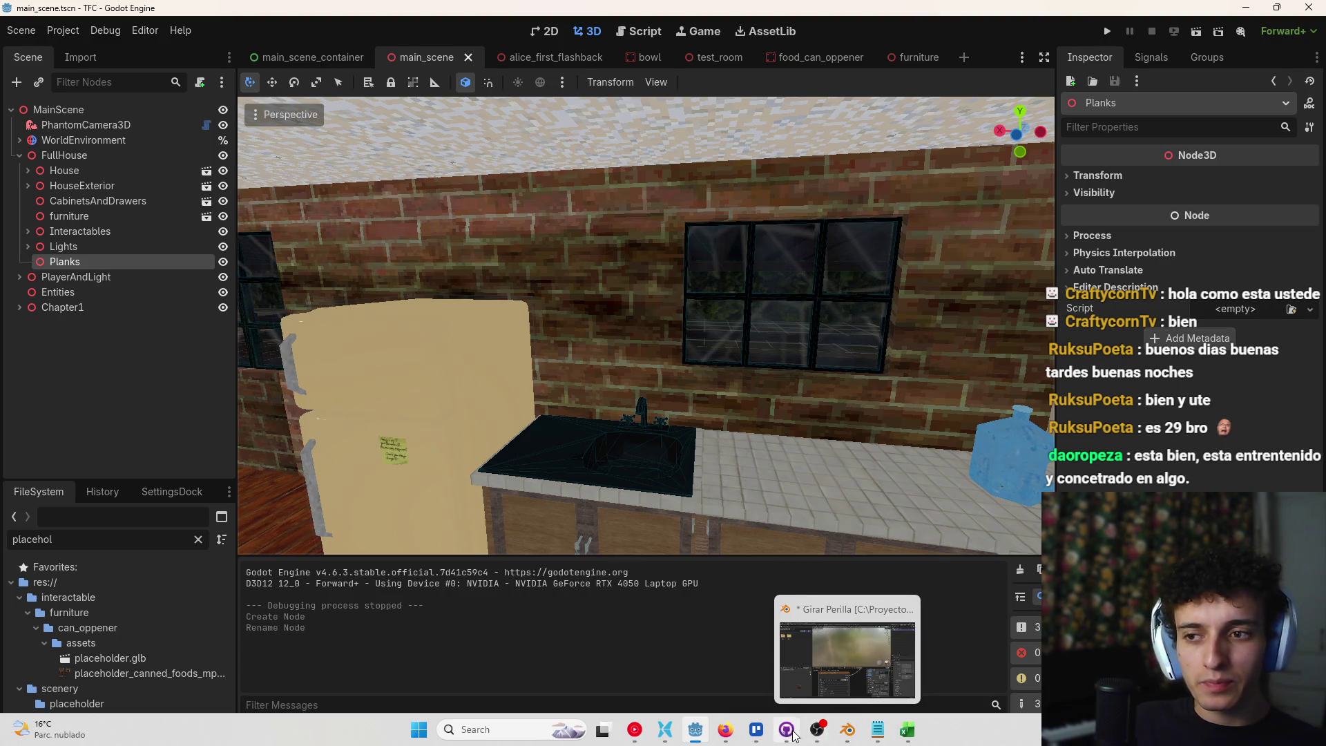
left_click(848, 734)
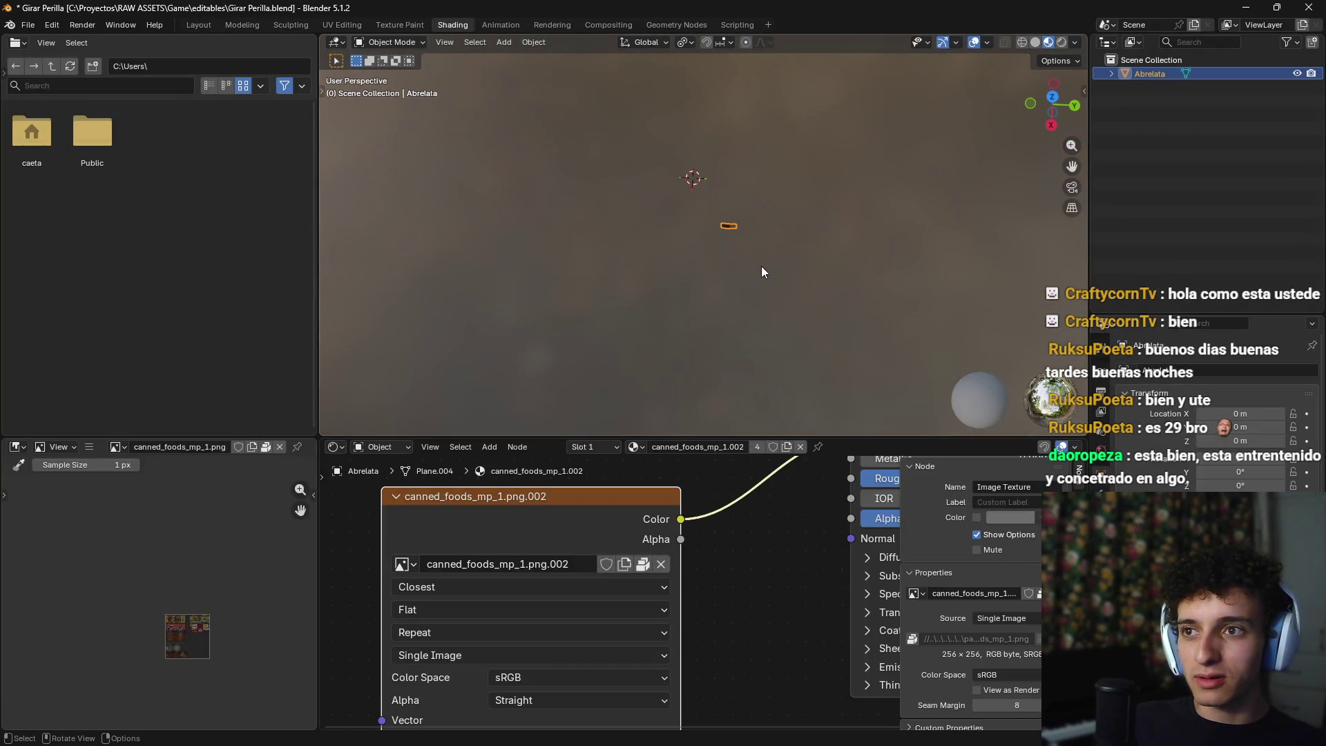
key("alt+Tab")
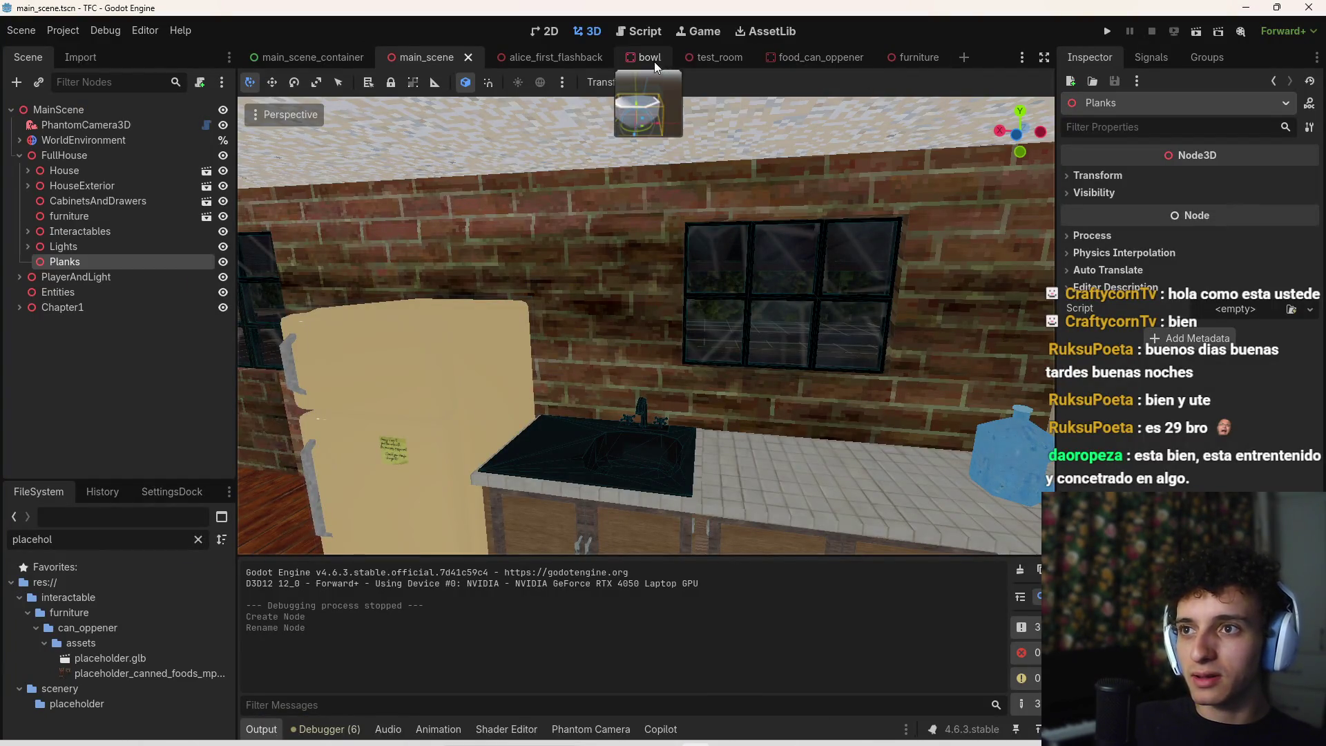
Select the top plank over the door and open its plank scene
key("w")
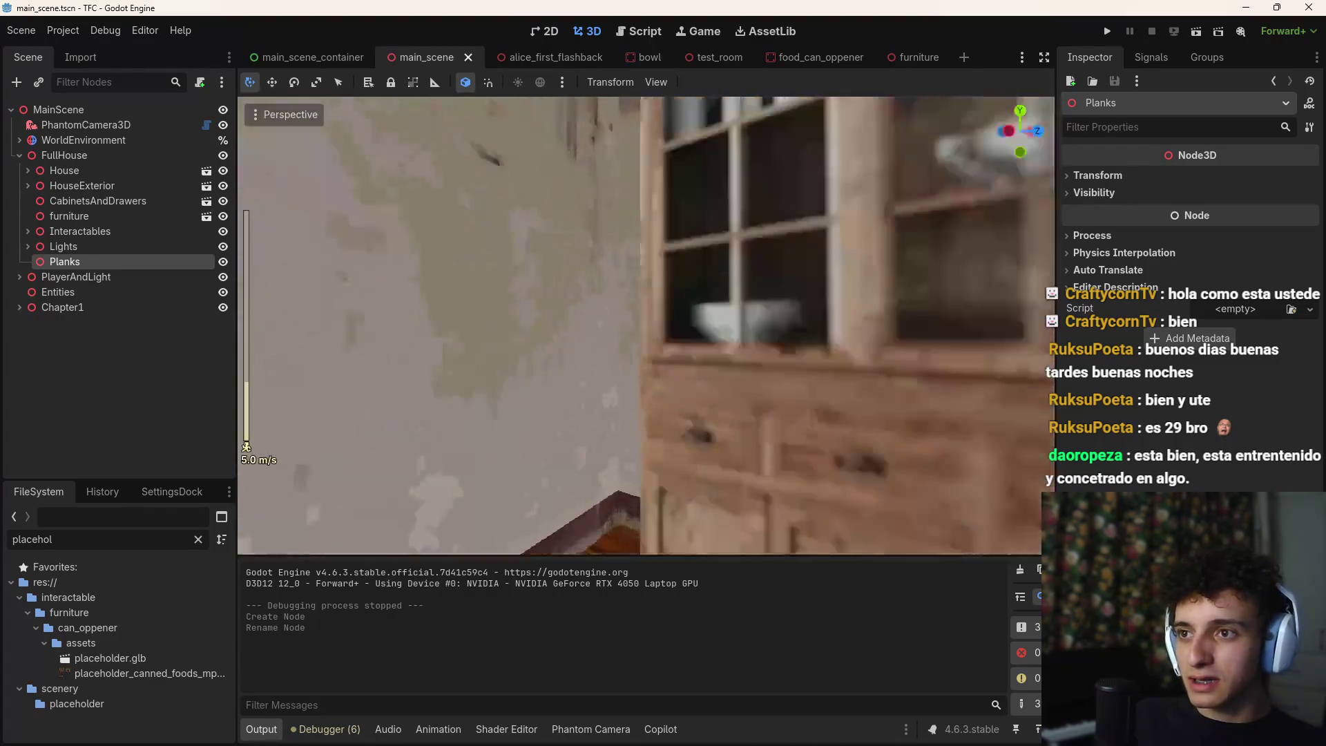
key("w")
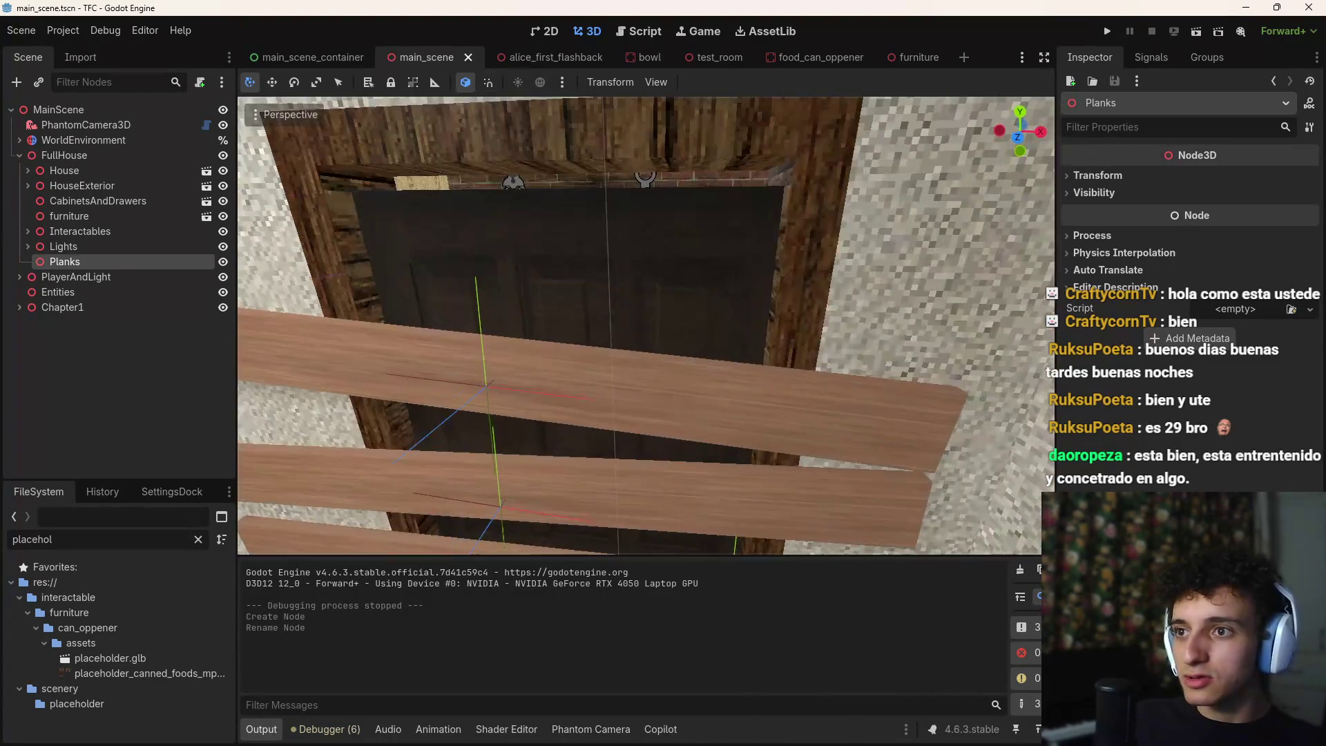
key("s")
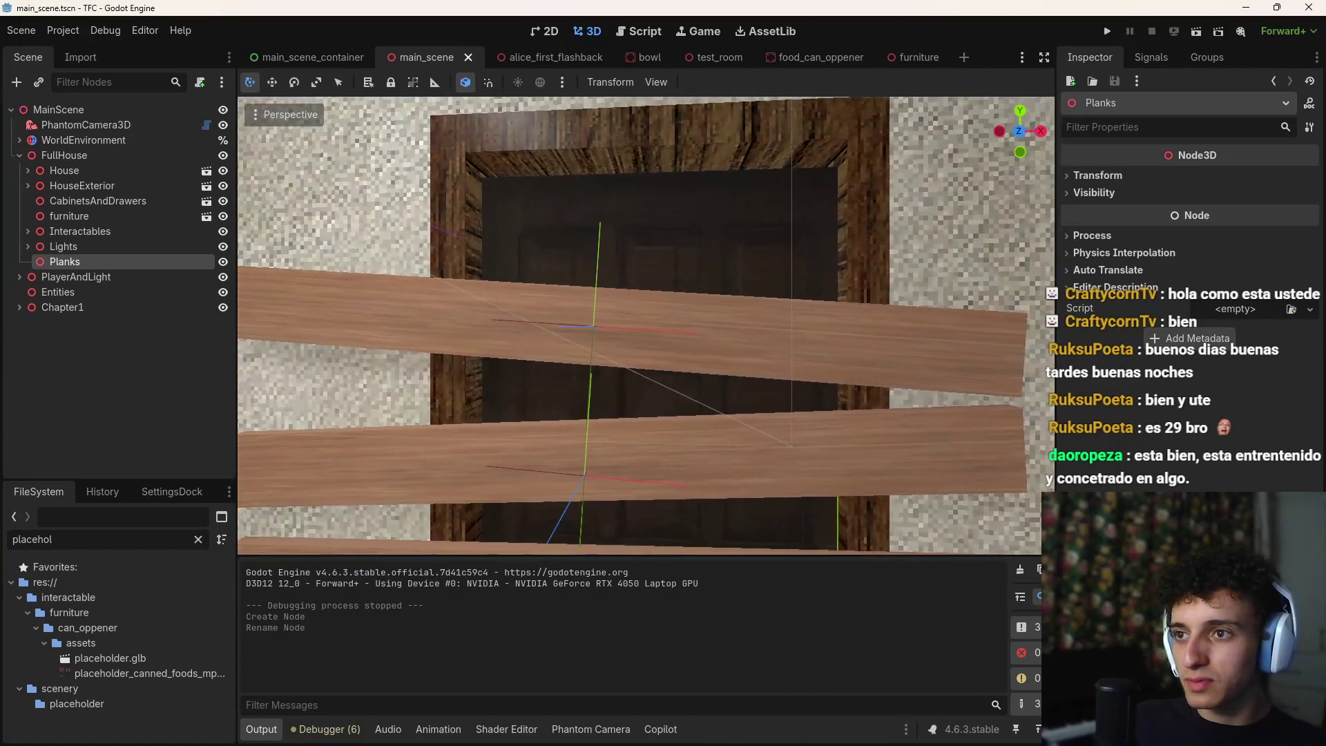
left_click(761, 326)
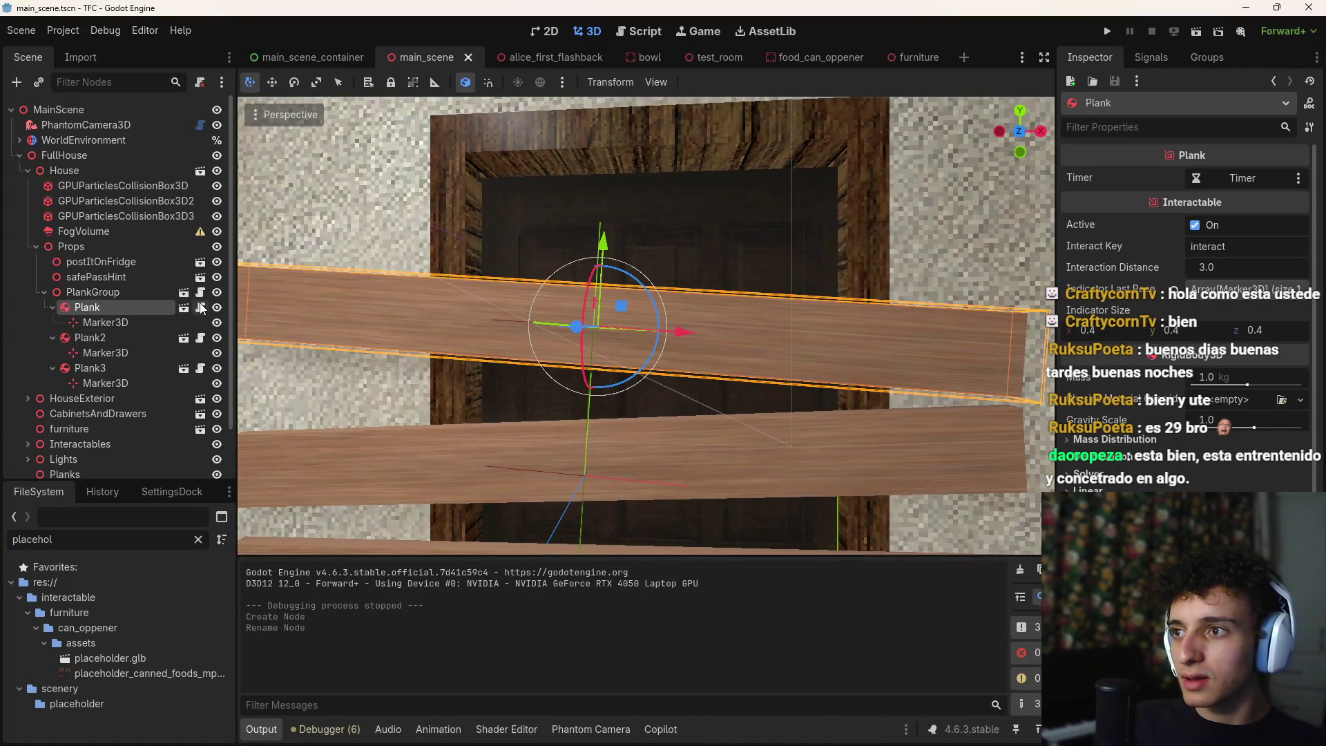
left_click(183, 308)
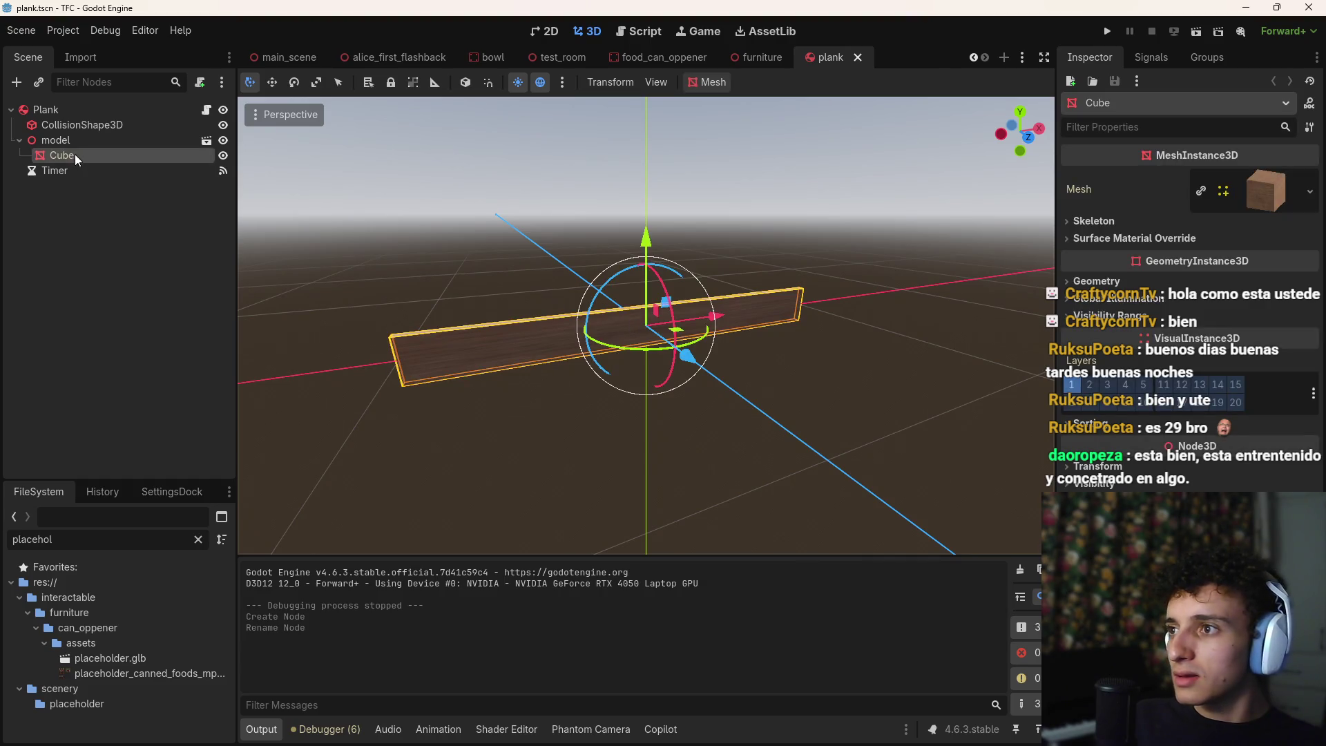
Try scaling the plank's Cube and undo it, keeping its size, then return to main_scene
left_click(1087, 466)
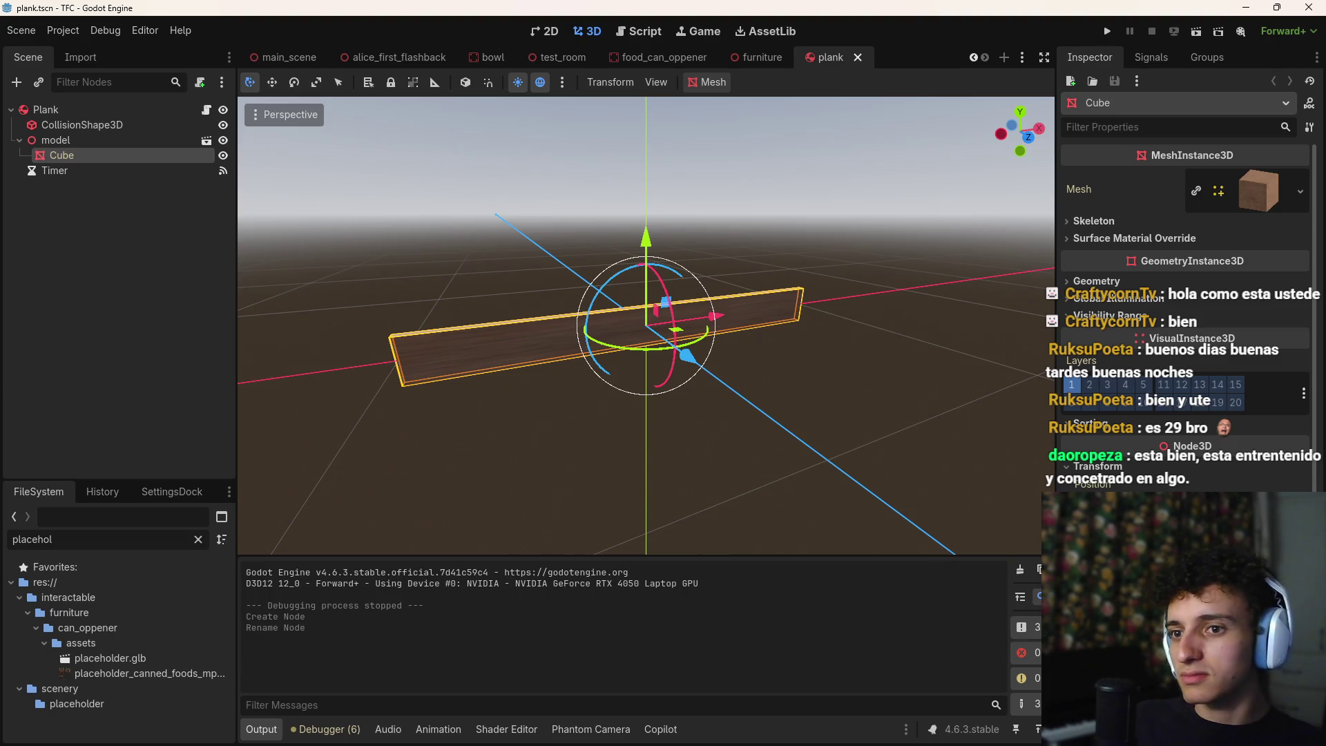
key("ctrl+z")
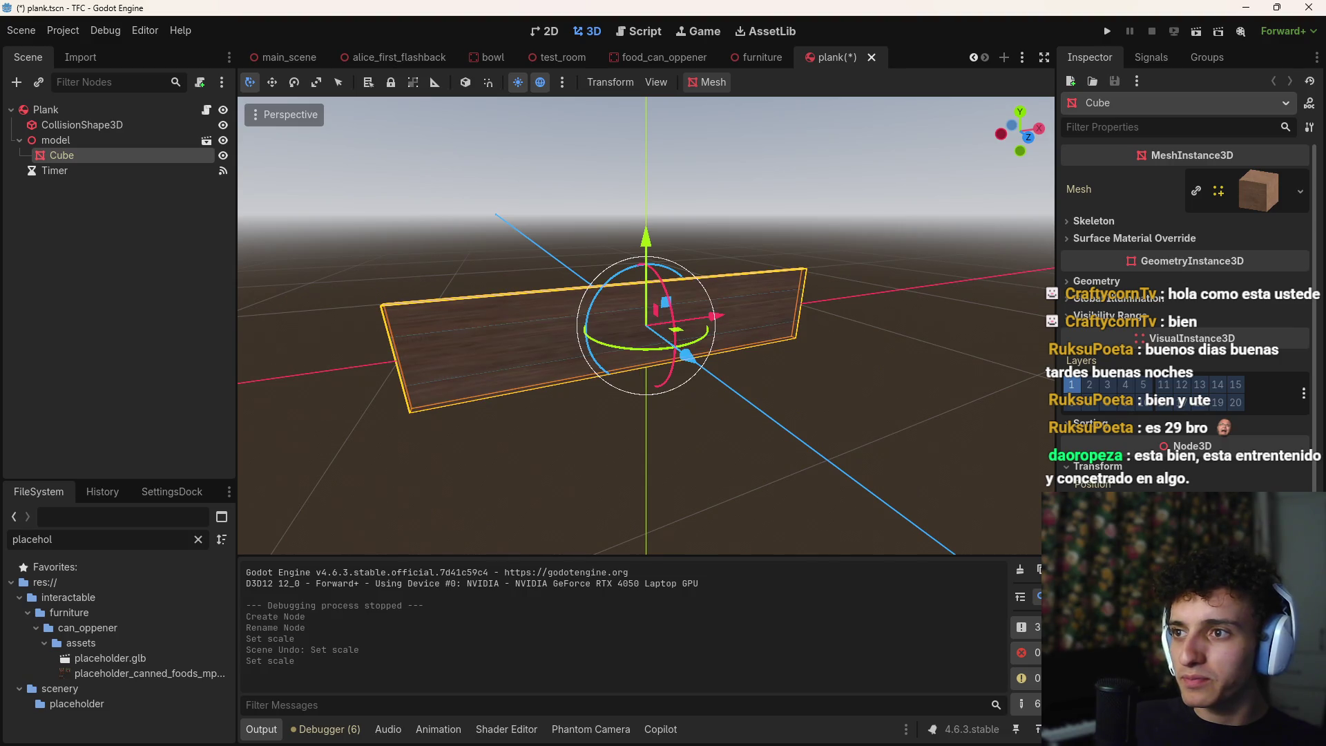
key("ctrl+z")
left_click(312, 316)
left_click_drag(60, 149, 66, 156)
left_click(640, 395)
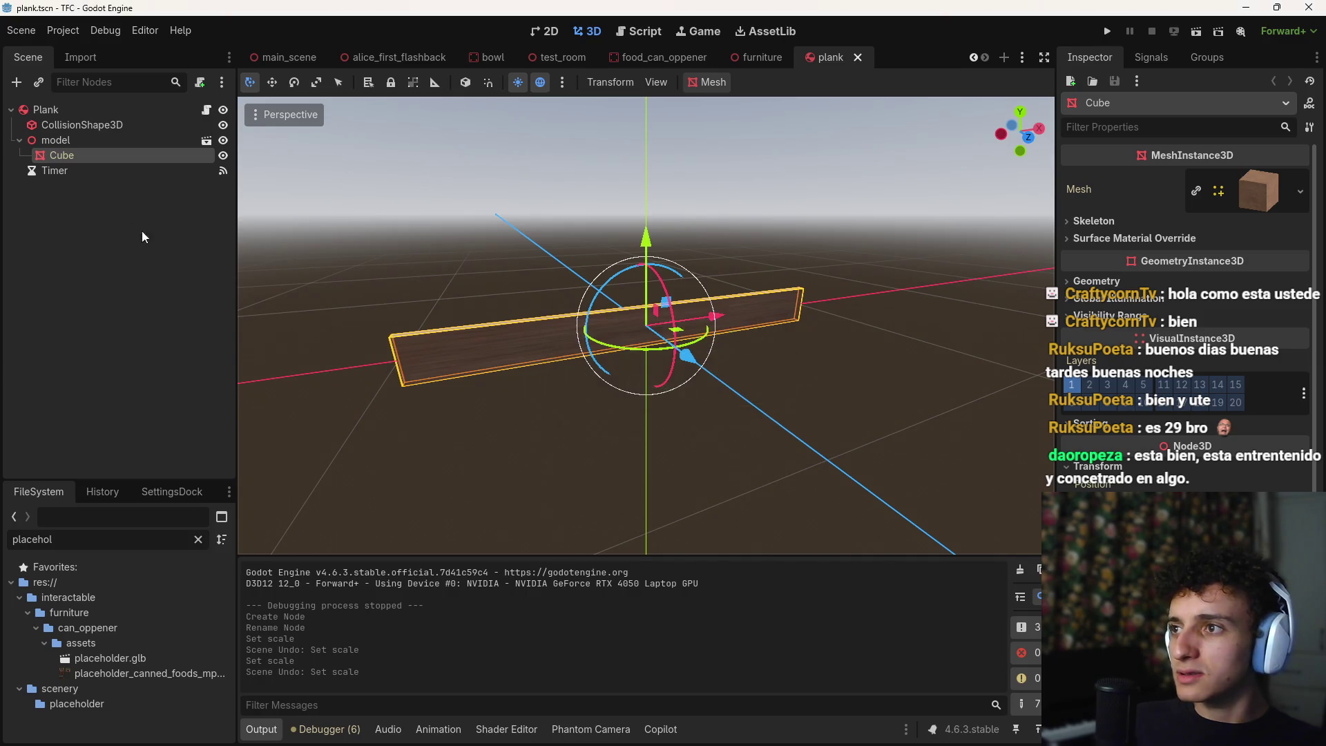
left_click(72, 143)
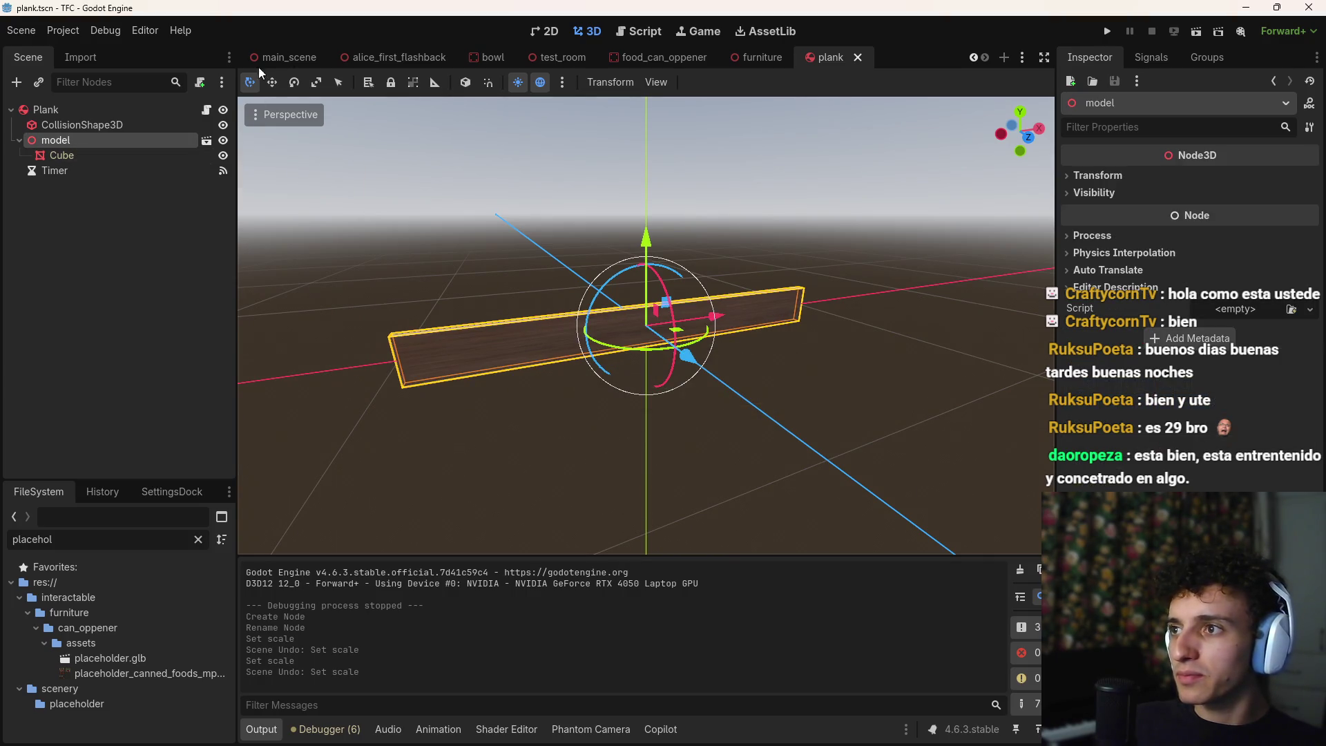
left_click(281, 57)
In alice_first_flashback, place a 3D cursor at the kitchen window and collapse the tree branches
left_click(396, 55)
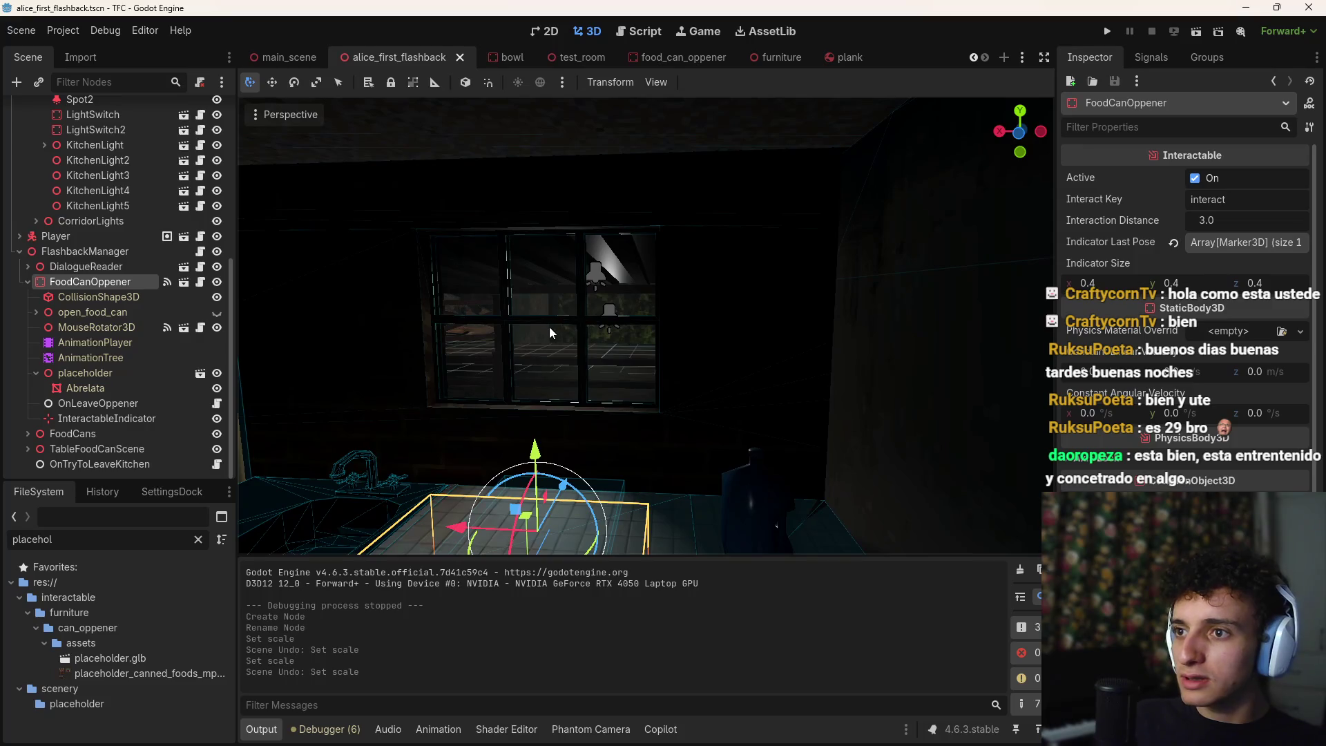
right_click(550, 326, "shift")
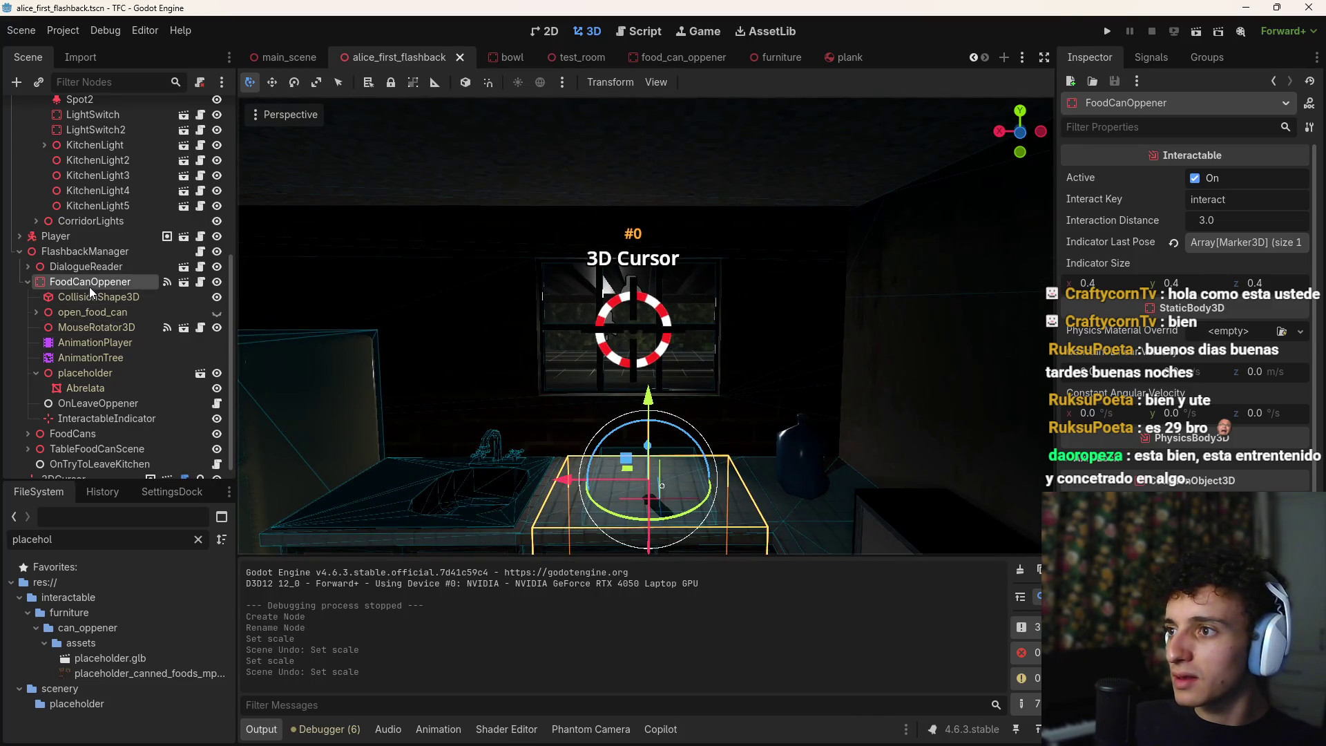
scroll(20, 284, "up", 4)
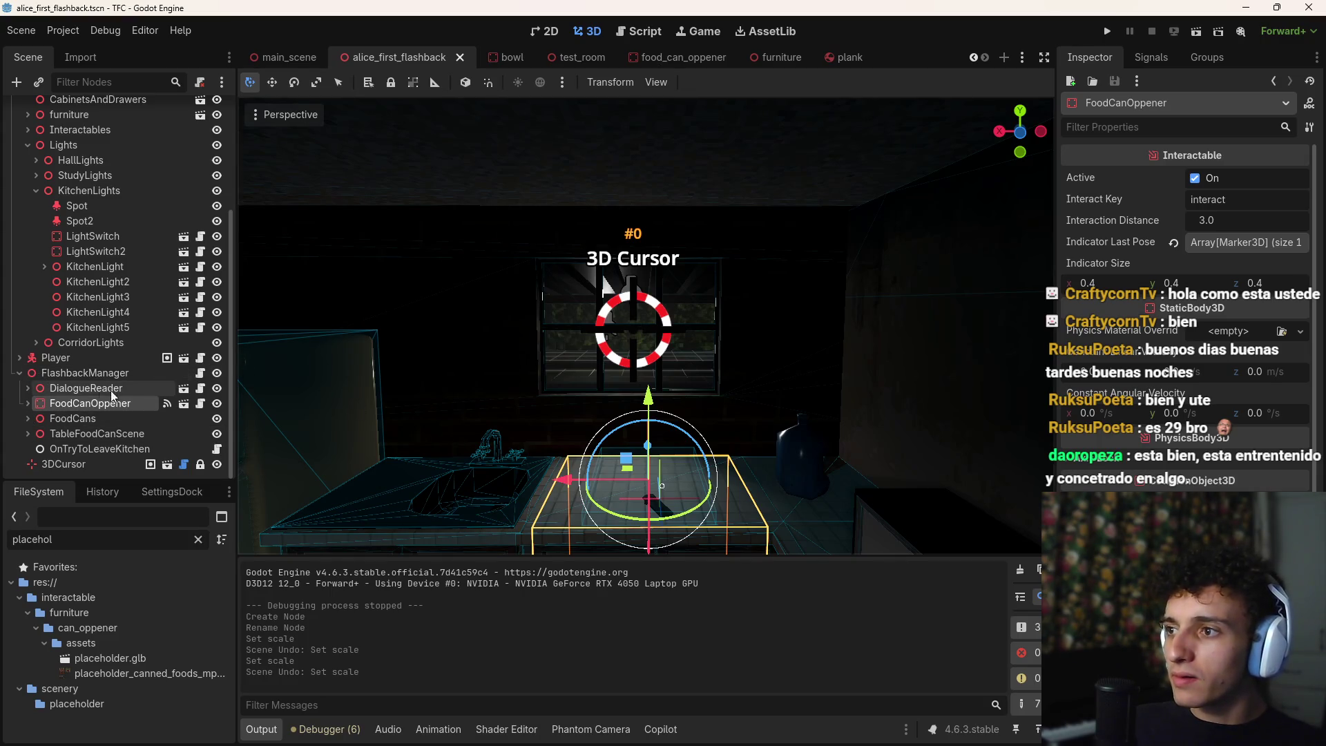
left_click(15, 374)
scroll(19, 313, "up", 3)
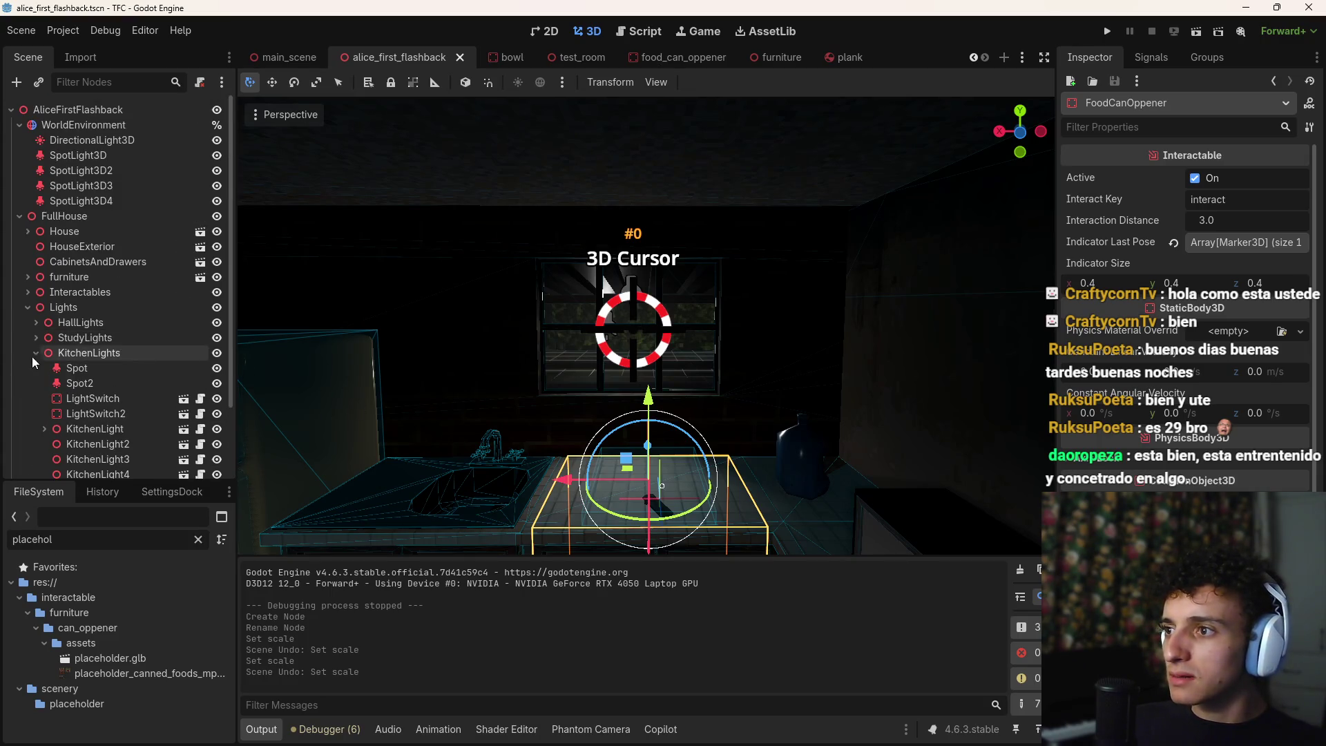
left_click(25, 306)
left_click(20, 216)
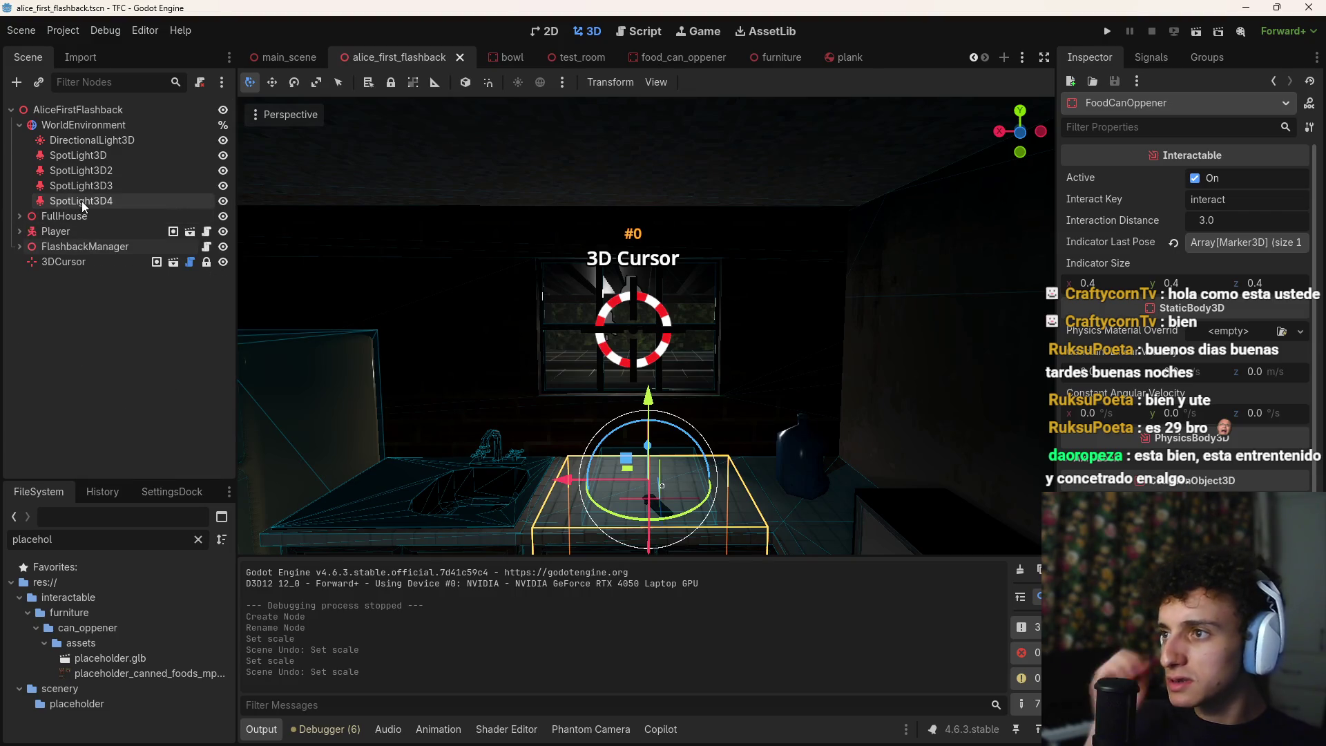
left_click(19, 125)
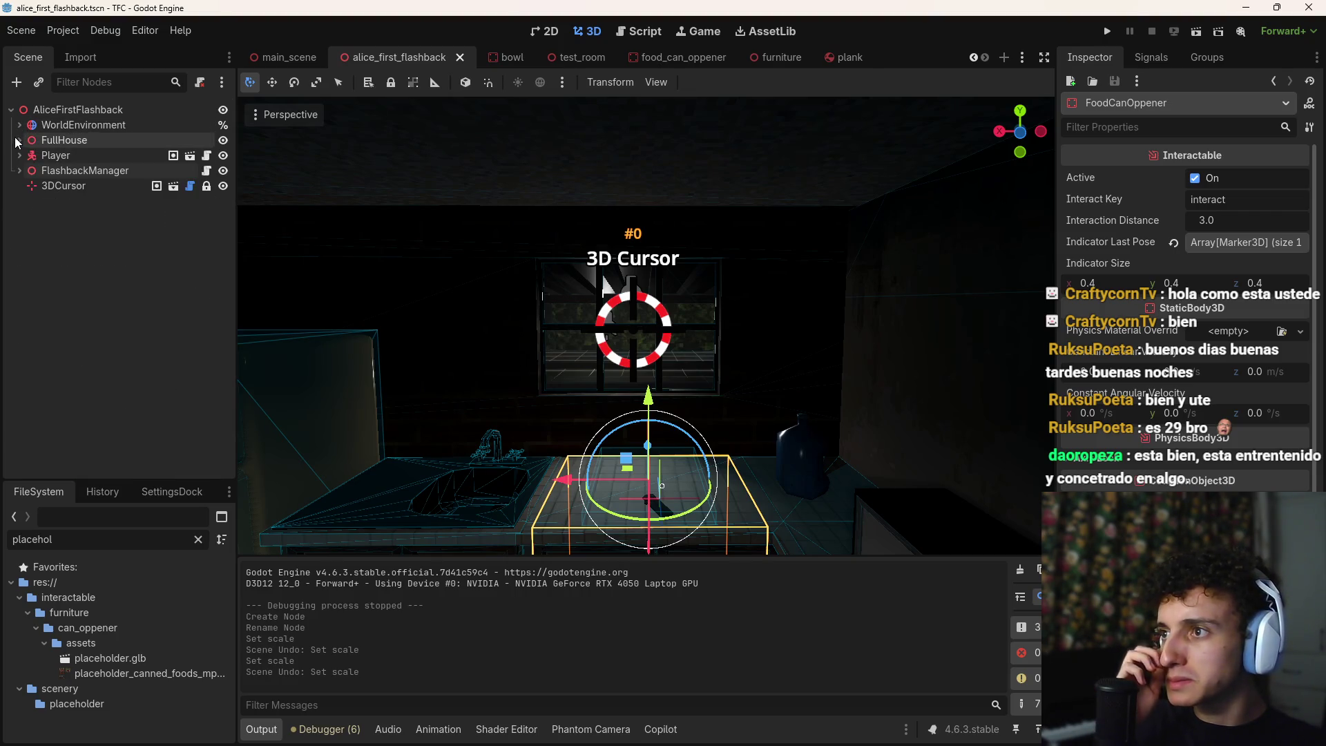
left_click(20, 140)
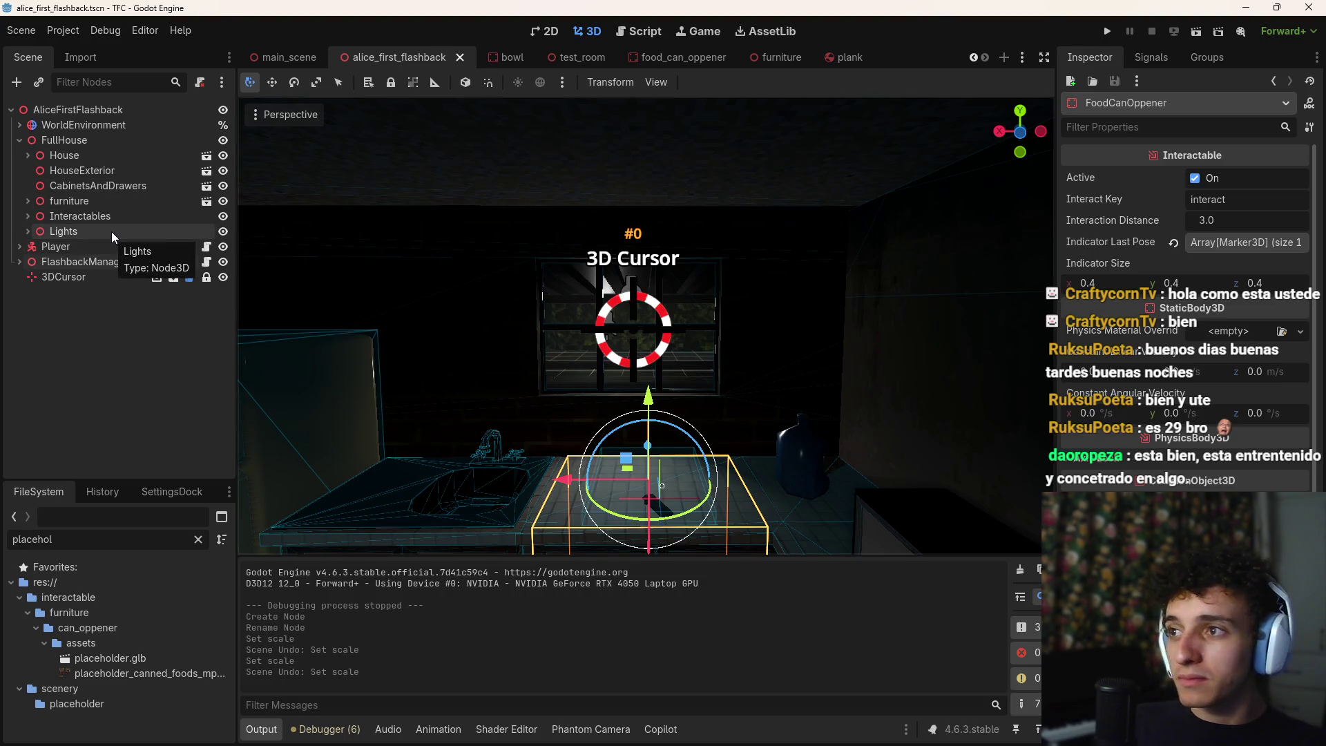
Back in main_scene, collapse Props and House and frame the Planks node
left_click(291, 58)
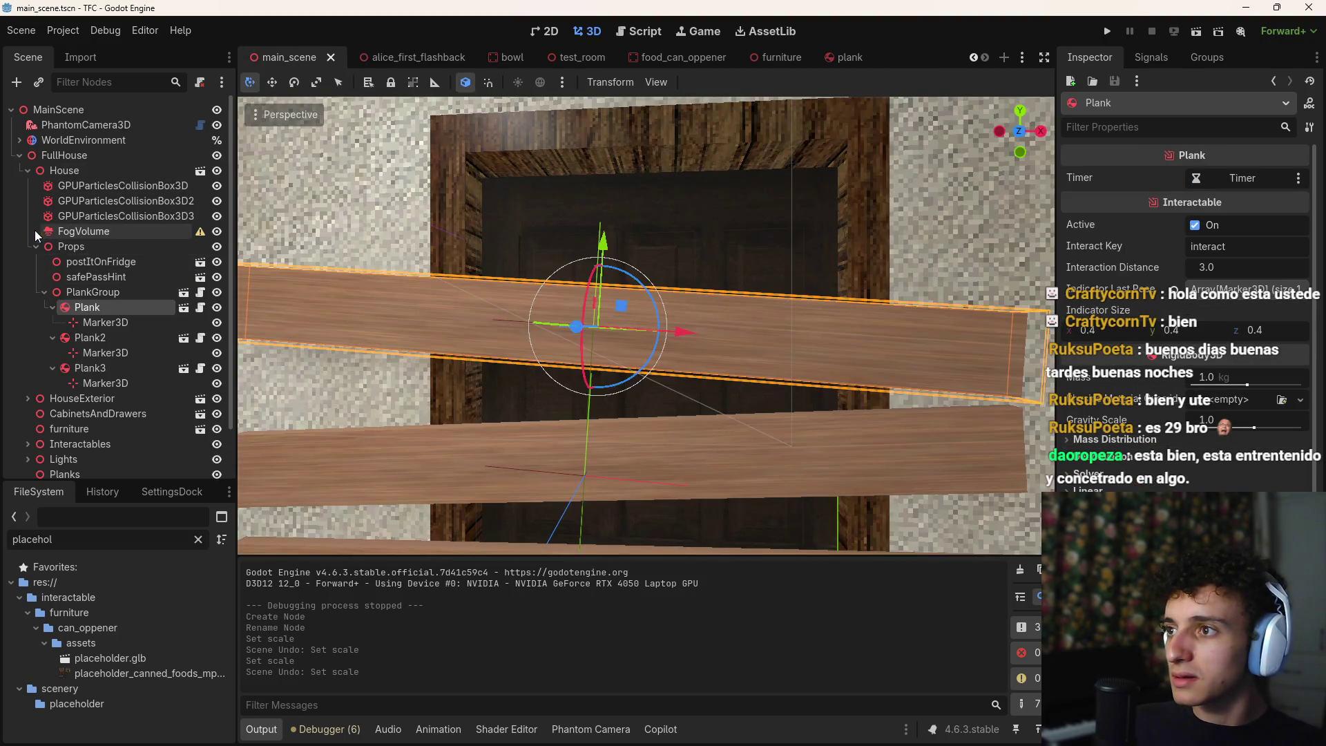
left_click(33, 244)
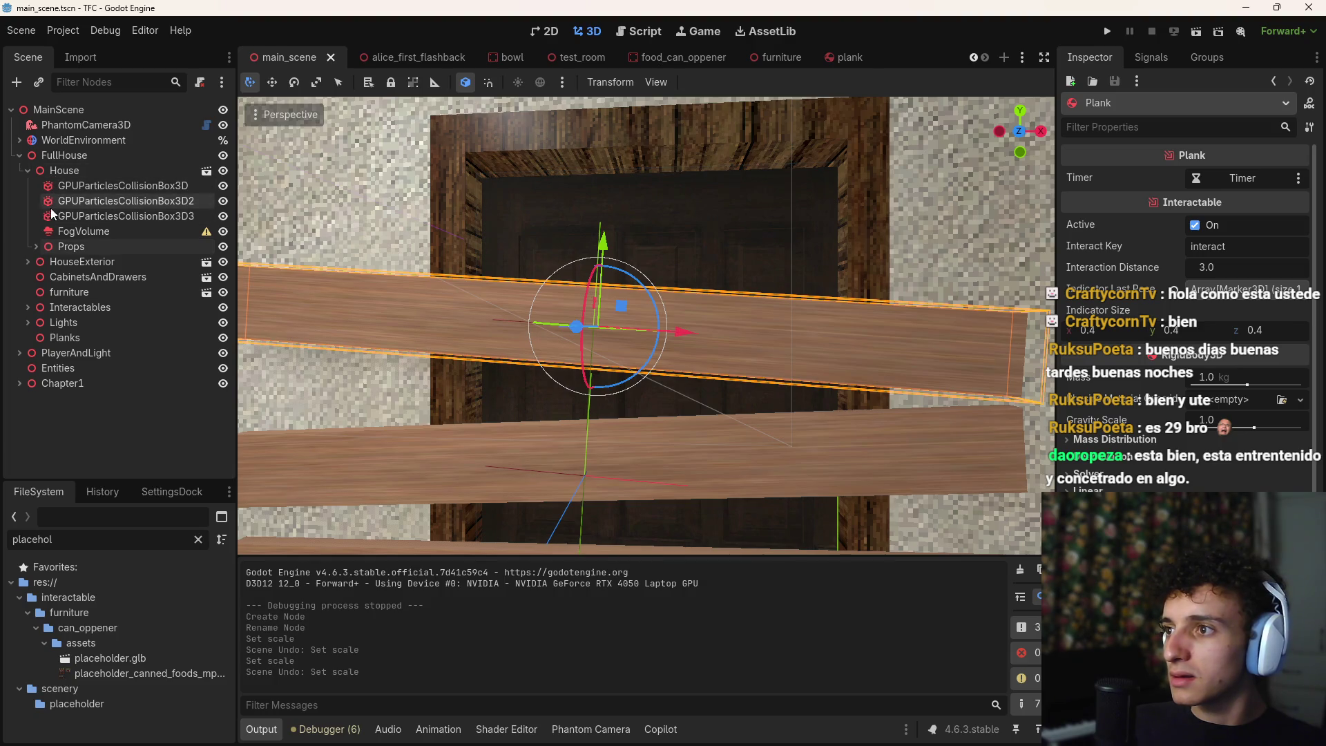
left_click(28, 171)
double_click(65, 261)
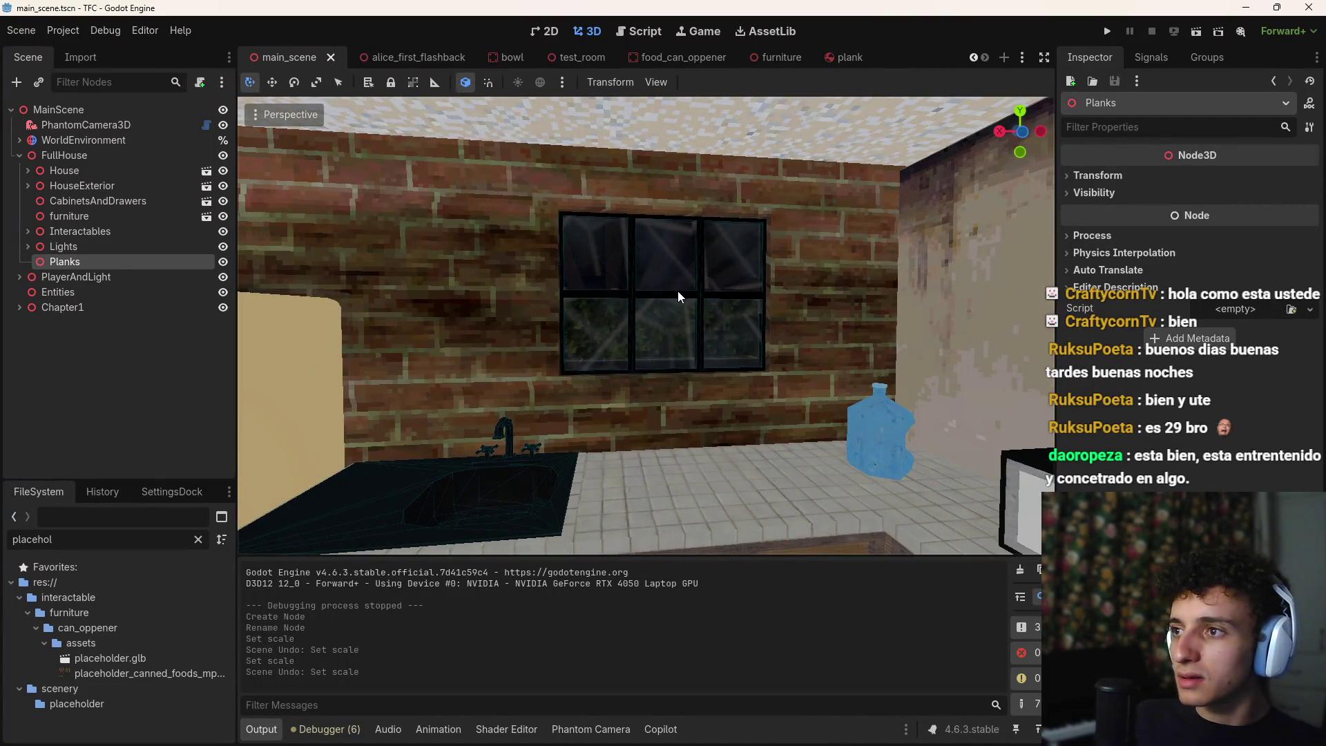
Place a 3D cursor on the main scene's kitchen window and open the 3D cursor settings panel
right_click(677, 292, "shift")
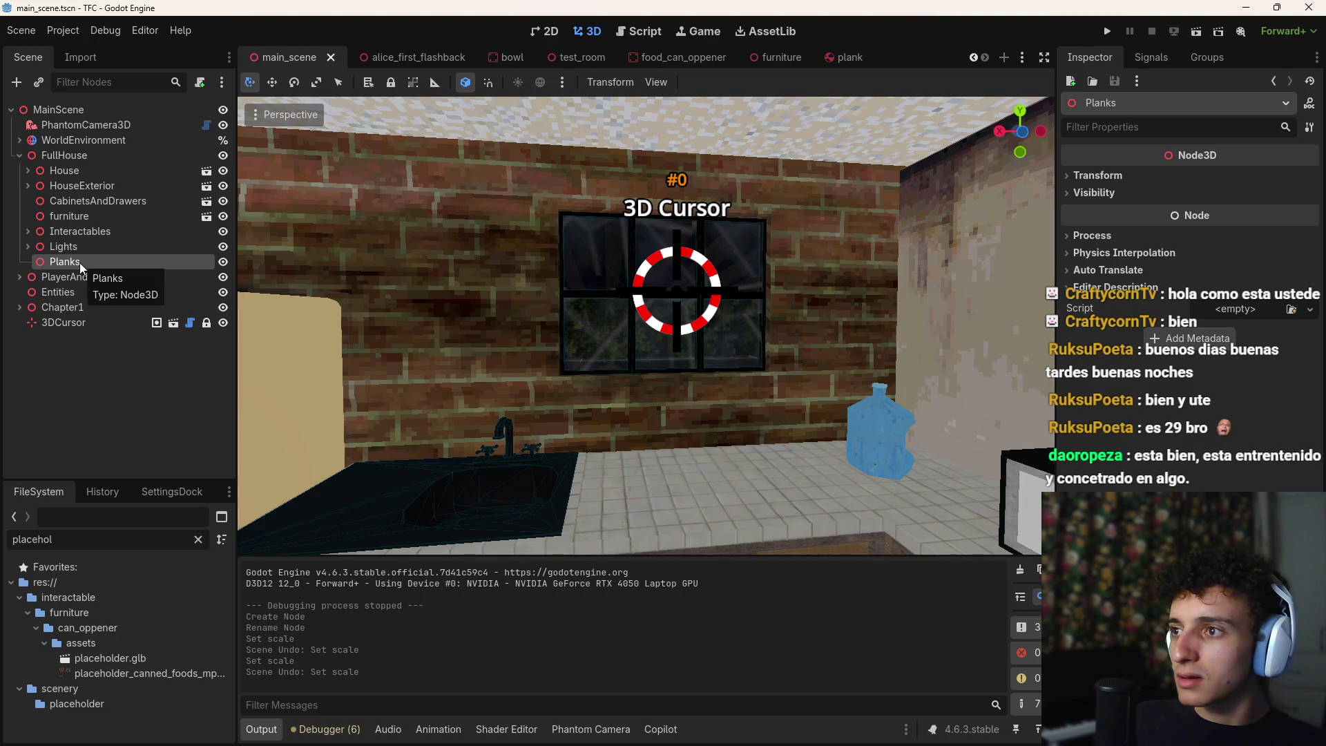
left_click(155, 496)
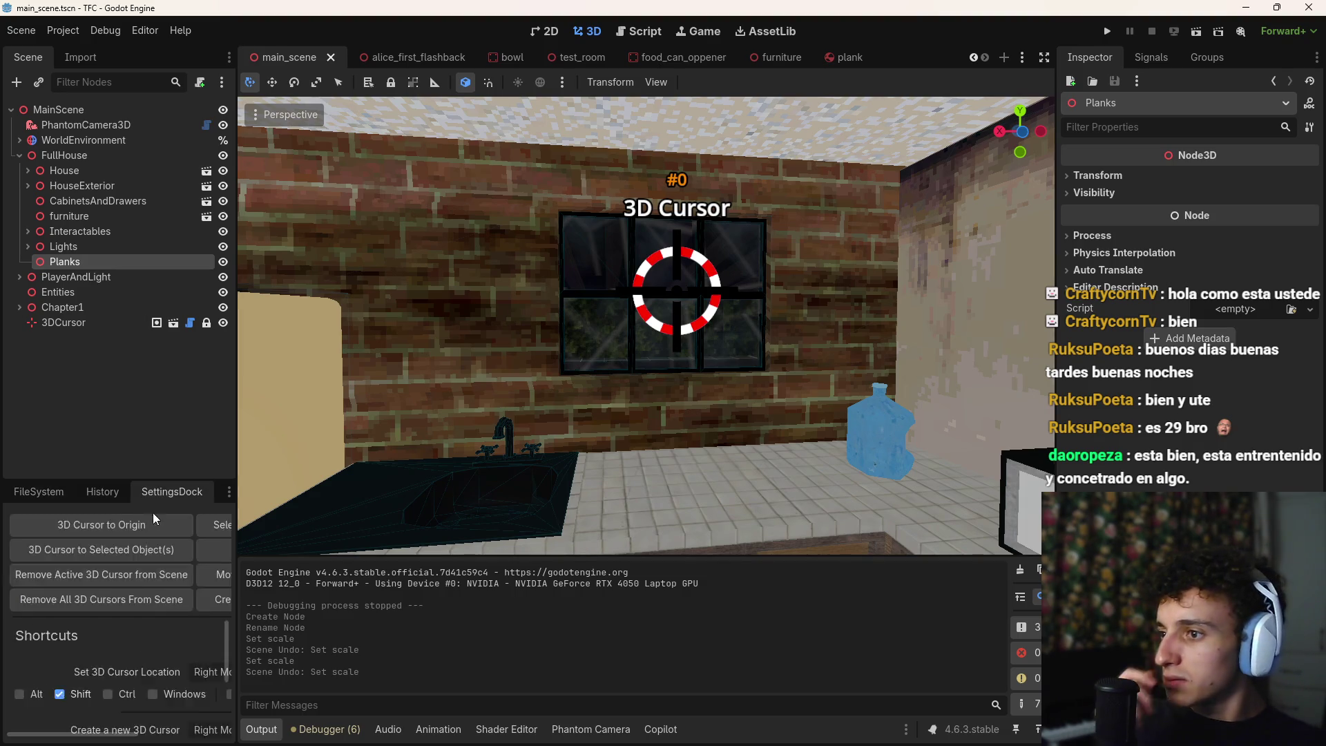
scroll(110, 542, "up", 3)
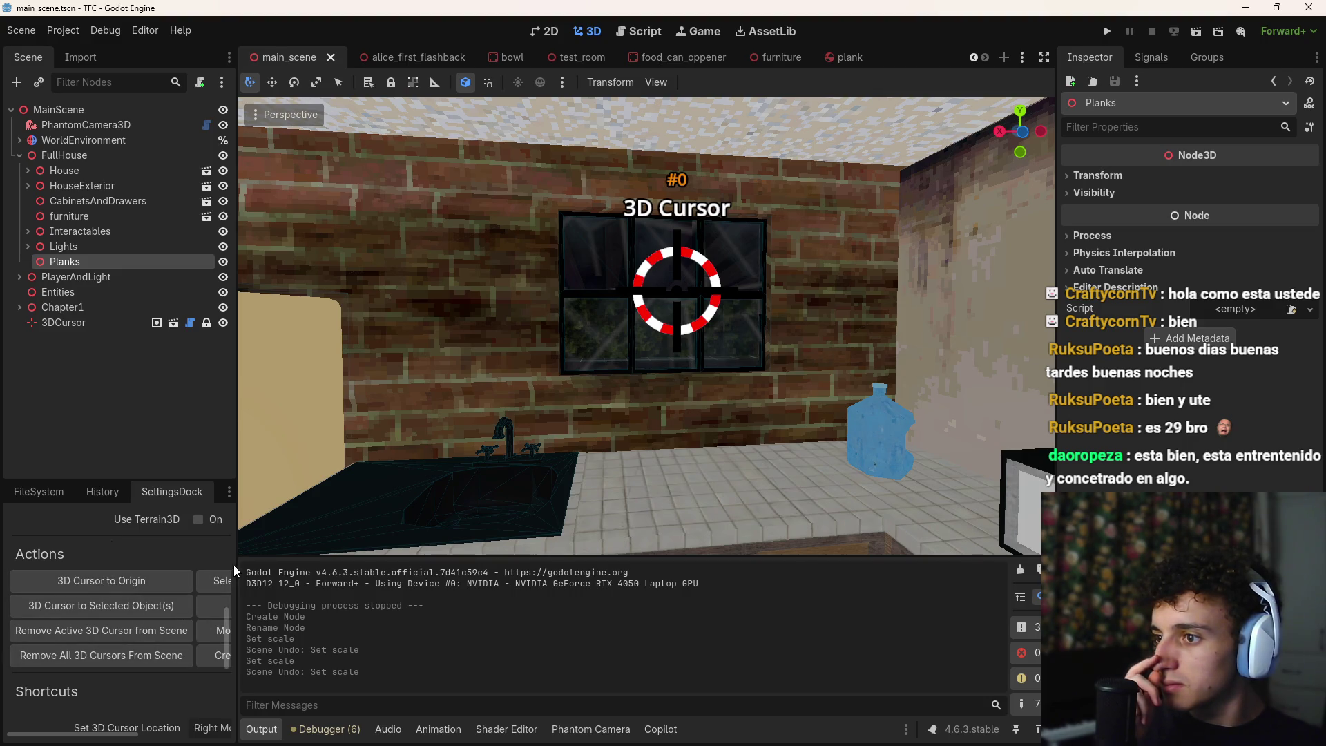
left_click_drag(176, 492, 730, 720)
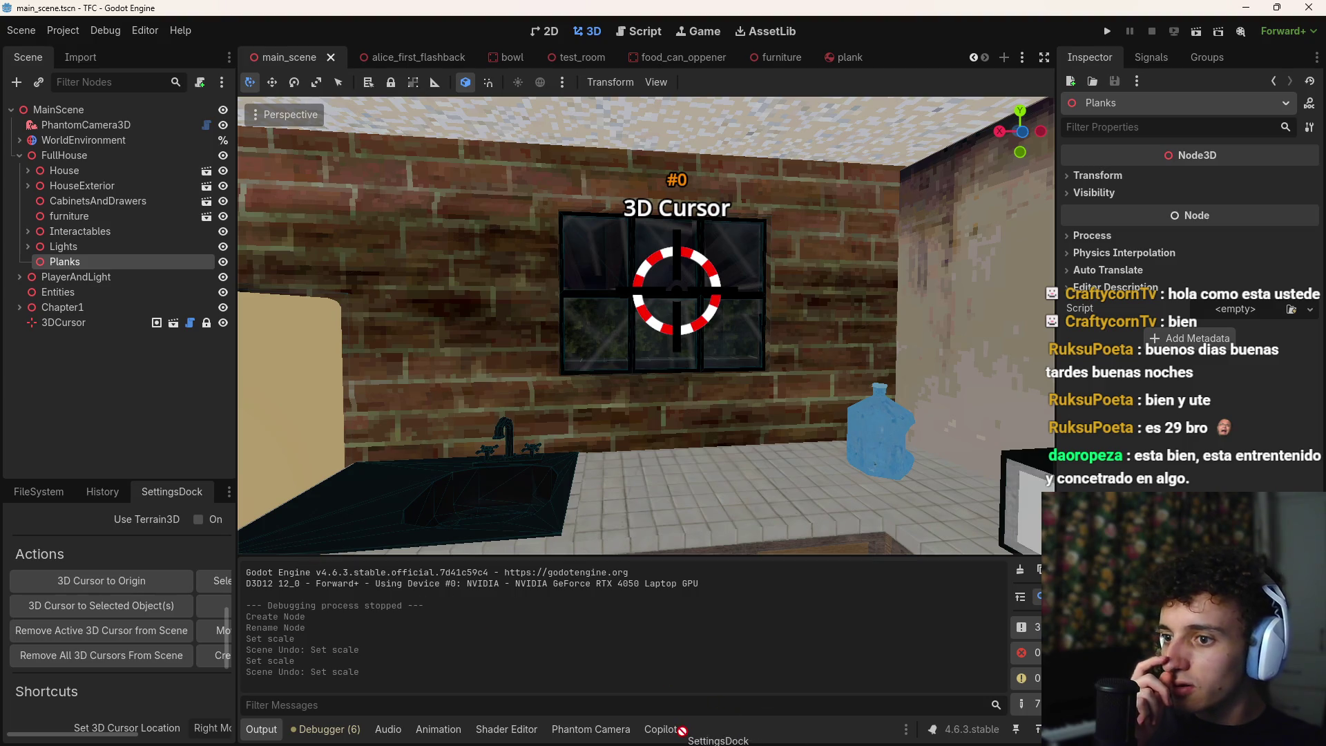
mouse_move(296, 515)
left_mouse_down()
mouse_move(1183, 64)
mouse_move(911, 558)
mouse_move(737, 716)
left_mouse_up()
mouse_move(607, 709)
left_mouse_down()
mouse_move(138, 594)
mouse_move(173, 276)
mouse_move(742, 73)
mouse_move(1278, 72)
mouse_move(868, 390)
mouse_move(1022, 351)
mouse_move(948, 237)
mouse_move(160, 502)
mouse_move(160, 491)
left_mouse_up()
Make the 3D cursor settings panel a floating window, move it aside, and snap Planks to the cursor
right_click(160, 490)
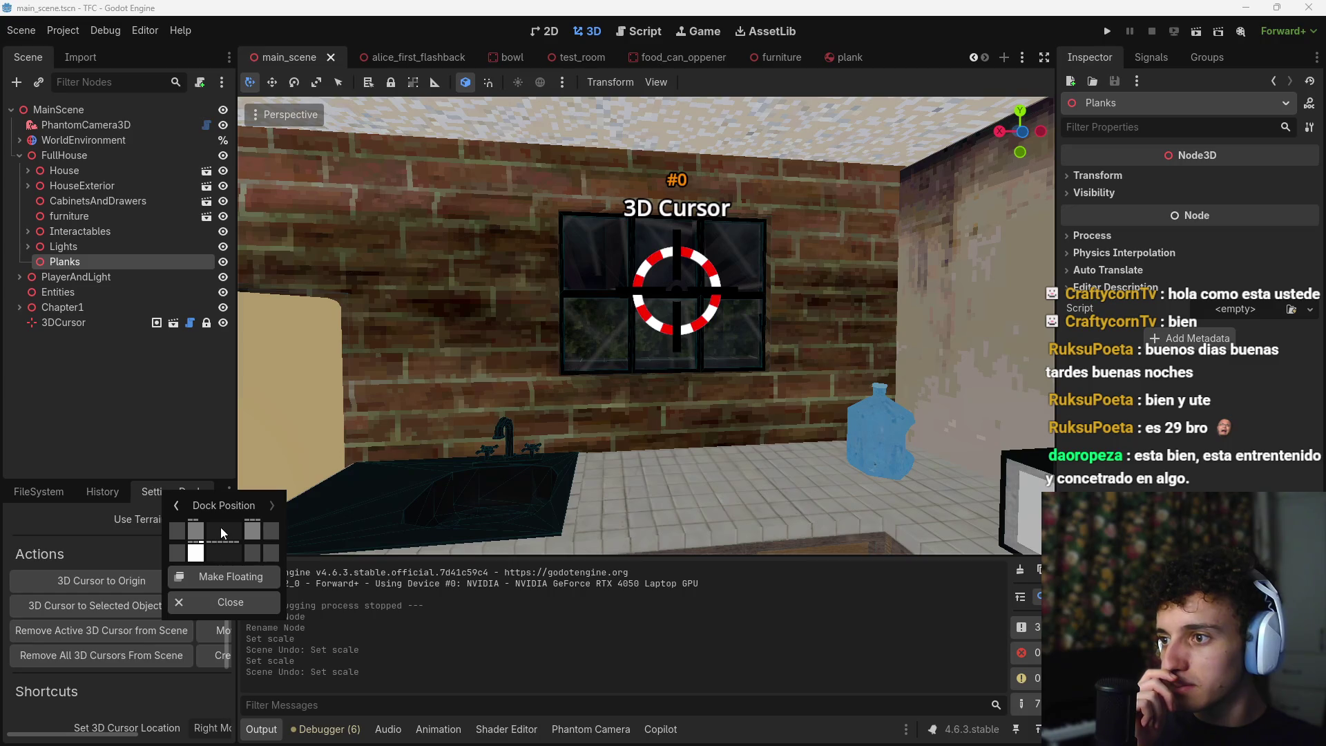
left_click(228, 577)
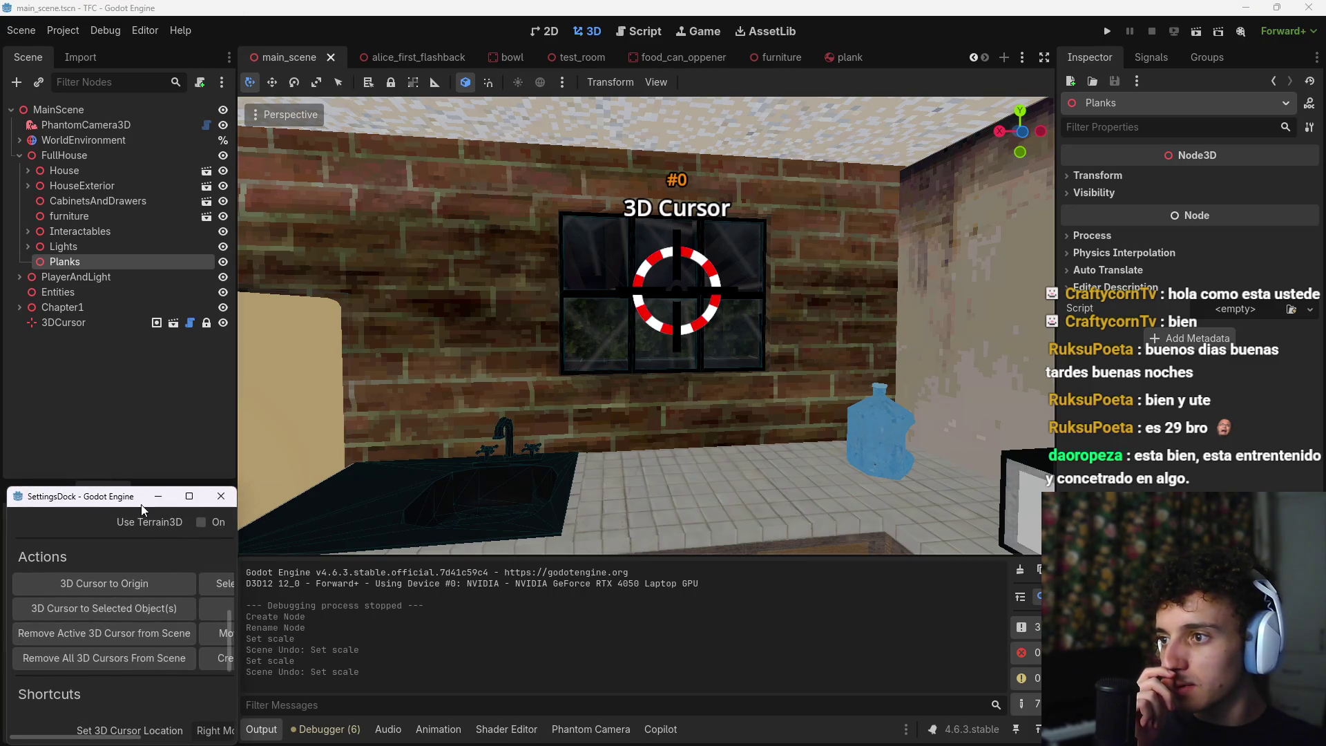
left_click_drag(147, 507, 560, 389)
left_click_drag(671, 443, 859, 463)
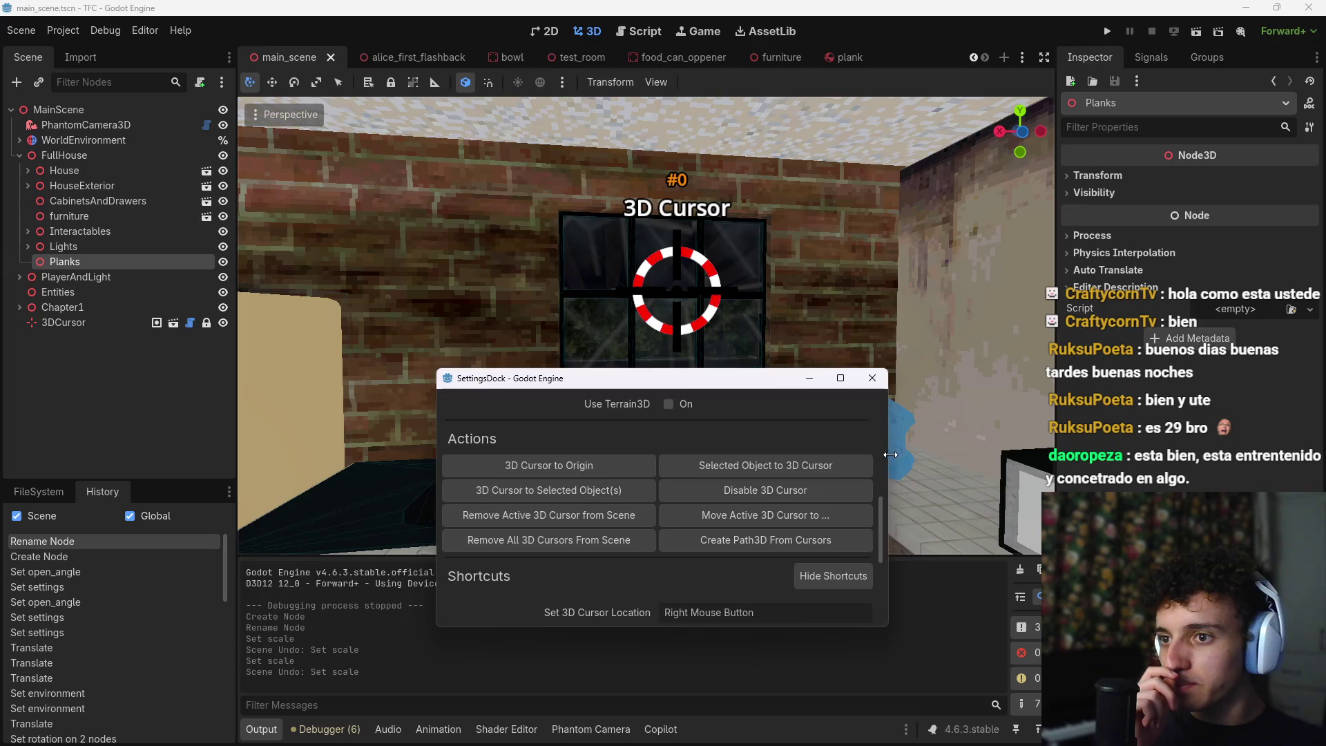
left_click_drag(620, 389, 1325, 400)
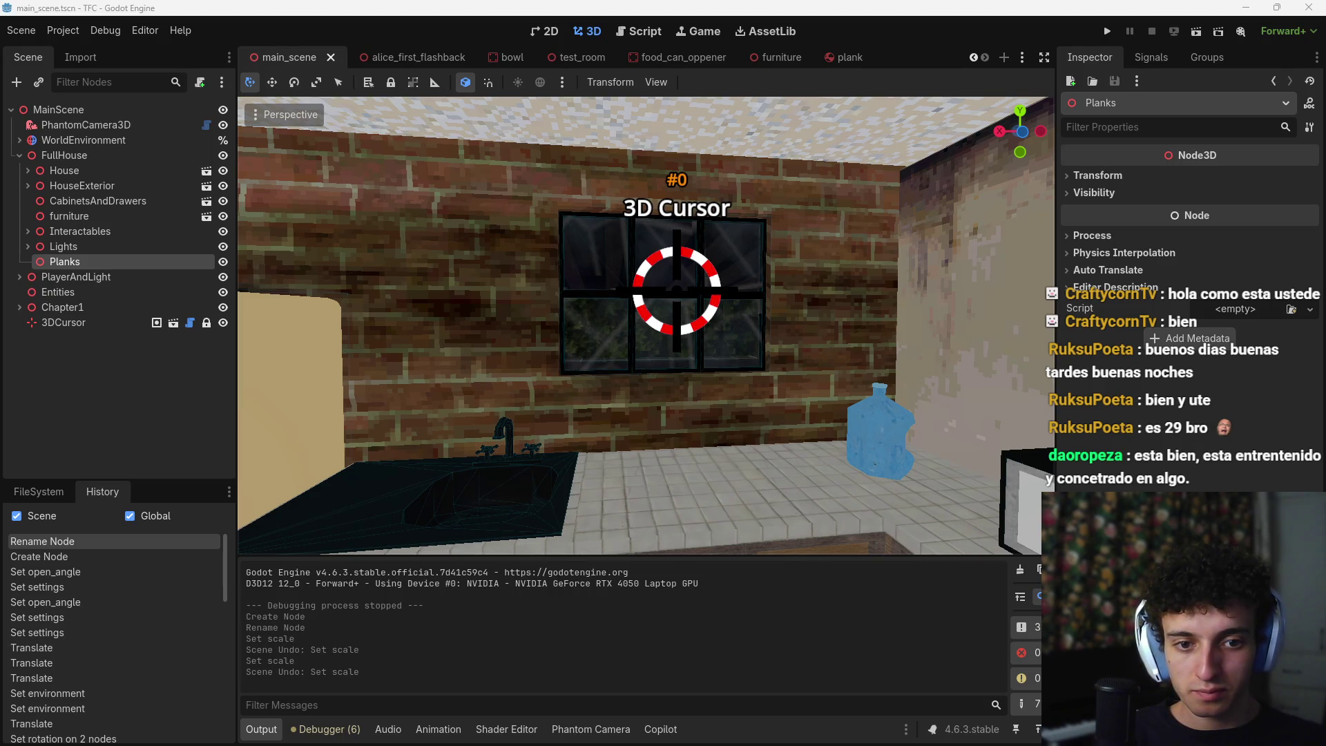
key("shift+s")
Shift Planks along the kitchen wall with axis-constrained G moves, undoing the last one
mouse_move(744, 407)
left_mouse_down()
mouse_move(622, 387)
mouse_move(555, 306)
mouse_move(570, 305)
left_mouse_up()
key("g")
key("z")
left_click(554, 305)
key("g")
left_click(970, 358)
left_click_drag(970, 359, 885, 350)
key("g")
left_click(429, 261)
key("g")
left_click(483, 281)
key("ctrl+z")
left_click_drag(483, 280, 524, 290)
mouse_move(596, 350)
left_mouse_down()
mouse_move(532, 340)
mouse_move(596, 350)
left_mouse_up()
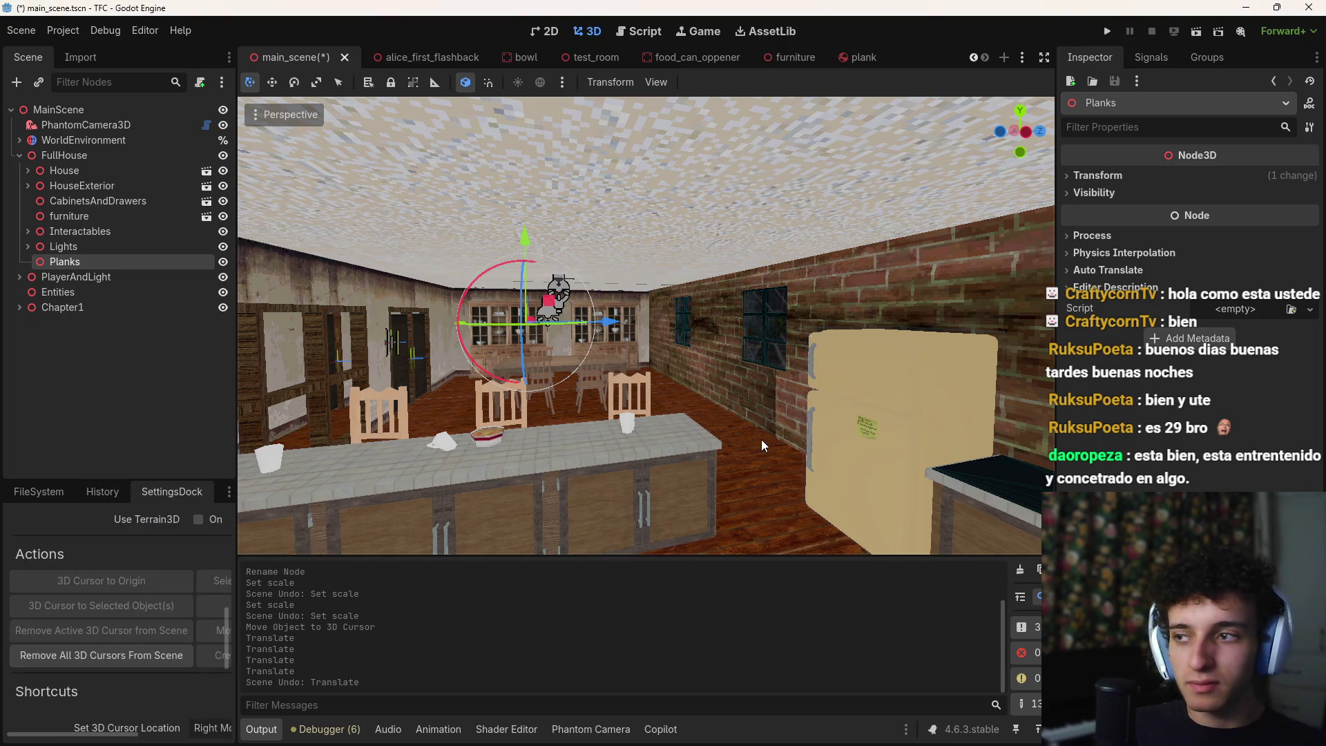
Restore the FileSystem dock and fly the view into the dining room toward the brick wall
left_click(20, 492)
key("w")
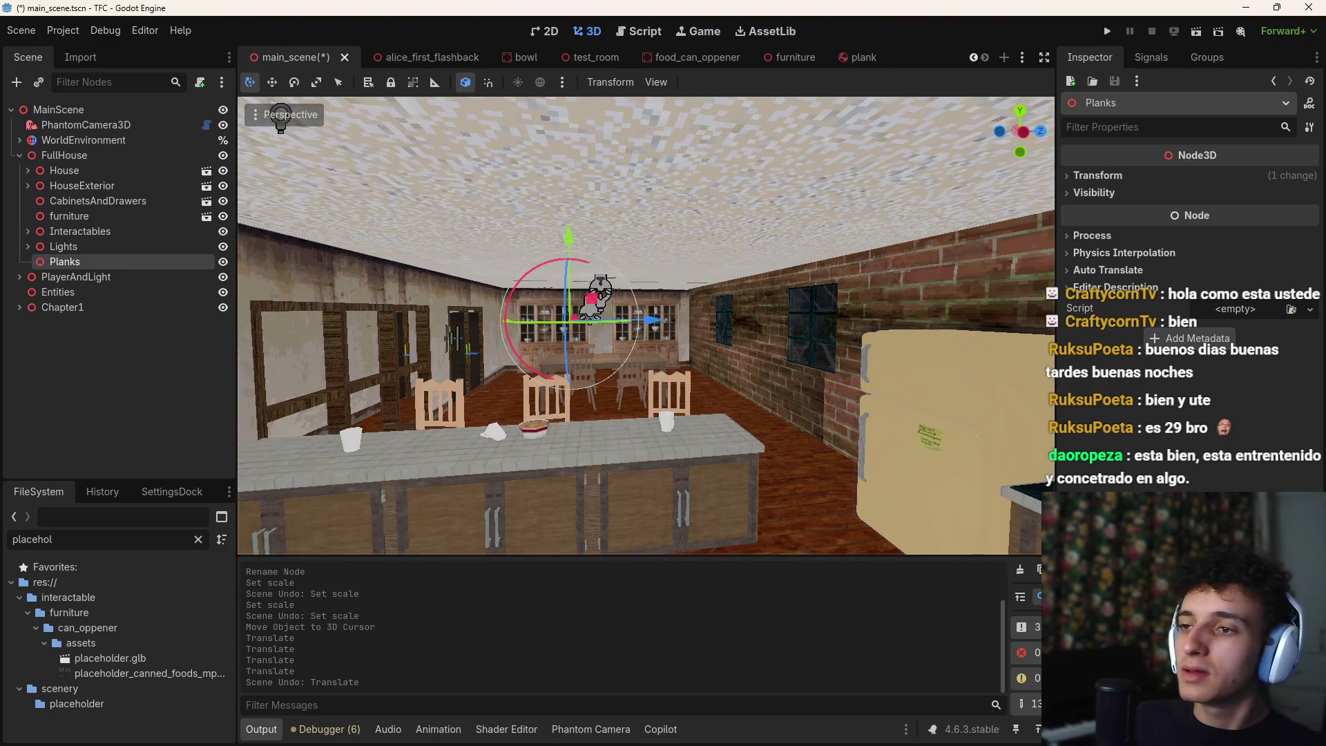
key("w")
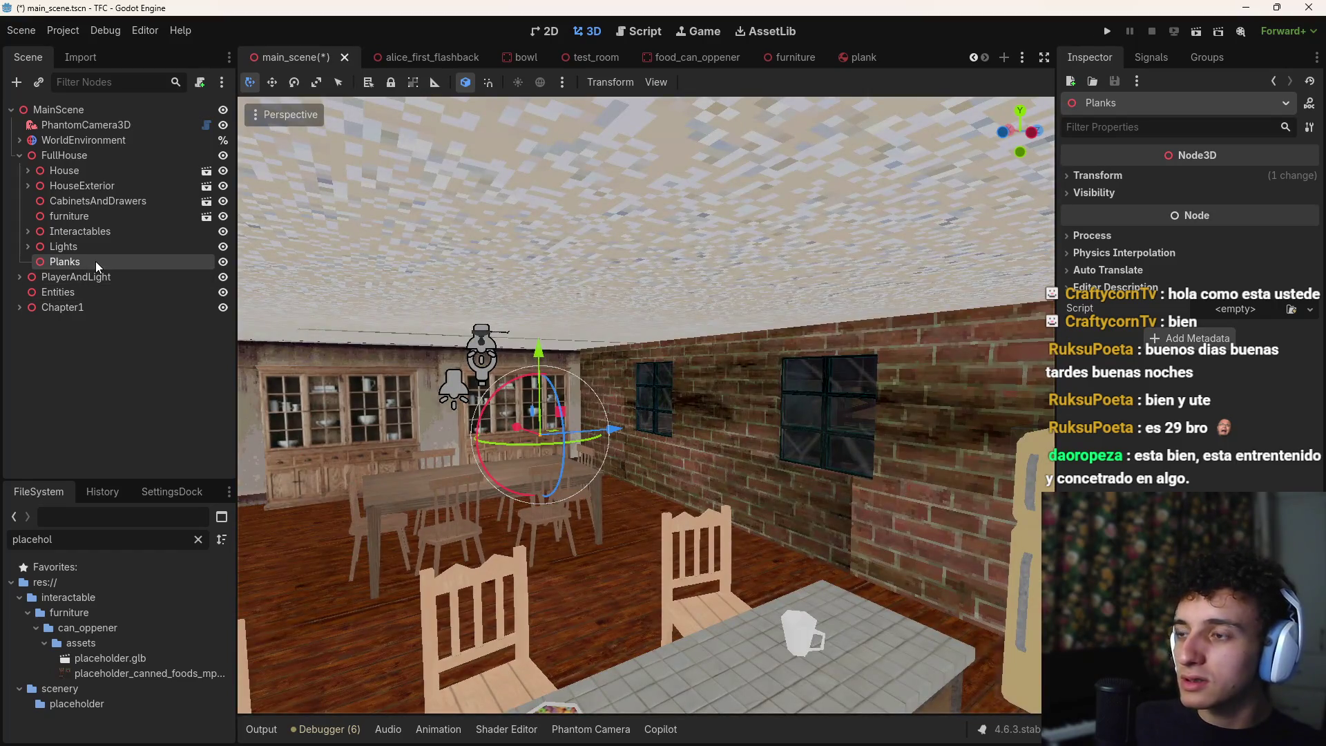
Instance plank.tscn into the main scene under the Planks node
key("ctrl+shift+a")
type("plankl")
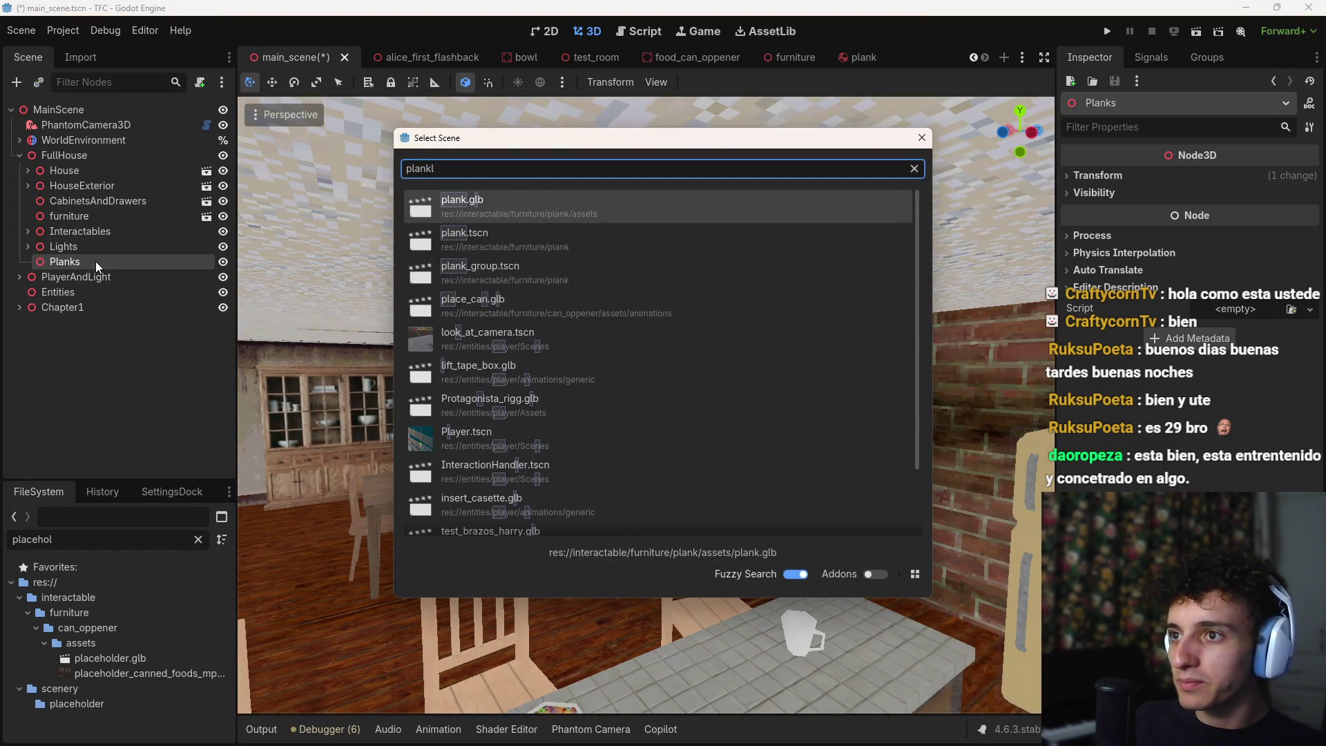
key("BackSpace")
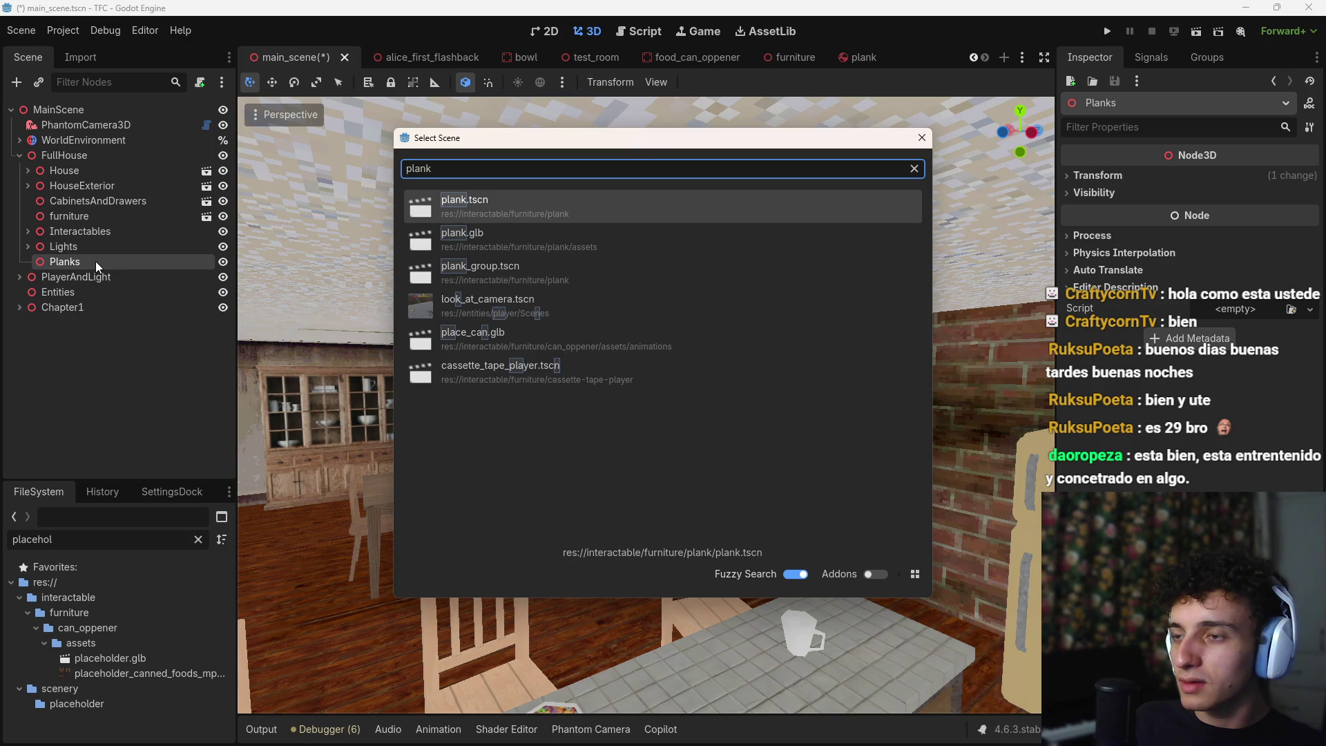
key("Return")
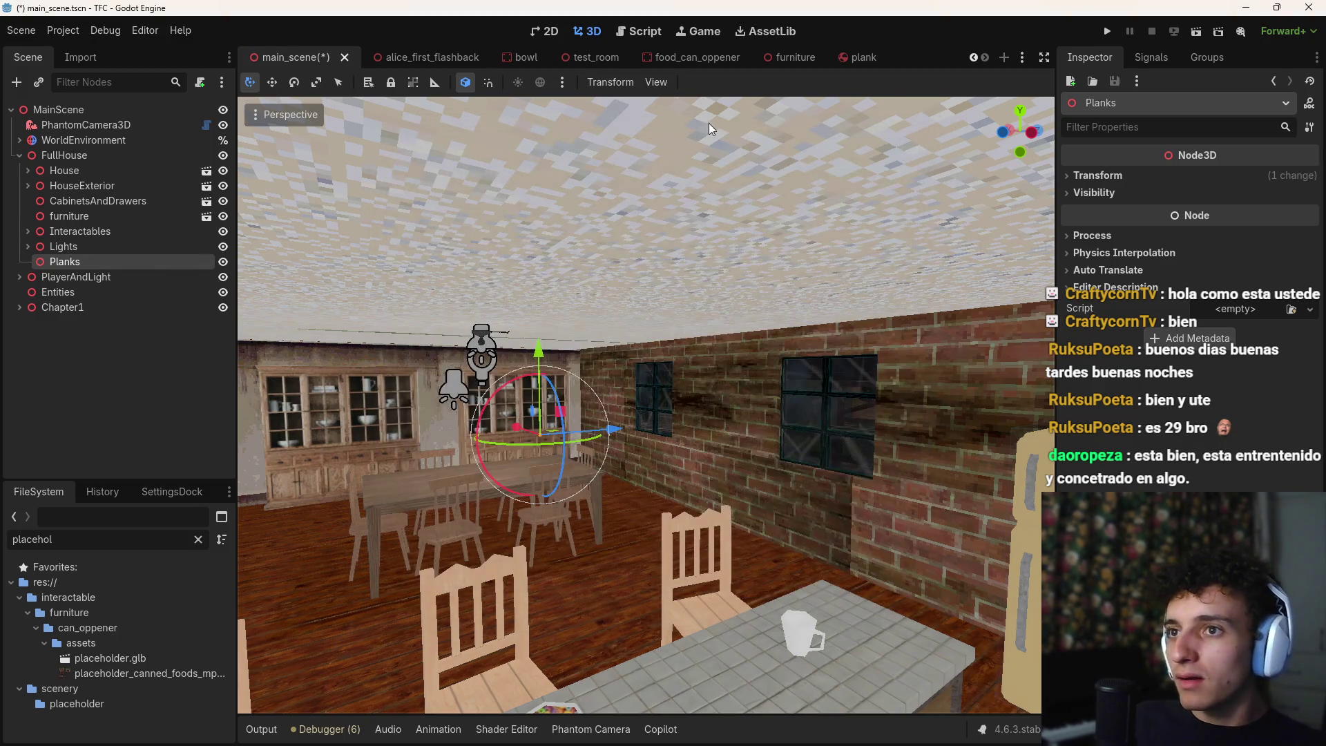
left_click(855, 57)
left_click(285, 61)
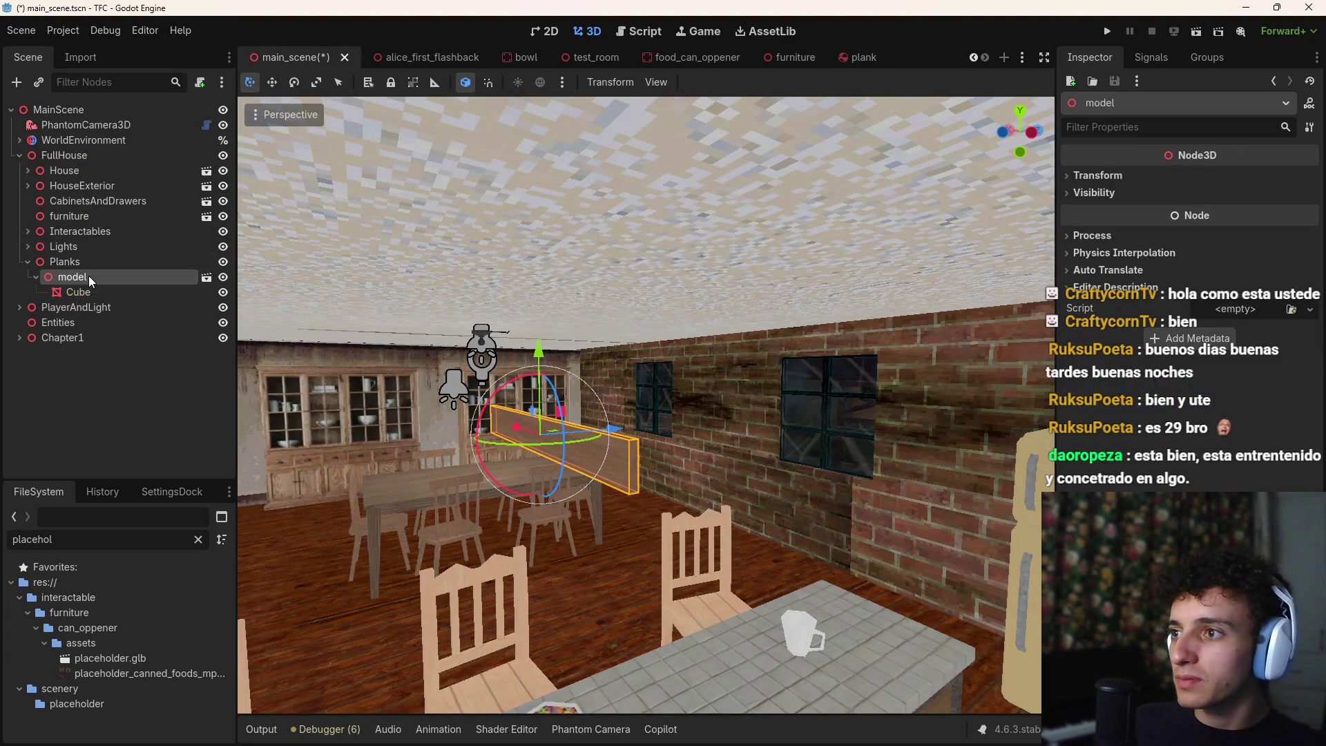
Make the plank's children editable, move Cube under Planks, and delete the model node
right_click(89, 277)
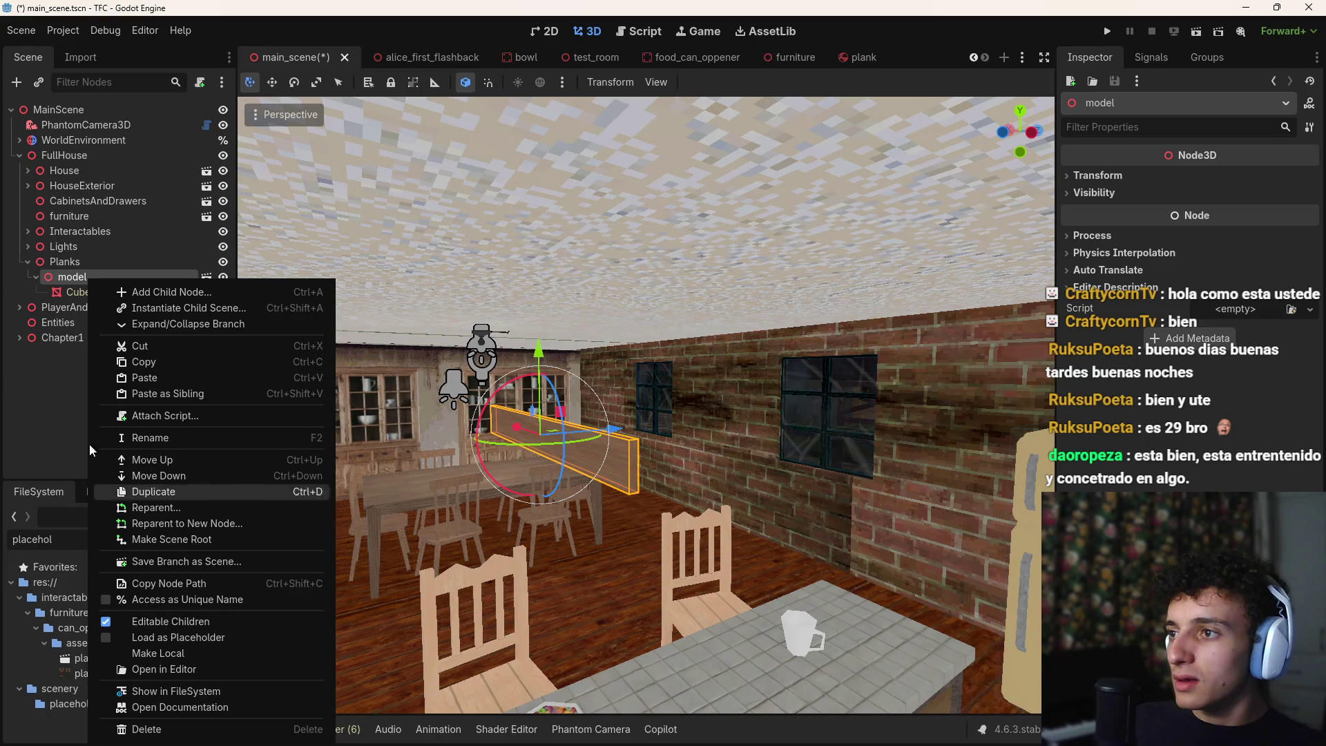
left_click(160, 656)
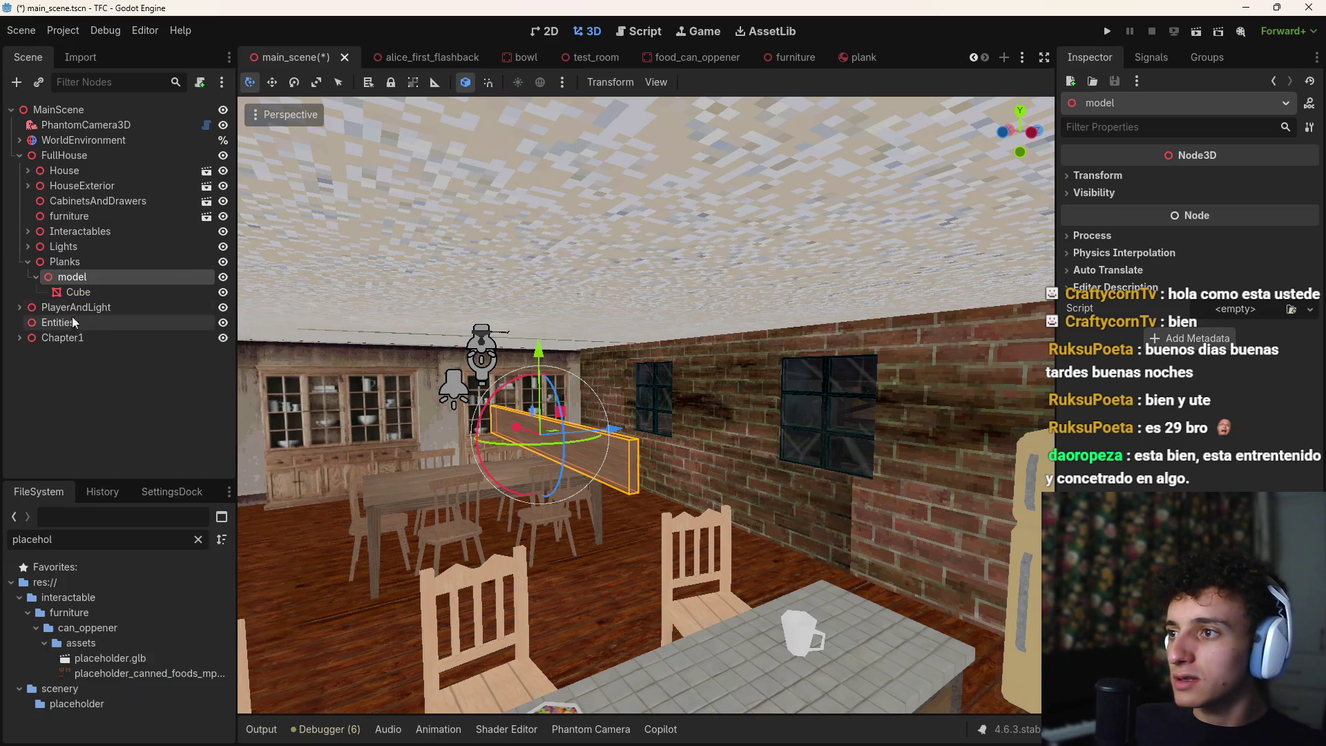
left_click_drag(79, 292, 96, 274)
left_click(99, 295)
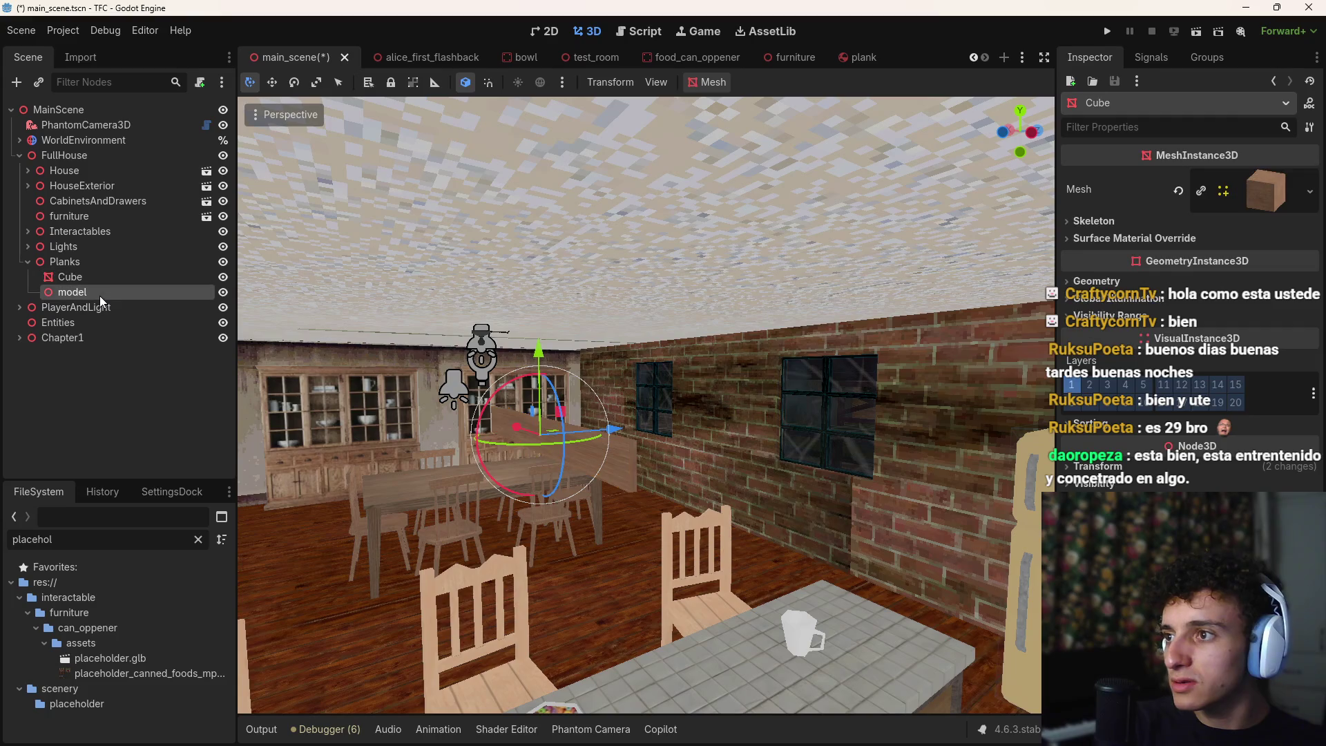
key("Delete")
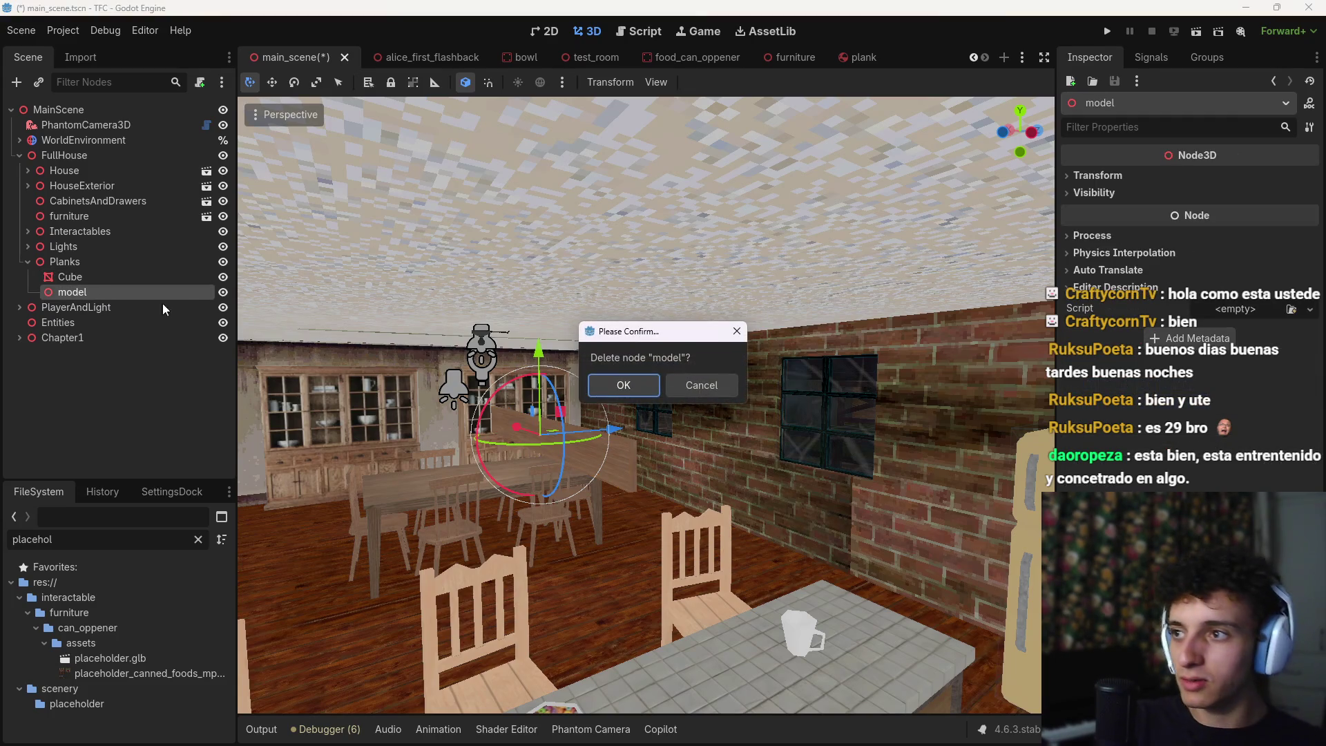
left_click(625, 381)
left_click(106, 278)
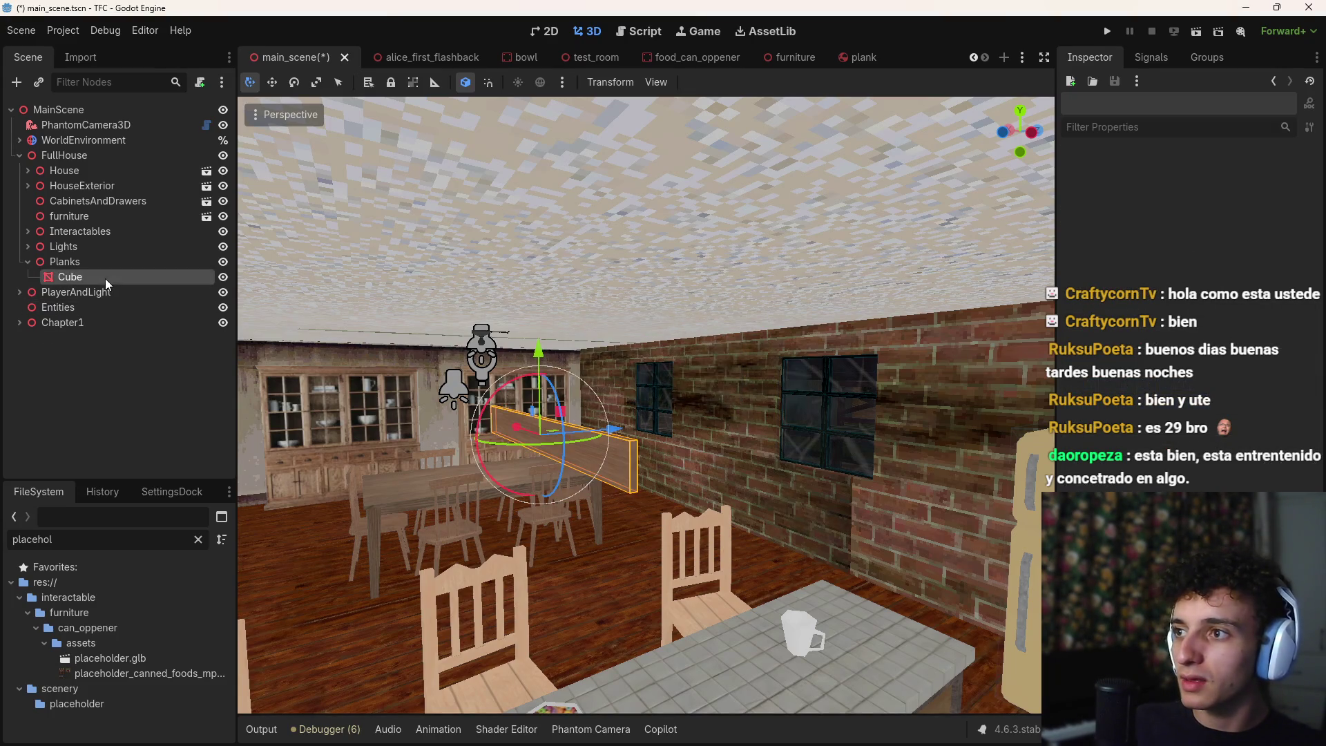
key("f")
scroll(632, 426, "down", 3)
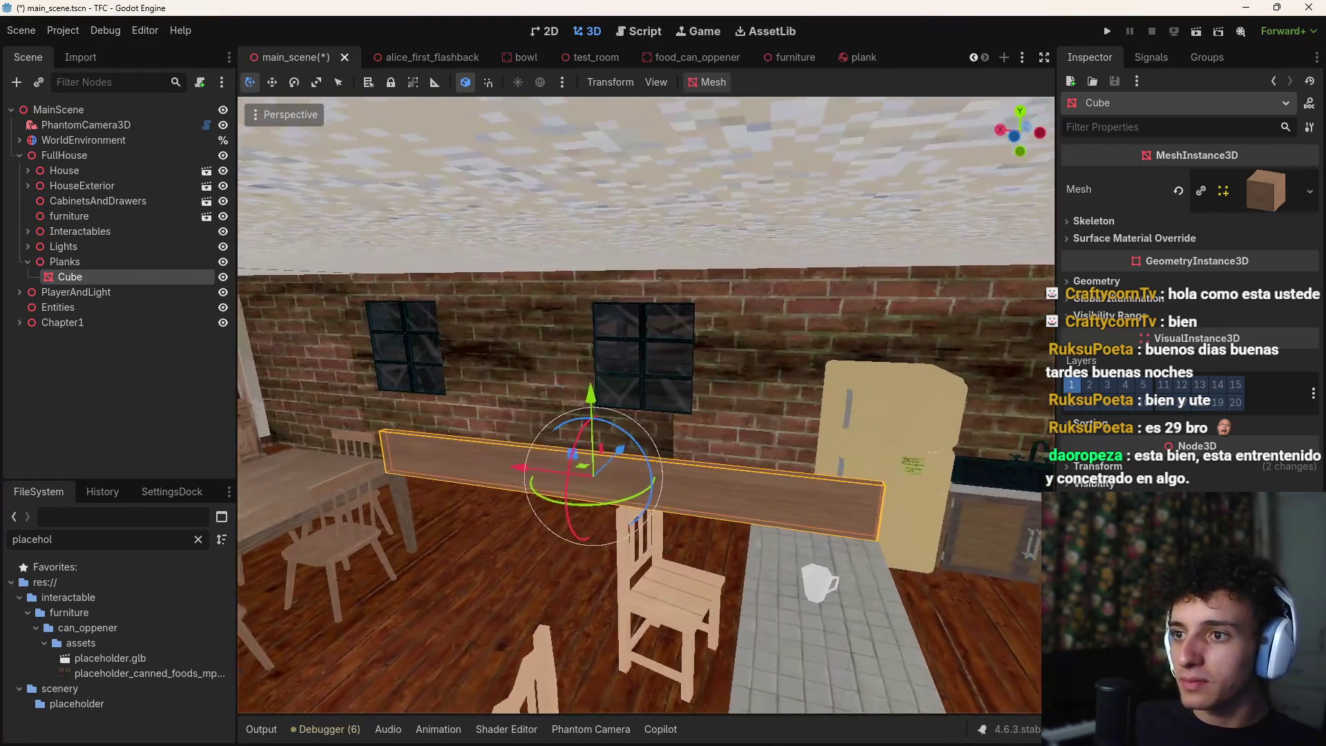
Position the Cube plank across the kitchen window and adjust its thickness and height
mouse_move(632, 425)
left_mouse_down()
mouse_move(722, 304)
mouse_move(704, 342)
mouse_move(595, 342)
mouse_move(622, 340)
left_mouse_up()
scroll(721, 304, "up", 5)
scroll(705, 345, "down", 4)
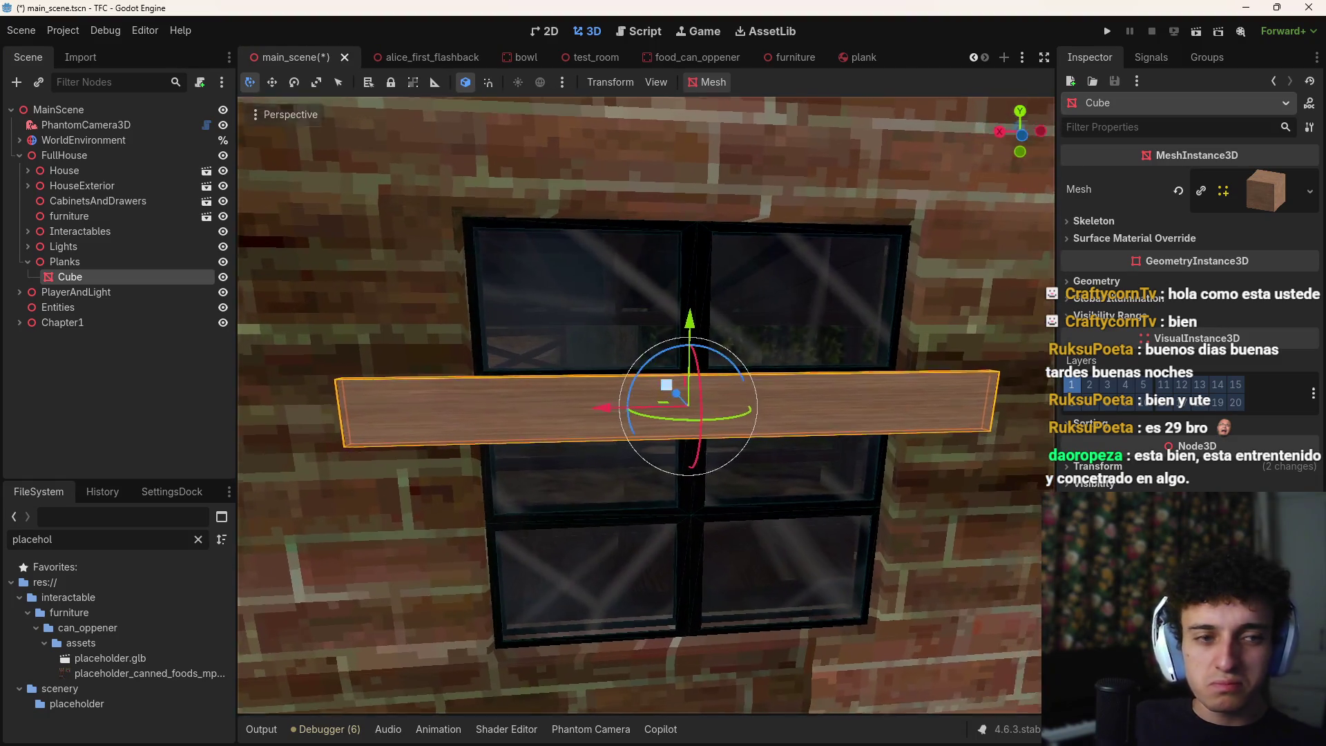
left_click_drag(580, 405, 602, 405)
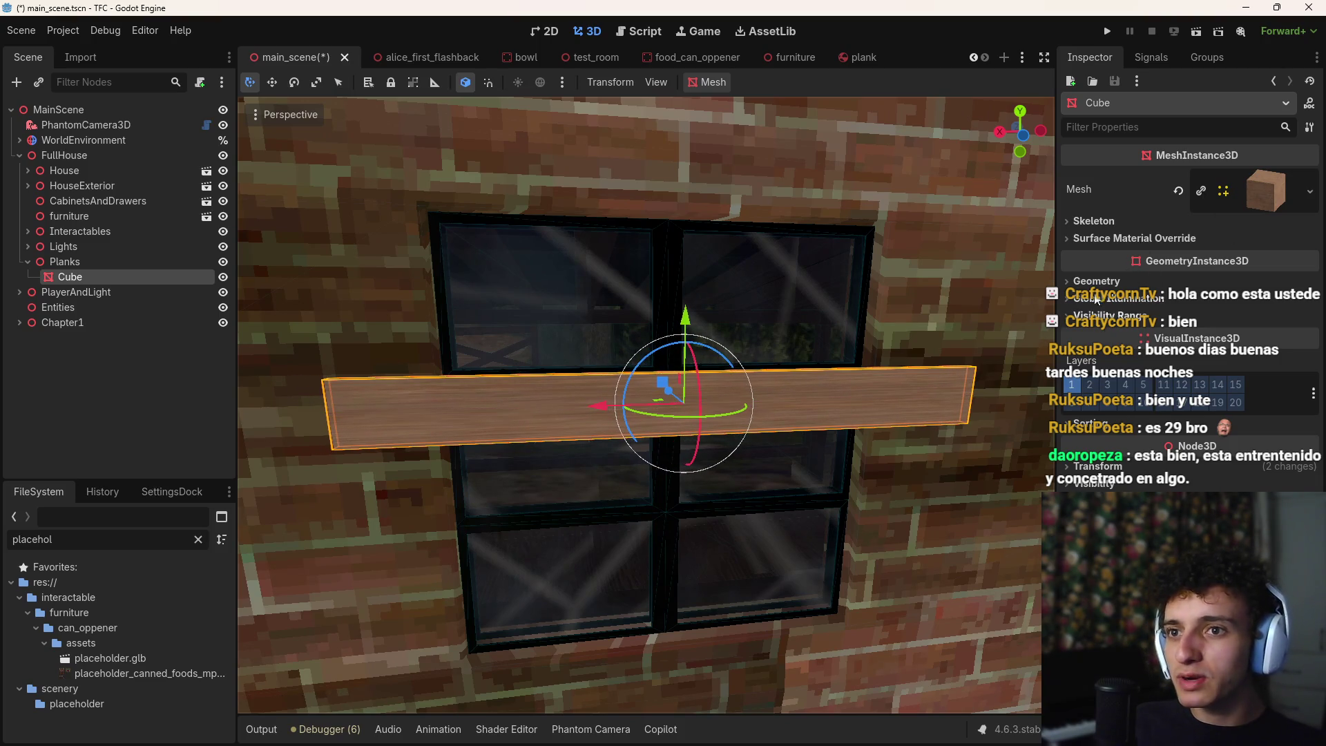
left_click(1098, 466)
left_click_drag(1174, 525, 1191, 525)
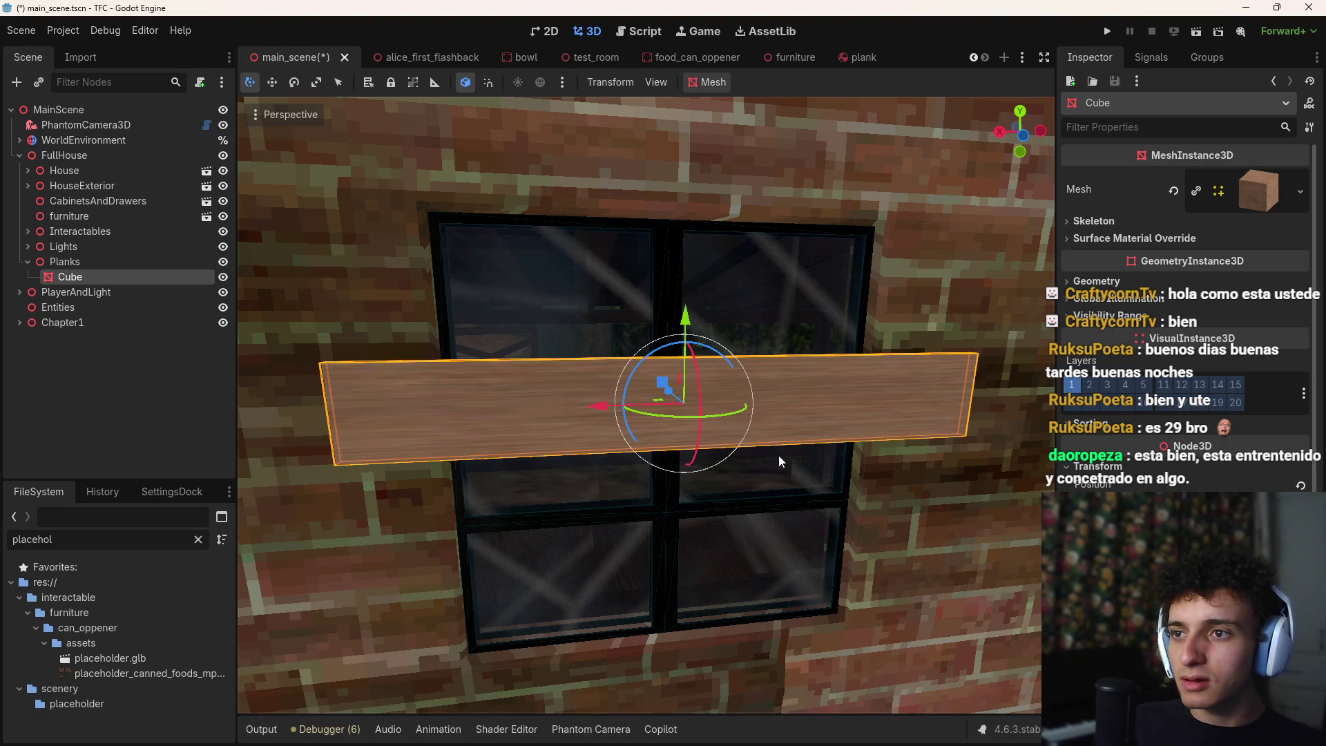
left_click_drag(685, 319, 699, 205)
mouse_move(722, 253)
left_mouse_down()
mouse_move(682, 258)
mouse_move(684, 303)
mouse_move(710, 333)
mouse_move(682, 316)
mouse_move(677, 515)
left_mouse_up()
Duplicate the plank into four stacked boards, raise them slightly, and save the scene
key("ctrl+z")
key("ctrl+d")
key("ctrl+d")
key("ctrl+d")
left_click(123, 277, "shift")
left_click_drag(687, 358, 692, 345)
key("ctrl+s")
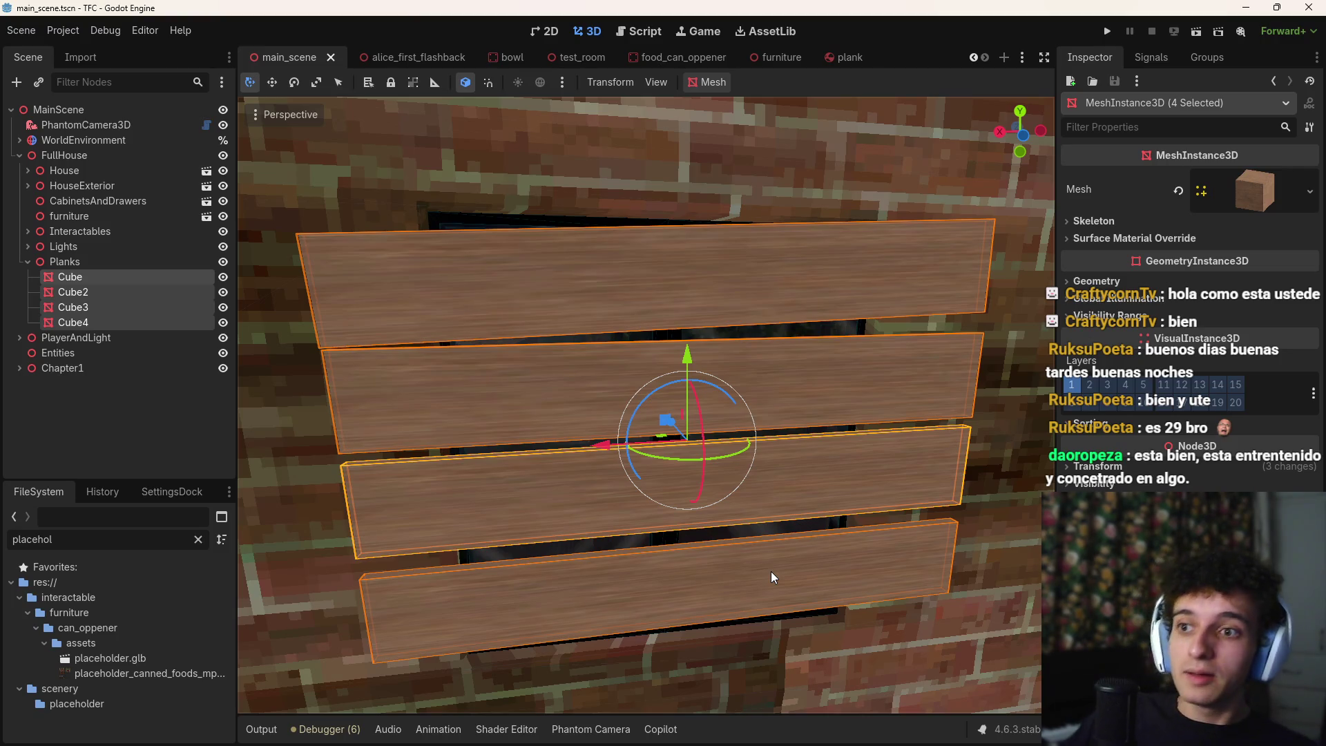
Tilt the bottom plank Cube4 and the third plank Cube3 a few degrees
scroll(772, 576, "down", 5)
scroll(730, 417, "up", 5)
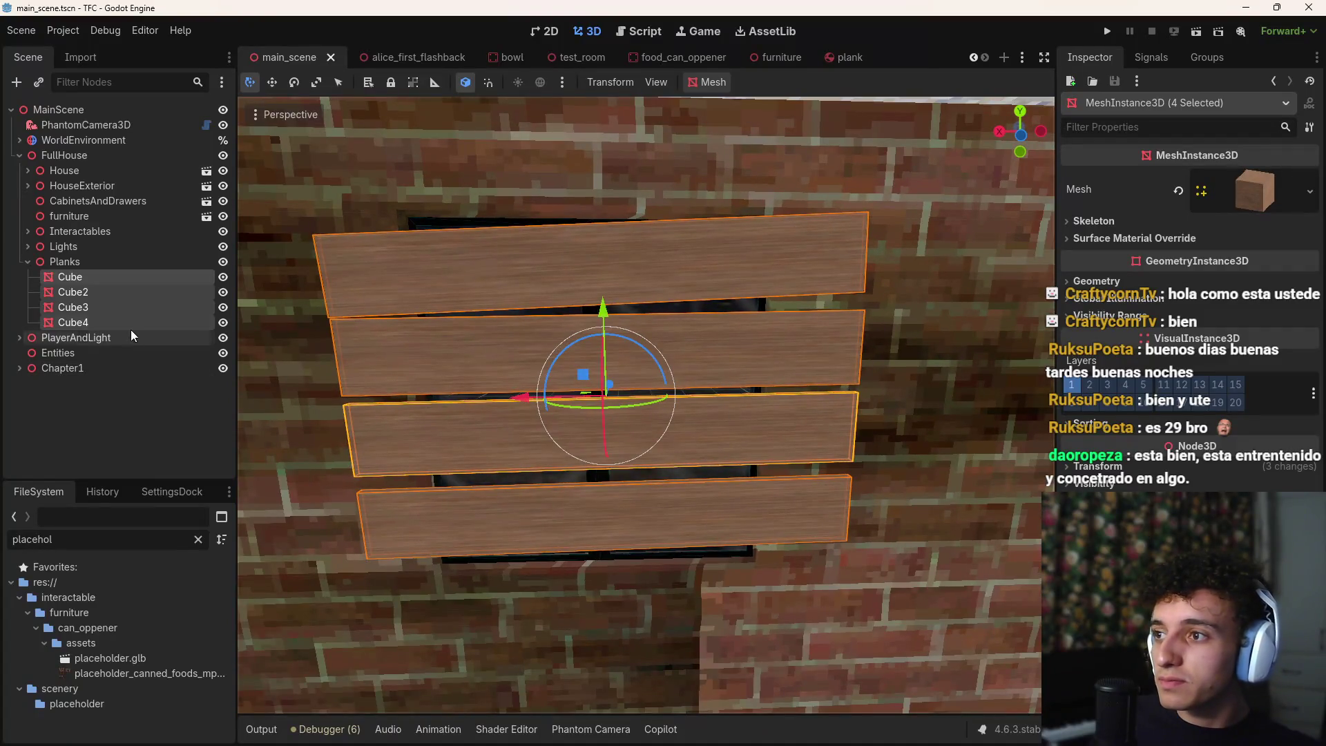
left_click(73, 322)
left_click_drag(637, 462, 630, 475)
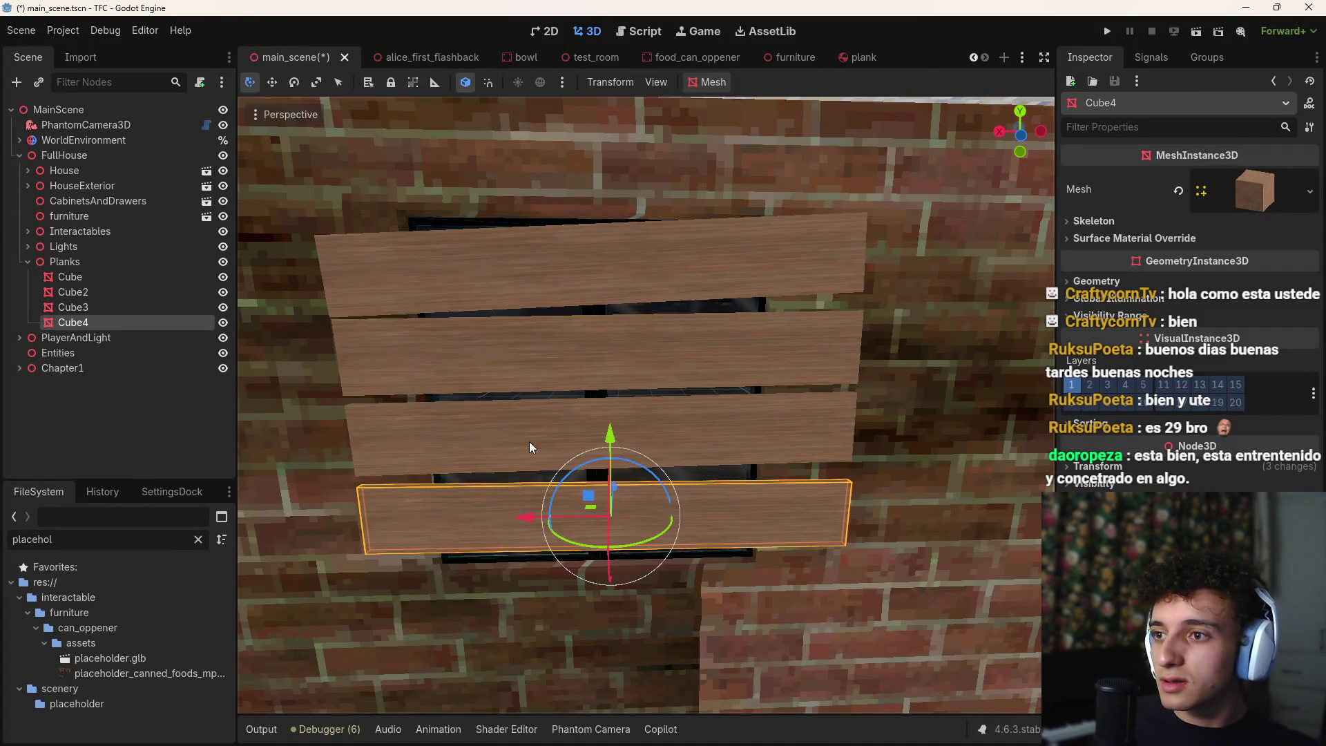
left_click(502, 429)
mouse_move(643, 386)
left_mouse_down()
mouse_move(610, 355)
mouse_move(649, 415)
mouse_move(610, 455)
left_mouse_up()
Nudge the bottom plank Cube4 and fine-tune Cube3's tilt
left_click(642, 525)
left_click(667, 450)
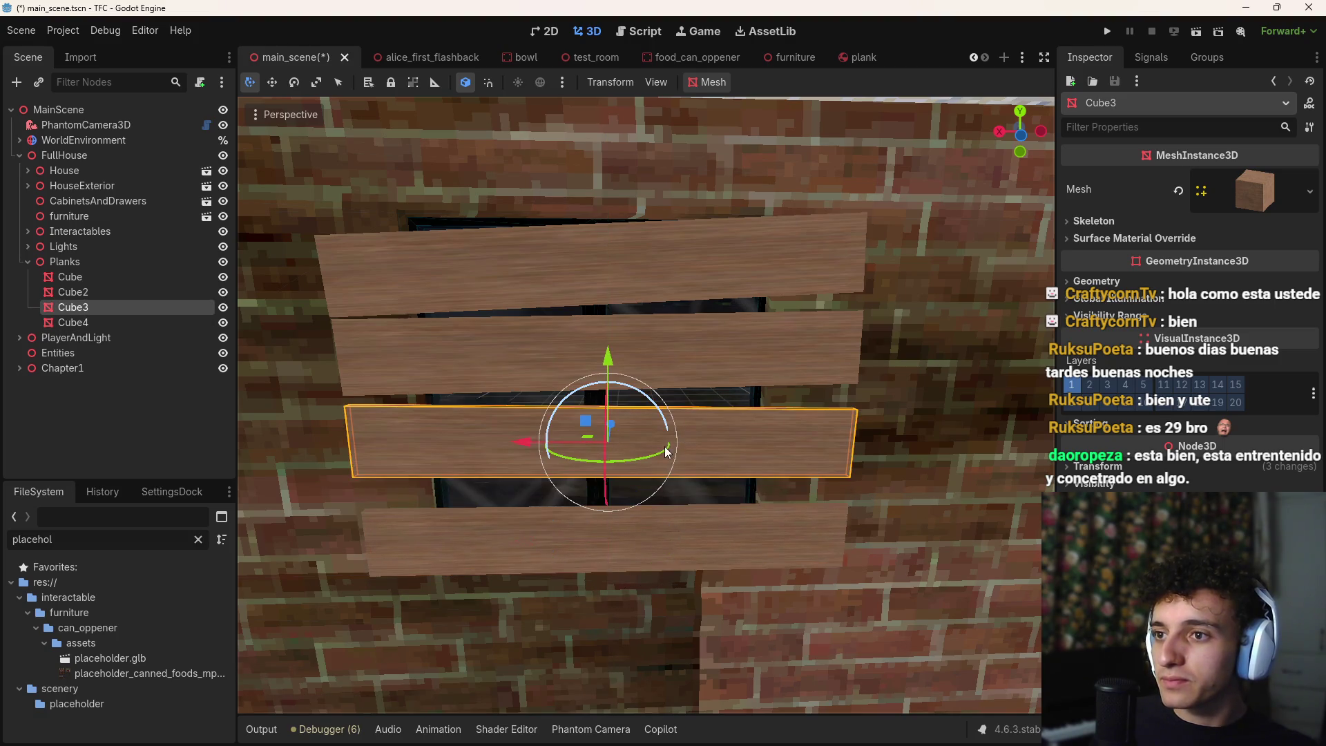
mouse_move(647, 398)
left_mouse_down()
mouse_move(622, 408)
mouse_move(614, 458)
left_mouse_up()
left_click(608, 524)
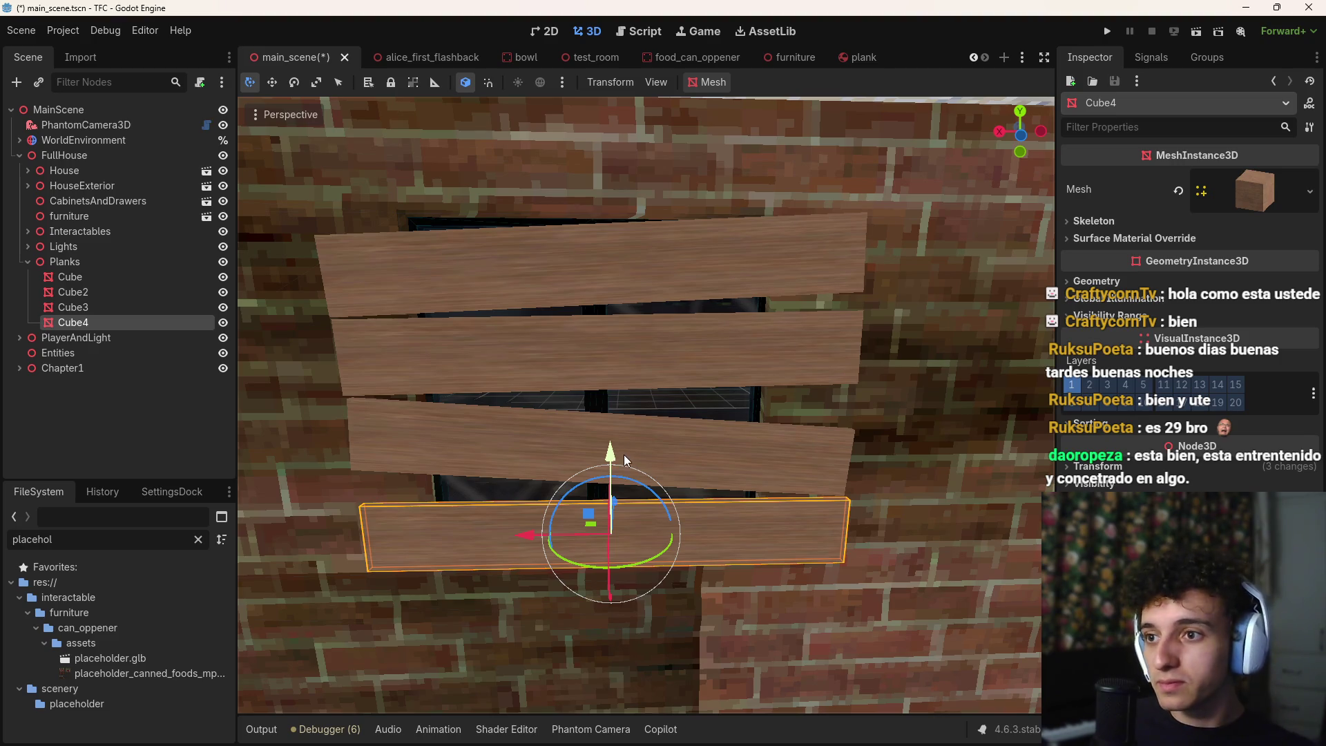
left_click(649, 450)
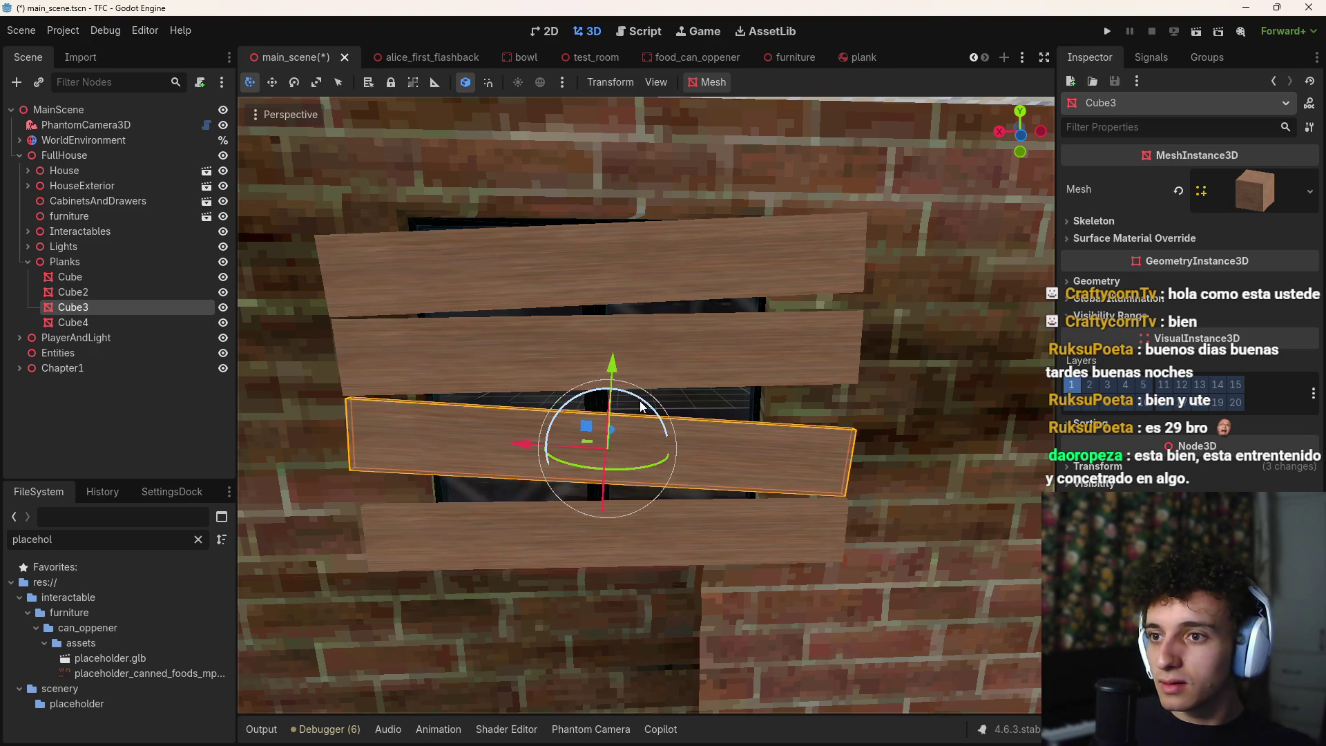
left_click_drag(641, 406, 649, 415)
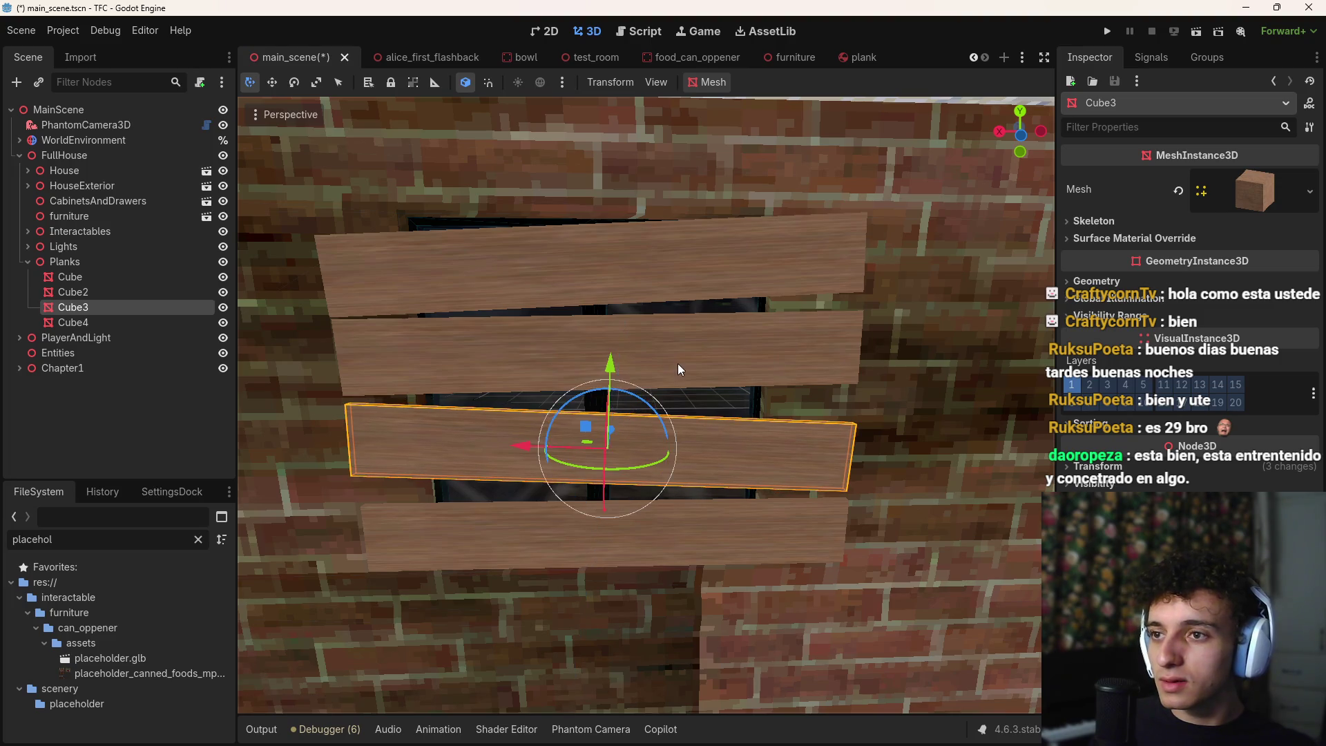
Select all four window planks, Cube through Cube4
left_click(677, 364)
left_click(689, 275, "shift")
left_click(681, 449, "shift")
left_click(676, 528, "shift")
scroll(675, 528, "down", 5)
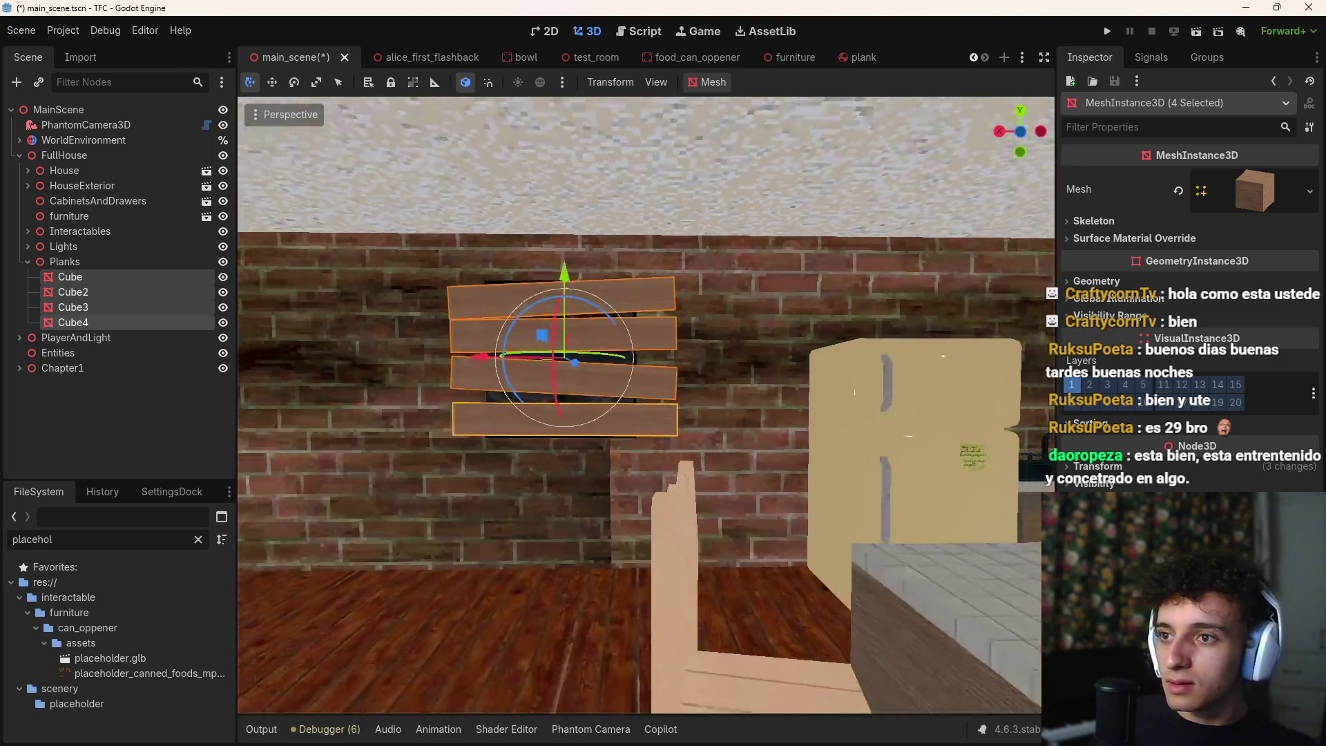
Duplicate the four planks and slide the copies left, then discard that first attempt
key("d")
key("w")
key("a")
key("ctrl+d")
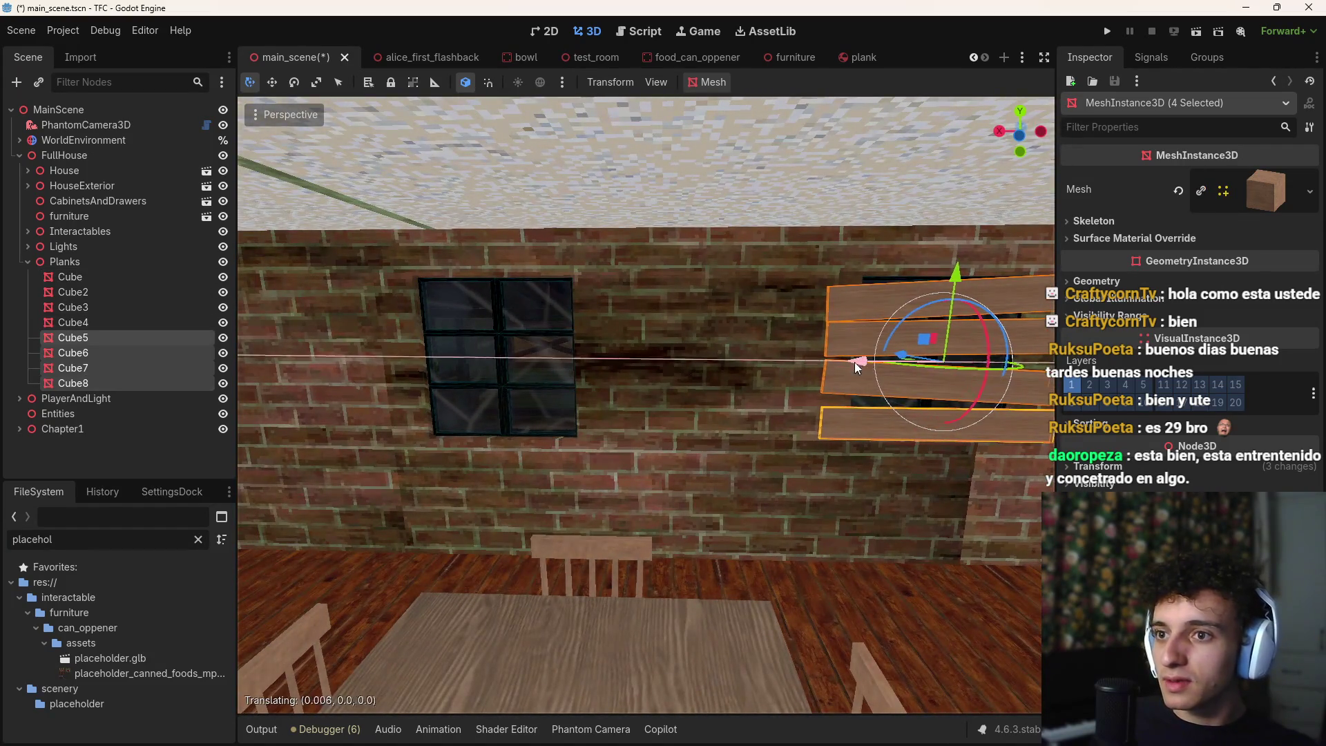
left_click_drag(865, 359, 461, 379)
key("Escape")
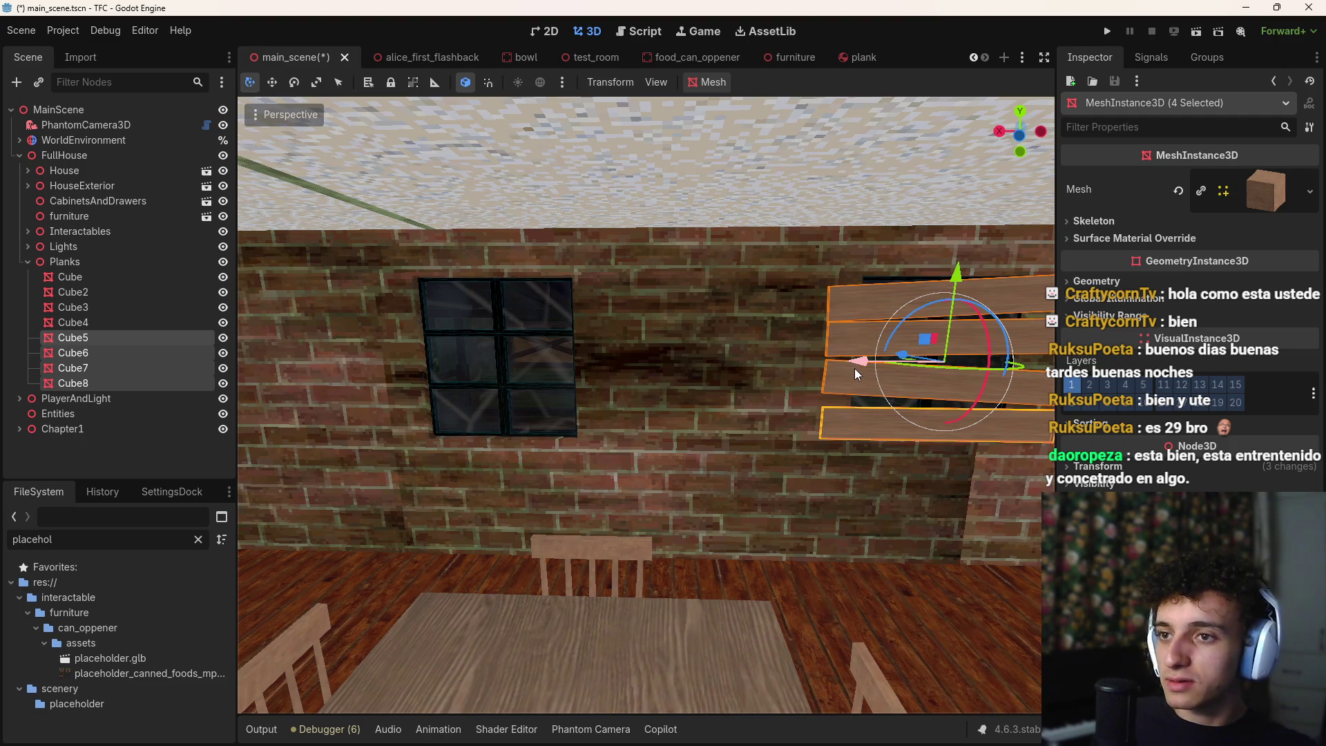
key("Delete")
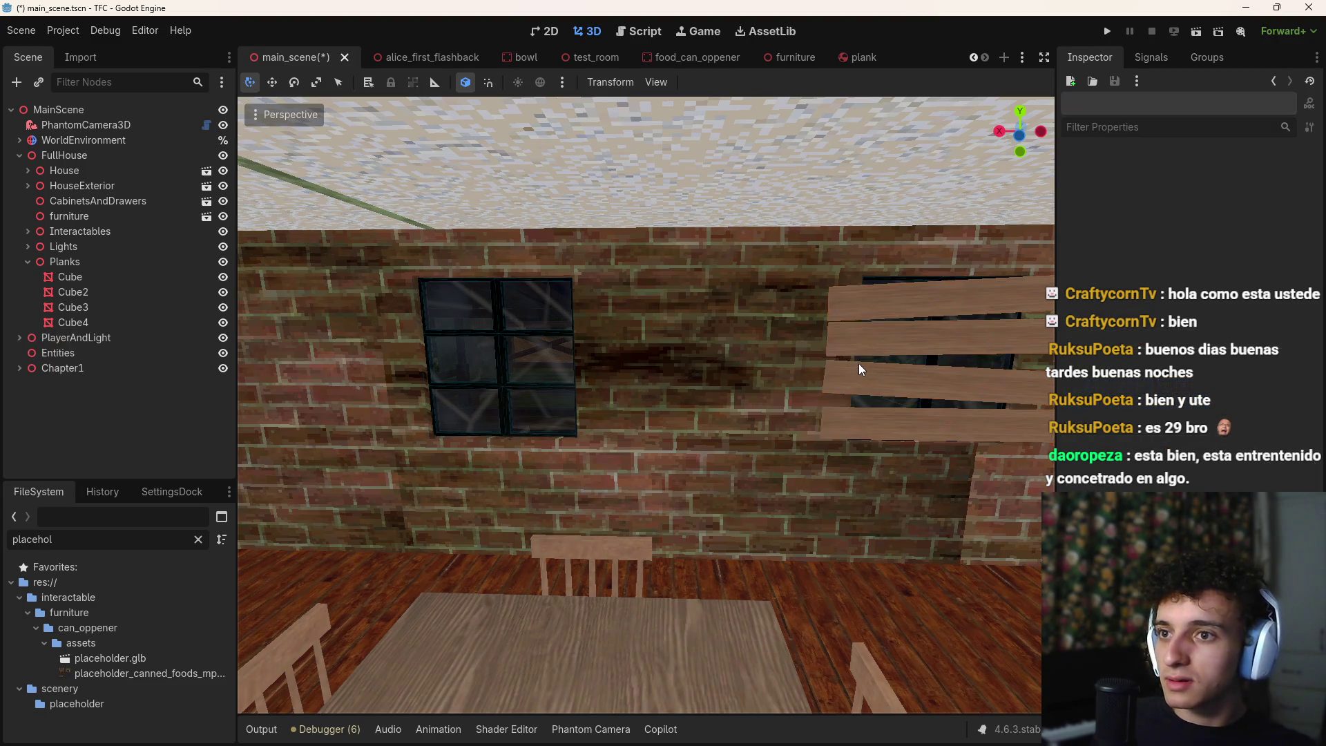
Reselect Cube through Cube4 and duplicate them as Cube5 to Cube8
left_click(70, 276)
left_click(72, 322, "shift")
key("ctrl+d")
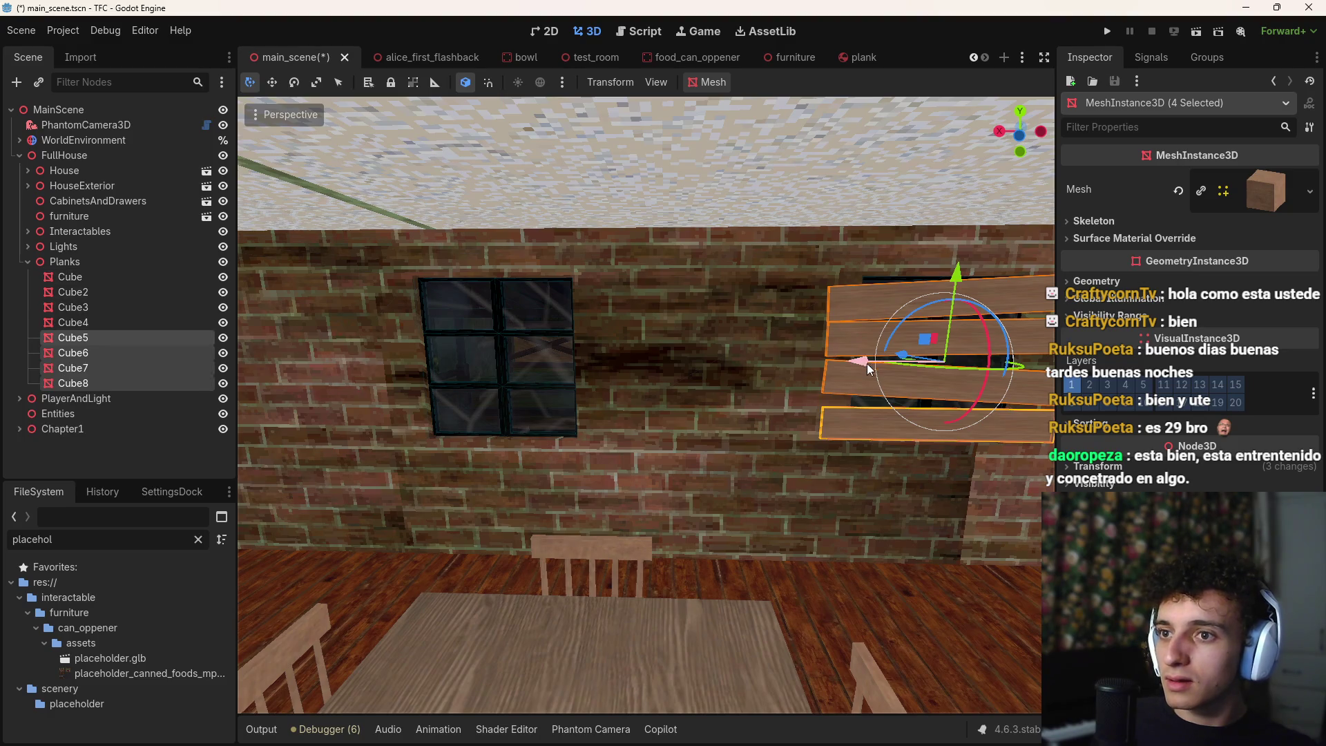